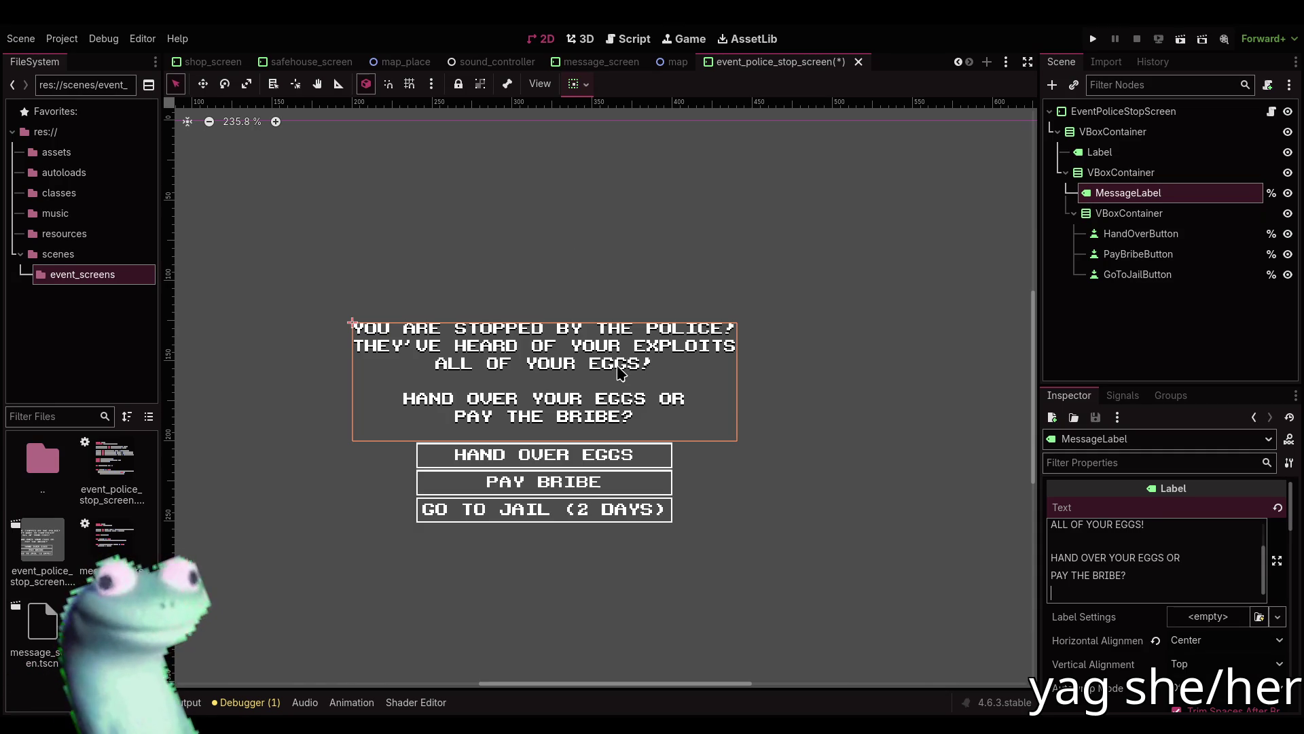
Replace the line 'ALL OF YOUR EGGS!' with 'AND WANT TO ARREST YOU!' in the MessageLabel text.
{"action": "scroll", "coordinate": [1127, 564], "scroll_direction": "up", "scroll_amount": 2}
{"action": "left_click", "coordinate": [1143, 563]}
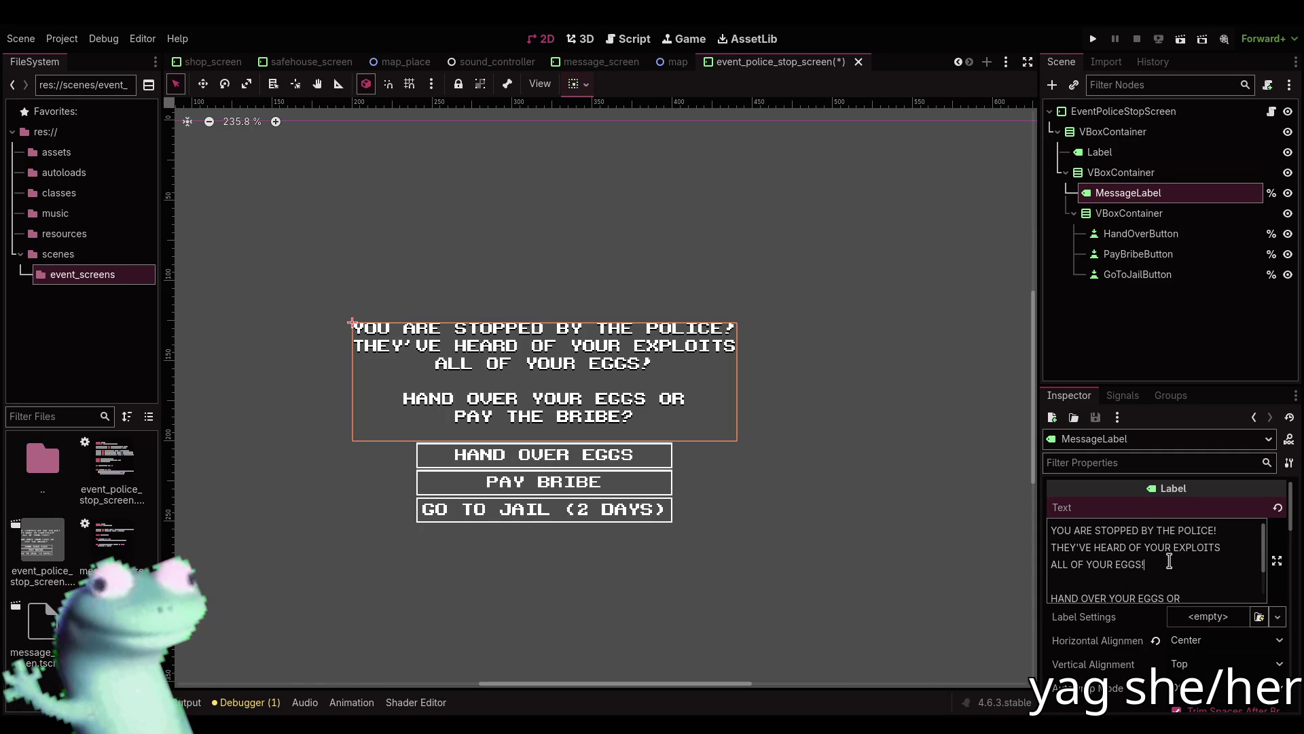
{"action": "left_click_drag", "start_coordinate": [1153, 562], "coordinate": [1013, 570]}
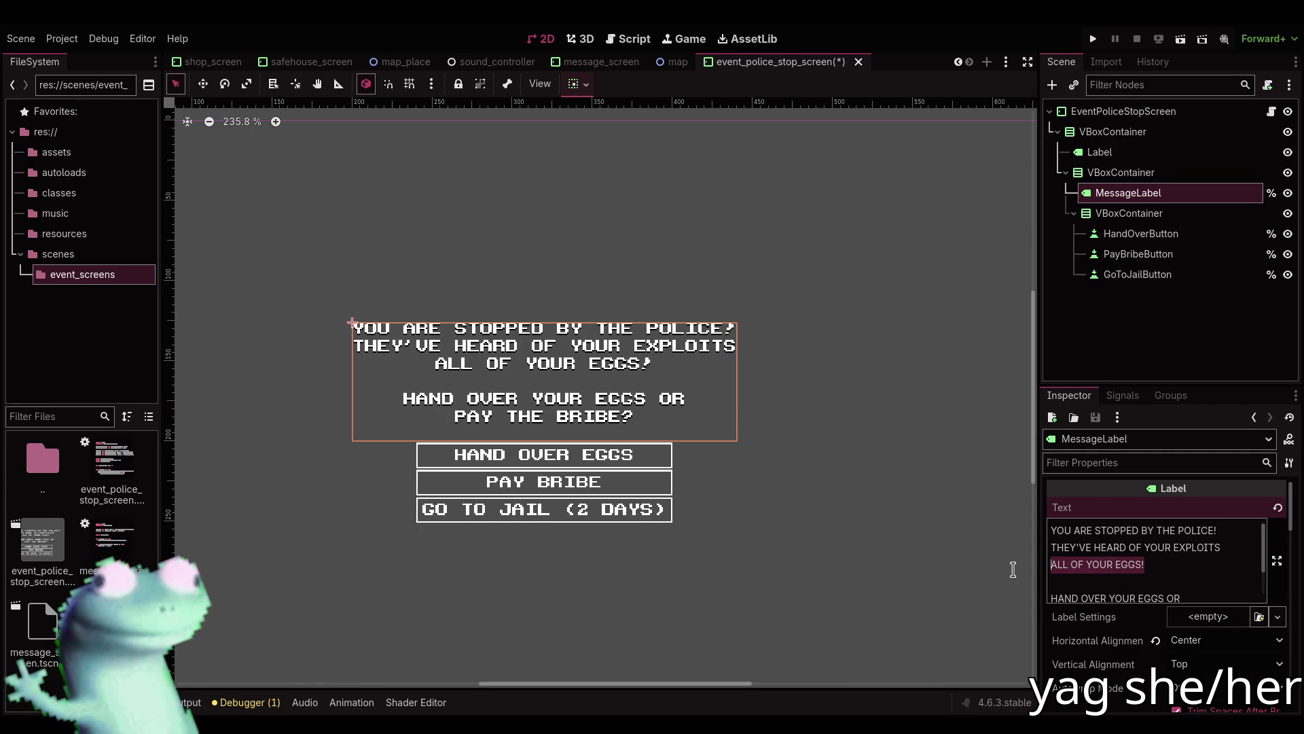
{"action": "type", "text": "AND WA"}
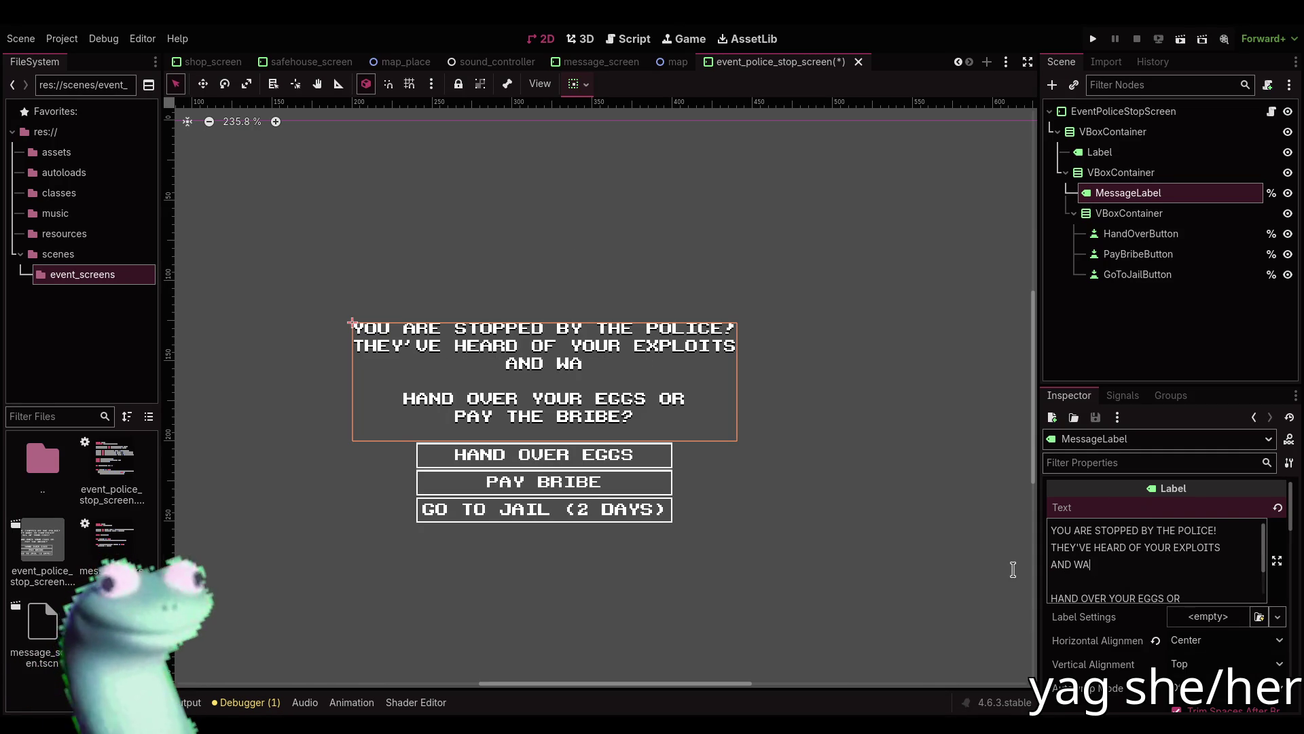
{"action": "type", "text": "NT TO ARREST YOU!"}
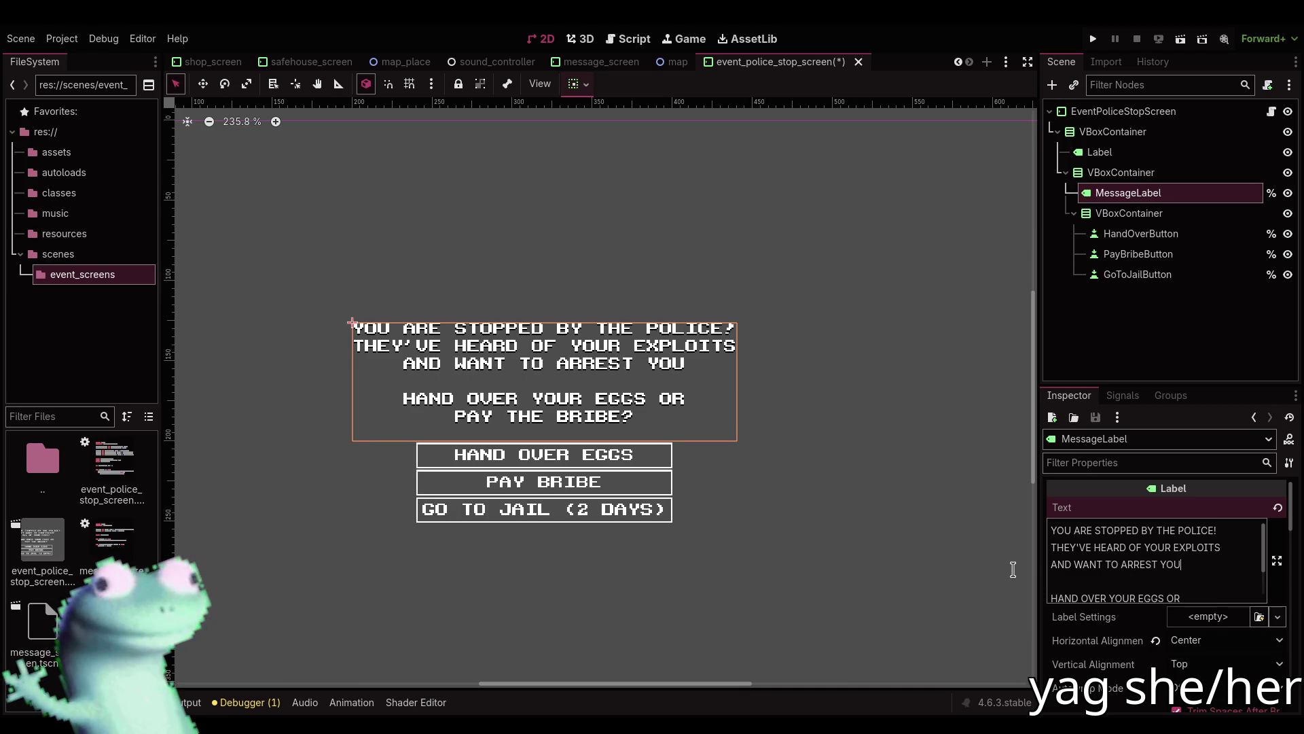
Replace the two closing lines with 'WHAT WILL YOU DO?' and copy the whole message.
{"action": "scroll", "coordinate": [1184, 527], "scroll_direction": "down", "scroll_amount": 2}
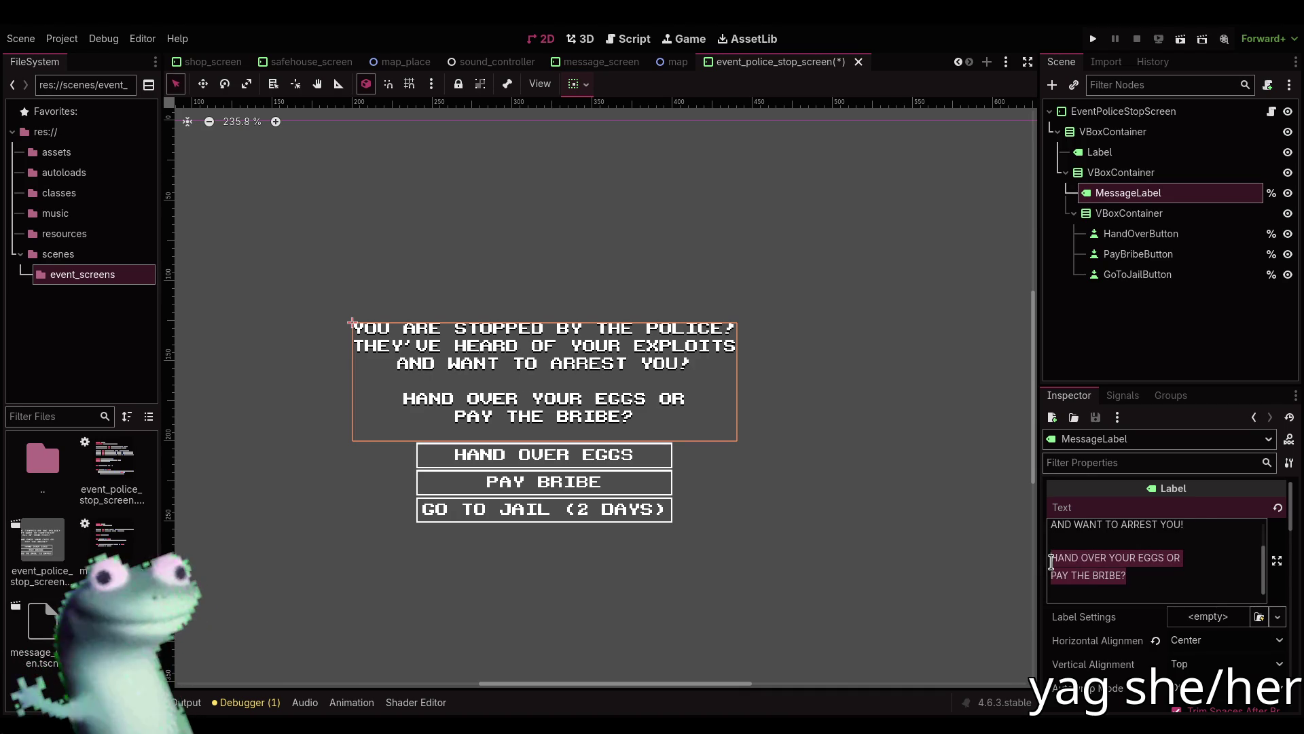
{"action": "left_click_drag", "start_coordinate": [1151, 578], "coordinate": [1052, 559]}
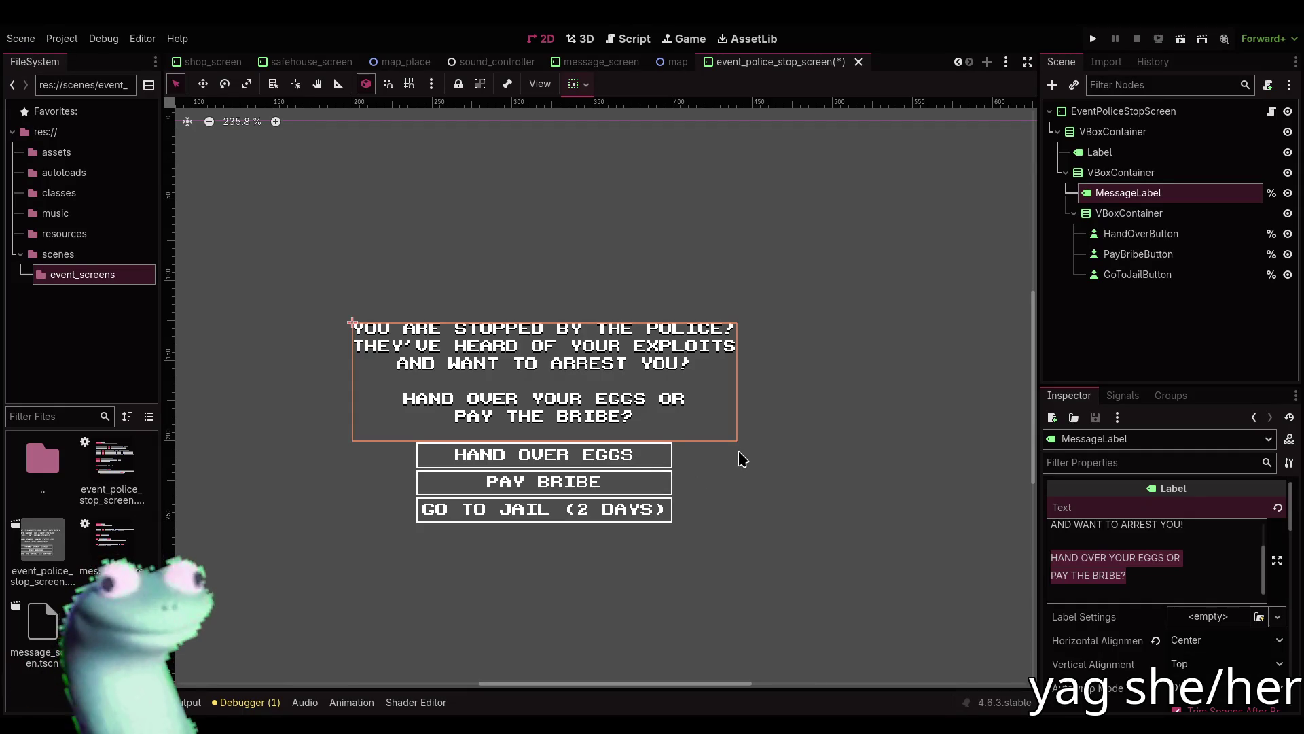
{"action": "scroll", "coordinate": [1141, 567], "scroll_direction": "up", "scroll_amount": 2}
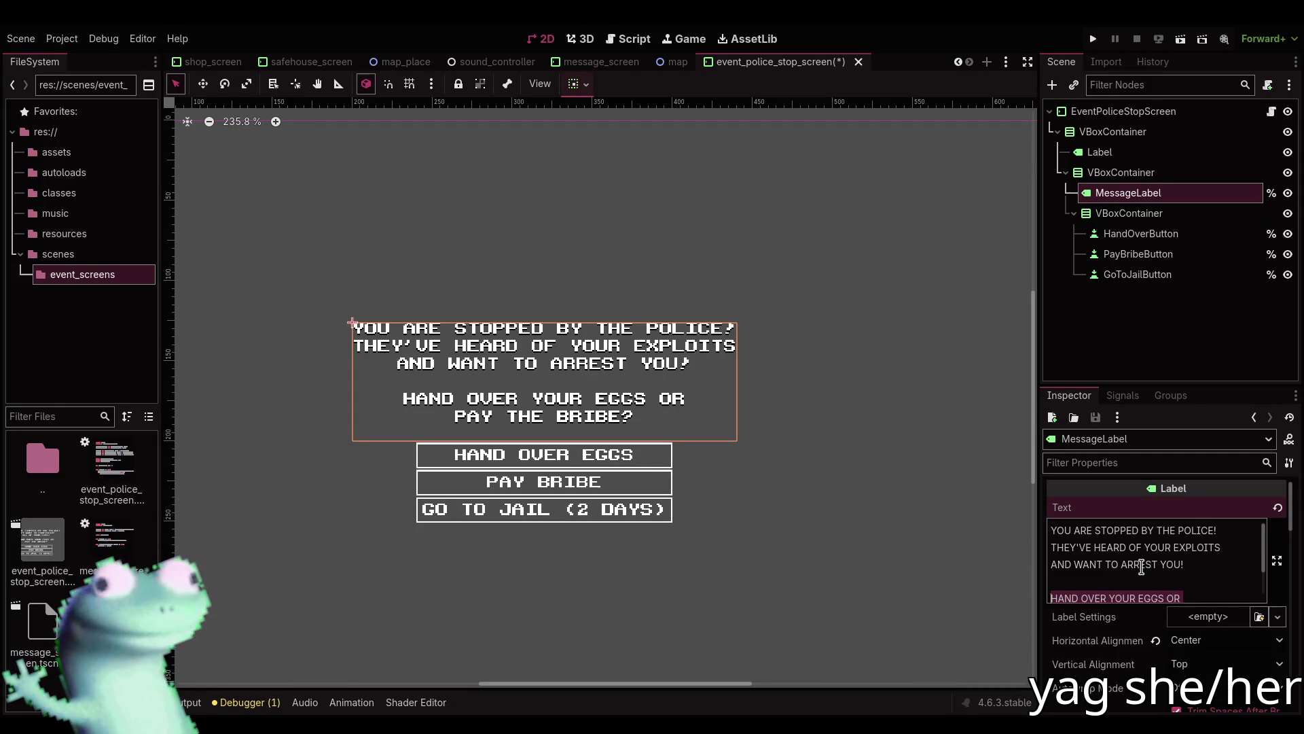
{"action": "scroll", "coordinate": [1134, 570], "scroll_direction": "down", "scroll_amount": 2}
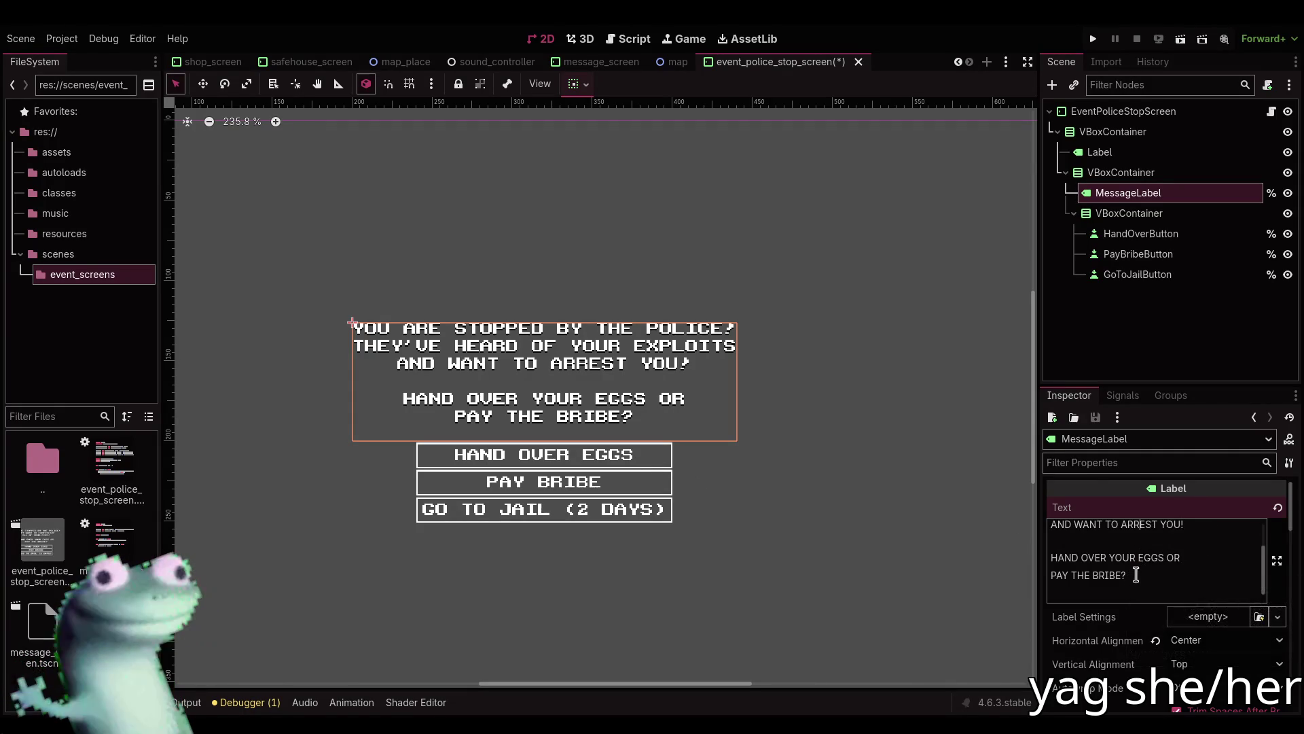
{"action": "left_click_drag", "start_coordinate": [1133, 575], "coordinate": [1047, 556]}
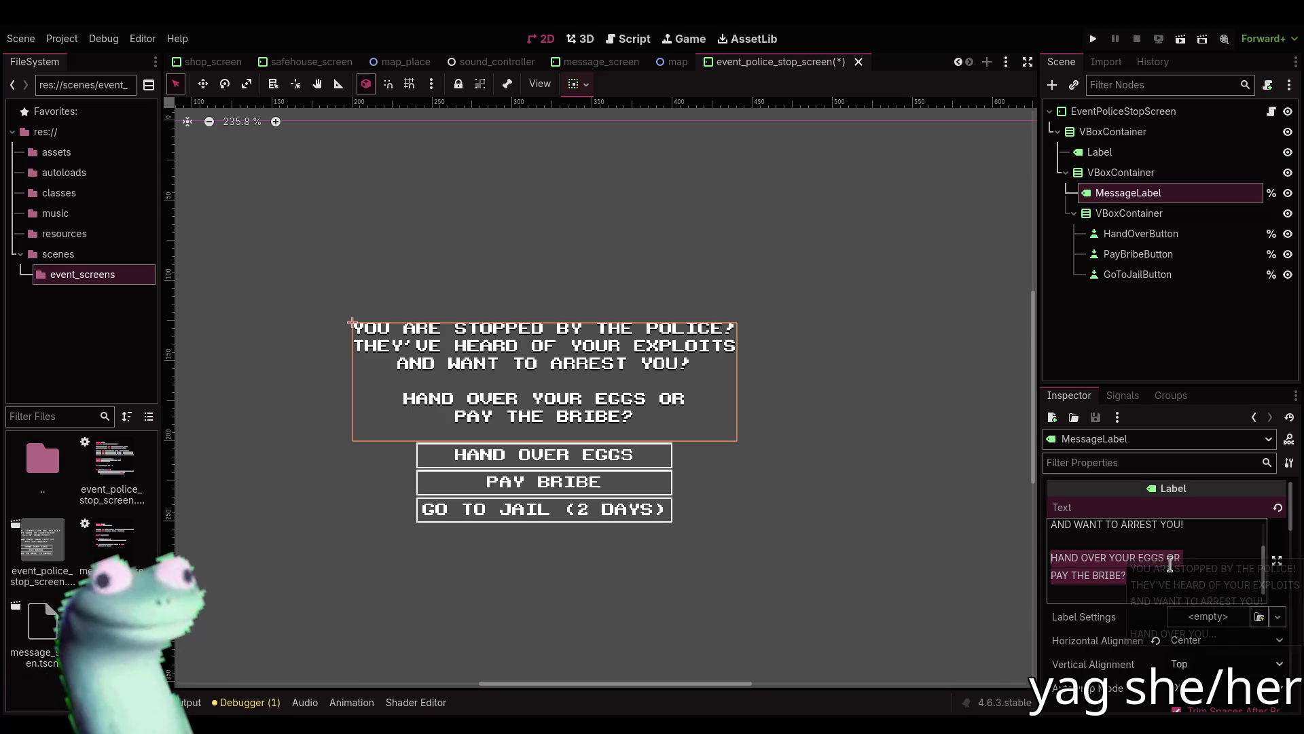
{"action": "type", "text": "WHAT WILL YOU D"}
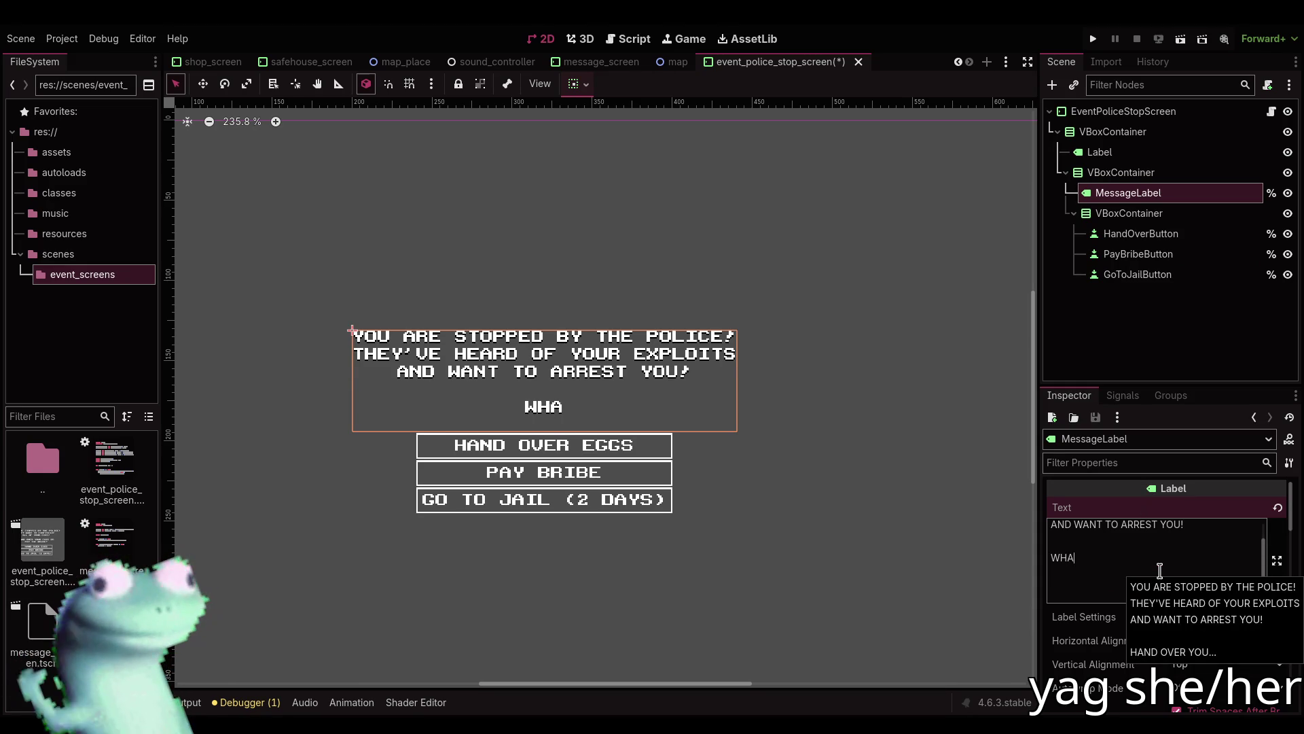
{"action": "type", "text": "O?"}
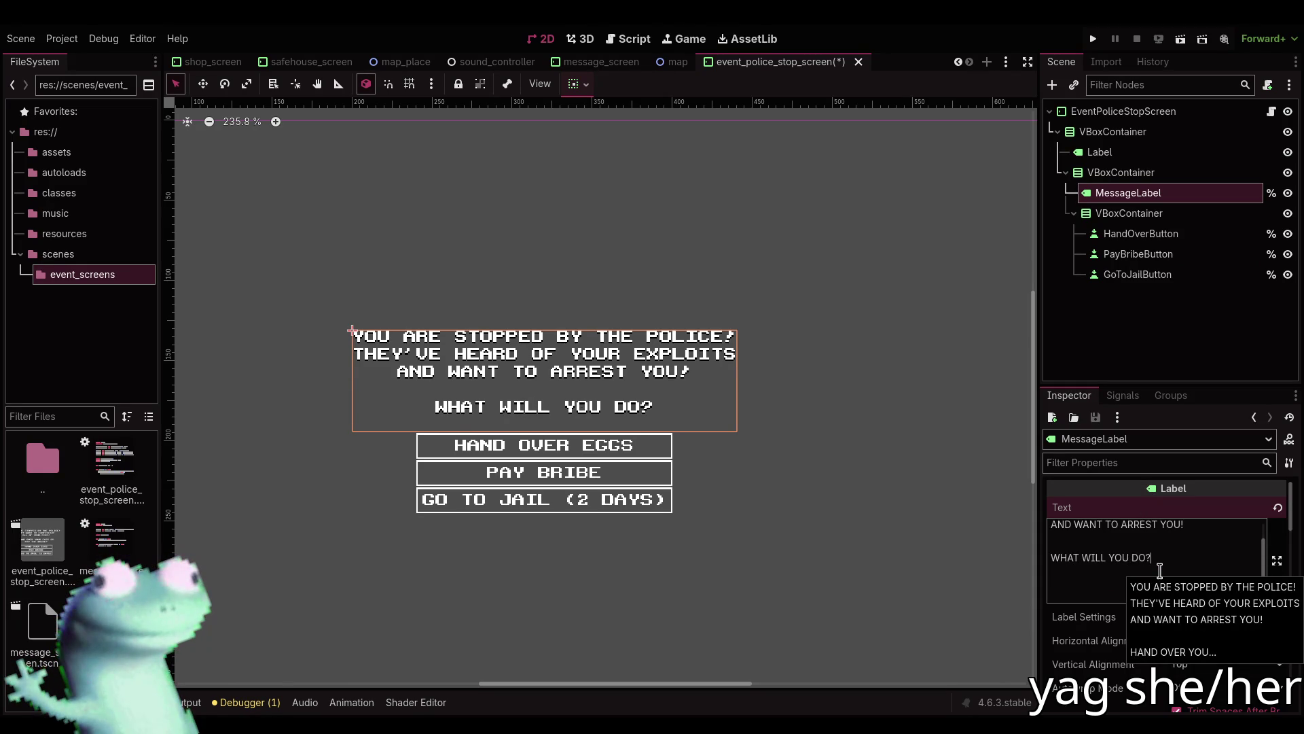
{"action": "key", "text": "Return"}
{"action": "key", "text": "ctrl+a"}
{"action": "key", "text": "ctrl+c"}
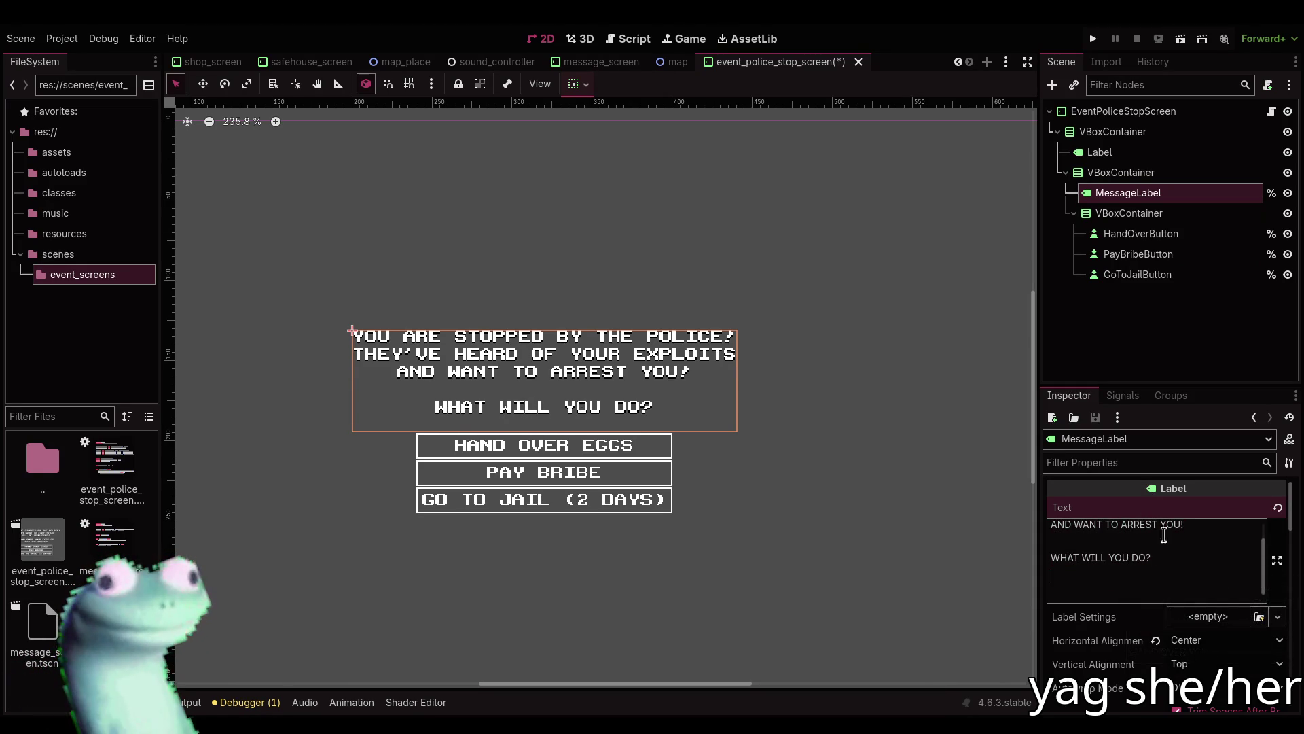
{"action": "left_click", "coordinate": [1124, 111]}
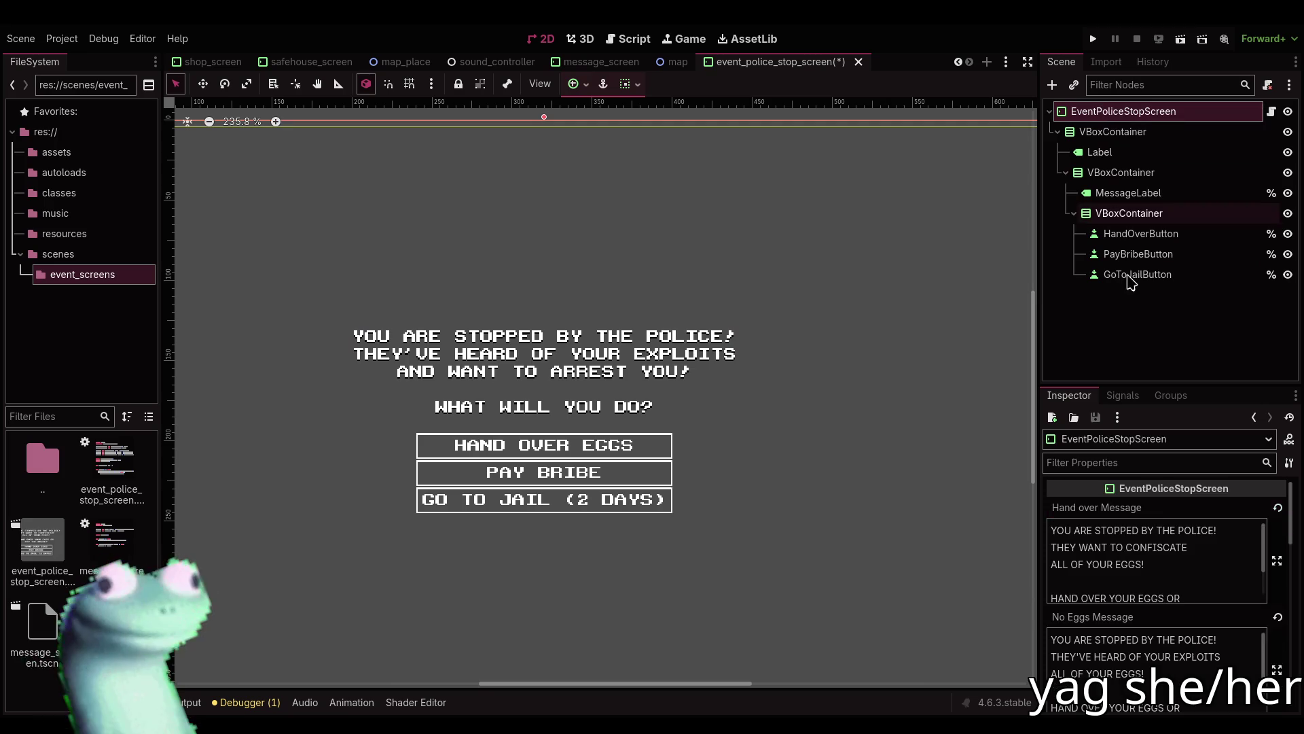
Paste the new message into the root's No Eggs Message and save the scene.
{"action": "left_click", "coordinate": [1160, 669]}
{"action": "key", "text": "ctrl+a"}
{"action": "key", "text": "ctrl+v"}
{"action": "left_click", "coordinate": [1142, 305]}
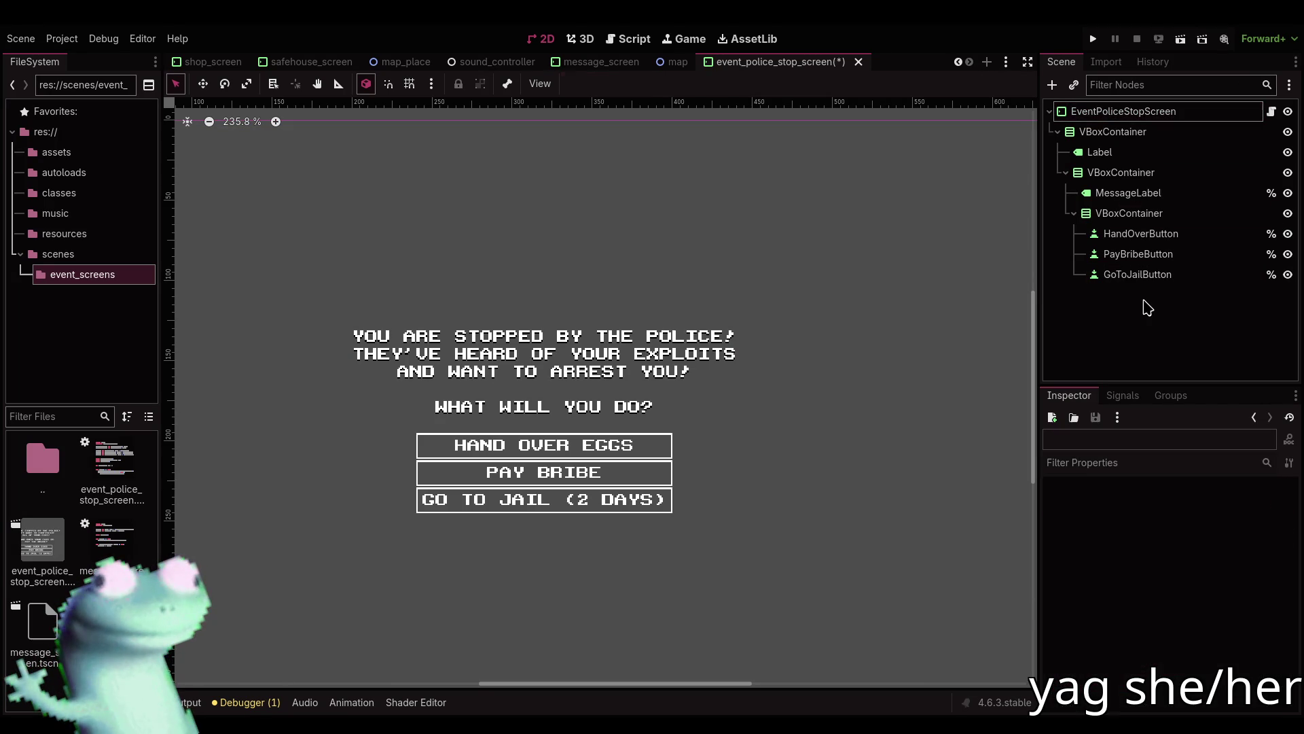
{"action": "key", "text": "ctrl+s"}
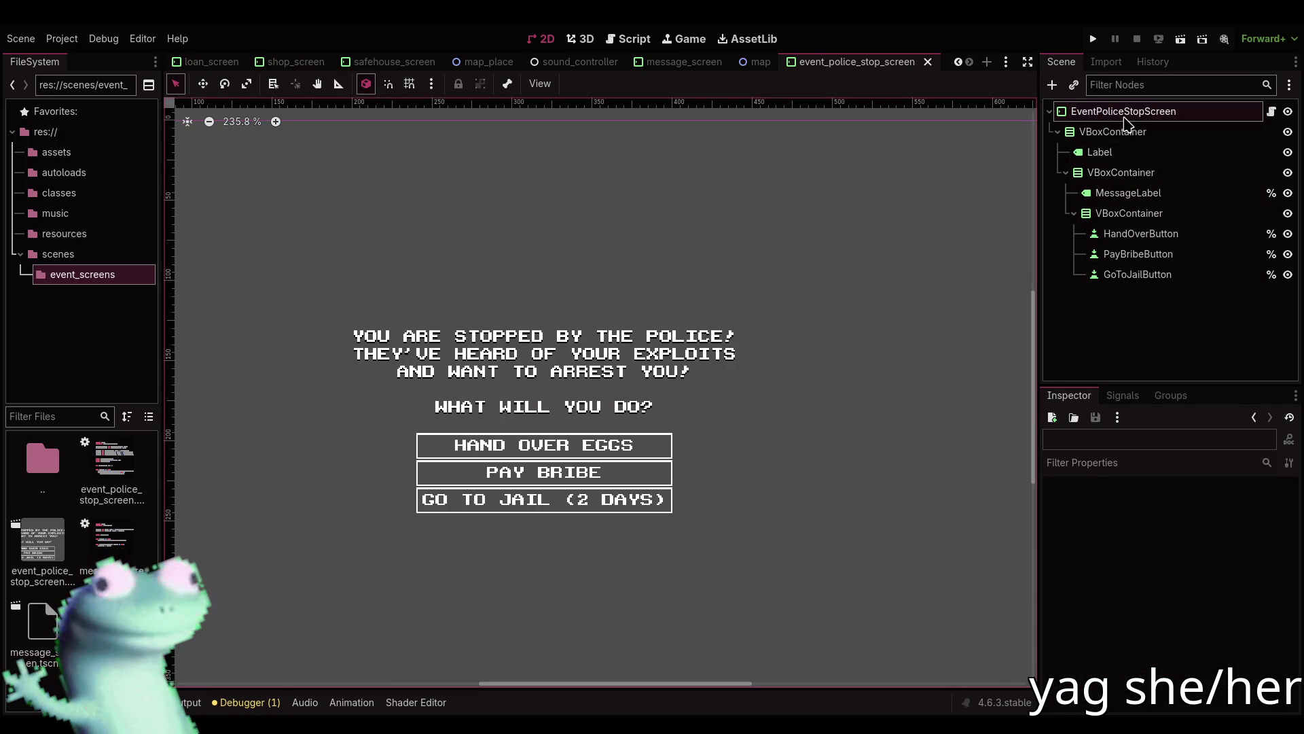
Paste the hand-over message into MessageLabel and change its last two lines to 'WHAT WILL YOU DO?'.
{"action": "left_click", "coordinate": [1131, 197]}
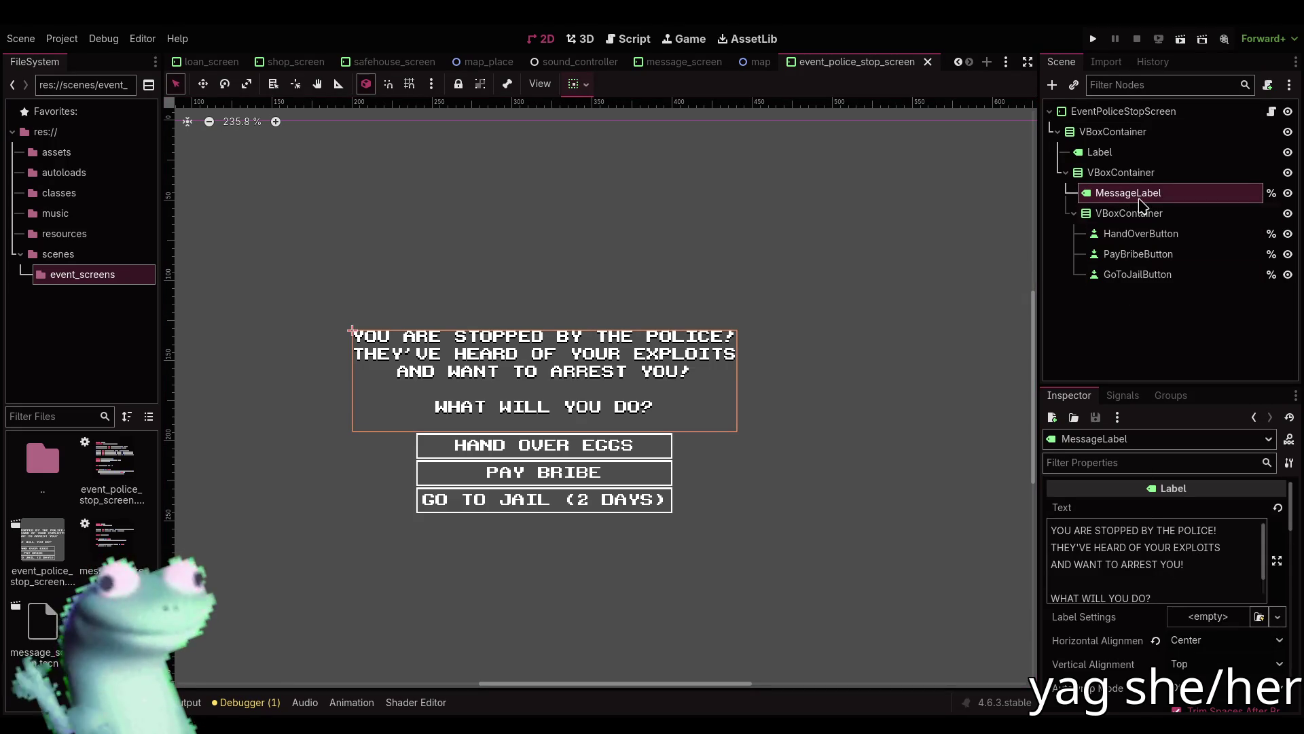
{"action": "mouse_move", "coordinate": [1142, 198]}
{"action": "left_mouse_down"}
{"action": "mouse_move", "coordinate": [1135, 178]}
{"action": "mouse_move", "coordinate": [1142, 197]}
{"action": "left_mouse_up"}
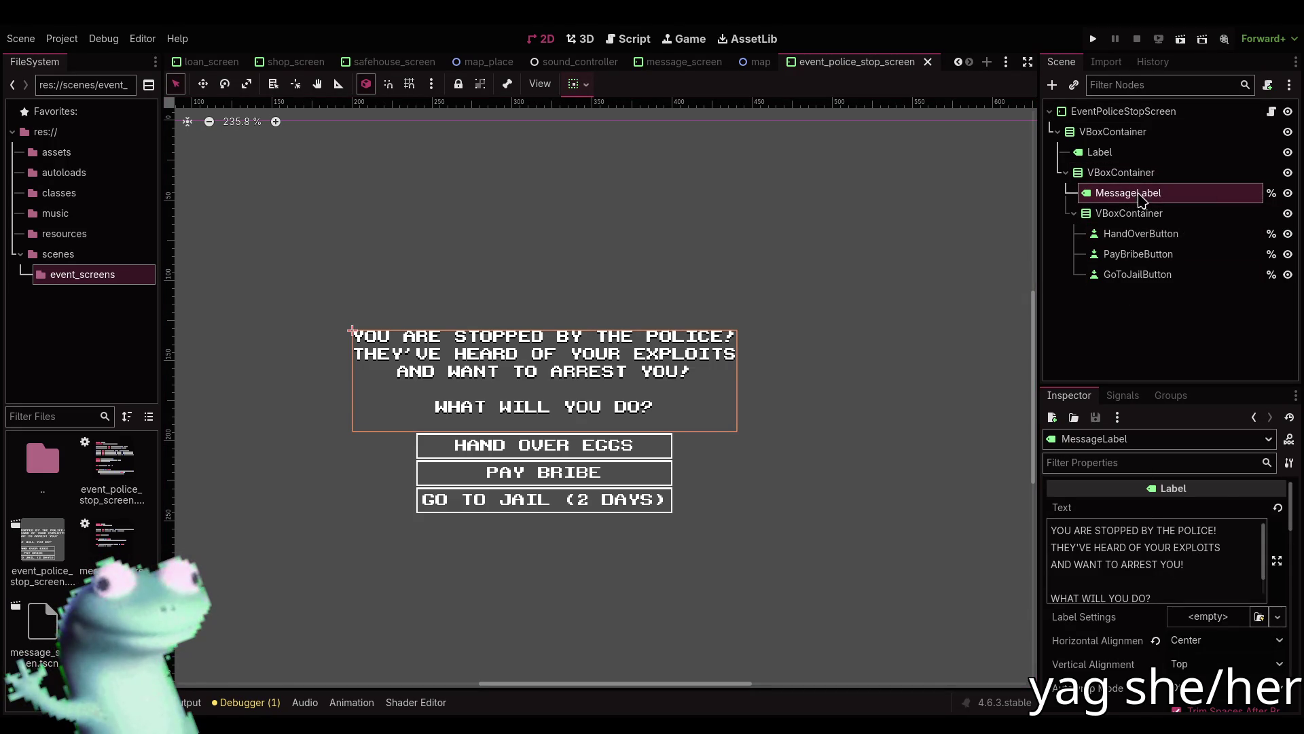
{"action": "left_click", "coordinate": [1124, 111]}
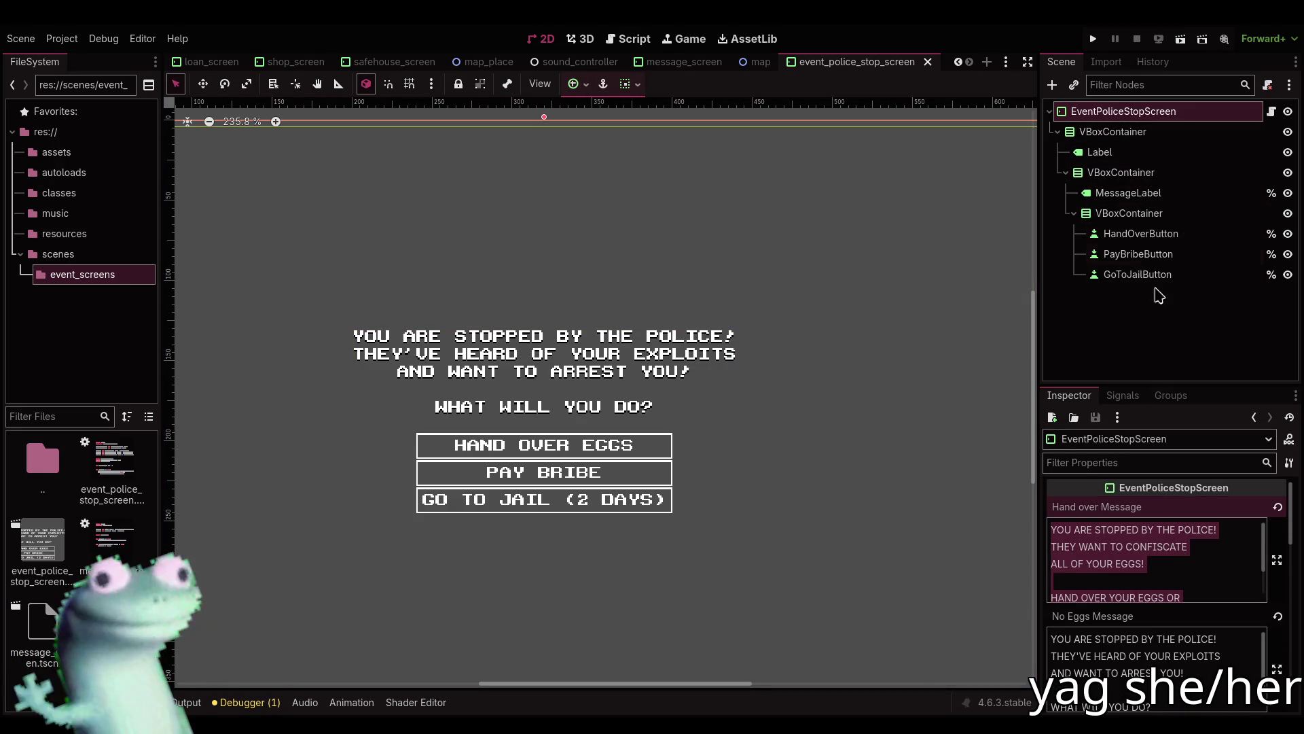
{"action": "left_click", "coordinate": [1128, 193]}
{"action": "left_click", "coordinate": [1162, 551]}
{"action": "key", "text": "ctrl+a"}
{"action": "type", "text": "YOU ARE STOPPED BY THE POLICE! THEY WANT TO CONFISCATE ALL OF YOUR EGGS!  HAND OVER YOUR EGGS OR PAY THE BRIBE?"}
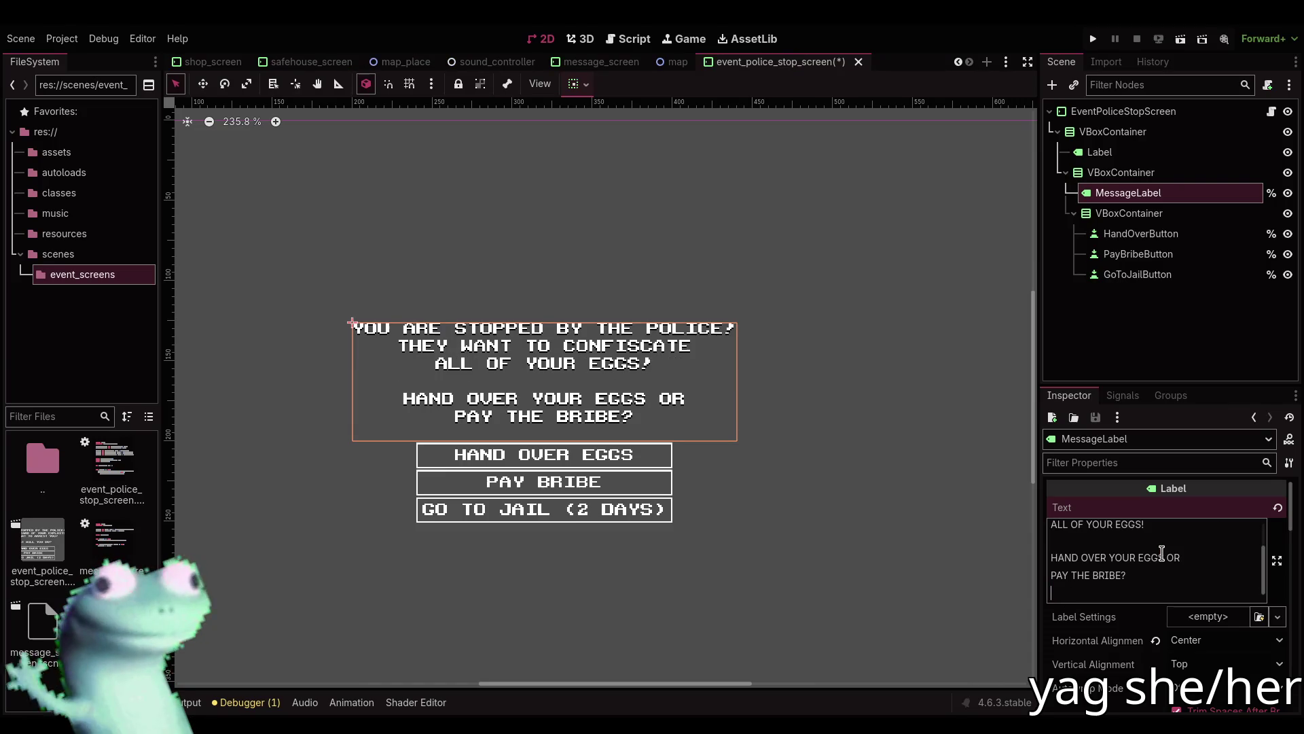
{"action": "left_click_drag", "start_coordinate": [1135, 576], "coordinate": [1051, 558]}
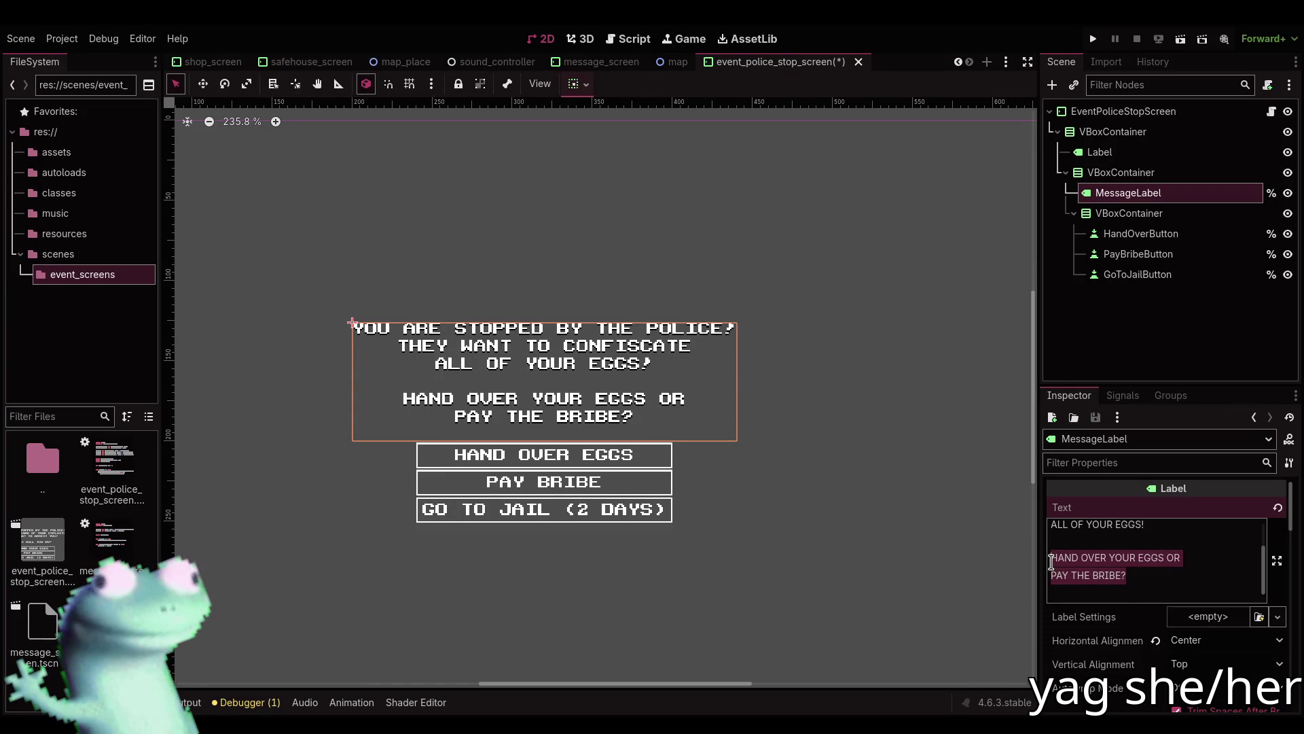
{"action": "type", "text": "WHAT WILL YOU DO?"}
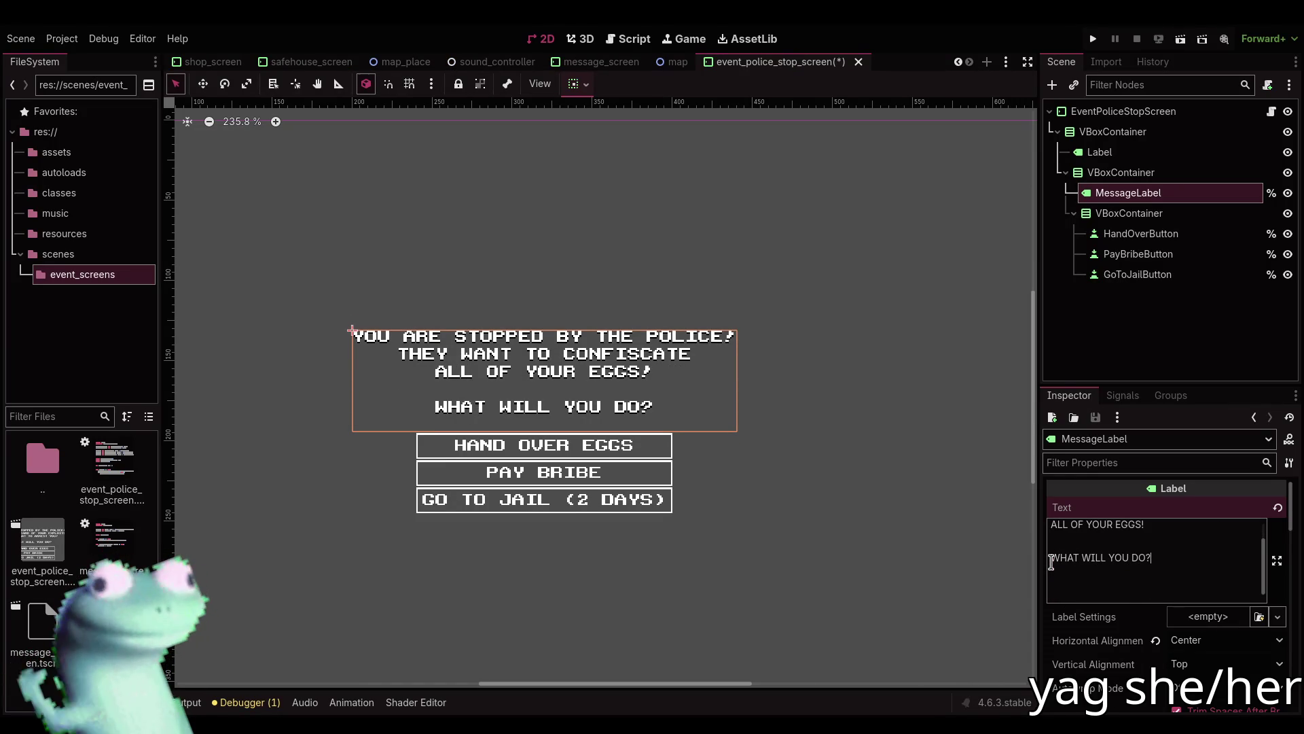
{"action": "left_click", "coordinate": [1097, 567]}
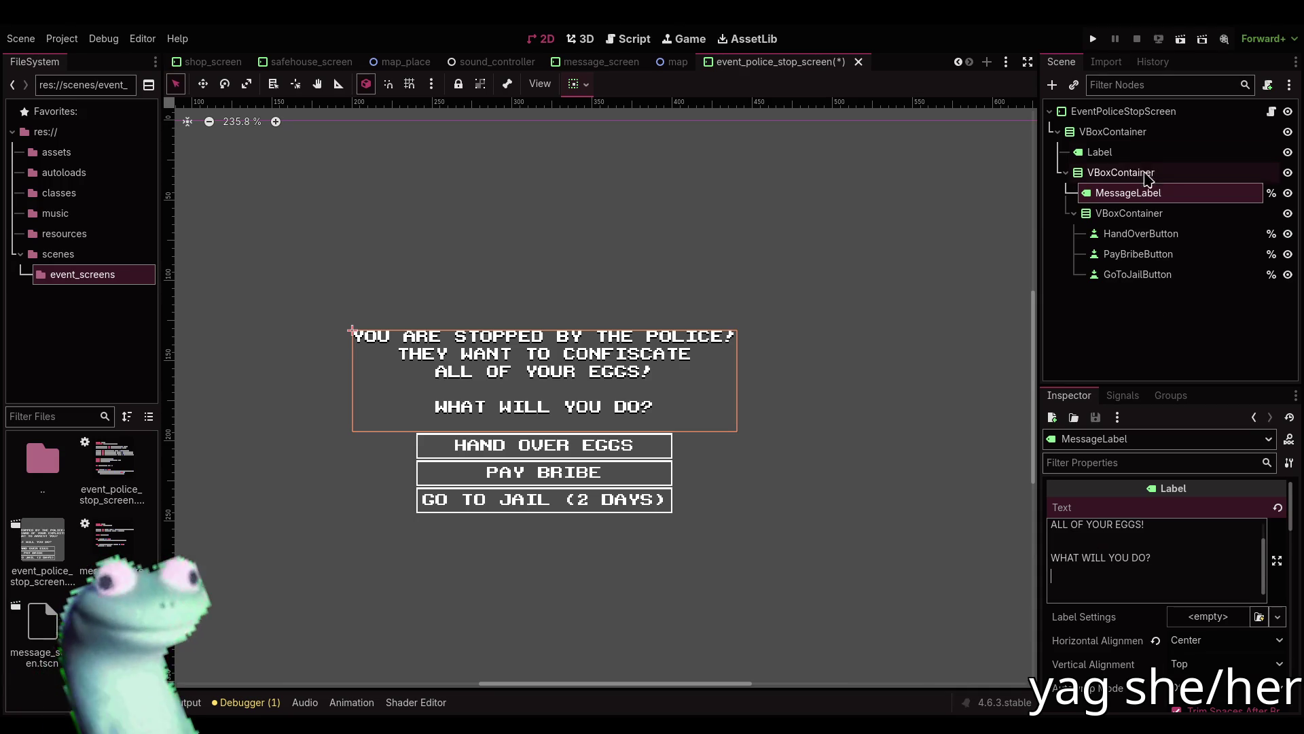
Paste the updated text into the root's Hand over Message and save the scene.
{"action": "left_click", "coordinate": [1124, 110]}
{"action": "left_click", "coordinate": [1153, 547]}
{"action": "key", "text": "ctrl+a"}
{"action": "key", "text": "ctrl+v"}
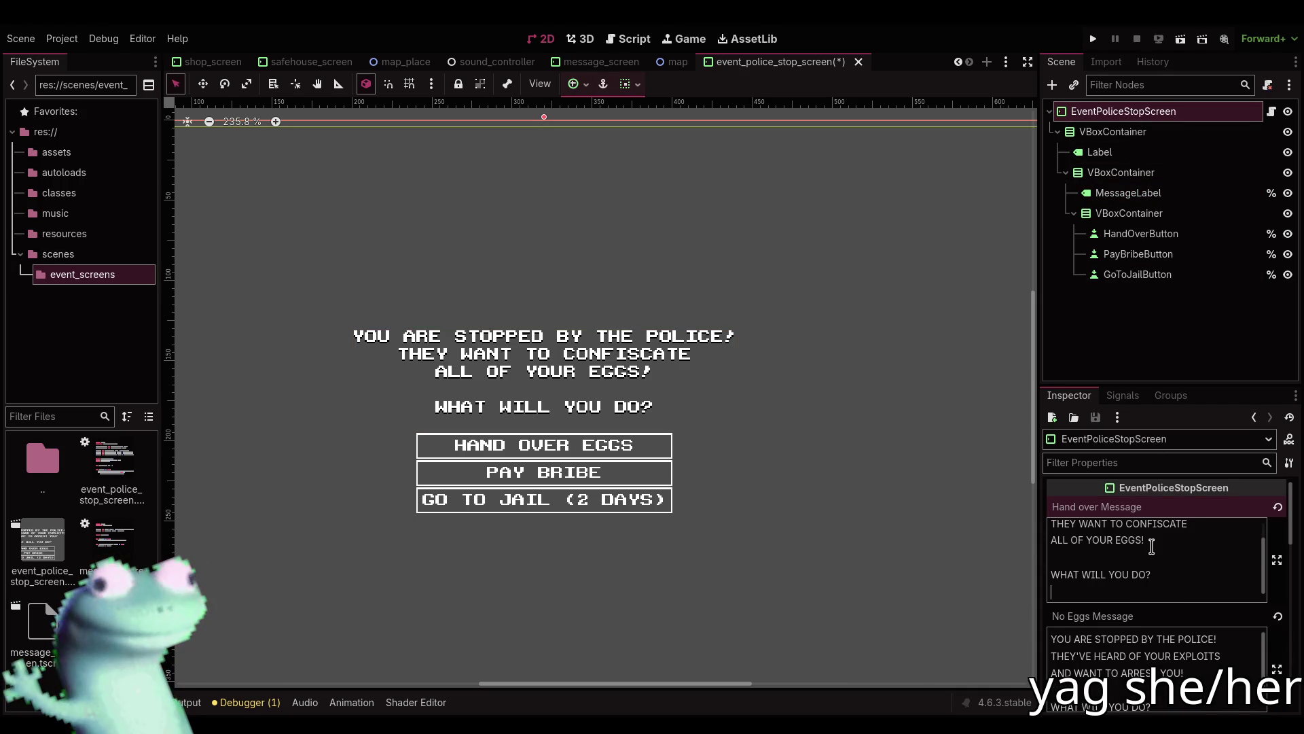
{"action": "key", "text": "ctrl+s"}
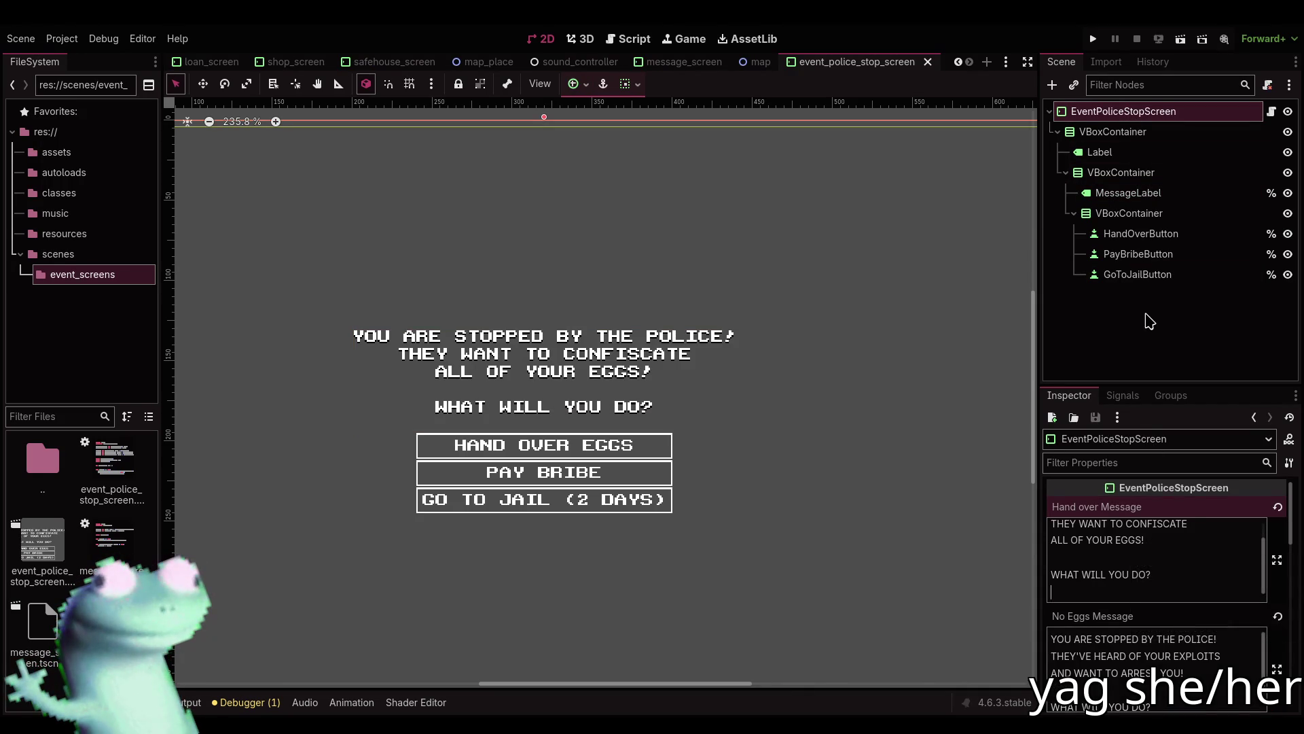
{"action": "left_click", "coordinate": [1144, 320]}
{"action": "left_click", "coordinate": [629, 39]}
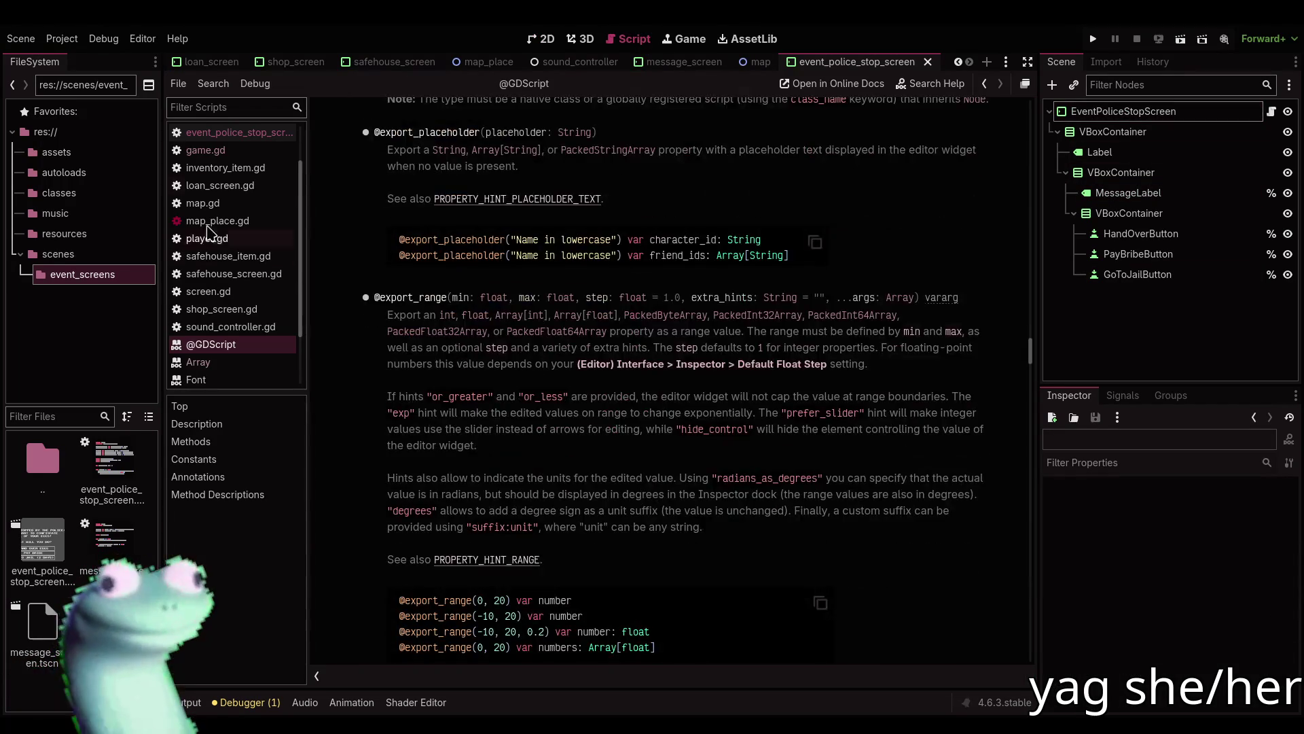
Open event_police_stop_screen.gd and add new lines after hand_over_button.show() and hide() using two carets.
{"action": "left_click", "coordinate": [239, 133]}
{"action": "scroll", "coordinate": [607, 394], "scroll_direction": "down", "scroll_amount": 8}
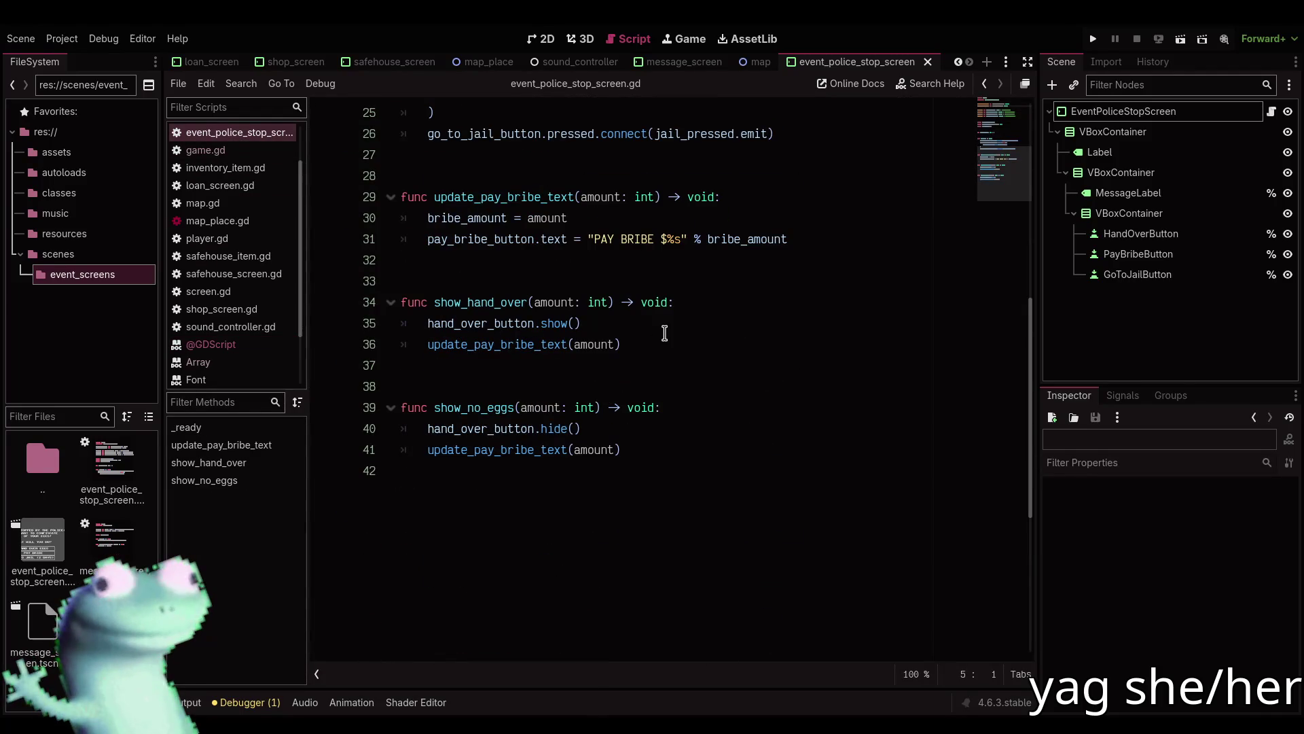
{"action": "left_click", "coordinate": [659, 333]}
{"action": "left_click", "coordinate": [626, 429], "text": "alt"}
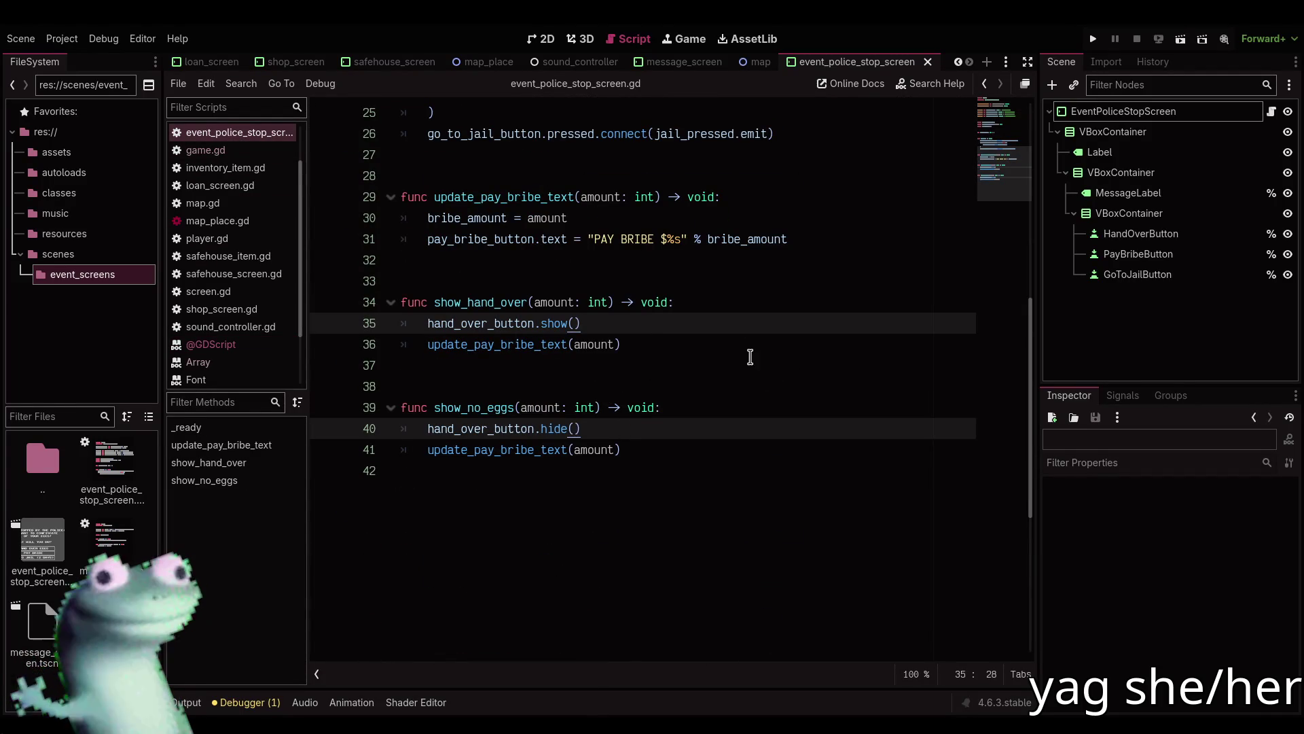
{"action": "key", "text": "Return"}
Type 'message_label.text =' on both new lines at once.
{"action": "type", "text": "geScreen.Messa"}
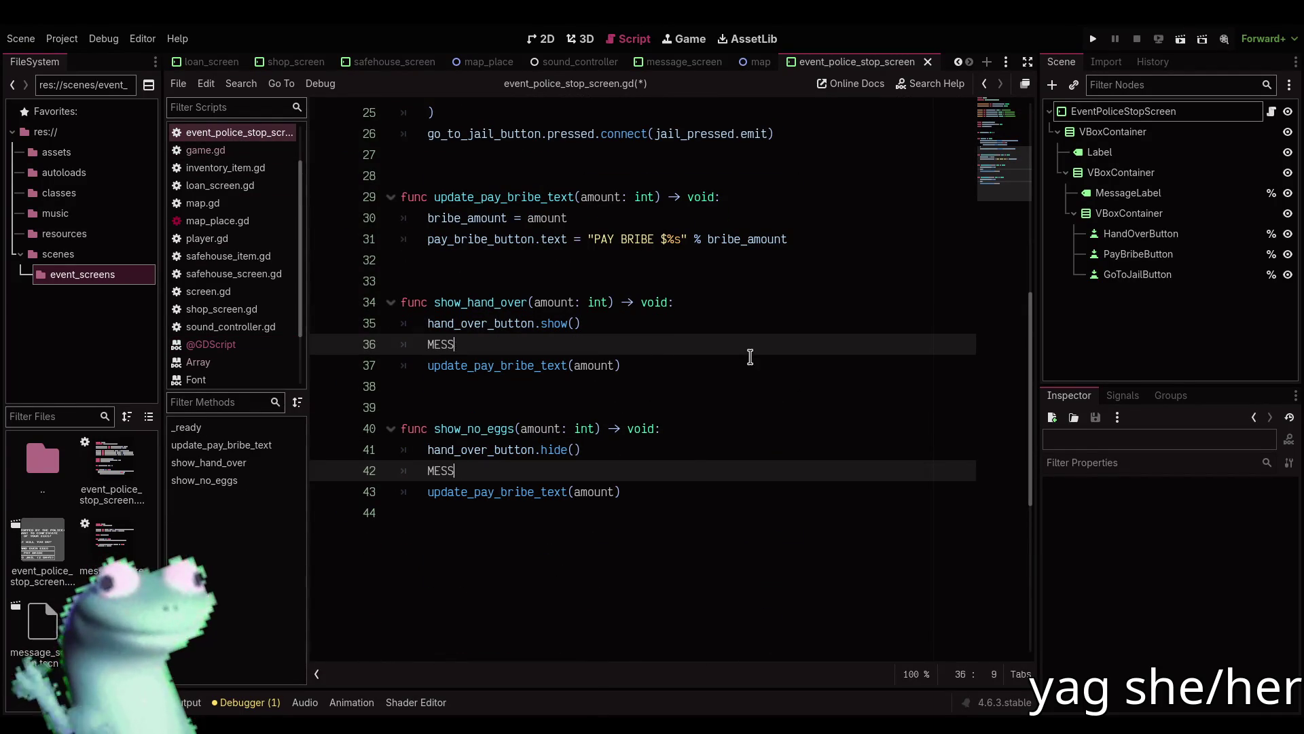
{"action": "key", "text": "BackSpace"}
{"action": "key", "text": "End"}
{"action": "key", "text": "shift+Home"}
{"action": "type", "text": "message_"}
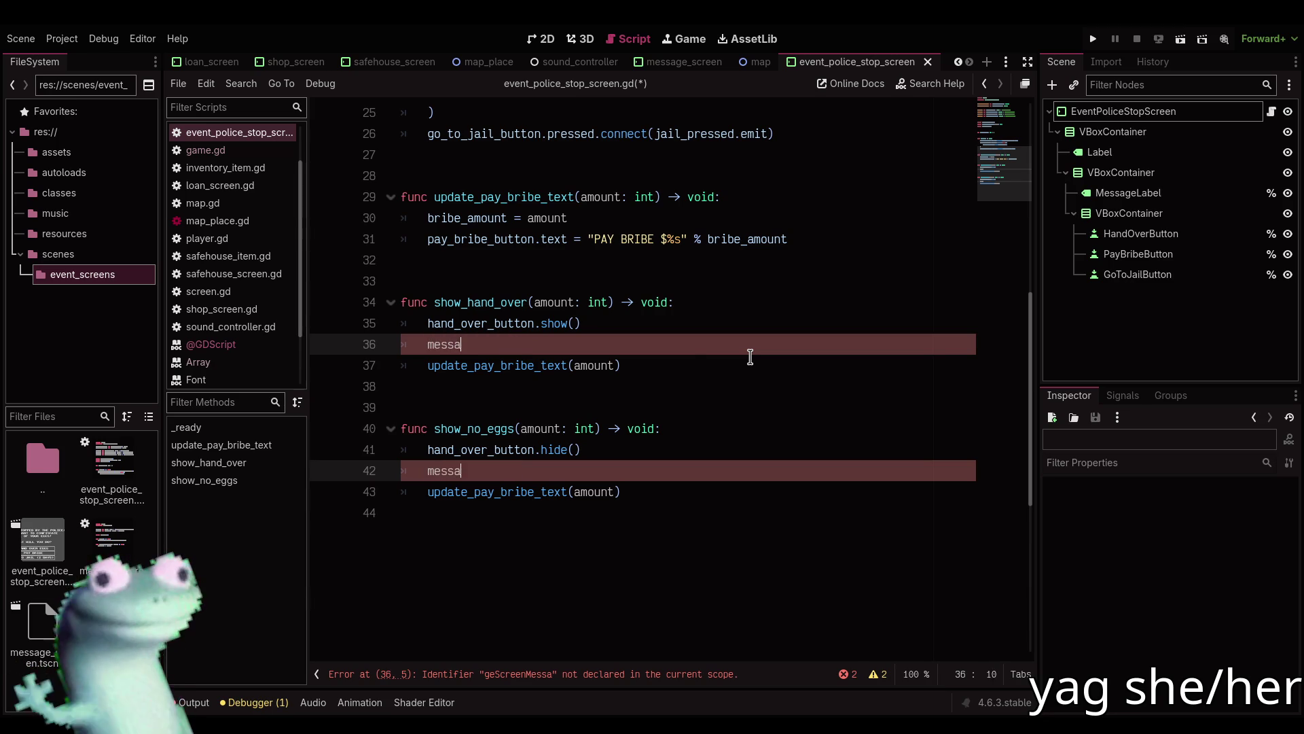
{"action": "key", "text": "Return"}
{"action": "type", "text": ".te"}
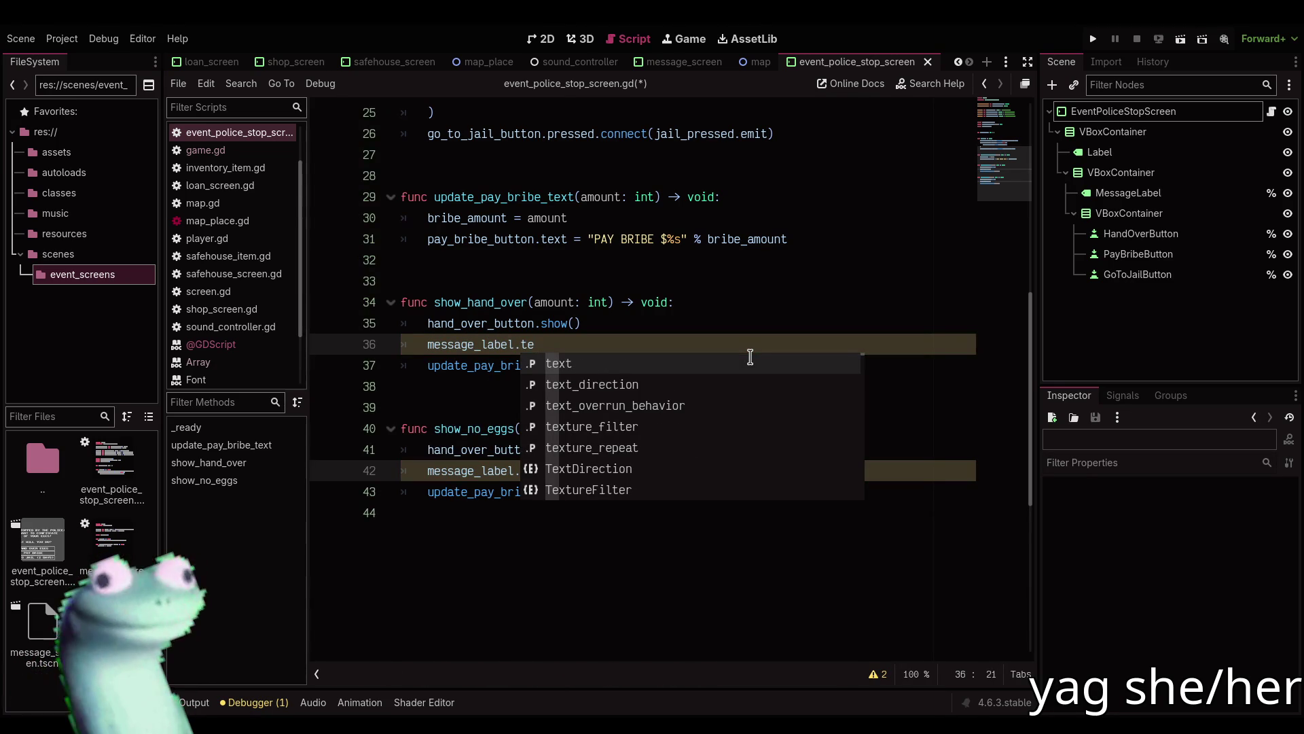
{"action": "type", "text": "xt ="}
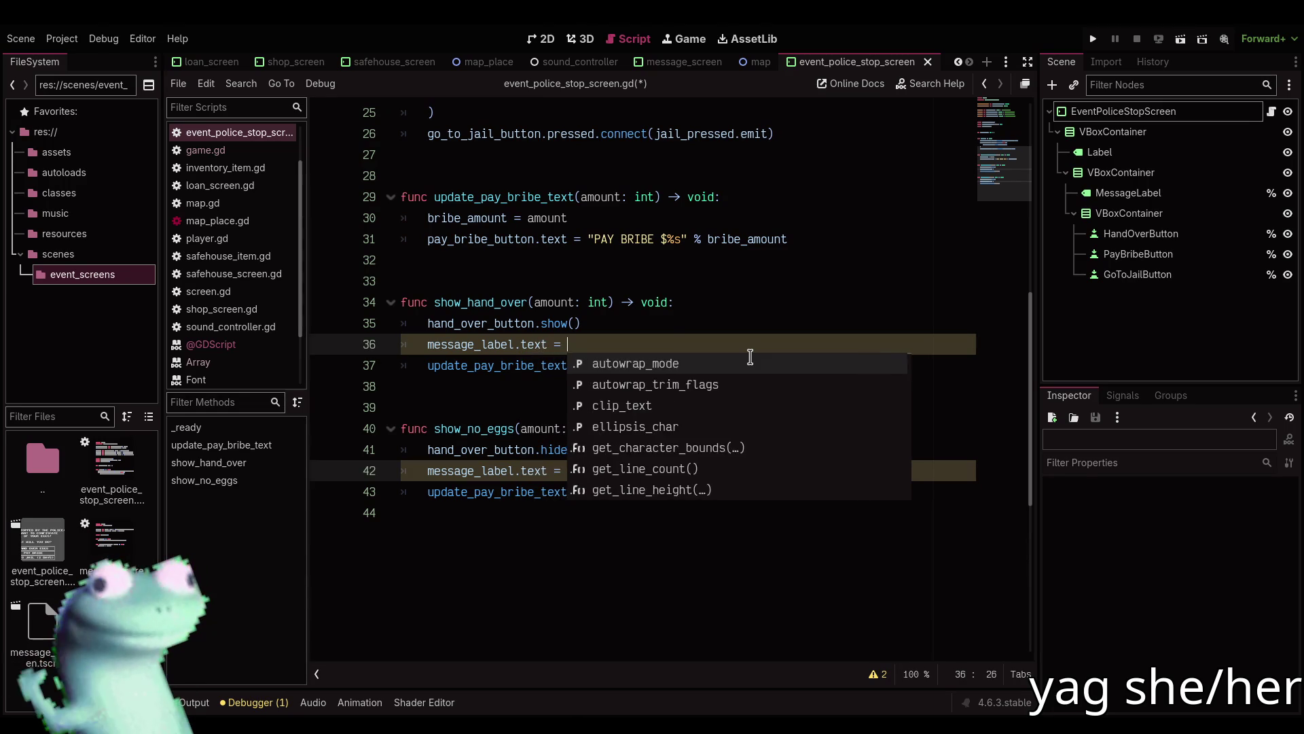
{"action": "key", "text": "Escape"}
Assign hand_over_message on the first line and no_eggs_message on the second.
{"action": "scroll", "coordinate": [751, 353], "scroll_direction": "up", "scroll_amount": 1}
{"action": "scroll", "coordinate": [694, 408], "scroll_direction": "up", "scroll_amount": 7}
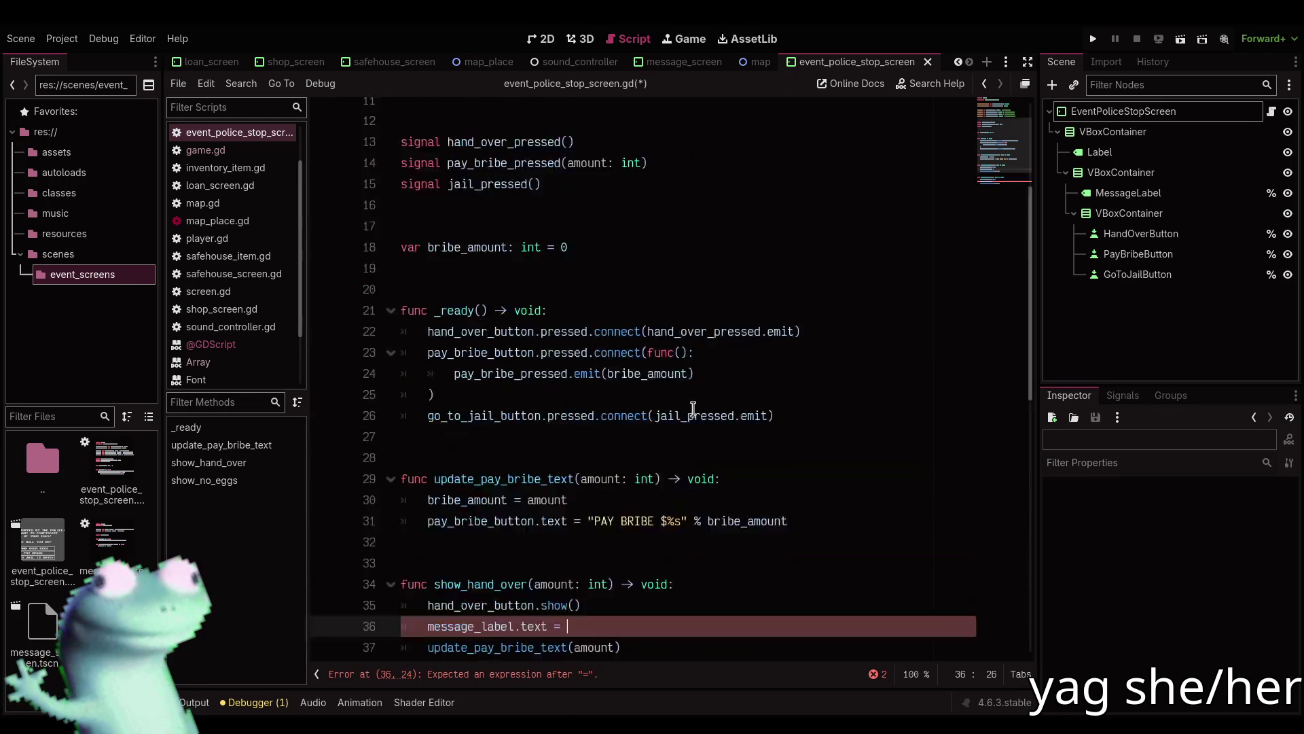
{"action": "type", "text": "hand_"}
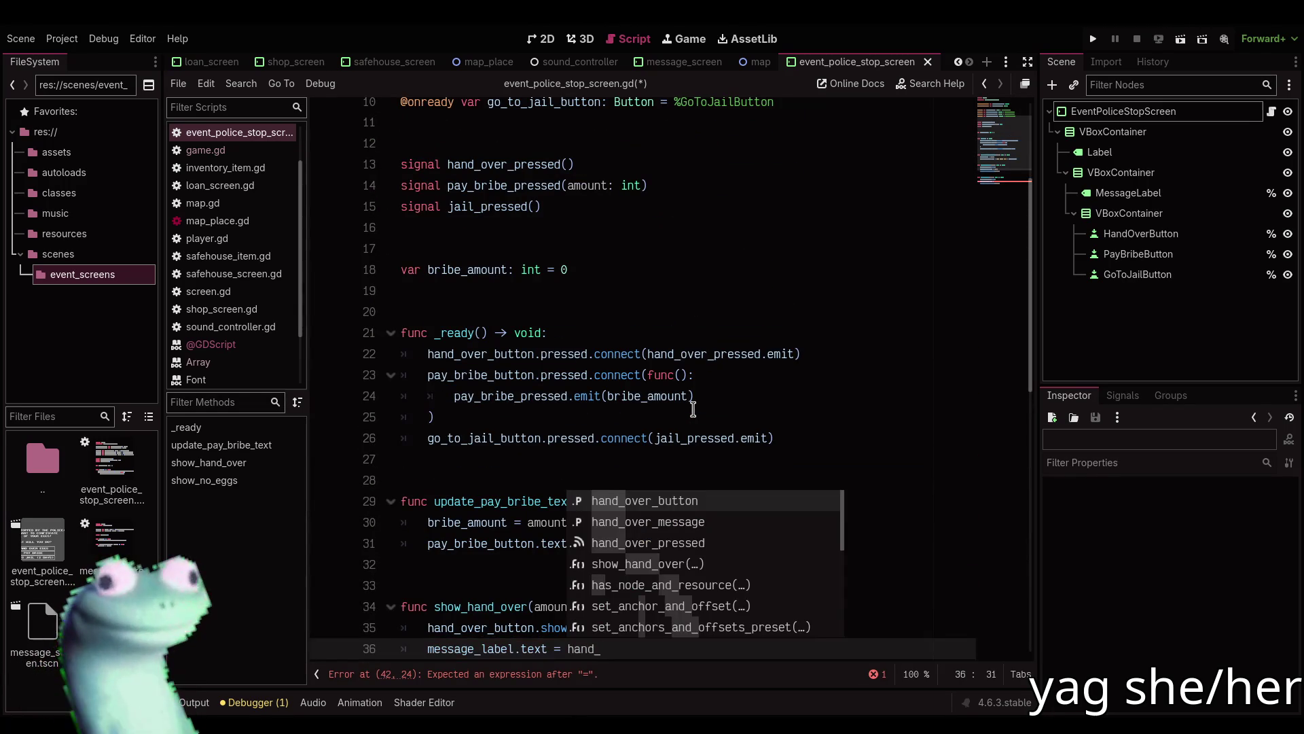
{"action": "key", "text": "Down"}
{"action": "key", "text": "Return"}
{"action": "scroll", "coordinate": [612, 578], "scroll_direction": "down", "scroll_amount": 3}
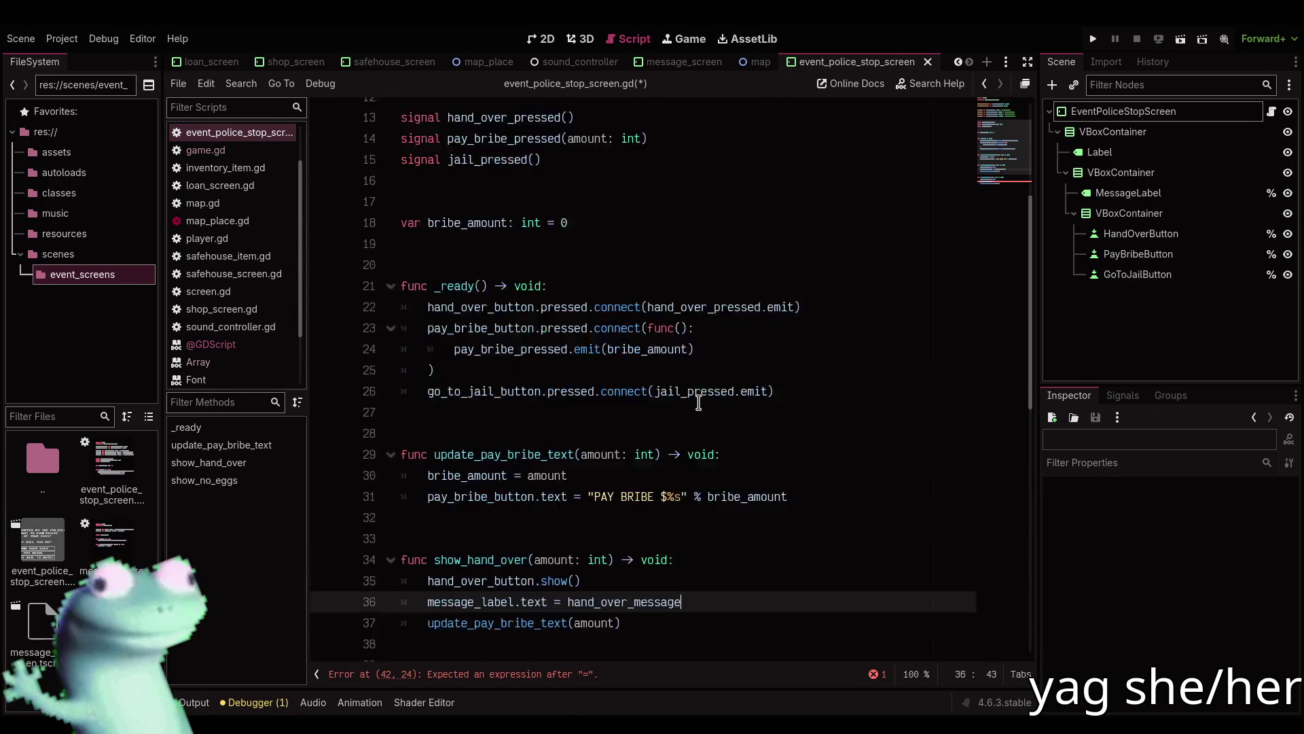
{"action": "left_click", "coordinate": [609, 581]}
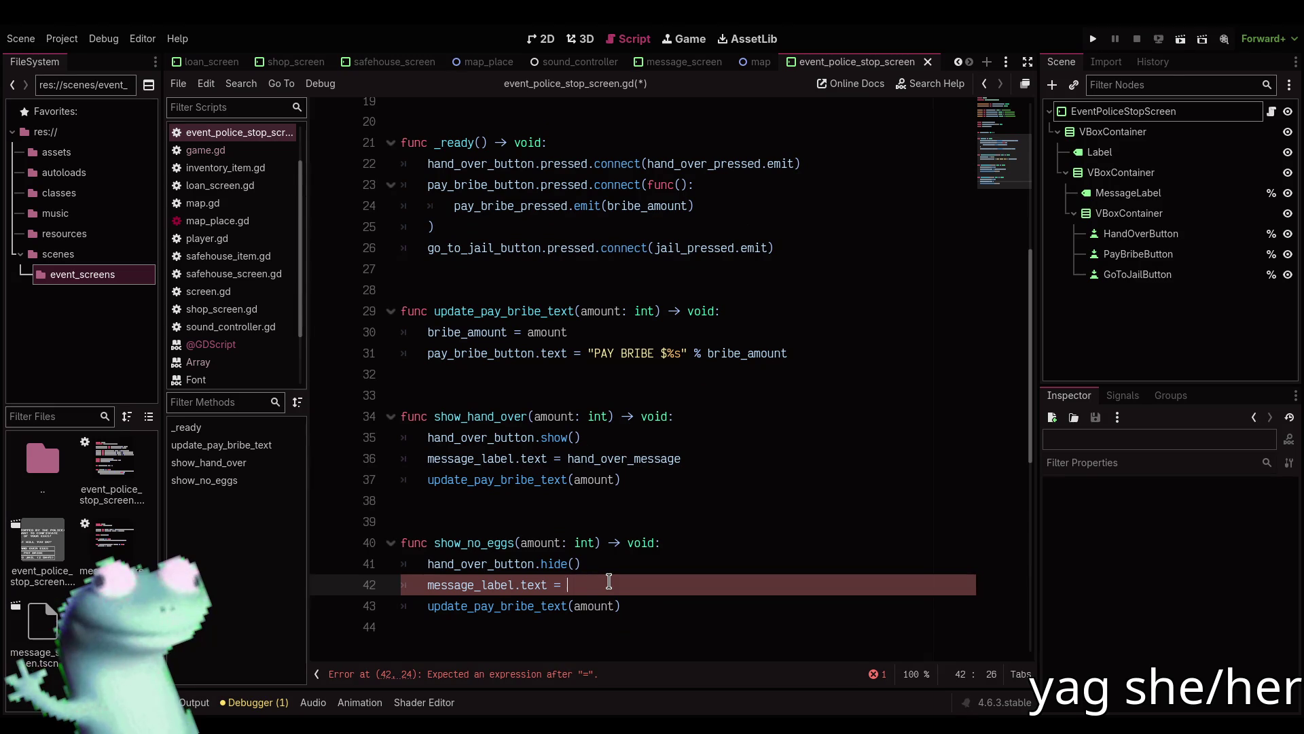
{"action": "type", "text": "no_e"}
{"action": "key", "text": "Return"}
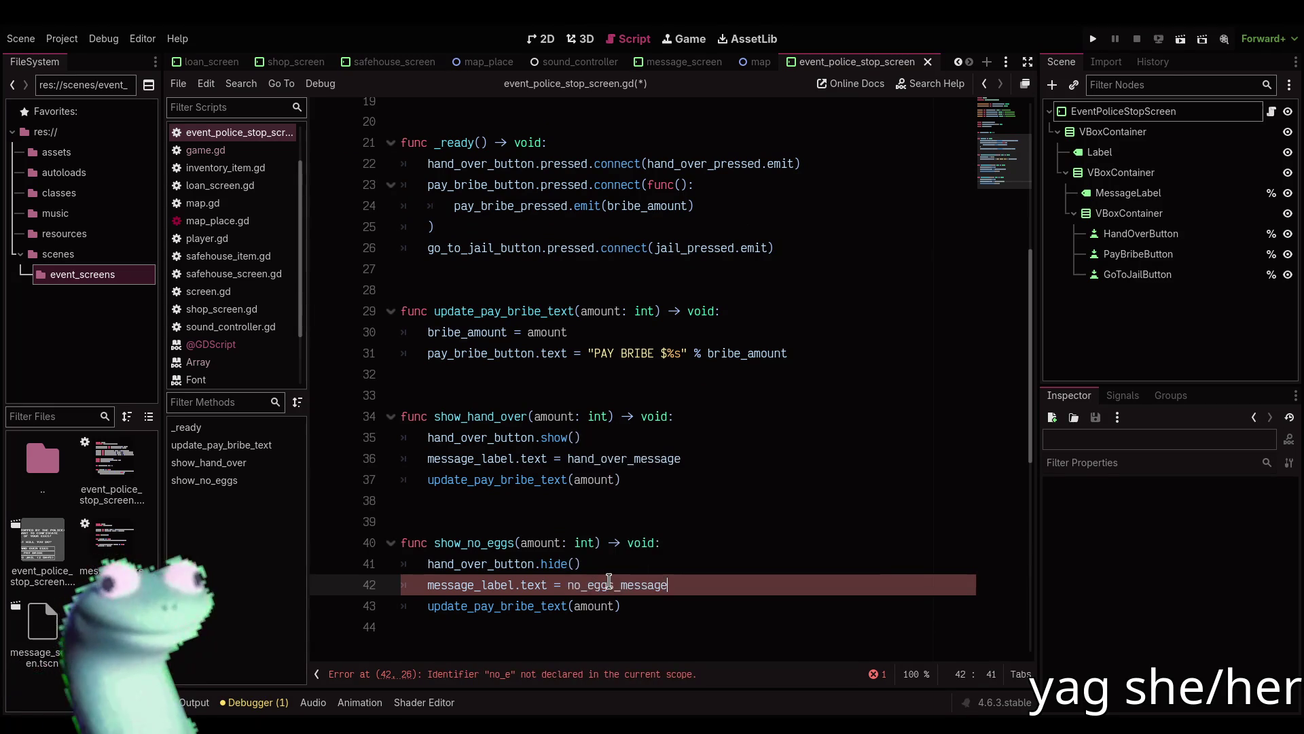
{"action": "left_click", "coordinate": [245, 344]}
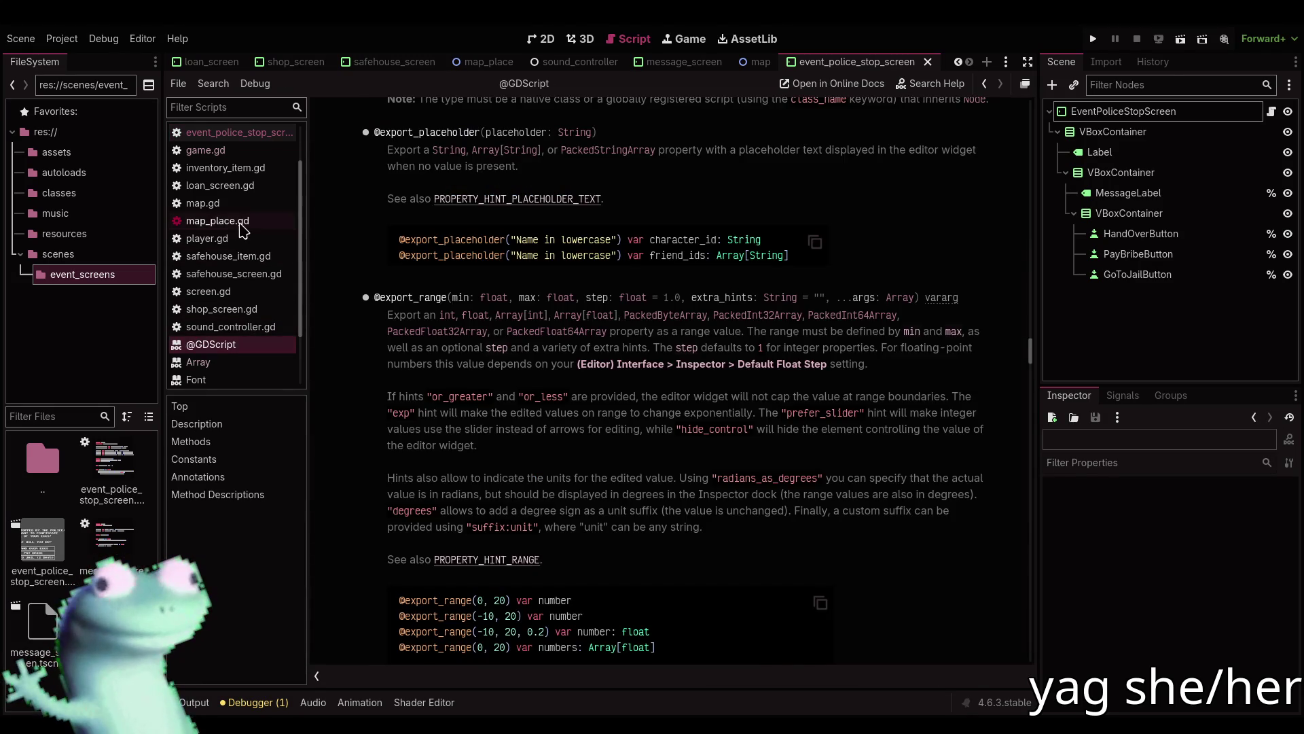
Switch from map_place.gd to game.gd, select the police_stop function, then open the 2D view.
{"action": "left_click", "coordinate": [242, 225]}
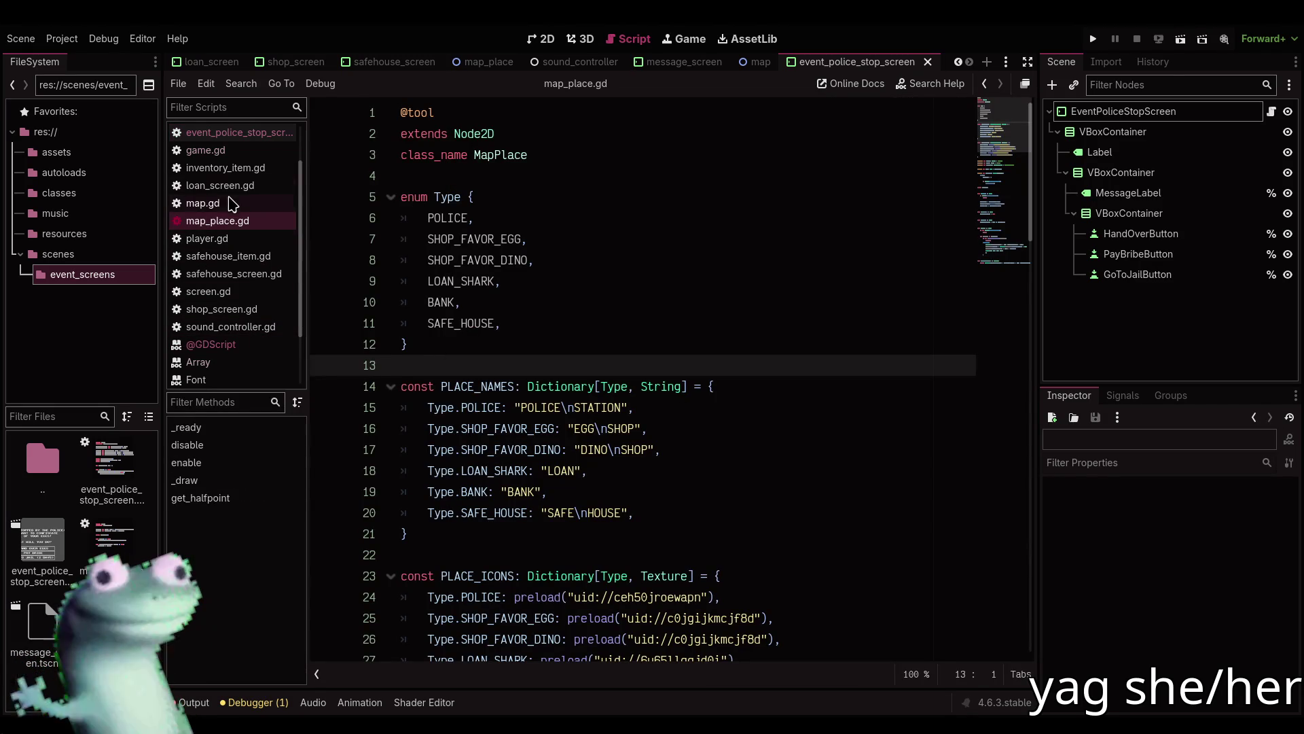
{"action": "left_click", "coordinate": [207, 151]}
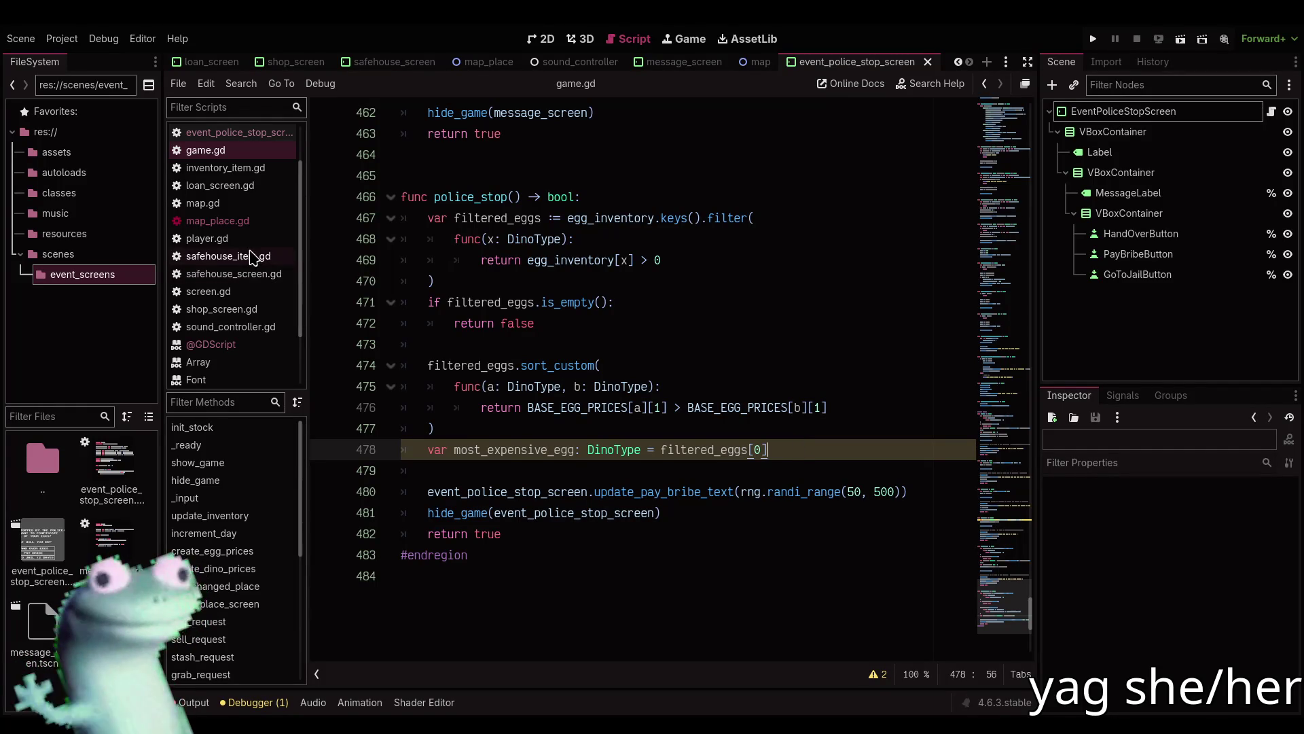
{"action": "left_click", "coordinate": [434, 176]}
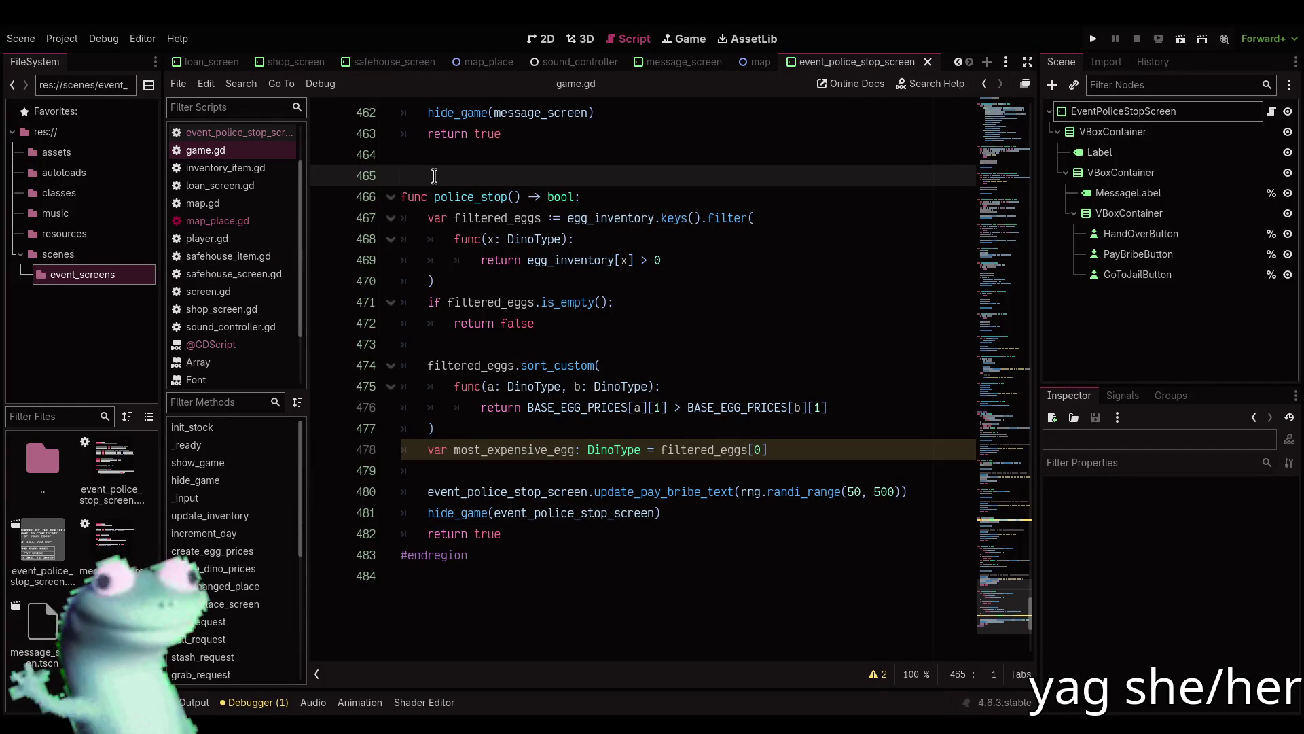
{"action": "double_click", "coordinate": [404, 195]}
{"action": "left_click", "coordinate": [404, 195]}
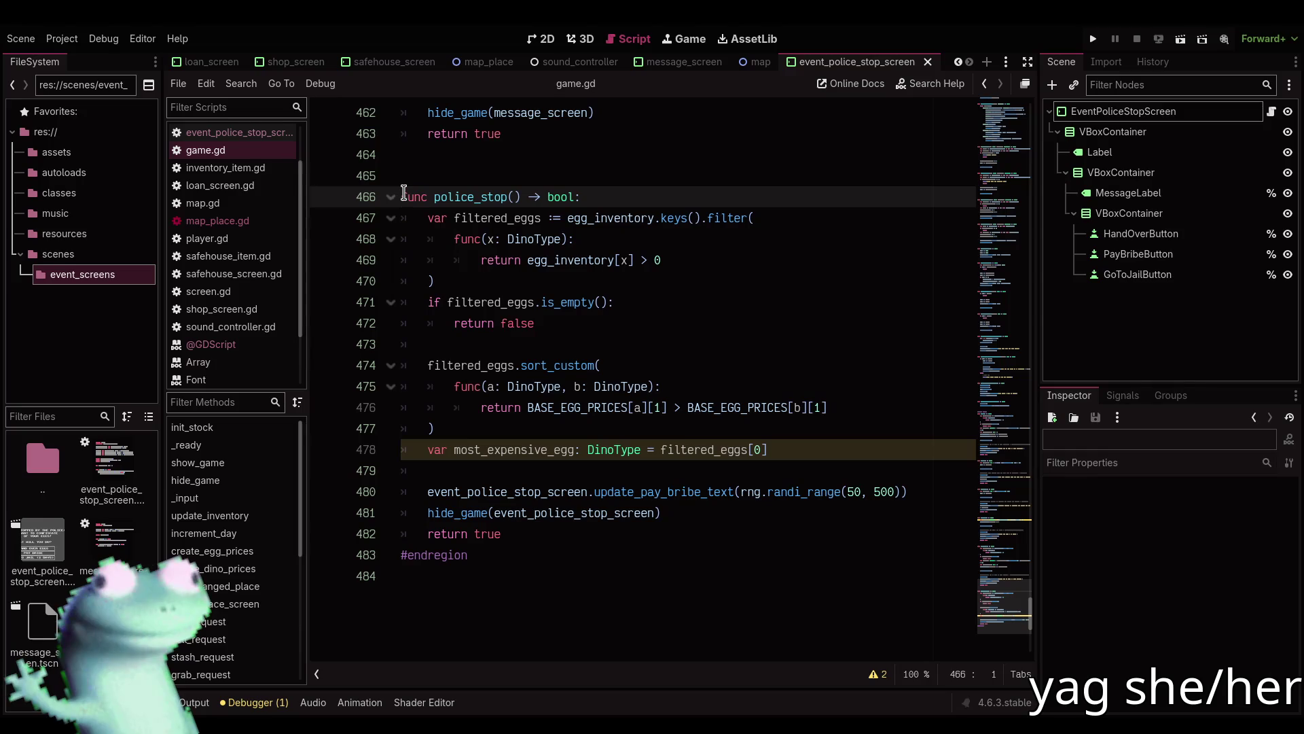
{"action": "left_click_drag", "start_coordinate": [403, 195], "coordinate": [544, 544]}
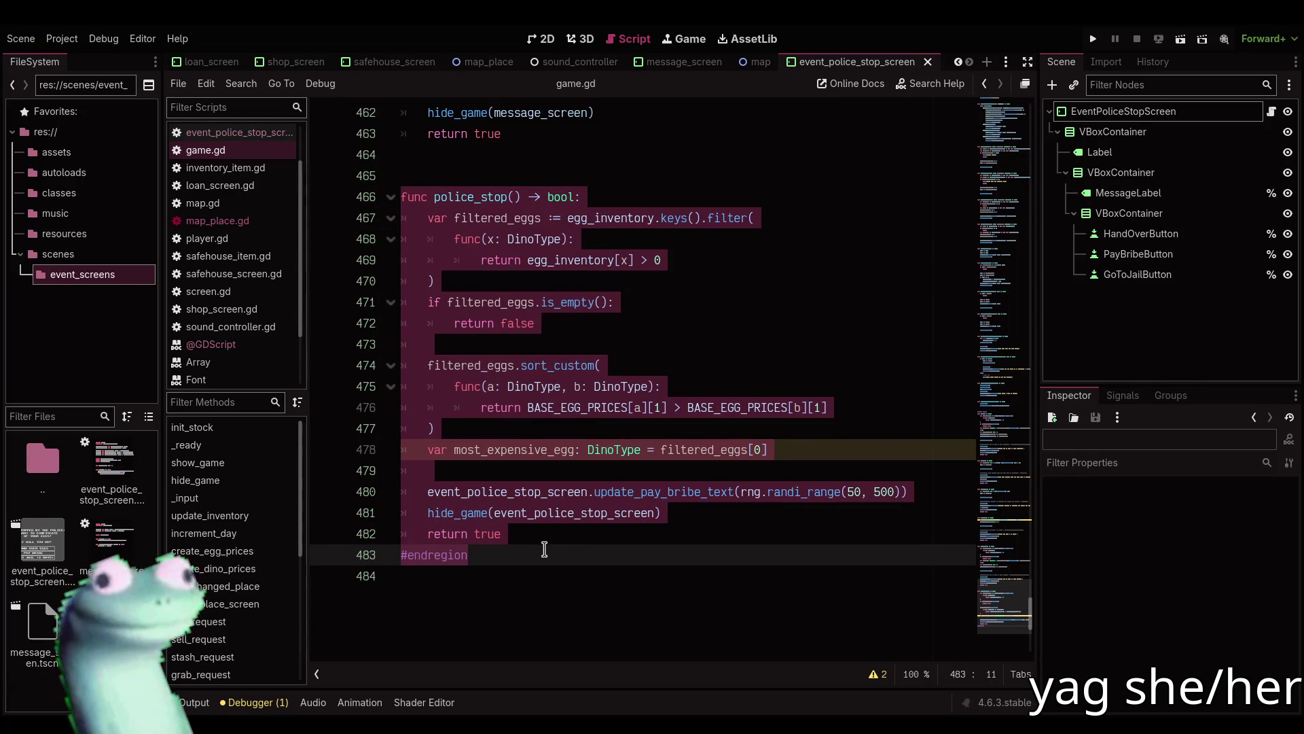
{"action": "left_click", "coordinate": [545, 549]}
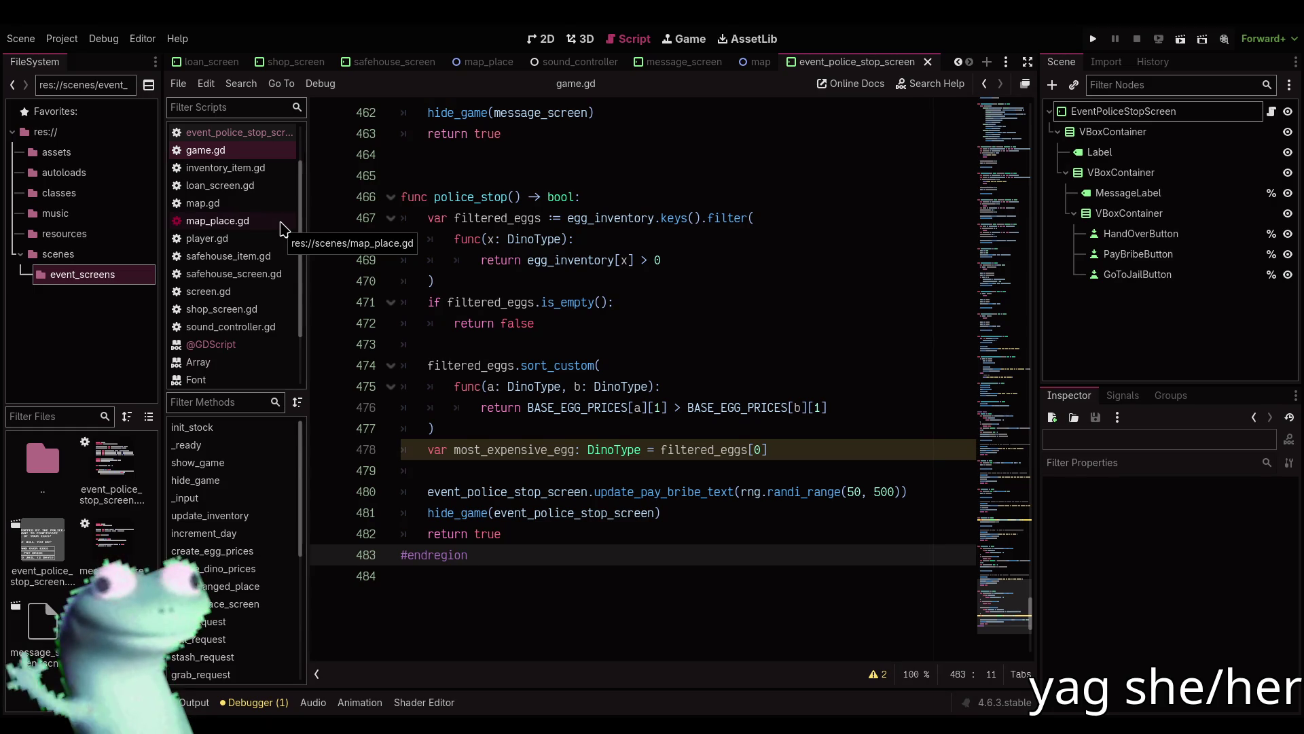
{"action": "left_click", "coordinate": [541, 39]}
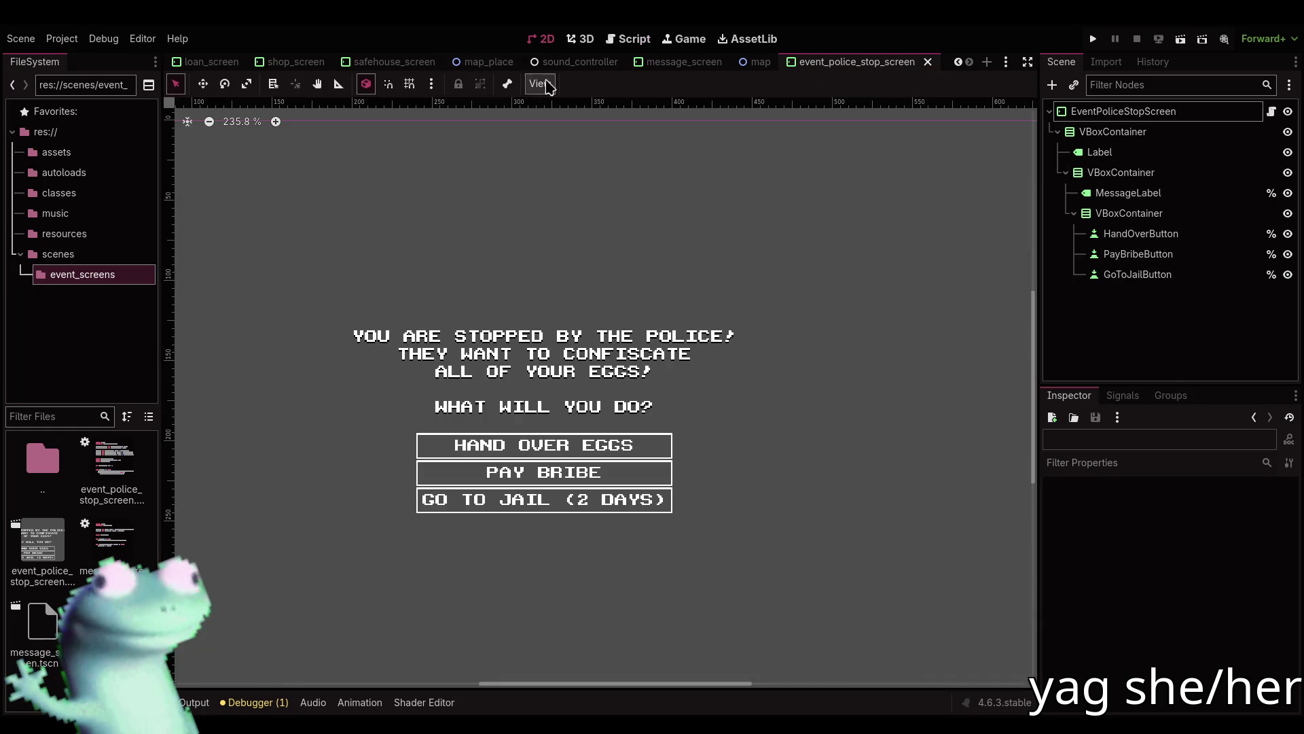
Insert %s before EGGS! in the root's Hand over Message and save the scene.
{"action": "left_click", "coordinate": [561, 356]}
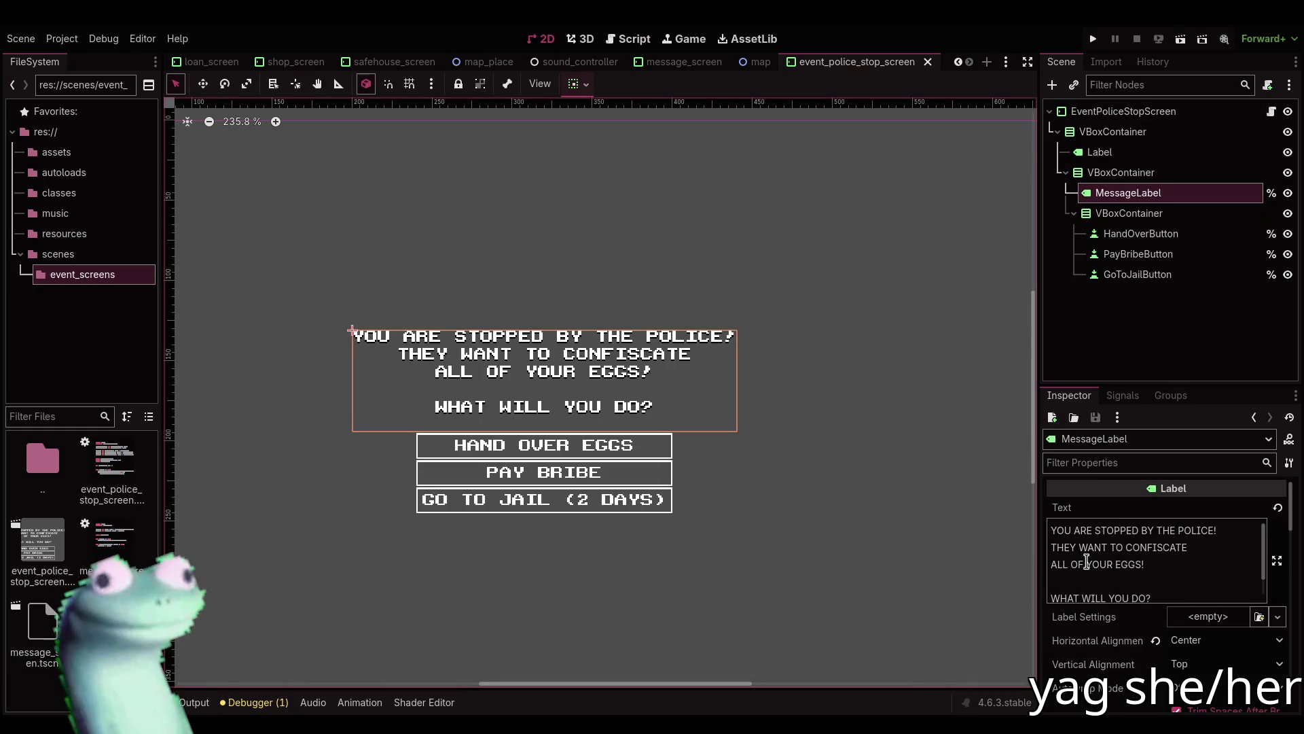
{"action": "left_click", "coordinate": [1112, 565]}
{"action": "left_click", "coordinate": [1114, 111]}
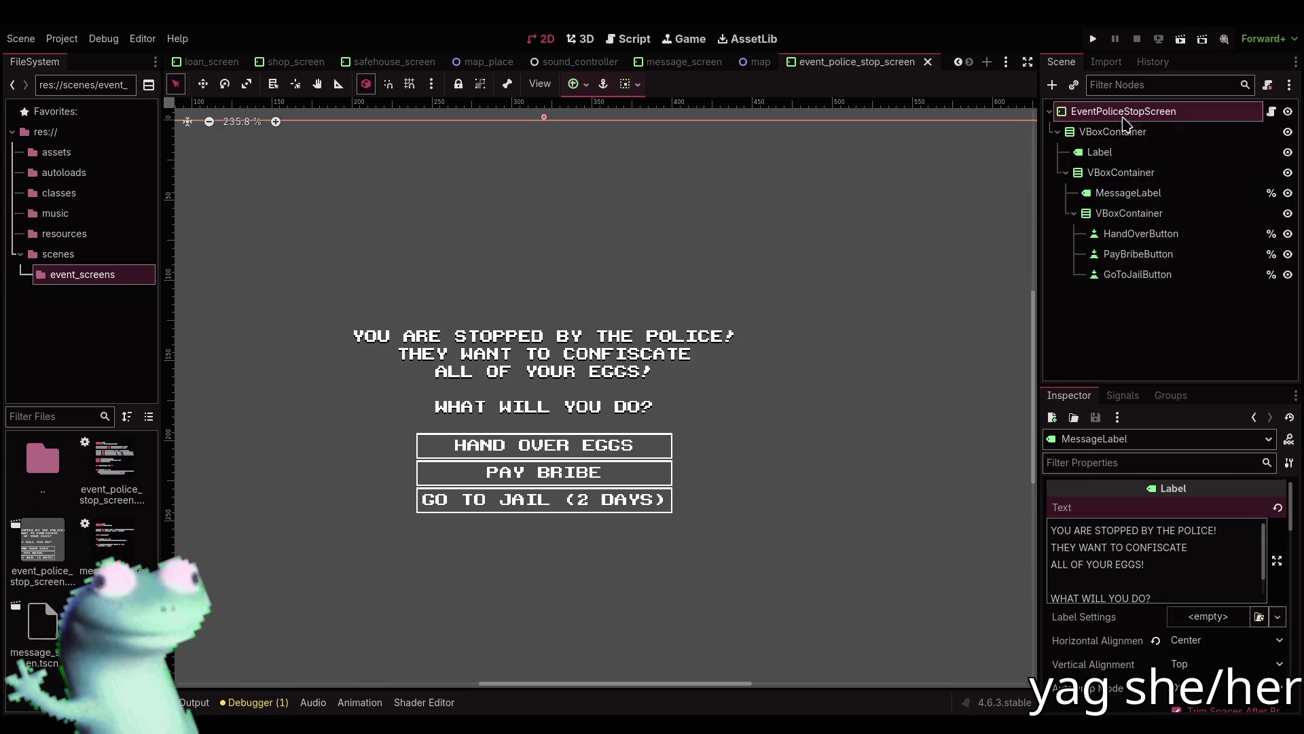
{"action": "left_click", "coordinate": [1111, 563]}
{"action": "type", "text": "%s"}
{"action": "key", "text": "ctrl+s"}
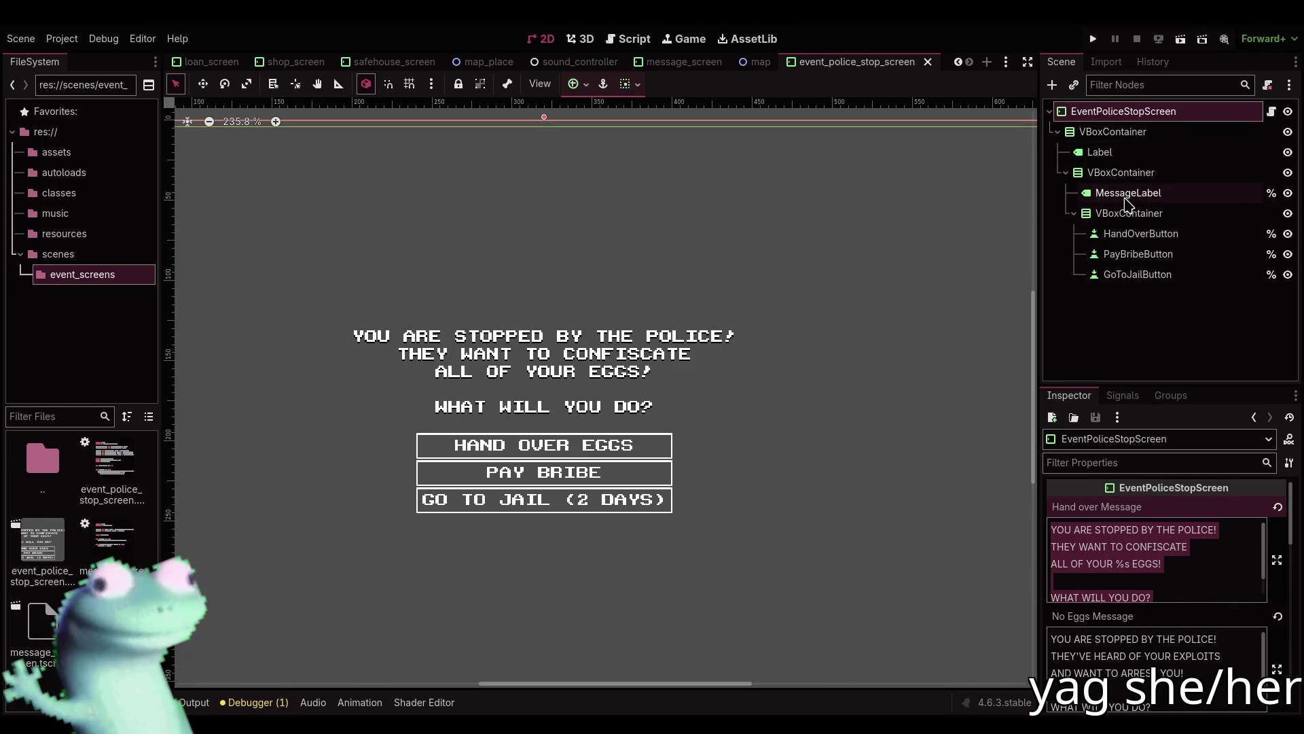
Change the MessageLabel preview text to 'ALL OF YOUR VELOCIRAPTOR EGGS!'.
{"action": "left_click", "coordinate": [1126, 192]}
{"action": "left_click", "coordinate": [1117, 564]}
{"action": "type", "text": "%s EGGS!"}
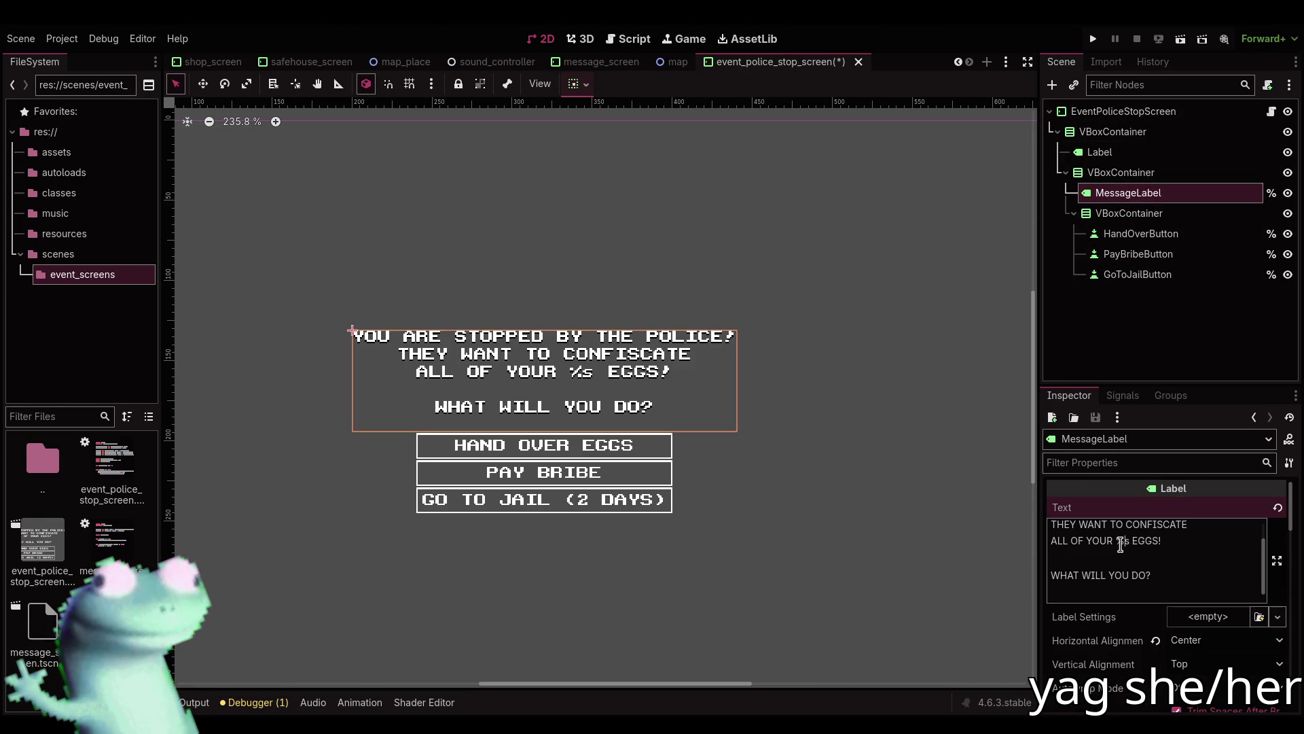
{"action": "double_click", "coordinate": [1121, 541]}
{"action": "double_click", "coordinate": [1122, 542]}
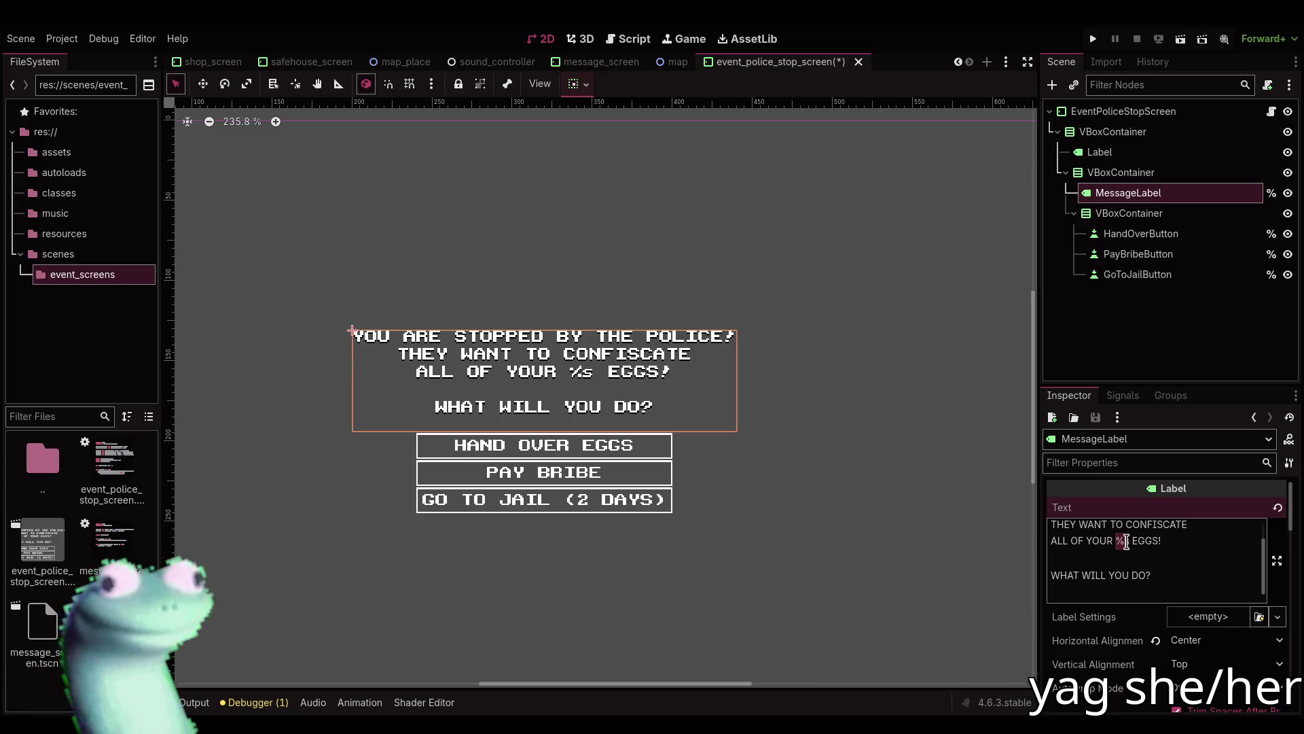
{"action": "type", "text": "ve"}
{"action": "key", "text": "BackSpace"}
{"action": "key", "text": "BackSpace"}
{"action": "type", "text": "VELOCIRAPTOR"}
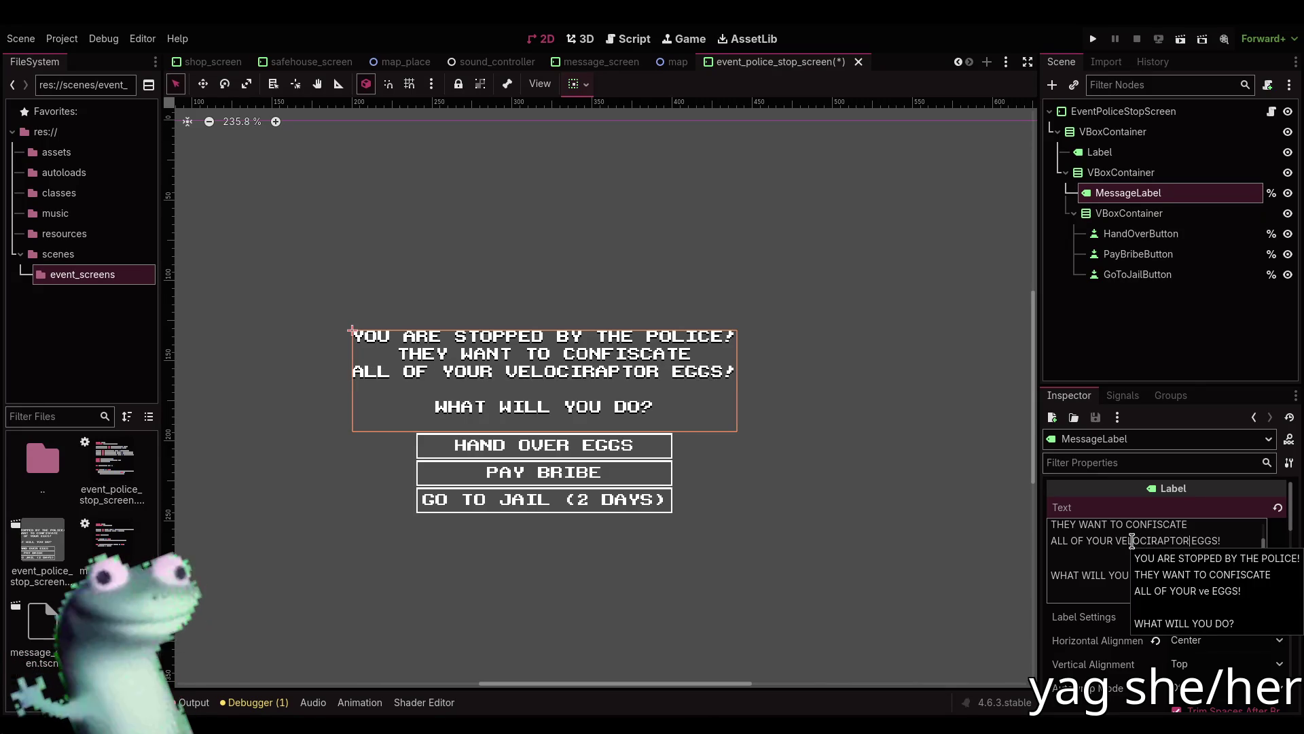
{"action": "left_click", "coordinate": [1046, 292]}
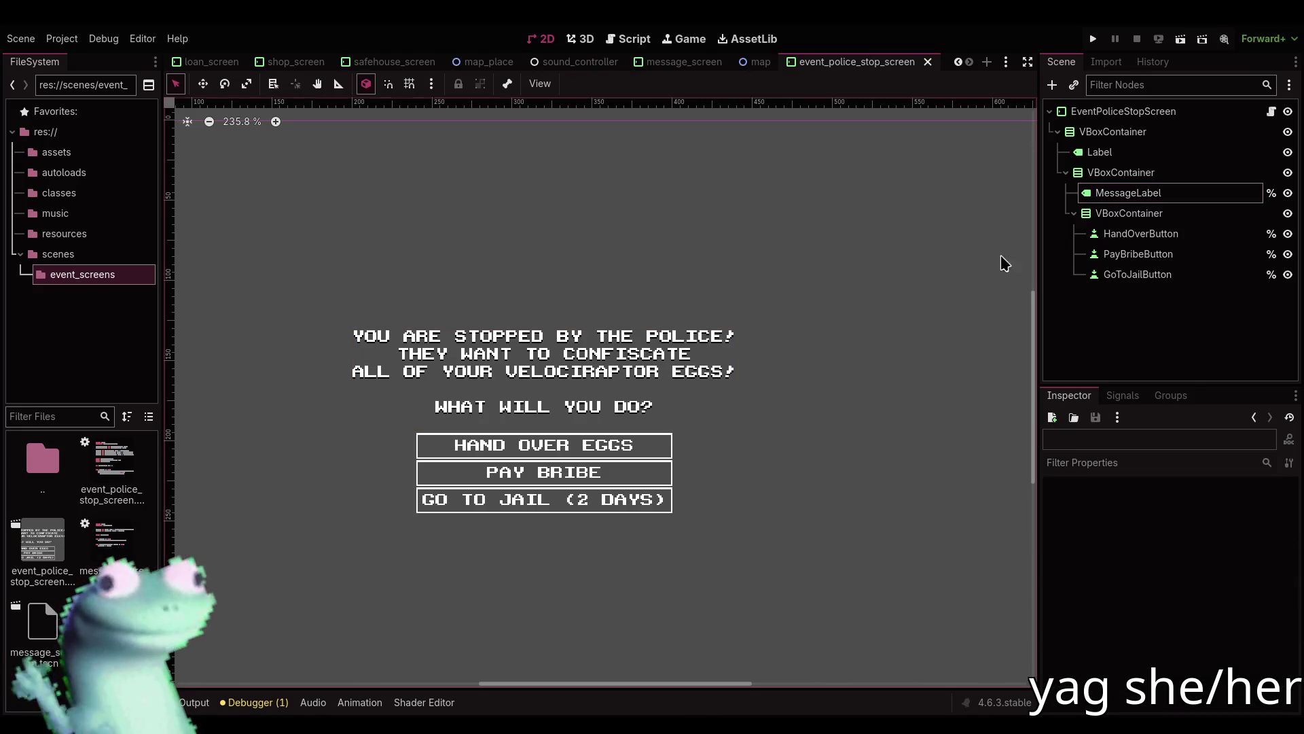
{"action": "left_click", "coordinate": [628, 39]}
Review game.gd's police_stop code around set_message and find_key, then open event_police_stop_screen.gd.
{"action": "scroll", "coordinate": [657, 404], "scroll_direction": "down", "scroll_amount": 1}
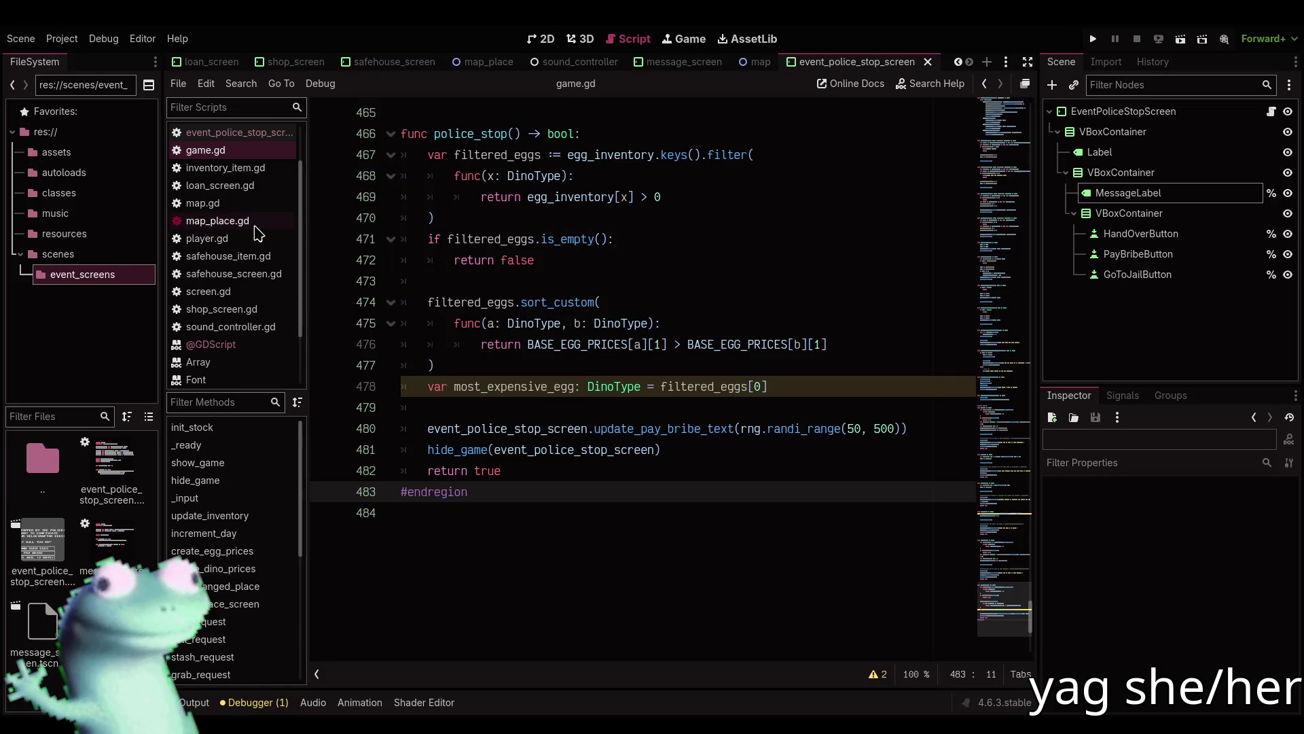
{"action": "mouse_move", "coordinate": [1005, 614]}
{"action": "left_mouse_down"}
{"action": "mouse_move", "coordinate": [1011, 146]}
{"action": "mouse_move", "coordinate": [997, 632]}
{"action": "left_mouse_up"}
{"action": "scroll", "coordinate": [751, 431], "scroll_direction": "up", "scroll_amount": 5}
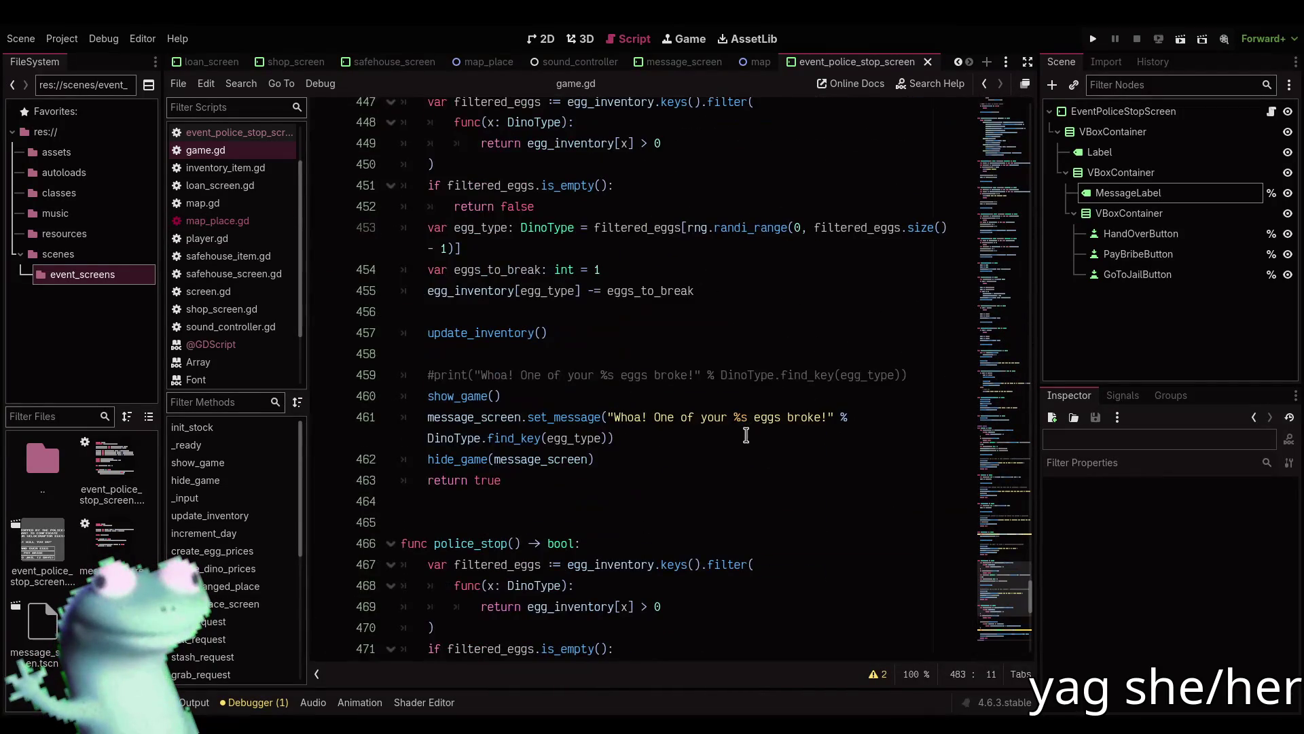
{"action": "mouse_move", "coordinate": [511, 438]}
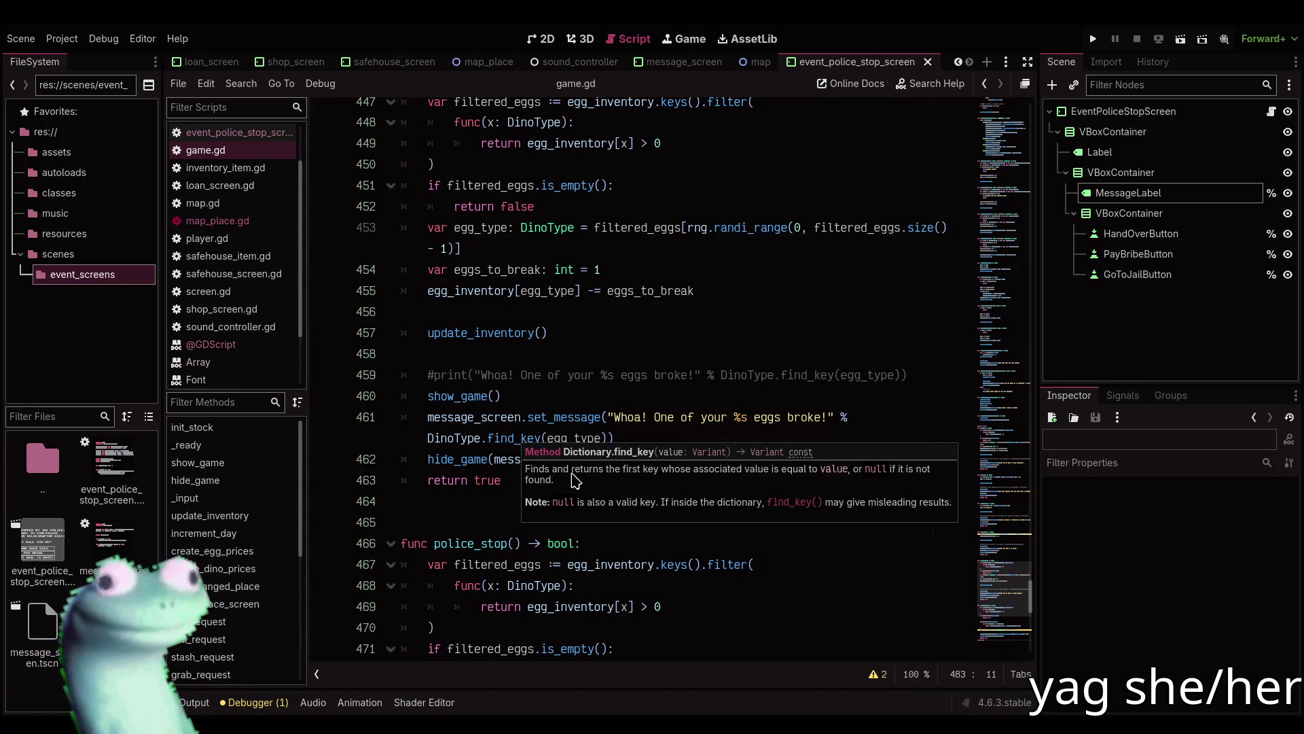
{"action": "scroll", "coordinate": [460, 506], "scroll_direction": "down", "scroll_amount": 5}
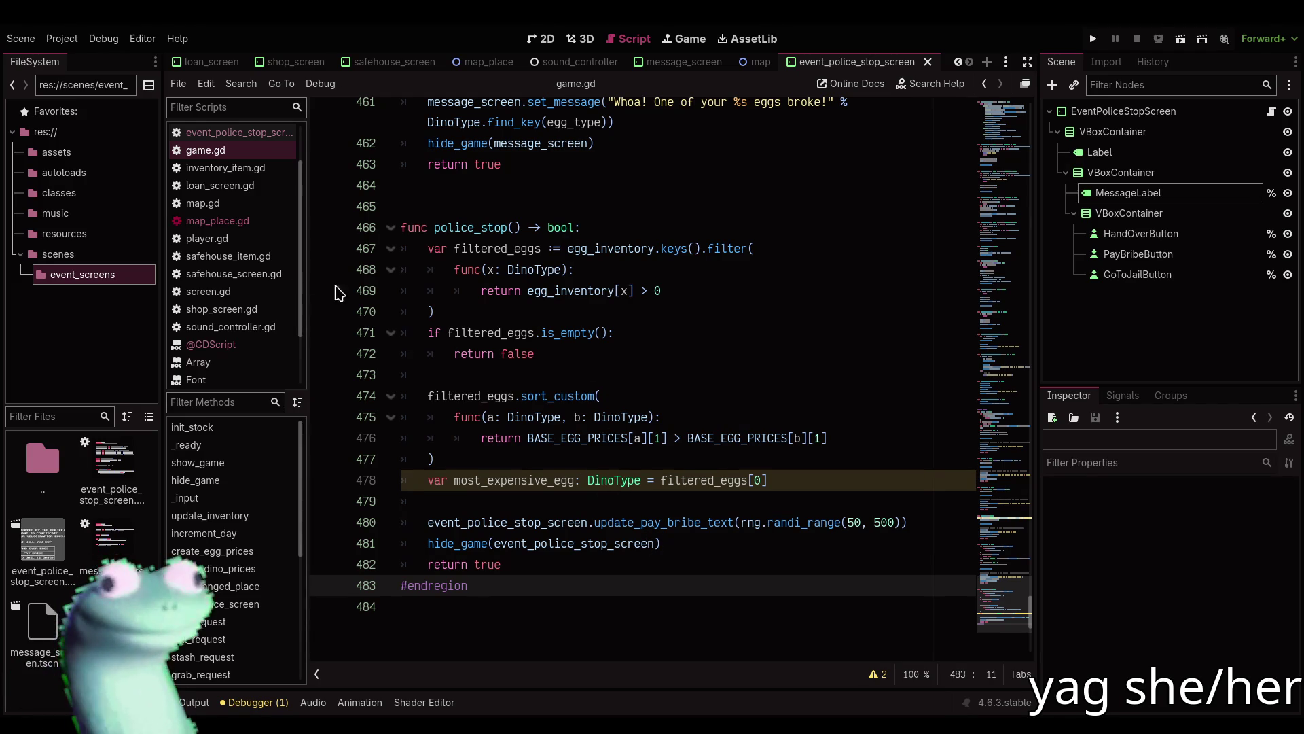
{"action": "scroll", "coordinate": [265, 279], "scroll_direction": "down", "scroll_amount": 3}
{"action": "scroll", "coordinate": [259, 231], "scroll_direction": "up", "scroll_amount": 2}
{"action": "scroll", "coordinate": [258, 224], "scroll_direction": "up", "scroll_amount": 3}
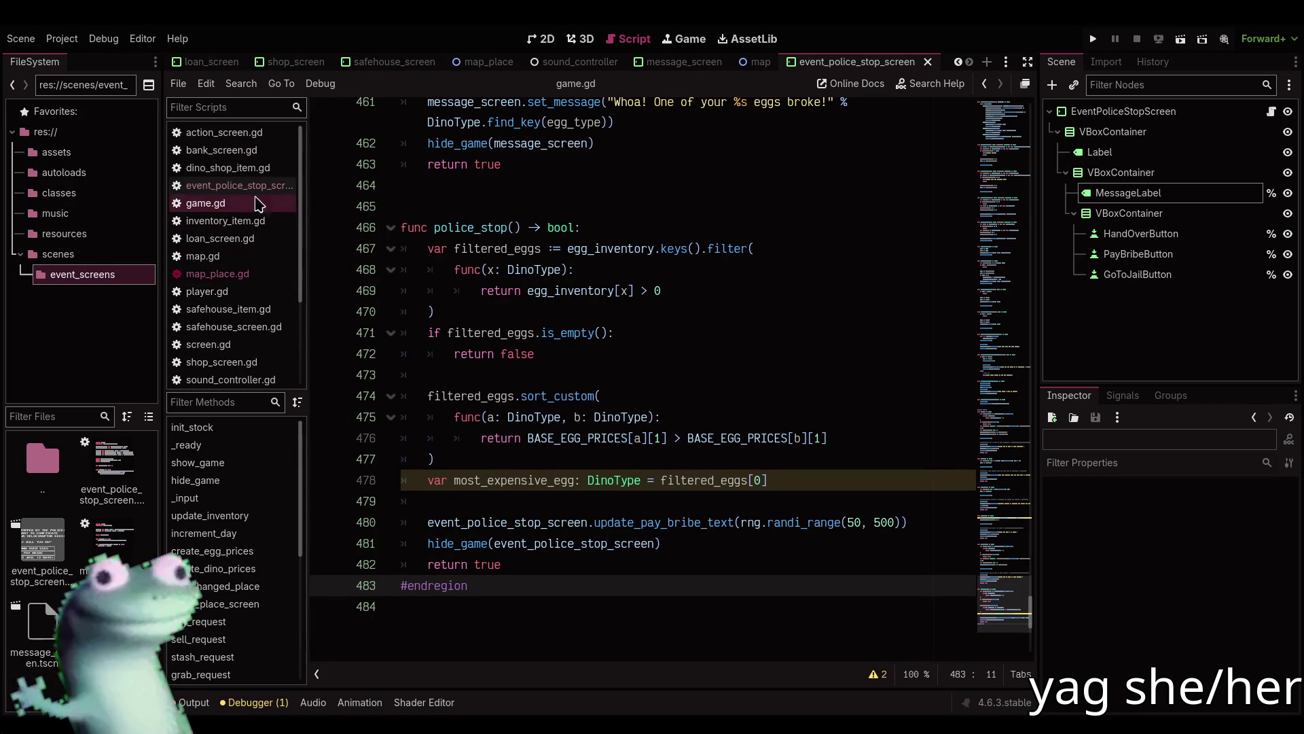
{"action": "left_click", "coordinate": [237, 185]}
Start adding an egg_type parameter to show_hand_over, then back it out.
{"action": "left_click", "coordinate": [608, 428]}
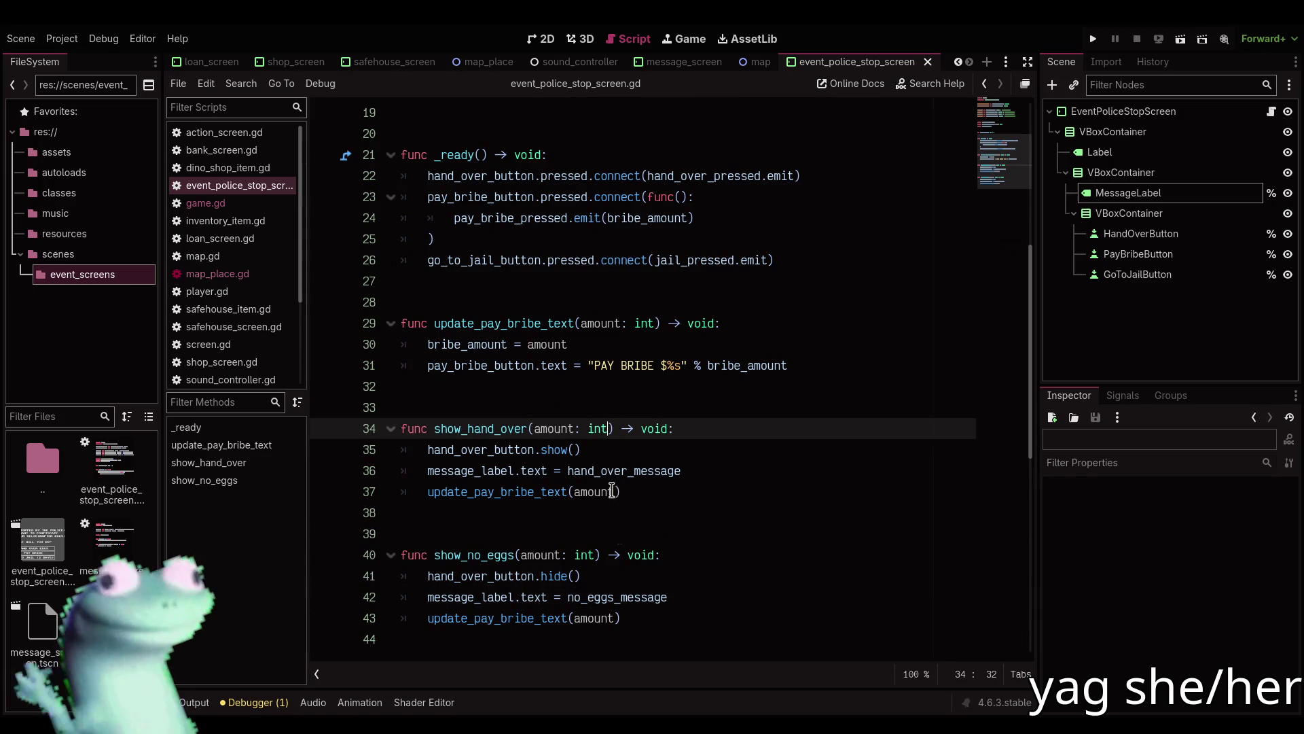
{"action": "left_click", "coordinate": [598, 555], "text": "alt"}
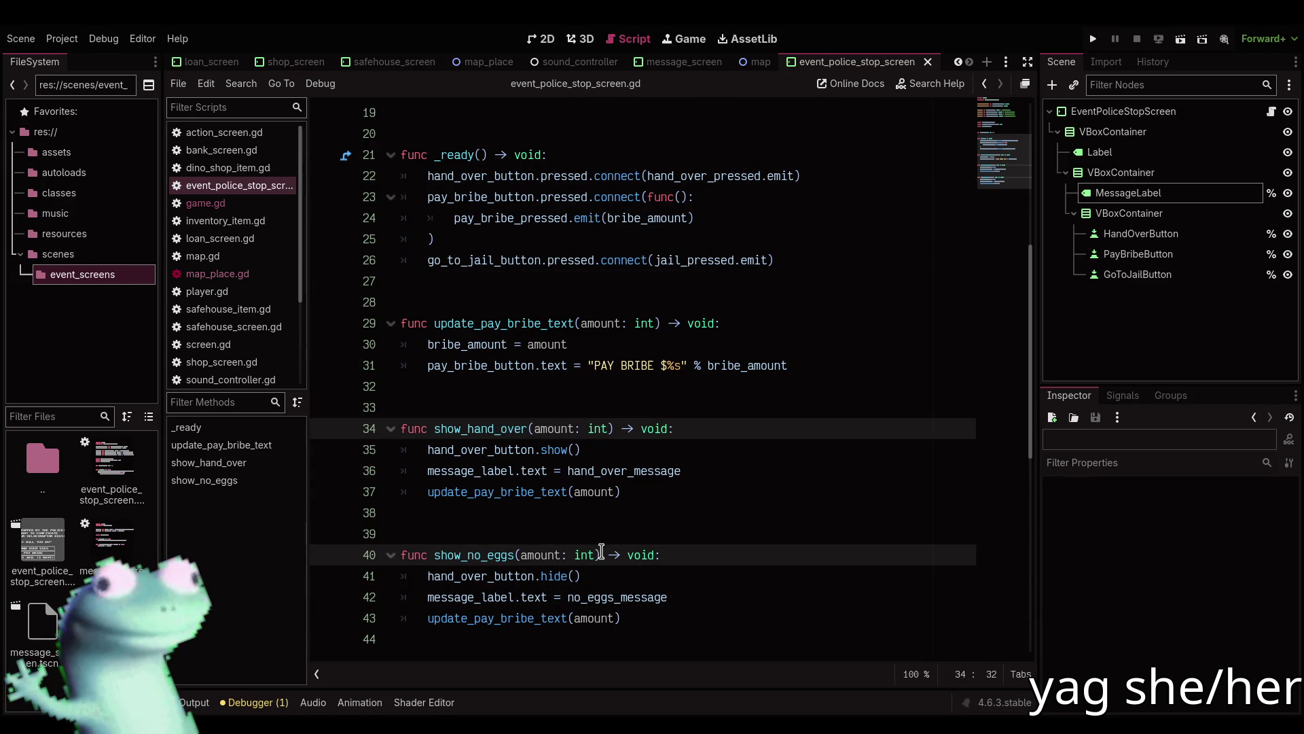
{"action": "left_click", "coordinate": [611, 428]}
{"action": "type", "text": ", "}
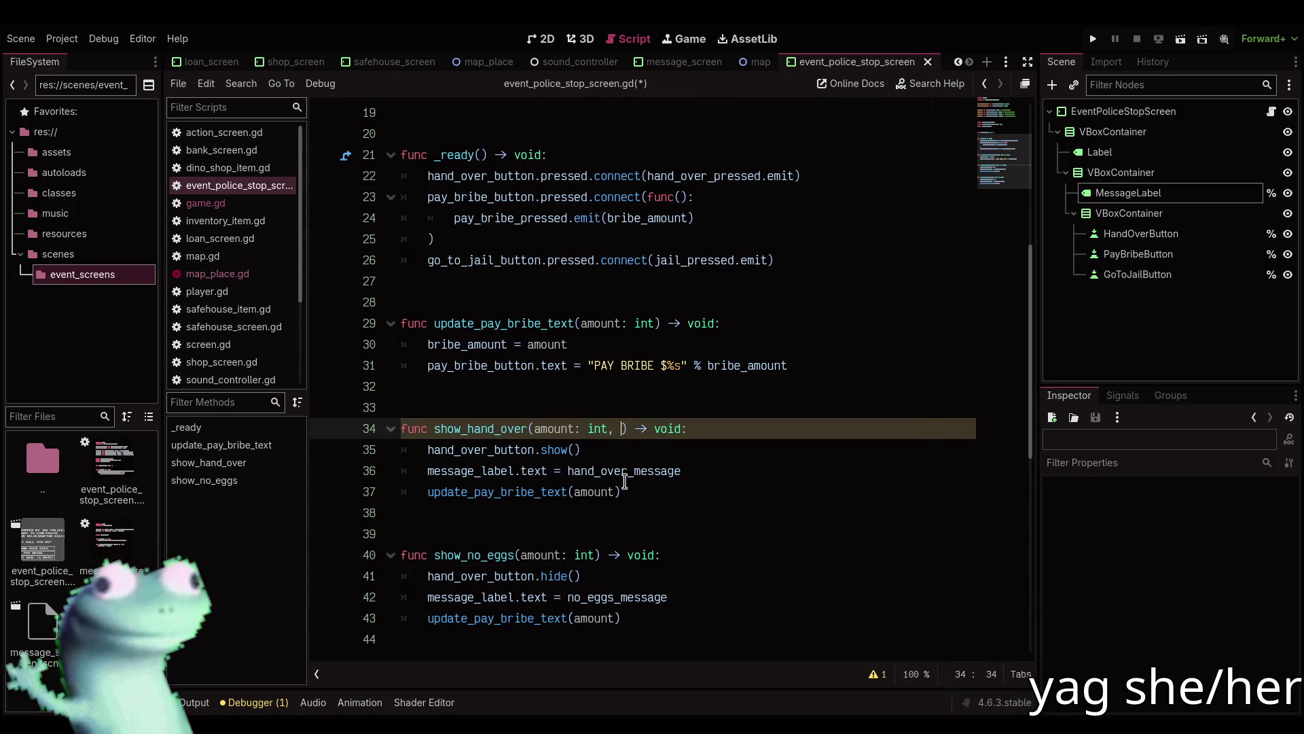
{"action": "type", "text": "egg_type: D"}
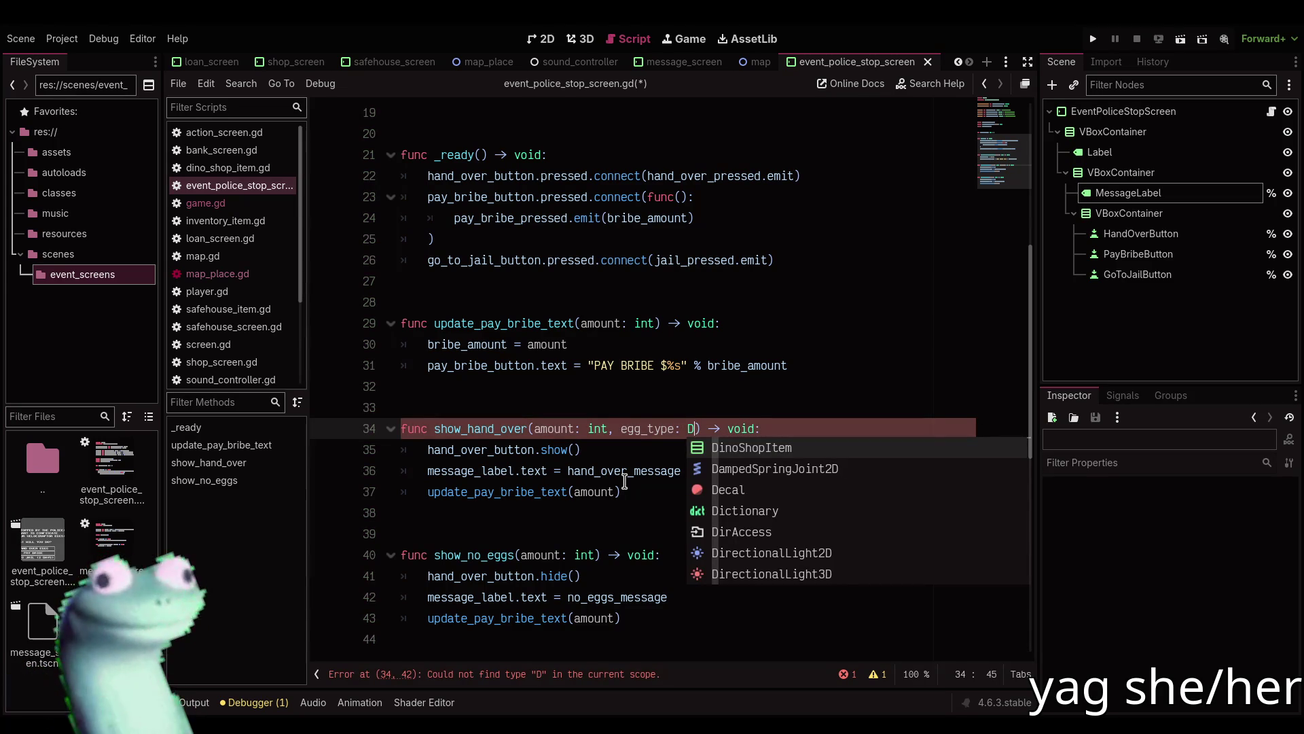
{"action": "key", "text": "BackSpace"}
{"action": "key", "text": "BackSpace"}
{"action": "key", "text": "BackSpace"}
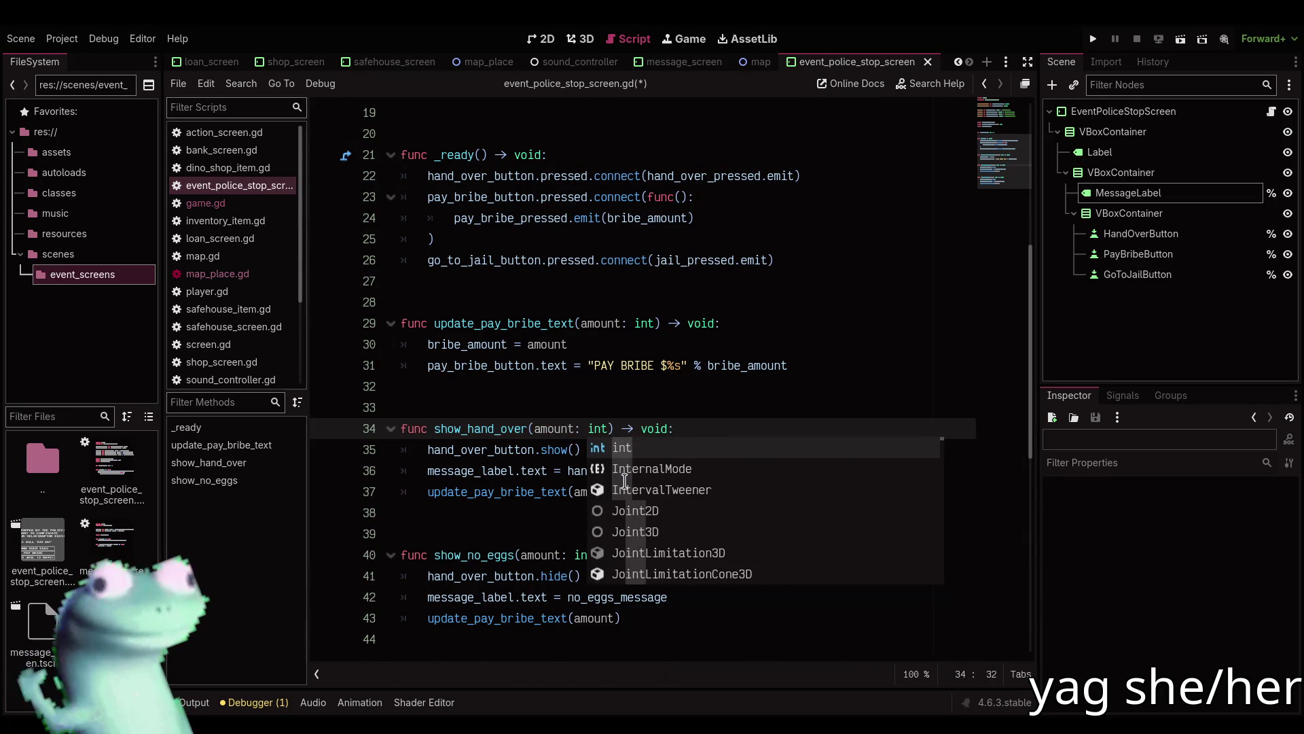
Declare 'var hand_over_type: Game.DinoType' below bribe_amount and save the script.
{"action": "scroll", "coordinate": [642, 323], "scroll_direction": "up", "scroll_amount": 6}
{"action": "left_click", "coordinate": [625, 457]}
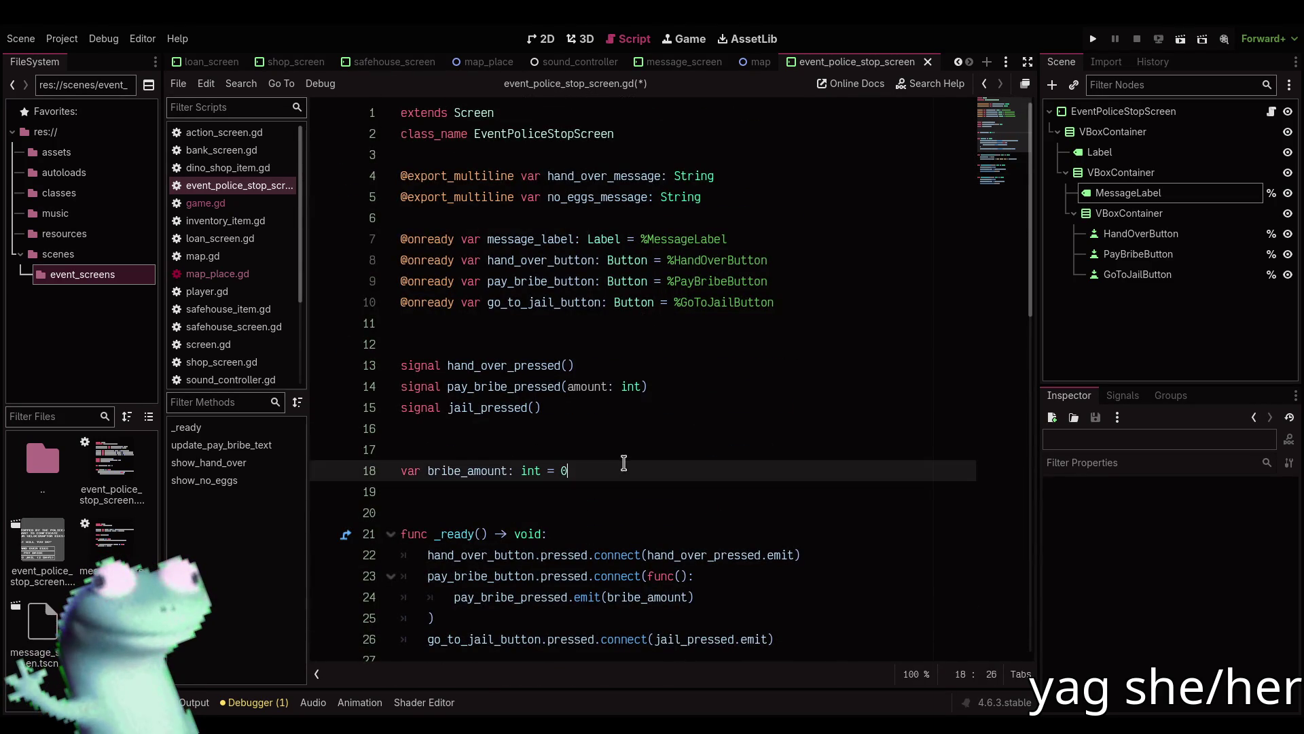
{"action": "key", "text": "Return"}
{"action": "type", "text": "v"}
{"action": "type", "text": "typ"}
{"action": "type", "text": "Typ"}
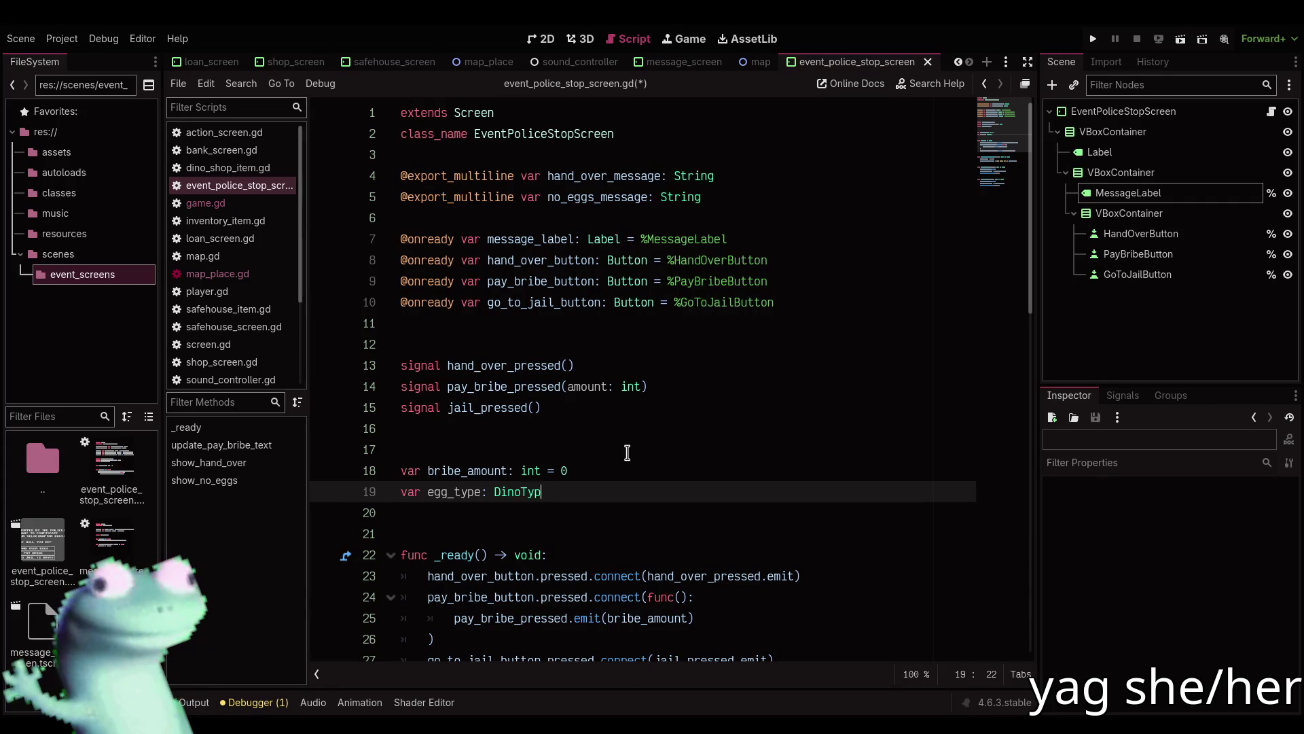
{"action": "type", "text": "e"}
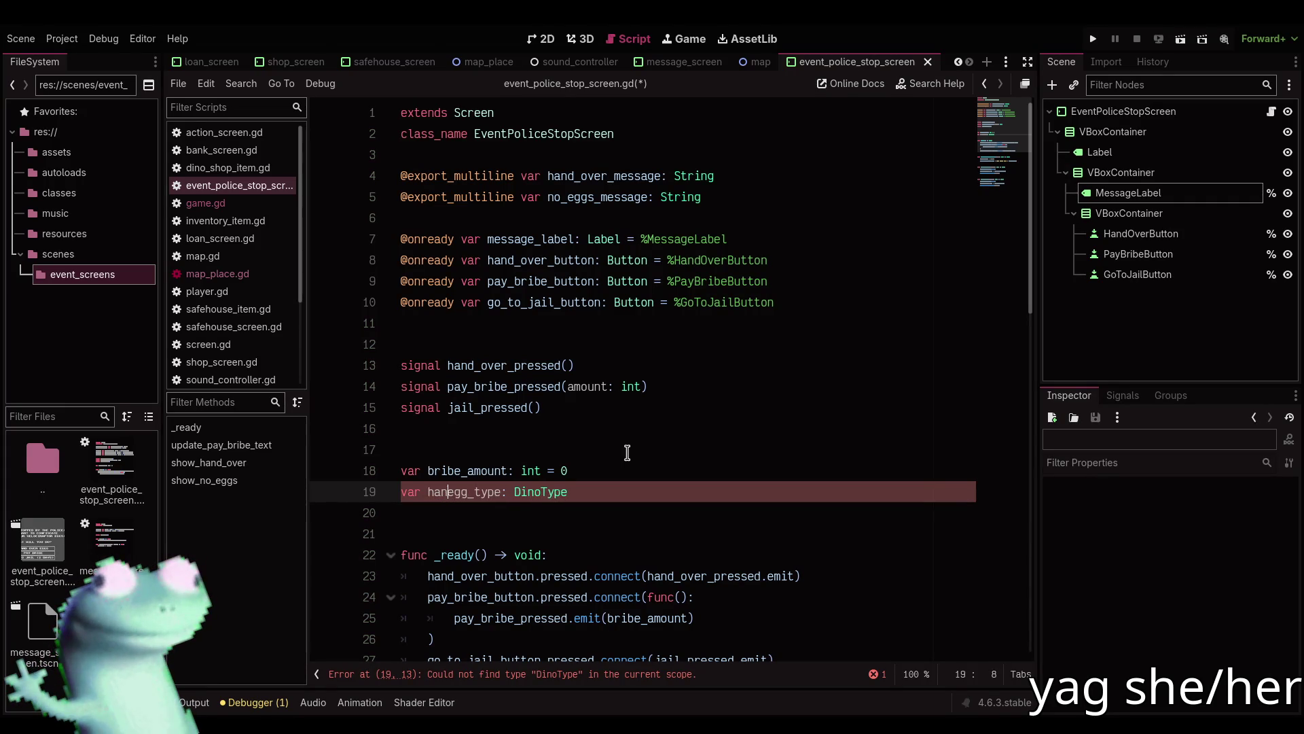
{"action": "type", "text": "hand_over_"}
{"action": "key", "text": "Delete"}
{"action": "key", "text": "Delete"}
{"action": "key", "text": "Delete"}
{"action": "type", "text": "Game."}
{"action": "key", "text": "ctrl+s"}
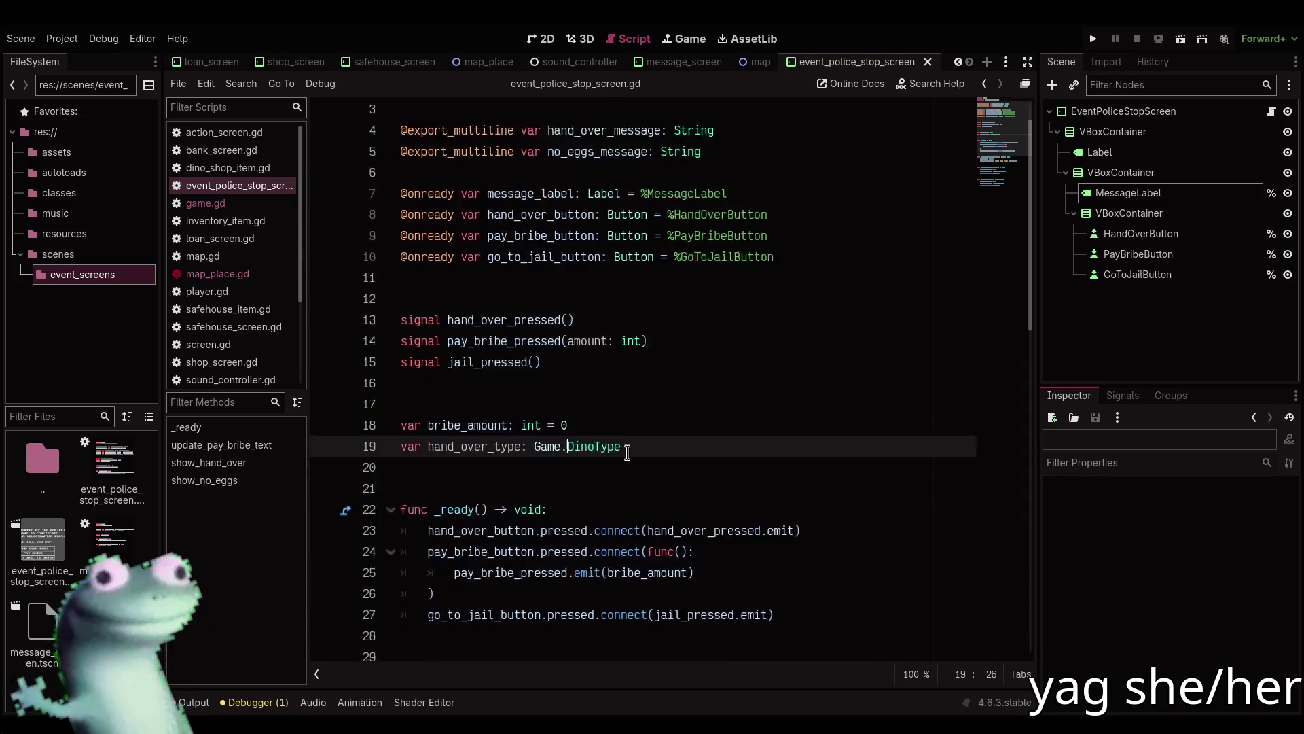
Add a 'type: Game.DinoType' parameter to show_hand_over.
{"action": "scroll", "coordinate": [628, 453], "scroll_direction": "down", "scroll_amount": 8}
{"action": "scroll", "coordinate": [611, 435], "scroll_direction": "up", "scroll_amount": 3}
{"action": "left_click", "coordinate": [597, 450]}
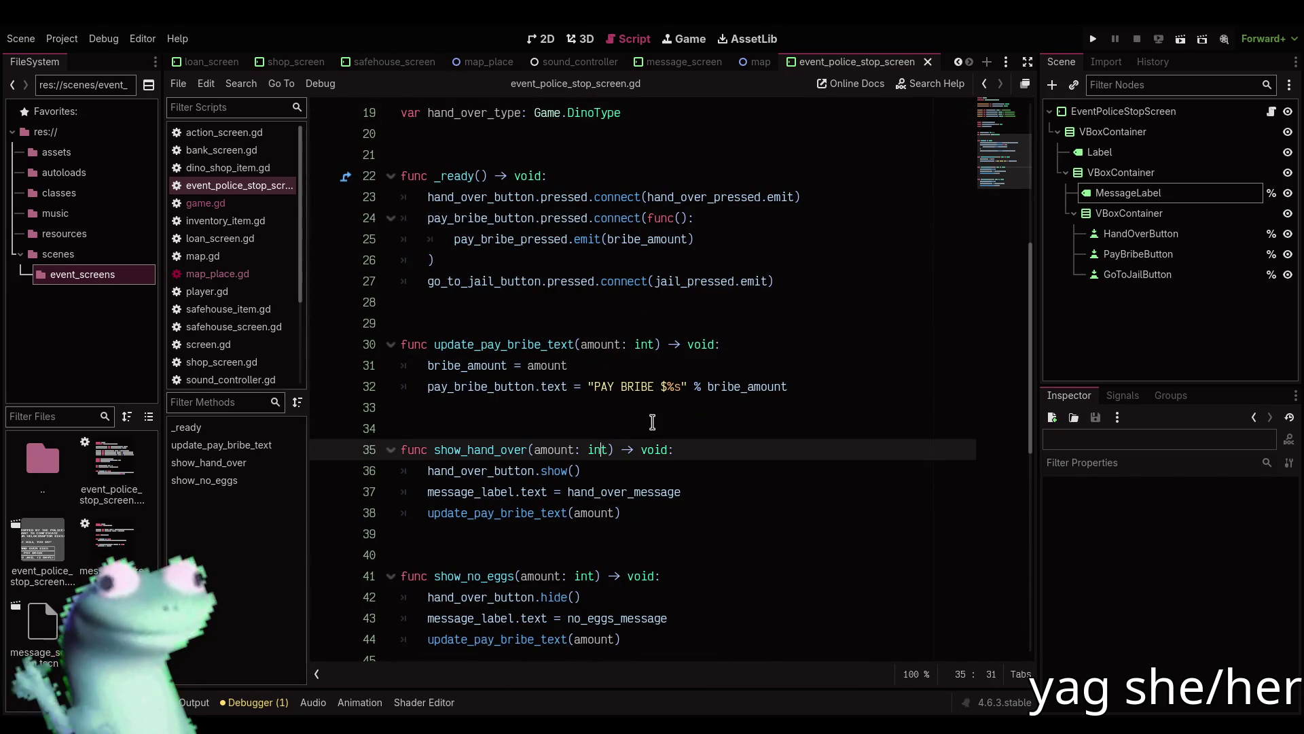
{"action": "type", "text": ", "}
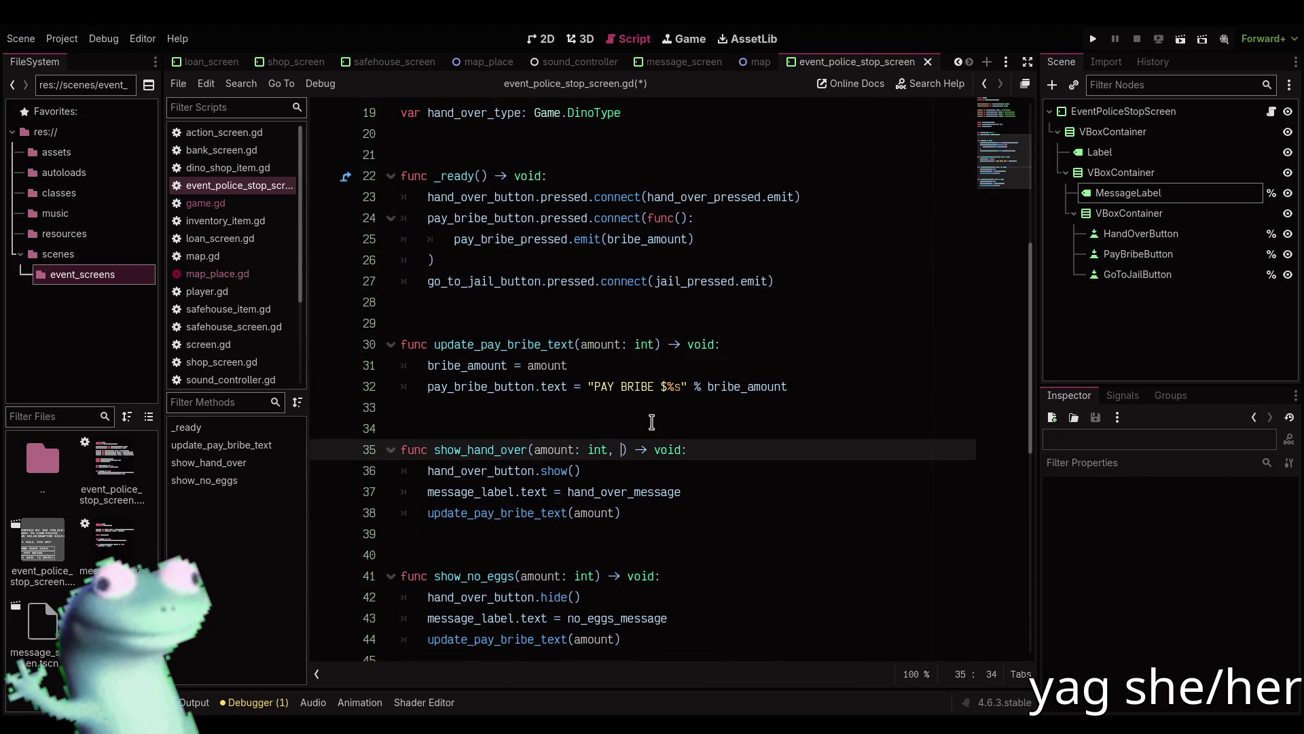
{"action": "type", "text": "type: Di"}
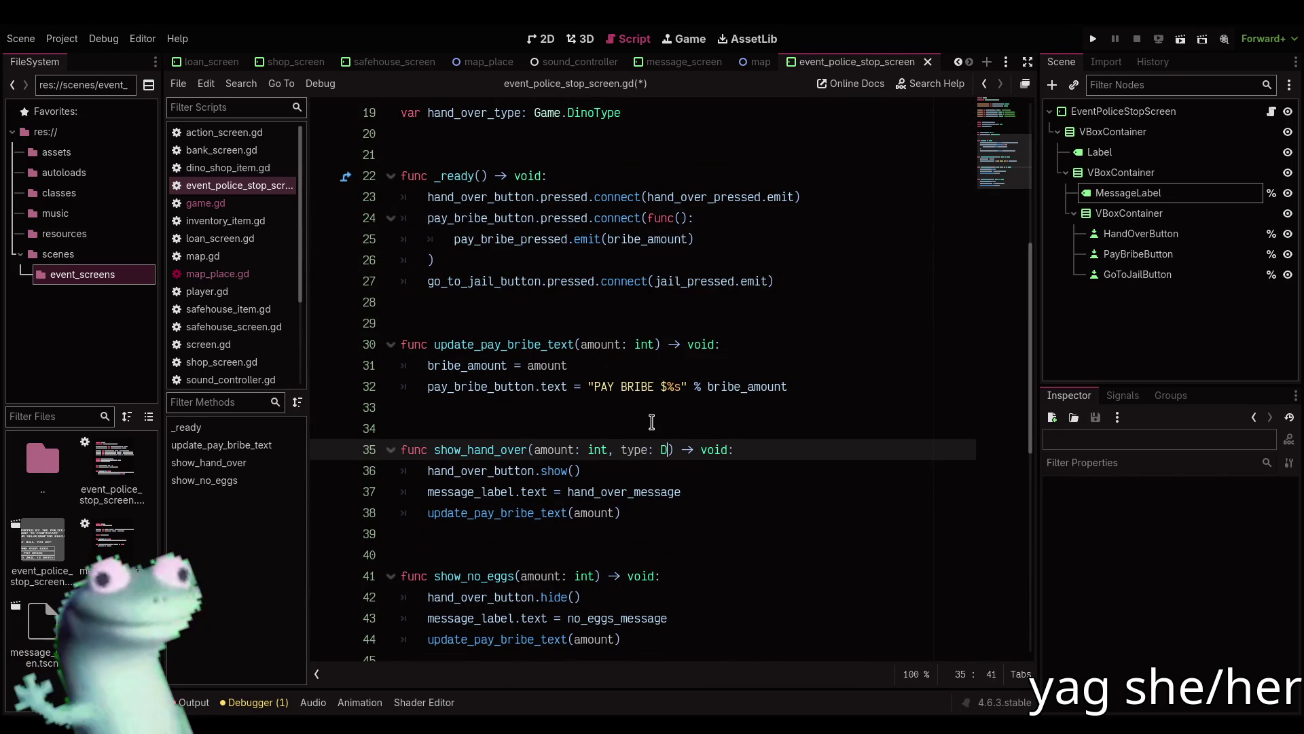
{"action": "key", "text": "BackSpace"}
{"action": "key", "text": "BackSpace"}
{"action": "type", "text": "Game.DI"}
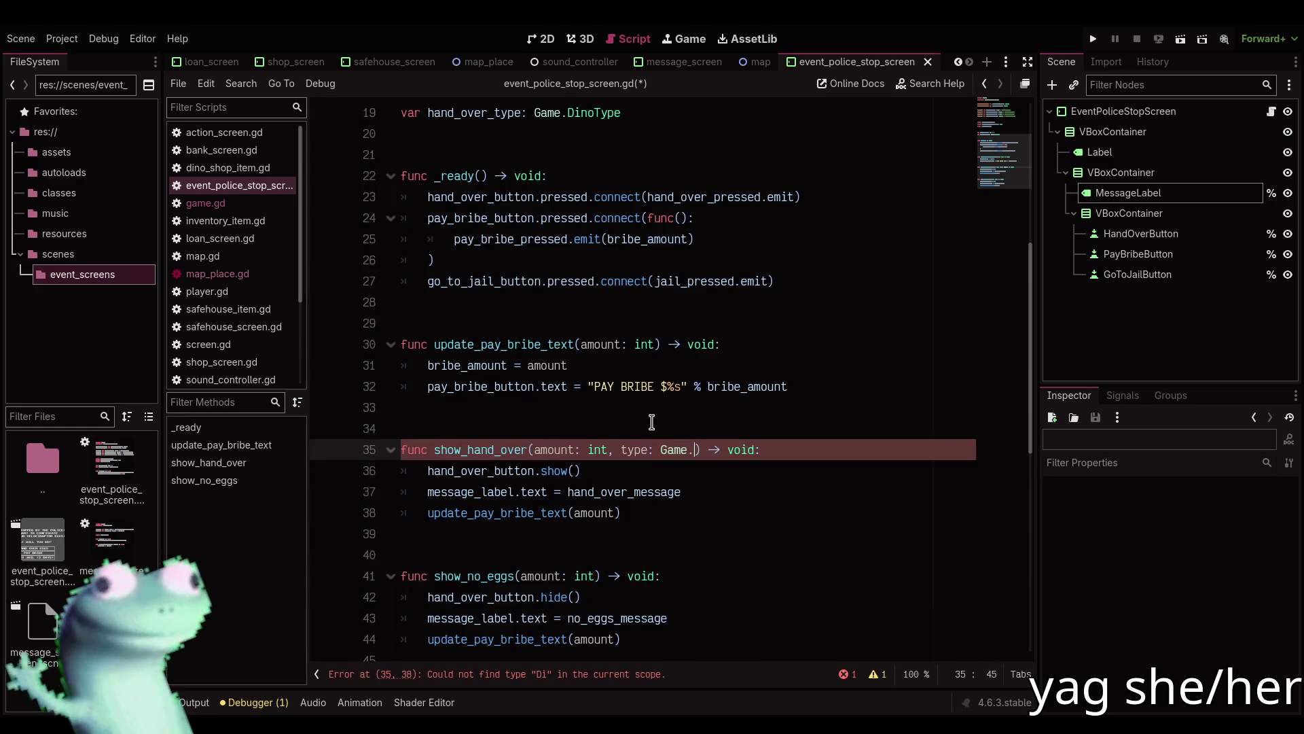
{"action": "key", "text": "Return"}
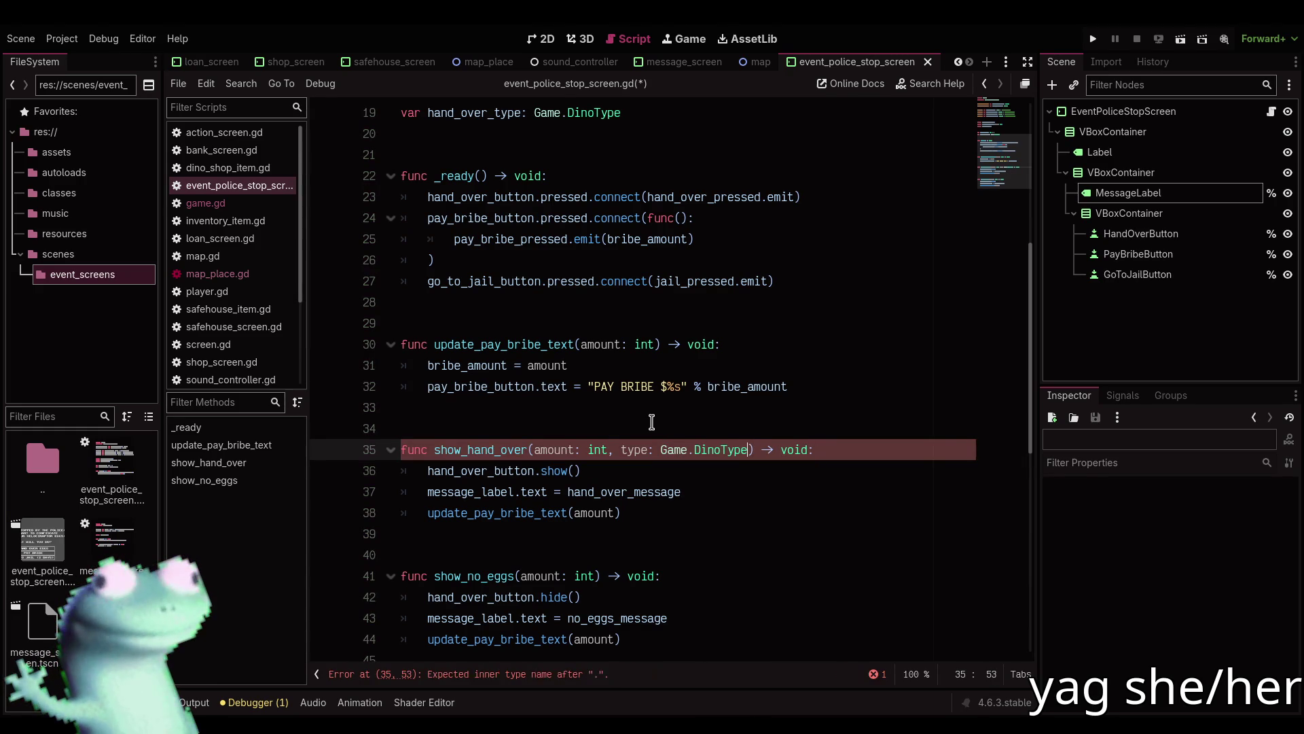
{"action": "left_click", "coordinate": [640, 493]}
Add 'hand_over_type = type' below the message assignment in show_hand_over.
{"action": "left_click", "coordinate": [708, 490]}
{"action": "scroll", "coordinate": [708, 489], "scroll_direction": "up", "scroll_amount": 3}
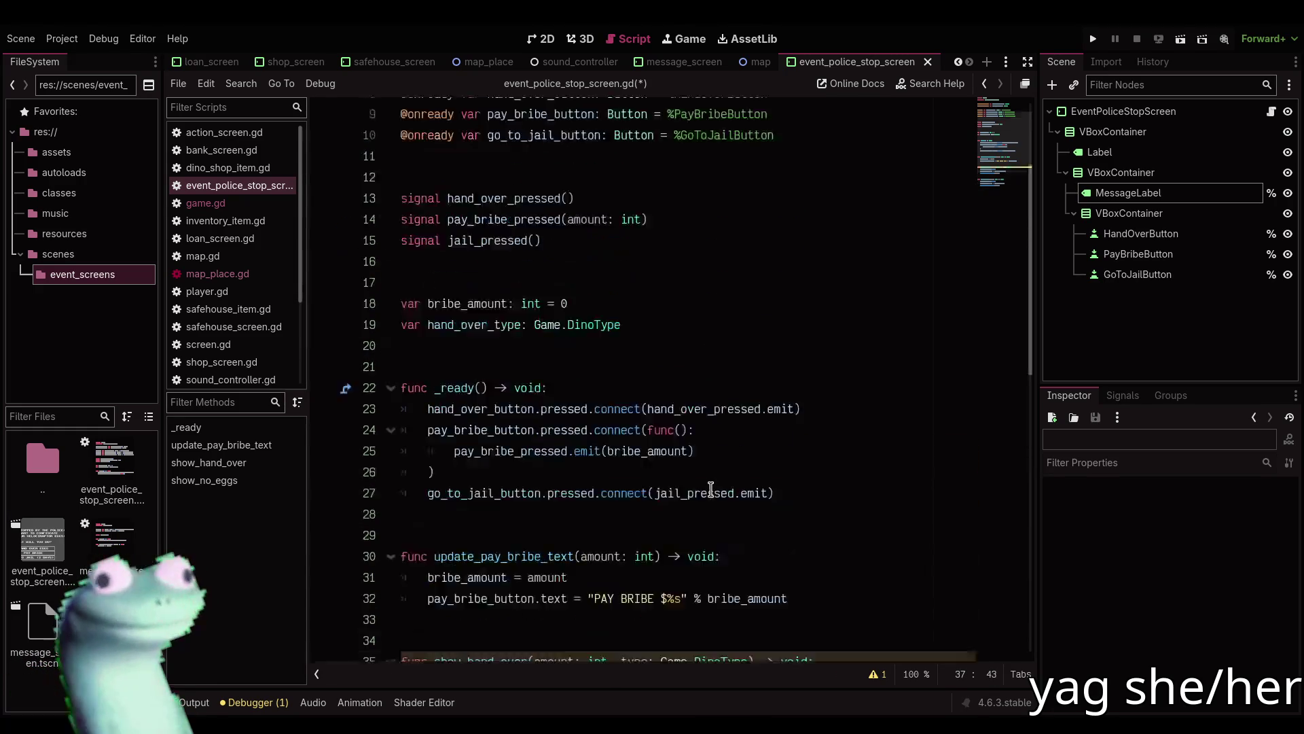
{"action": "scroll", "coordinate": [710, 489], "scroll_direction": "down", "scroll_amount": 2}
{"action": "key", "text": "Return"}
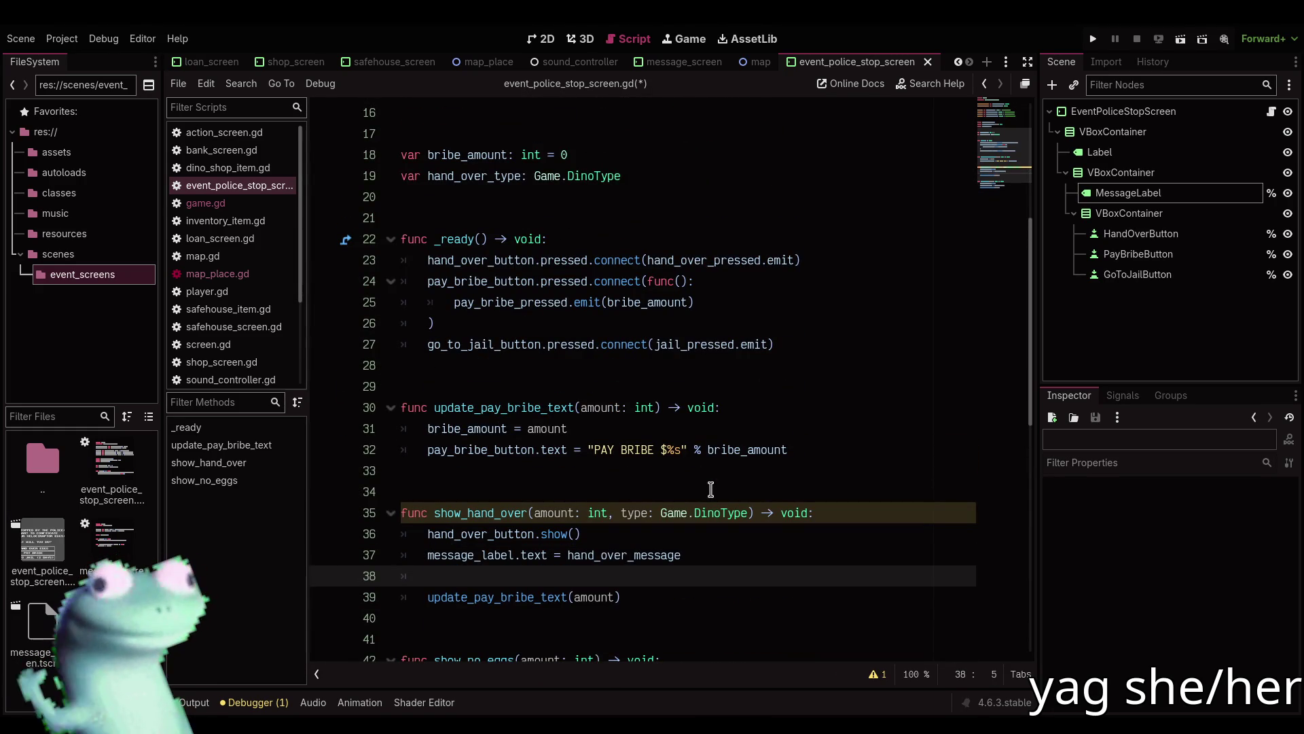
{"action": "type", "text": "hand_ov"}
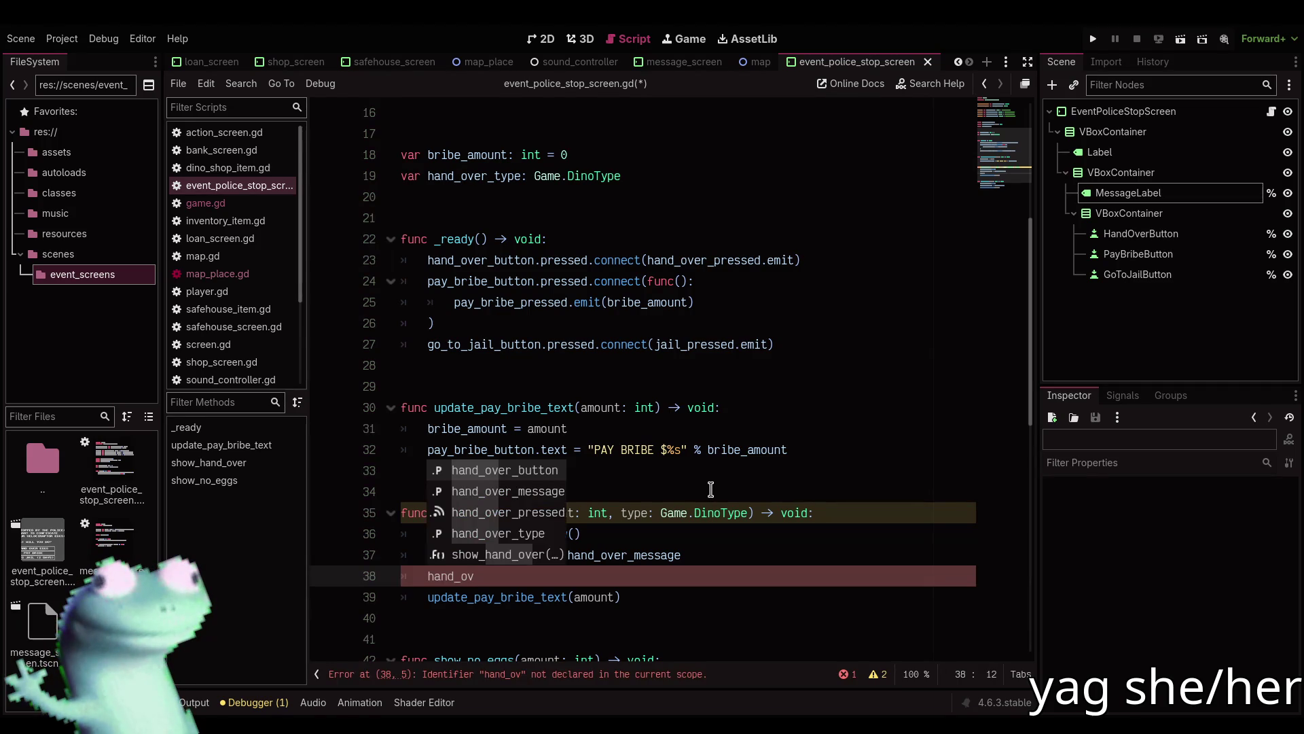
{"action": "key", "text": "Down"}
{"action": "key", "text": "Down"}
{"action": "key", "text": "Down"}
{"action": "key", "text": "Return"}
{"action": "type", "text": "="}
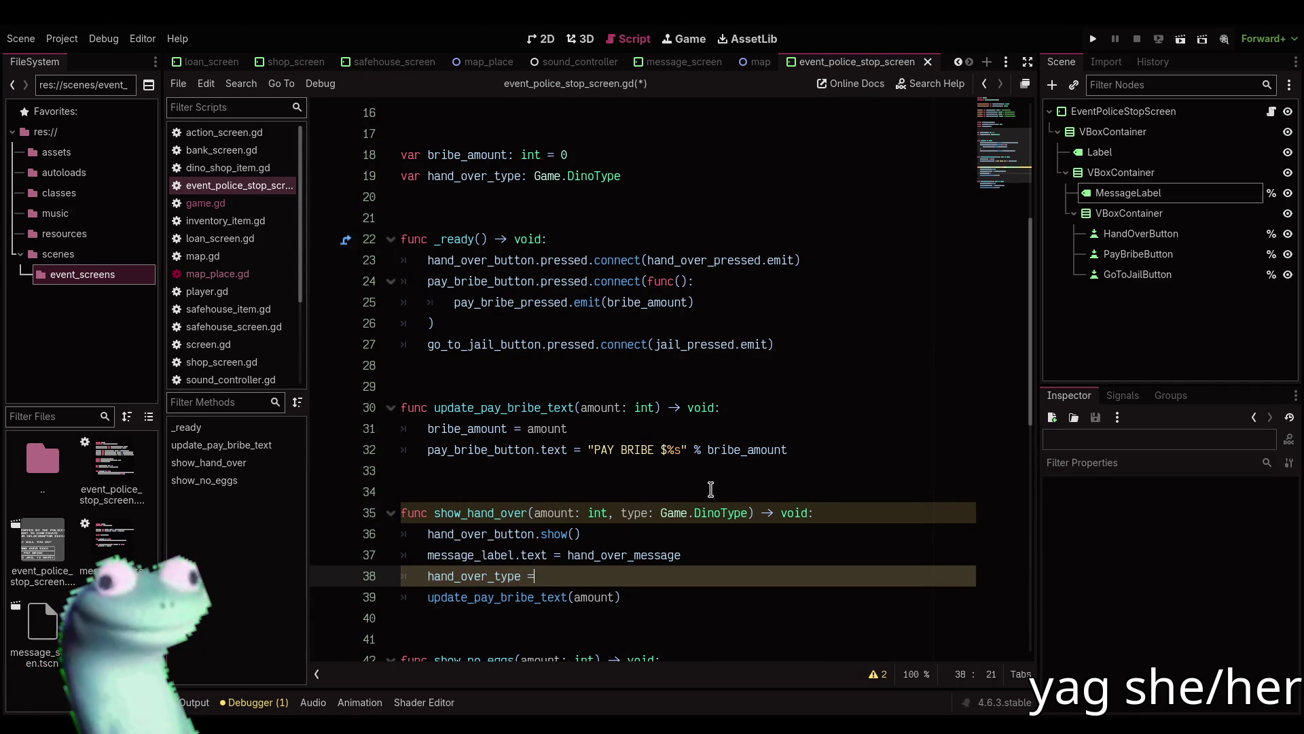
{"action": "type", "text": " type"}
{"action": "key", "text": "Escape"}
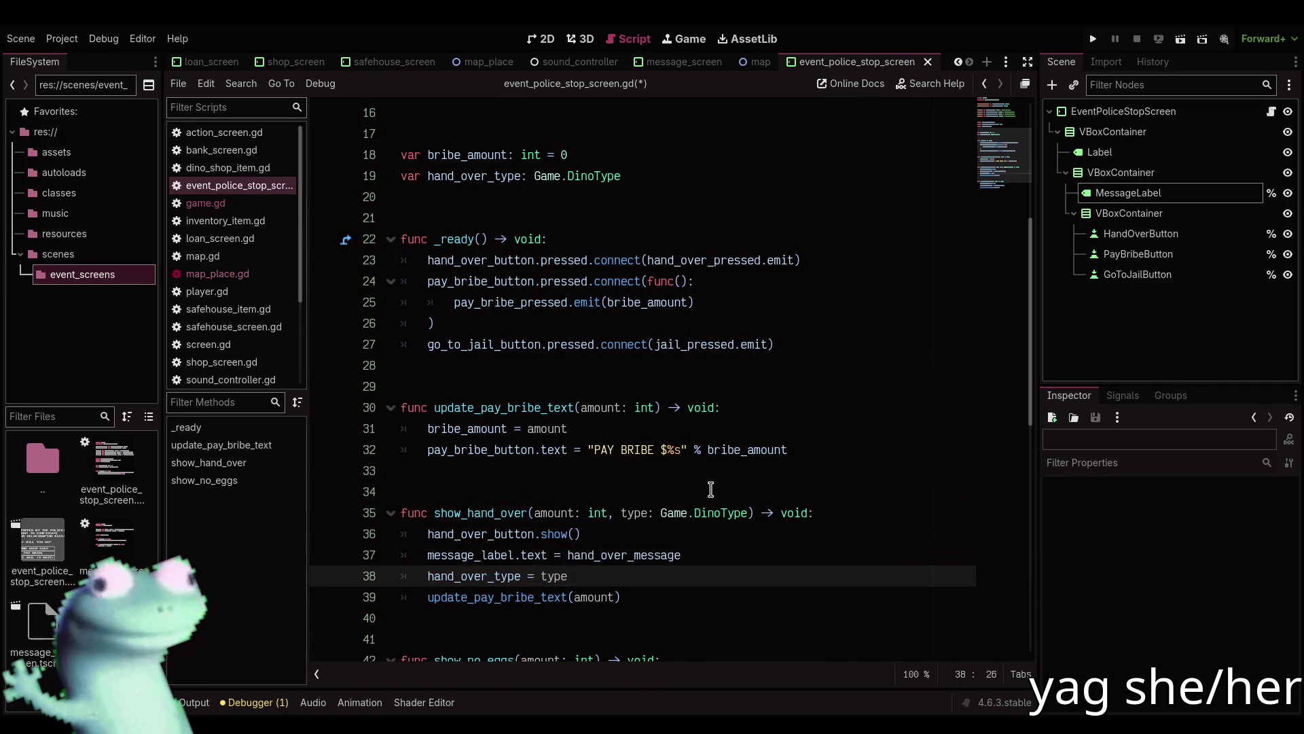
Format the hand-over message with '% Game.DinoType.find_key(type)' and save the script.
{"action": "key", "text": "Up"}
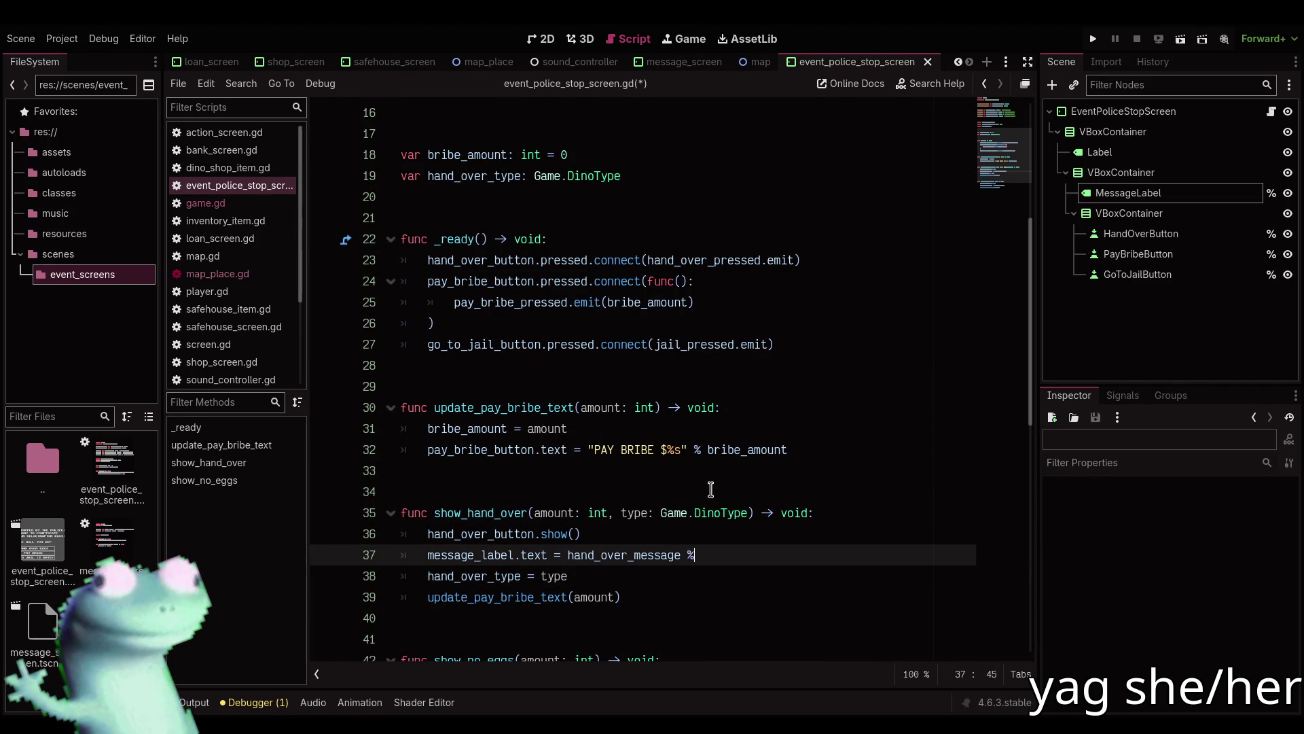
{"action": "type", "text": "Gam"}
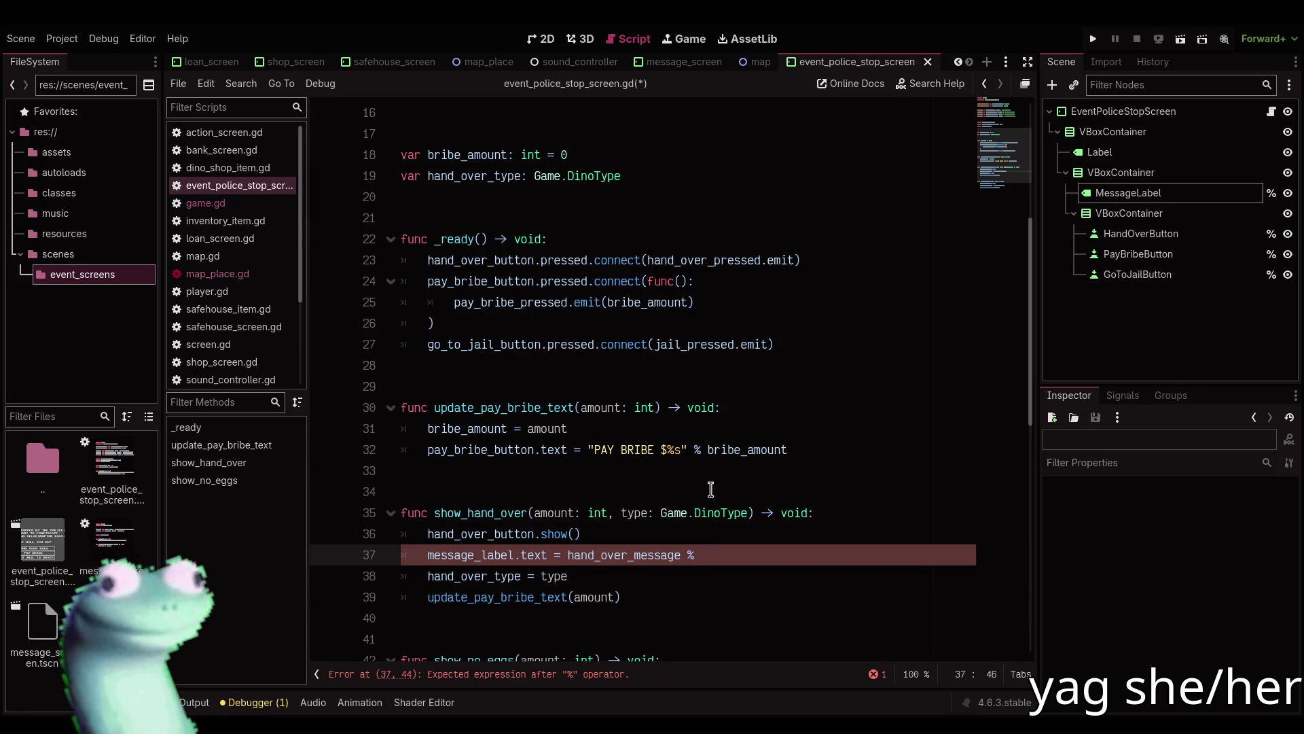
{"action": "type", "text": "e.DinoT"}
{"action": "key", "text": "Return"}
{"action": "type", "text": "."}
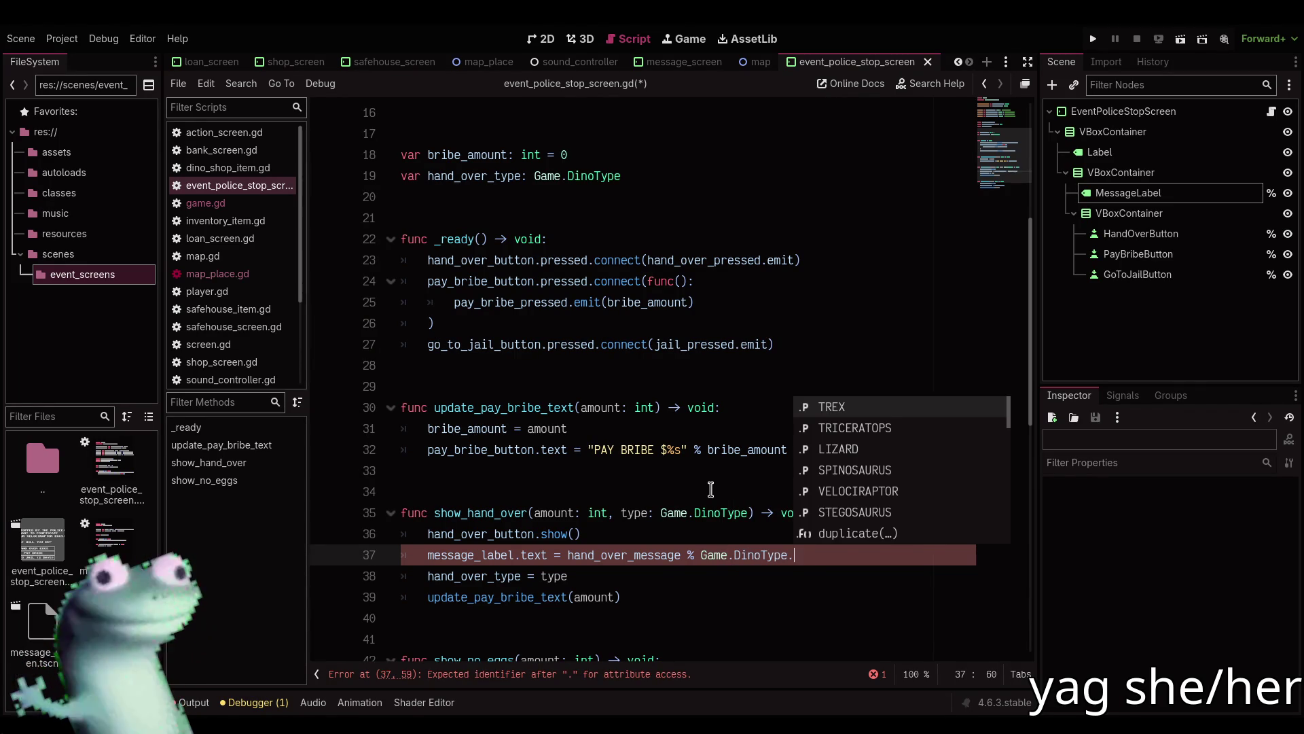
{"action": "type", "text": "fin"}
{"action": "key", "text": "Return"}
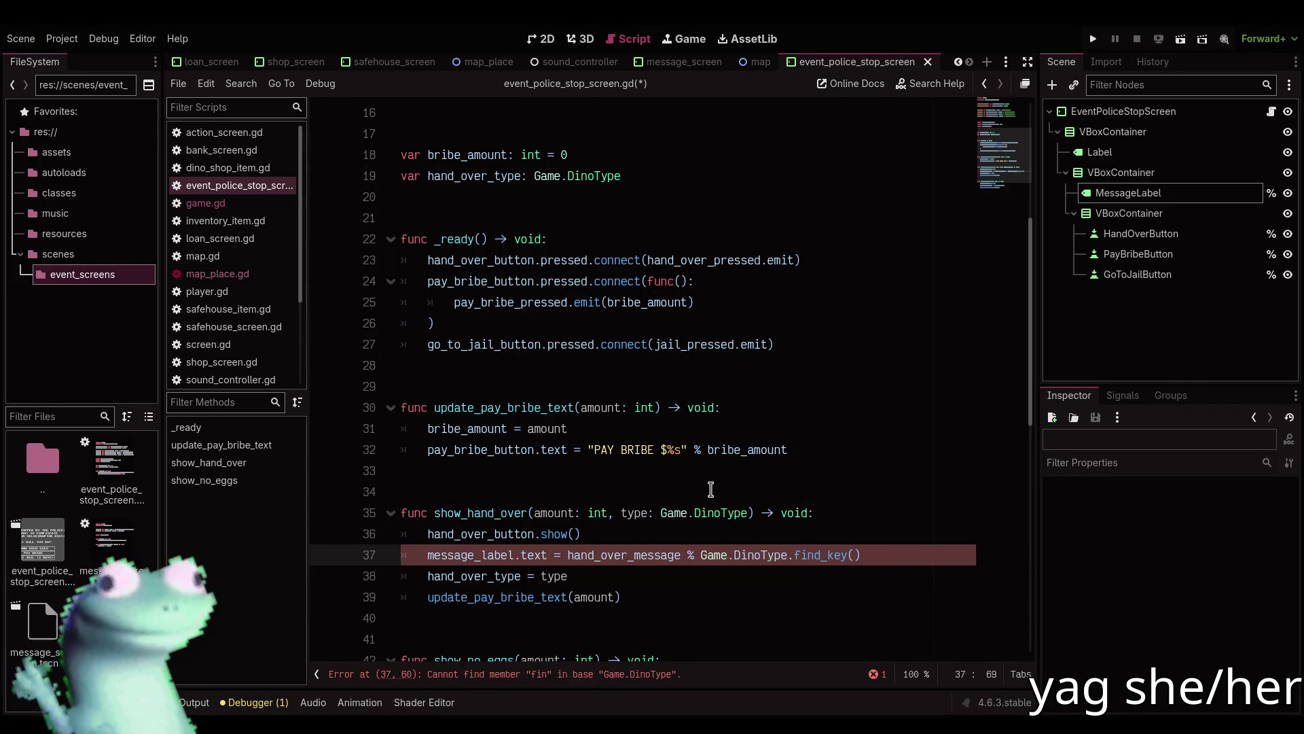
{"action": "type", "text": "type"}
{"action": "key", "text": "ctrl+s"}
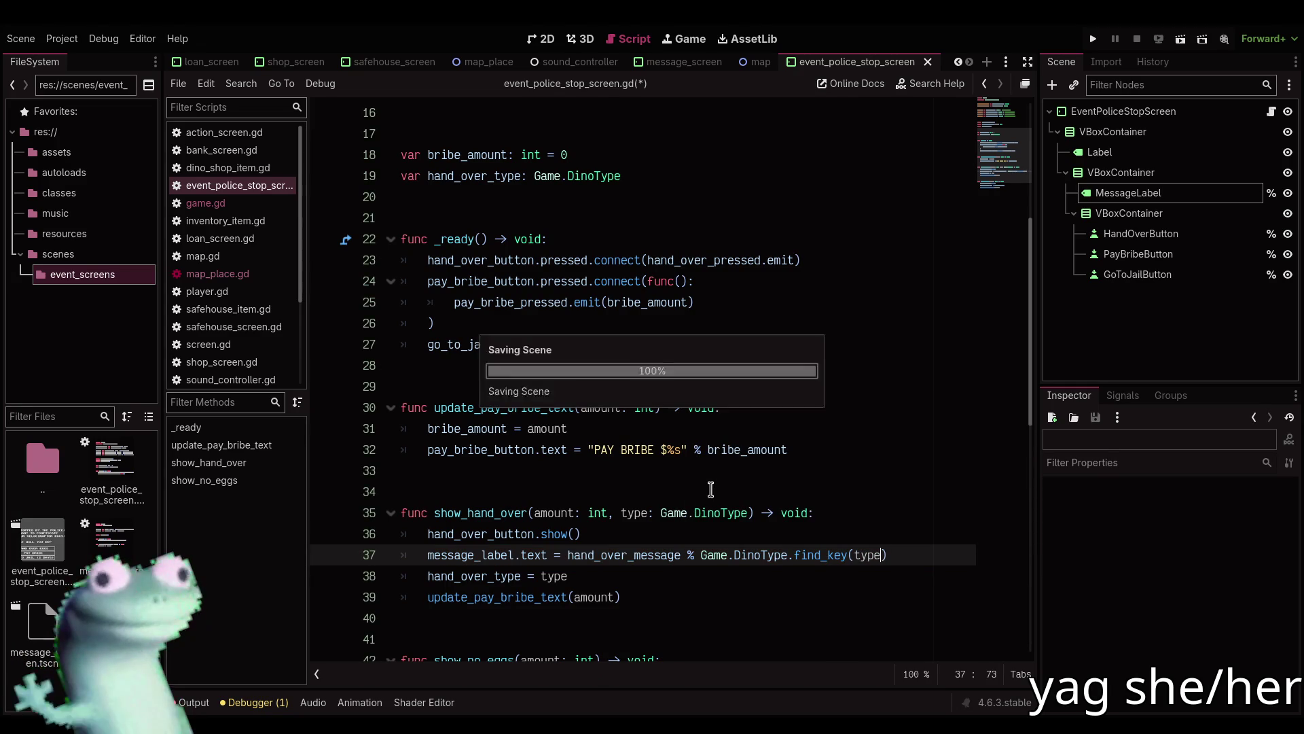
Look through map_place.gd and event_police_stop_screen.gd, ending on the blank line after show_hand_over.
{"action": "left_click", "coordinate": [272, 279]}
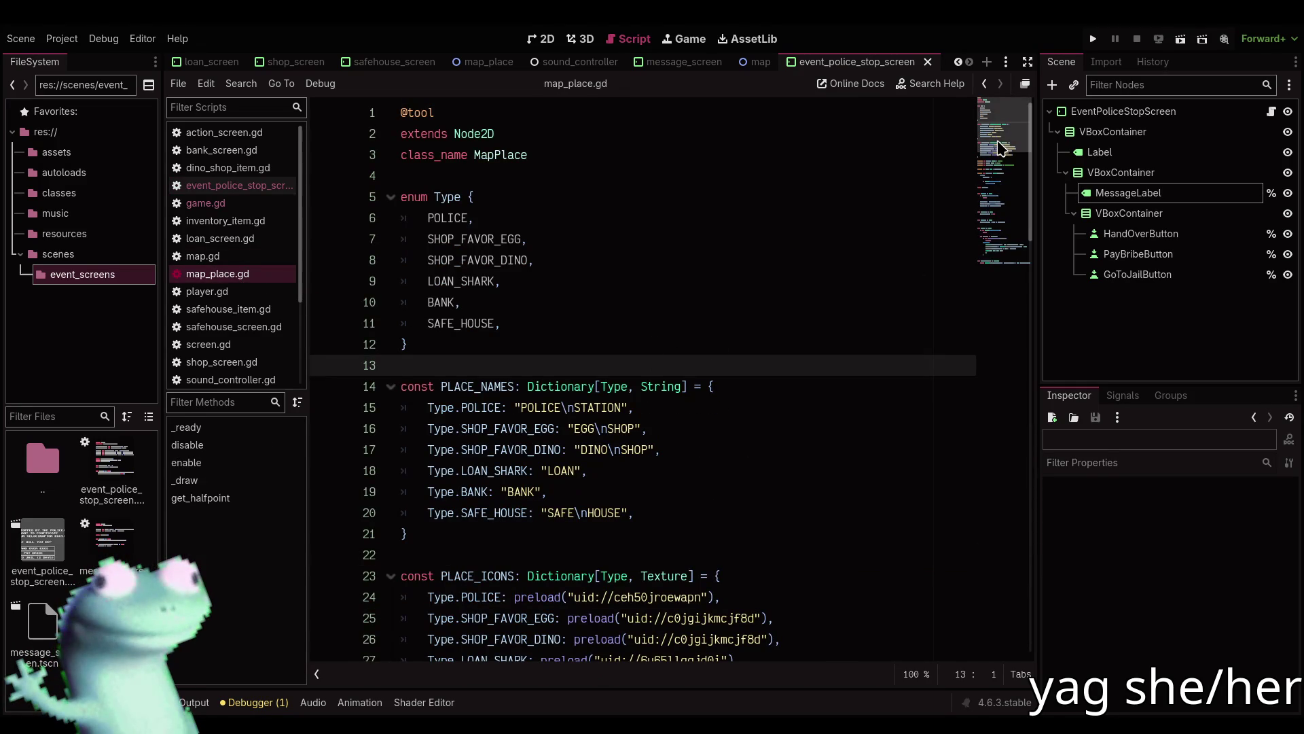
{"action": "left_click_drag", "start_coordinate": [1009, 139], "coordinate": [1013, 345]}
{"action": "left_click", "coordinate": [246, 206]}
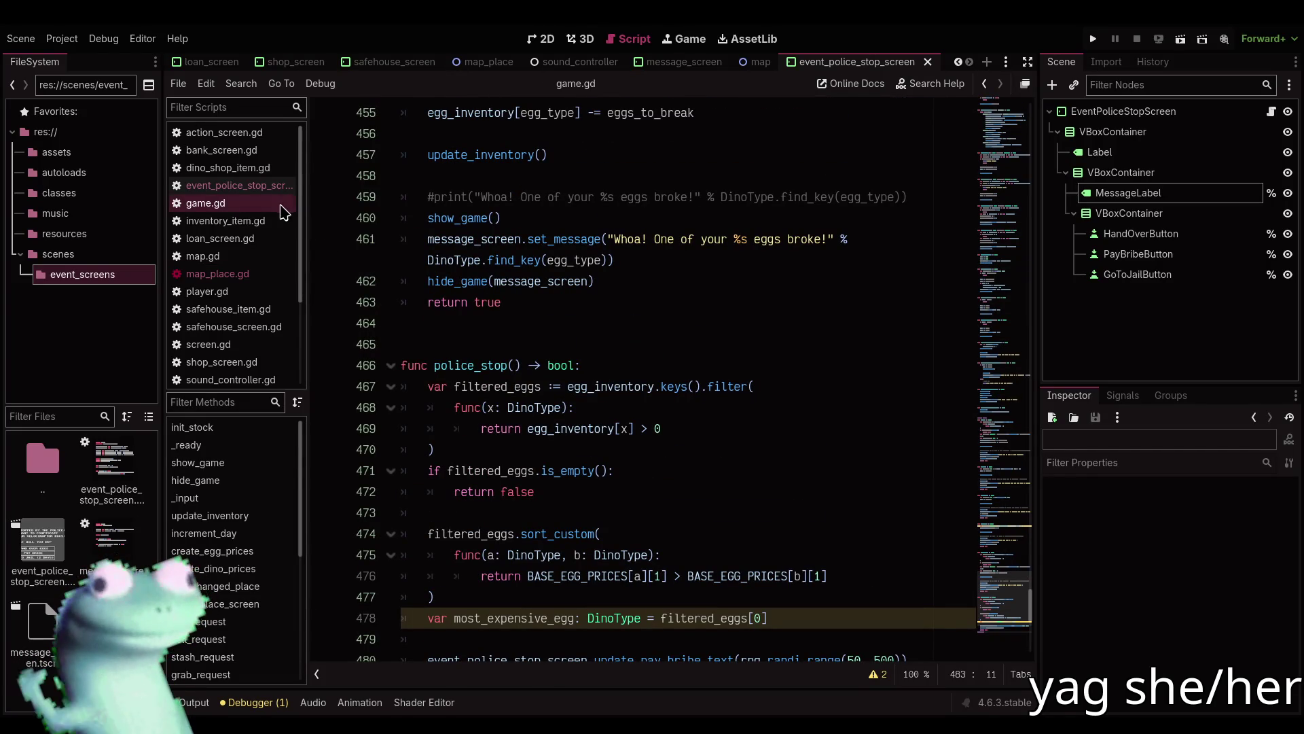
{"action": "left_click", "coordinate": [235, 274]}
{"action": "left_click", "coordinate": [249, 203]}
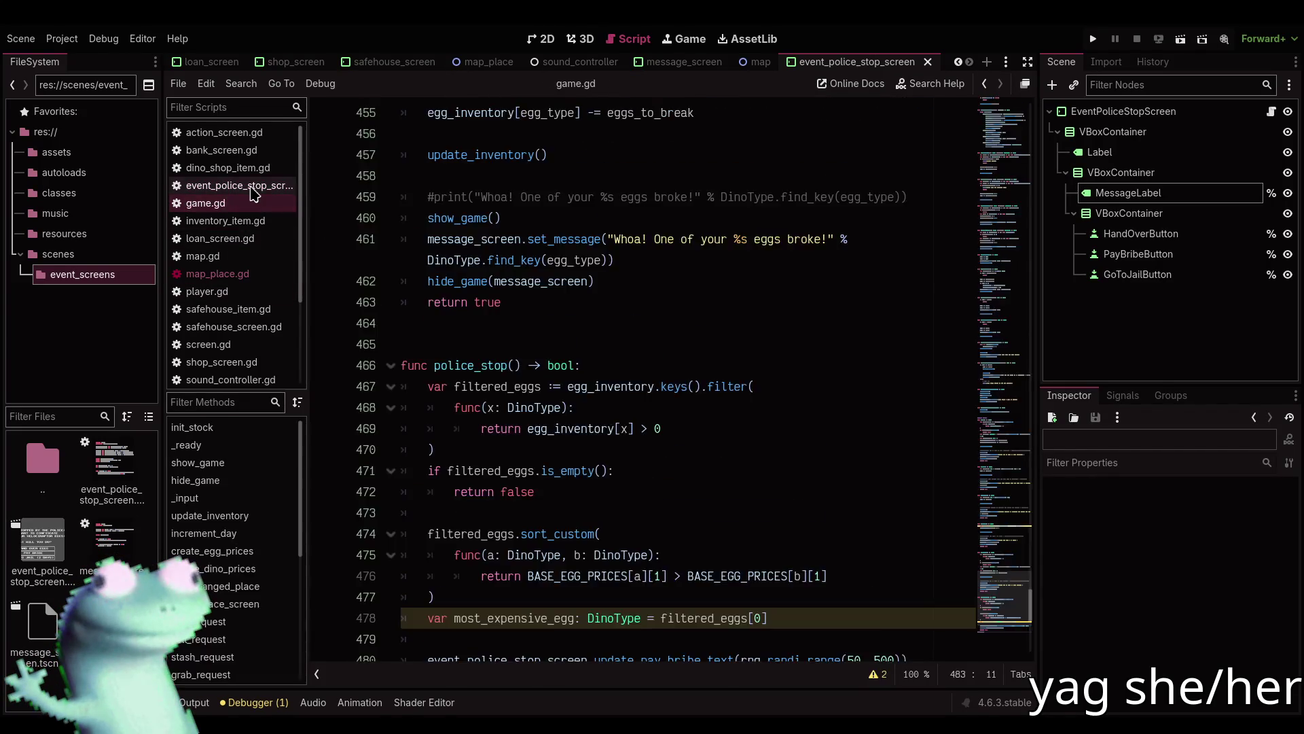
{"action": "left_click", "coordinate": [250, 187]}
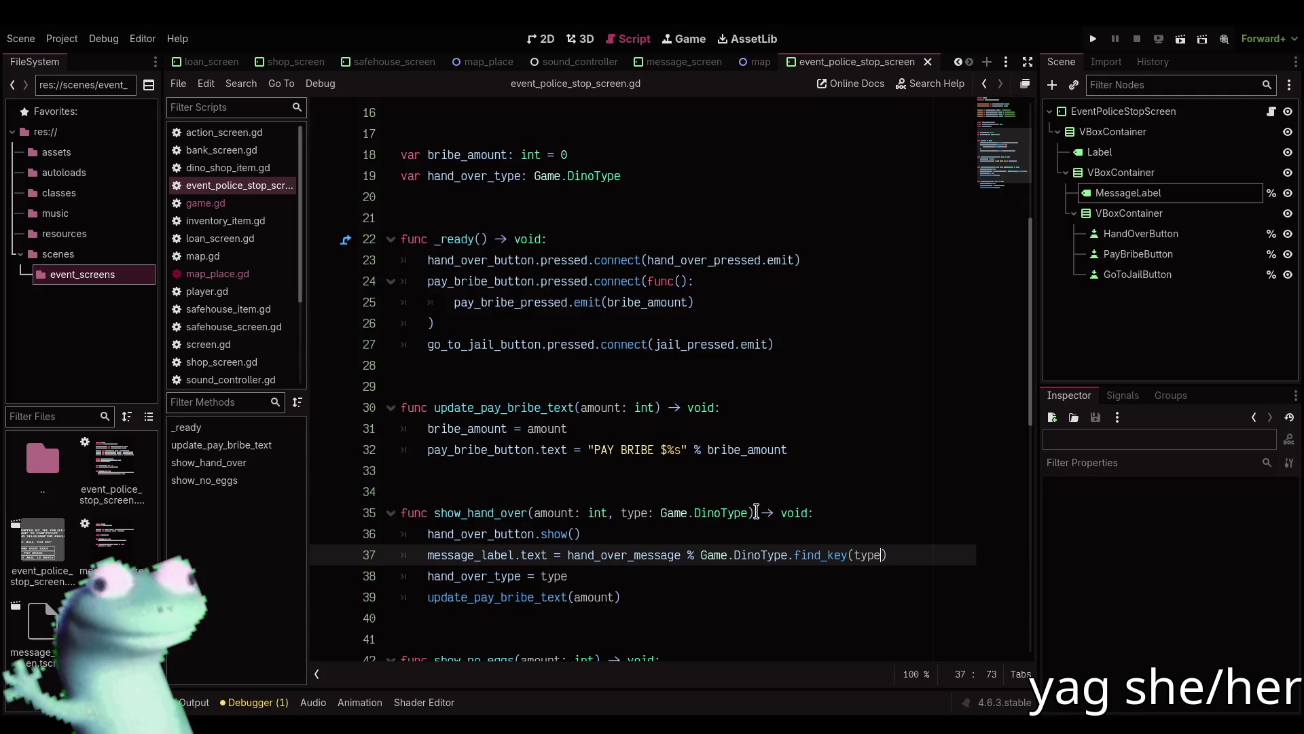
{"action": "mouse_move", "coordinate": [819, 554]}
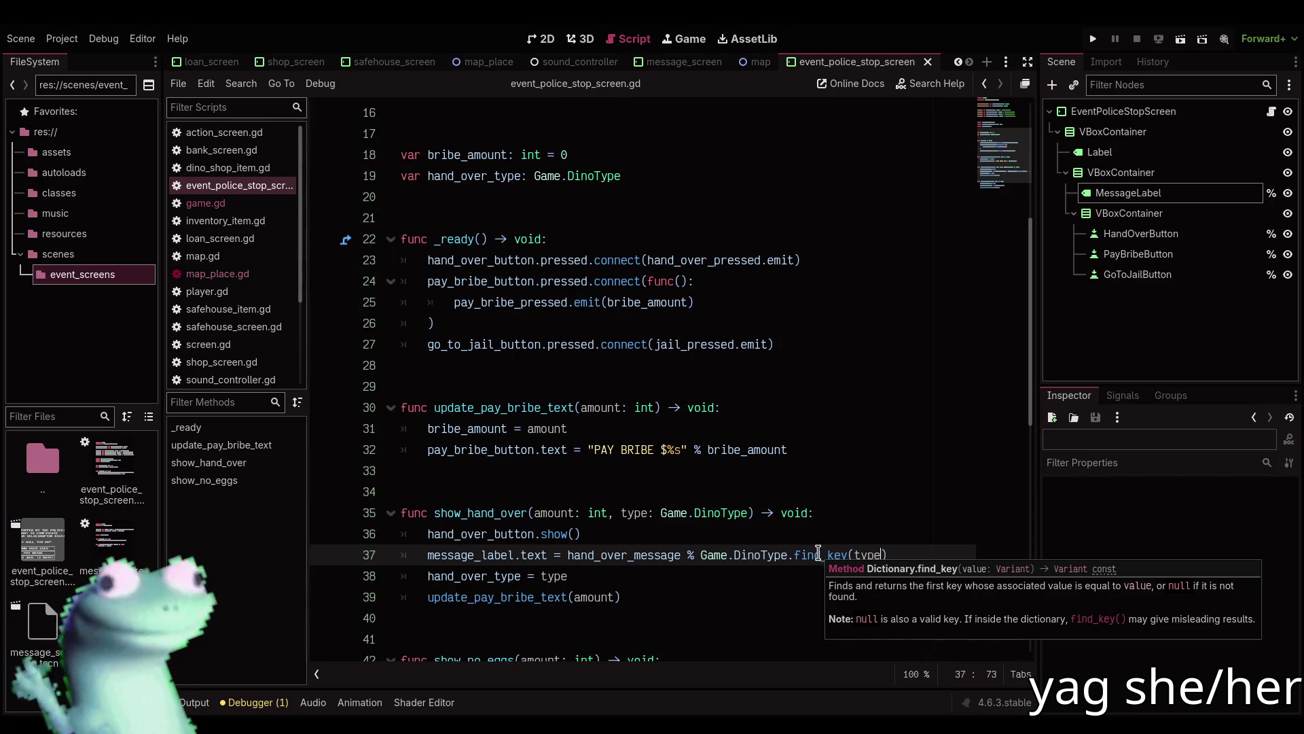
{"action": "scroll", "coordinate": [819, 553], "scroll_direction": "down", "scroll_amount": 2}
{"action": "left_click", "coordinate": [810, 493]}
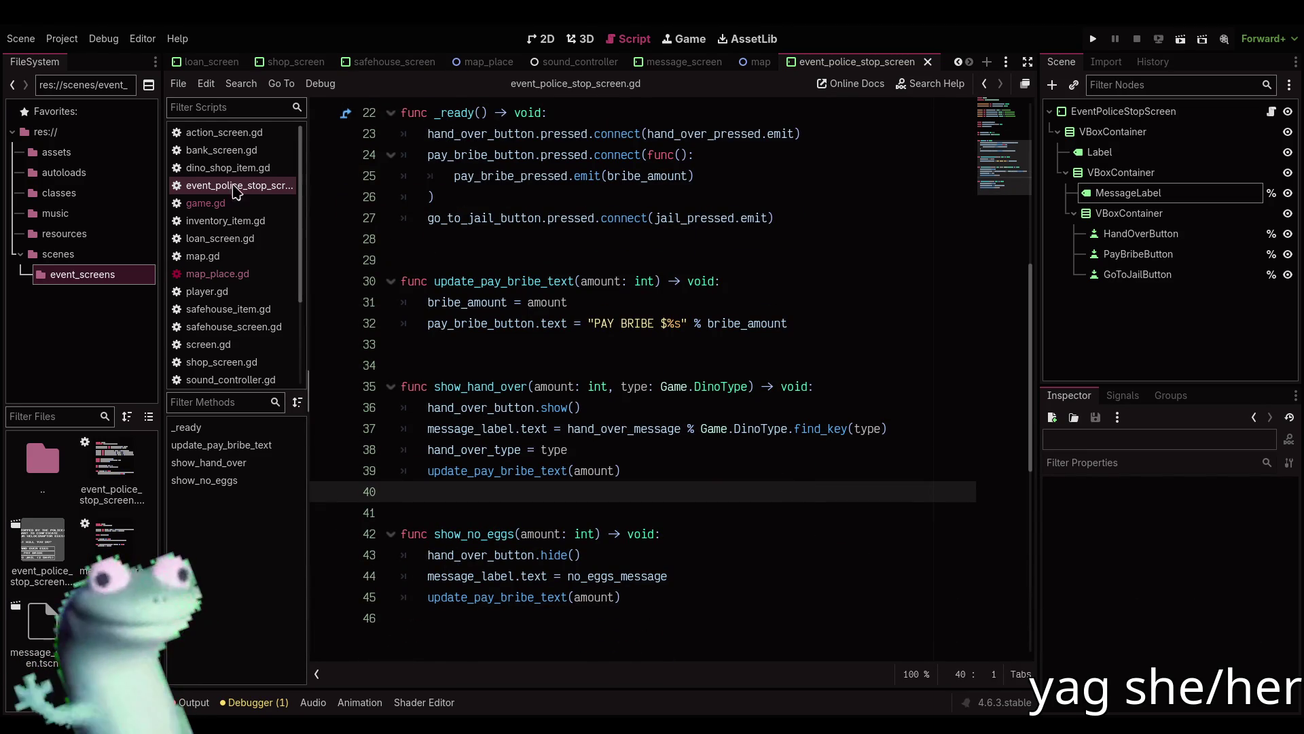
Switch to game.gd and place the caret in police_stop below the most_expensive_egg line.
{"action": "left_click", "coordinate": [206, 203]}
{"action": "scroll", "coordinate": [482, 420], "scroll_direction": "down", "scroll_amount": 3}
{"action": "left_click", "coordinate": [774, 431]}
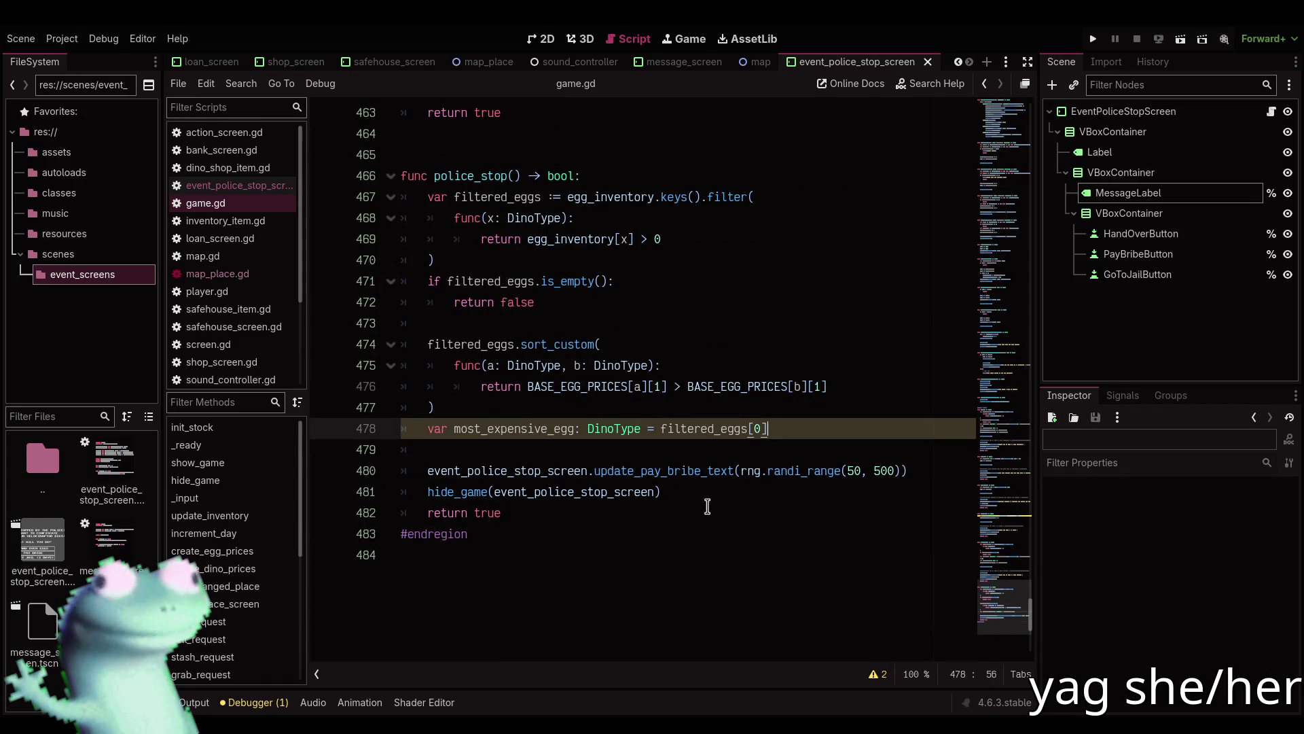
{"action": "left_click", "coordinate": [680, 496]}
{"action": "left_click", "coordinate": [919, 473]}
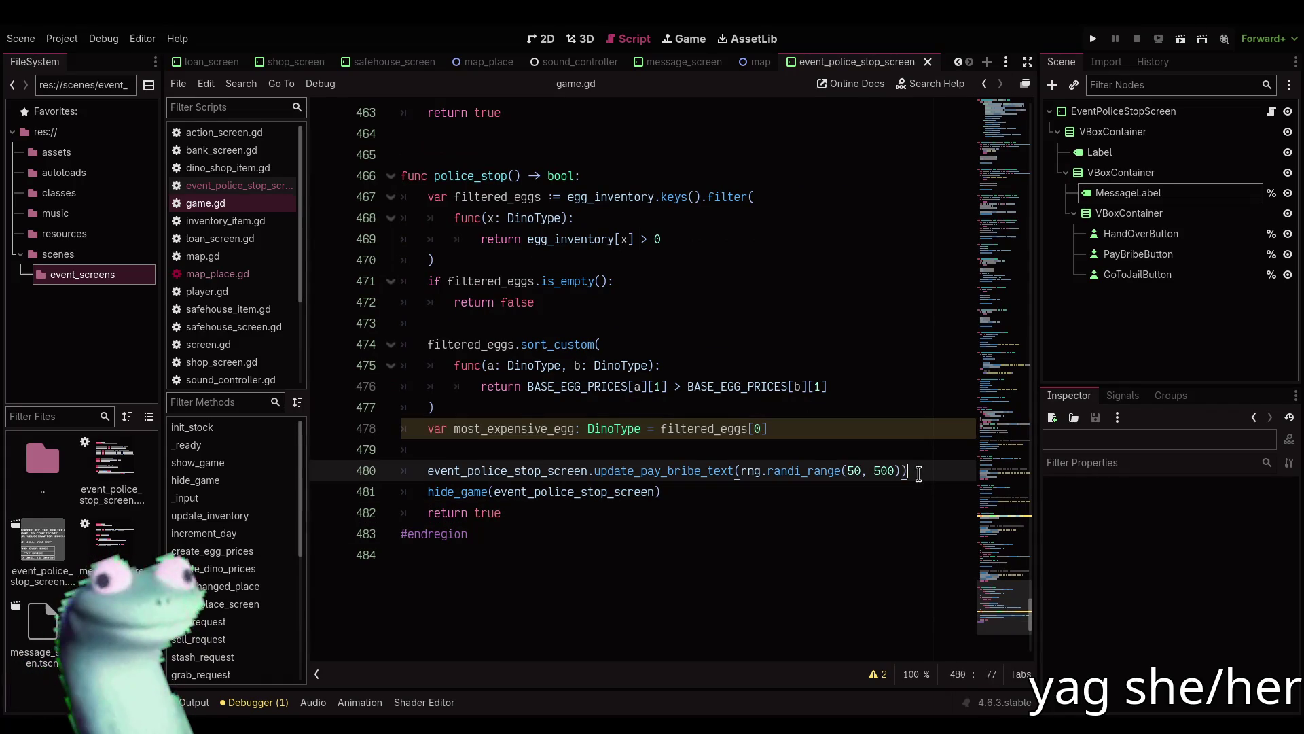
{"action": "key", "text": "Up"}
{"action": "key", "text": "Up"}
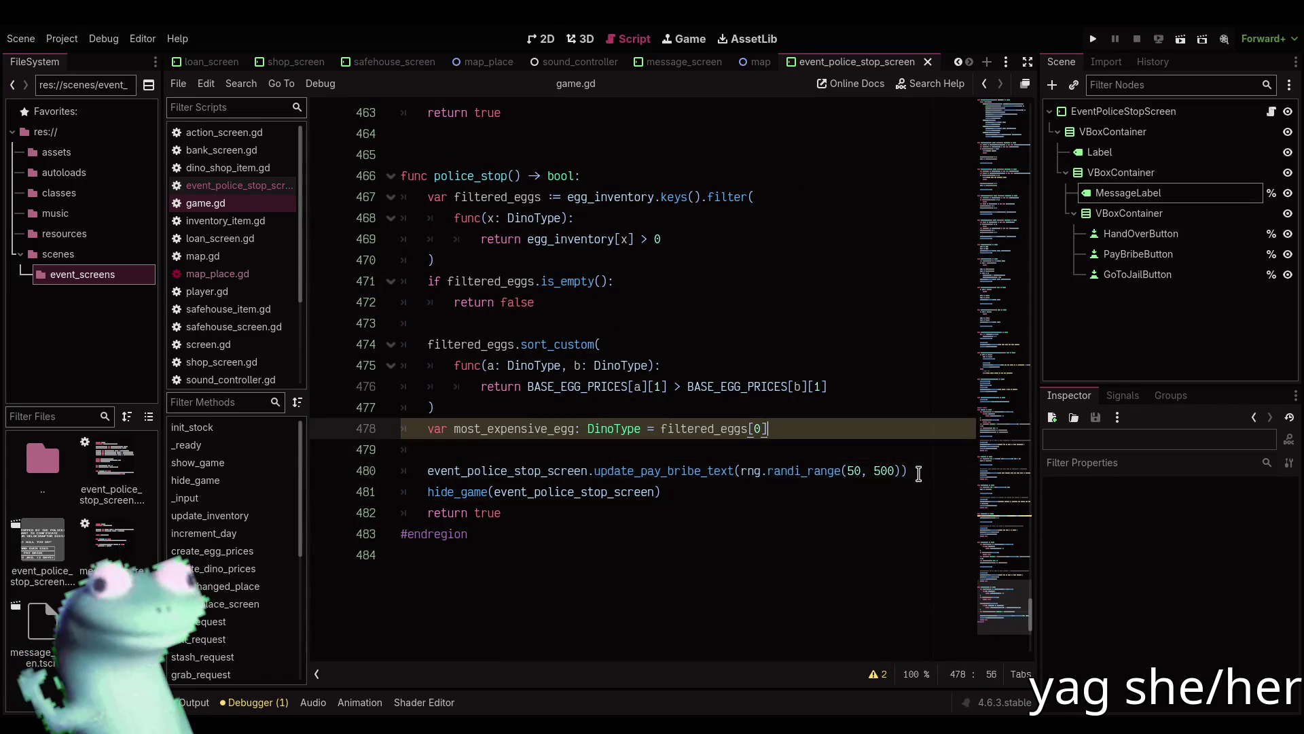
Add 'var bribe := rng.randi_range(50, 500)' on a new line in police_stop.
{"action": "key", "text": "Return"}
{"action": "type", "text": "va"}
{"action": "type", "text": "r bri"}
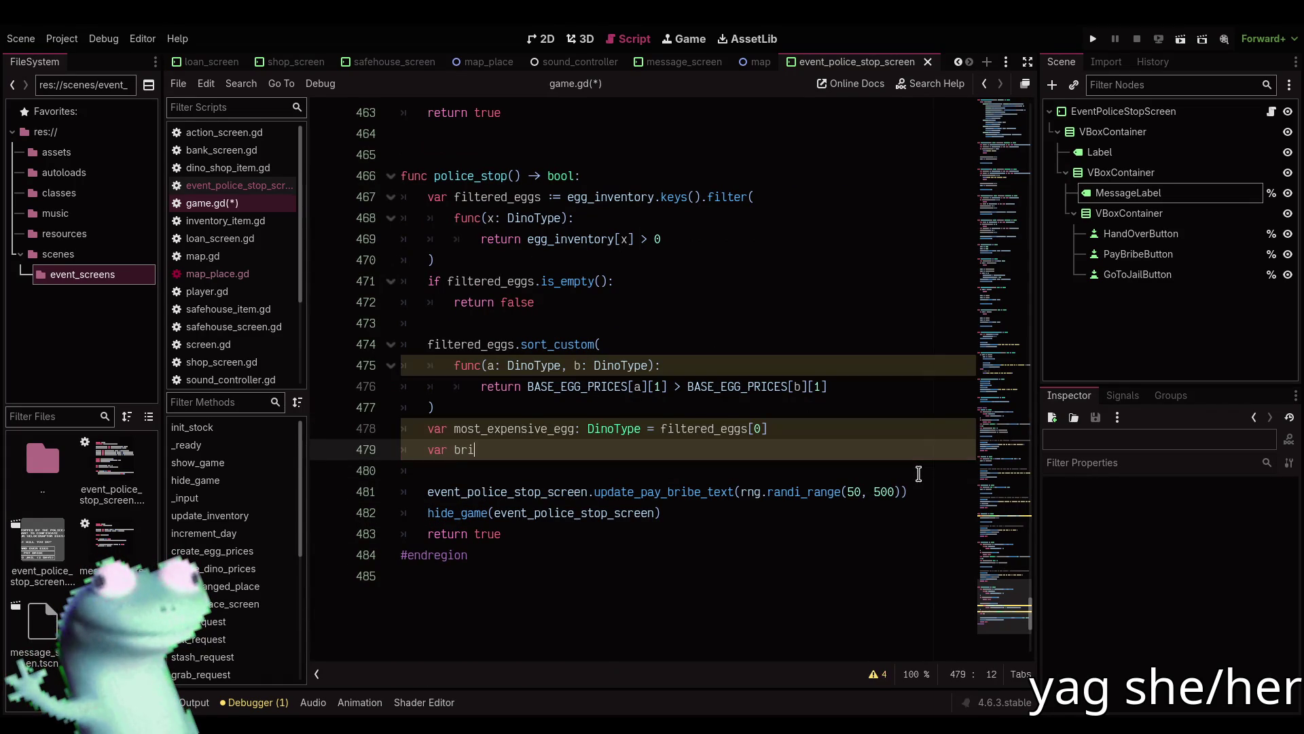
{"action": "type", "text": "berand0"}
{"action": "type", "text": "r"}
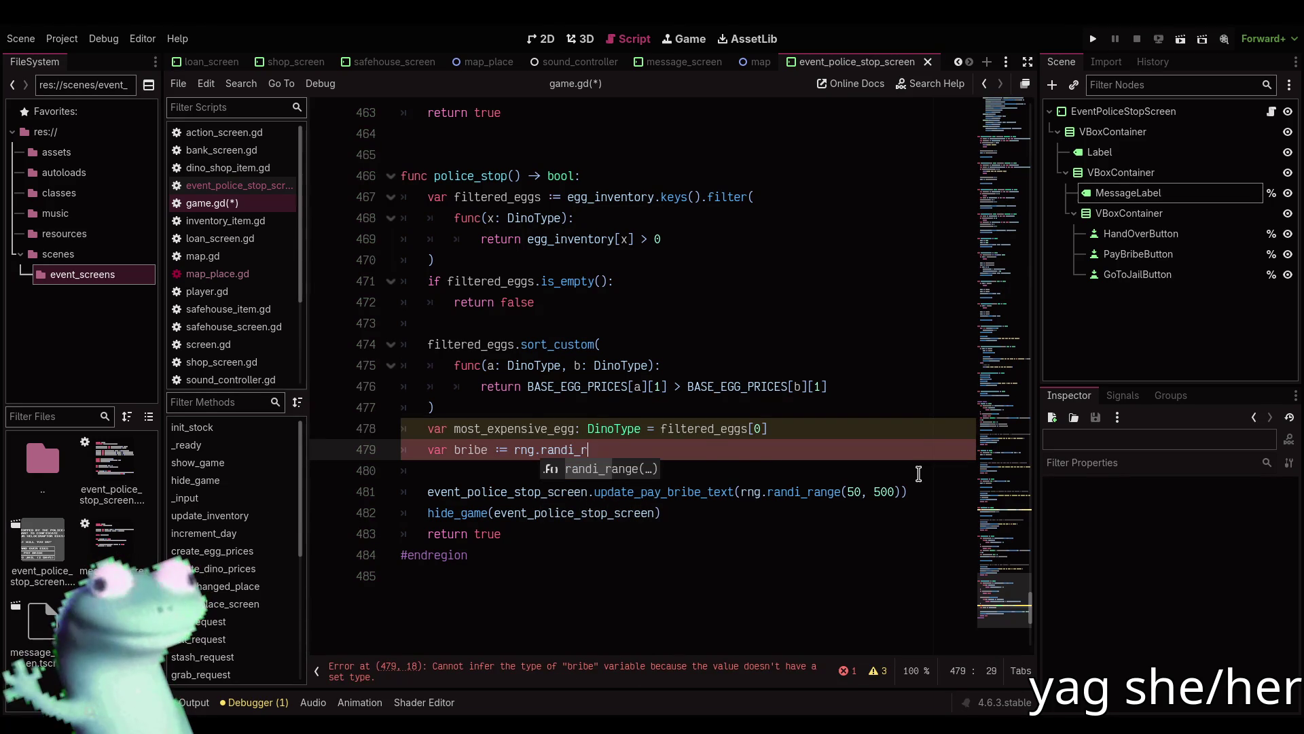
{"action": "key", "text": "Return"}
{"action": "type", "text": "50, 500"}
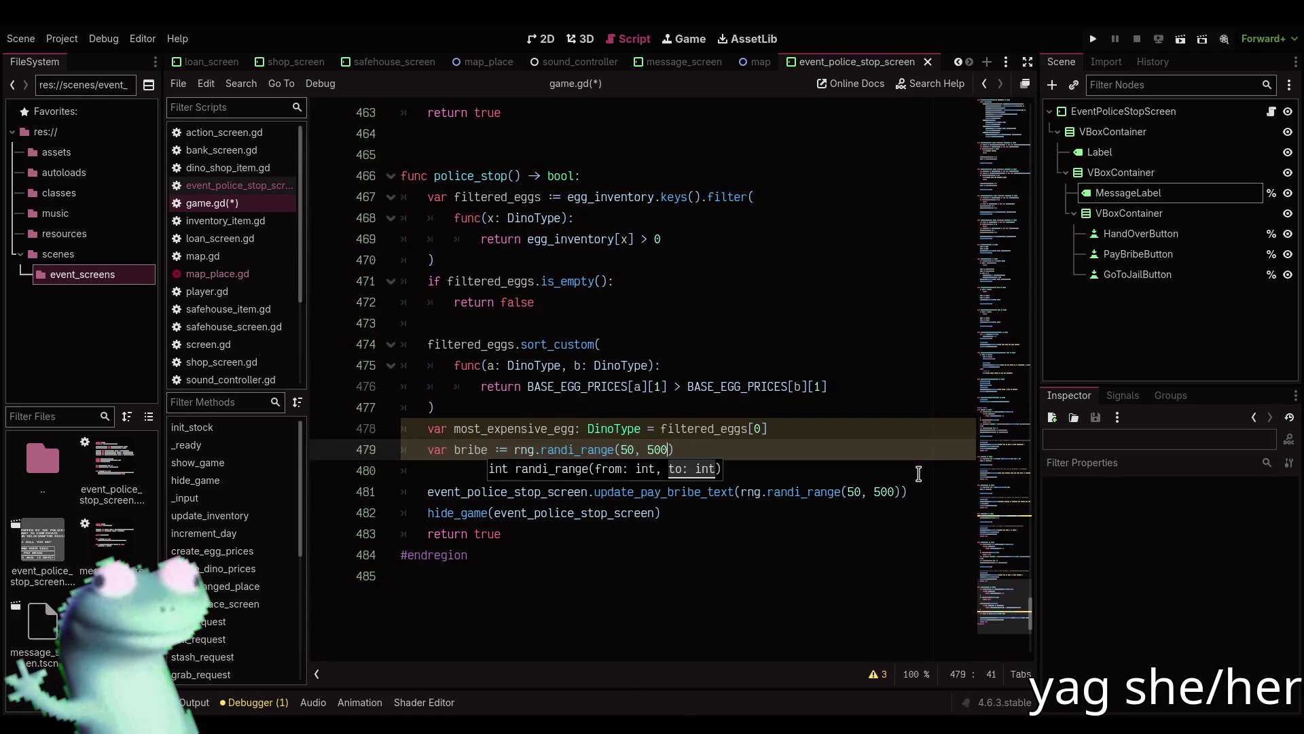
Comment out the update_pay_bribe_text call with Ctrl+K.
{"action": "key", "text": "Down"}
{"action": "key", "text": "Down"}
{"action": "key", "text": "ctrl+k"}
{"action": "key", "text": "End"}
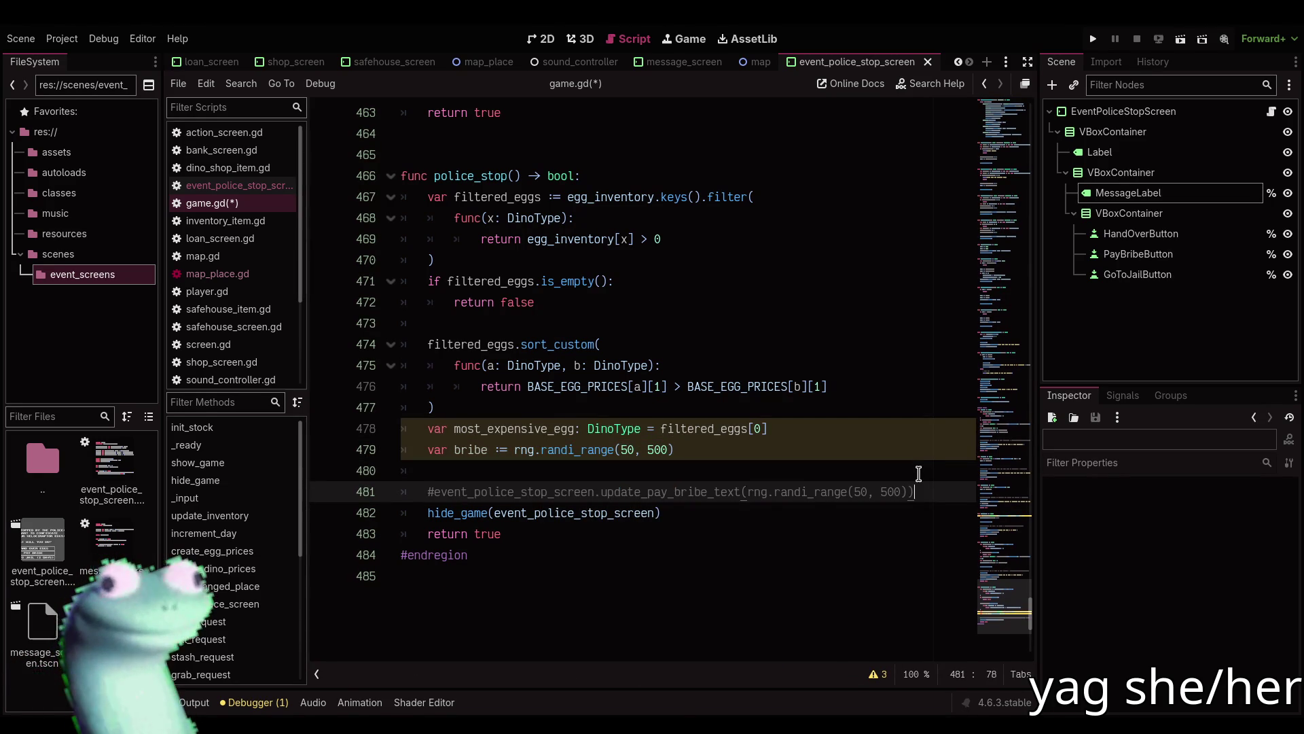
{"action": "key", "text": "Return"}
{"action": "type", "text": "ev"}
{"action": "key", "text": "ctrl+BackSpace"}
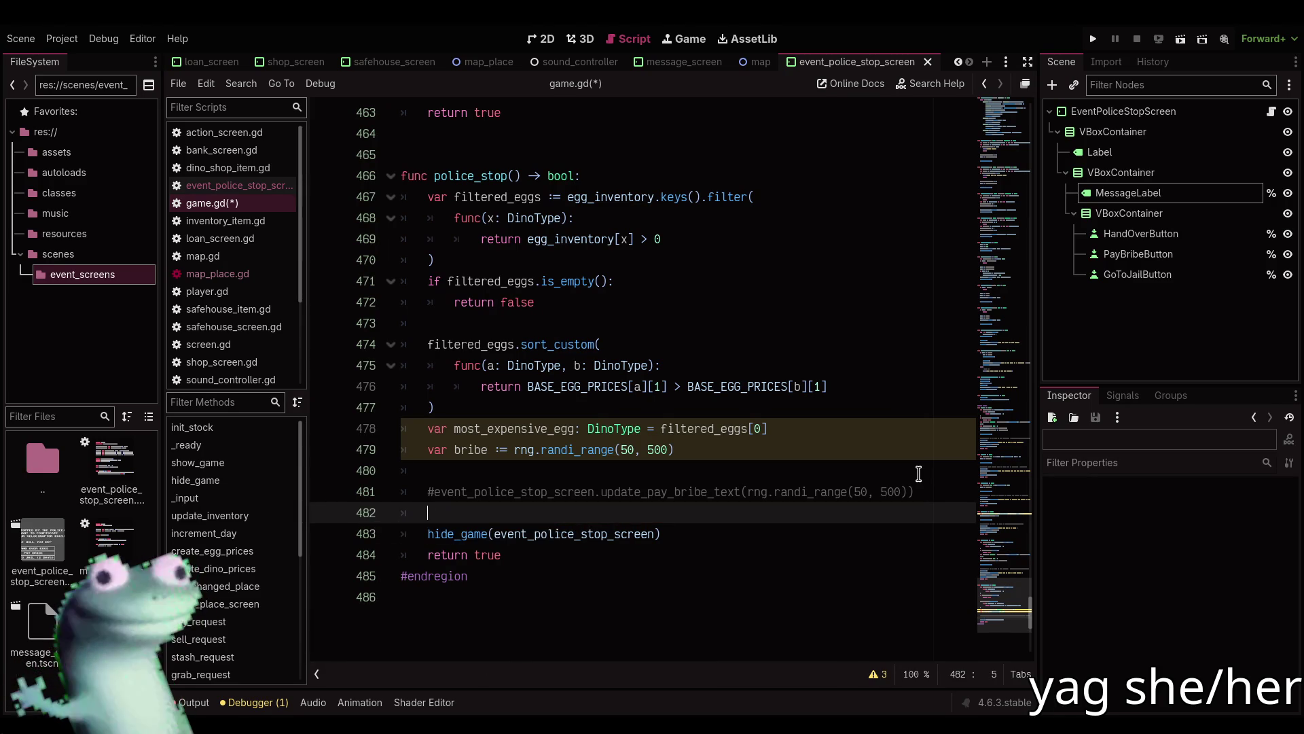
Move the bribe line to the top of police_stop with Alt+Up.
{"action": "scroll", "coordinate": [747, 489], "scroll_direction": "up", "scroll_amount": 1}
{"action": "left_click", "coordinate": [686, 515]}
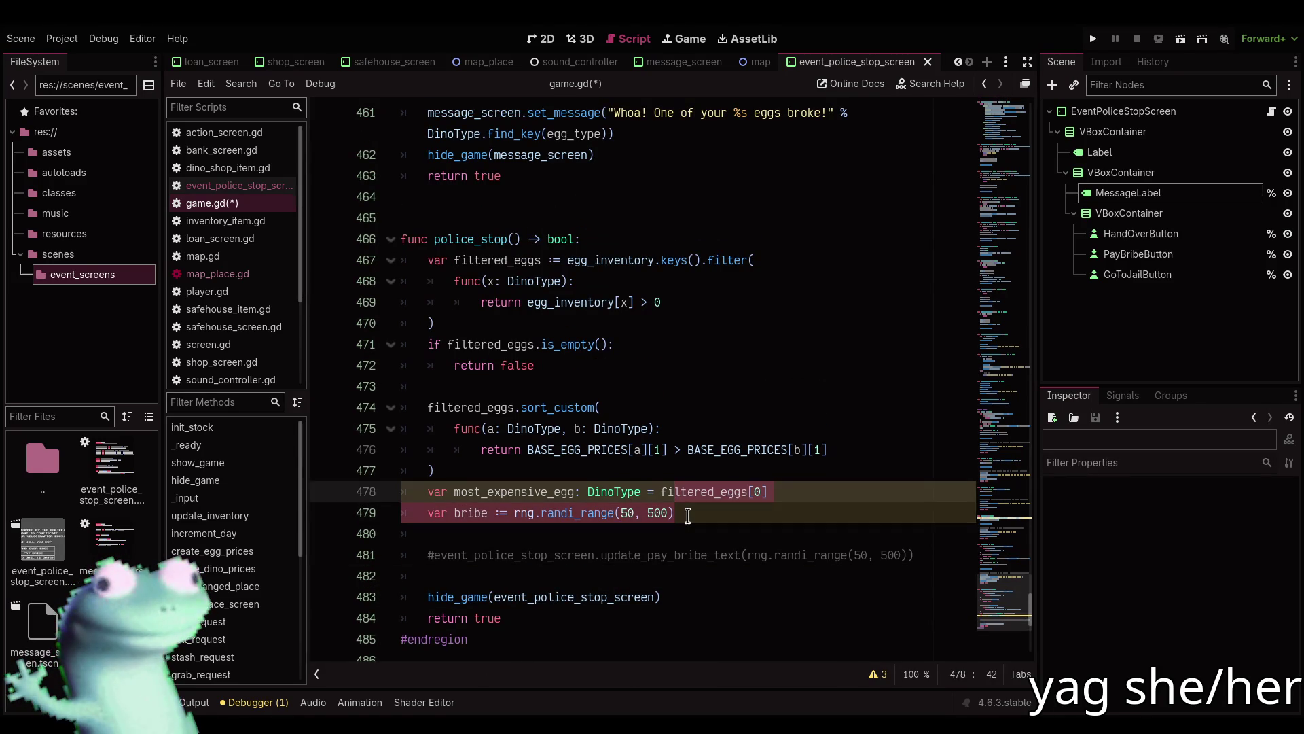
{"action": "key", "text": "alt+Up"}
{"action": "key", "text": "alt+Up"}
{"action": "key", "text": "alt+Up"}
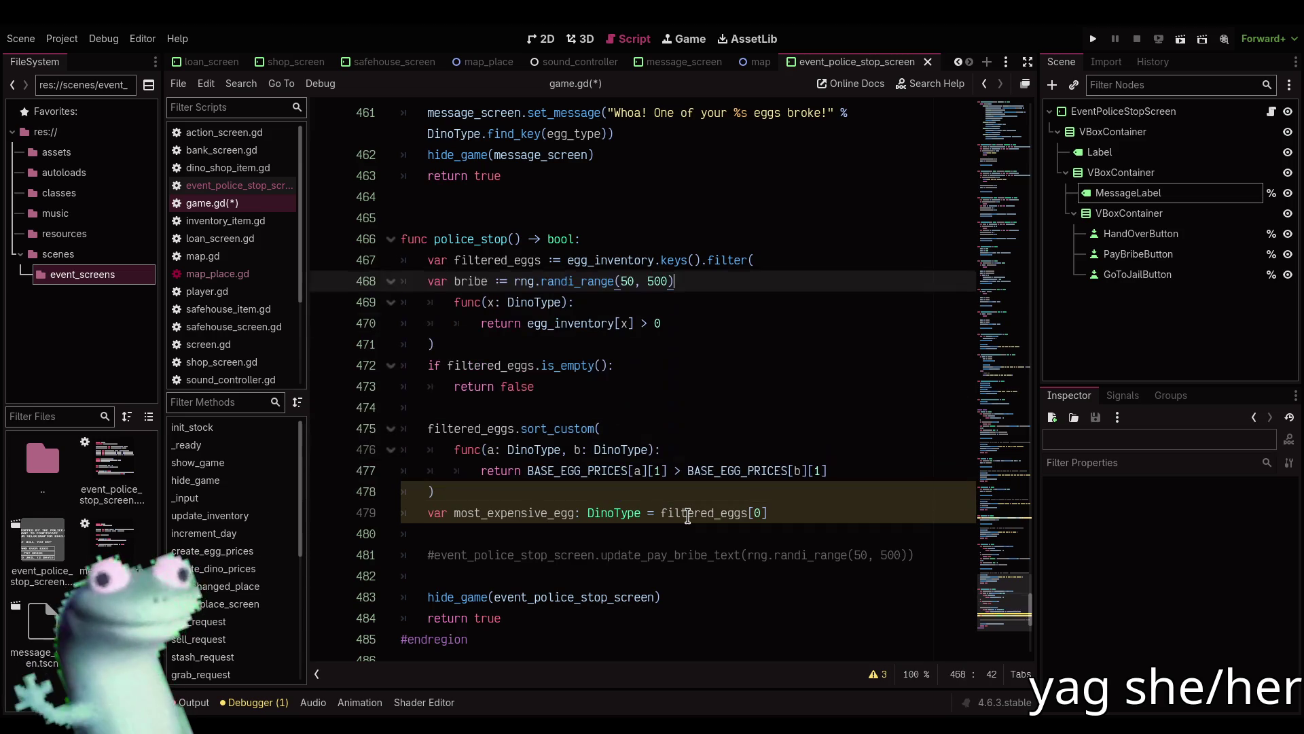
{"action": "key", "text": "alt+Up"}
Start a new line inside the is_empty branch beginning with 'event_'.
{"action": "left_click", "coordinate": [654, 369]}
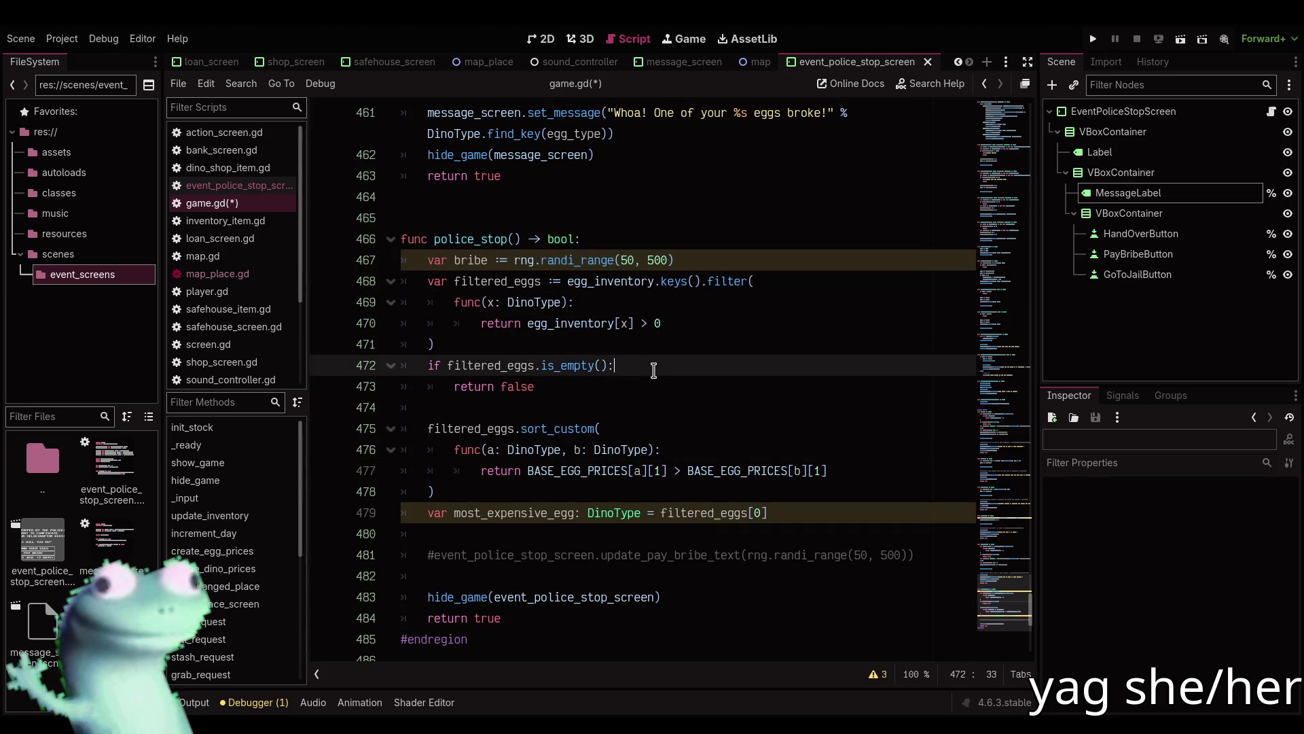
{"action": "scroll", "coordinate": [653, 368], "scroll_direction": "down", "scroll_amount": 1}
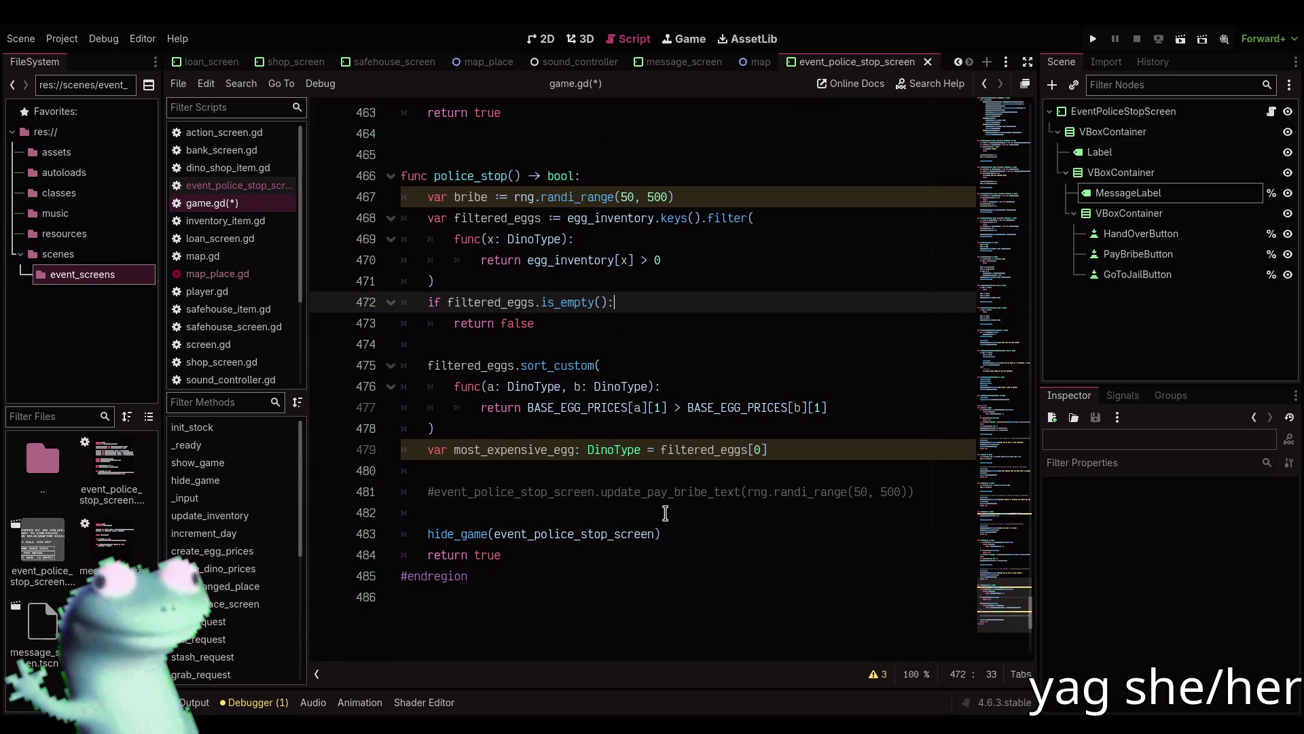
{"action": "key", "text": "Return"}
{"action": "type", "text": "event_"}
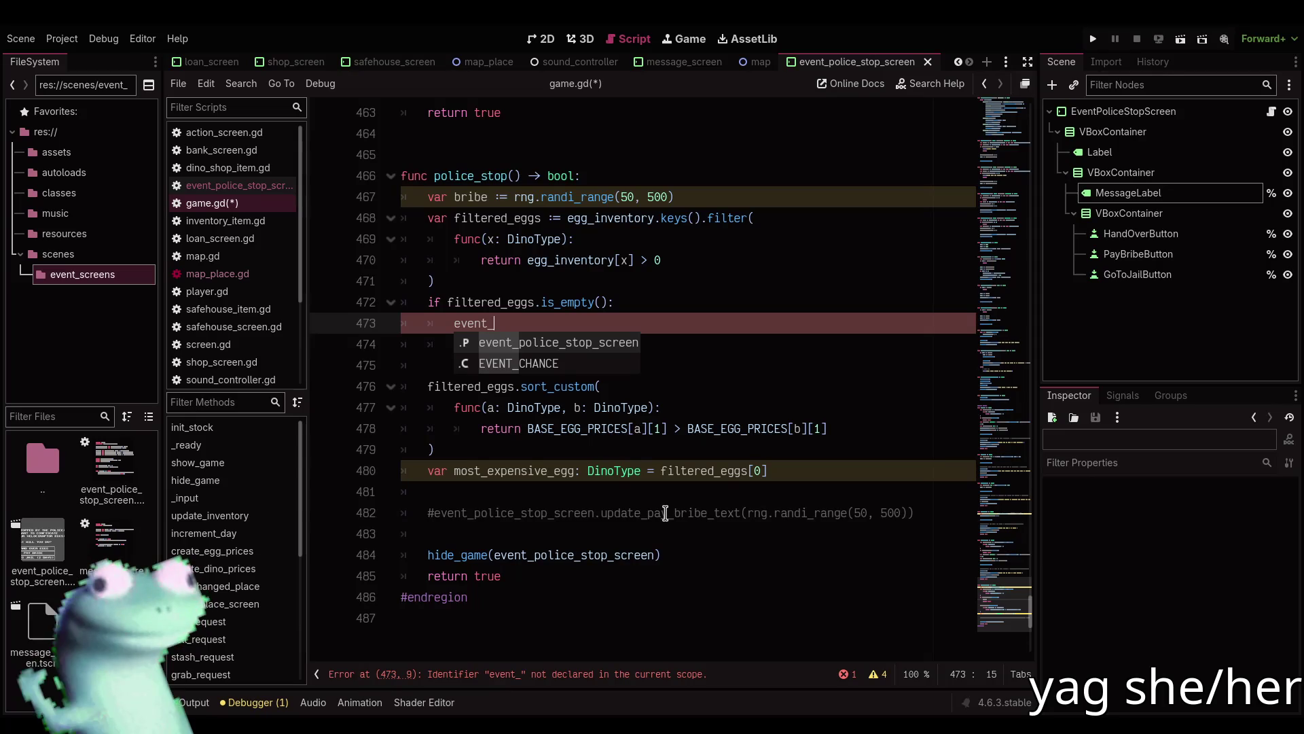
Delete 'return false' and indent the sorting lines under a new else branch.
{"action": "key", "text": "Return"}
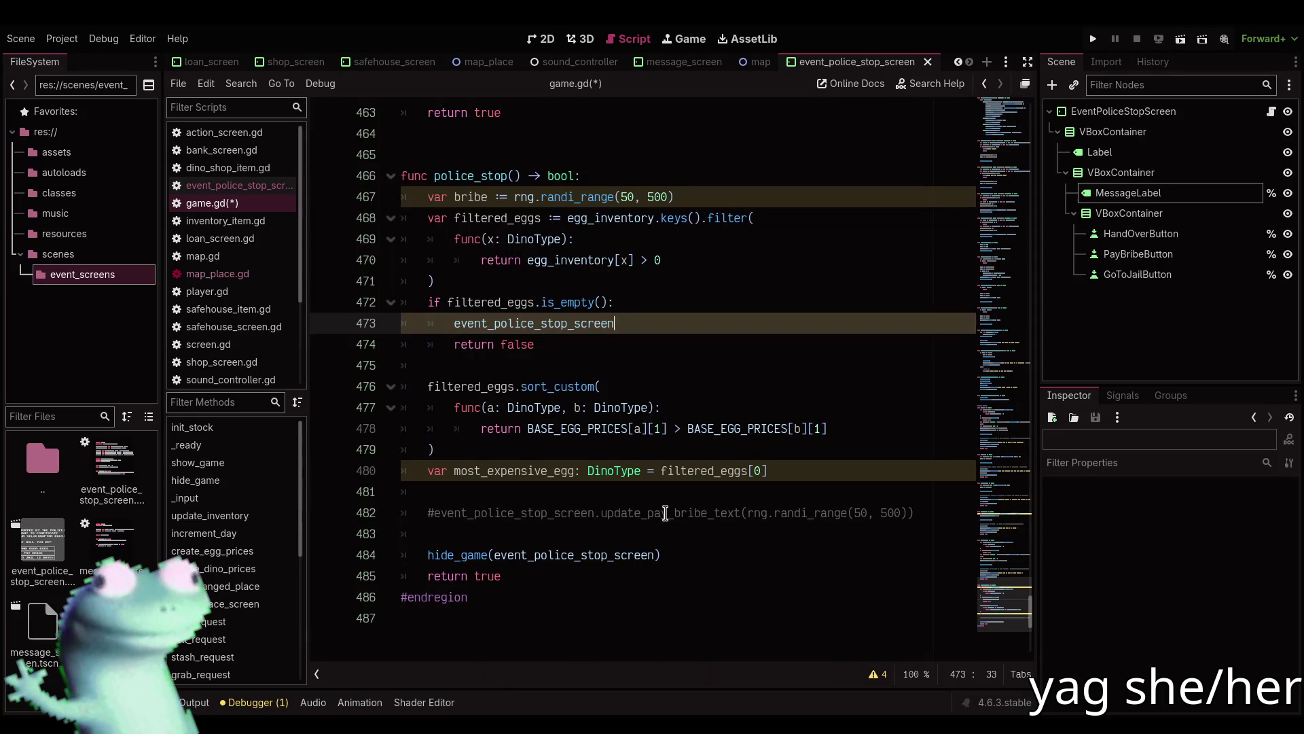
{"action": "key", "text": "Down"}
{"action": "key", "text": "ctrl+BackSpace"}
{"action": "key", "text": "ctrl+BackSpace"}
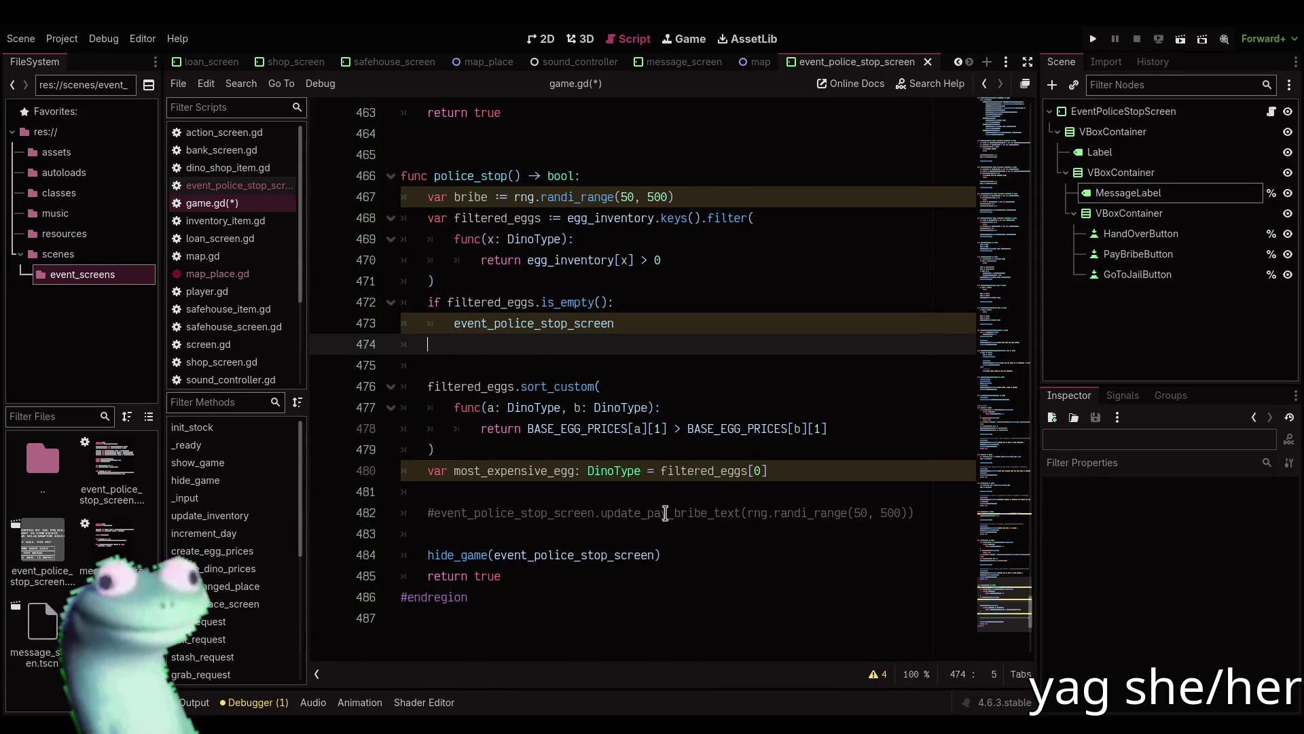
{"action": "key", "text": "Down"}
{"action": "key", "text": "Down"}
{"action": "key", "text": "shift+Down"}
{"action": "key", "text": "shift+Down"}
{"action": "key", "text": "shift+Down"}
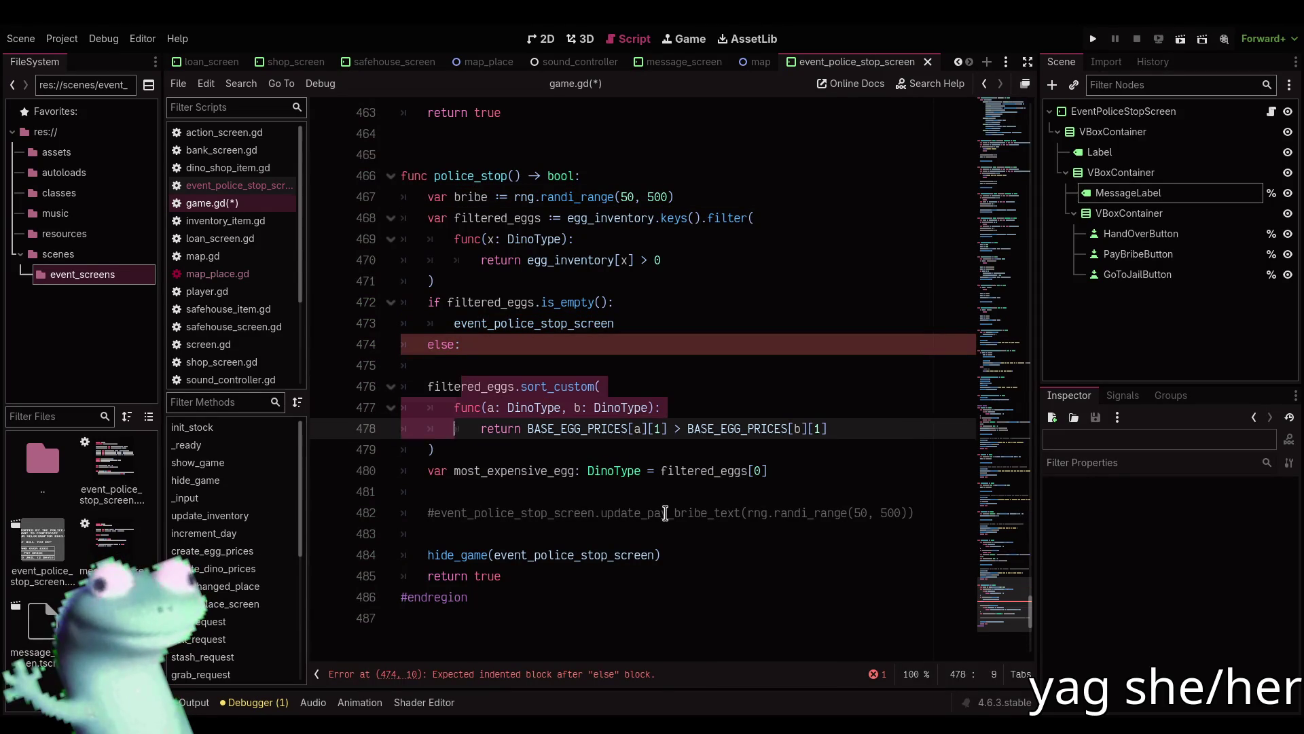
{"action": "key", "text": "Tab"}
{"action": "key", "text": "alt+Up"}
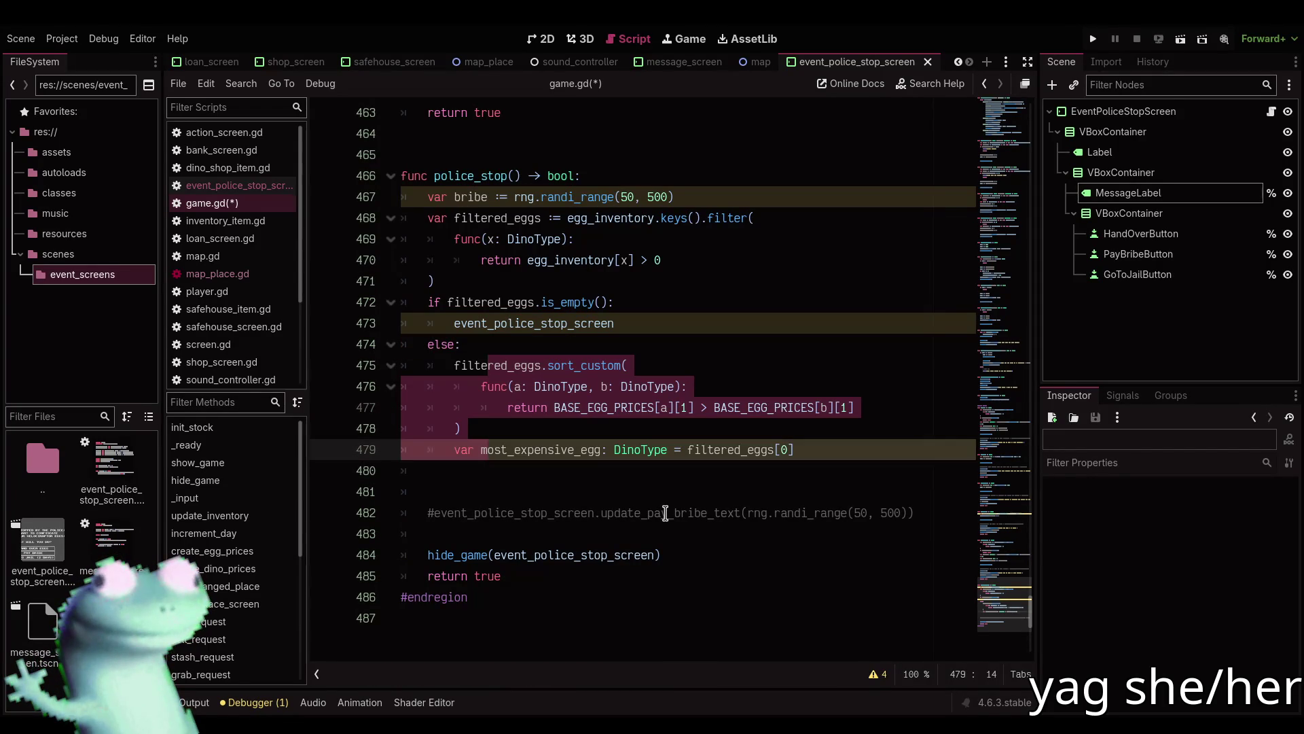
{"action": "key", "text": "Up"}
{"action": "key", "text": "Up"}
{"action": "key", "text": "Up"}
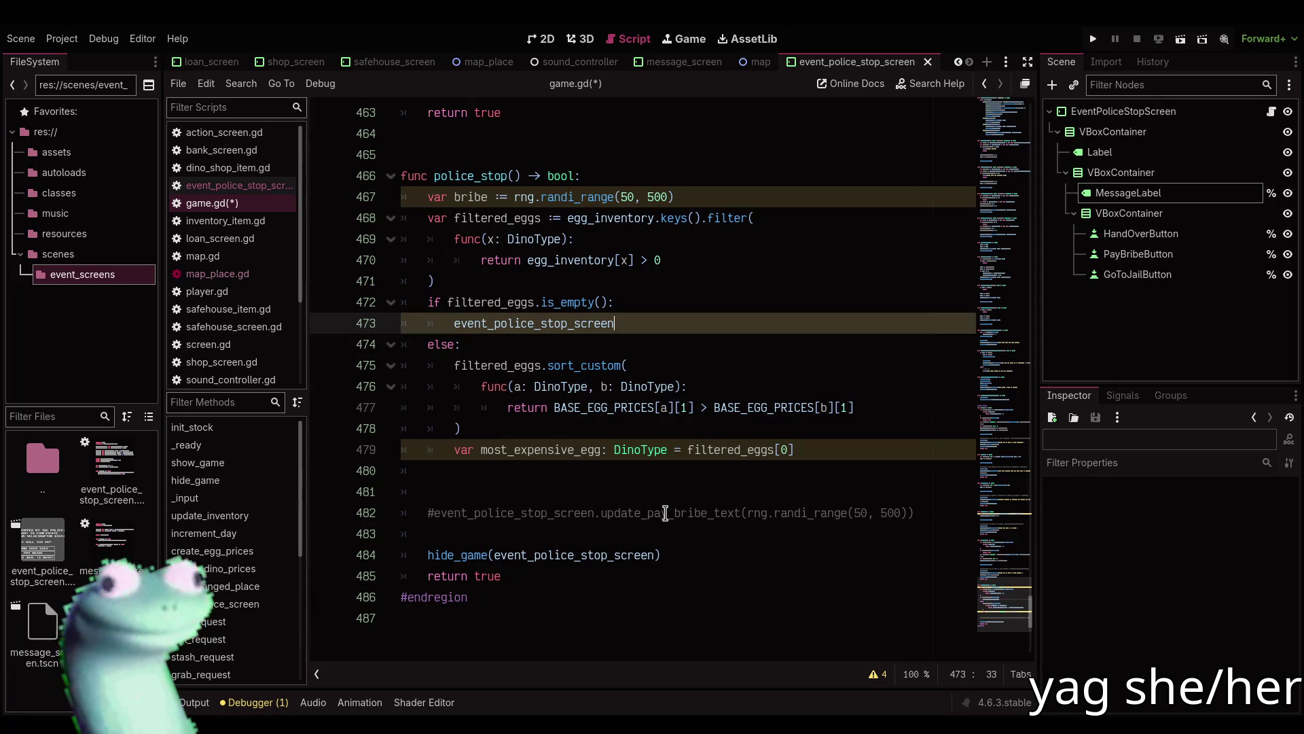
{"action": "key", "text": "Up"}
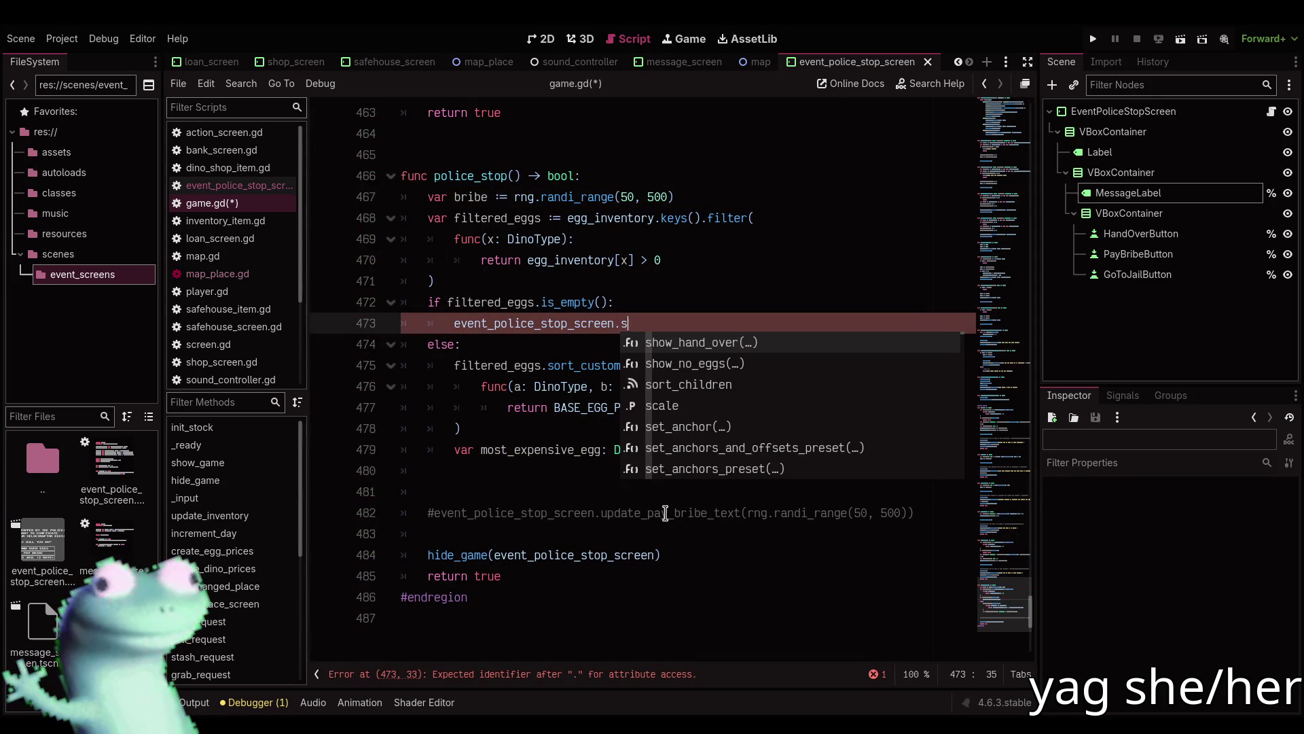
{"action": "key", "text": "Down"}
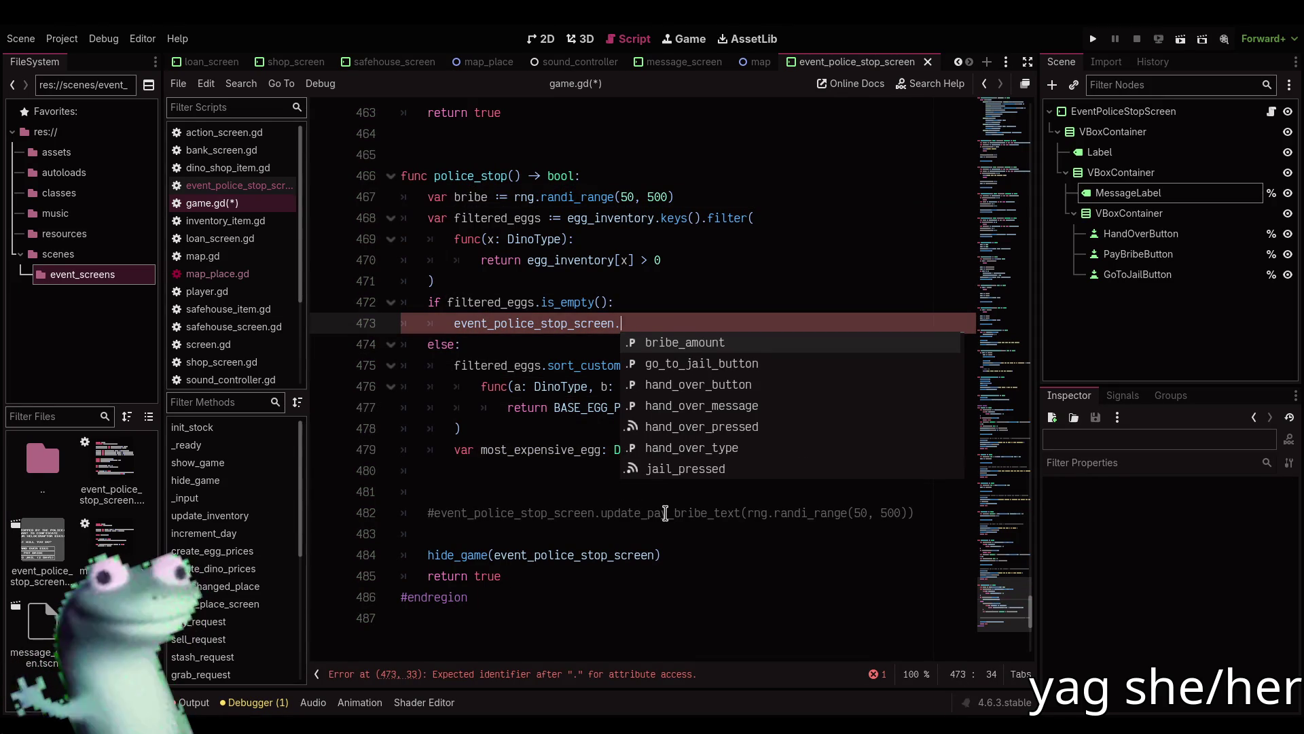
Call show_no_eggs(bribe) in the empty-eggs branch.
{"action": "type", "text": "sho"}
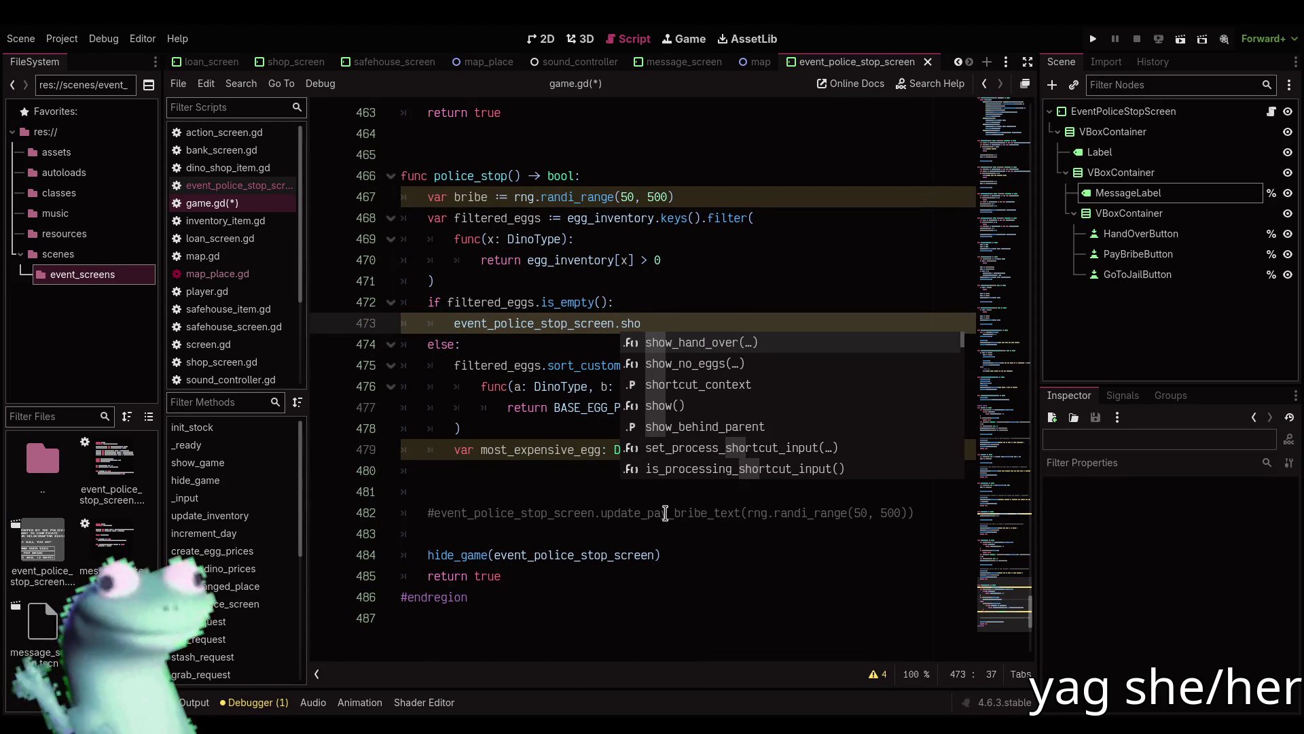
{"action": "key", "text": "Down"}
{"action": "key", "text": "Return"}
{"action": "type", "text": "bribe"}
{"action": "key", "text": "Escape"}
In the else branch, call event_police_stop_screen.show_hand_over(bribe, most_expensive_egg).
{"action": "key", "text": "Down"}
{"action": "key", "text": "Down"}
{"action": "key", "text": "Down"}
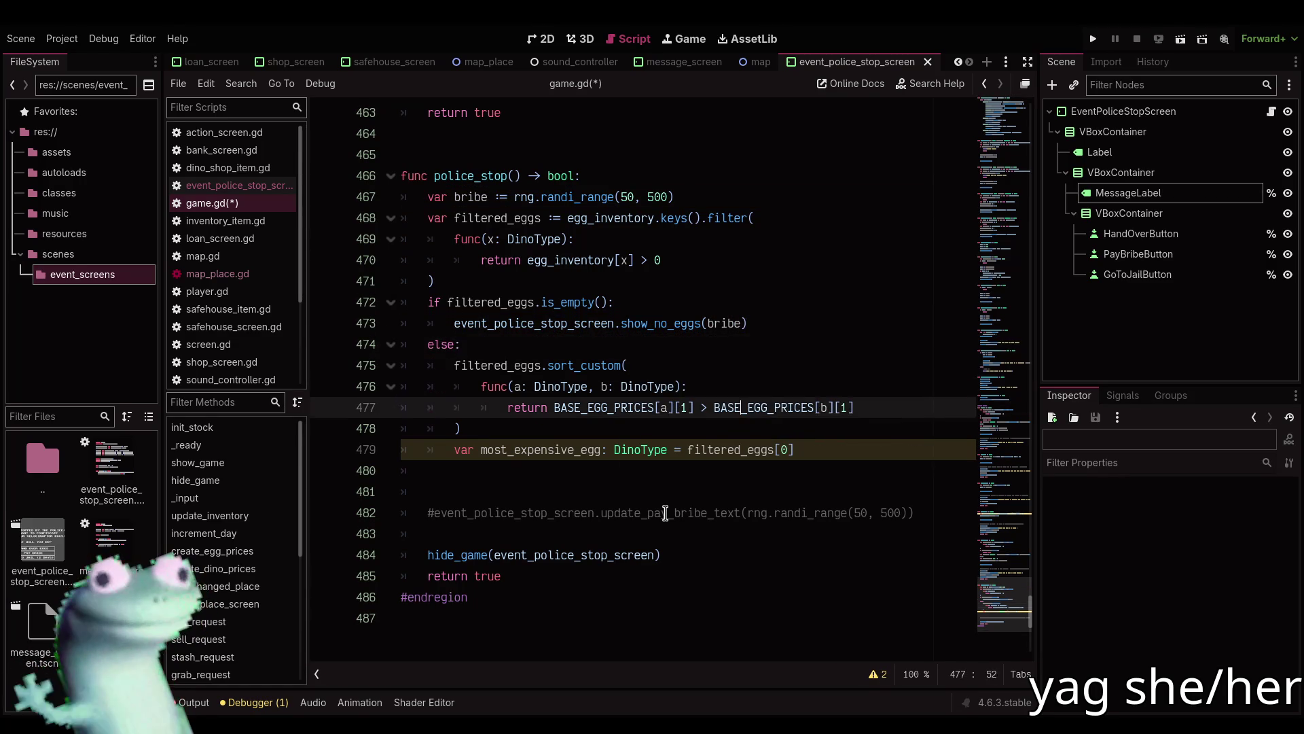
{"action": "key", "text": "Down"}
{"action": "key", "text": "Down"}
{"action": "key", "text": "Down"}
{"action": "key", "text": "Tab"}
{"action": "type", "text": "ev"}
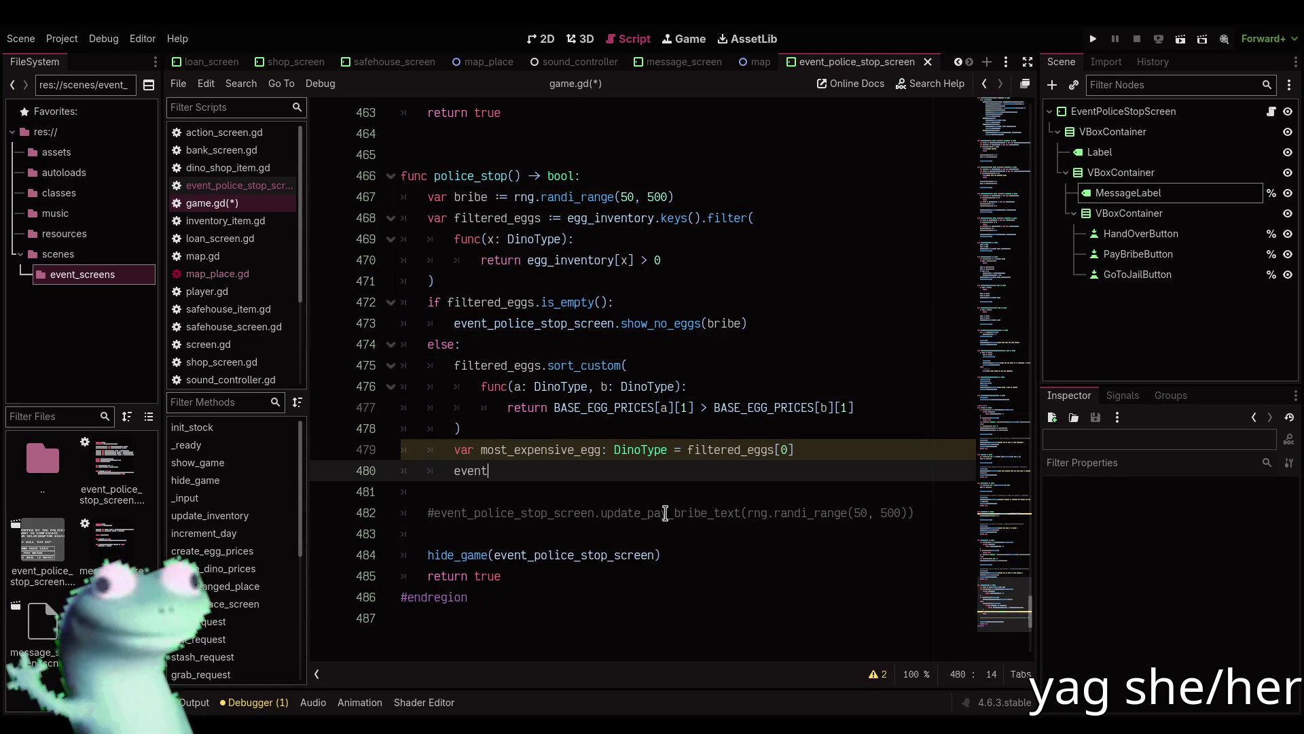
{"action": "key", "text": "BackSpace"}
{"action": "key", "text": "BackSpace"}
{"action": "key", "text": "BackSpace"}
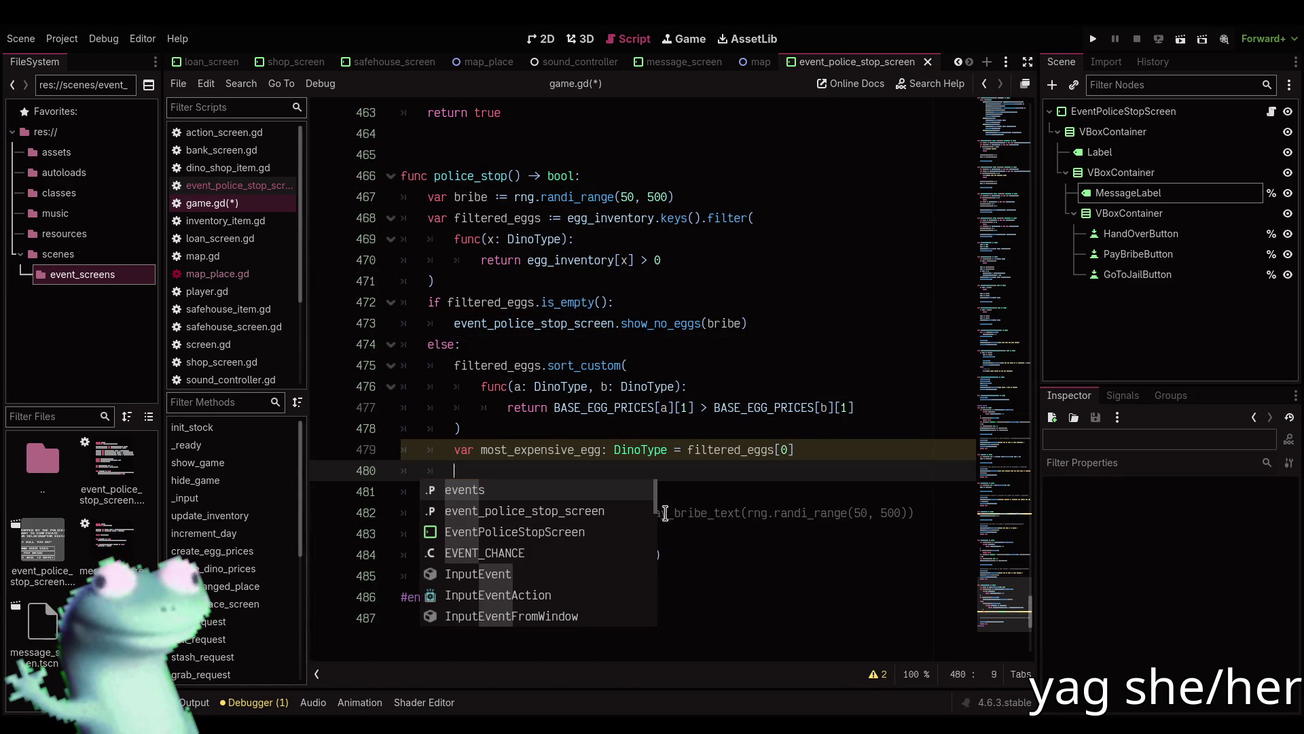
{"action": "left_click", "coordinate": [666, 513]}
{"action": "type", "text": "."}
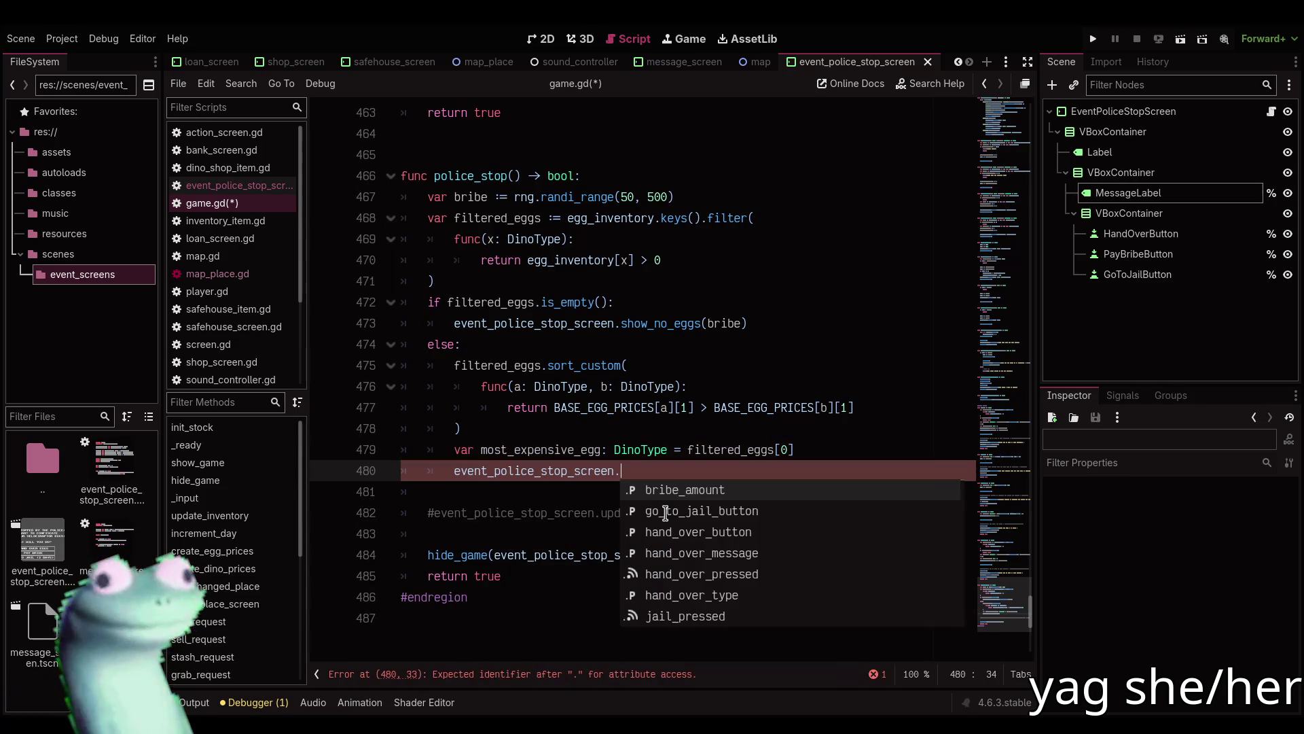
{"action": "type", "text": "show"}
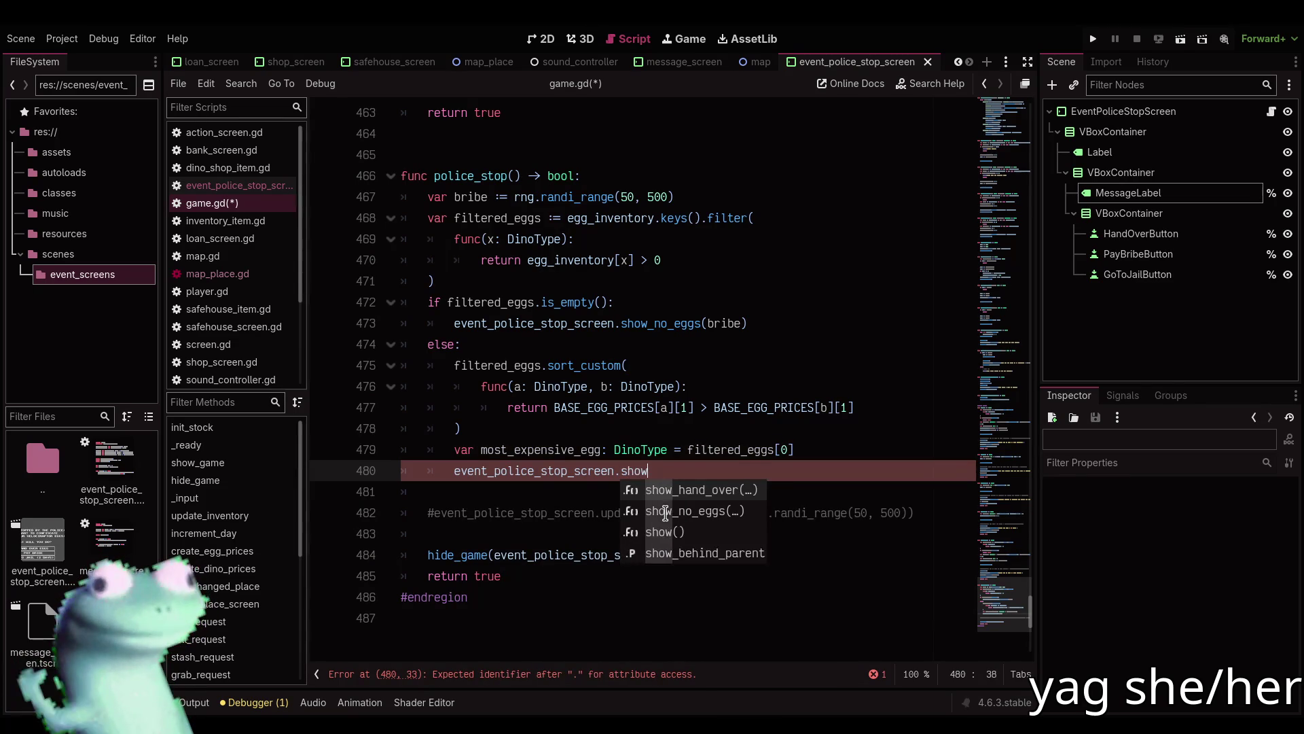
{"action": "key", "text": "Return"}
{"action": "type", "text": "bribe,"}
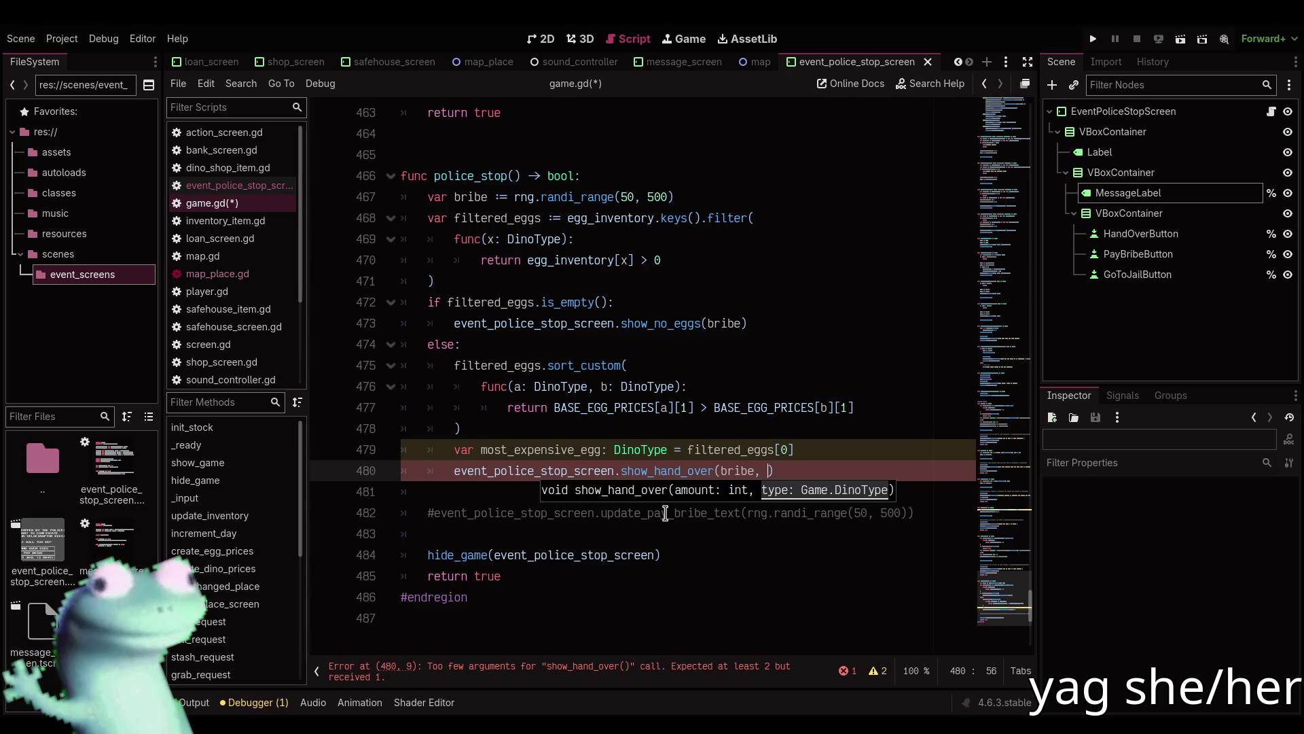
{"action": "type", "text": "most_"}
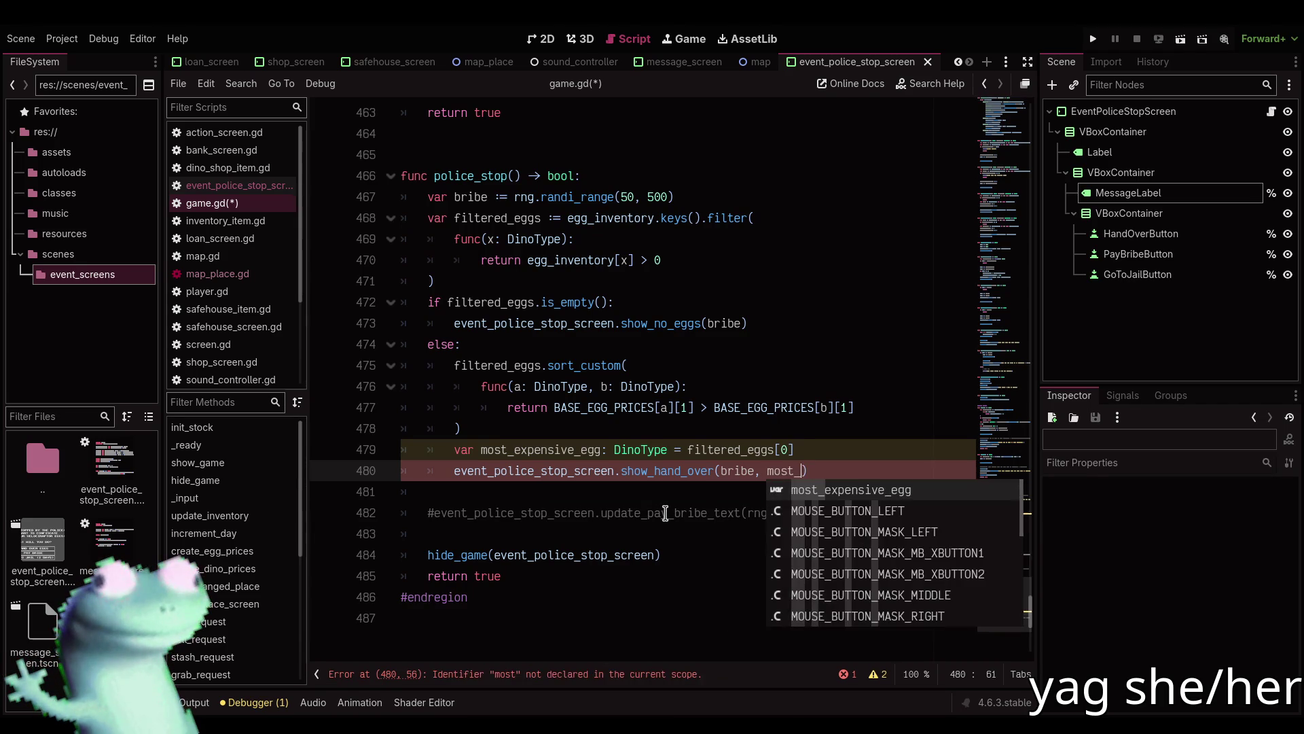
{"action": "key", "text": "Return"}
Delete the commented-out bribe-text line and save game.gd.
{"action": "key", "text": "End"}
{"action": "key", "text": "Return"}
{"action": "key", "text": "shift+Down"}
{"action": "key", "text": "shift+Down"}
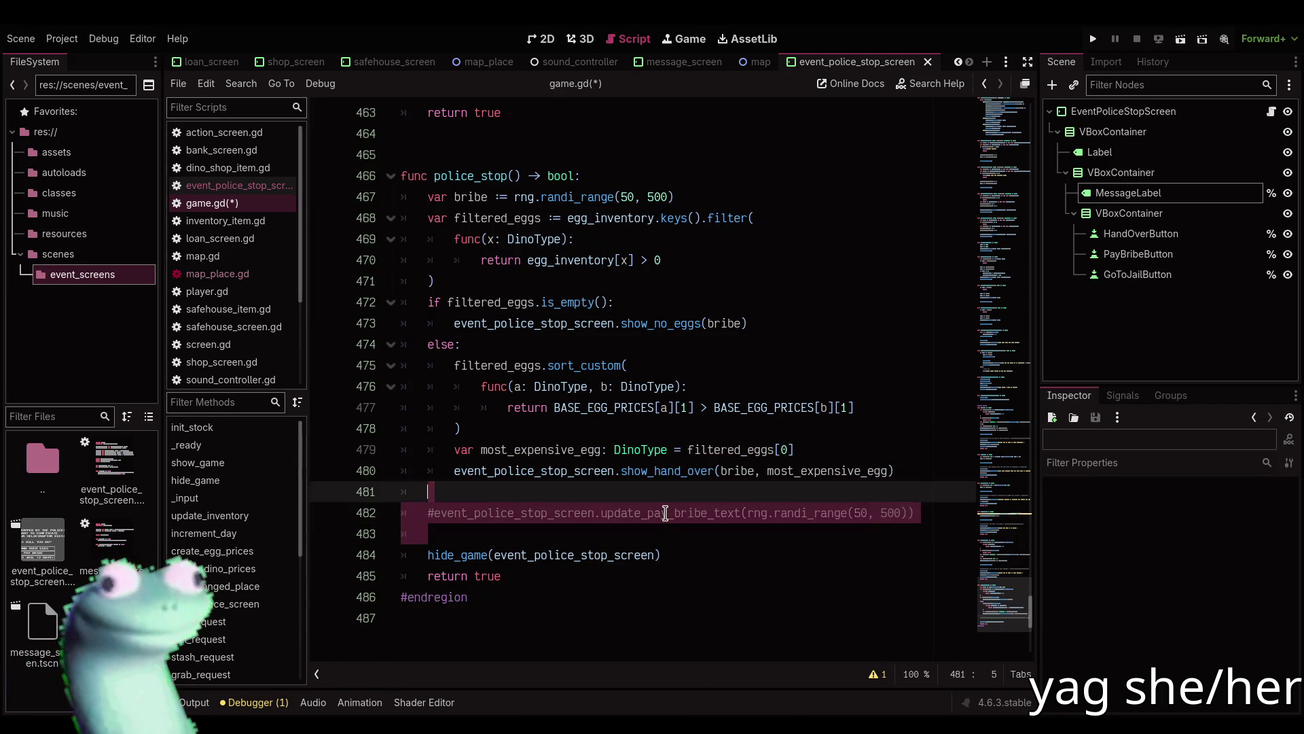
{"action": "key", "text": "Delete"}
{"action": "key", "text": "ctrl+s"}
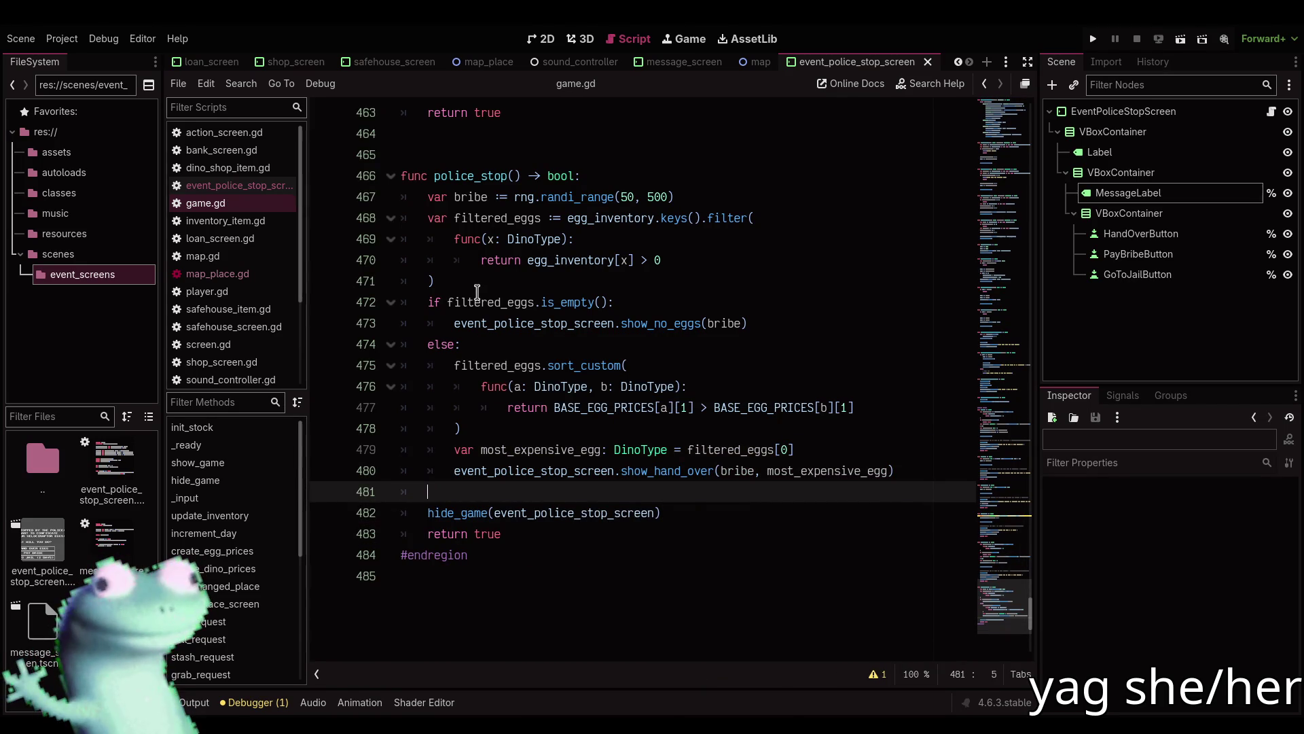
In police_stop_hand_over_request, delete the 'for k in DinoType.values():' line and unindent the reset.
{"action": "scroll", "coordinate": [267, 571], "scroll_direction": "down", "scroll_amount": 5}
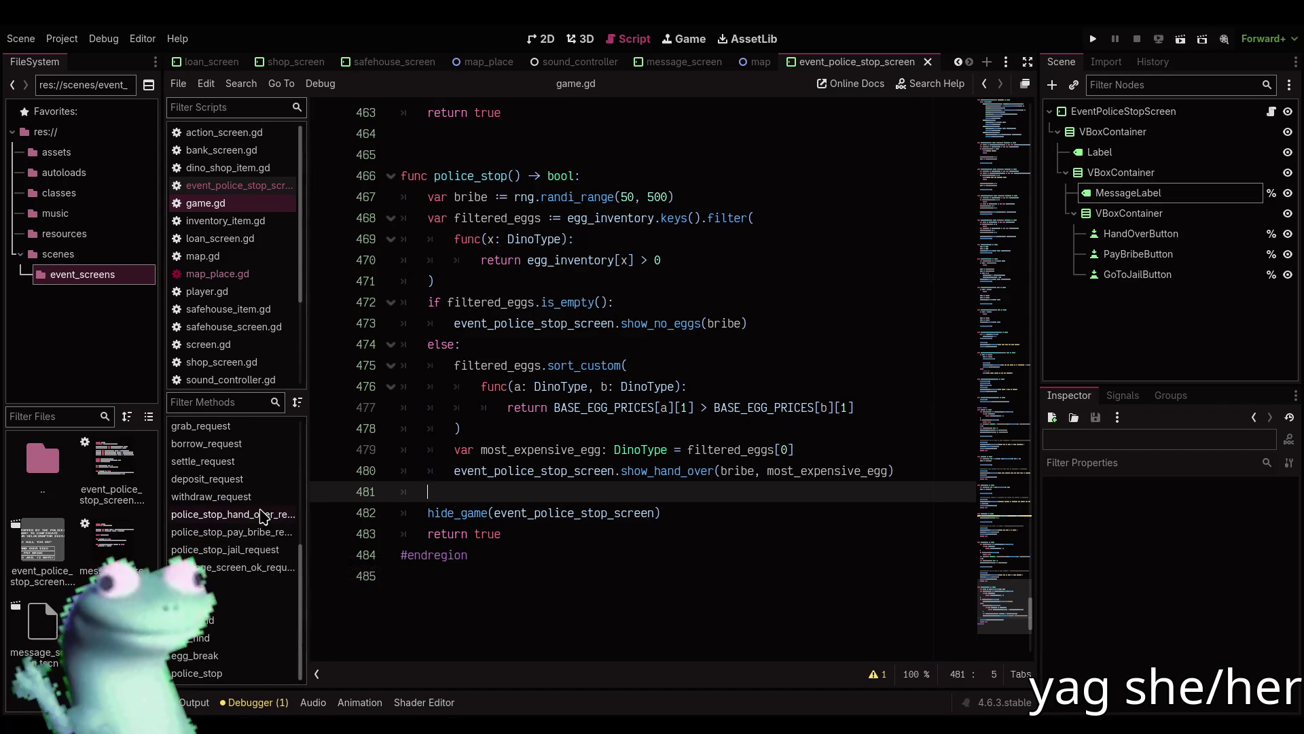
{"action": "left_click", "coordinate": [258, 514]}
{"action": "scroll", "coordinate": [635, 458], "scroll_direction": "down", "scroll_amount": 1}
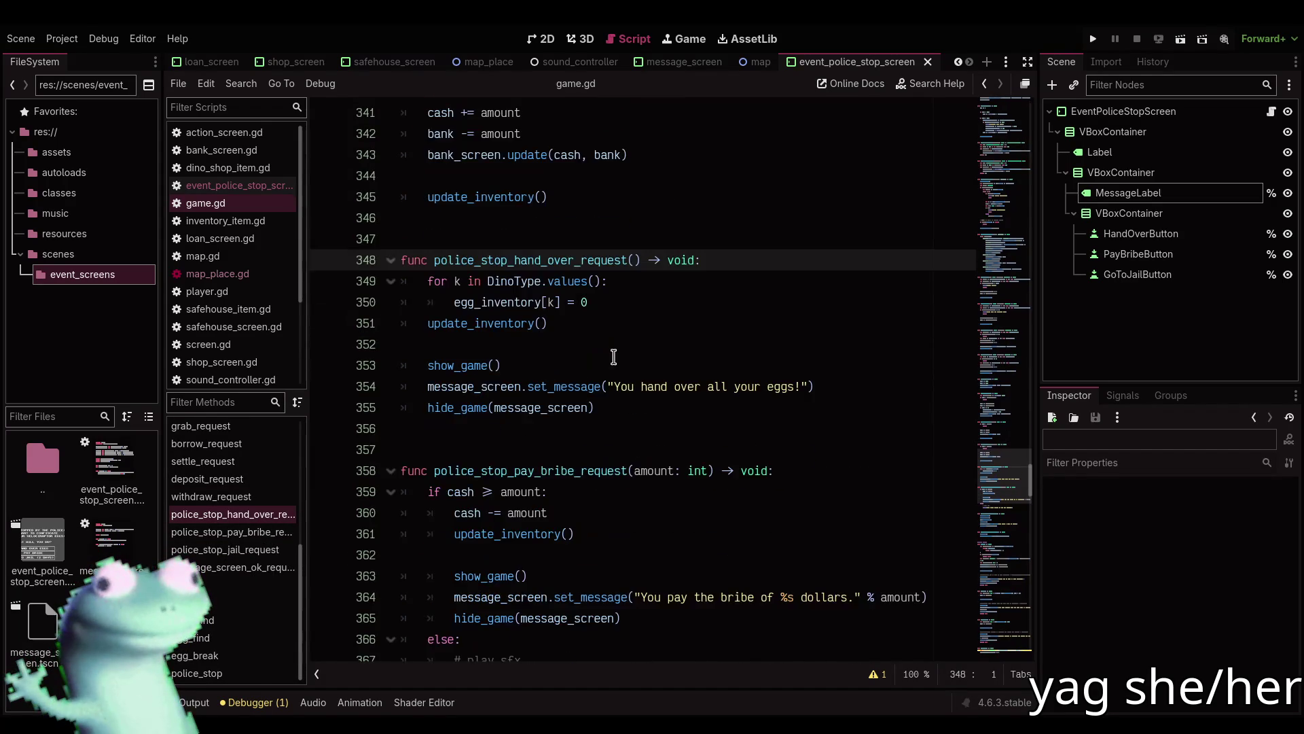
{"action": "scroll", "coordinate": [615, 360], "scroll_direction": "up", "scroll_amount": 1}
{"action": "left_click", "coordinate": [522, 365]}
{"action": "left_click_drag", "start_coordinate": [491, 349], "coordinate": [427, 345]}
{"action": "left_click", "coordinate": [637, 358]}
{"action": "left_click_drag", "start_coordinate": [626, 343], "coordinate": [402, 344]}
{"action": "key", "text": "ctrl+shift+k"}
{"action": "key", "text": "shift+Tab"}
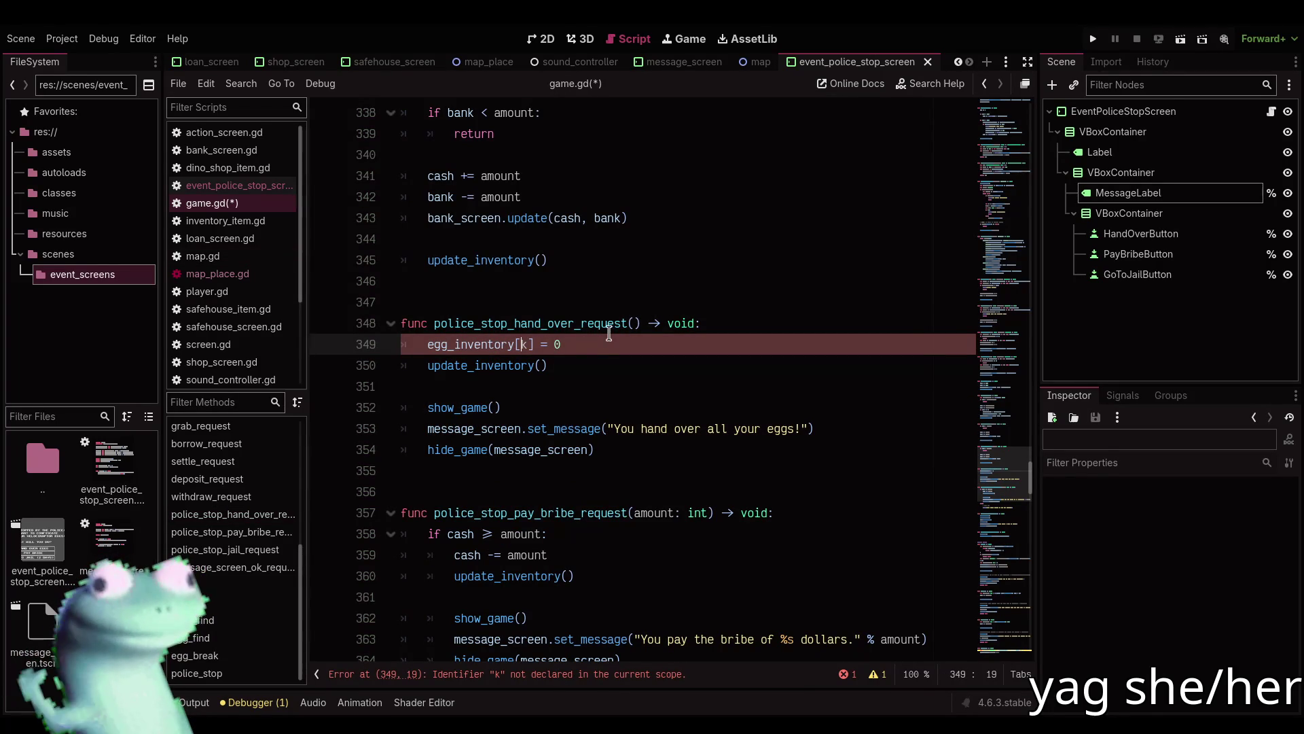
Save game.gd with the single 'egg_inventory[k] = 0' line.
{"action": "left_click", "coordinate": [559, 345]}
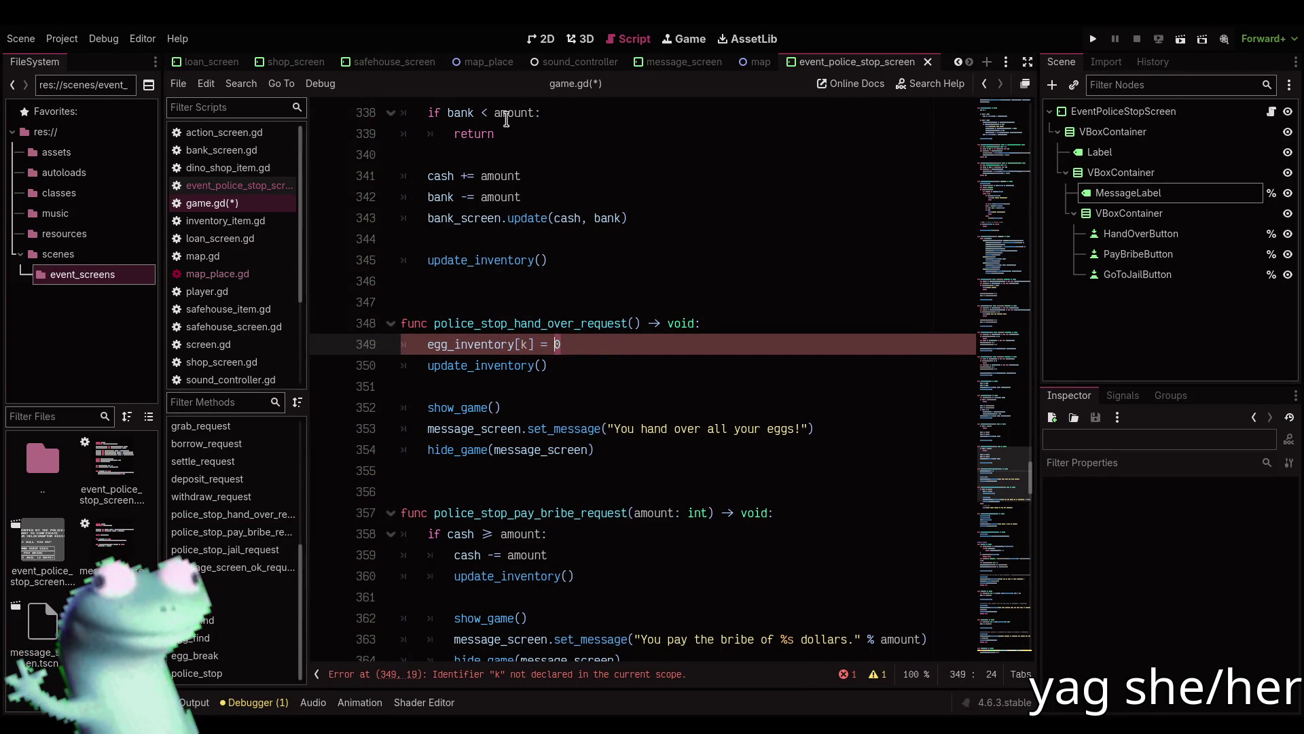
{"action": "mouse_move", "coordinate": [517, 113]}
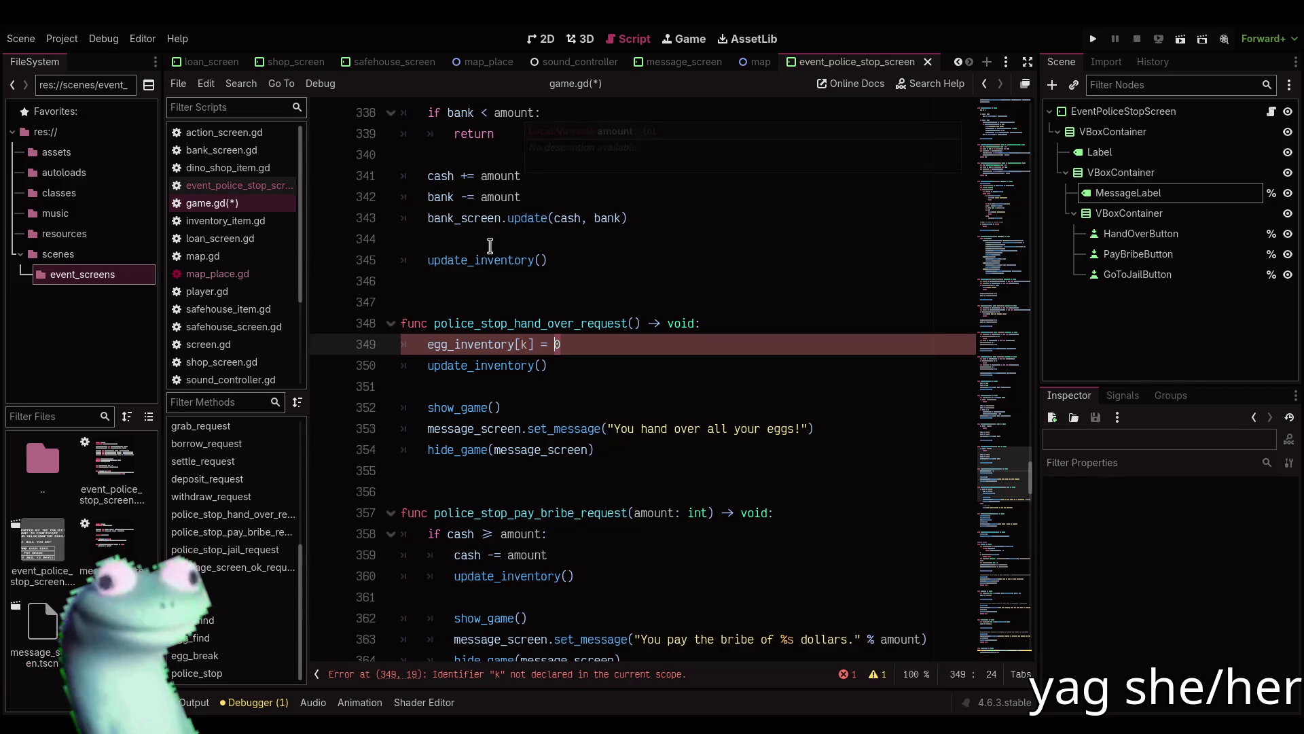
{"action": "left_click", "coordinate": [489, 241]}
{"action": "left_click", "coordinate": [564, 344]}
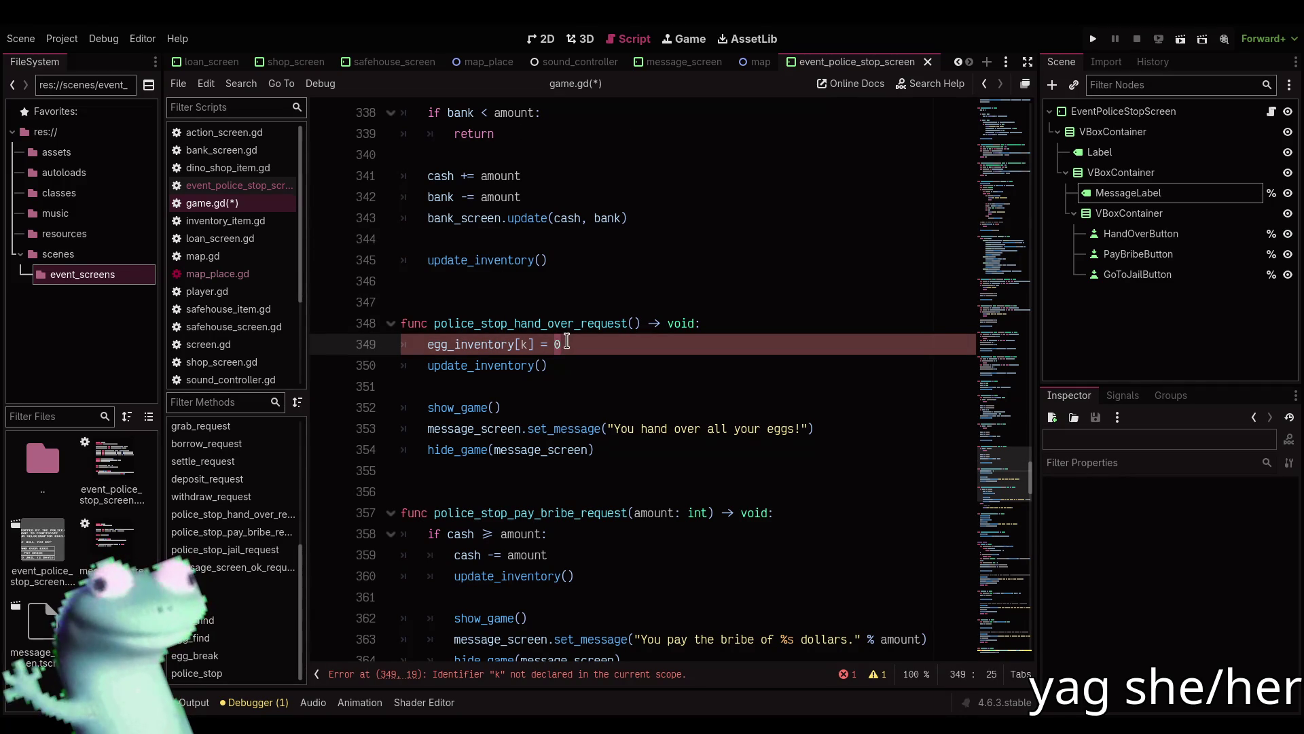
{"action": "key", "text": "ctrl+s"}
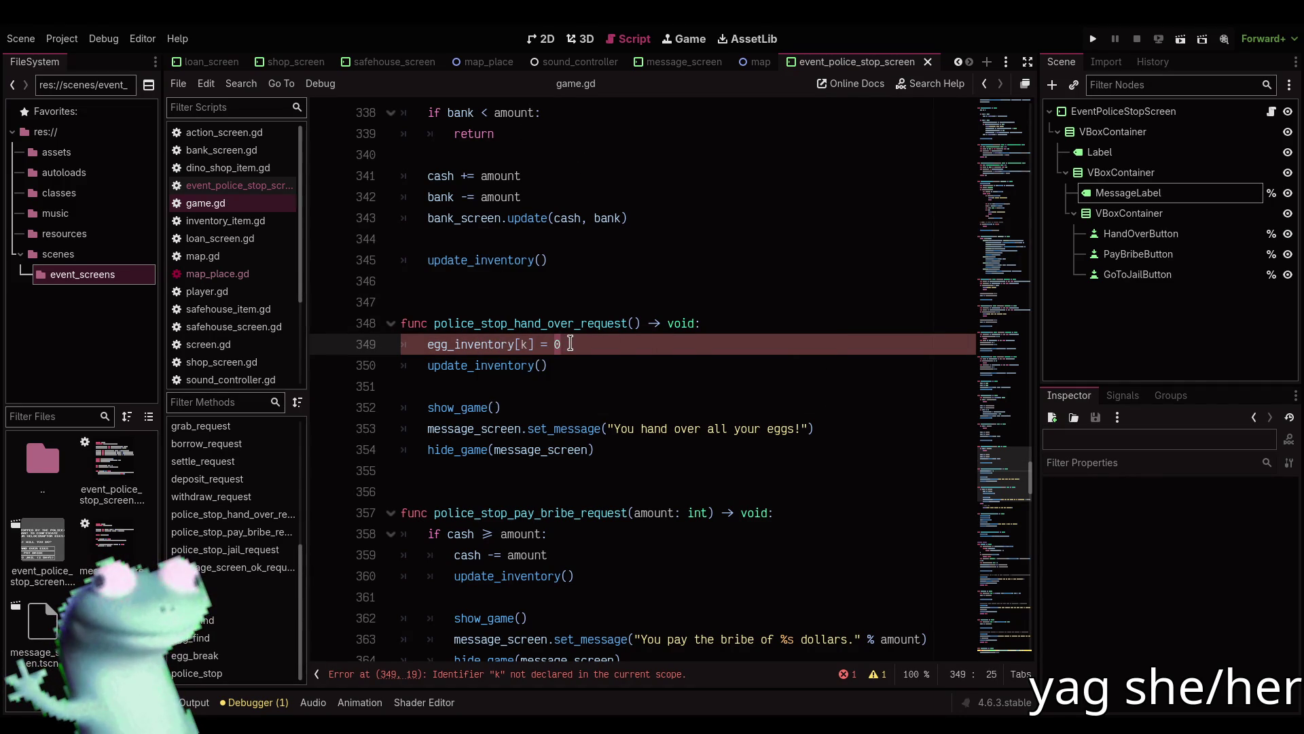
{"action": "key", "text": "Left"}
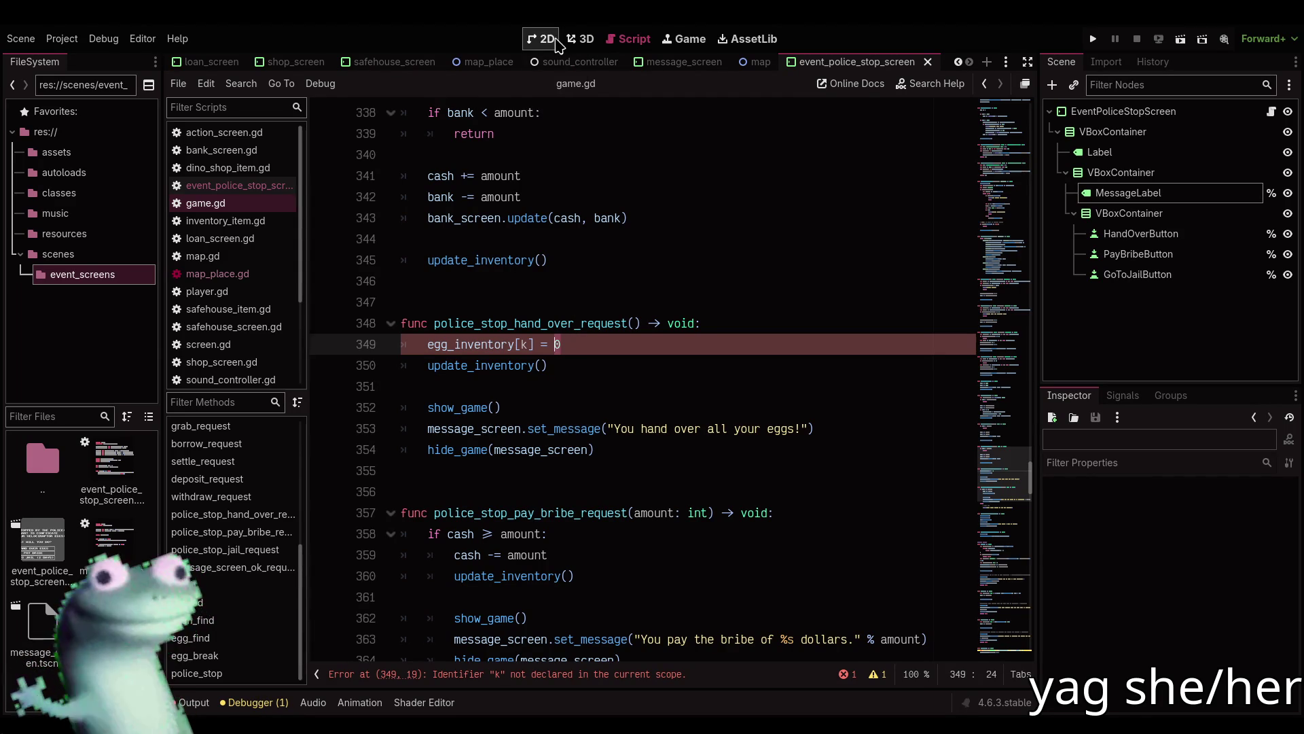
Show the main game scene in the 2D view, zoom the map, then return to game.gd line 349.
{"action": "left_click", "coordinate": [542, 39]}
{"action": "left_click", "coordinate": [218, 61]}
{"action": "left_click", "coordinate": [200, 62]}
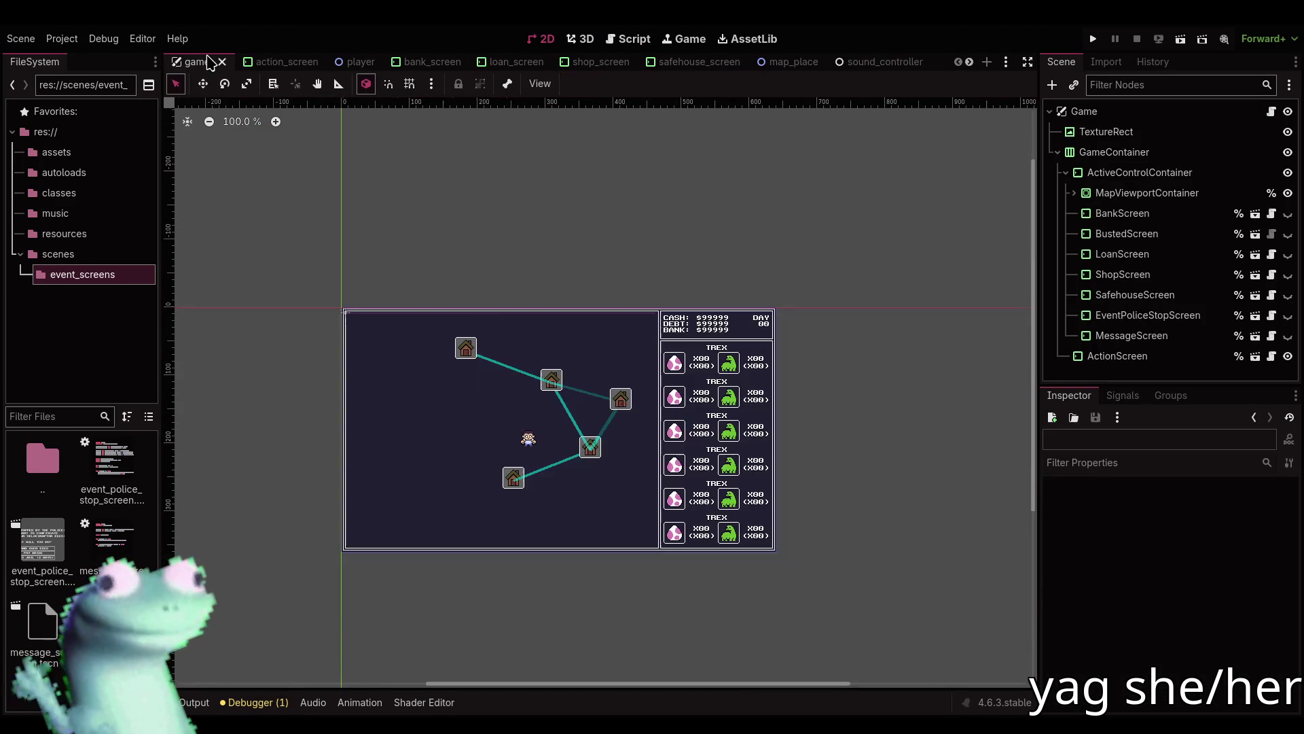
{"action": "scroll", "coordinate": [871, 474], "scroll_direction": "up", "scroll_amount": 4}
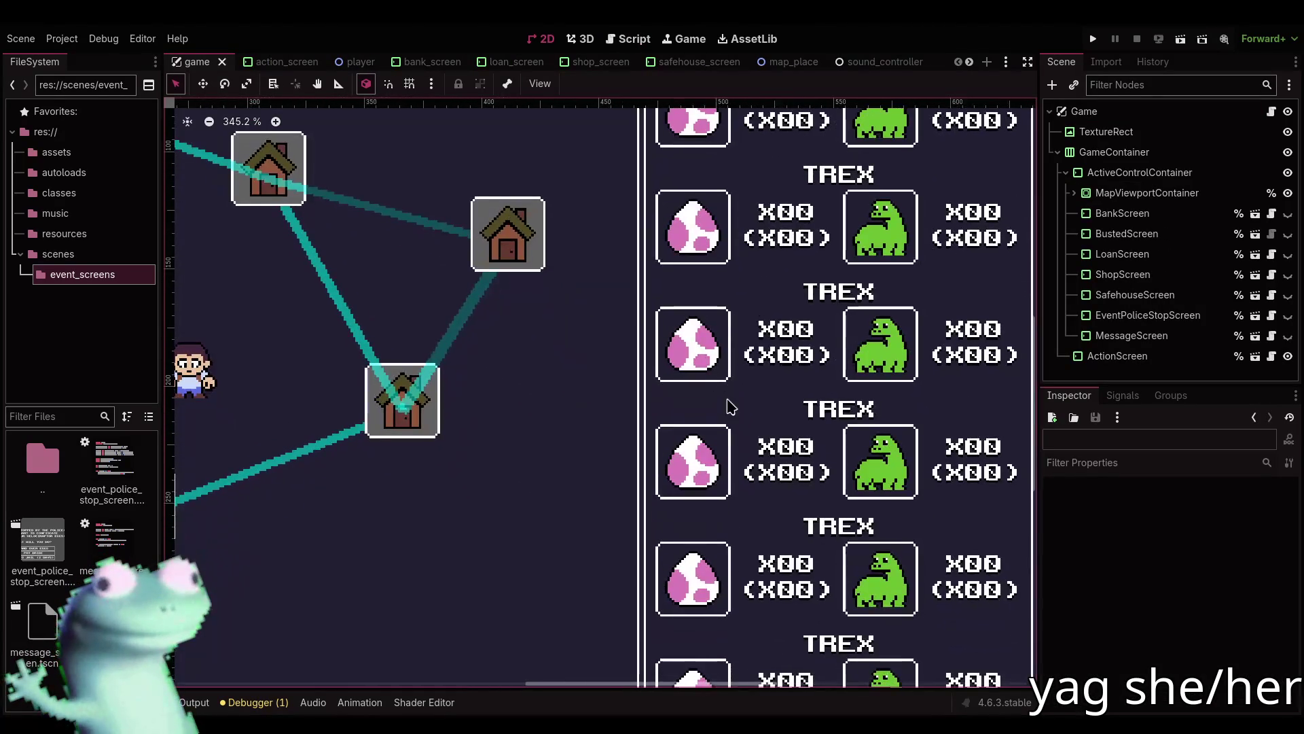
{"action": "scroll", "coordinate": [819, 248], "scroll_direction": "down", "scroll_amount": 5}
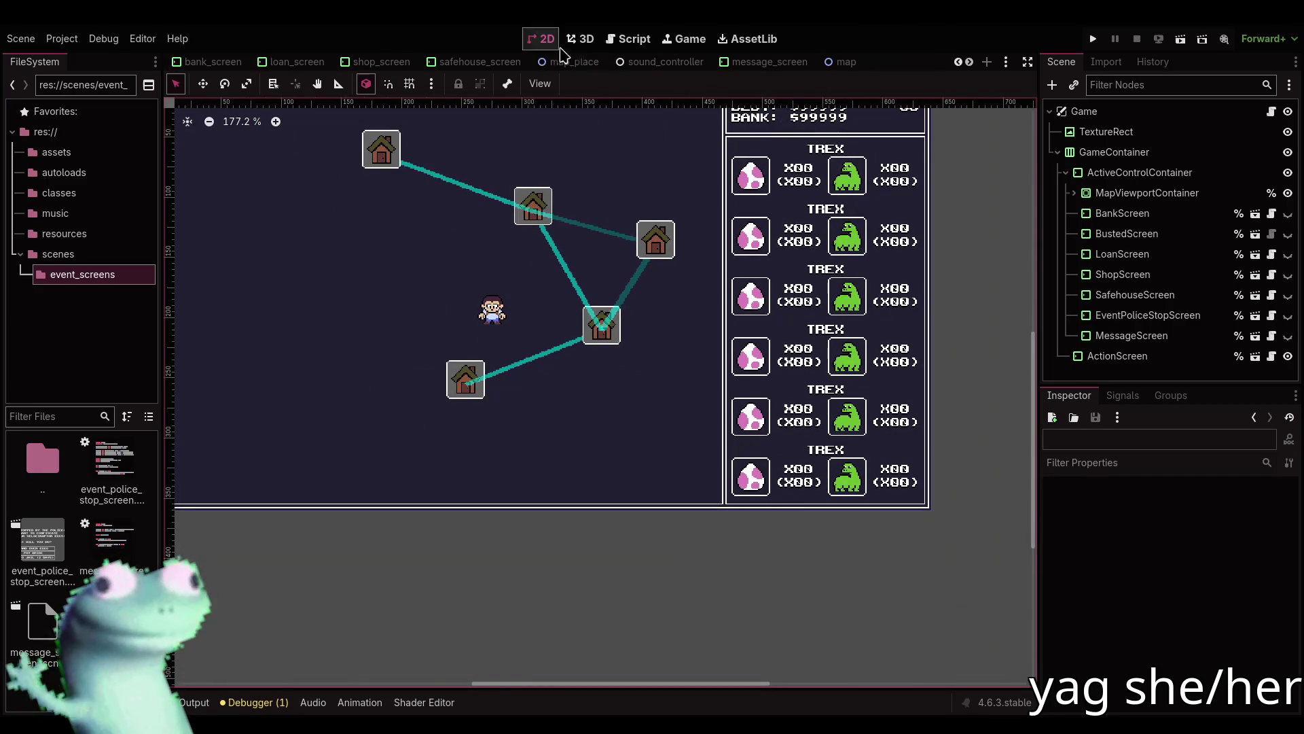
{"action": "left_click", "coordinate": [628, 38]}
{"action": "key", "text": "Left"}
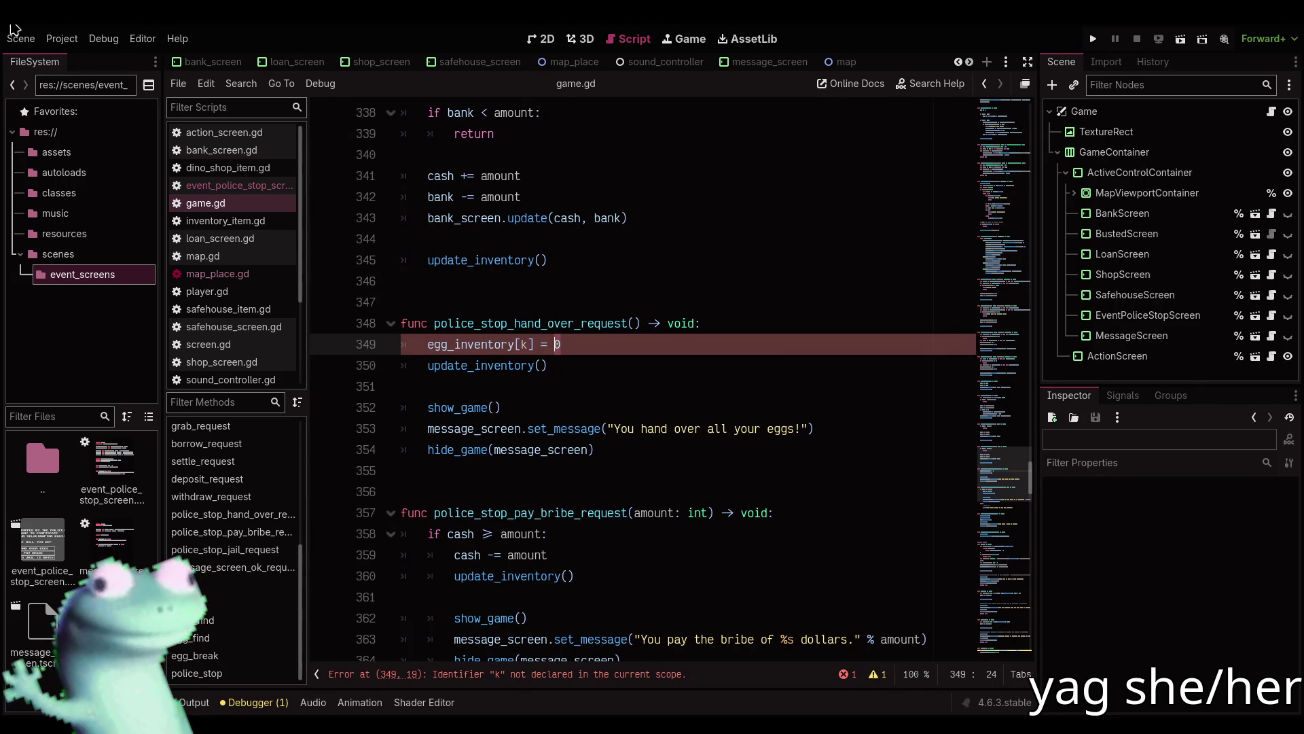
{"action": "left_click", "coordinate": [571, 343]}
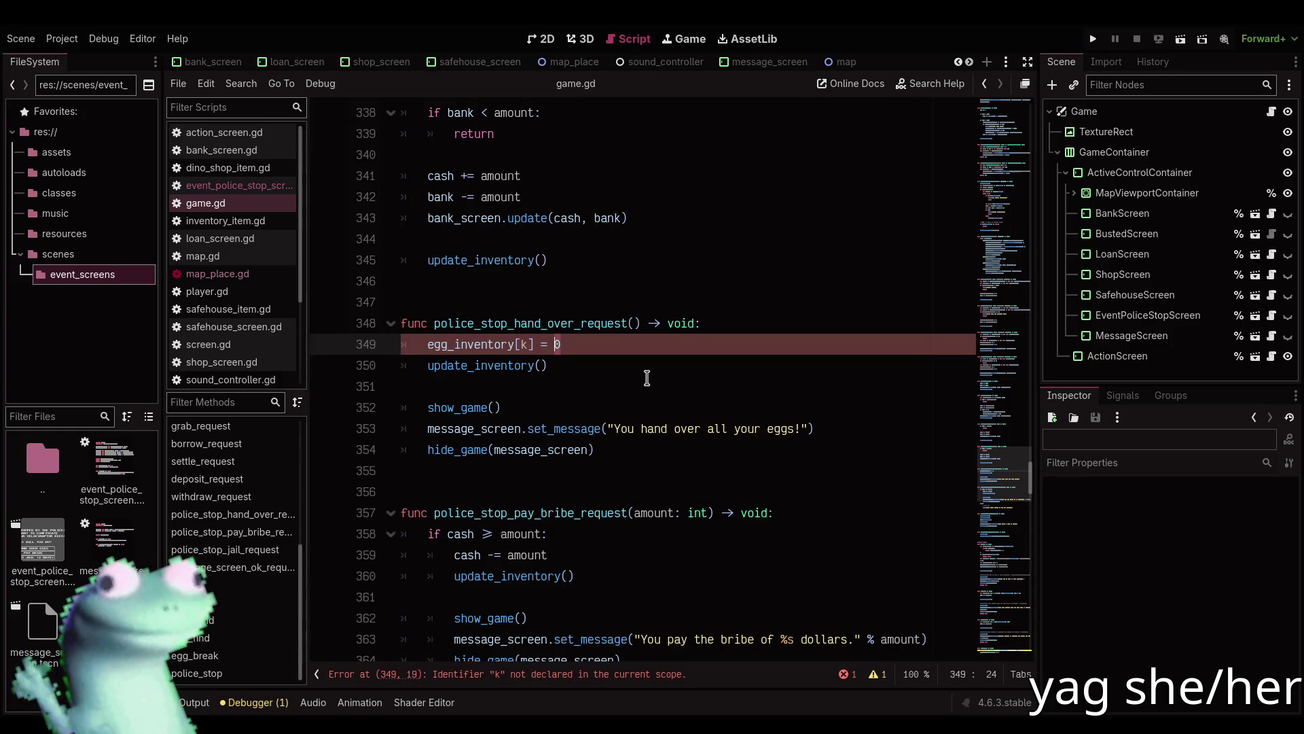
Replace k with event_police_stop_screen.hand_over_type as the egg index and save.
{"action": "key", "text": "Left"}
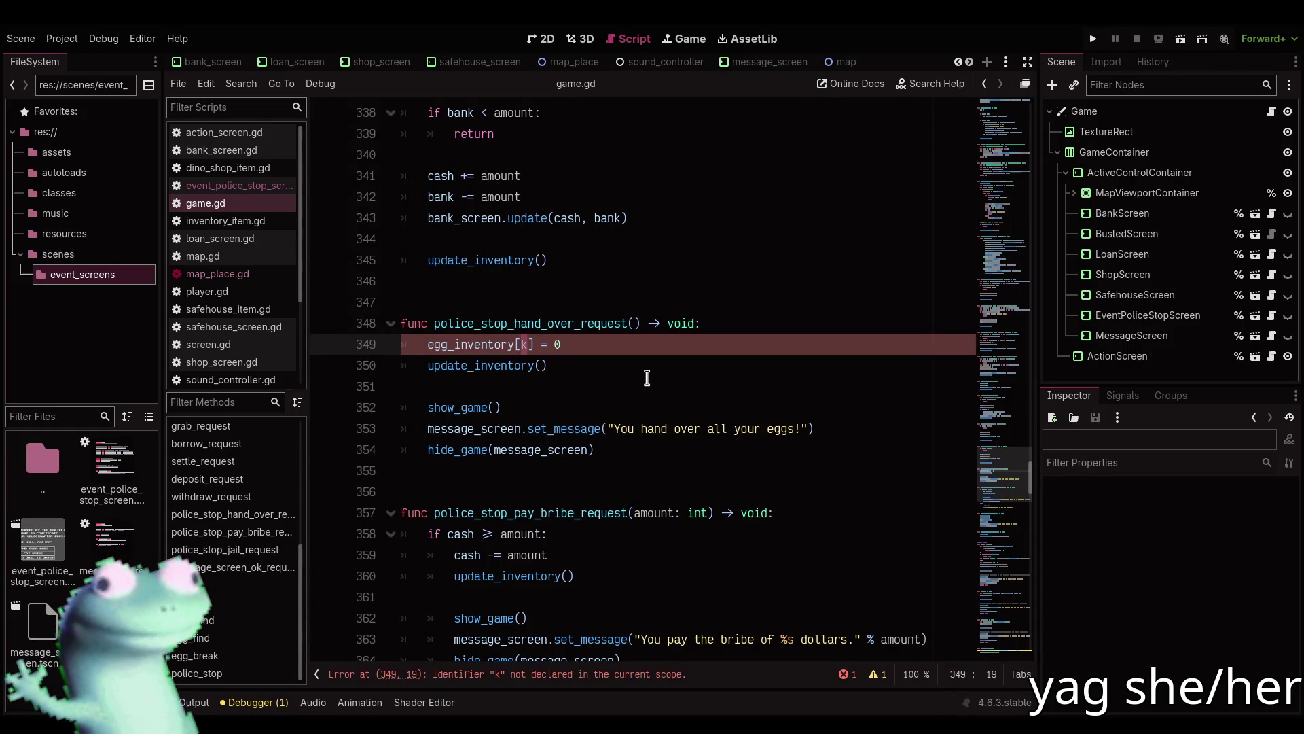
{"action": "key", "text": "Delete"}
{"action": "type", "text": "event_p"}
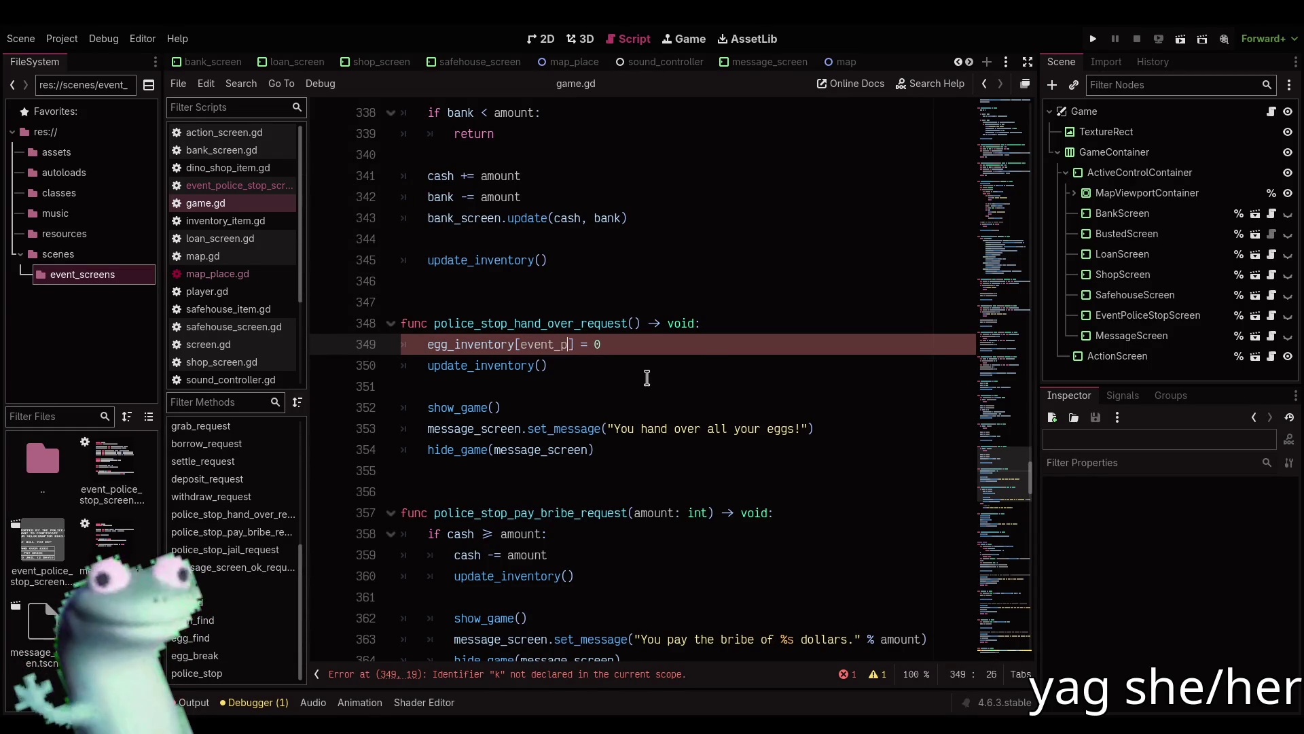
{"action": "key", "text": "Return"}
{"action": "type", "text": "."}
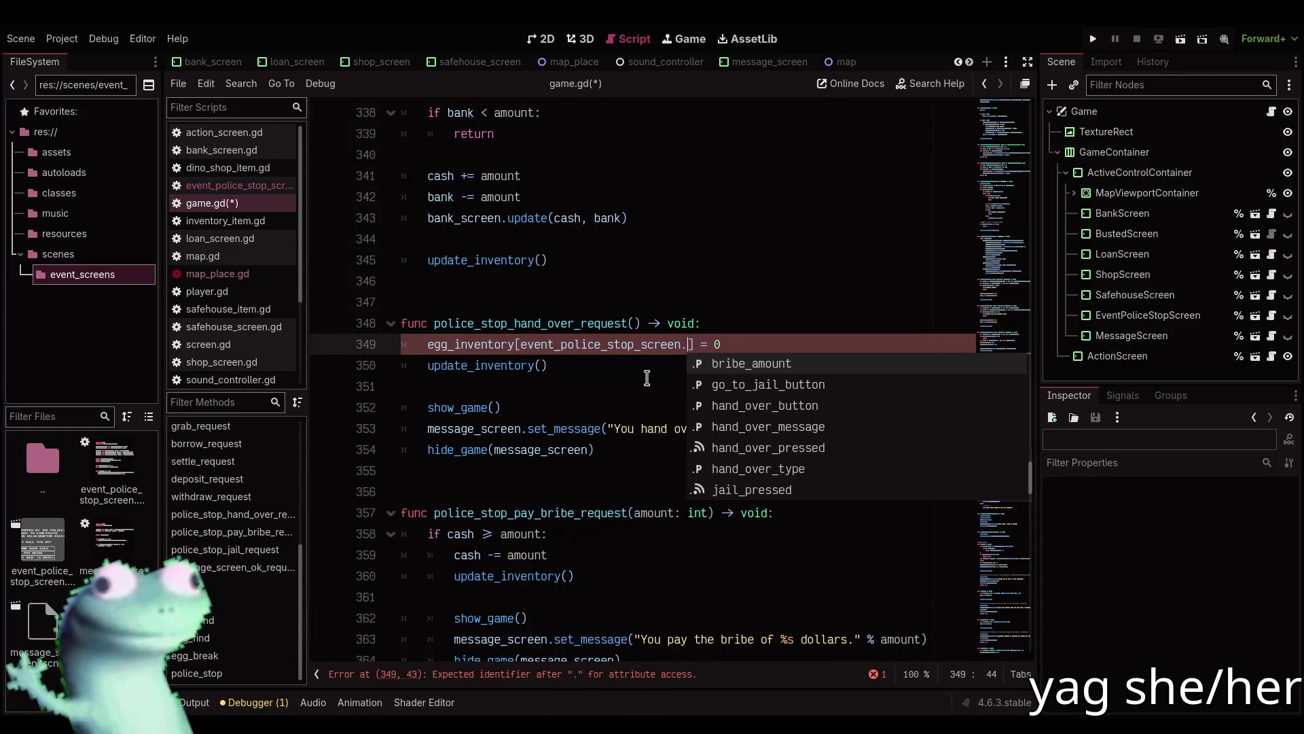
{"action": "key", "text": "Down"}
{"action": "key", "text": "Down"}
{"action": "key", "text": "Down"}
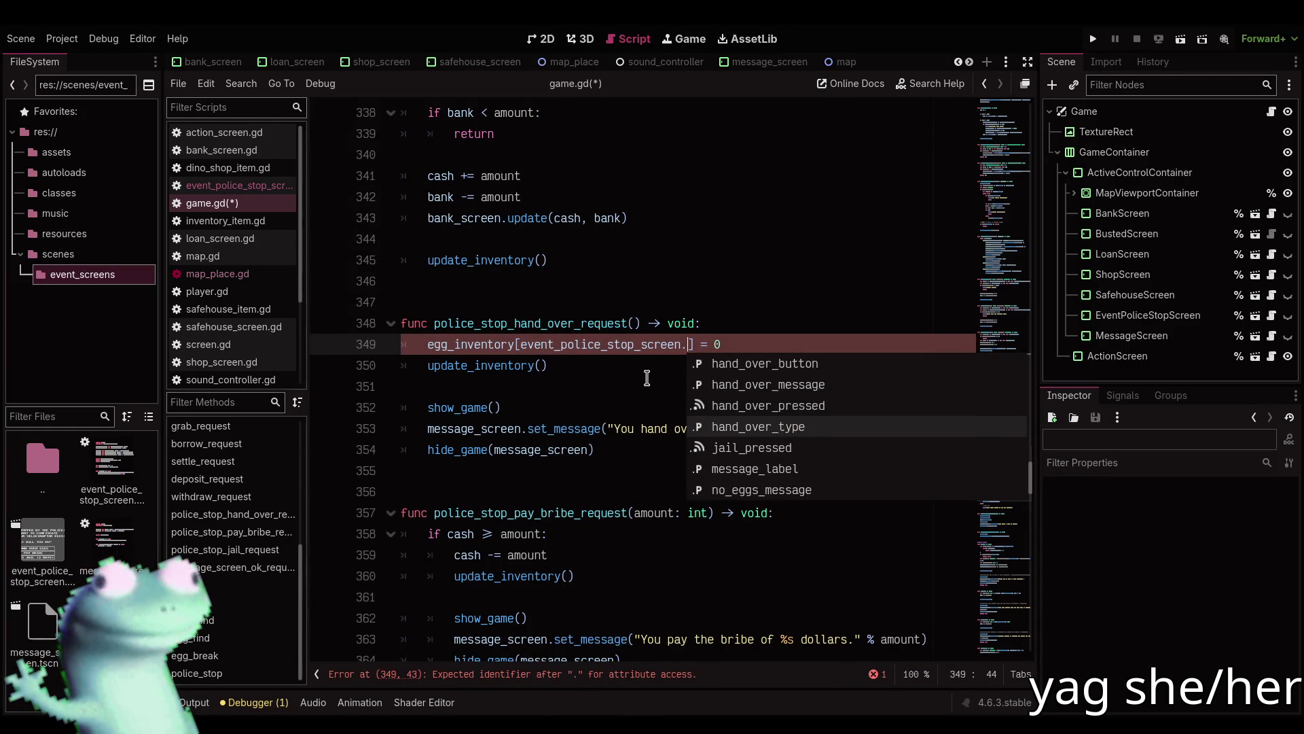
{"action": "key", "text": "Return"}
{"action": "key", "text": "ctrl+s"}
Change the police_stop event weight from 1.0 to 100.0 and launch the game with F5.
{"action": "left_click", "coordinate": [647, 378]}
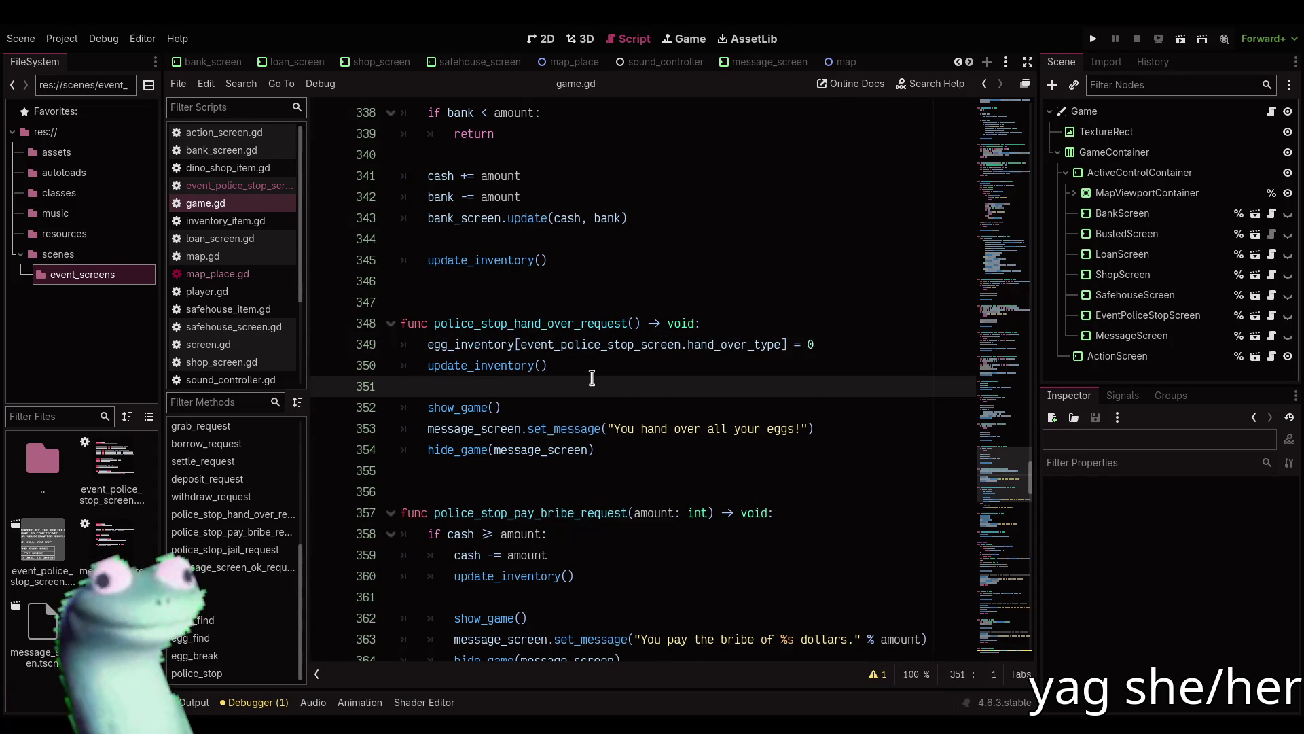
{"action": "left_click", "coordinate": [1095, 39]}
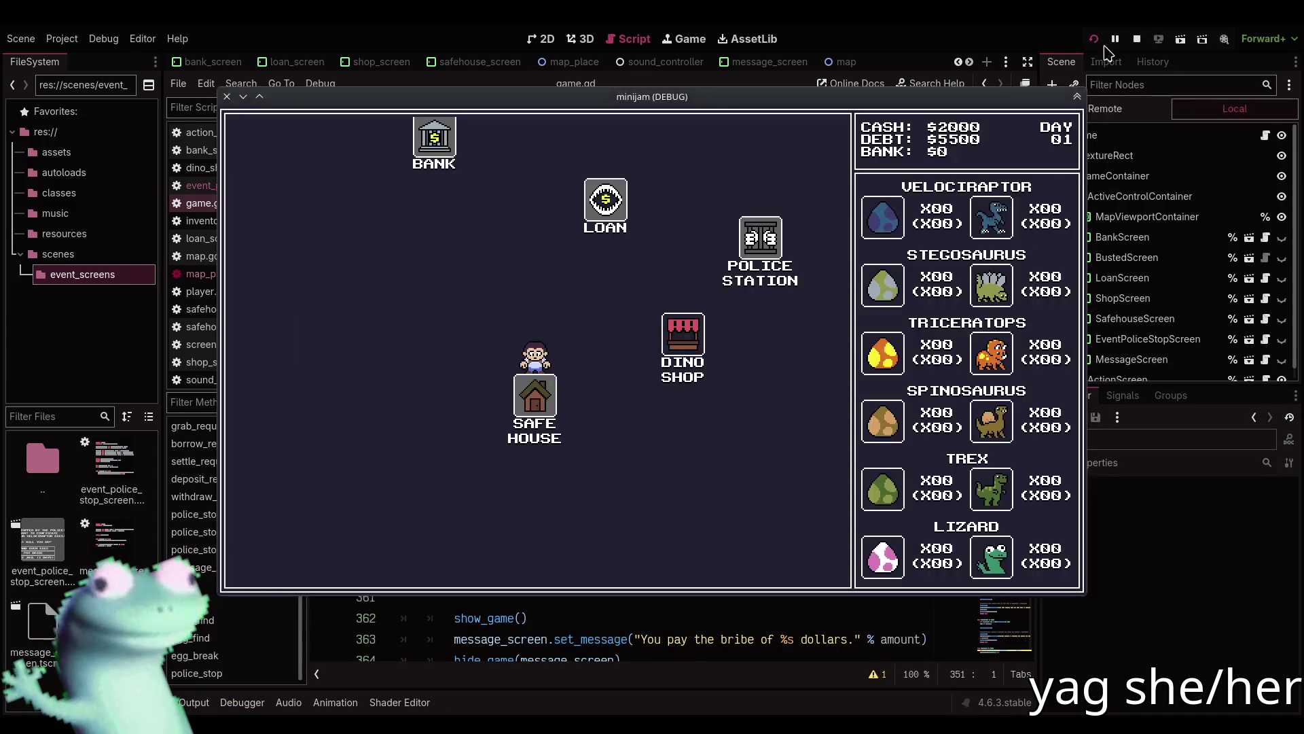
{"action": "left_click", "coordinate": [1138, 41]}
{"action": "left_click_drag", "start_coordinate": [998, 501], "coordinate": [999, 170]}
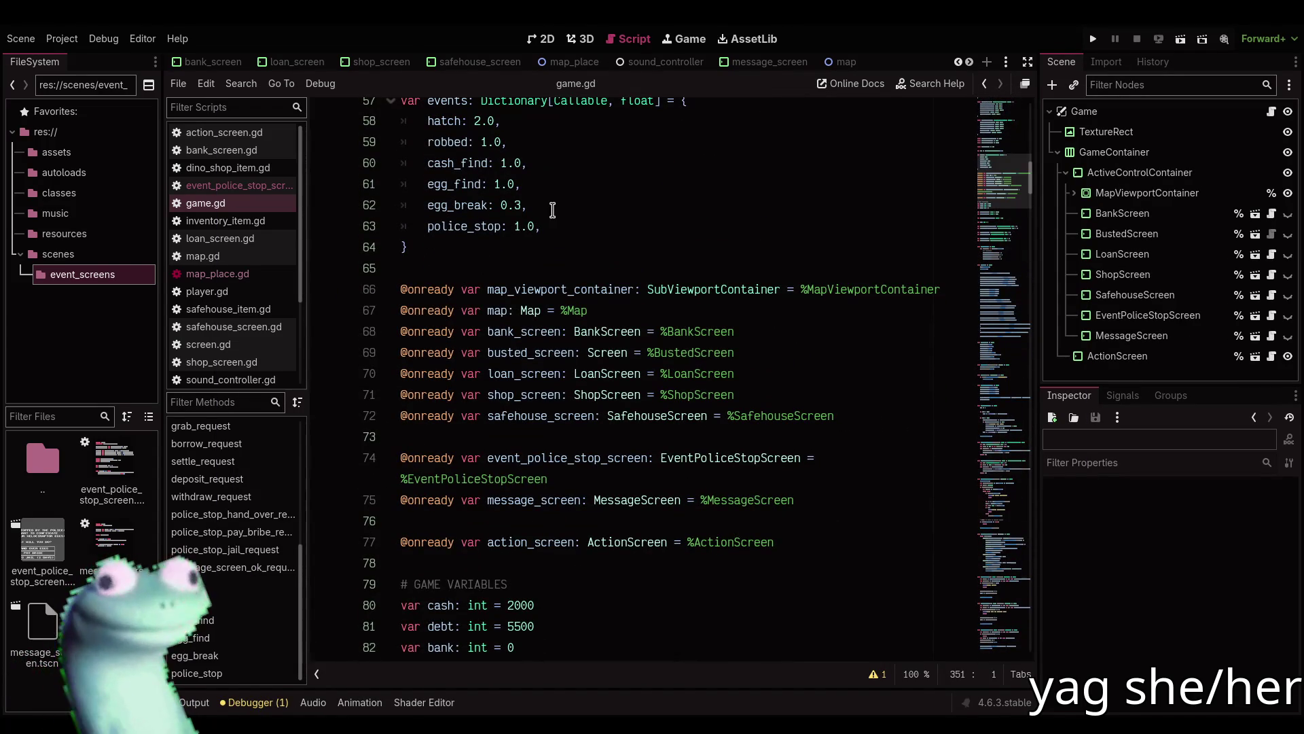
{"action": "left_click", "coordinate": [521, 226]}
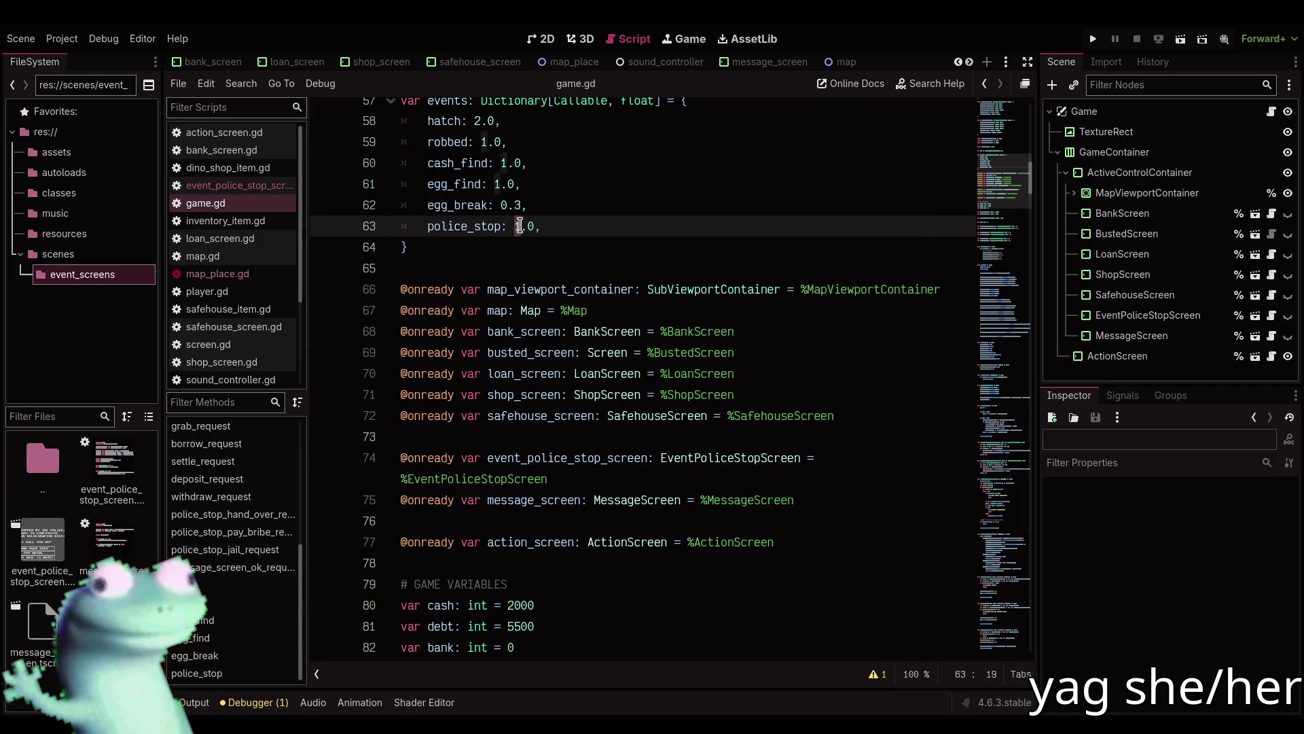
{"action": "type", "text": "00"}
{"action": "key", "text": "F5"}
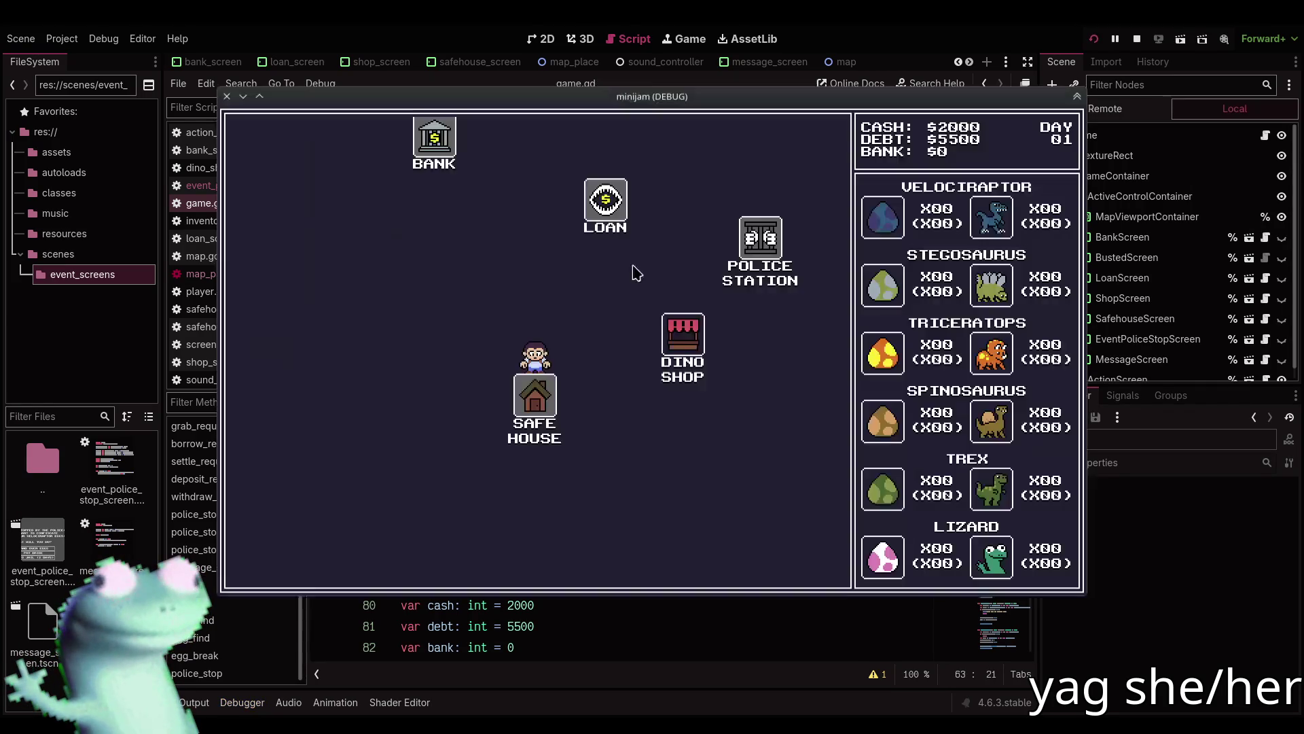
Travel on the map, choose Go To Jail at the police stop, and return to the map.
{"action": "left_click", "coordinate": [698, 325]}
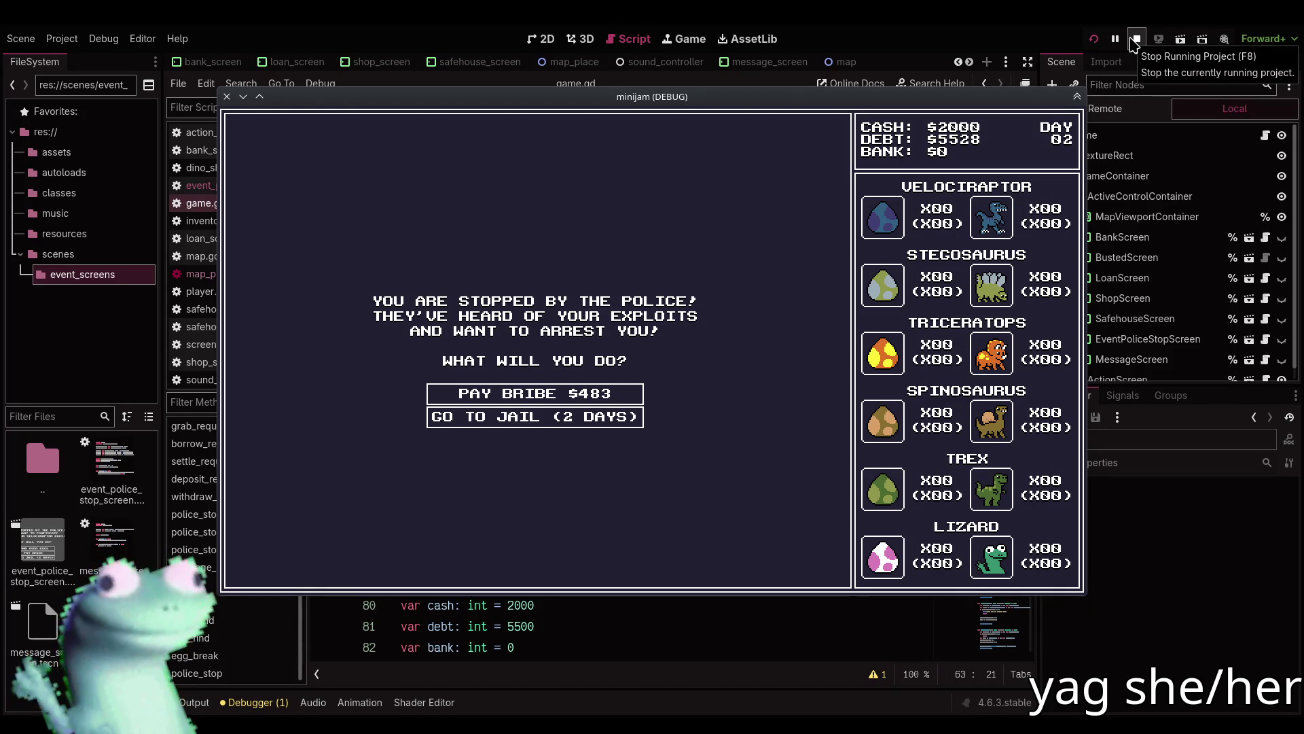
{"action": "left_click", "coordinate": [600, 417]}
{"action": "left_click", "coordinate": [534, 373]}
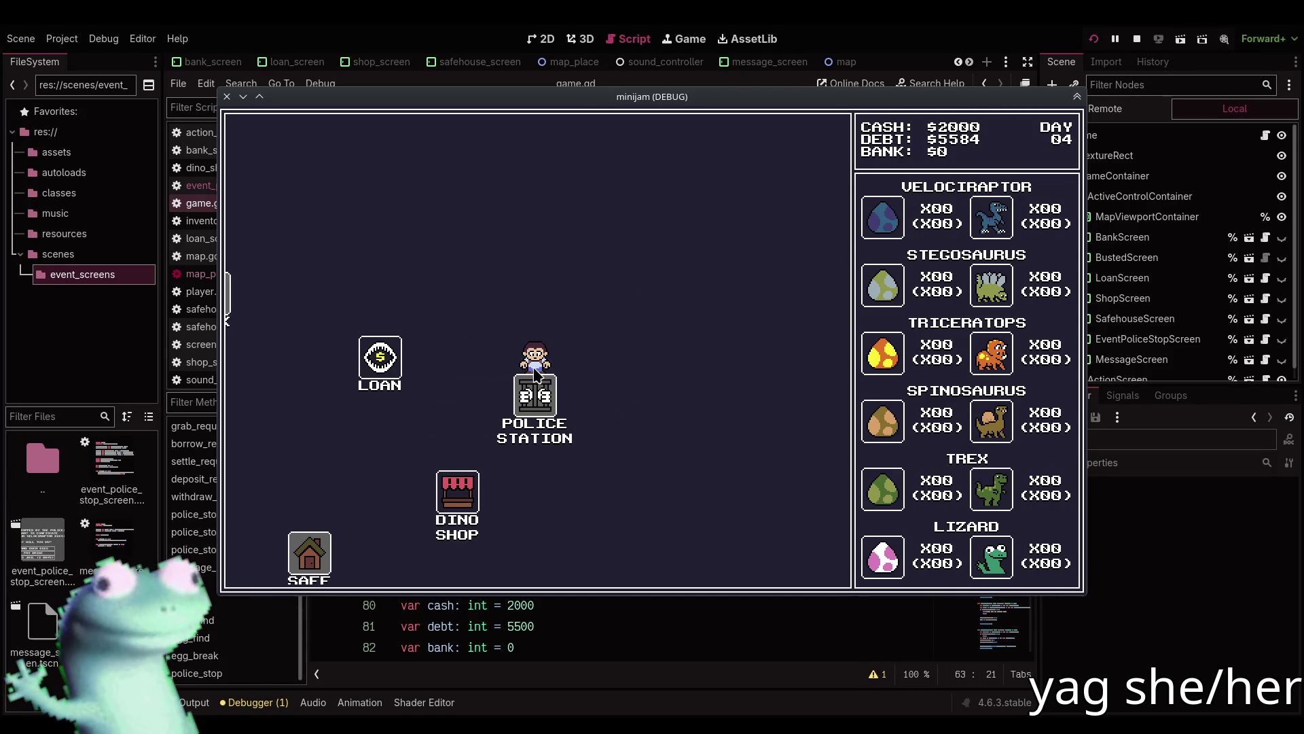
Buy a Velociraptor egg at the Dino Shop, then visit the Safe House, shop and Loan.
{"action": "left_click", "coordinate": [456, 491]}
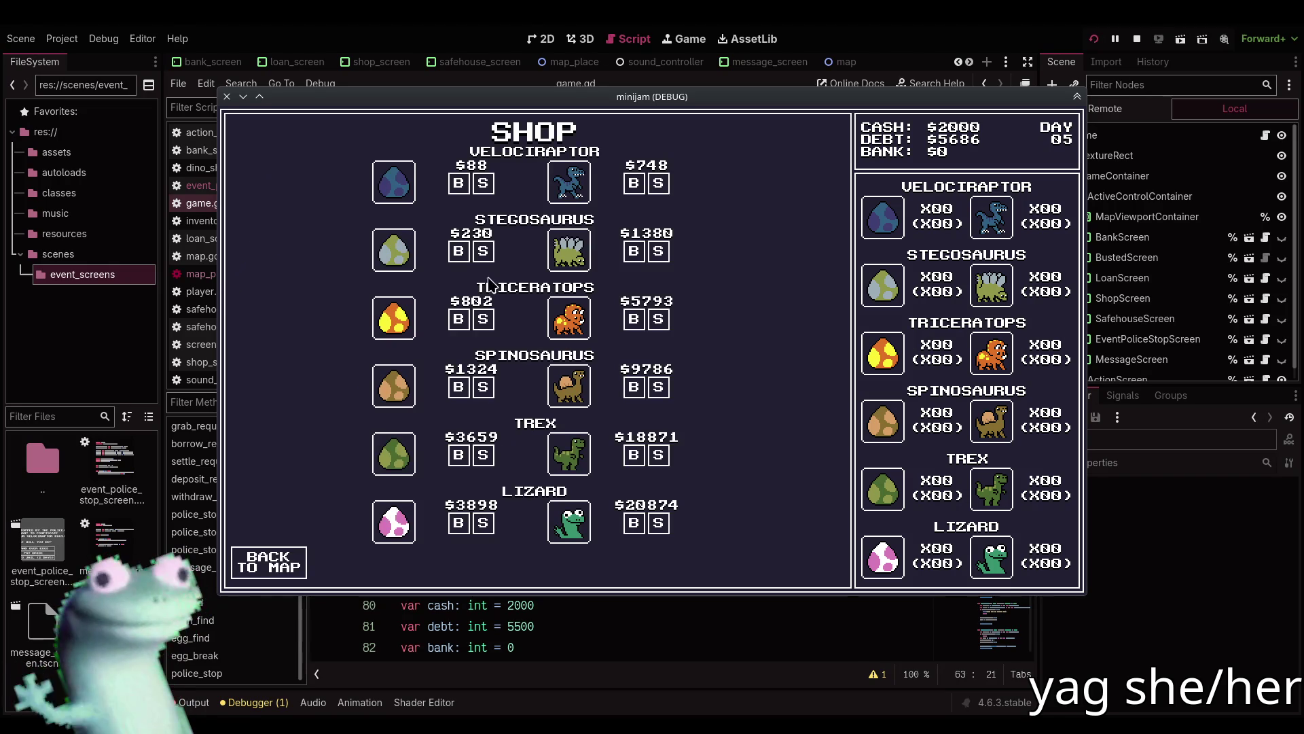
{"action": "left_click", "coordinate": [459, 184]}
{"action": "left_click", "coordinate": [299, 557]}
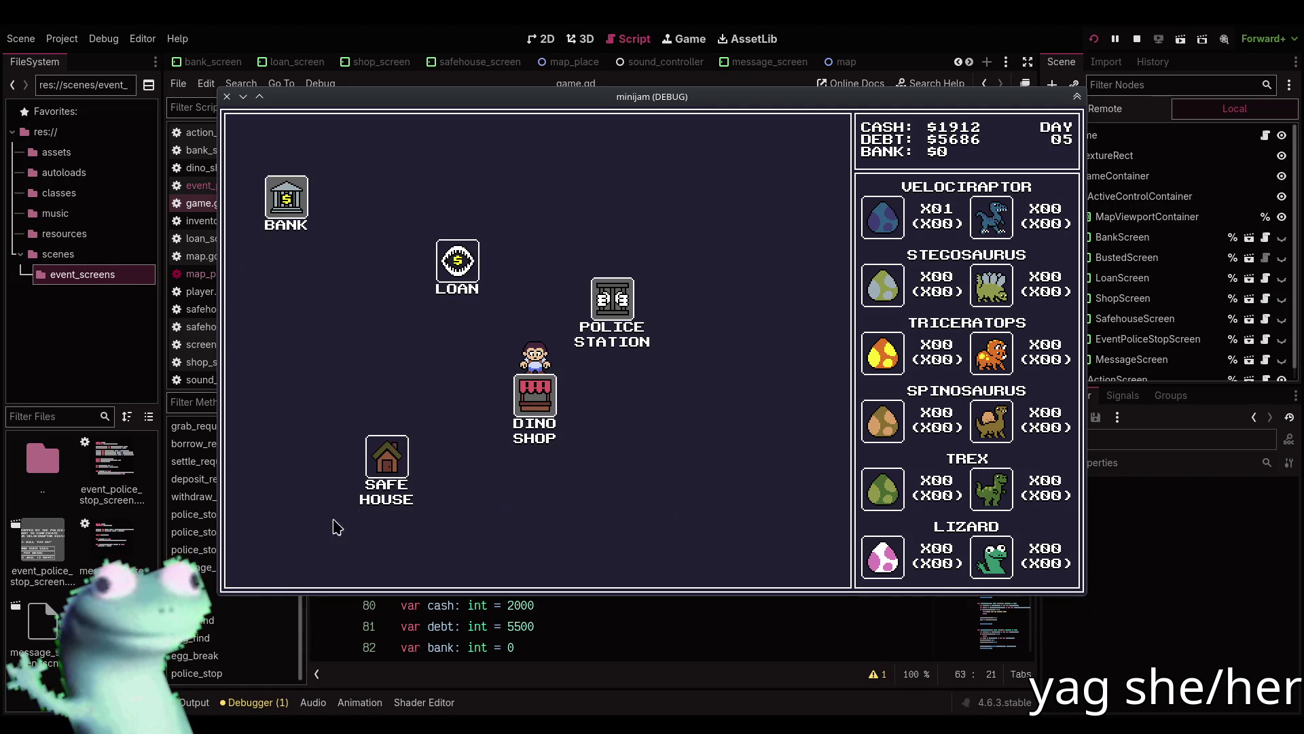
{"action": "left_click", "coordinate": [400, 466]}
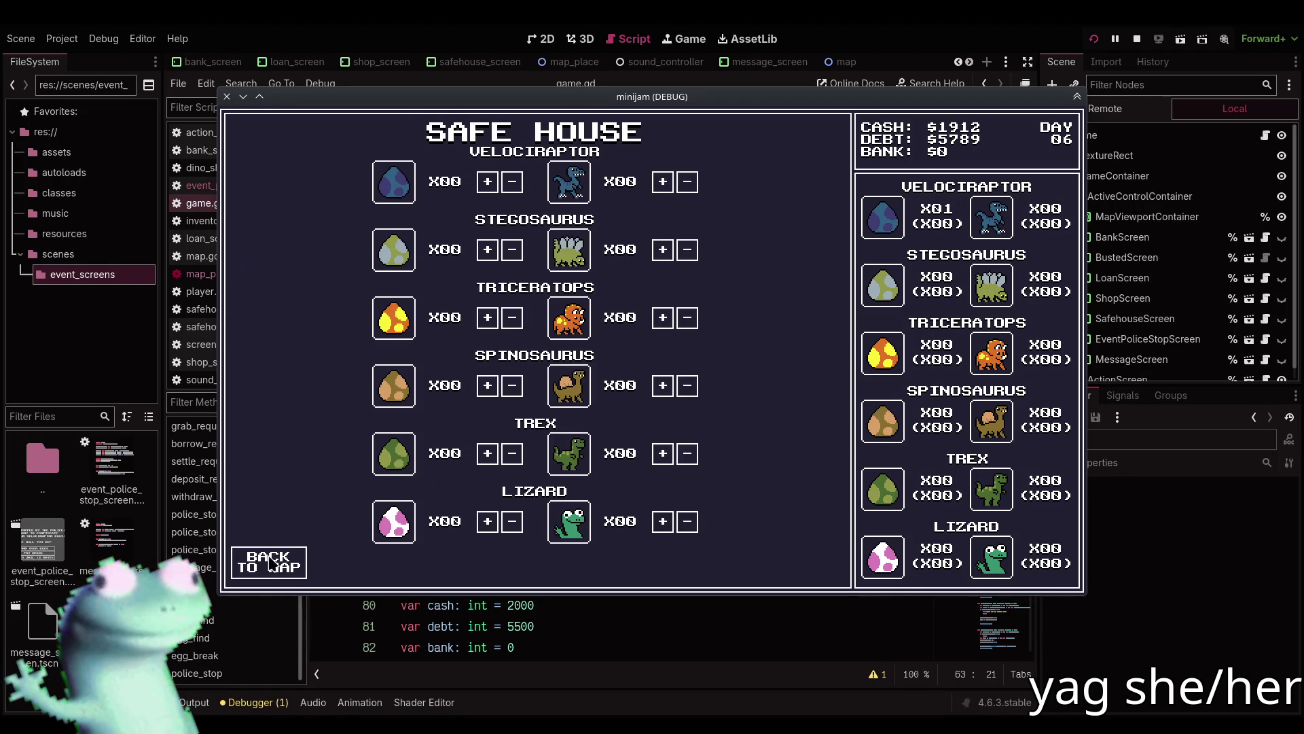
{"action": "left_click", "coordinate": [277, 554]}
{"action": "left_click", "coordinate": [683, 334]}
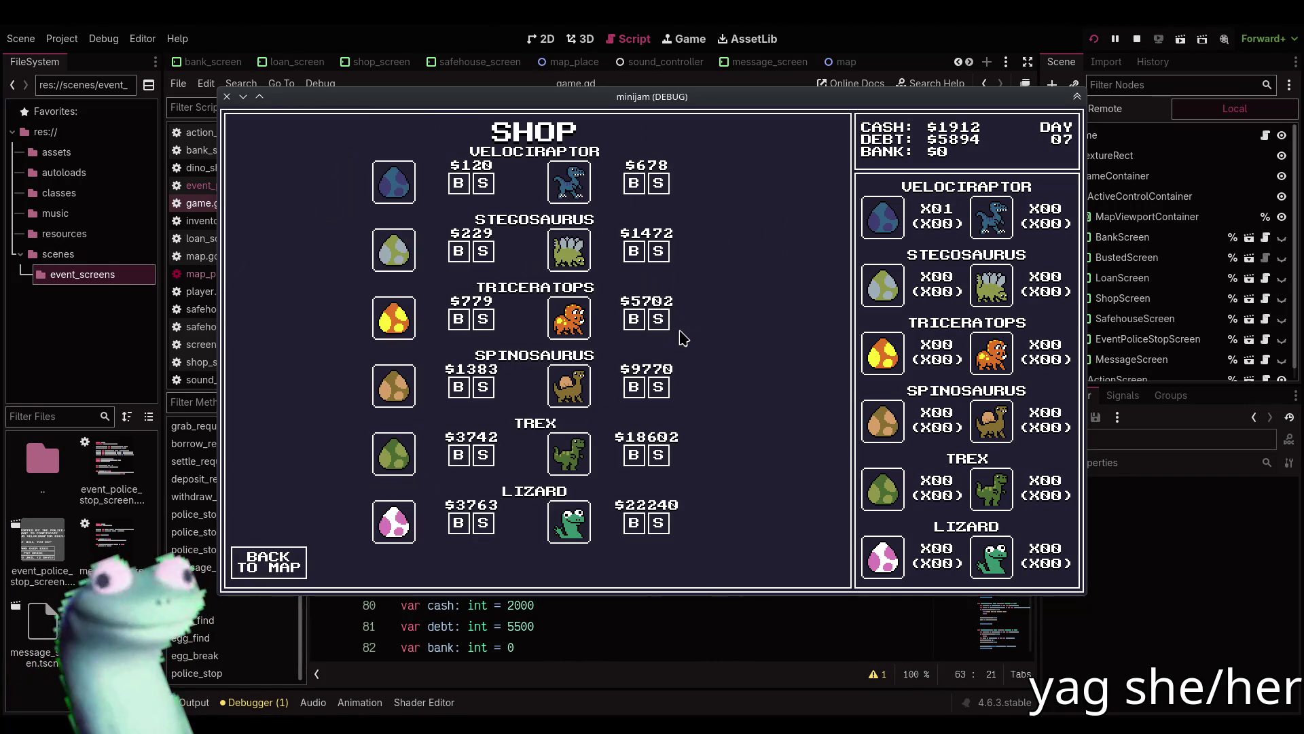
{"action": "left_click", "coordinate": [278, 561]}
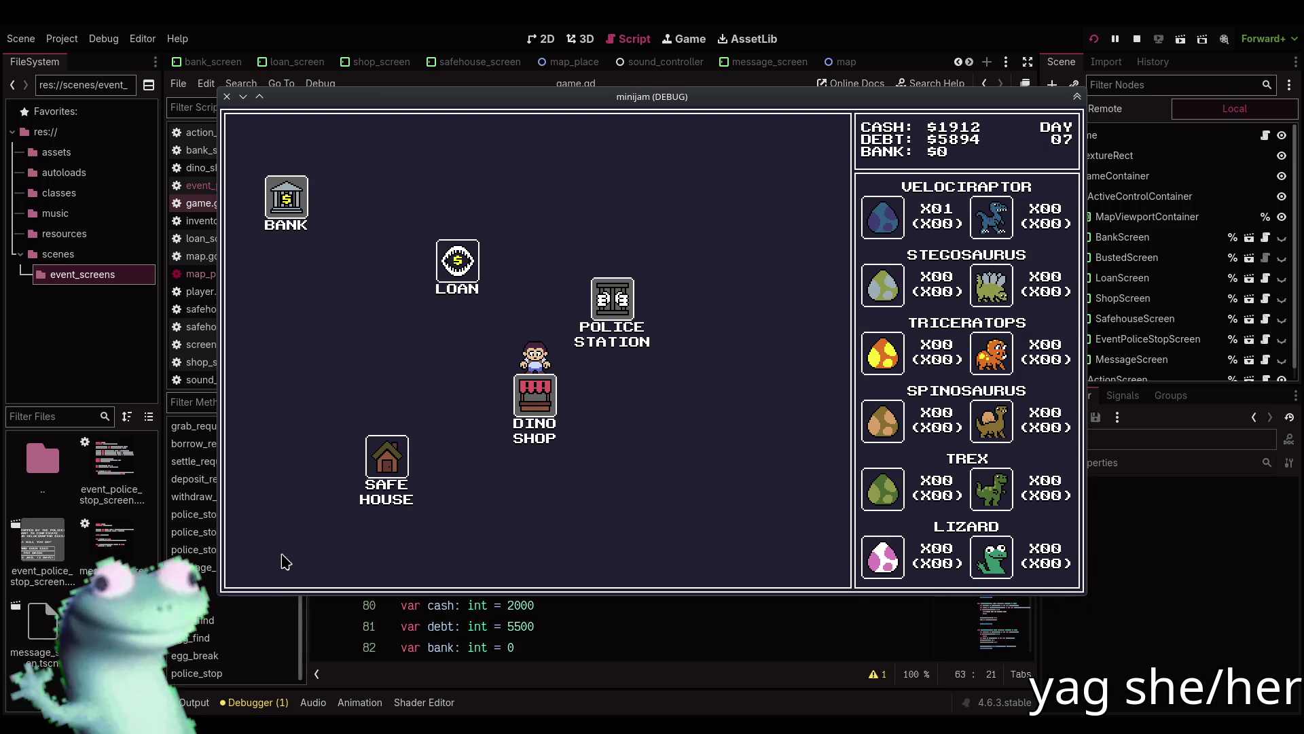
{"action": "left_click", "coordinate": [459, 268]}
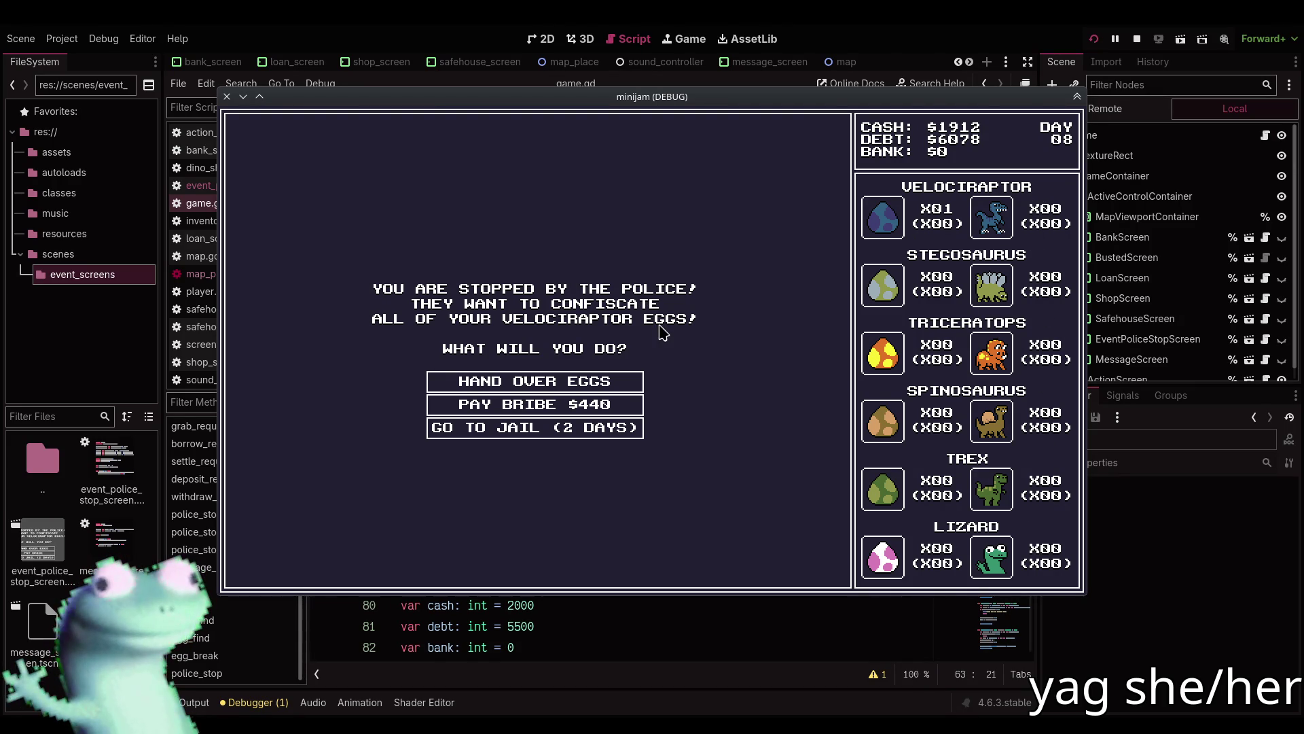
Hand over the Velociraptor eggs to the police, then buy a Spinosaurus egg at the Dino Shop.
{"action": "left_click", "coordinate": [612, 389]}
{"action": "left_click", "coordinate": [534, 367]}
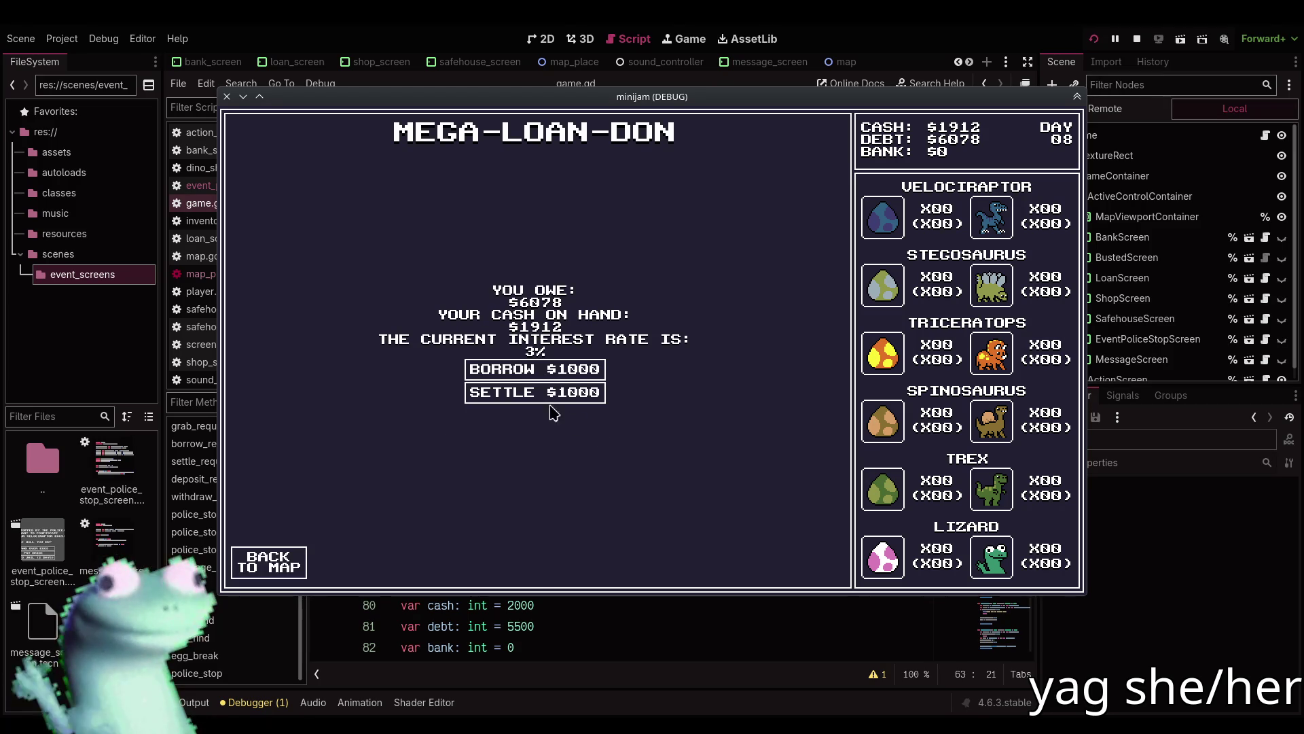
{"action": "left_click", "coordinate": [280, 563]}
{"action": "left_click", "coordinate": [614, 537]}
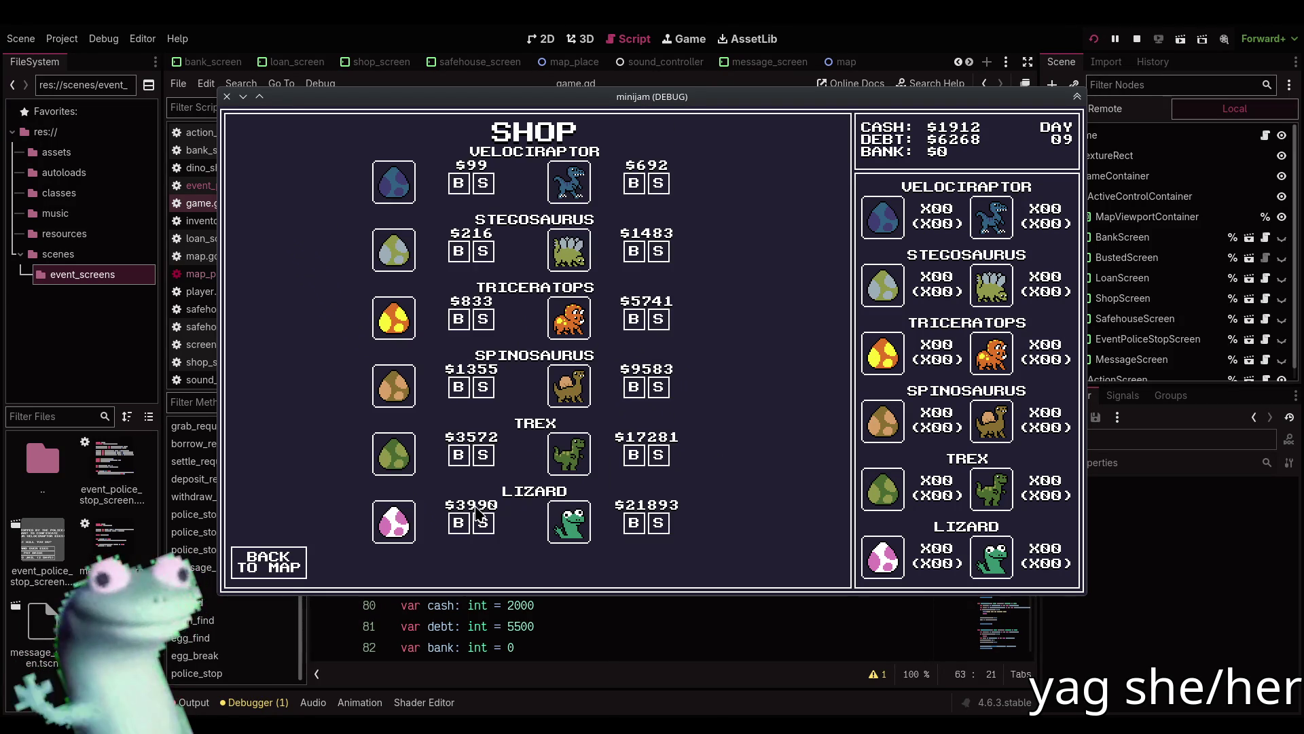
{"action": "left_click", "coordinate": [465, 388]}
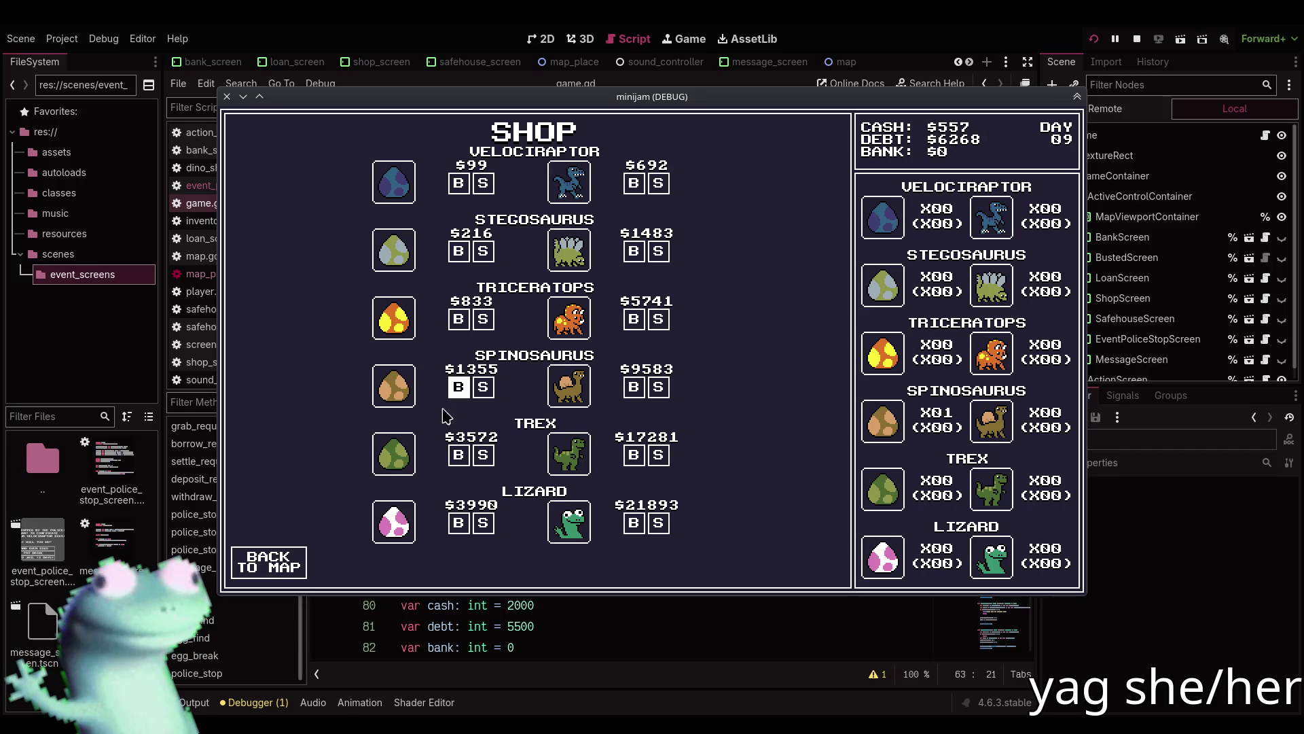
{"action": "left_click", "coordinate": [272, 562]}
Tour the Safe House, Dino Shop and loan office, returning to the map after each.
{"action": "left_click", "coordinate": [397, 464]}
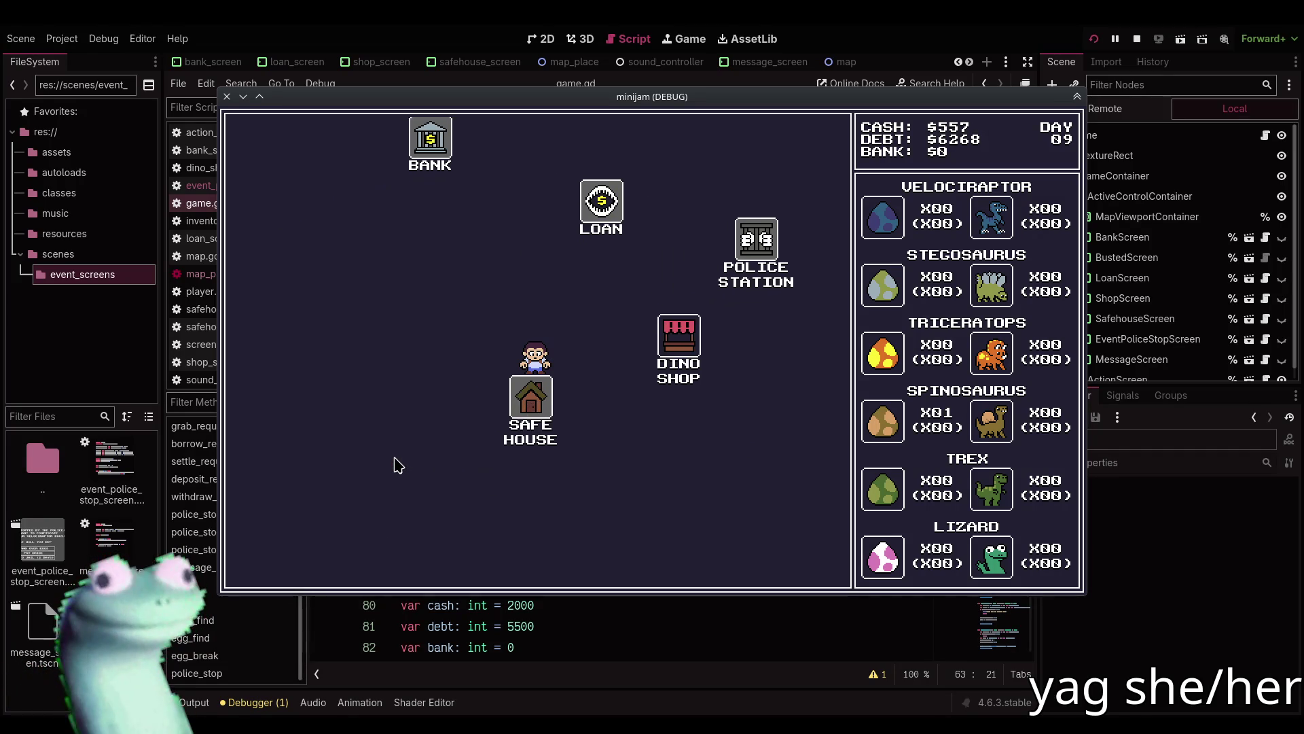
{"action": "left_click", "coordinate": [285, 563]}
{"action": "left_click", "coordinate": [680, 341]}
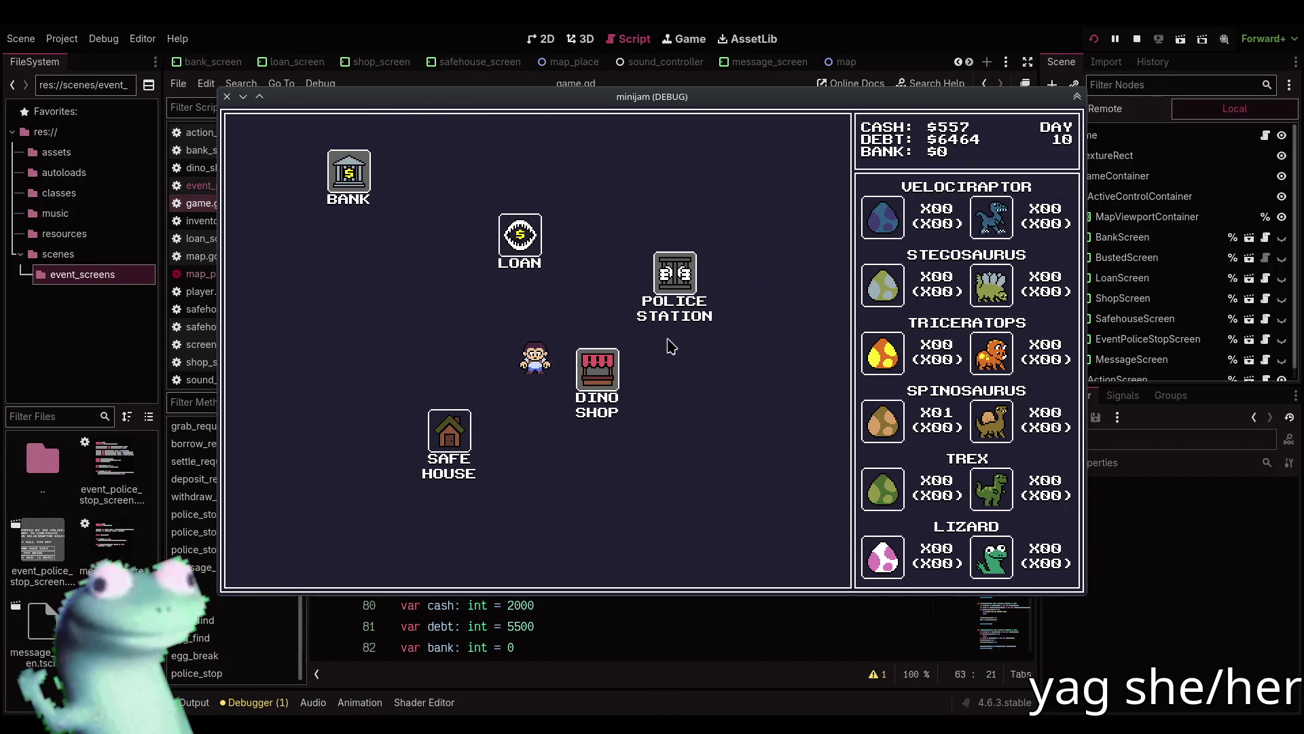
{"action": "left_click", "coordinate": [282, 563]}
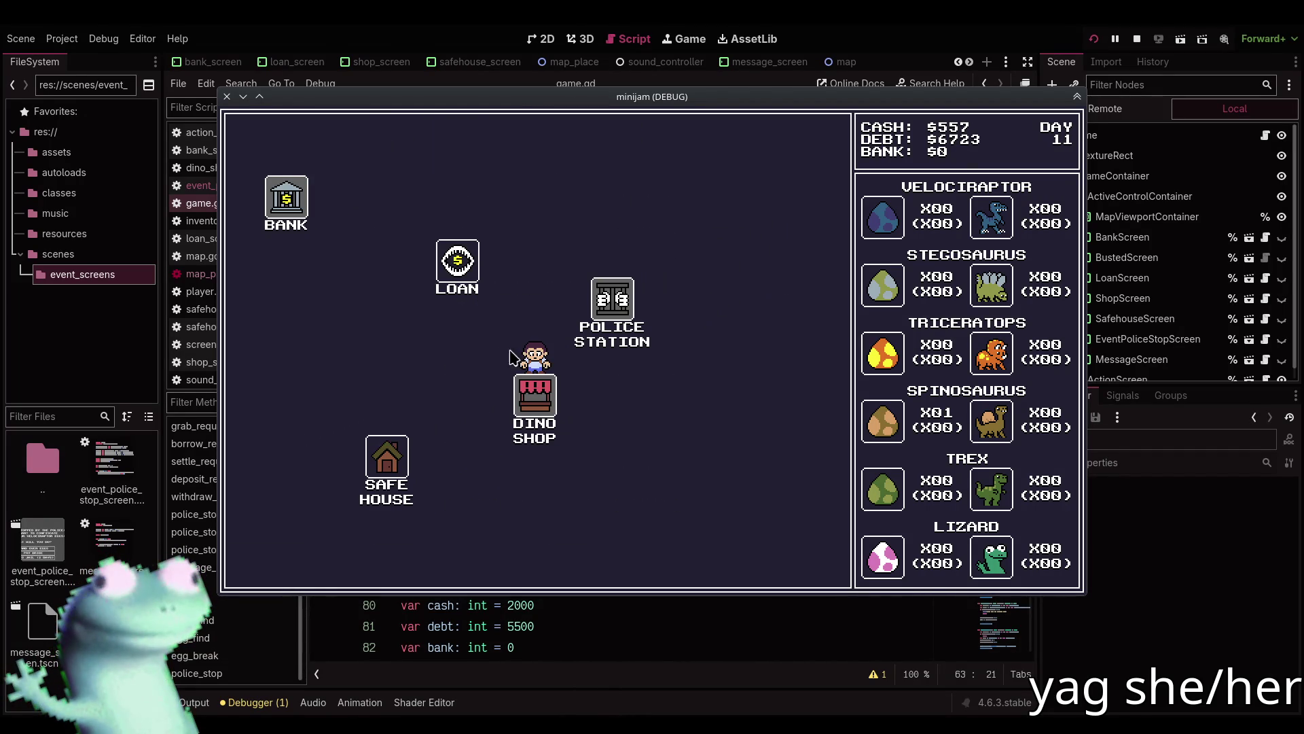
{"action": "left_click", "coordinate": [463, 286]}
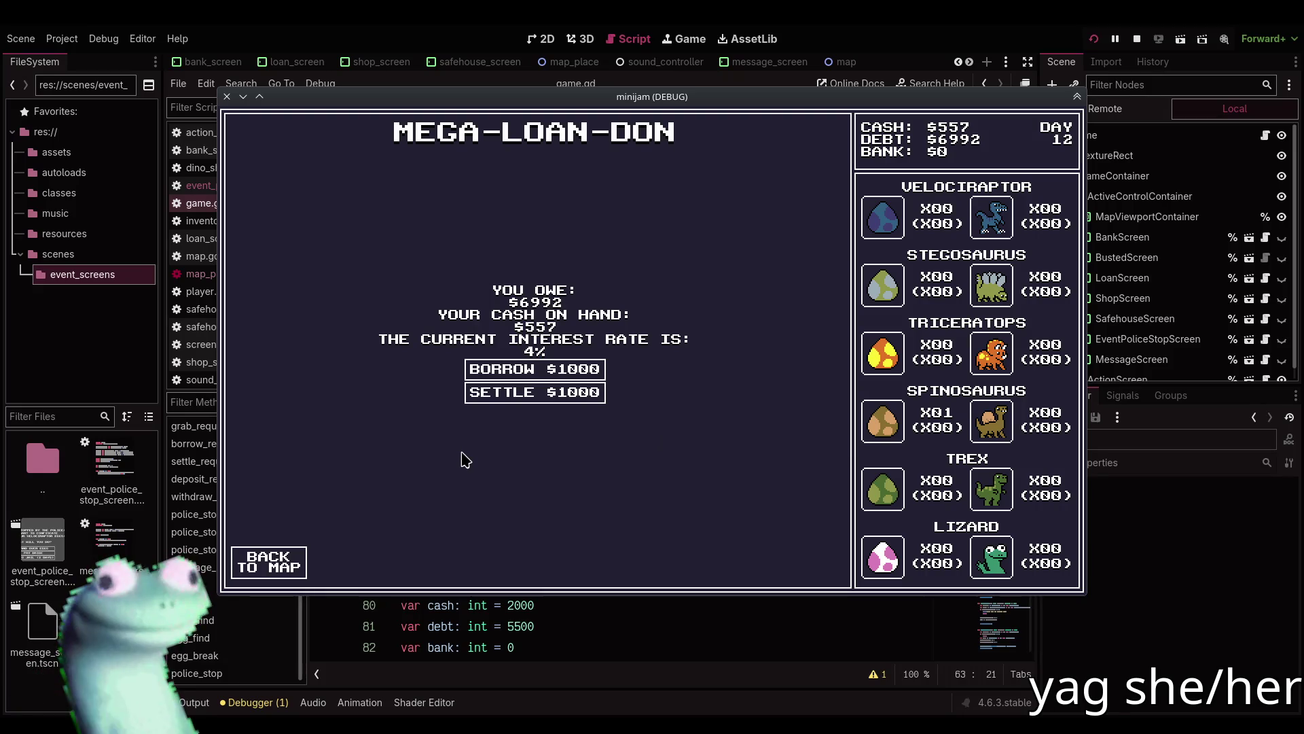
{"action": "left_click", "coordinate": [275, 562]}
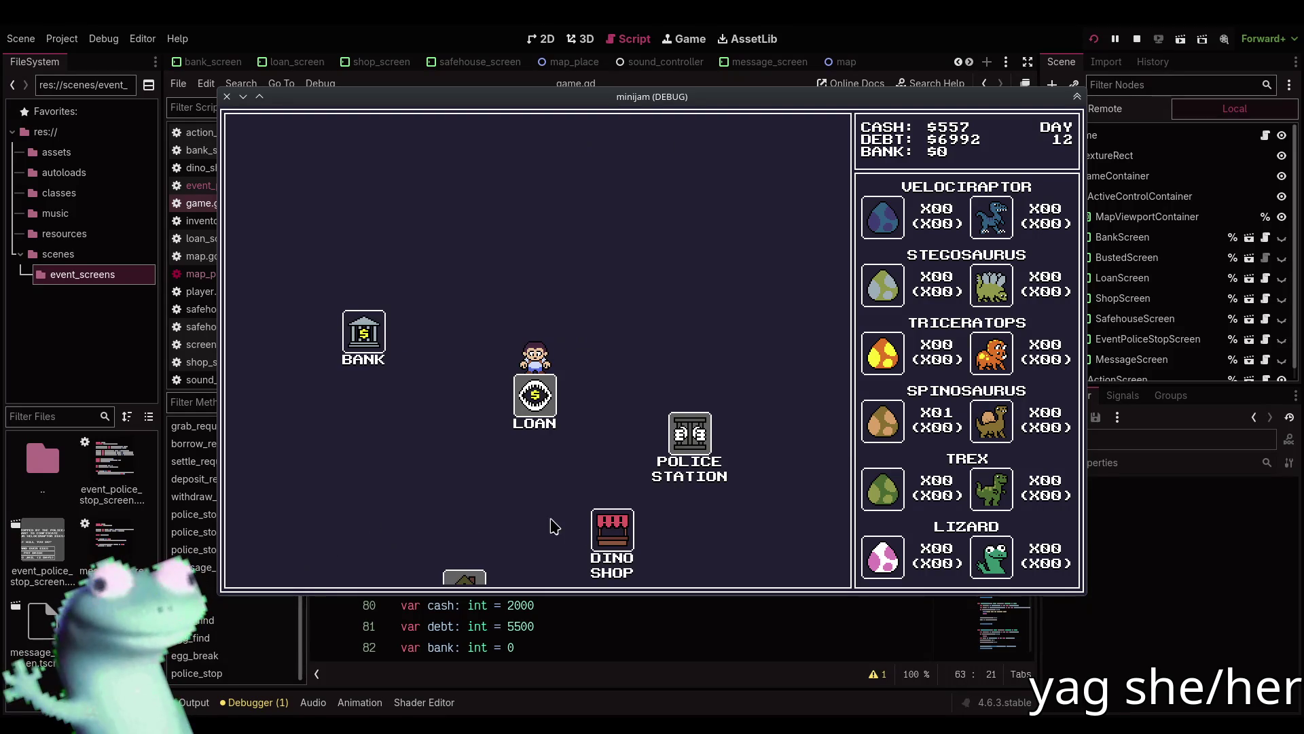
{"action": "left_click", "coordinate": [601, 537]}
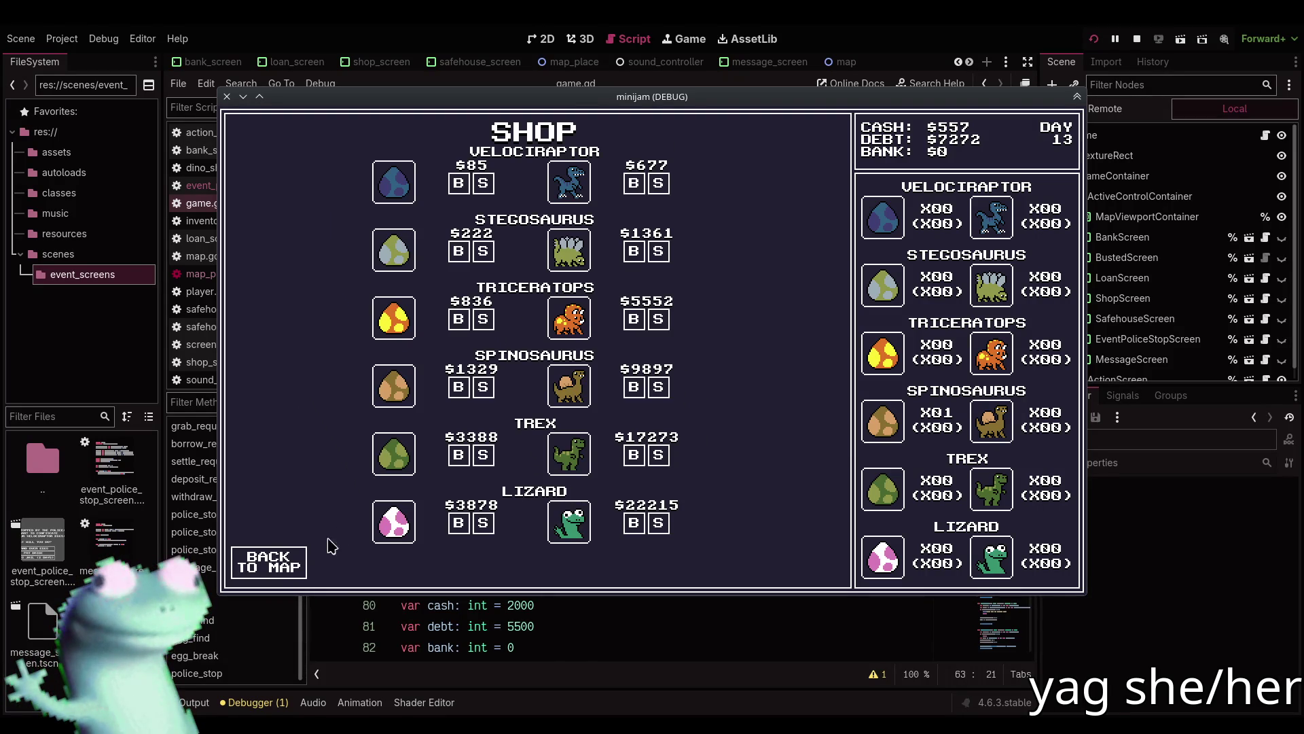
{"action": "left_click", "coordinate": [276, 562]}
{"action": "left_click", "coordinate": [408, 466]}
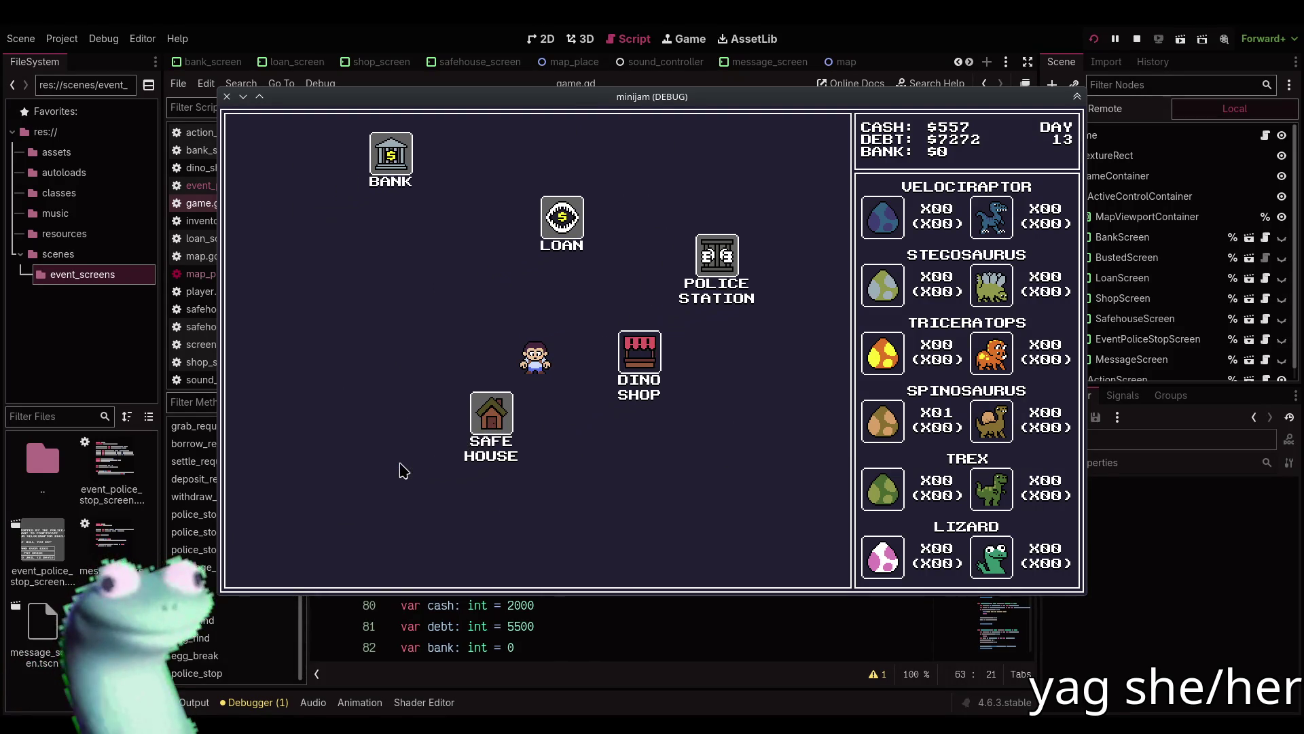
{"action": "left_click", "coordinate": [302, 567]}
{"action": "left_click", "coordinate": [683, 343]}
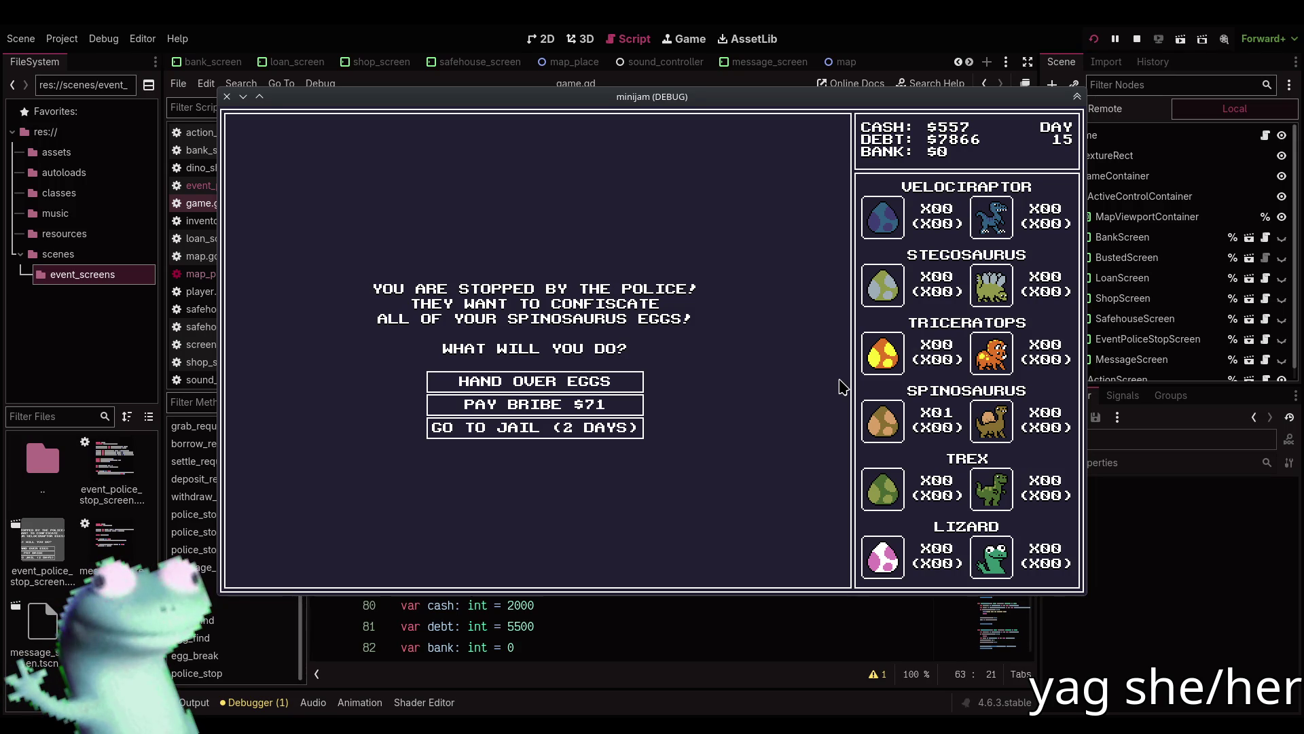
At the police stop, choose Hand Over Eggs rather than the $71 bribe.
{"action": "left_click", "coordinate": [641, 381]}
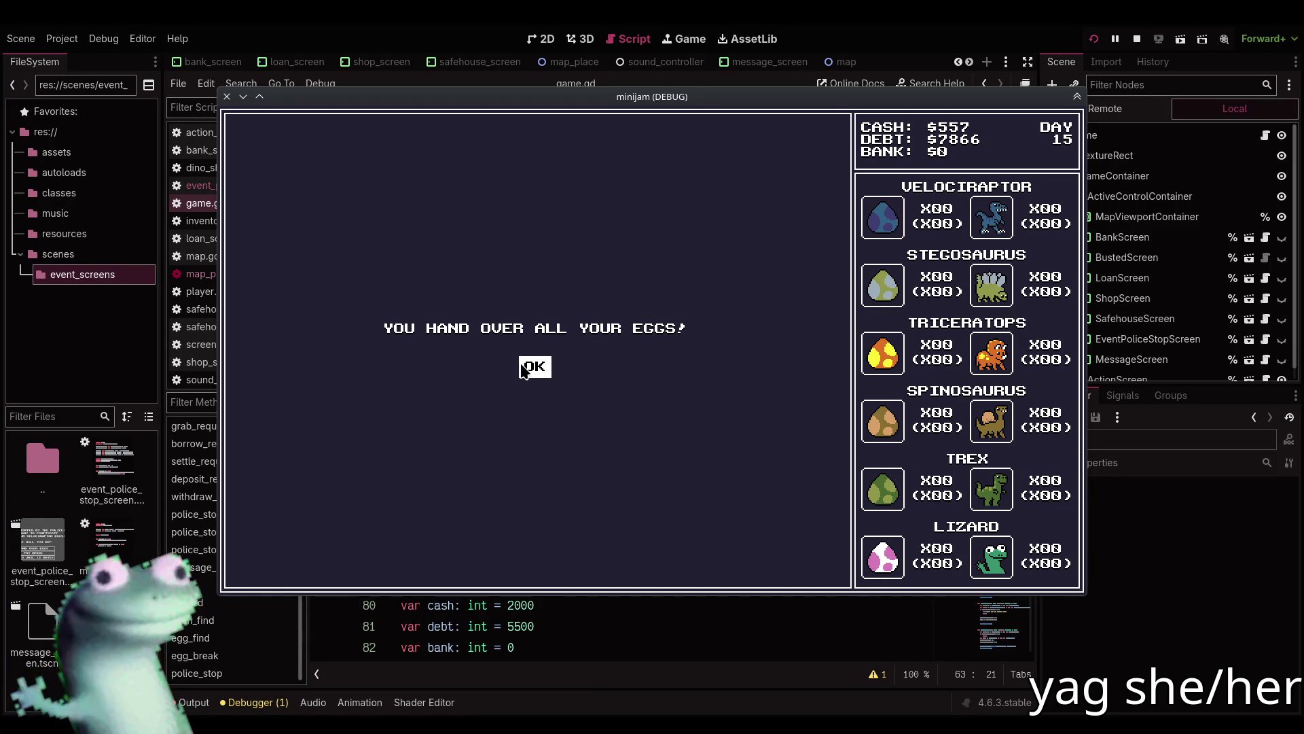
Dismiss the hand-over message, pause the music in VLC, and return to game.gd.
{"action": "left_click", "coordinate": [524, 368]}
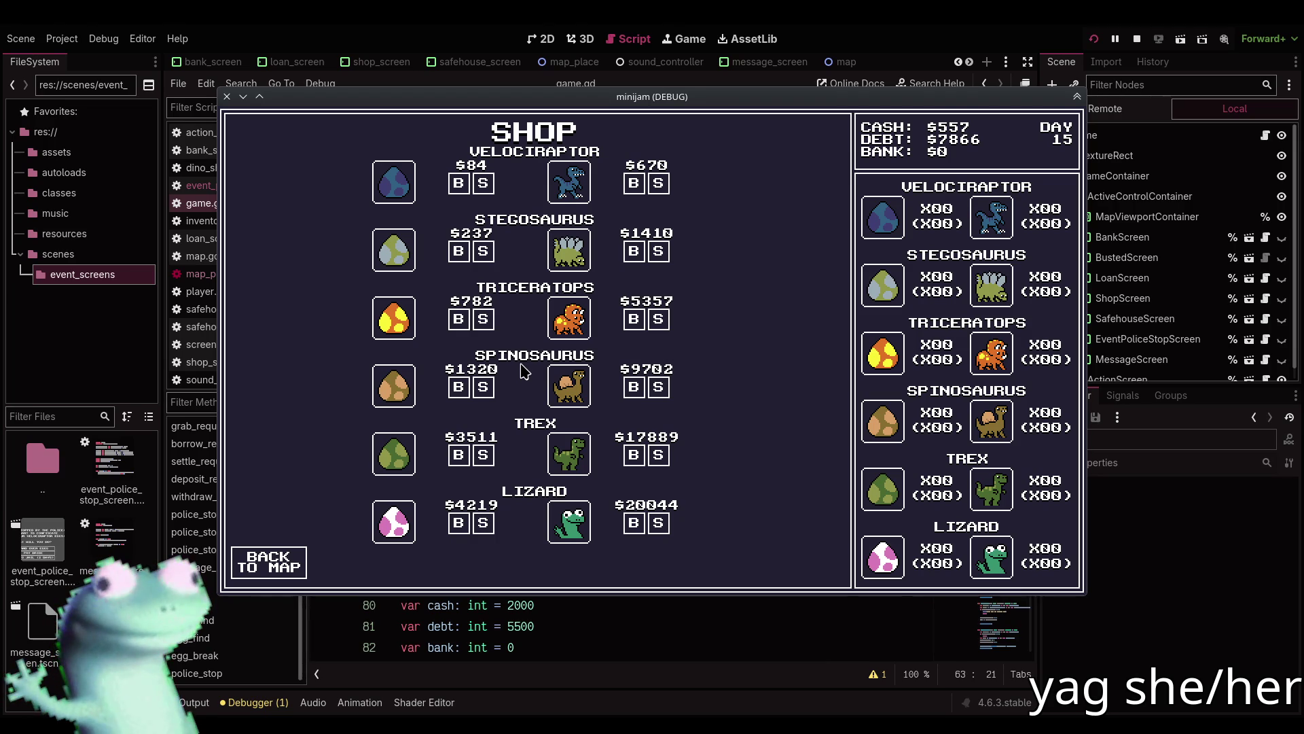
{"action": "key", "text": "alt+Tab"}
{"action": "left_click", "coordinate": [205, 543]}
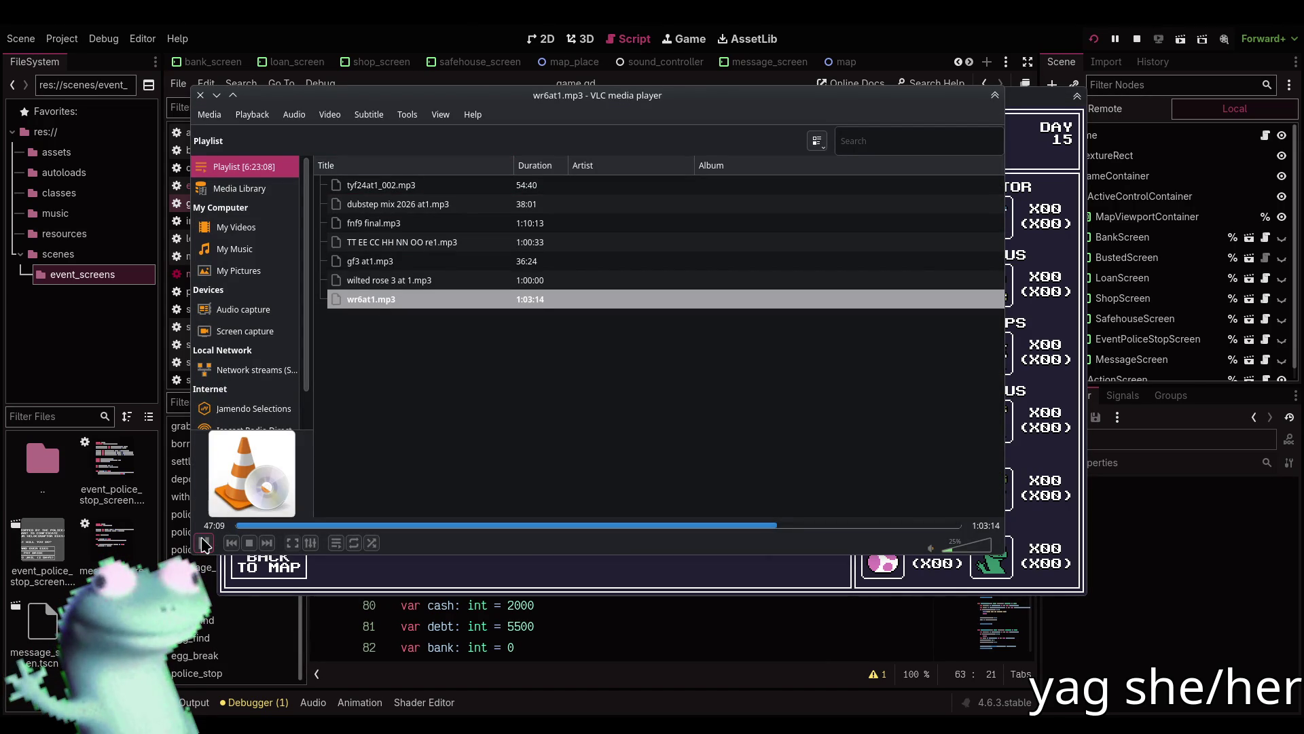
{"action": "left_click", "coordinate": [536, 628]}
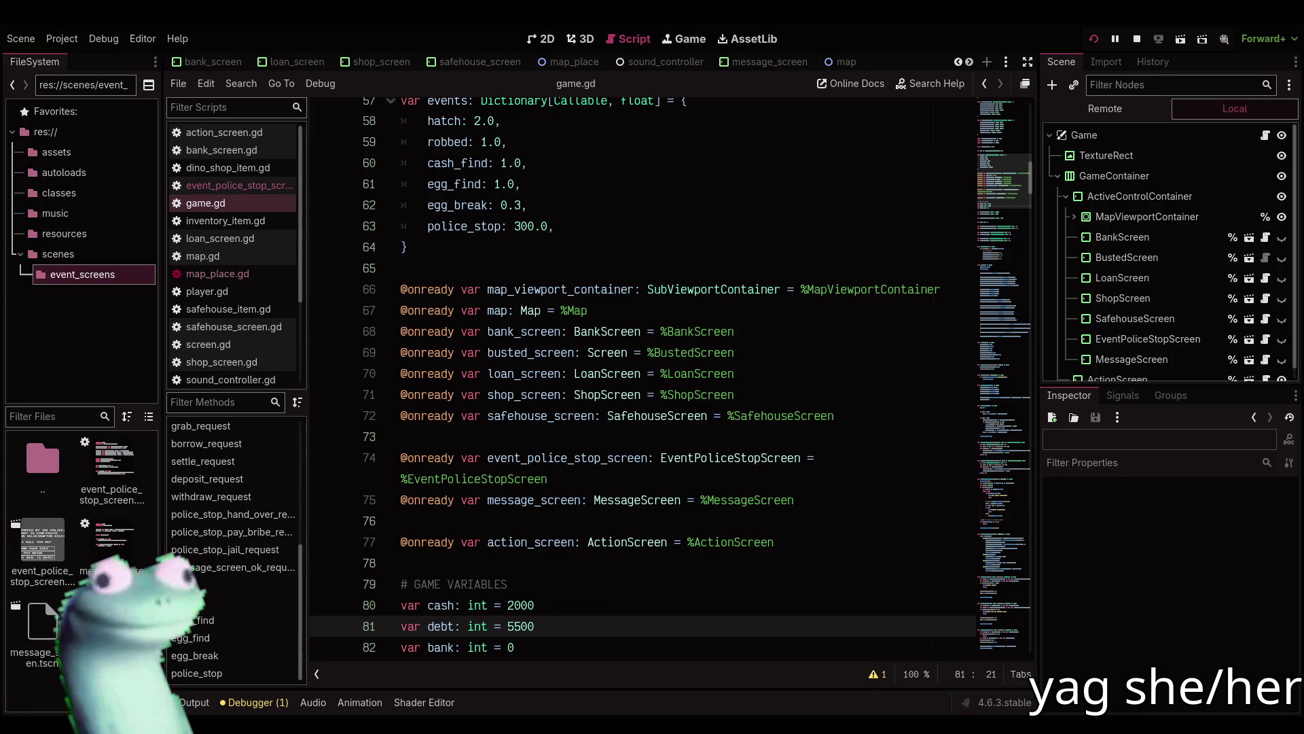
Stop the running test game and return to game.gd's events table.
{"action": "key", "text": "alt+Tab"}
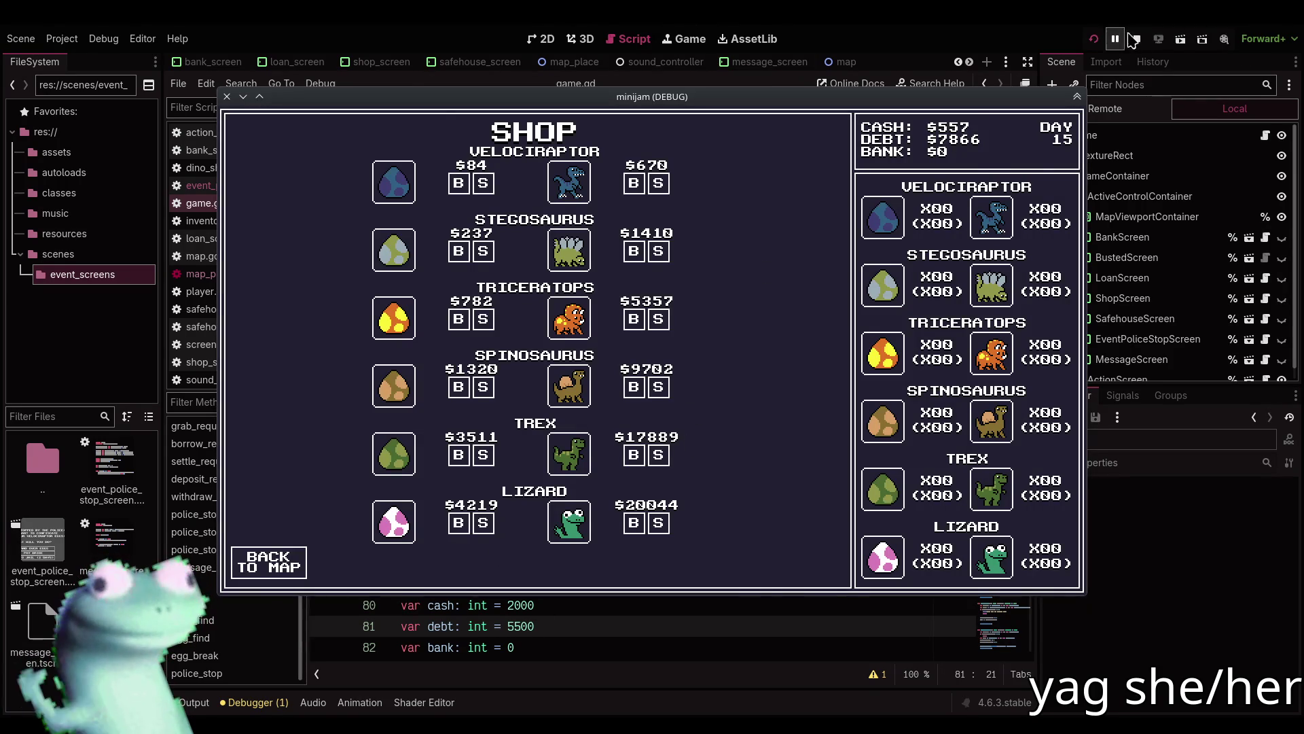
{"action": "left_click", "coordinate": [1134, 39]}
{"action": "scroll", "coordinate": [559, 475], "scroll_direction": "down", "scroll_amount": 8}
{"action": "scroll", "coordinate": [558, 476], "scroll_direction": "down", "scroll_amount": 12}
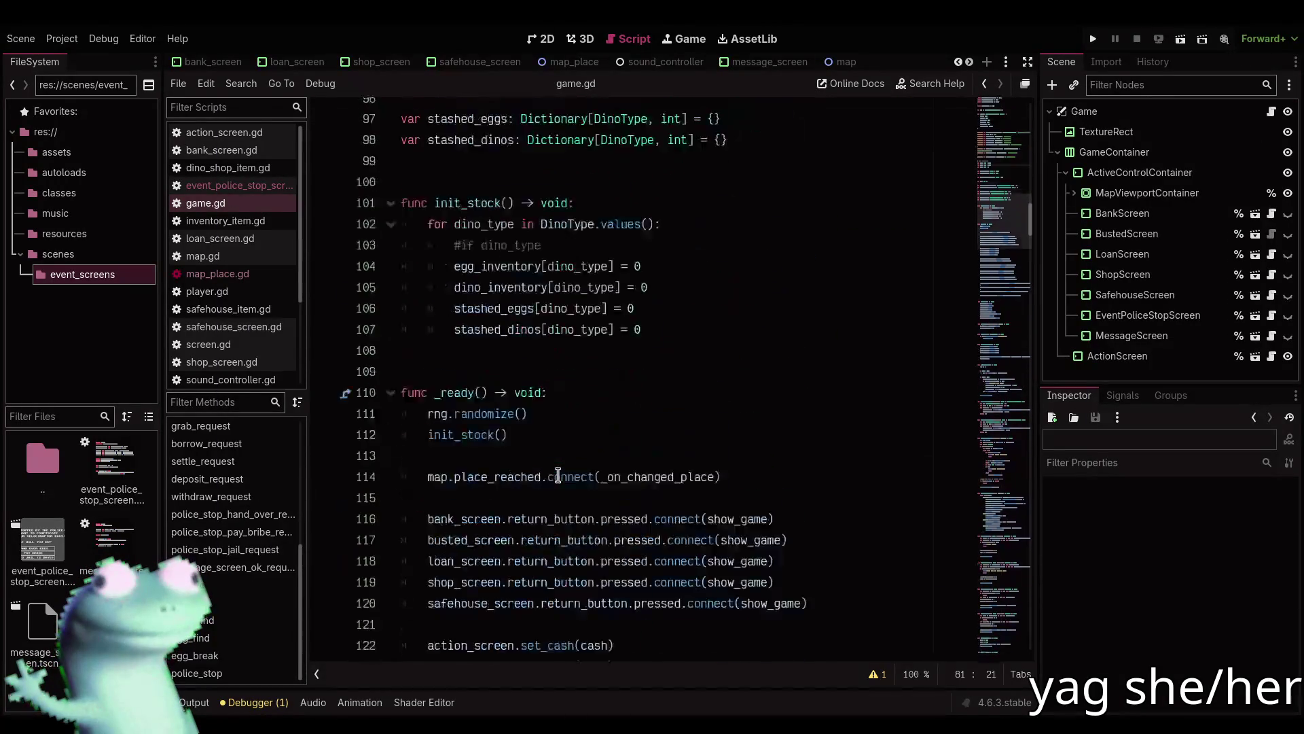
{"action": "scroll", "coordinate": [565, 435], "scroll_direction": "up", "scroll_amount": 10}
{"action": "scroll", "coordinate": [564, 435], "scroll_direction": "up", "scroll_amount": 13}
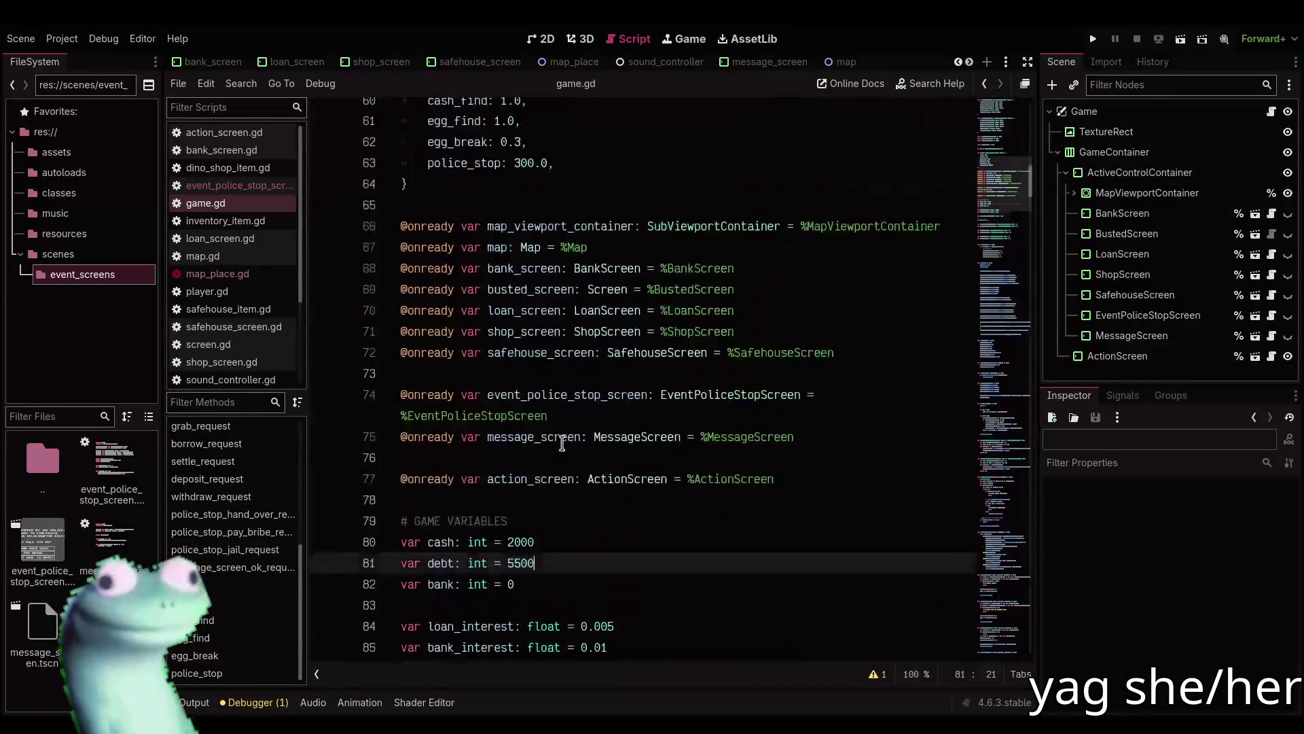
Change police_stop's weight from 300 to 1 and egg_break's from 0.3 to 0.6.
{"action": "double_click", "coordinate": [526, 417]}
{"action": "type", "text": "1"}
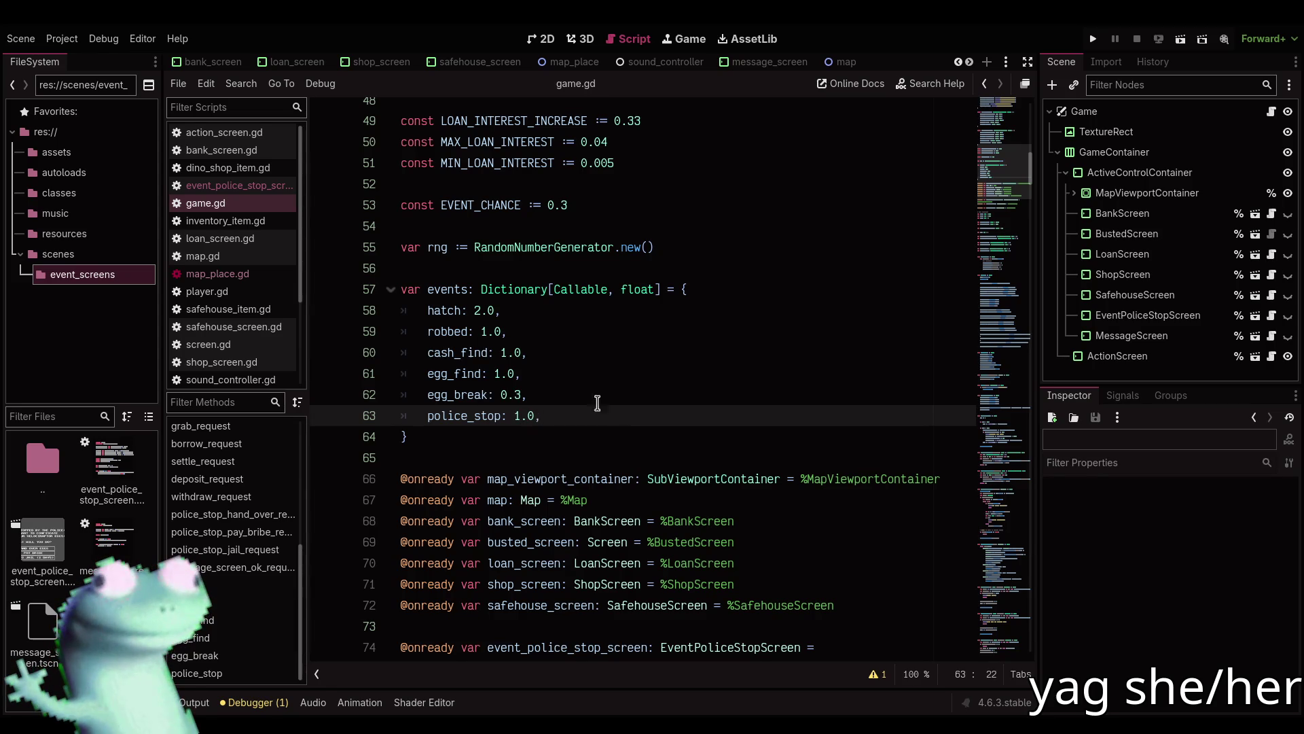
{"action": "double_click", "coordinate": [518, 395]}
{"action": "type", "text": "6"}
{"action": "left_click", "coordinate": [651, 394]}
{"action": "scroll", "coordinate": [1012, 202], "scroll_direction": "down", "scroll_amount": 1}
{"action": "mouse_move", "coordinate": [1013, 203]}
{"action": "left_mouse_down"}
{"action": "mouse_move", "coordinate": [992, 673]}
{"action": "mouse_move", "coordinate": [993, 626]}
{"action": "mouse_move", "coordinate": [1004, 645]}
{"action": "left_mouse_up"}
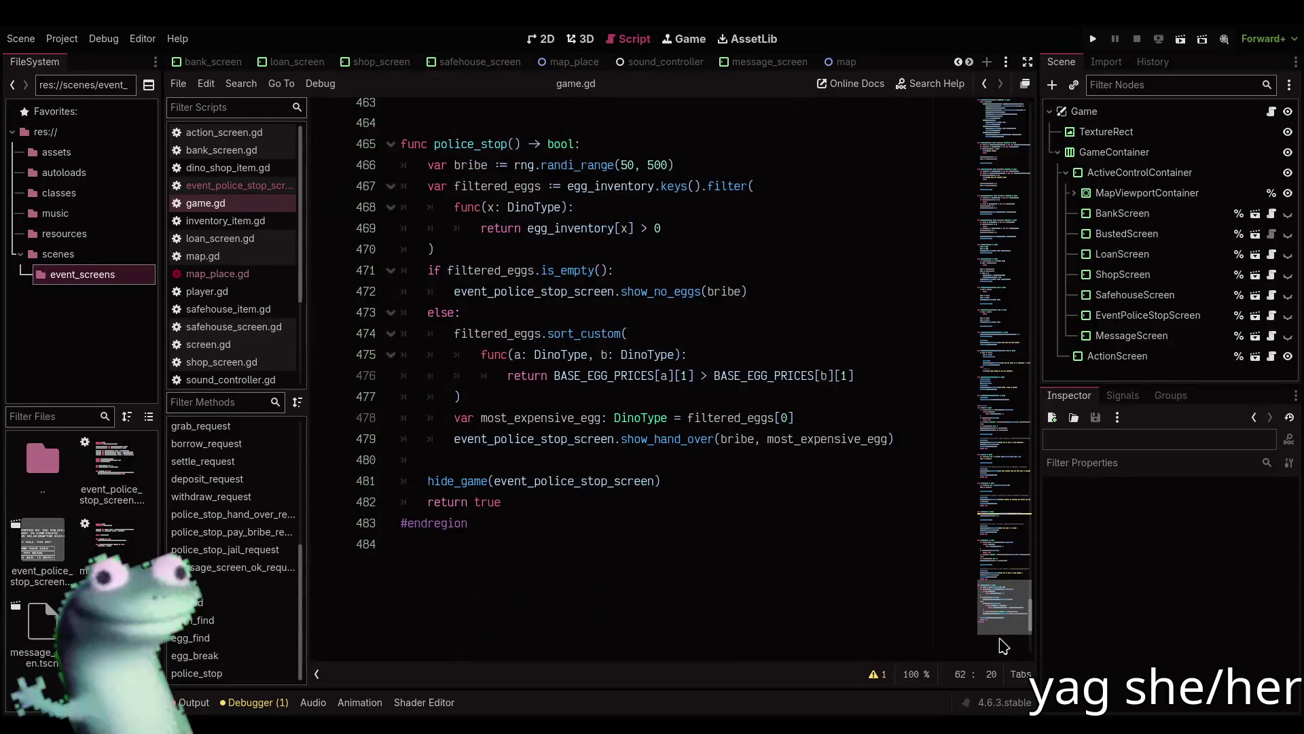
{"action": "scroll", "coordinate": [1004, 645], "scroll_direction": "up", "scroll_amount": 1}
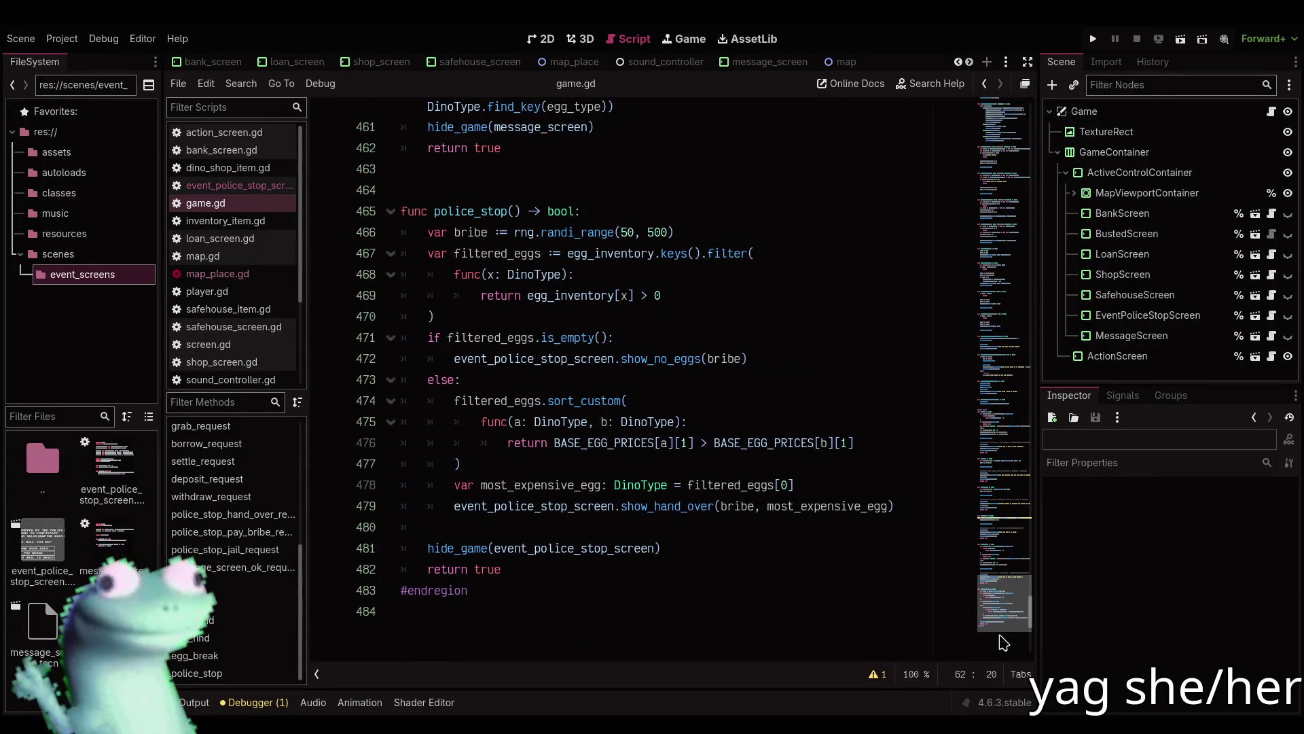
{"action": "scroll", "coordinate": [1004, 643], "scroll_direction": "up", "scroll_amount": 1}
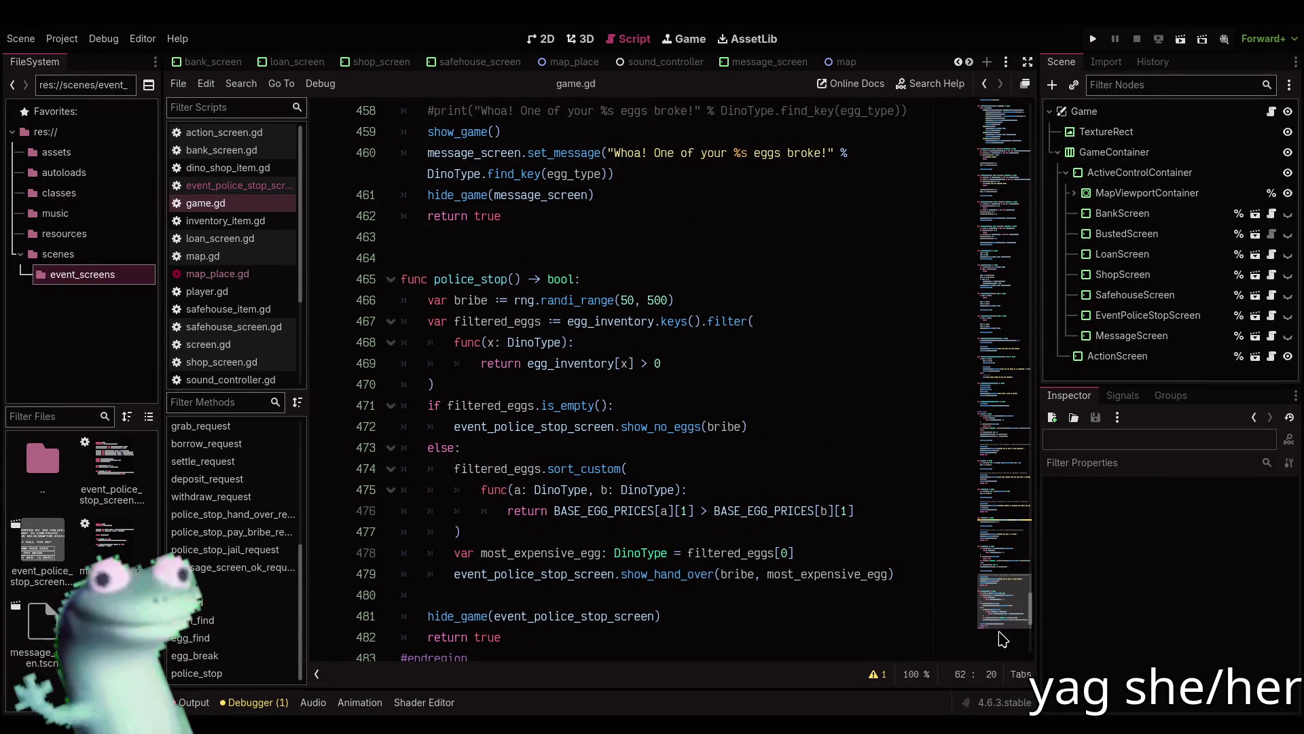
{"action": "left_click_drag", "start_coordinate": [1002, 622], "coordinate": [999, 597]}
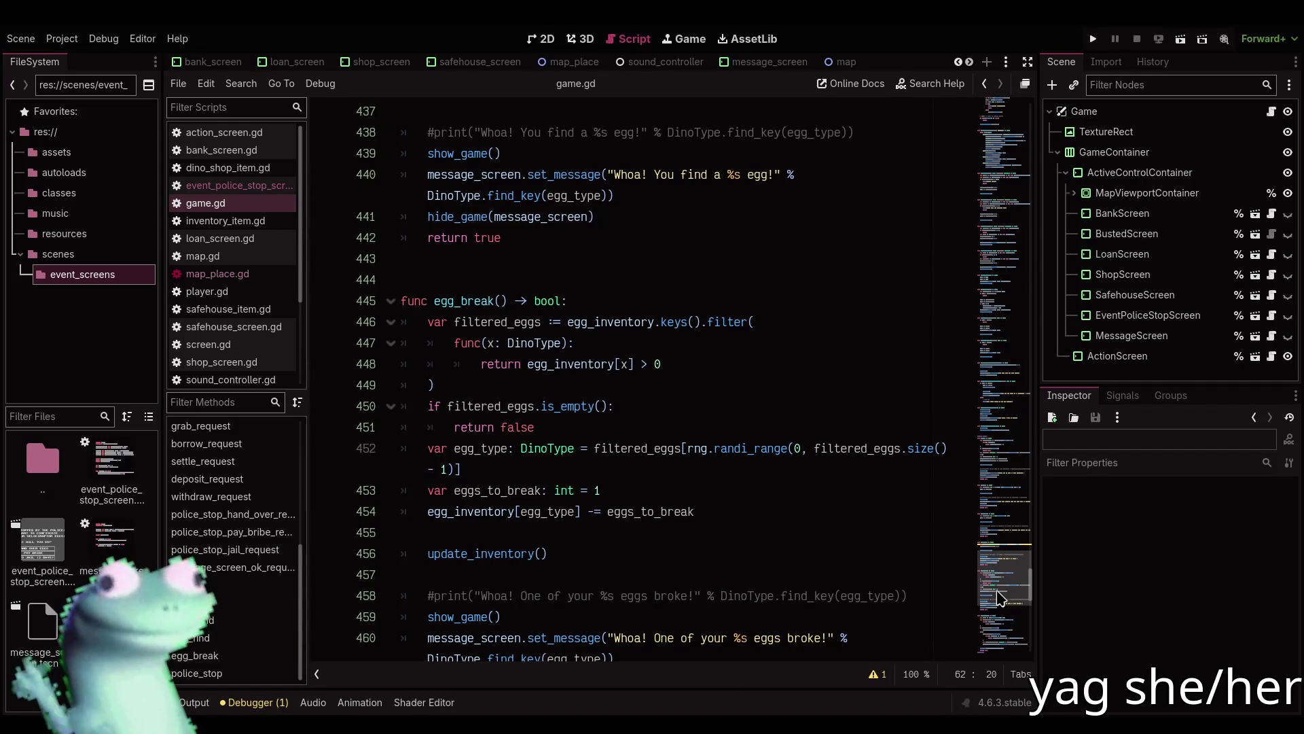
Show the map scene on the 2D canvas, then switch over to the web browser.
{"action": "scroll", "coordinate": [999, 598], "scroll_direction": "down", "scroll_amount": 8}
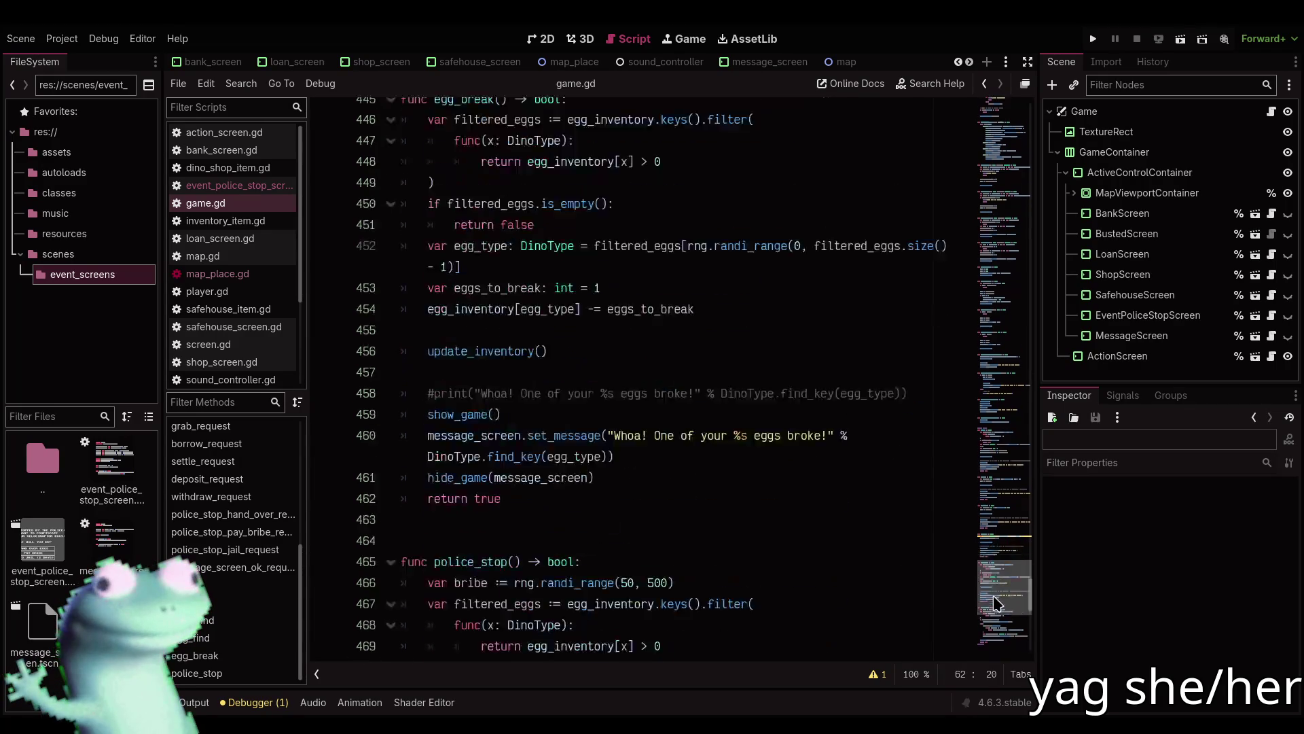
{"action": "scroll", "coordinate": [1000, 608], "scroll_direction": "down", "scroll_amount": 1}
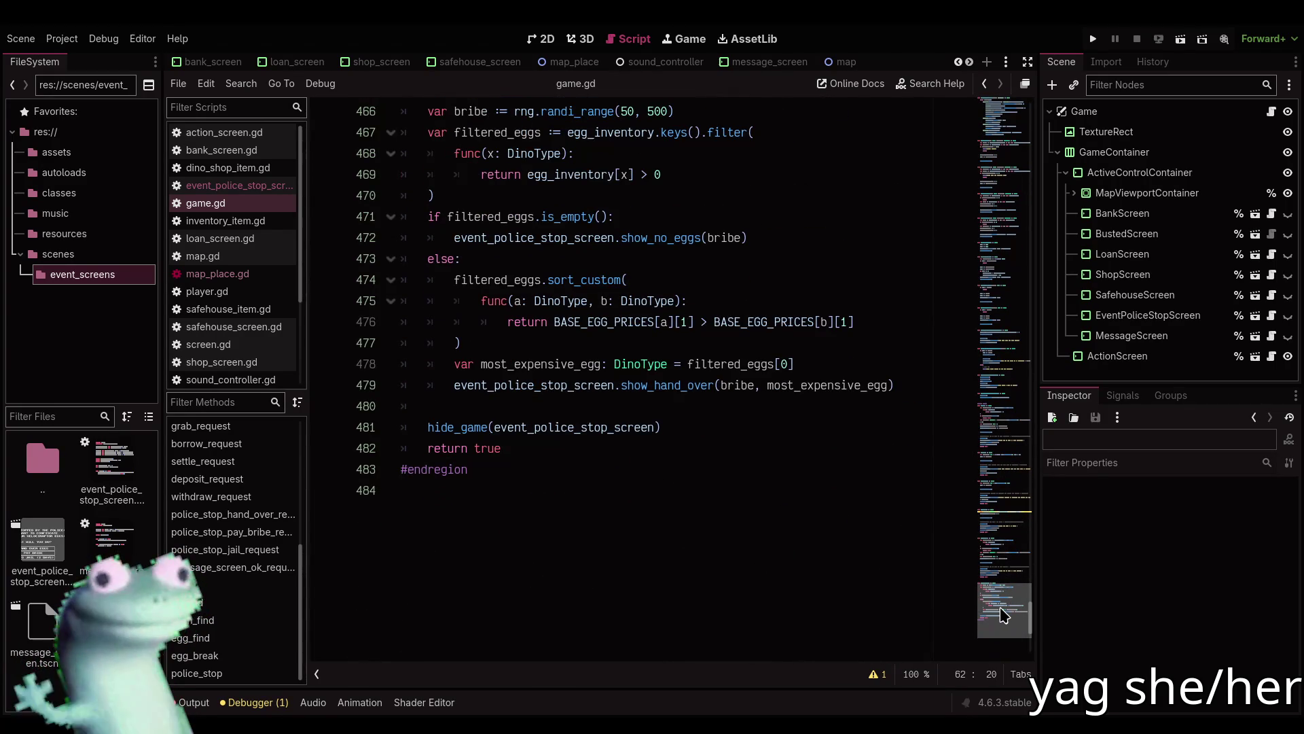
{"action": "scroll", "coordinate": [1003, 603], "scroll_direction": "up", "scroll_amount": 4}
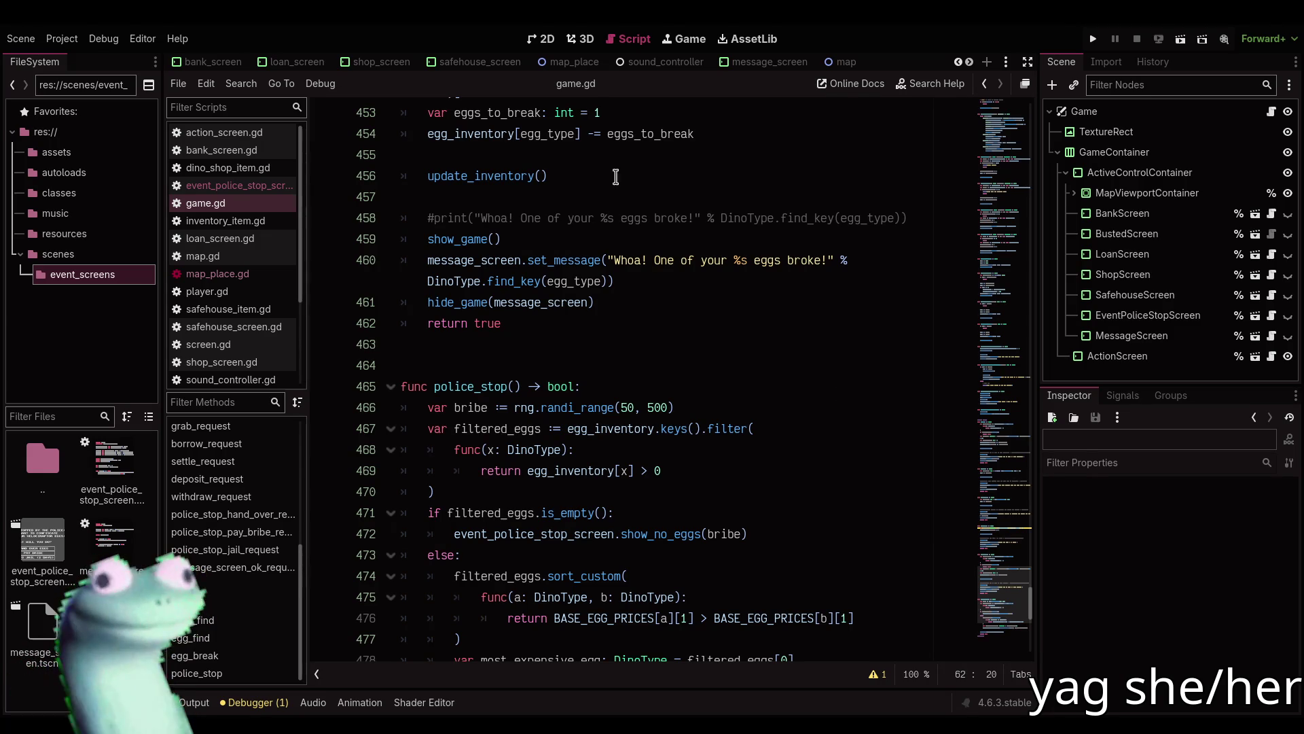
{"action": "left_click", "coordinate": [541, 39]}
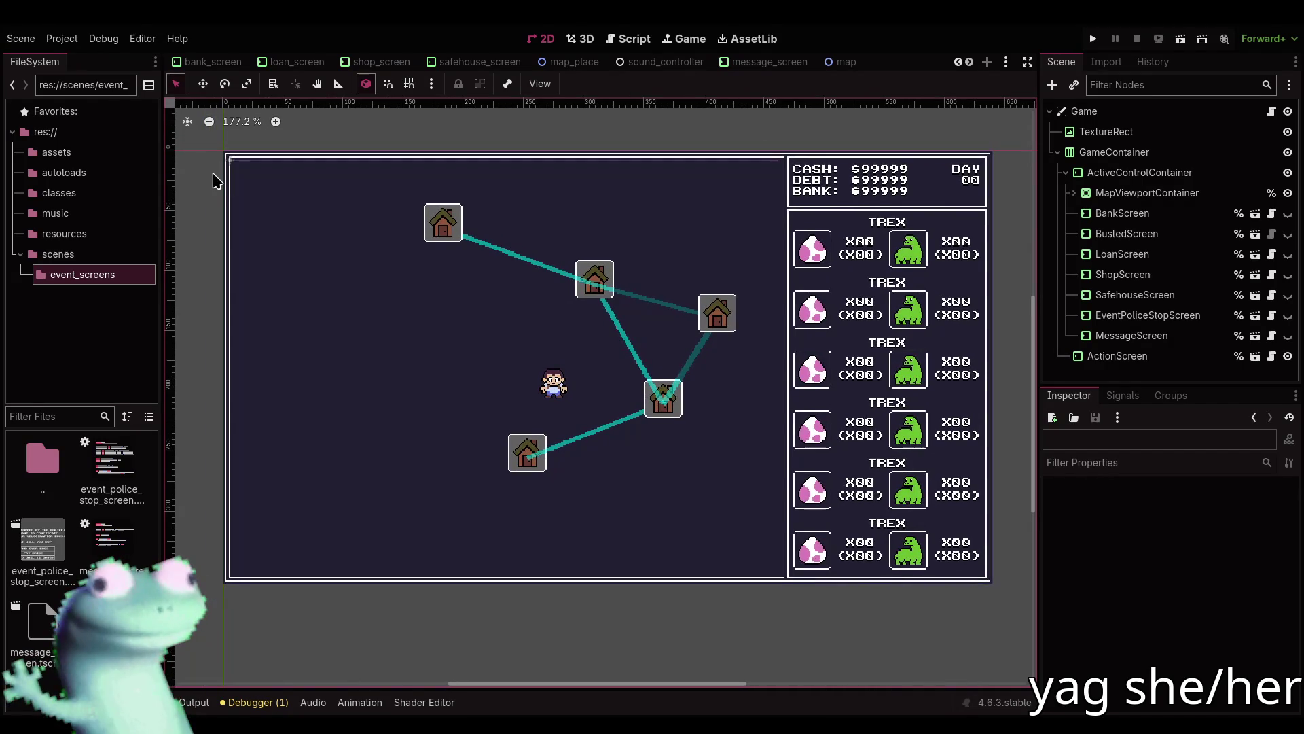
{"action": "left_click_drag", "start_coordinate": [218, 178], "coordinate": [220, 180]}
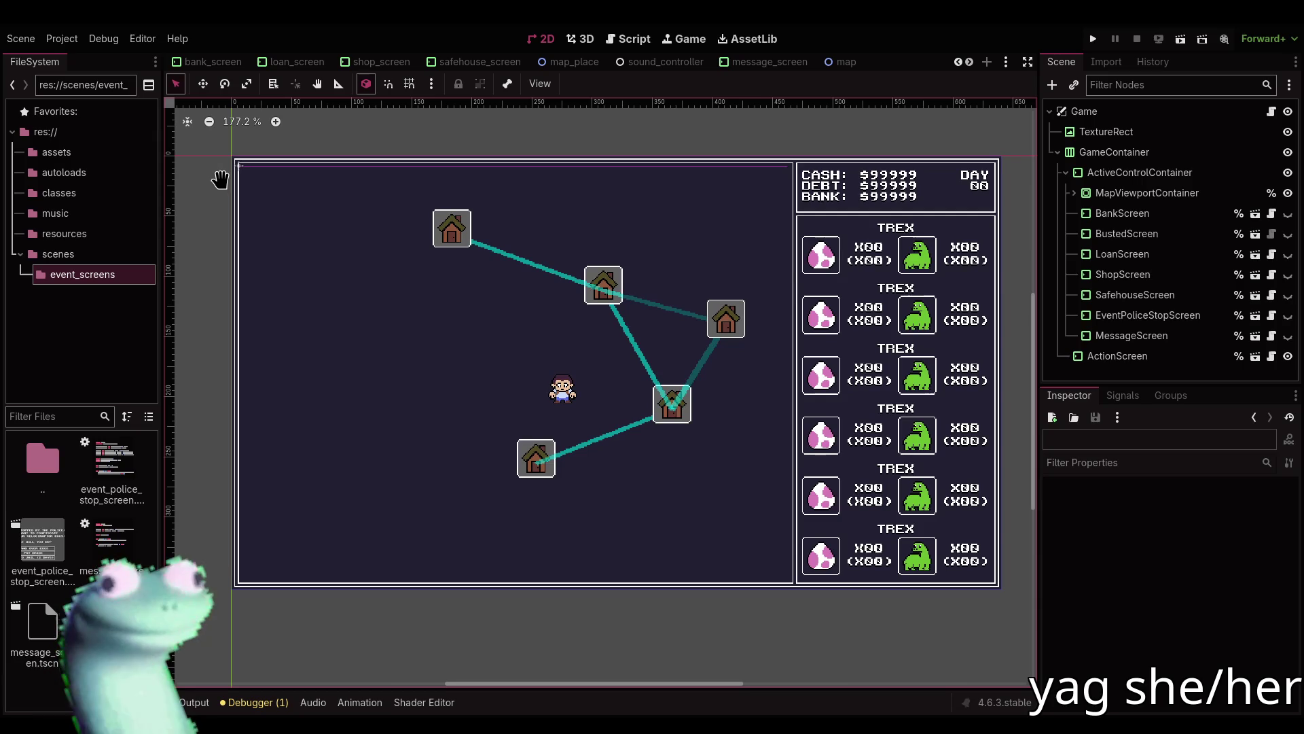
{"action": "key", "text": "alt+Tab"}
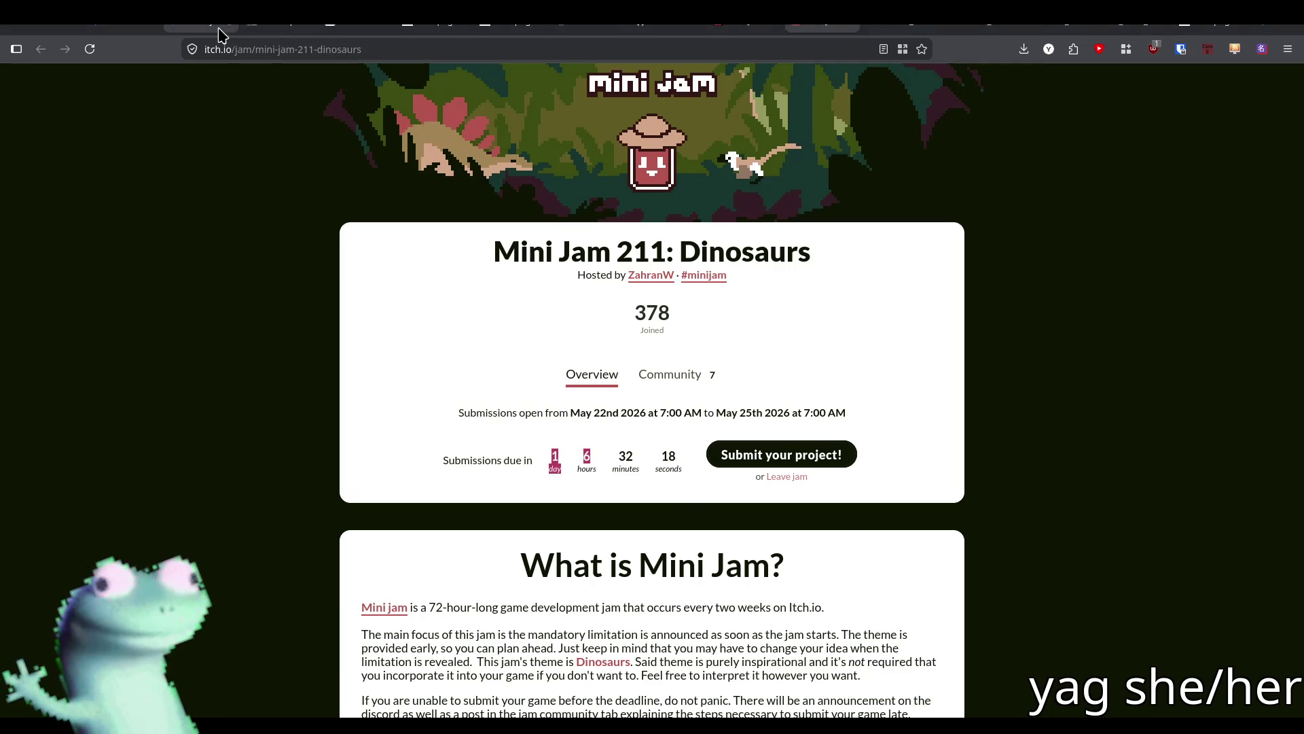
Bring up the itch.io Mini Jam 211: Dinosaurs tab to check the submission countdown.
{"action": "left_click", "coordinate": [228, 31]}
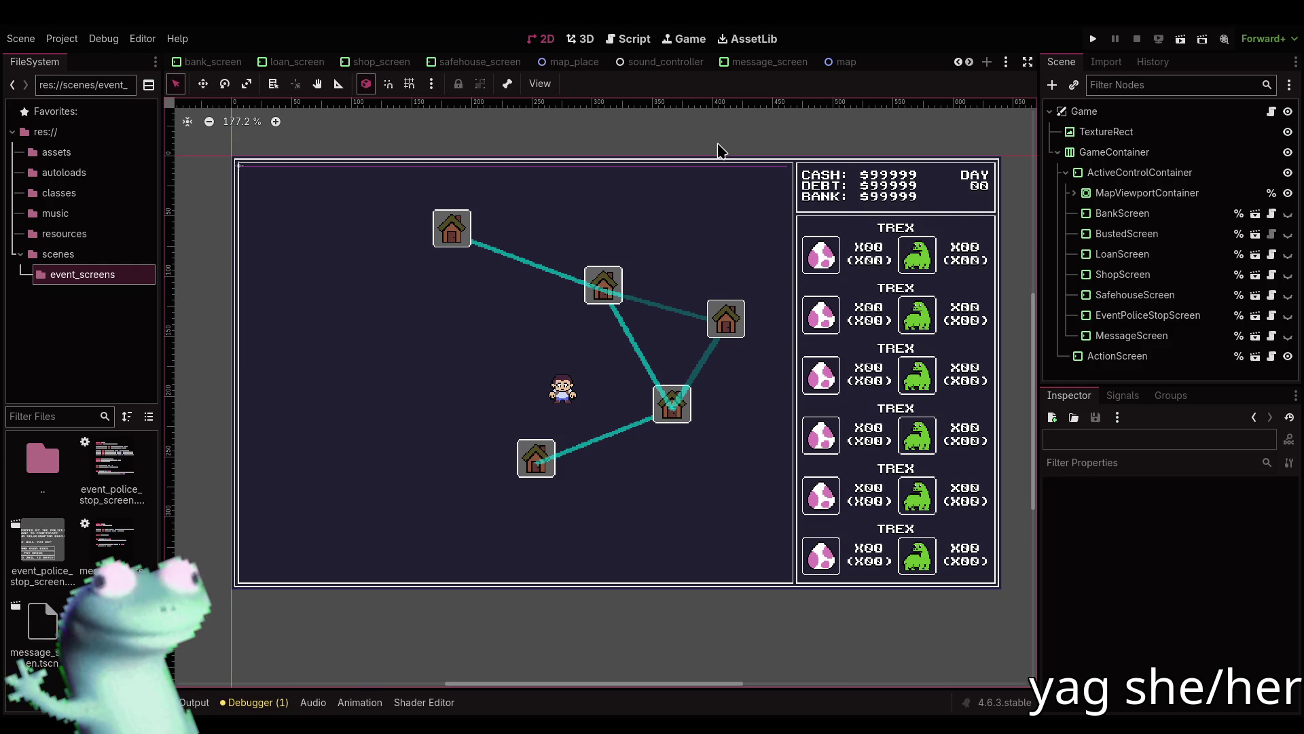
{"action": "left_click", "coordinate": [242, 122]}
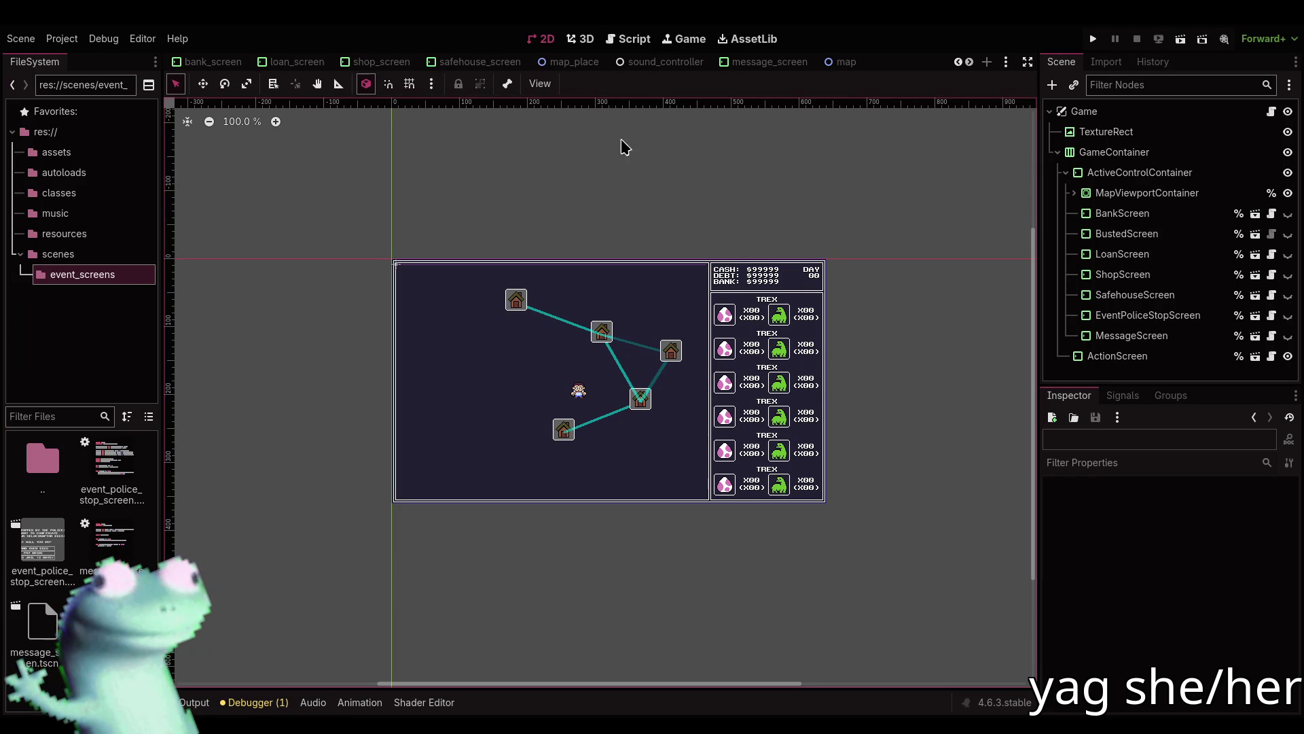
{"action": "left_click_drag", "start_coordinate": [586, 140], "coordinate": [562, 155]}
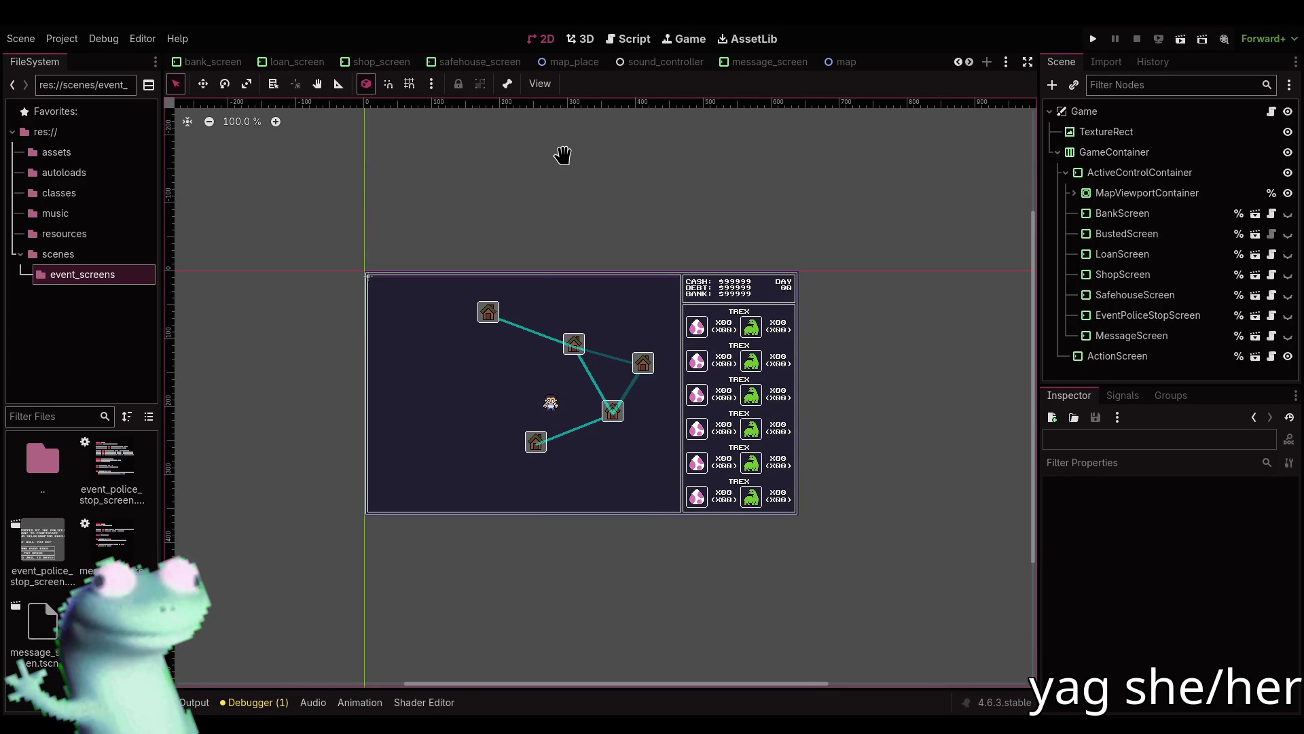
{"action": "left_click_drag", "start_coordinate": [531, 207], "coordinate": [528, 183]}
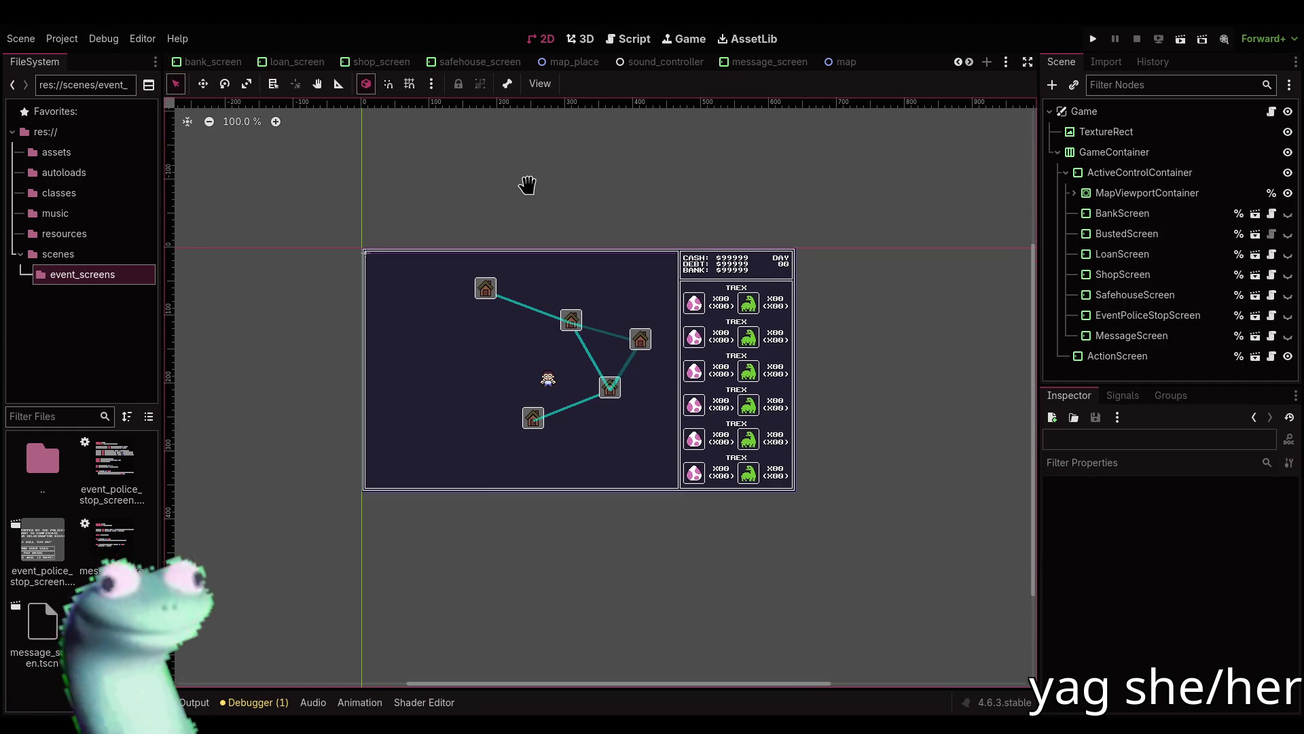
{"action": "scroll", "coordinate": [540, 194], "scroll_direction": "up", "scroll_amount": 4}
{"action": "scroll", "coordinate": [583, 231], "scroll_direction": "down", "scroll_amount": 1}
{"action": "left_click_drag", "start_coordinate": [582, 230], "coordinate": [563, 219]}
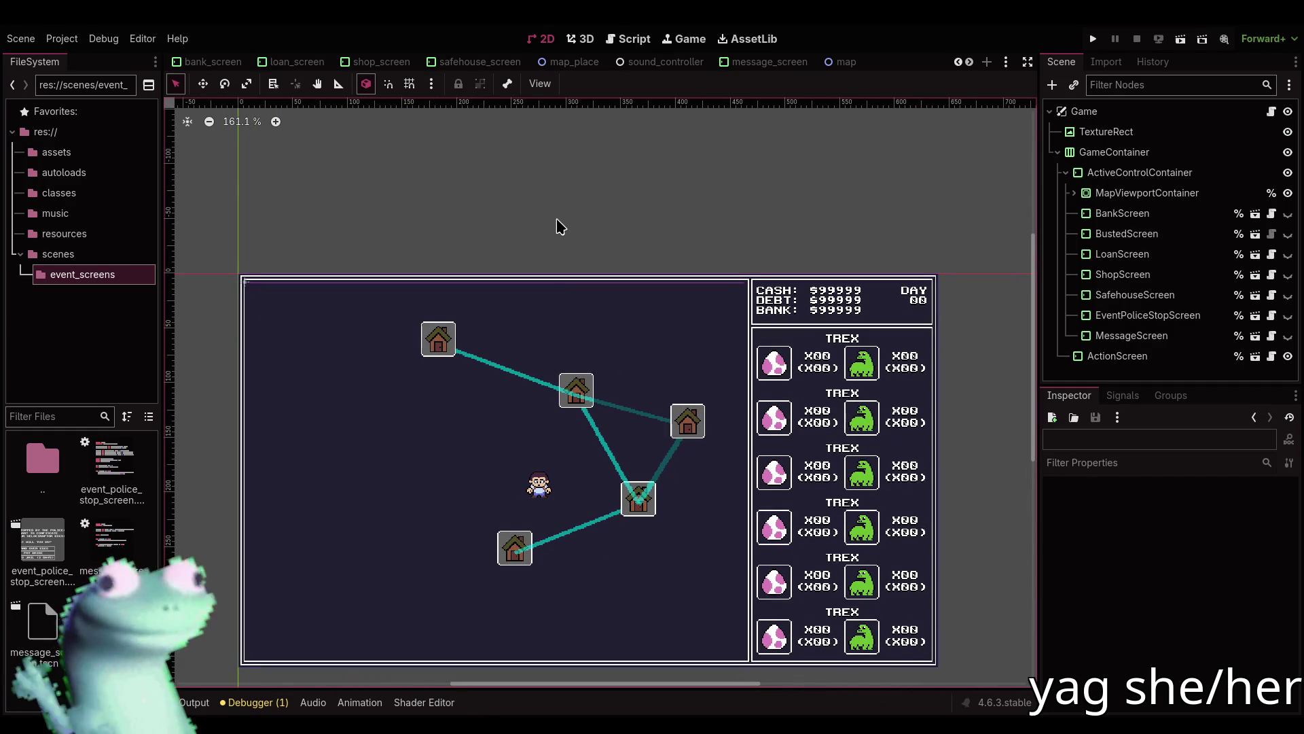
{"action": "scroll", "coordinate": [550, 216], "scroll_direction": "up", "scroll_amount": 2}
{"action": "scroll", "coordinate": [543, 214], "scroll_direction": "down", "scroll_amount": 8}
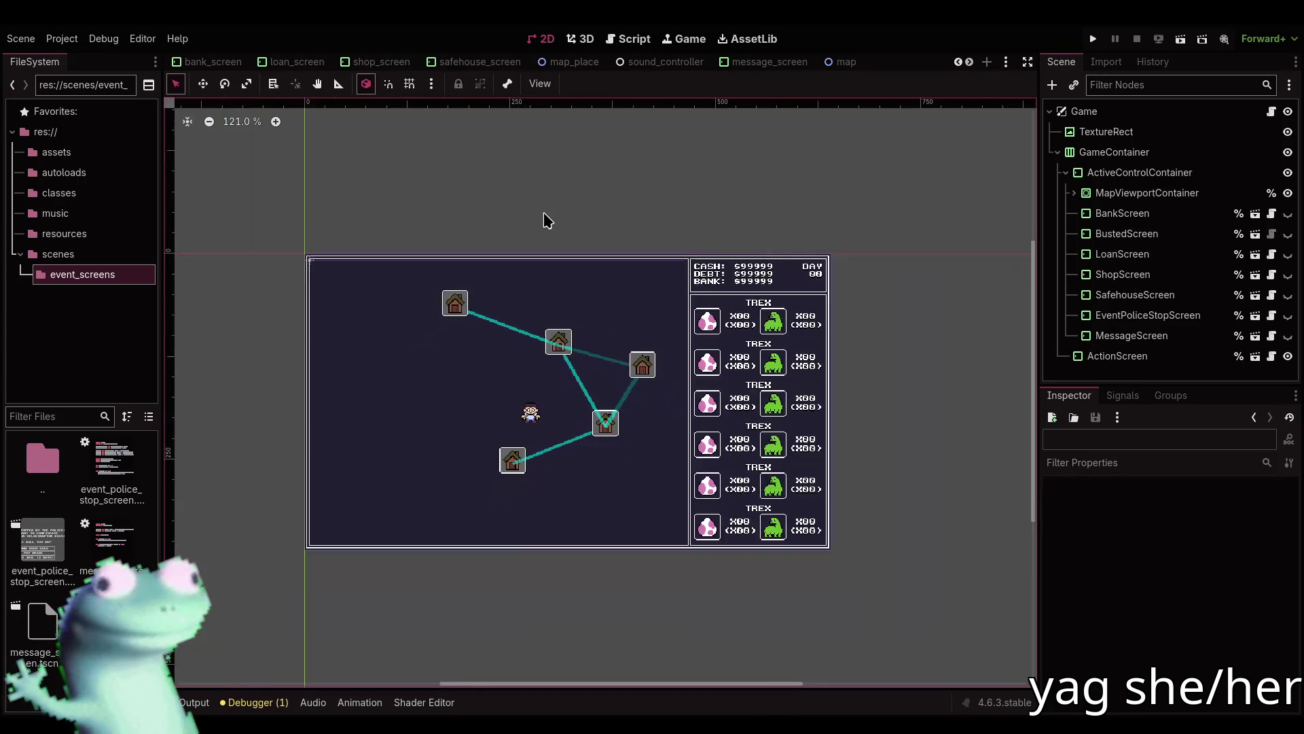
{"action": "scroll", "coordinate": [545, 218], "scroll_direction": "up", "scroll_amount": 1}
{"action": "left_click_drag", "start_coordinate": [545, 218], "coordinate": [549, 229]}
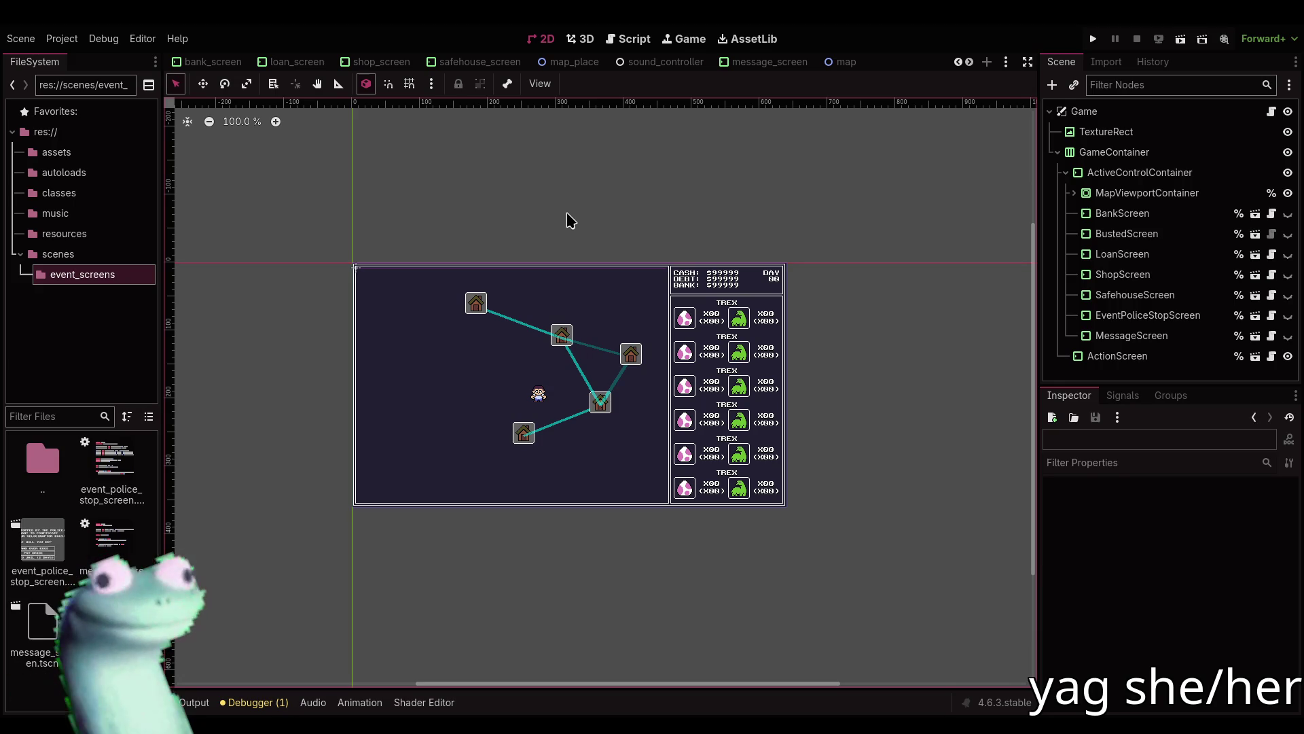
{"action": "scroll", "coordinate": [592, 68], "scroll_direction": "down", "scroll_amount": 1}
{"action": "scroll", "coordinate": [595, 68], "scroll_direction": "up", "scroll_amount": 4}
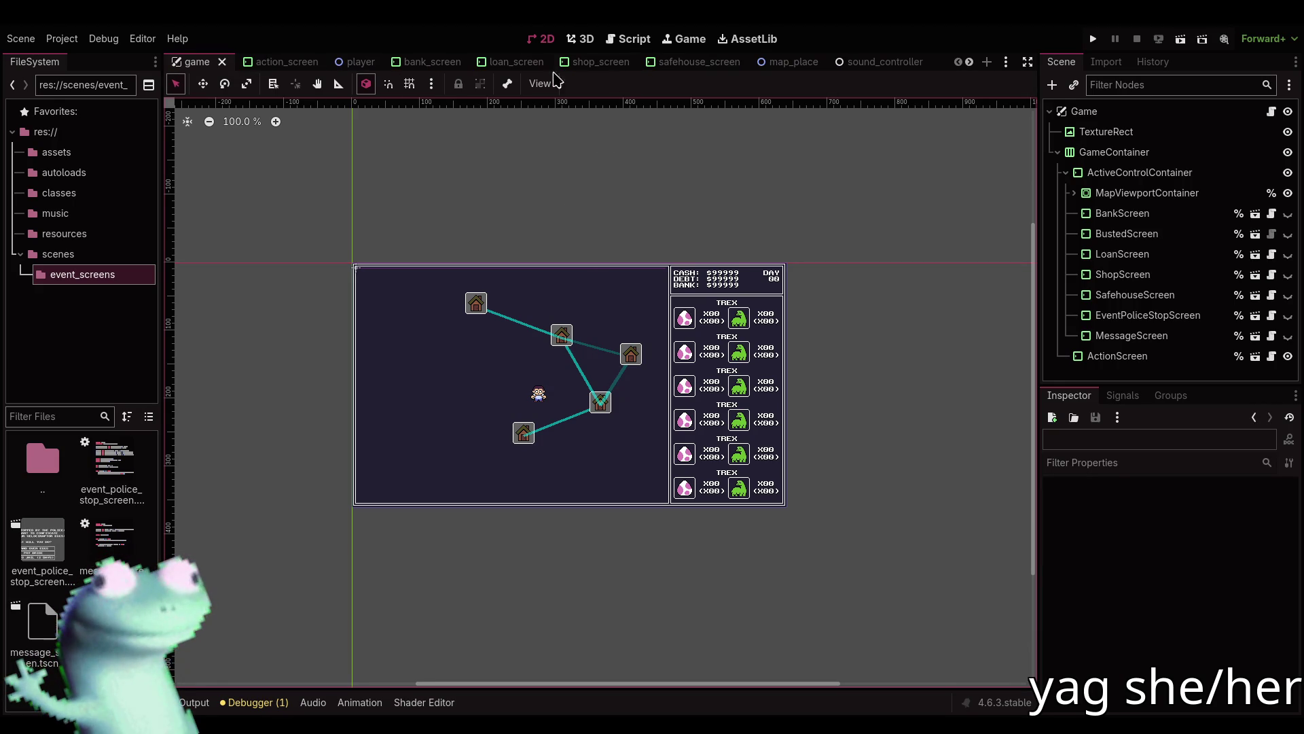
{"action": "left_click", "coordinate": [352, 62]}
{"action": "scroll", "coordinate": [680, 496], "scroll_direction": "up", "scroll_amount": 6}
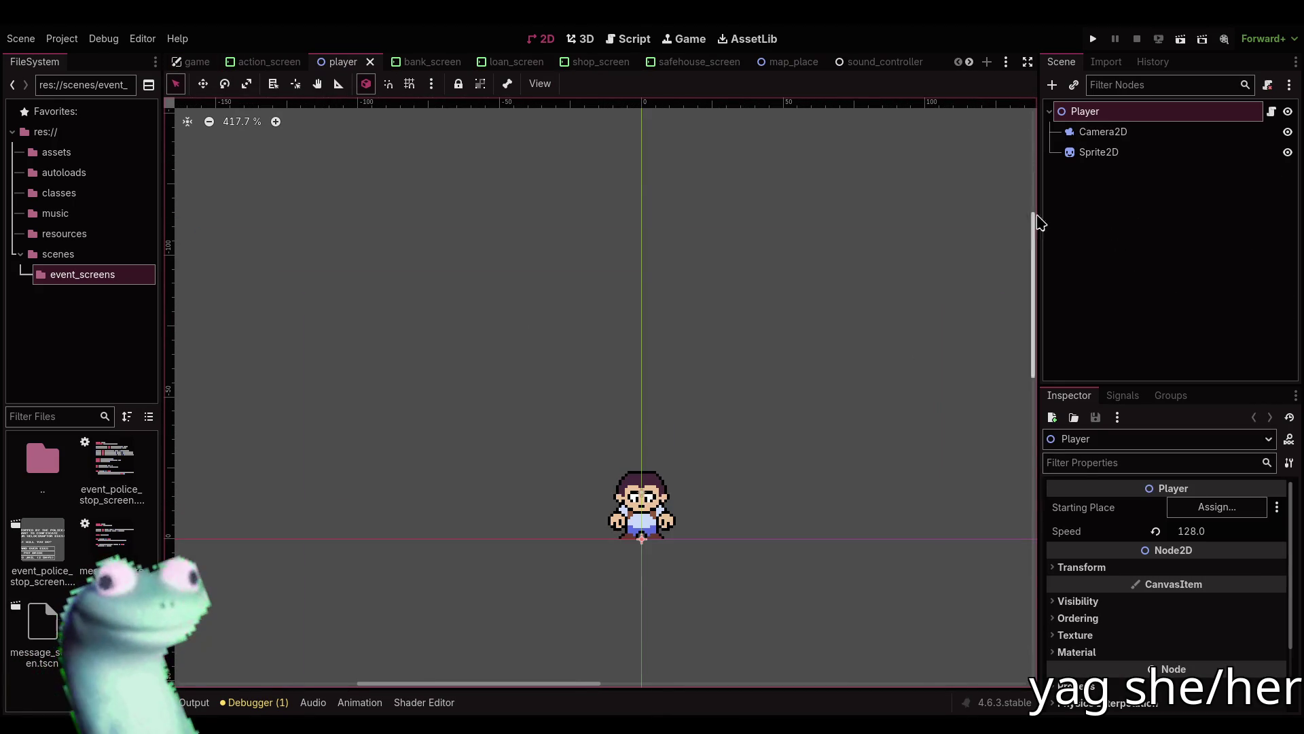
{"action": "left_click", "coordinate": [1094, 152]}
{"action": "left_click", "coordinate": [1101, 132]}
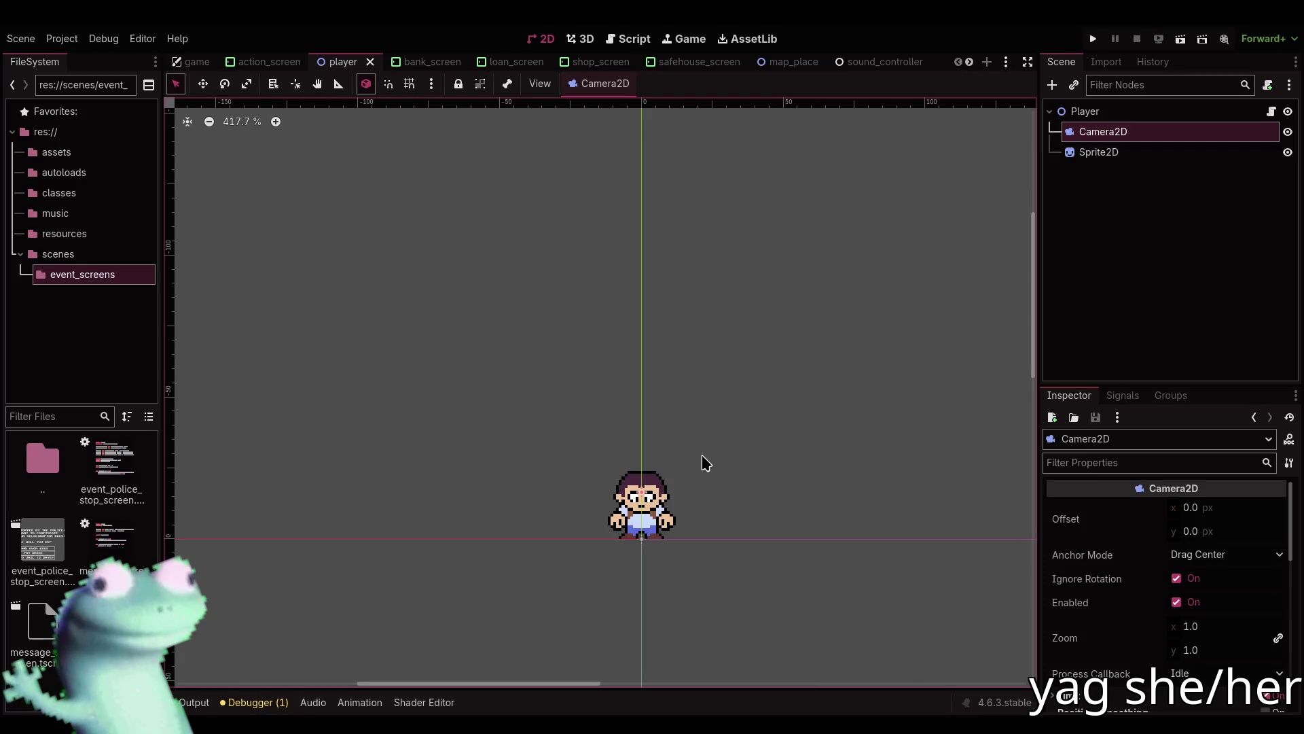
{"action": "left_click", "coordinate": [197, 62]}
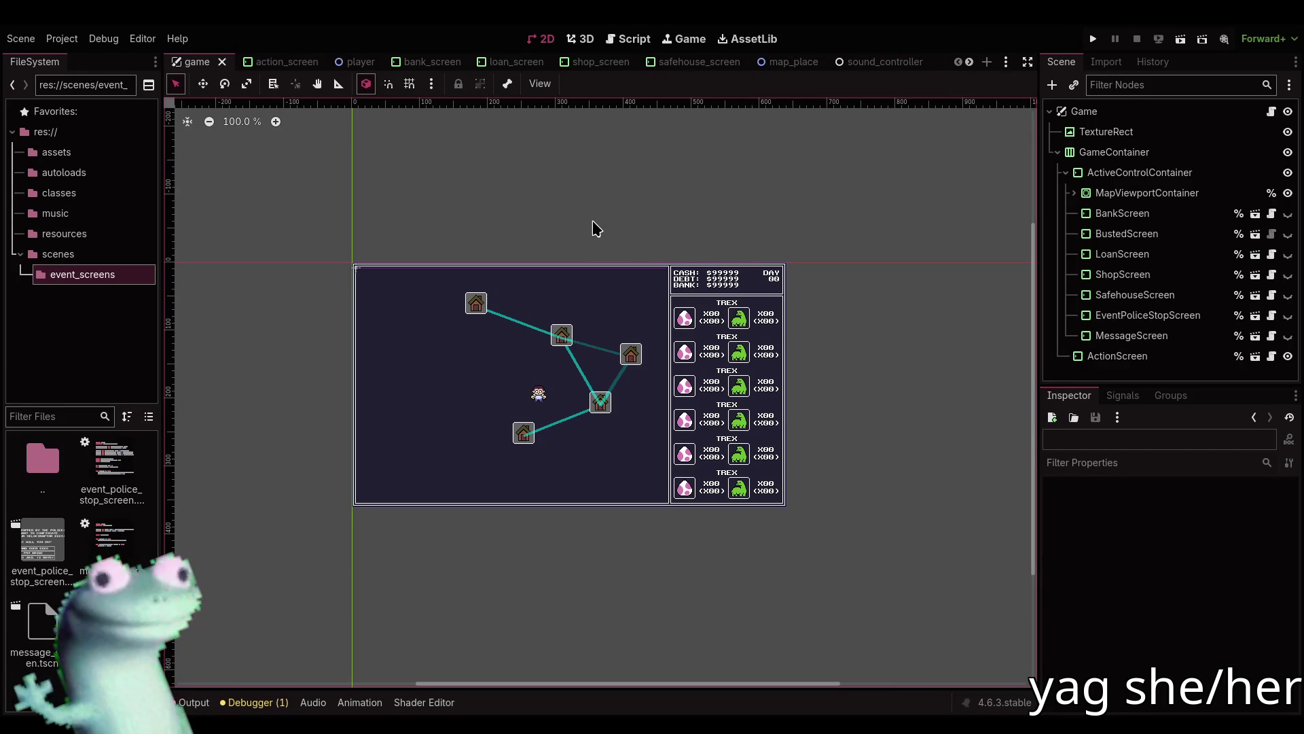
{"action": "left_click", "coordinate": [628, 39]}
{"action": "left_click", "coordinate": [604, 208]}
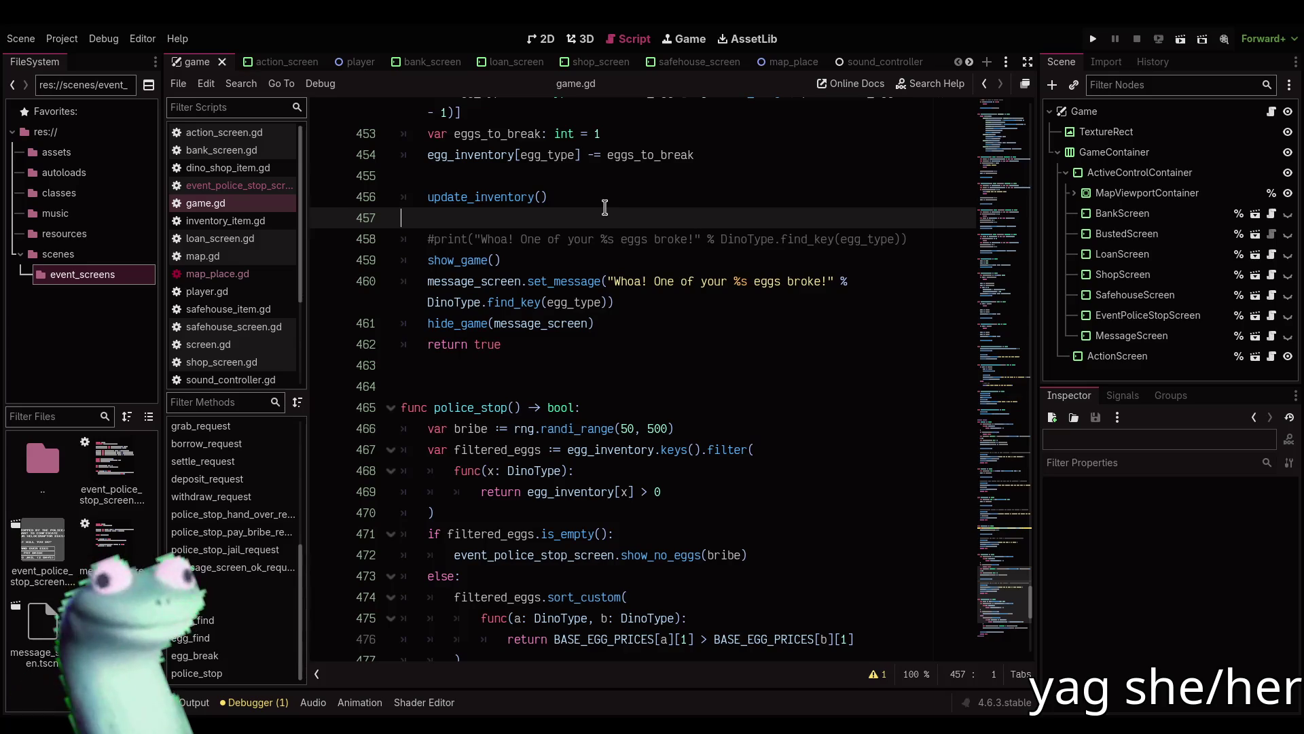
{"action": "left_click", "coordinate": [544, 40]}
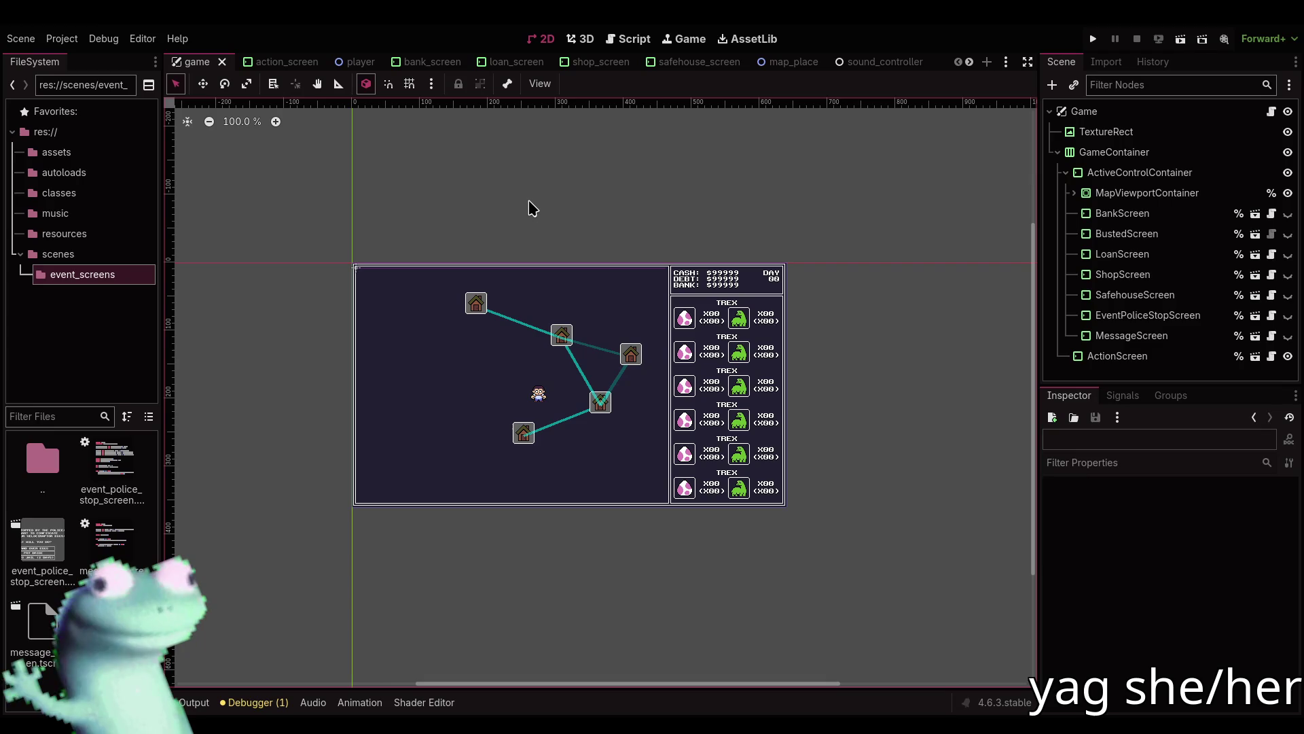
{"action": "scroll", "coordinate": [528, 200], "scroll_direction": "up", "scroll_amount": 3}
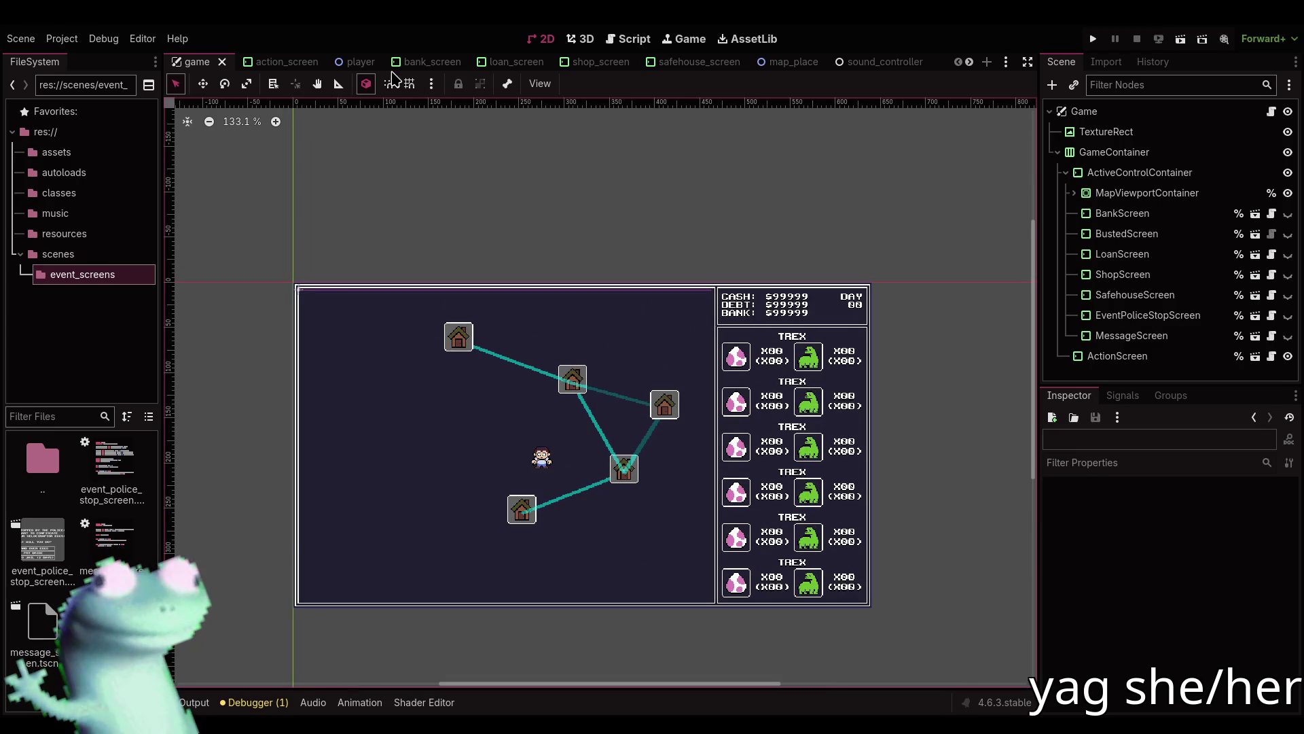
{"action": "scroll", "coordinate": [394, 76], "scroll_direction": "down", "scroll_amount": 4}
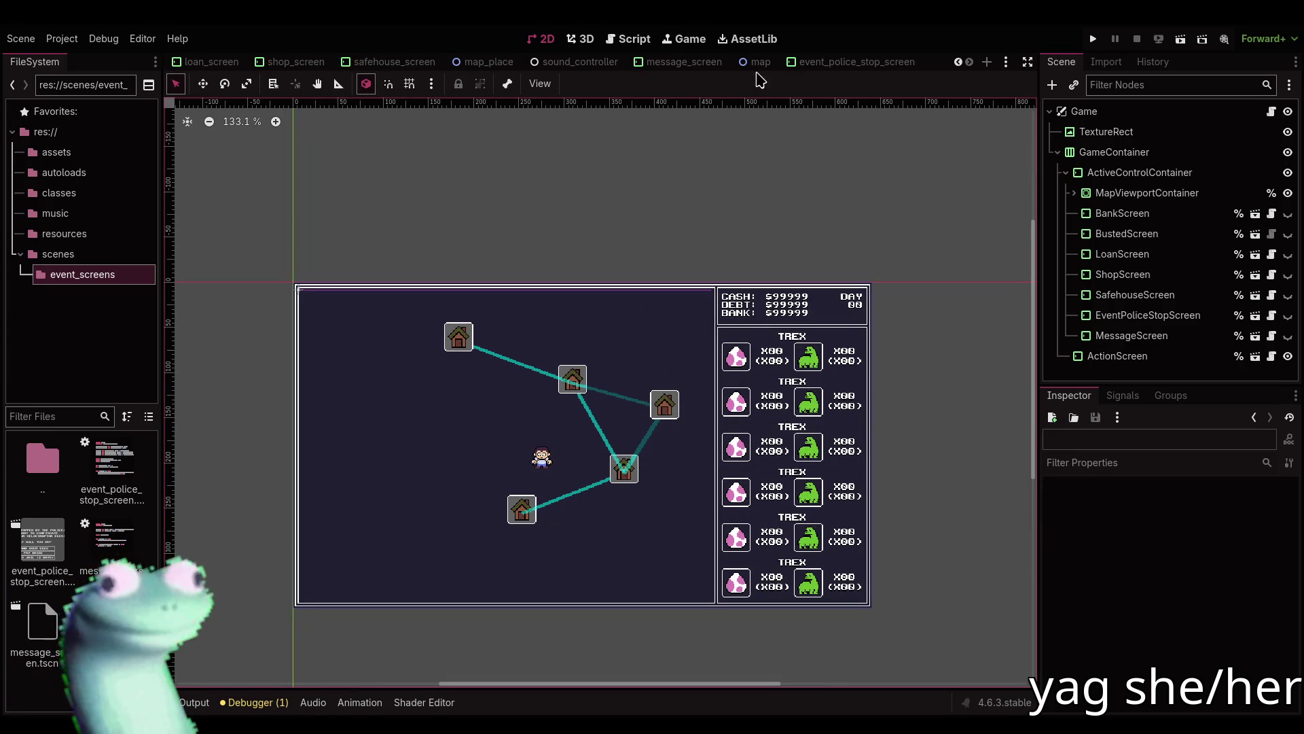
In the Map scene, test-move the Safehouse and cancel, seeing the connection lines not follow.
{"action": "left_click", "coordinate": [761, 61]}
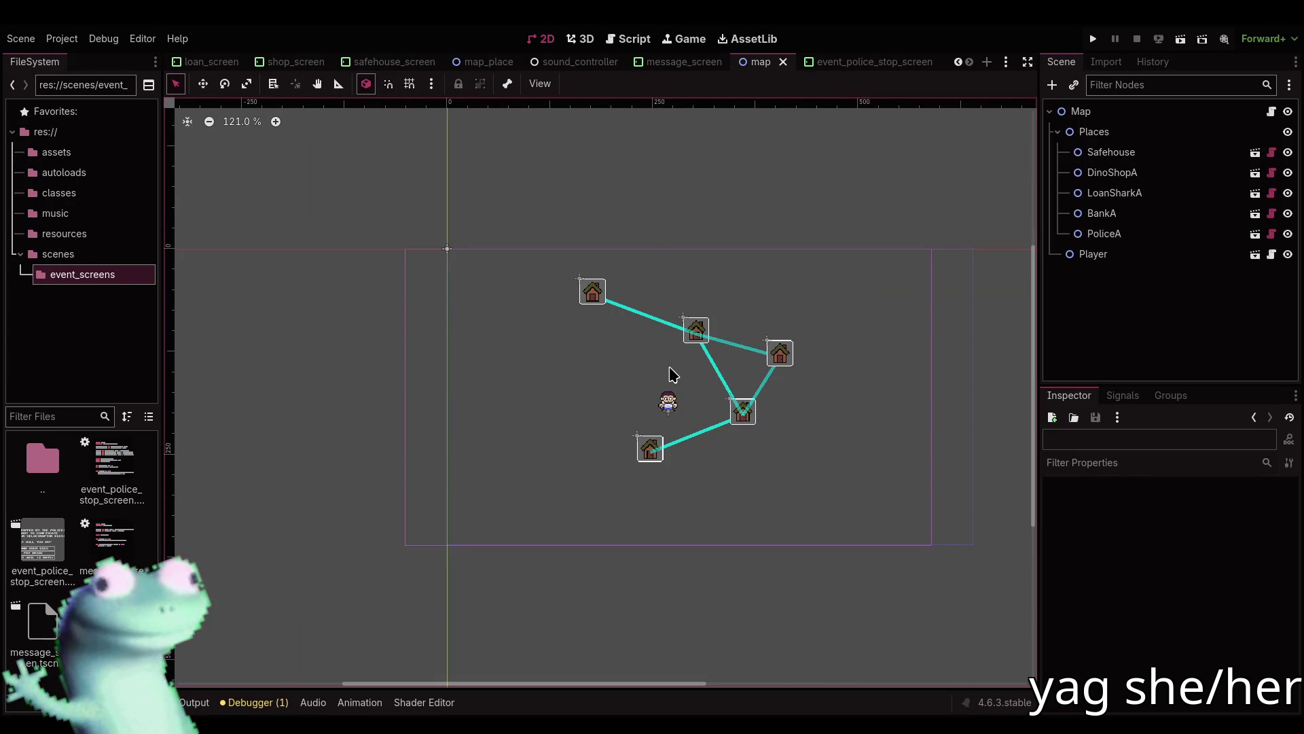
{"action": "left_click_drag", "start_coordinate": [670, 367], "coordinate": [643, 371]}
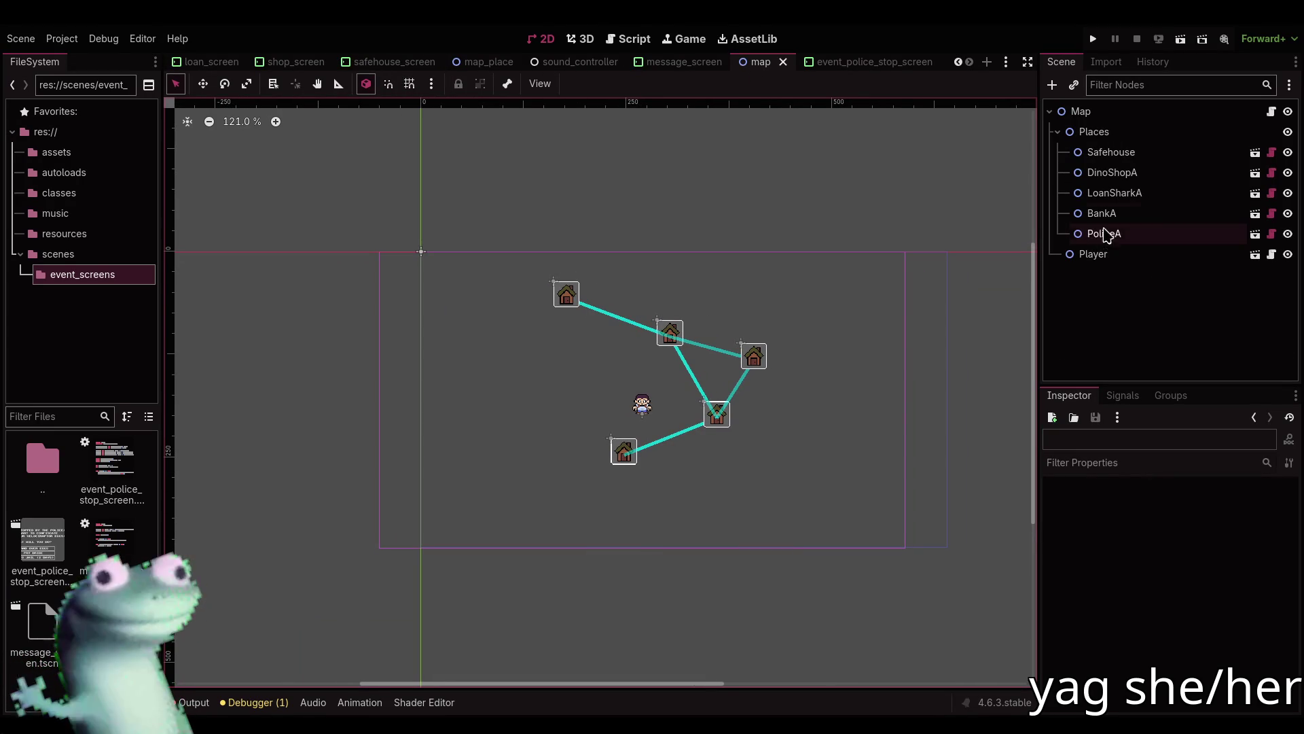
{"action": "left_click", "coordinate": [1110, 152]}
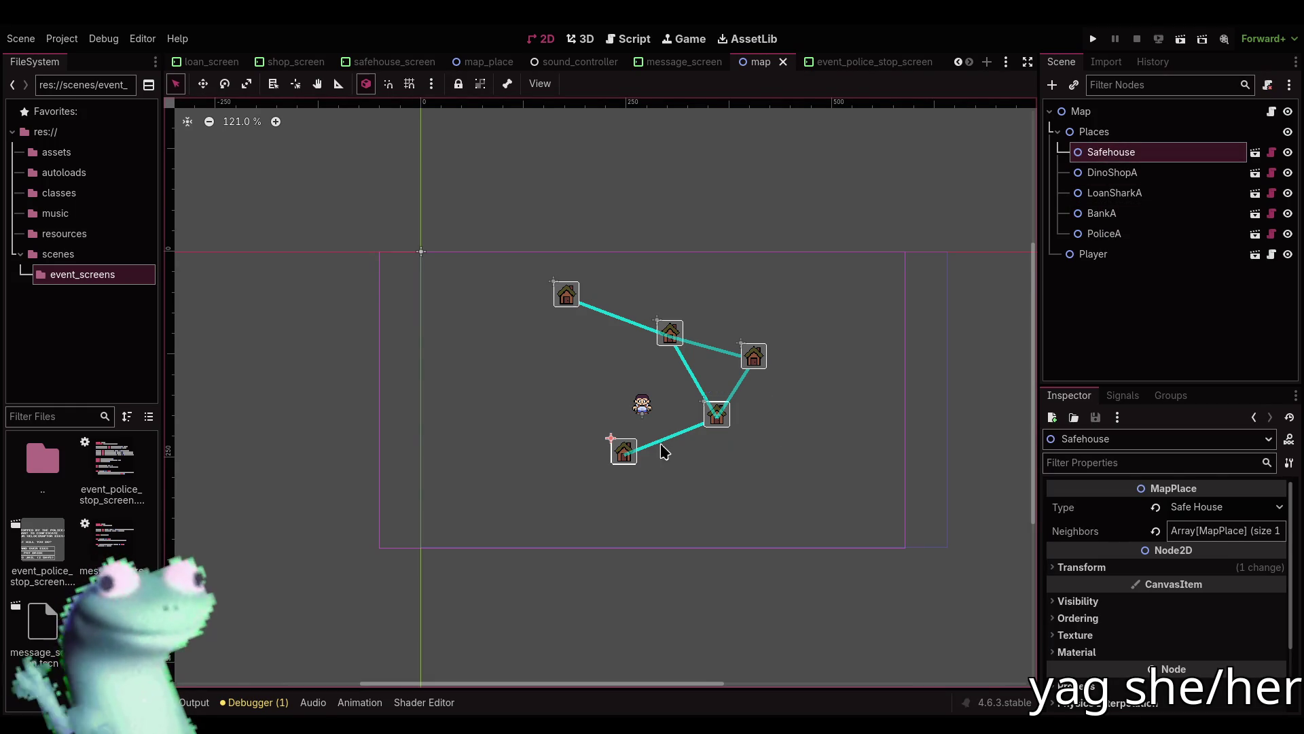
{"action": "scroll", "coordinate": [652, 452], "scroll_direction": "up", "scroll_amount": 3}
{"action": "scroll", "coordinate": [650, 448], "scroll_direction": "up", "scroll_amount": 4}
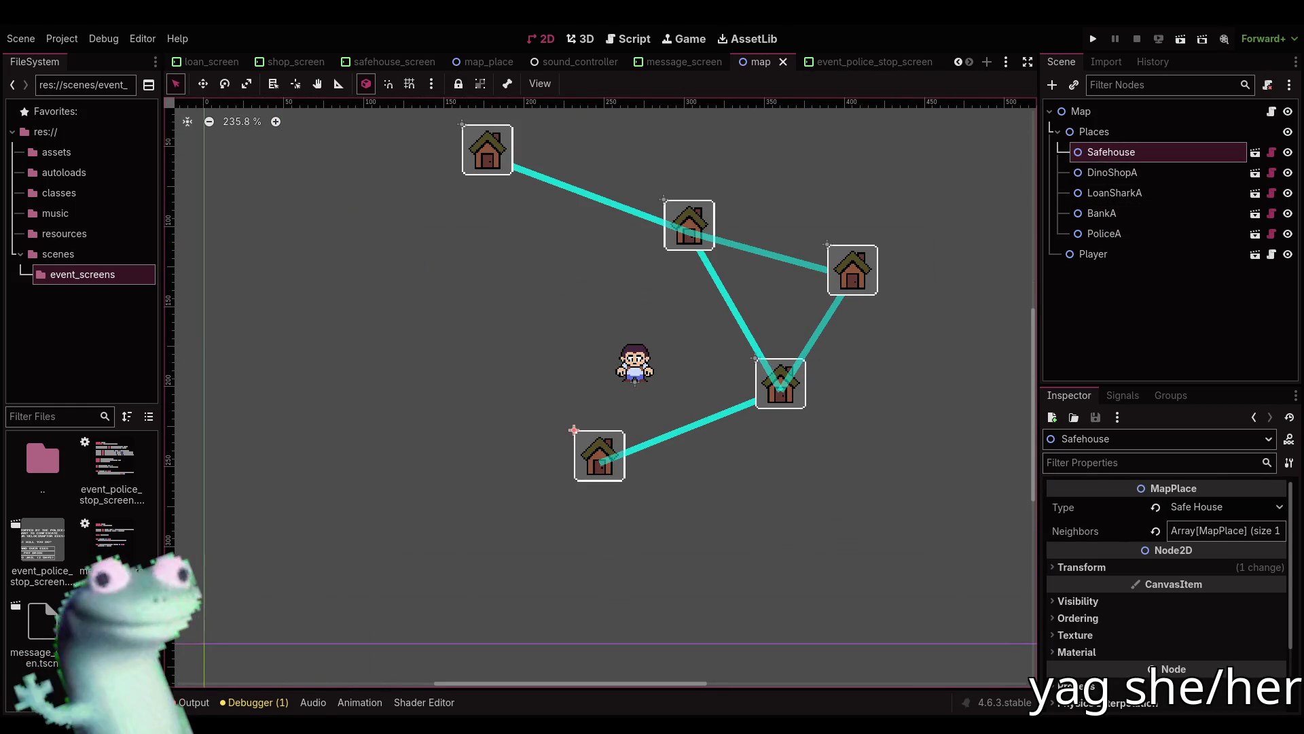
{"action": "key", "text": "w"}
{"action": "mouse_move", "coordinate": [649, 442]}
{"action": "left_mouse_down"}
{"action": "mouse_move", "coordinate": [610, 379]}
{"action": "mouse_move", "coordinate": [558, 360]}
{"action": "mouse_move", "coordinate": [521, 299]}
{"action": "left_mouse_up"}
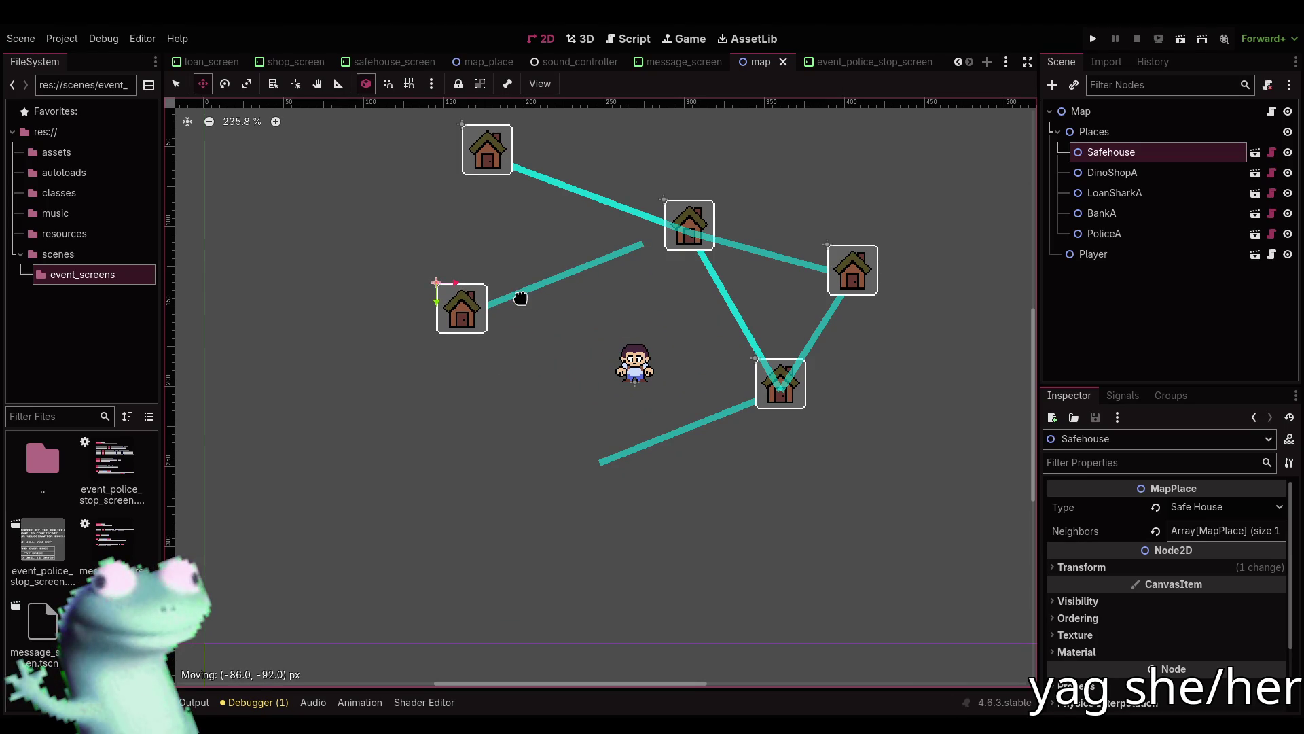
{"action": "key", "text": "Escape"}
{"action": "key", "text": "q"}
Open map_place.gd and place the caret after the _draw function.
{"action": "scroll", "coordinate": [827, 242], "scroll_direction": "up", "scroll_amount": 2}
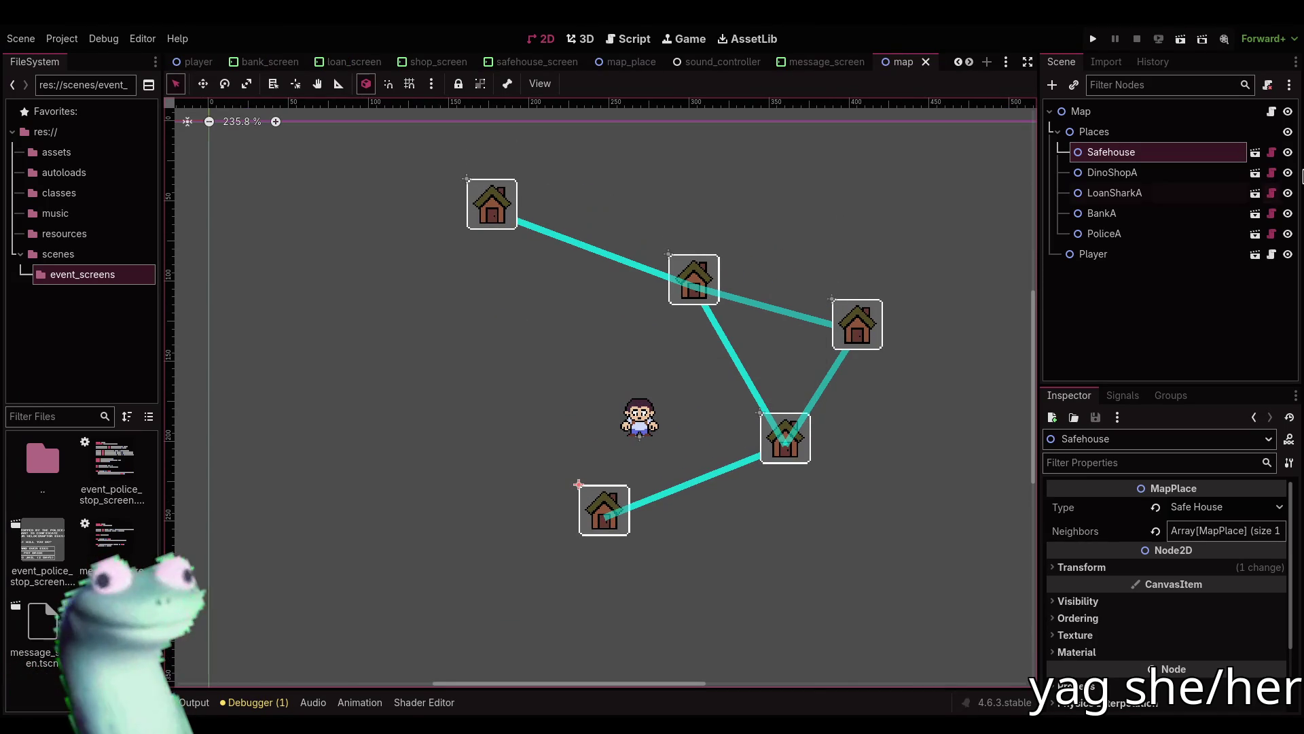
{"action": "left_click", "coordinate": [1271, 152]}
{"action": "scroll", "coordinate": [848, 485], "scroll_direction": "up", "scroll_amount": 8}
{"action": "scroll", "coordinate": [847, 485], "scroll_direction": "down", "scroll_amount": 4}
{"action": "left_click", "coordinate": [591, 276]}
Add a _notification function after _draw that returns early when is_editor_hint() fails.
{"action": "left_click", "coordinate": [597, 294]}
{"action": "key", "text": "Return"}
{"action": "key", "text": "Return"}
{"action": "type", "text": "func _no"}
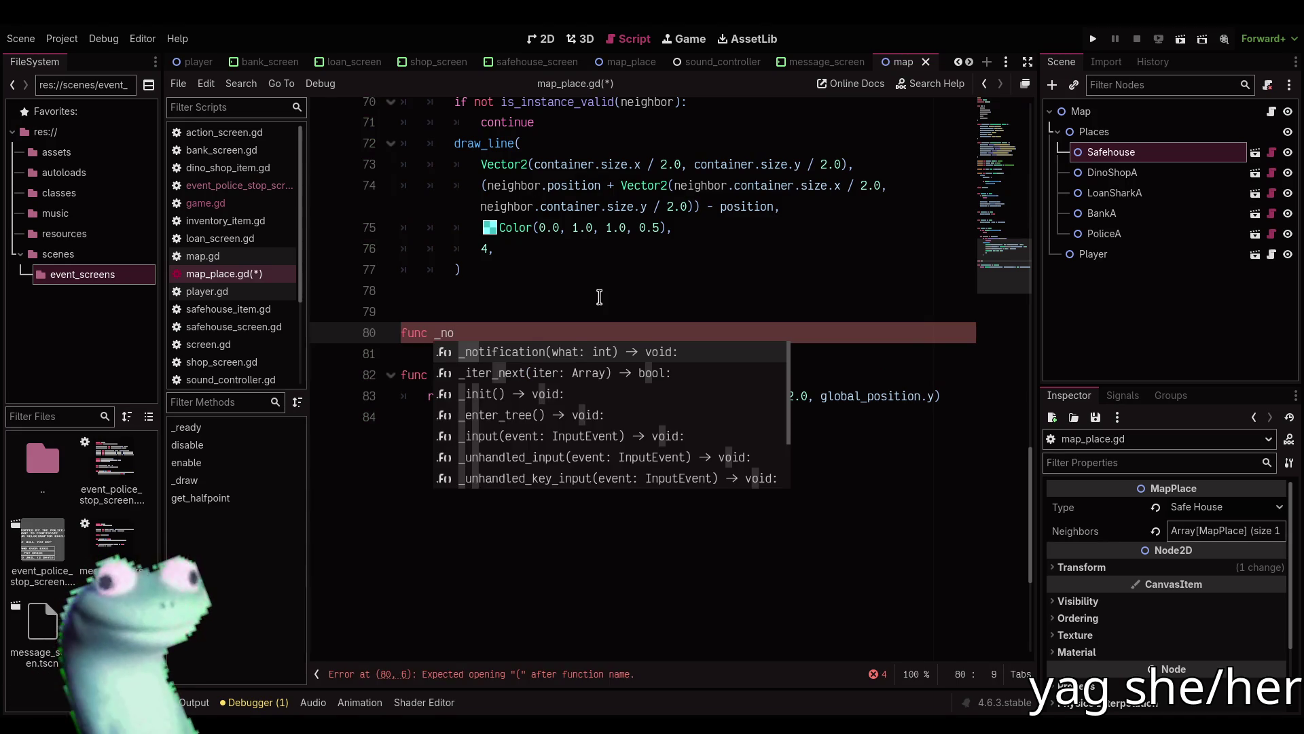
{"action": "key", "text": "Return"}
{"action": "key", "text": "Return"}
{"action": "type", "text": "if not Engine.is_e"}
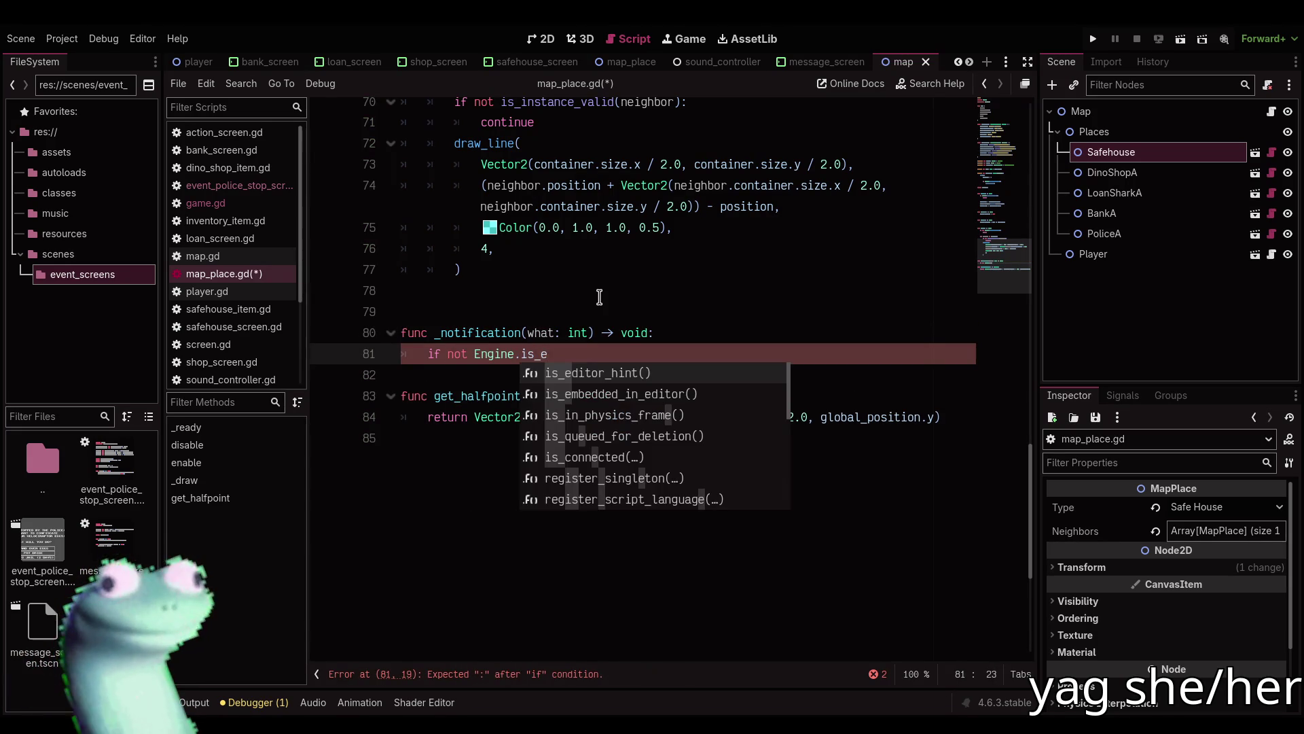
{"action": "key", "text": "Return"}
{"action": "type", "text": ":"}
{"action": "key", "text": "Return"}
{"action": "type", "text": "ret"}
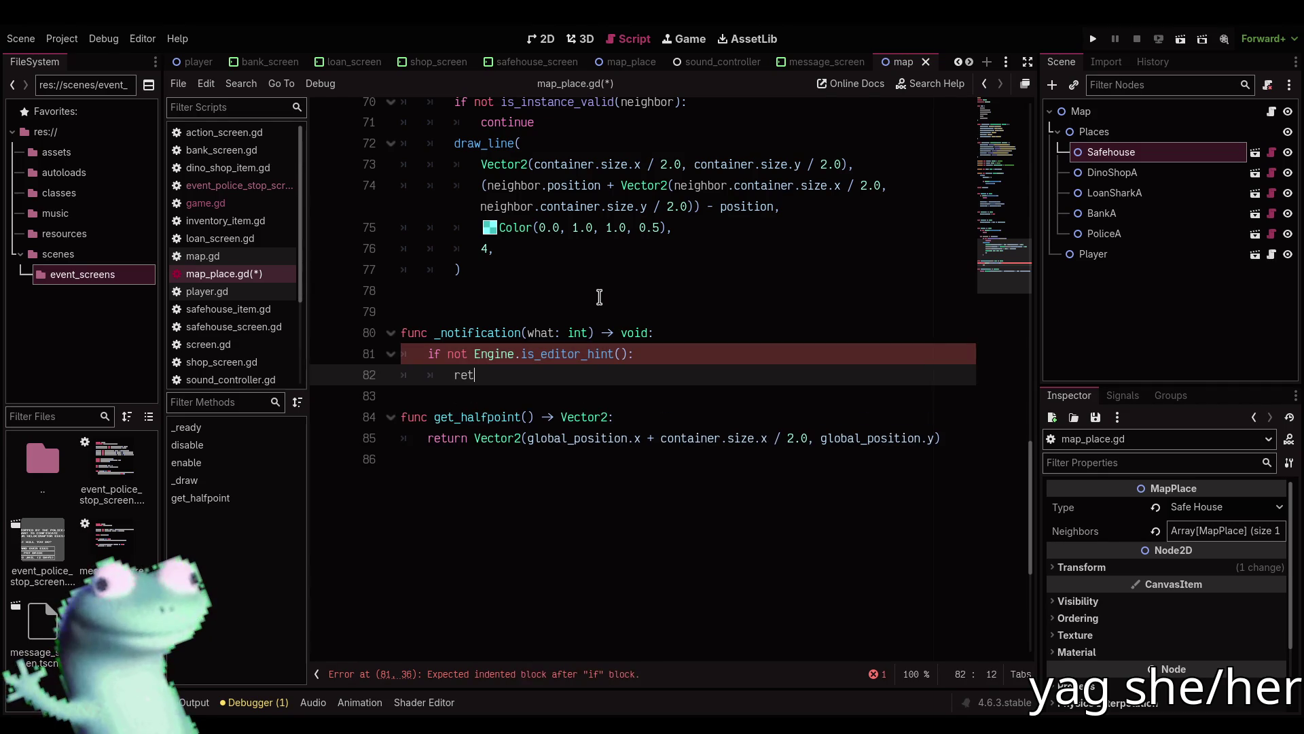
{"action": "key", "text": "Return"}
{"action": "key", "text": "Return"}
{"action": "key", "text": "BackSpace"}
Add 'if what == NOTIFICATION_TRANSLATION_CHANGED: queue_redraw()' and save the script.
{"action": "type", "text": "if what == NOTIF"}
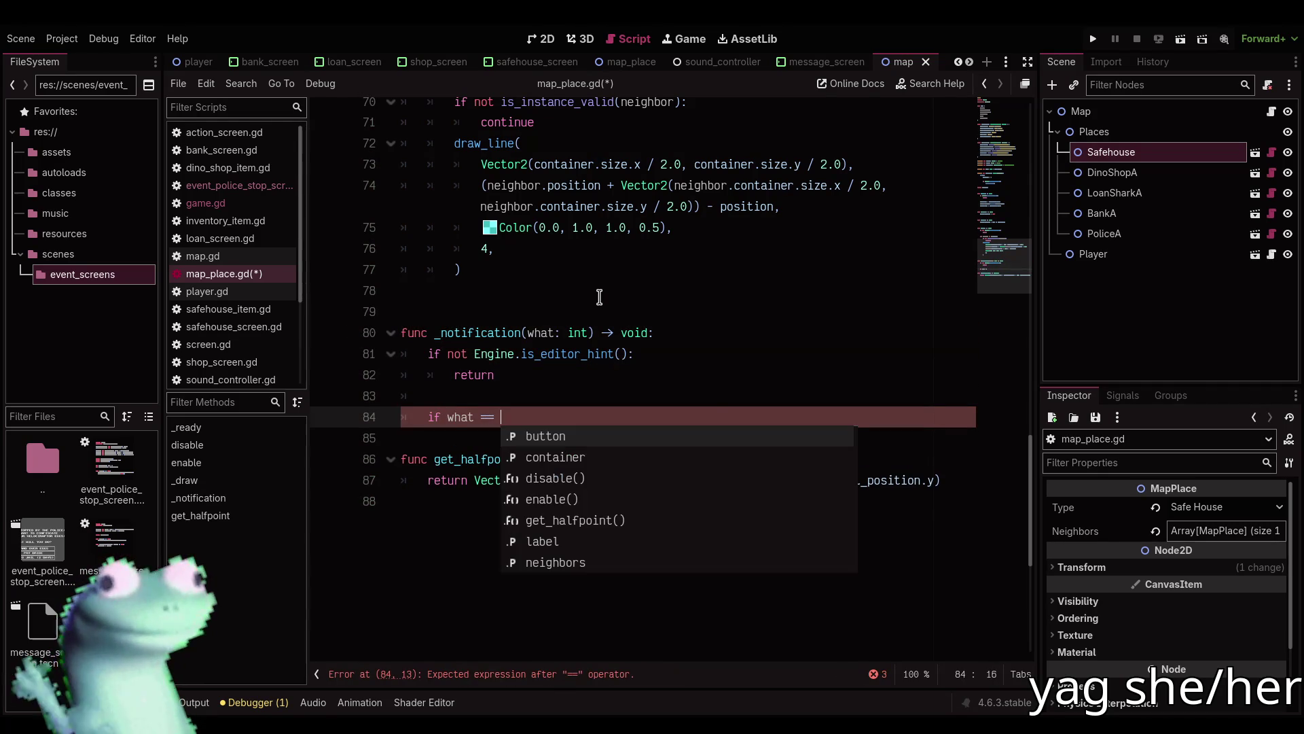
{"action": "type", "text": "ICATION_TR"}
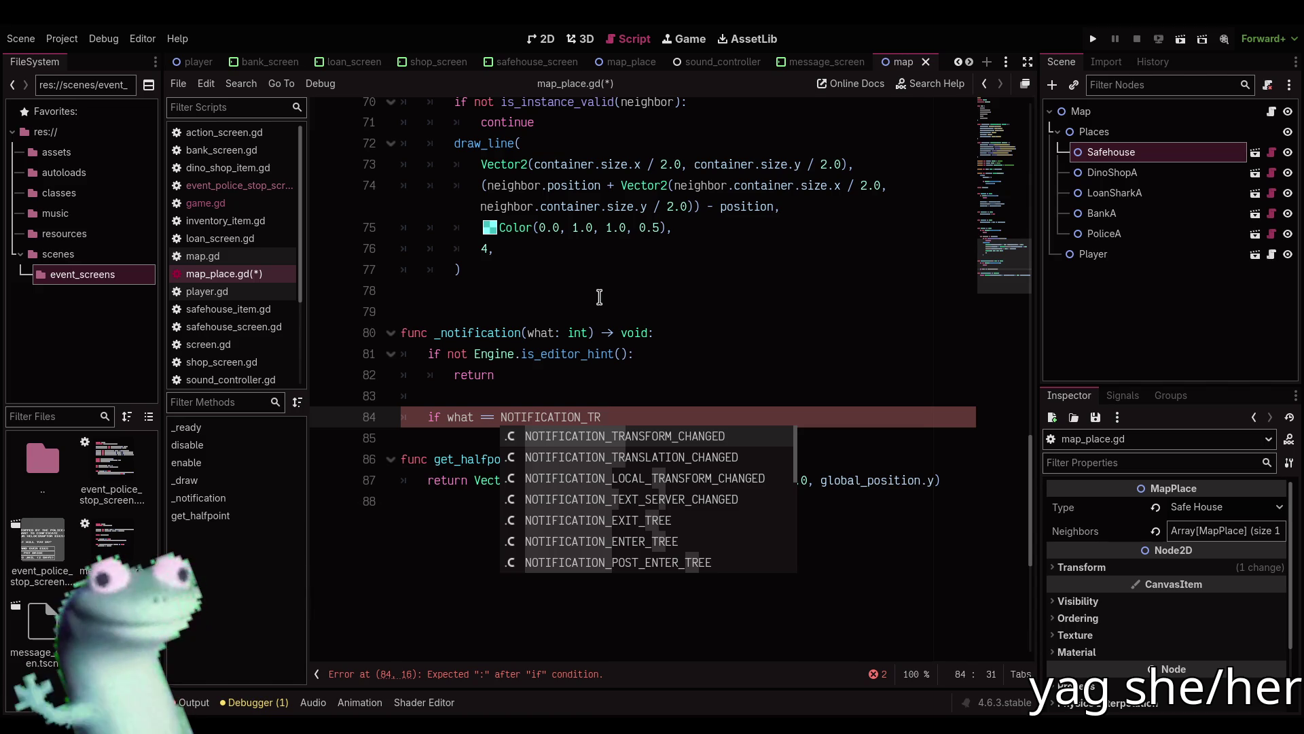
{"action": "key", "text": "Down"}
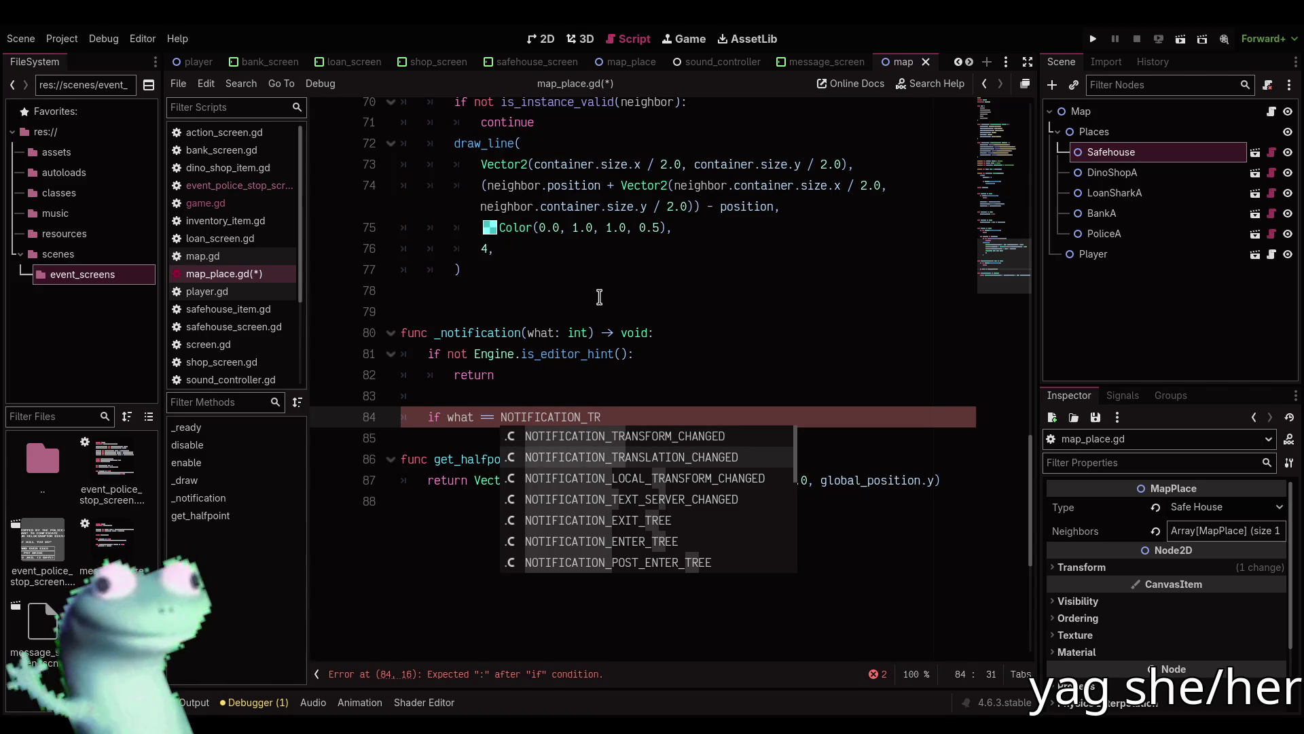
{"action": "key", "text": "Return"}
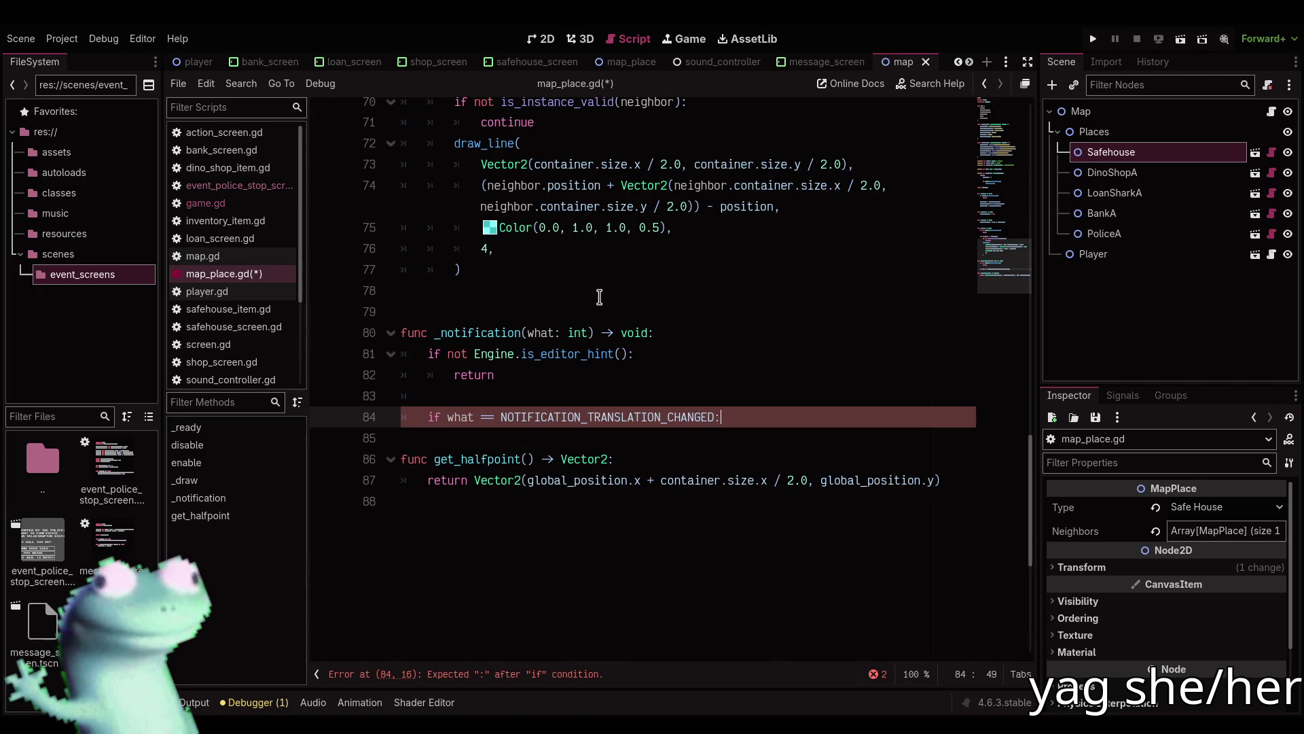
{"action": "type", "text": ":"}
{"action": "key", "text": "Return"}
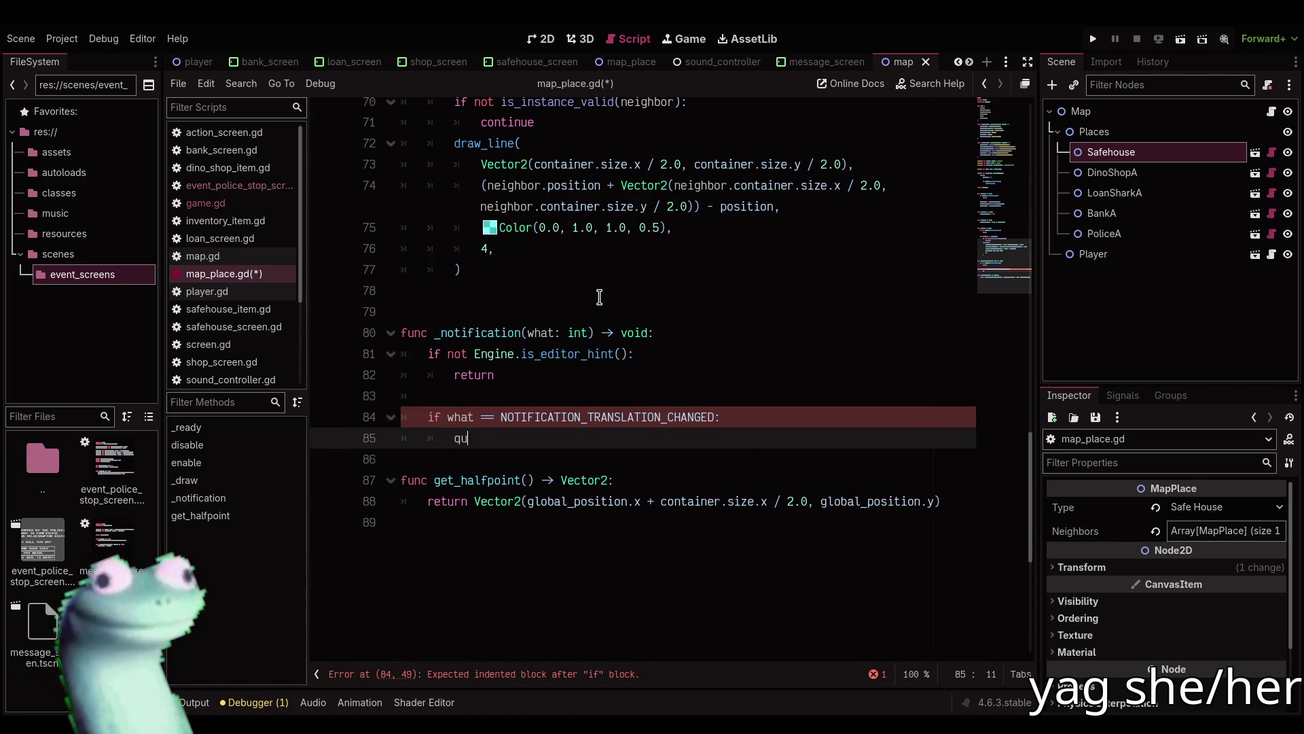
{"action": "type", "text": "e"}
{"action": "key", "text": "Return"}
{"action": "key", "text": "ctrl+s"}
{"action": "left_click", "coordinate": [608, 462]}
{"action": "key", "text": "Return"}
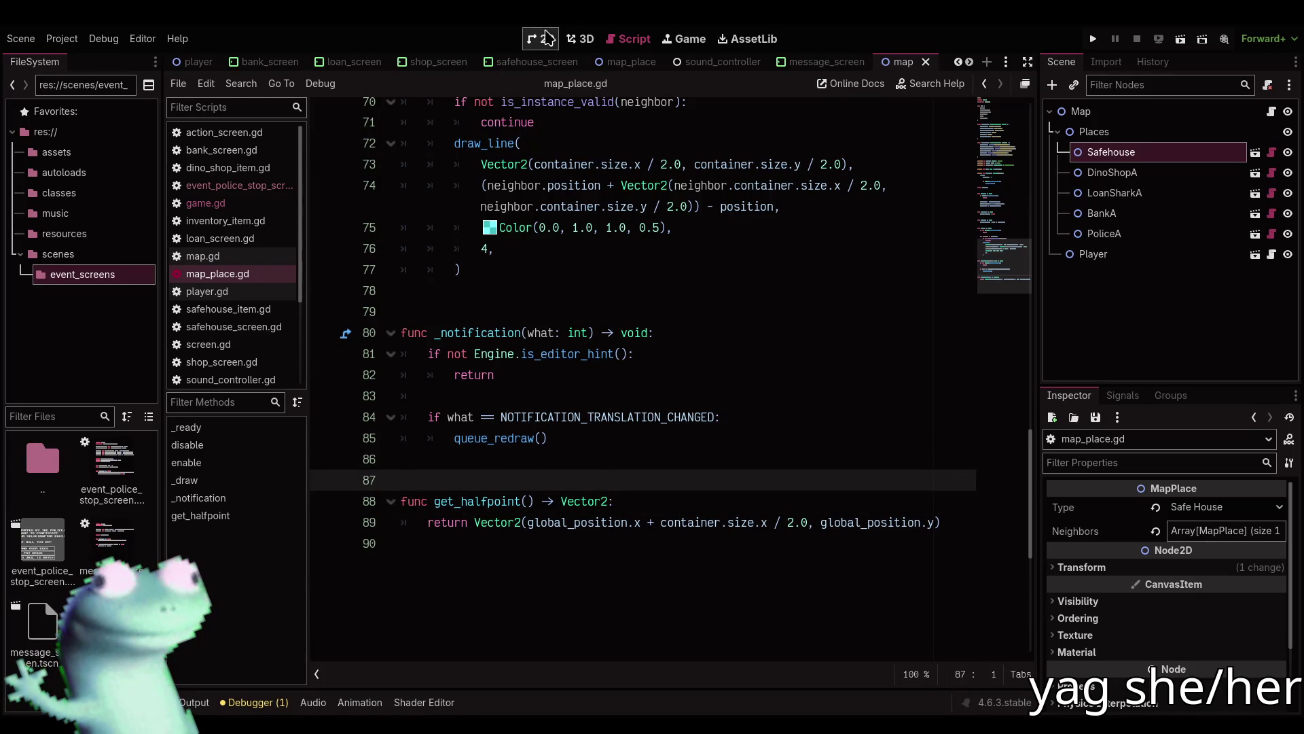
After a test drag of Safehouse, change the check to NOTIFICATION_TRANSFORM_CHANGED and save.
{"action": "left_click", "coordinate": [548, 36]}
{"action": "left_click_drag", "start_coordinate": [610, 502], "coordinate": [516, 407]}
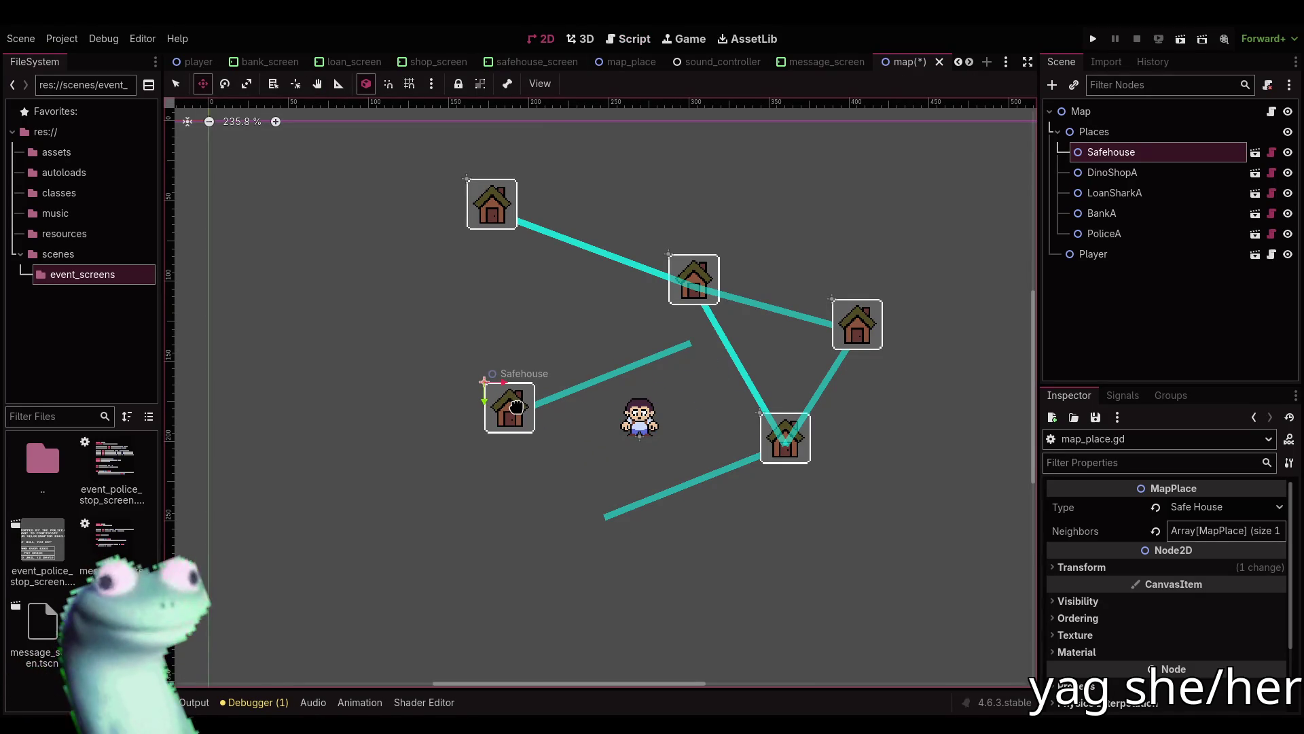
{"action": "key", "text": "ctrl+z"}
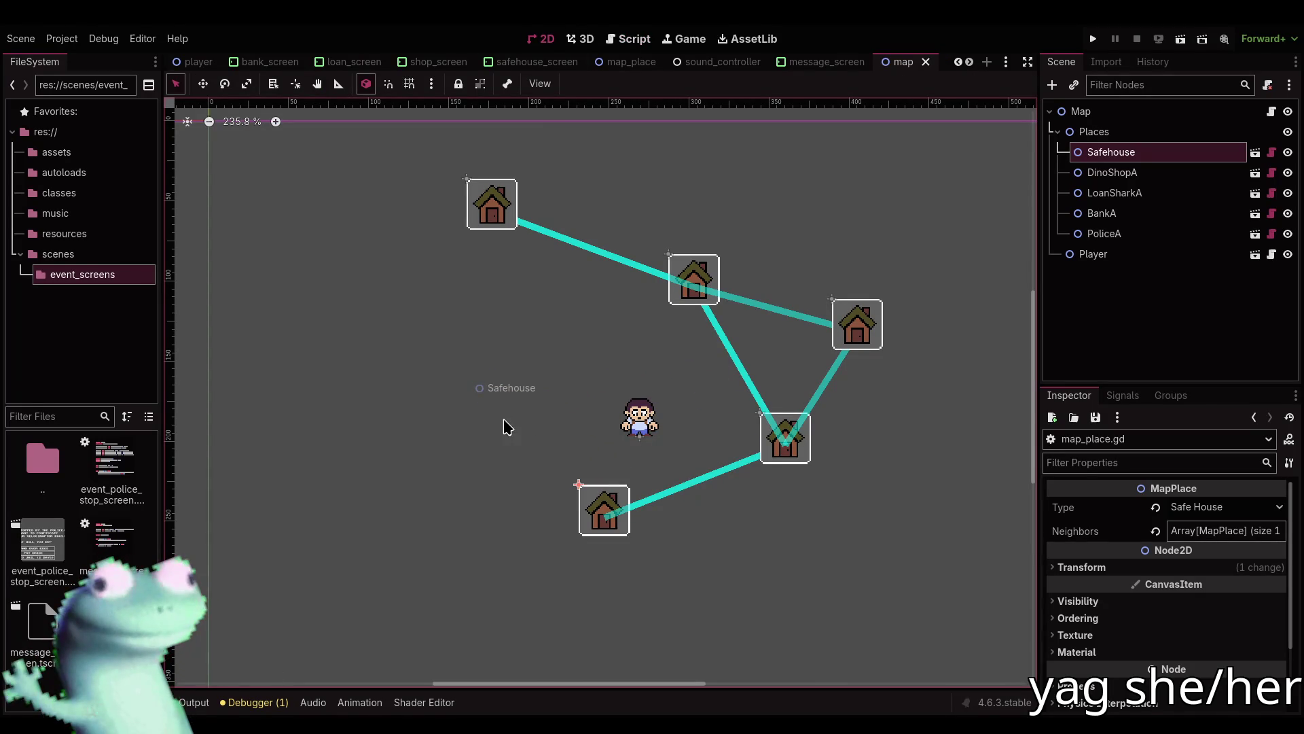
{"action": "left_click", "coordinate": [629, 39]}
{"action": "mouse_move", "coordinate": [609, 425]}
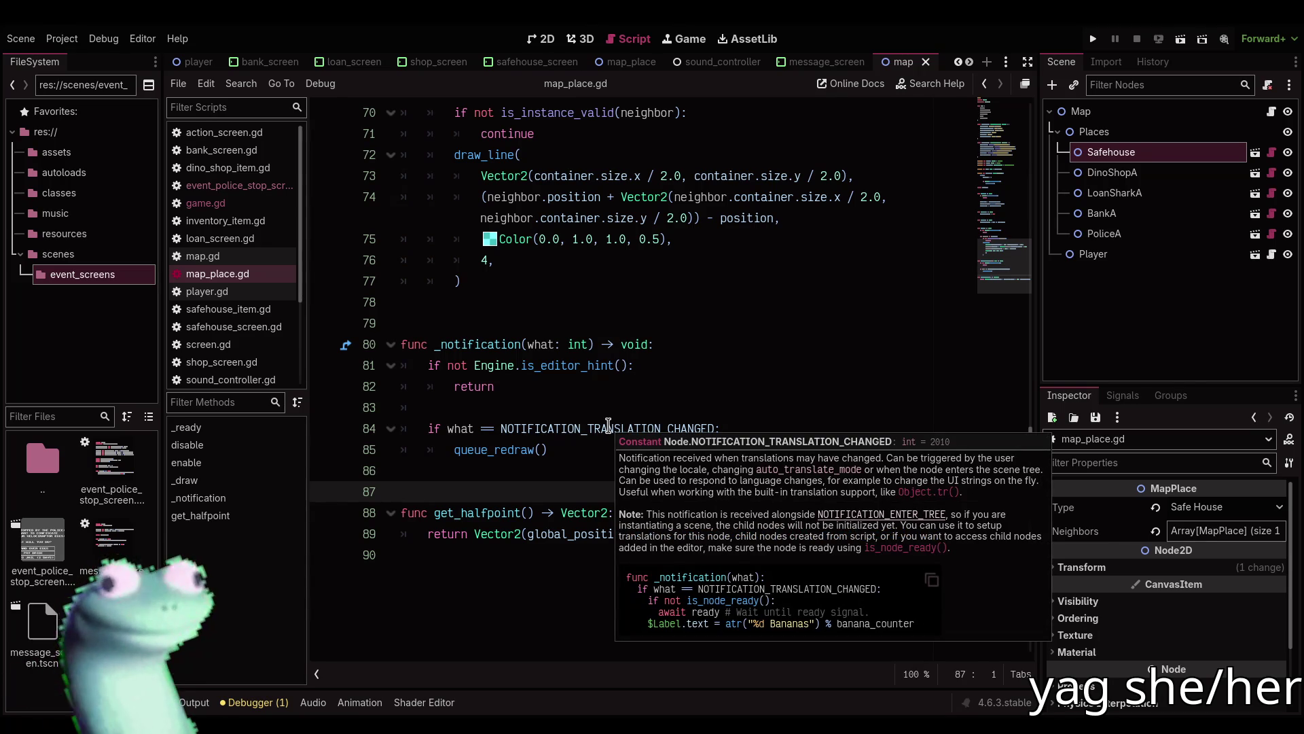
{"action": "left_click_drag", "start_coordinate": [597, 428], "coordinate": [663, 428]}
{"action": "key", "text": "BackSpace"}
{"action": "type", "text": "RANSFORM"}
{"action": "key", "text": "ctrl+s"}
{"action": "key", "text": "Escape"}
Test-drag the Safehouse, then move it up-left on the map and save the scene.
{"action": "left_click", "coordinate": [542, 39]}
{"action": "left_click_drag", "start_coordinate": [599, 503], "coordinate": [527, 382]}
{"action": "key", "text": "Escape"}
{"action": "key", "text": "q"}
{"action": "left_click", "coordinate": [21, 38]}
{"action": "key", "text": "Escape"}
{"action": "key", "text": "w"}
{"action": "mouse_move", "coordinate": [611, 509]}
{"action": "left_mouse_down"}
{"action": "mouse_move", "coordinate": [428, 357]}
{"action": "mouse_move", "coordinate": [451, 374]}
{"action": "left_mouse_up"}
{"action": "key", "text": "ctrl+s"}
Move the Safehouse back down-right to its original spot and save the map scene.
{"action": "left_click", "coordinate": [821, 62]}
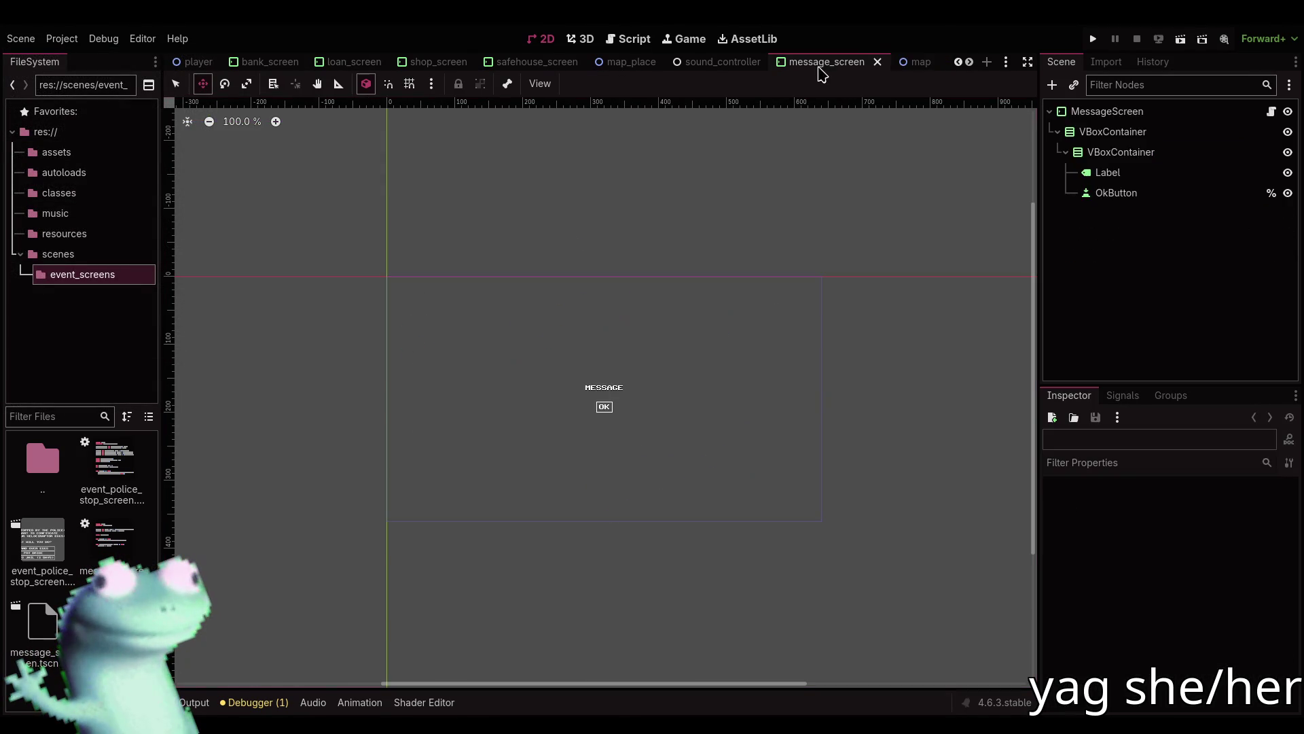
{"action": "left_click", "coordinate": [900, 62]}
{"action": "key", "text": "ctrl+z"}
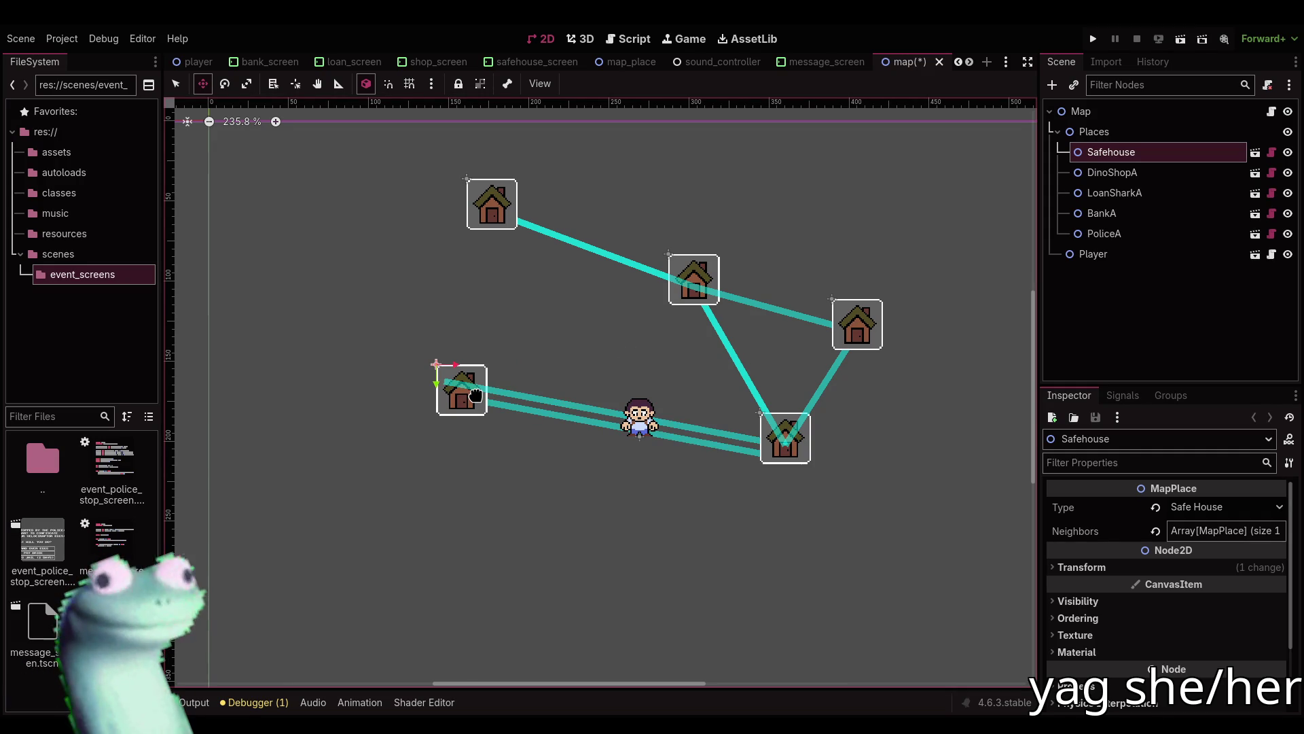
{"action": "mouse_move", "coordinate": [476, 395]}
{"action": "left_mouse_down"}
{"action": "mouse_move", "coordinate": [564, 518]}
{"action": "mouse_move", "coordinate": [618, 532]}
{"action": "left_mouse_up"}
{"action": "key", "text": "ctrl+z"}
{"action": "key", "text": "ctrl+shift+z"}
{"action": "key", "text": "ctrl+s"}
{"action": "left_click", "coordinate": [176, 83]}
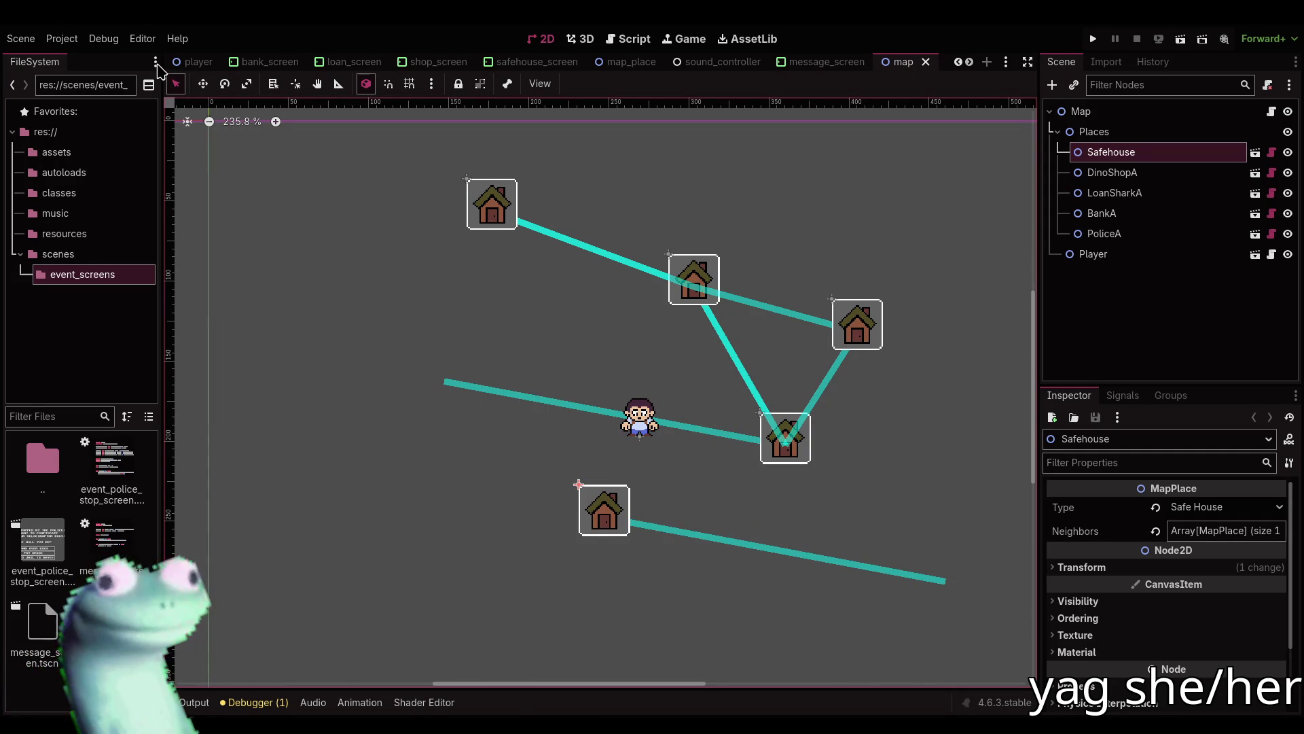
{"action": "left_click", "coordinate": [628, 39]}
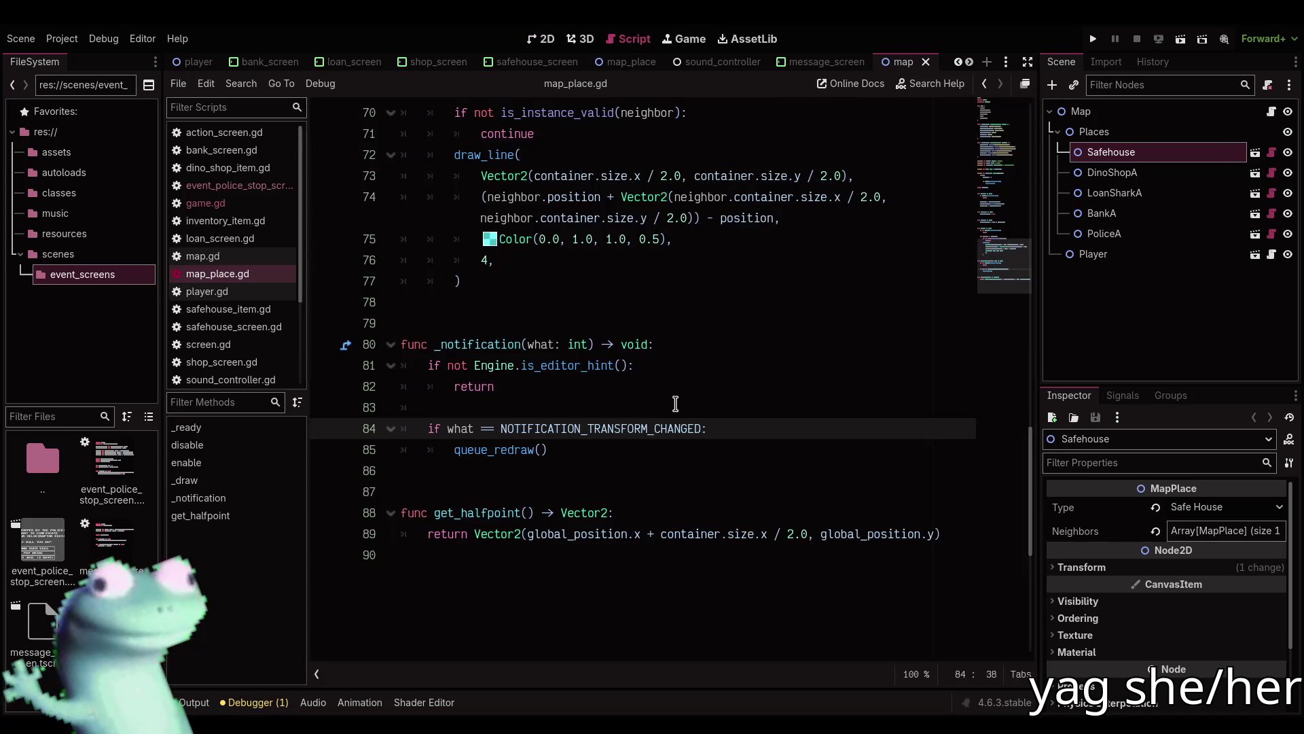
{"action": "mouse_move", "coordinate": [658, 432]}
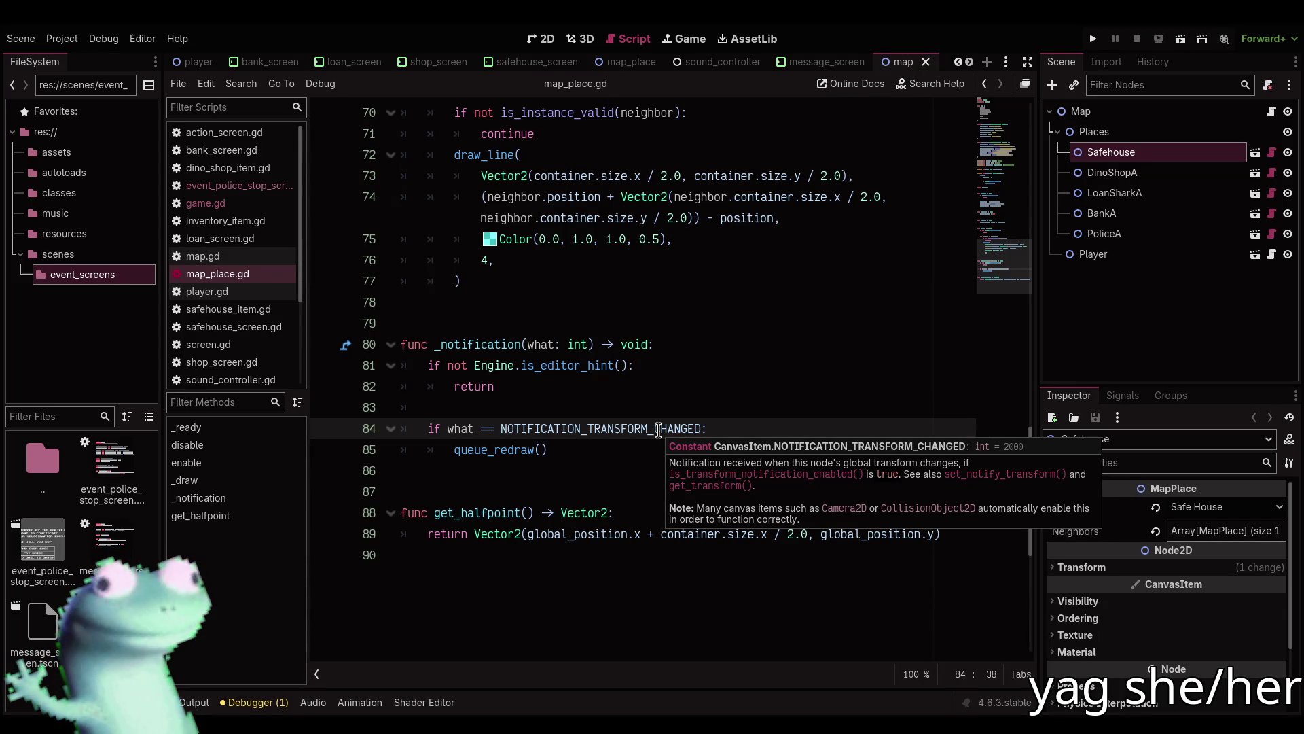
{"action": "scroll", "coordinate": [658, 431], "scroll_direction": "up", "scroll_amount": 9}
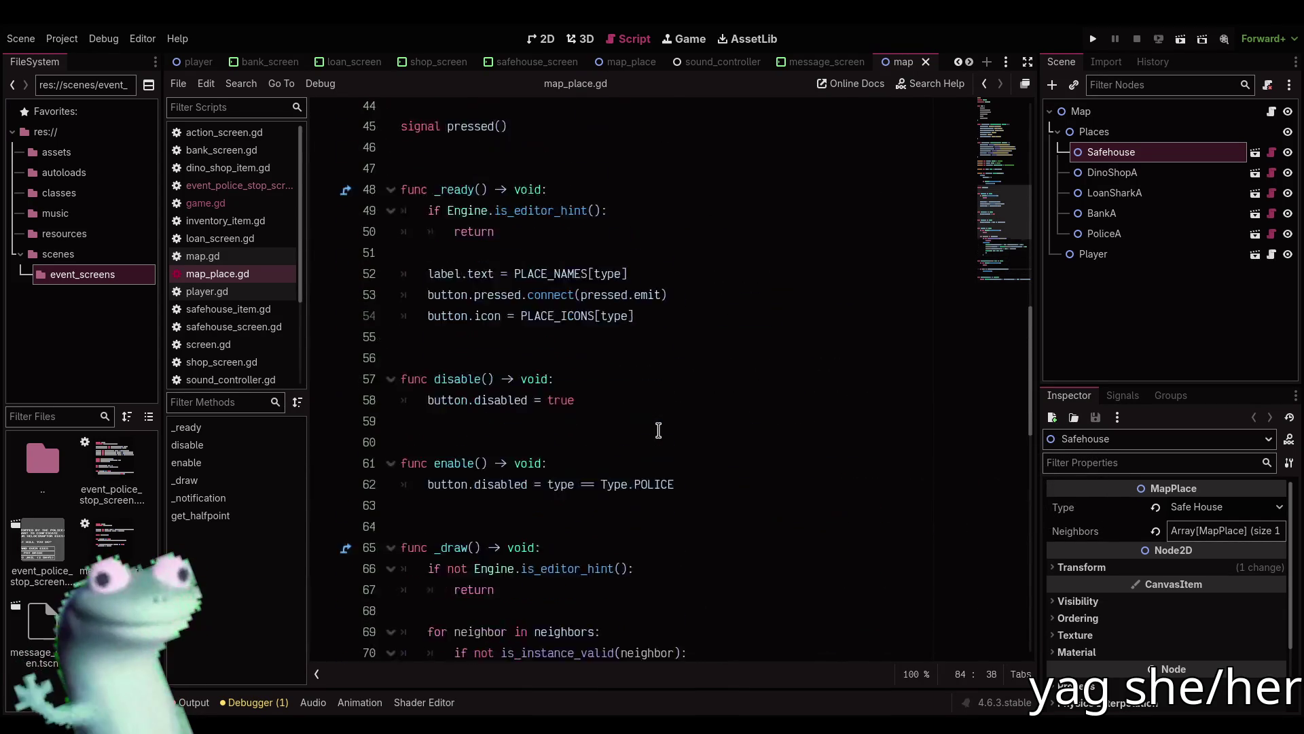
{"action": "left_click", "coordinate": [647, 366]}
{"action": "key", "text": "Return"}
{"action": "key", "text": "Return"}
{"action": "type", "text": "func _en"}
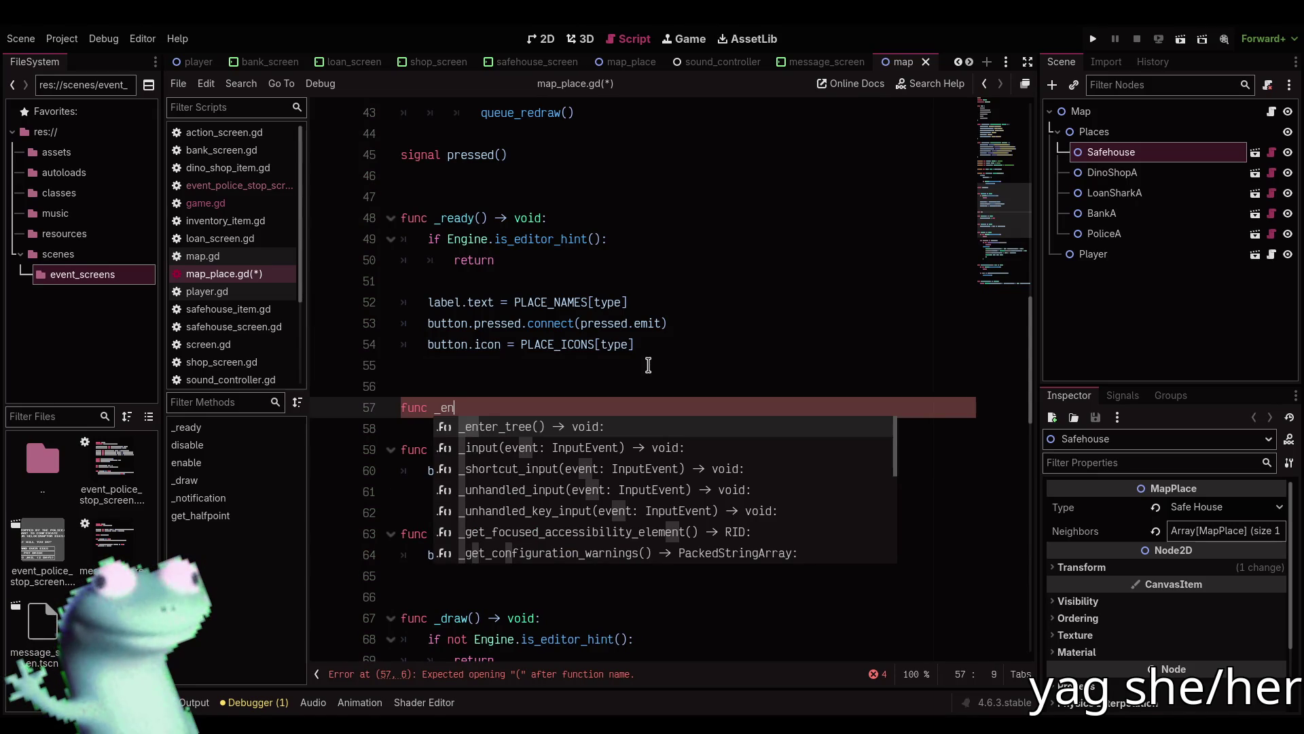
Add a func _enter_tree() below _ready with an is_editor_hint() early-return guard.
{"action": "key", "text": "Return"}
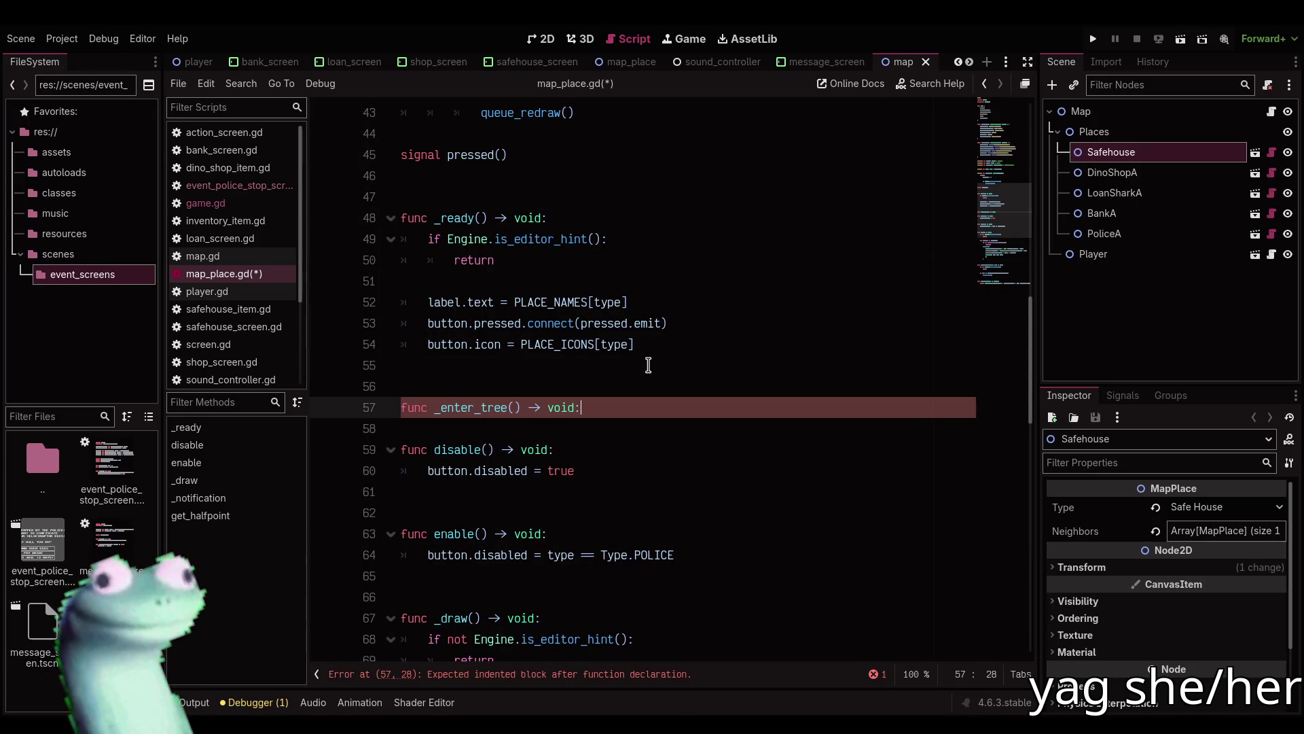
{"action": "key", "text": "Return"}
{"action": "type", "text": "if not Engine.is_e"}
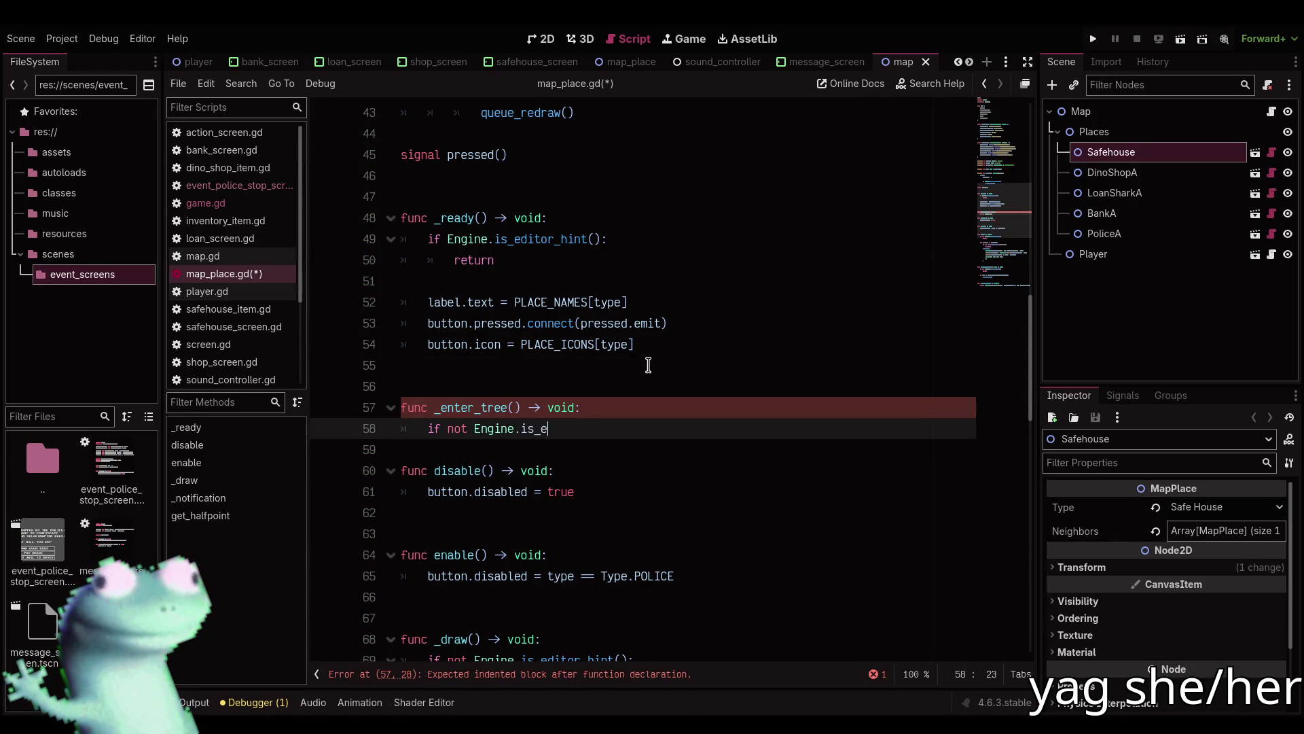
{"action": "type", "text": "d"}
{"action": "key", "text": "Return"}
{"action": "key", "text": "Return"}
{"action": "type", "text": "re"}
{"action": "key", "text": "Return"}
{"action": "key", "text": "Return"}
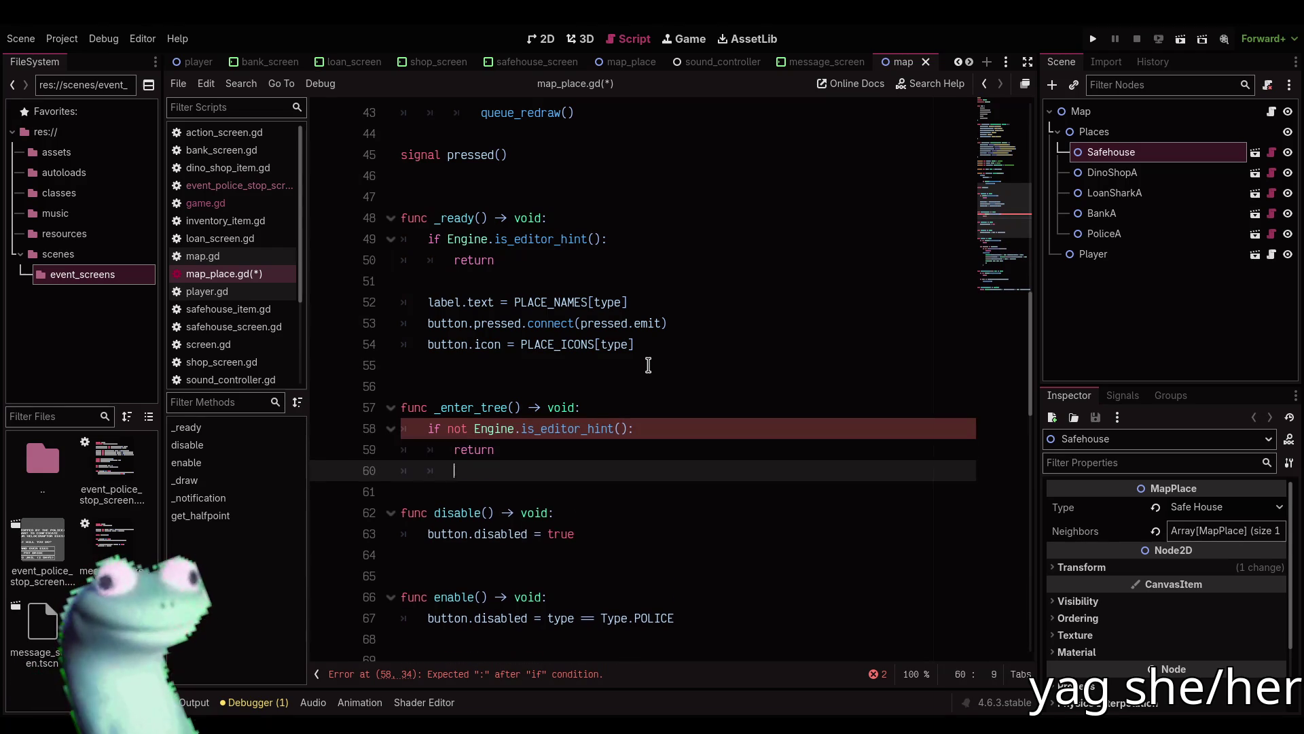
Call set_notify_transform(true) in _enter_tree and save the script.
{"action": "scroll", "coordinate": [672, 380], "scroll_direction": "down", "scroll_amount": 3}
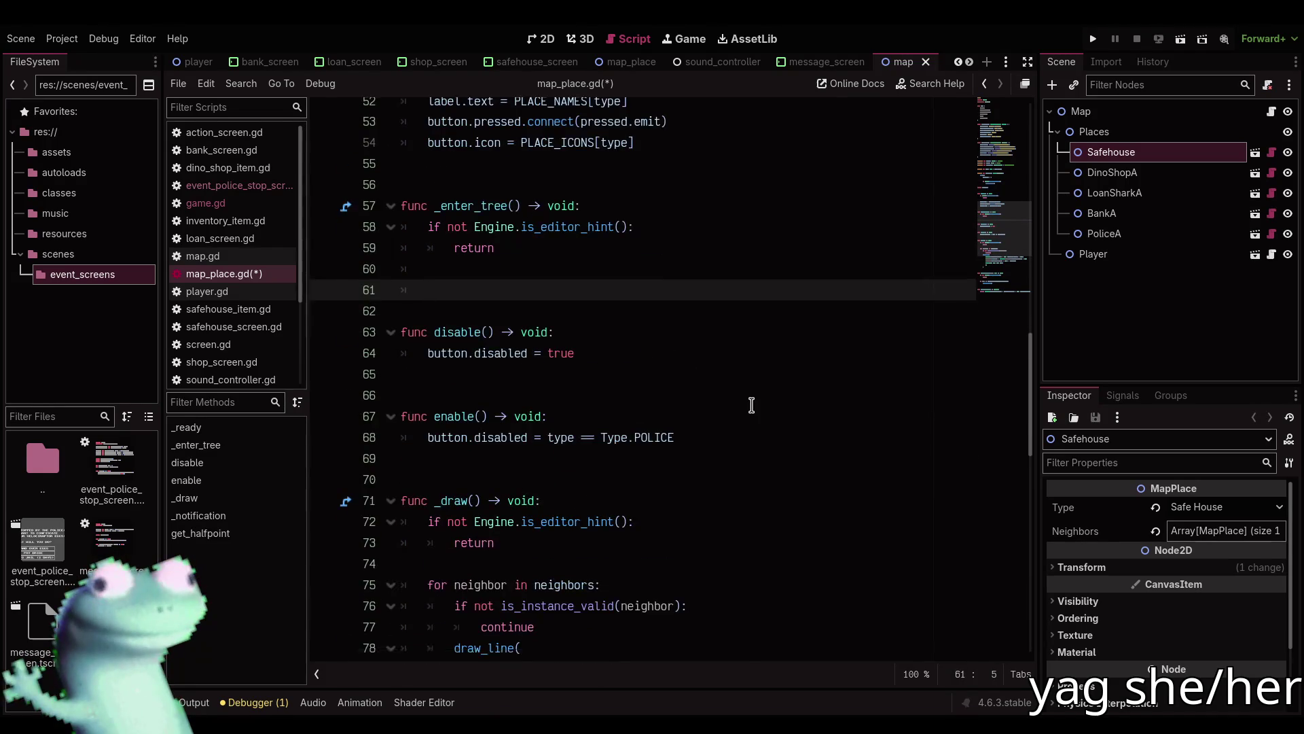
{"action": "scroll", "coordinate": [752, 402], "scroll_direction": "down", "scroll_amount": 2}
{"action": "type", "text": "set_tra"}
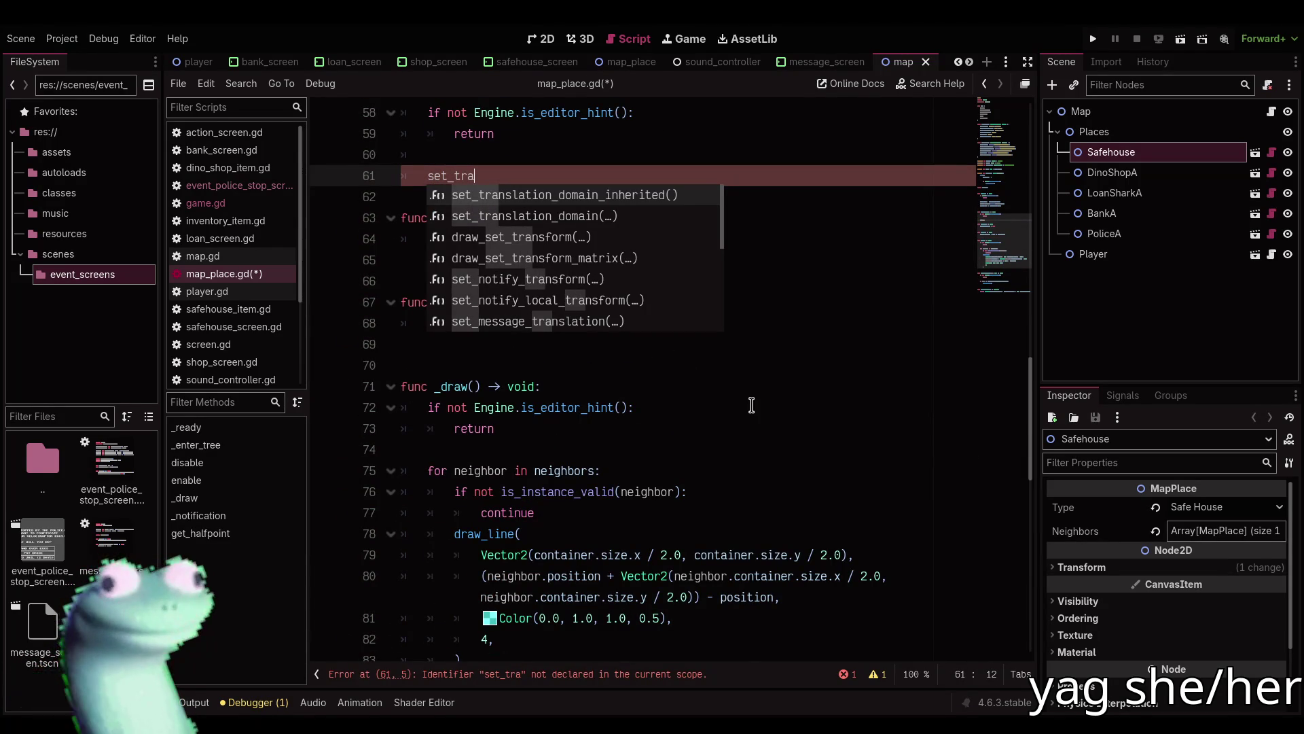
{"action": "type", "text": "n"}
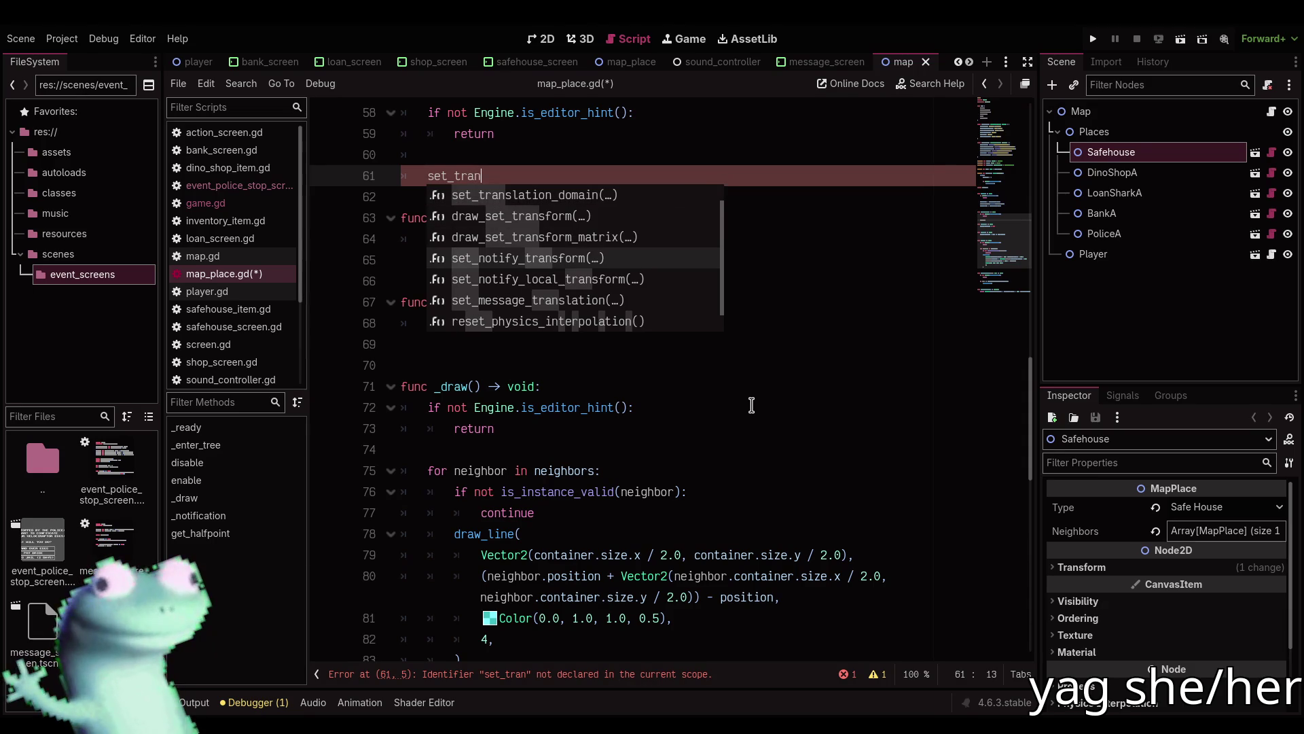
{"action": "key", "text": "Return"}
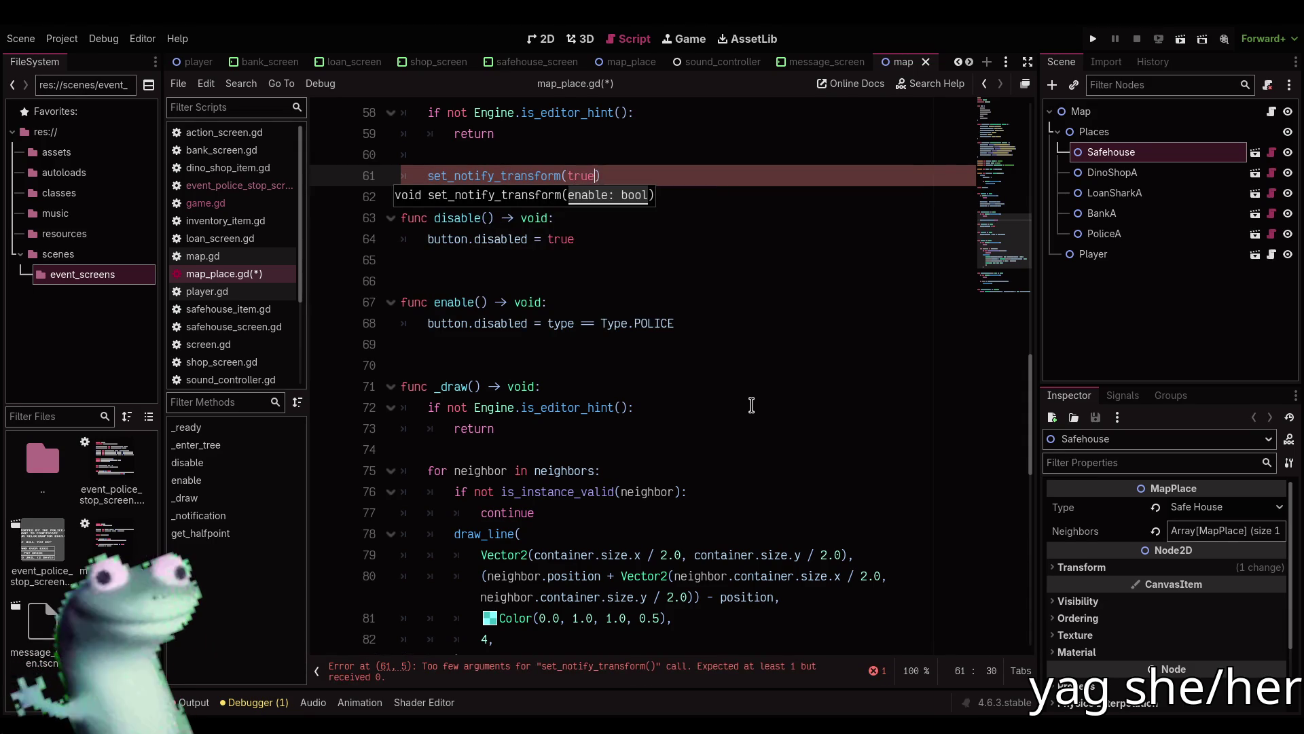
{"action": "key", "text": "Down"}
{"action": "key", "text": "Return"}
{"action": "key", "text": "ctrl+s"}
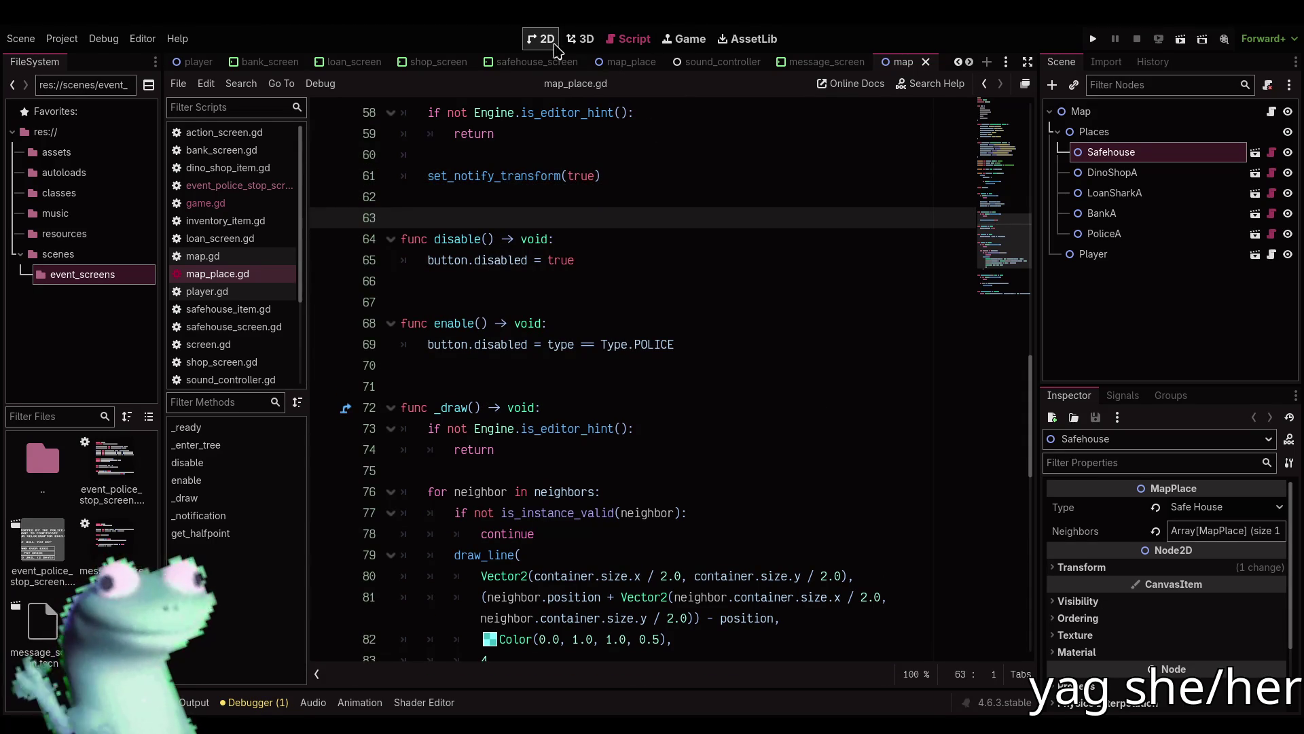
Back on the map scene's 2D view, test-drag the bottom house, cancel, and deselect it.
{"action": "left_click", "coordinate": [822, 62]}
{"action": "left_click", "coordinate": [902, 61]}
{"action": "left_click", "coordinate": [544, 39]}
{"action": "key", "text": "w"}
{"action": "mouse_move", "coordinate": [586, 473]}
{"action": "left_mouse_down"}
{"action": "mouse_move", "coordinate": [527, 370]}
{"action": "mouse_move", "coordinate": [492, 568]}
{"action": "mouse_move", "coordinate": [638, 584]}
{"action": "mouse_move", "coordinate": [646, 571]}
{"action": "left_mouse_up"}
{"action": "key", "text": "Escape"}
{"action": "key", "text": "q"}
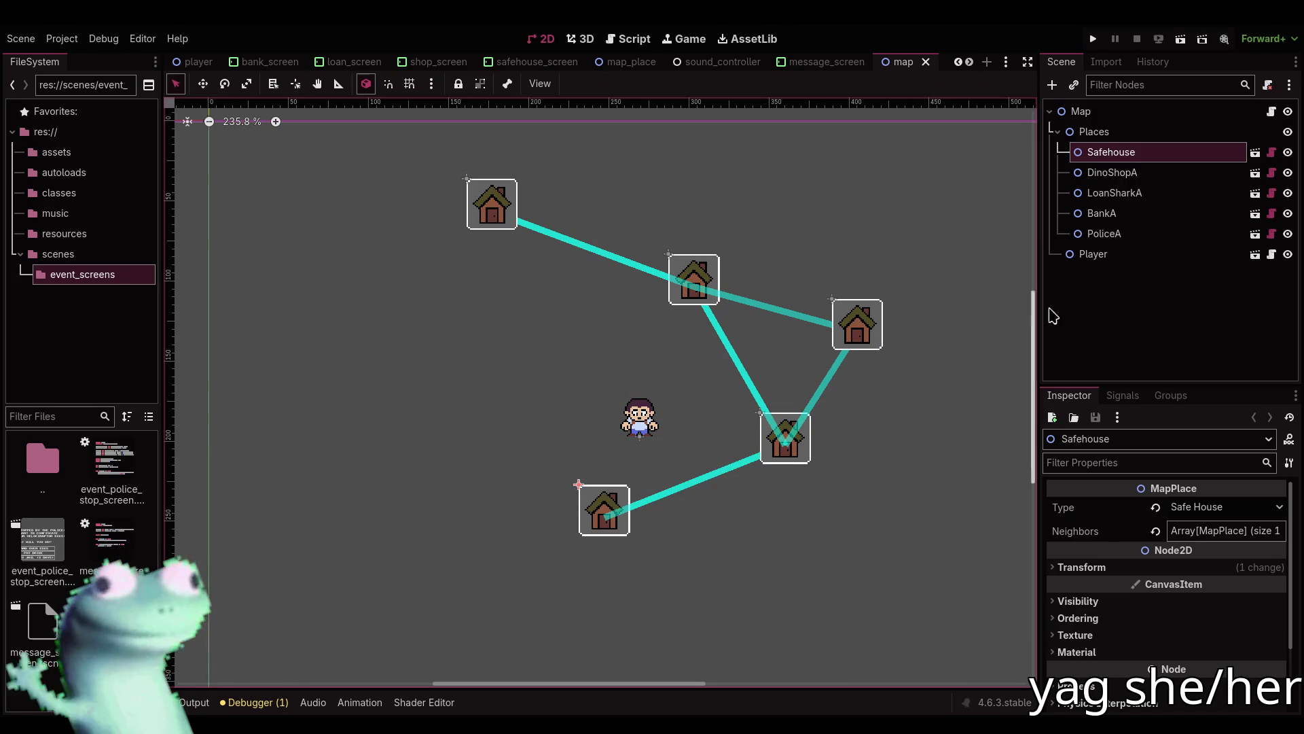
{"action": "left_click", "coordinate": [922, 337]}
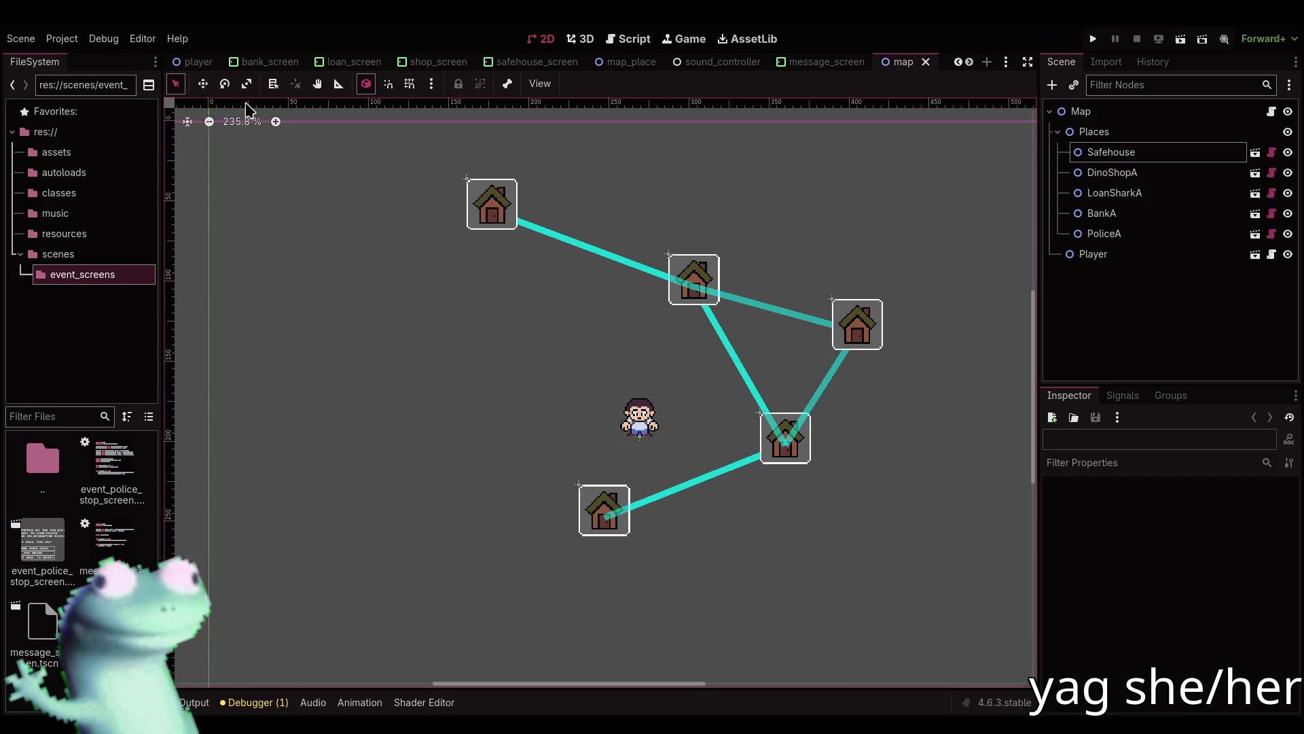
Reload the map scene from its saved file, then test-drag the Safehouse and undo.
{"action": "left_click", "coordinate": [20, 39]}
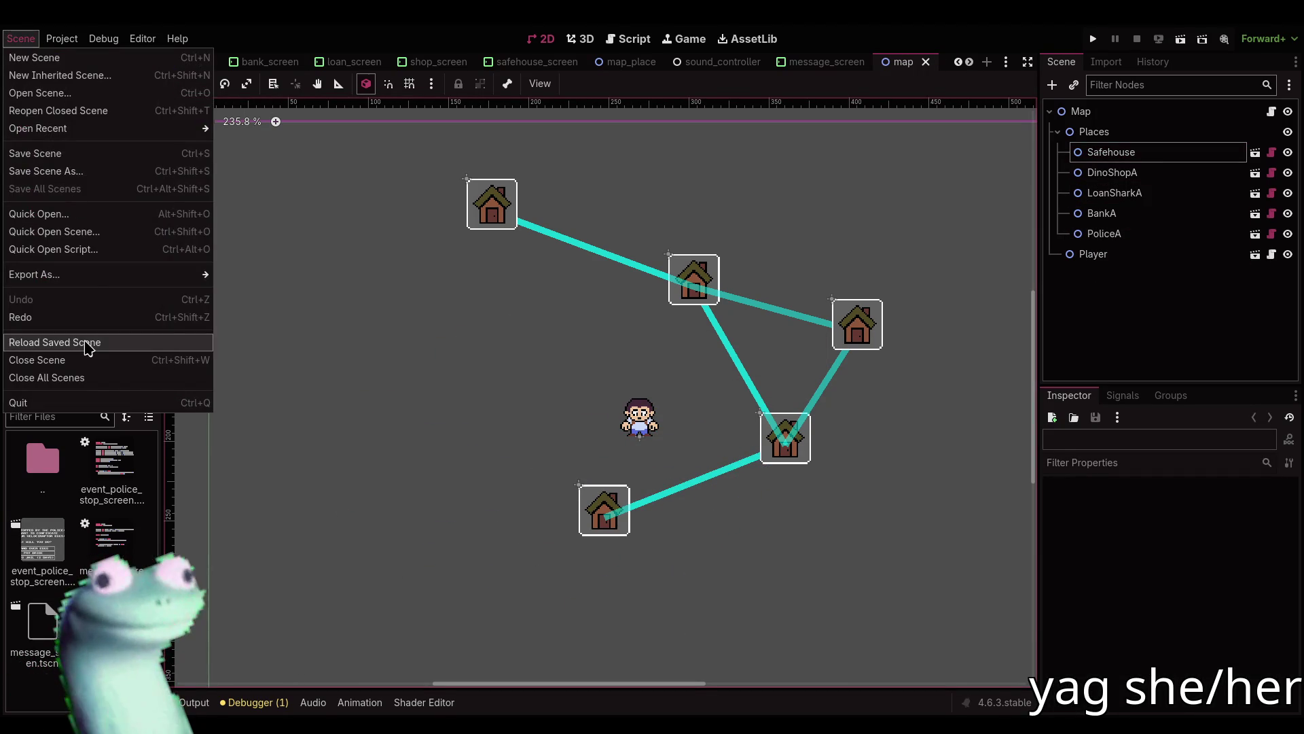
{"action": "left_click", "coordinate": [88, 342]}
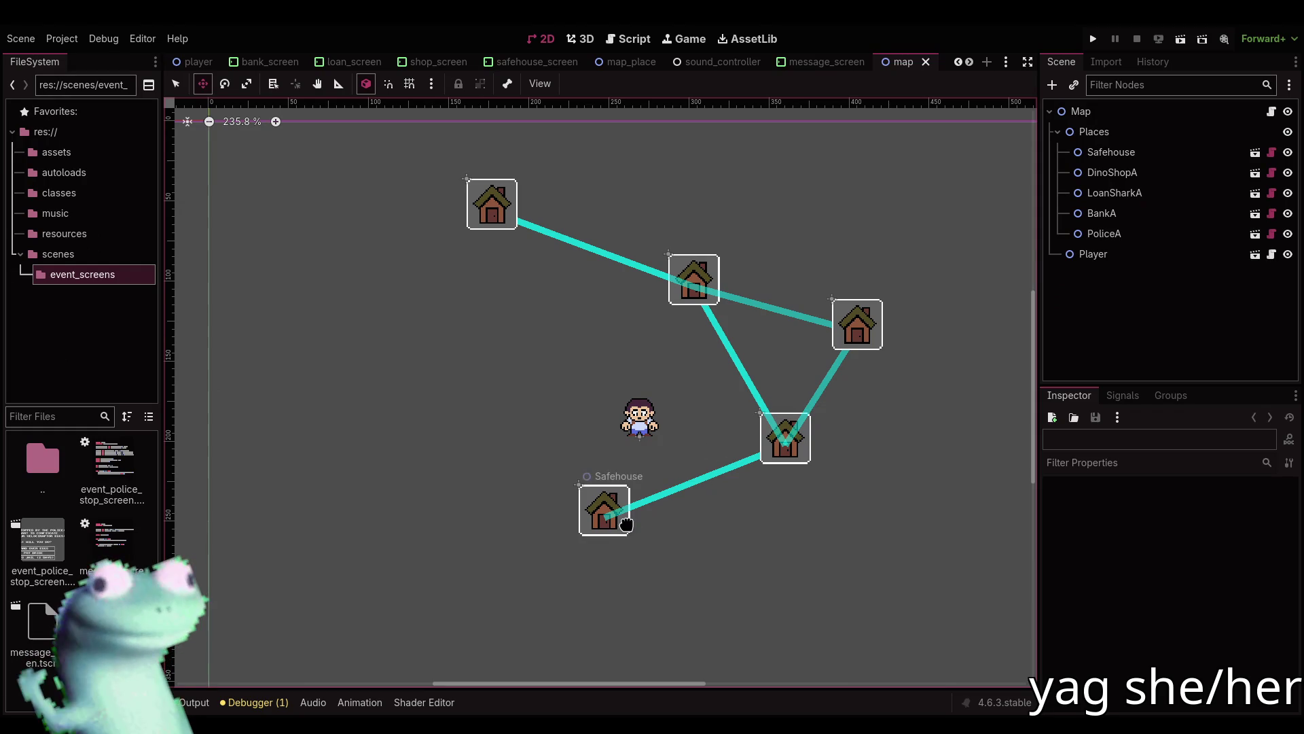
{"action": "left_click_drag", "start_coordinate": [626, 524], "coordinate": [536, 402]}
{"action": "key", "text": "q"}
{"action": "key", "text": "ctrl+z"}
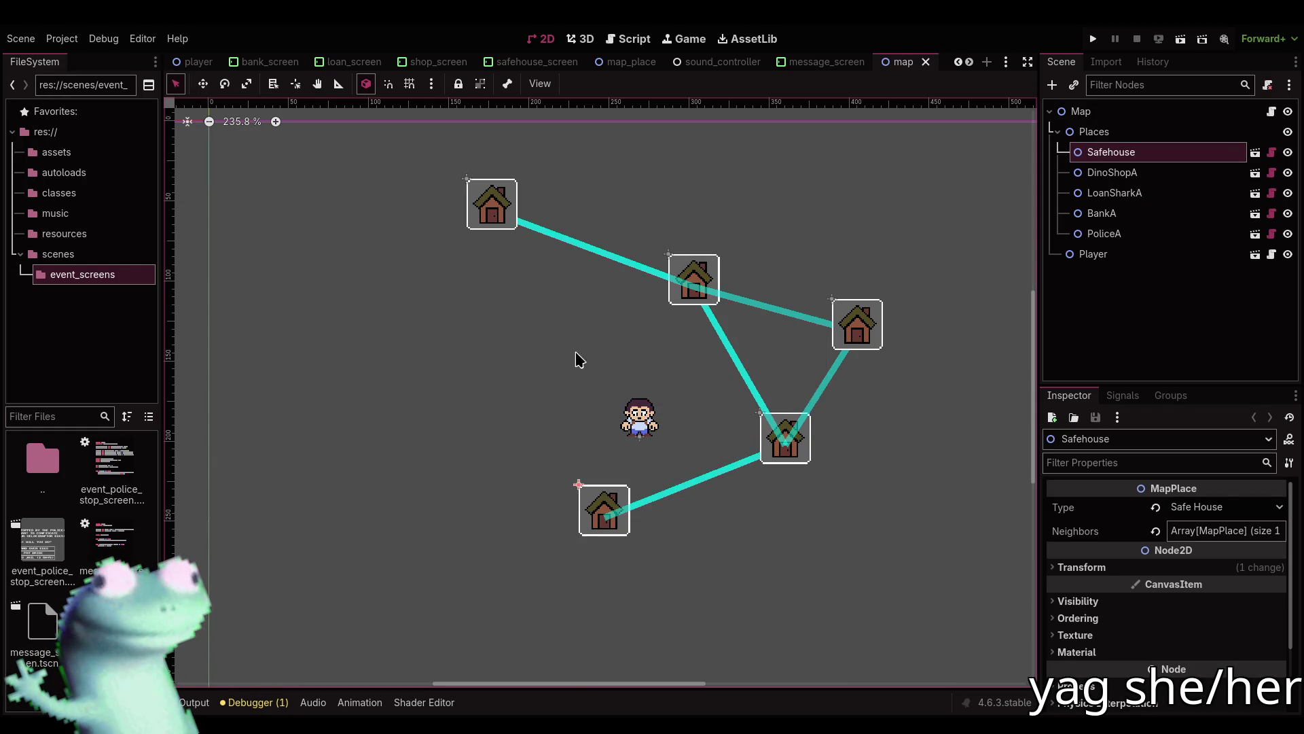
{"action": "left_click", "coordinate": [628, 38]}
{"action": "scroll", "coordinate": [649, 386], "scroll_direction": "up", "scroll_amount": 4}
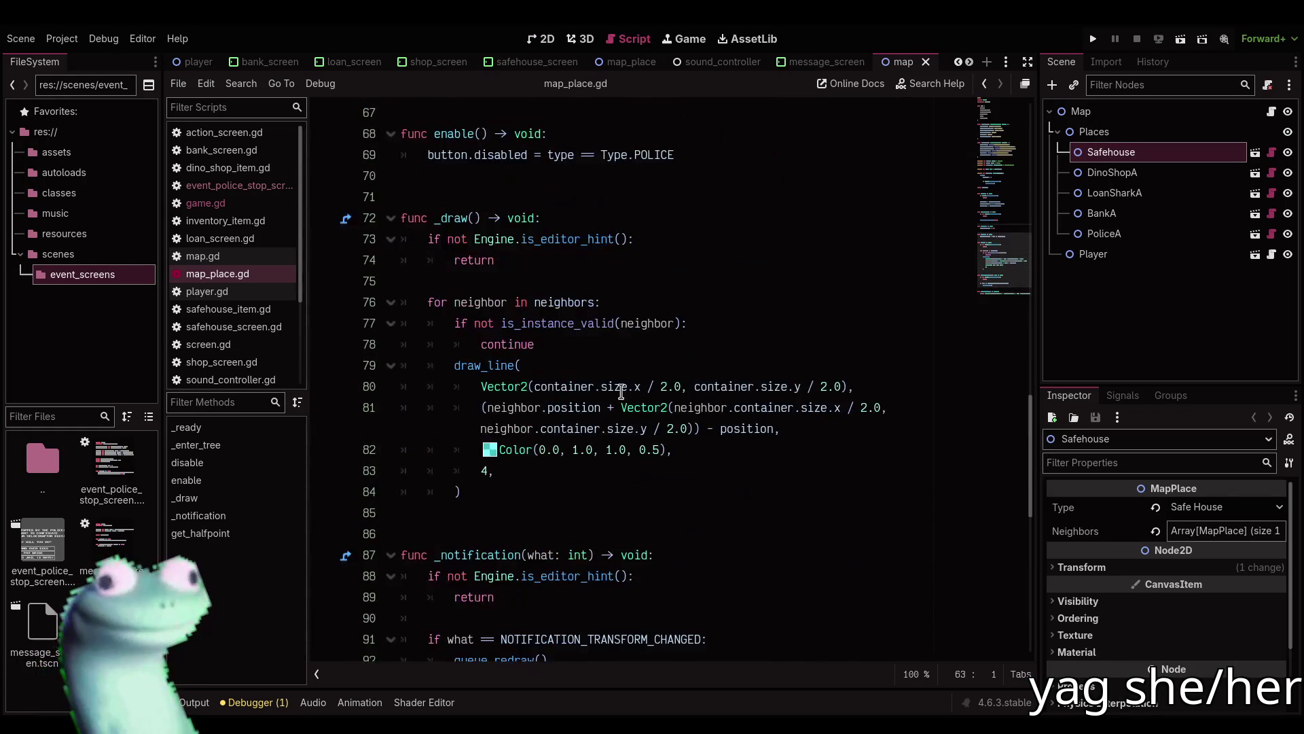
Add nbor.queue_redraw() after draw_line in the neighbor loop, save, and return to the 2D map view.
{"action": "left_click", "coordinate": [526, 482]}
{"action": "key", "text": "Return"}
{"action": "type", "text": "n"}
{"action": "type", "text": "bor."}
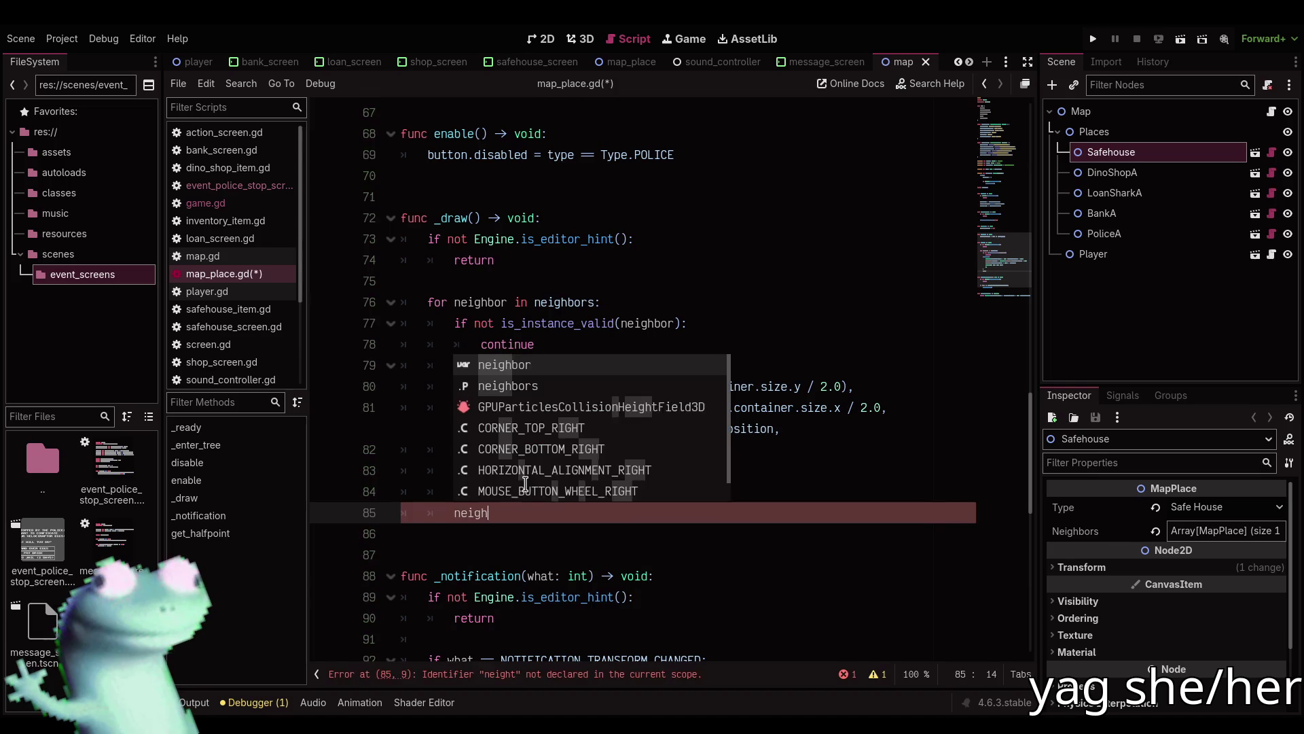
{"action": "type", "text": "que"}
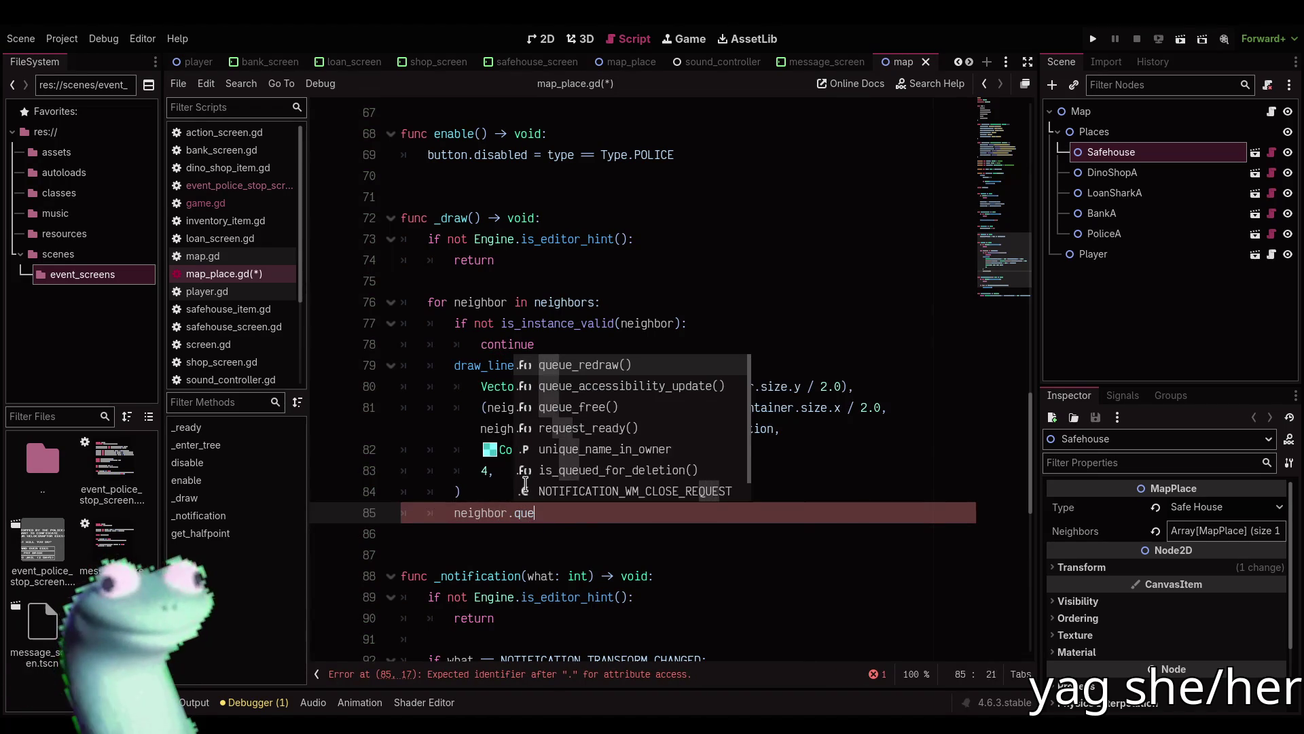
{"action": "key", "text": "Return"}
{"action": "key", "text": "ctrl+s"}
{"action": "key", "text": "ctrl+F1"}
{"action": "key", "text": "w"}
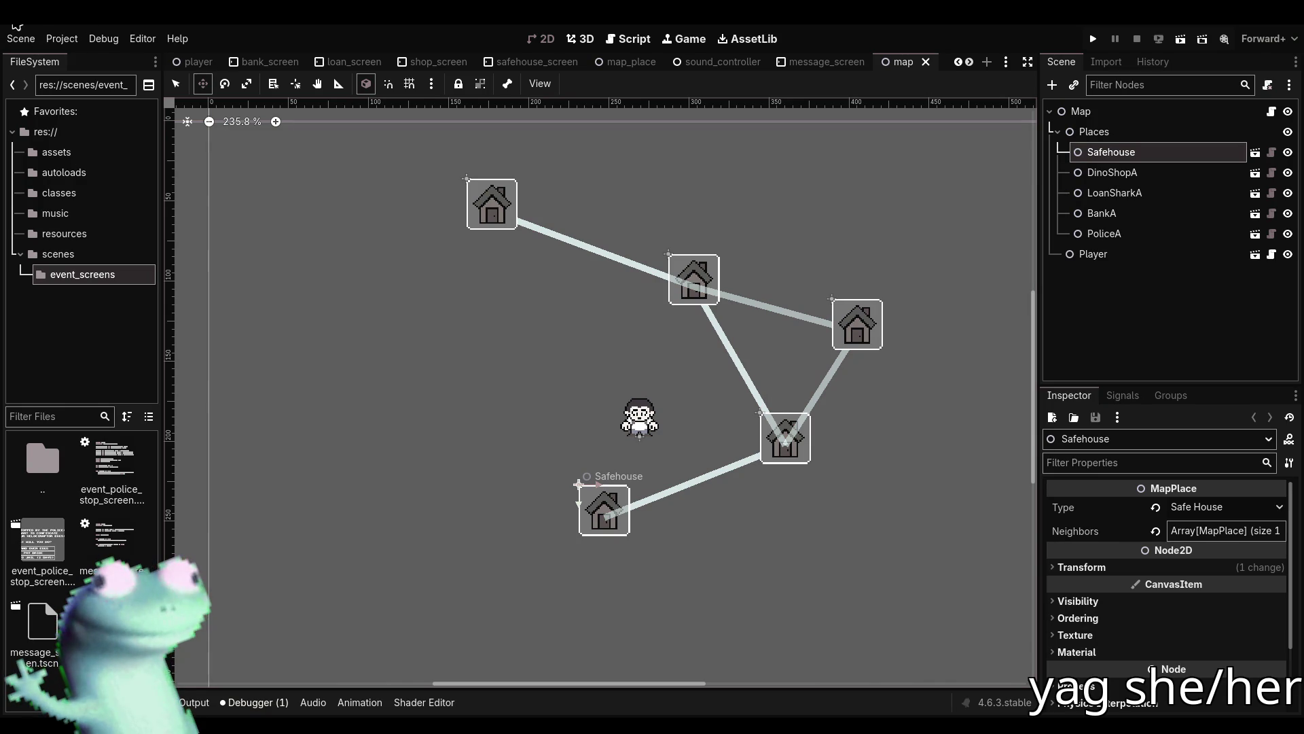
Drop down the Yakuake terminal, check processes and load in htop, then hide it.
{"action": "key", "text": "F12"}
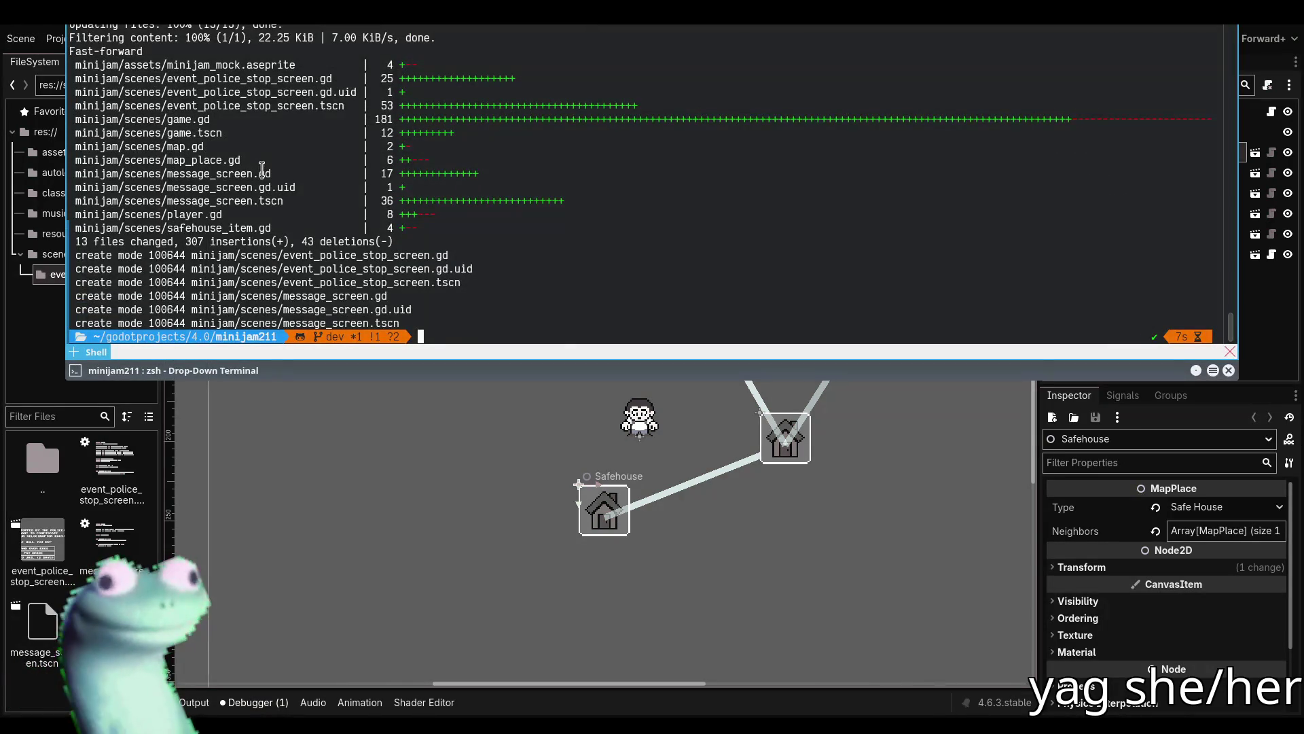
{"action": "type", "text": "htop"}
{"action": "key", "text": "Return"}
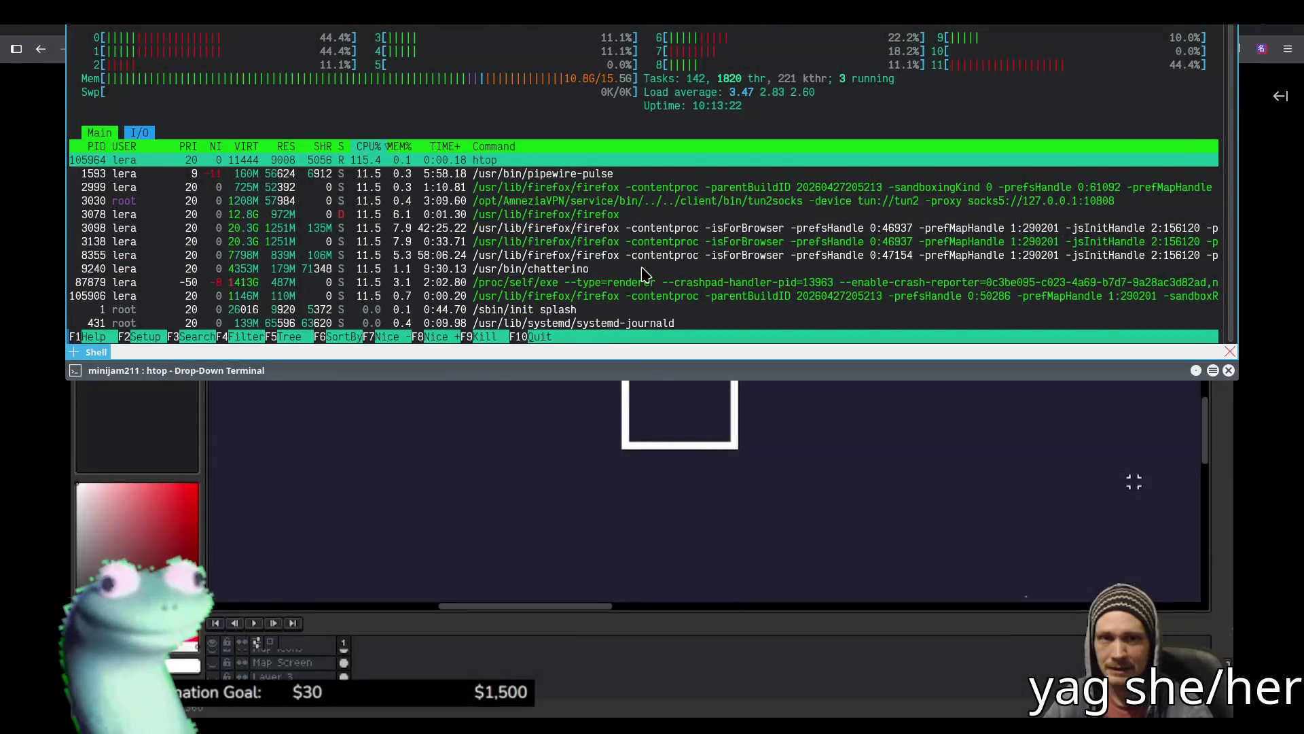
{"action": "key", "text": "q"}
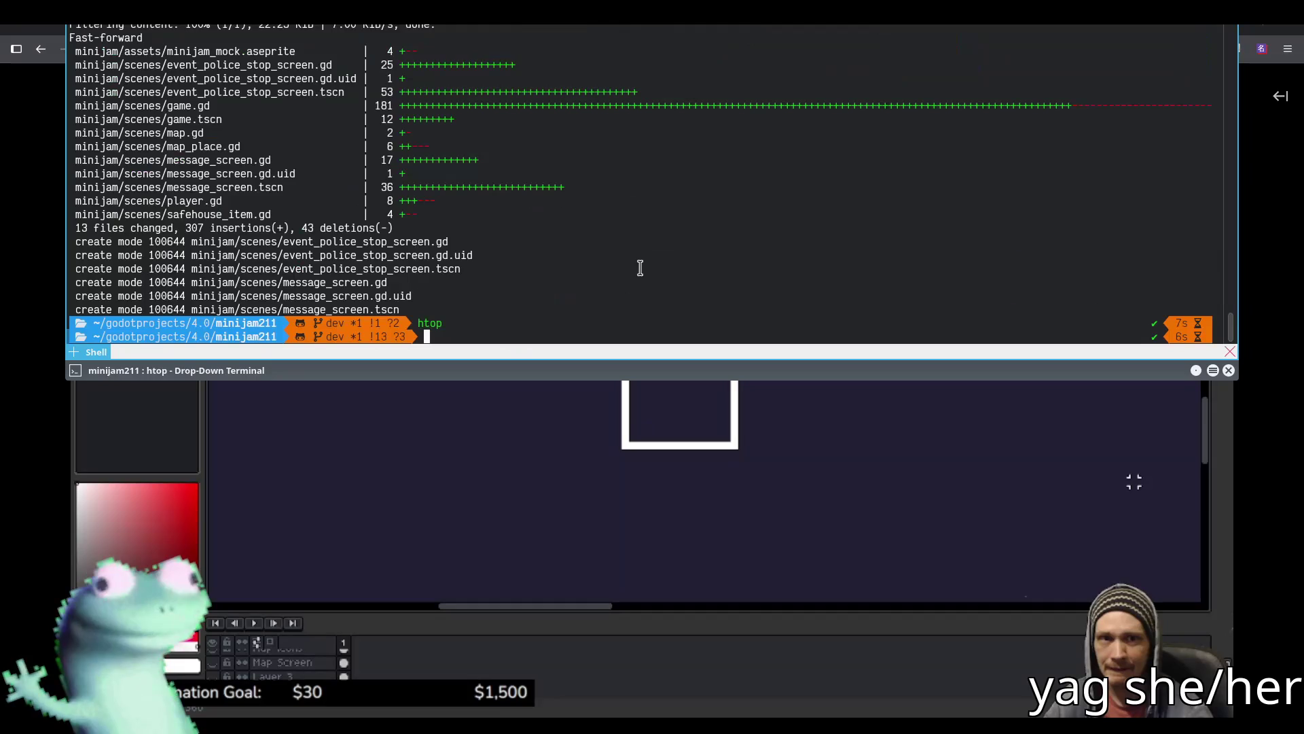
{"action": "key", "text": "F12"}
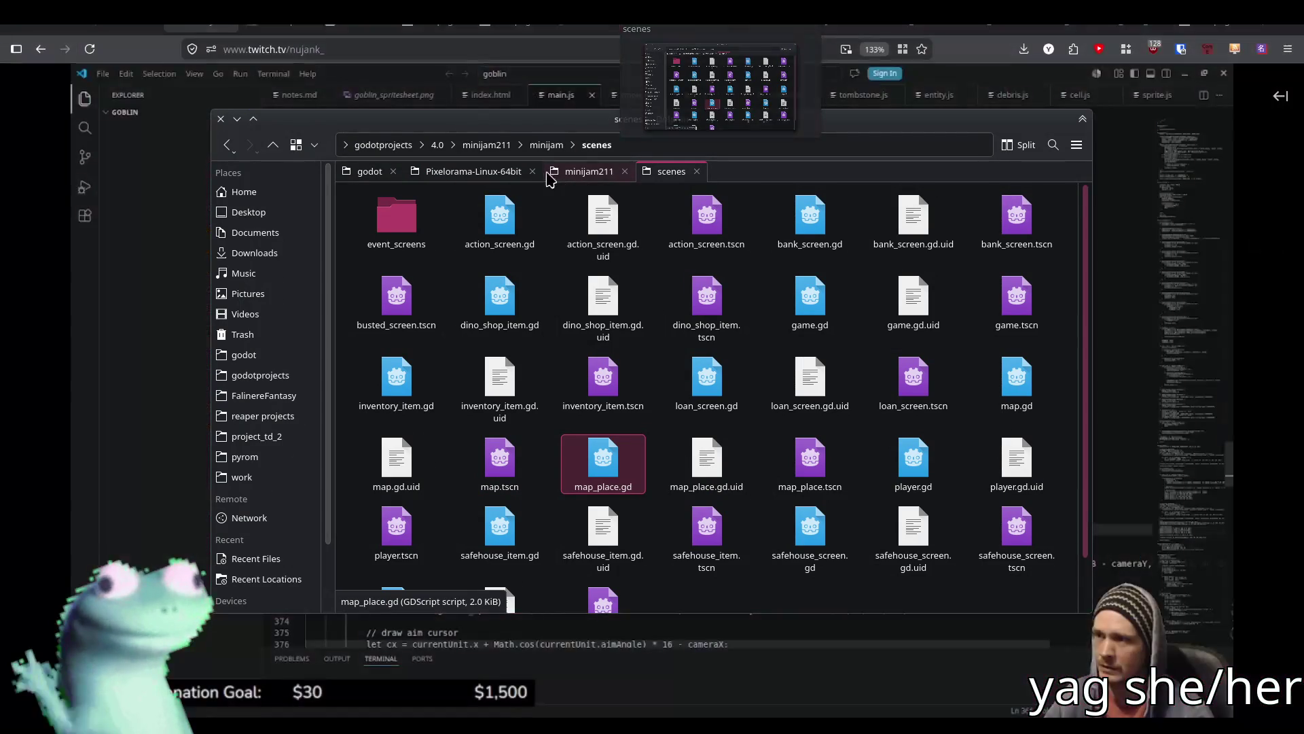
Open map_place.gd from the scenes folder in Dolphin so Godot launches.
{"action": "mouse_move", "coordinate": [320, 65]}
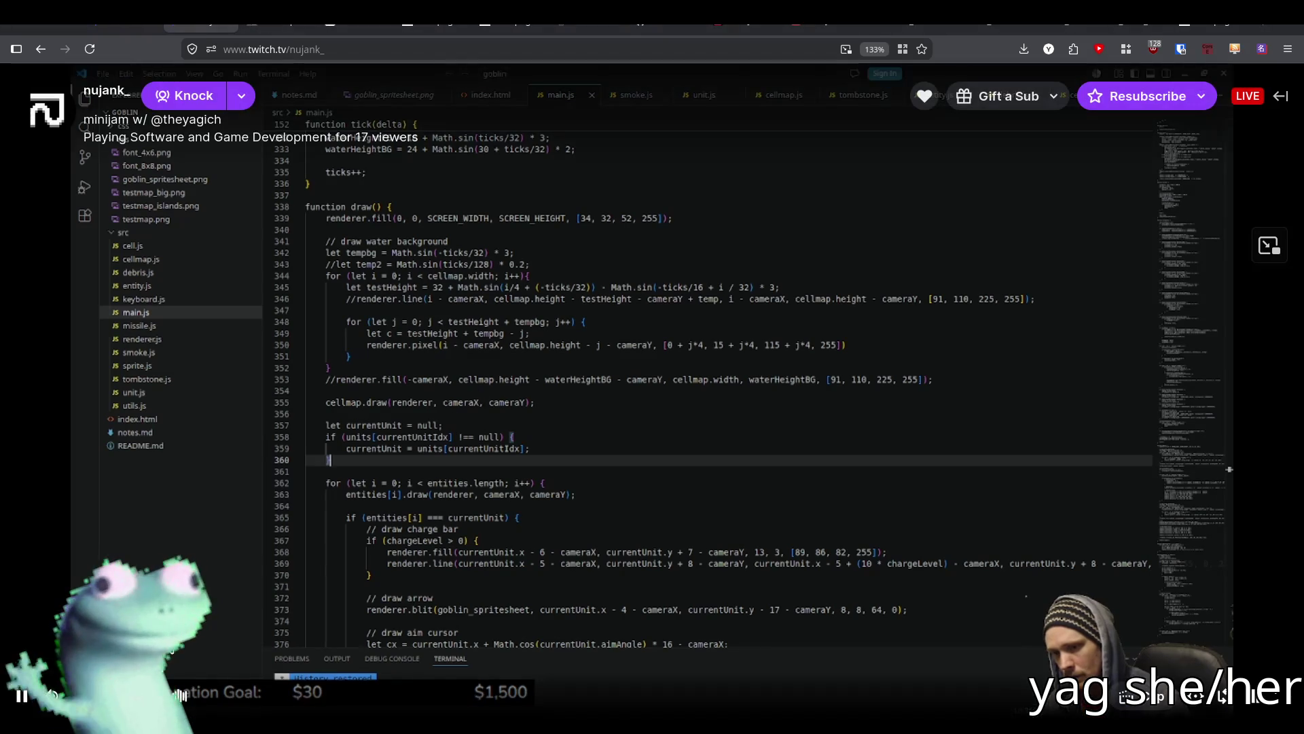
Pause and resume the Twitch stream in Firefox.
{"action": "left_click", "coordinate": [24, 696]}
{"action": "left_click", "coordinate": [24, 697]}
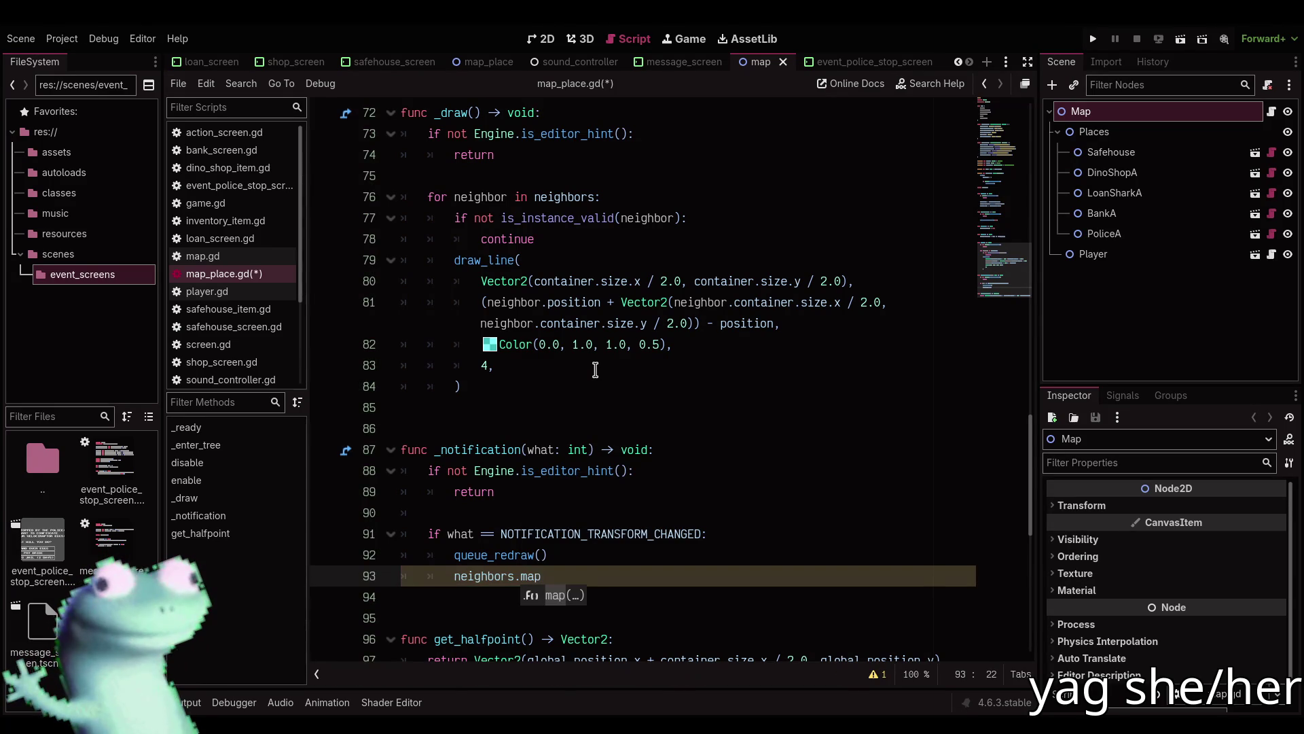
Pass neighbors.map a lambda func(neighbor: MapPlace) calling neighbor.queue_redraw(), then save map_place.gd.
{"action": "type", "text": "("}
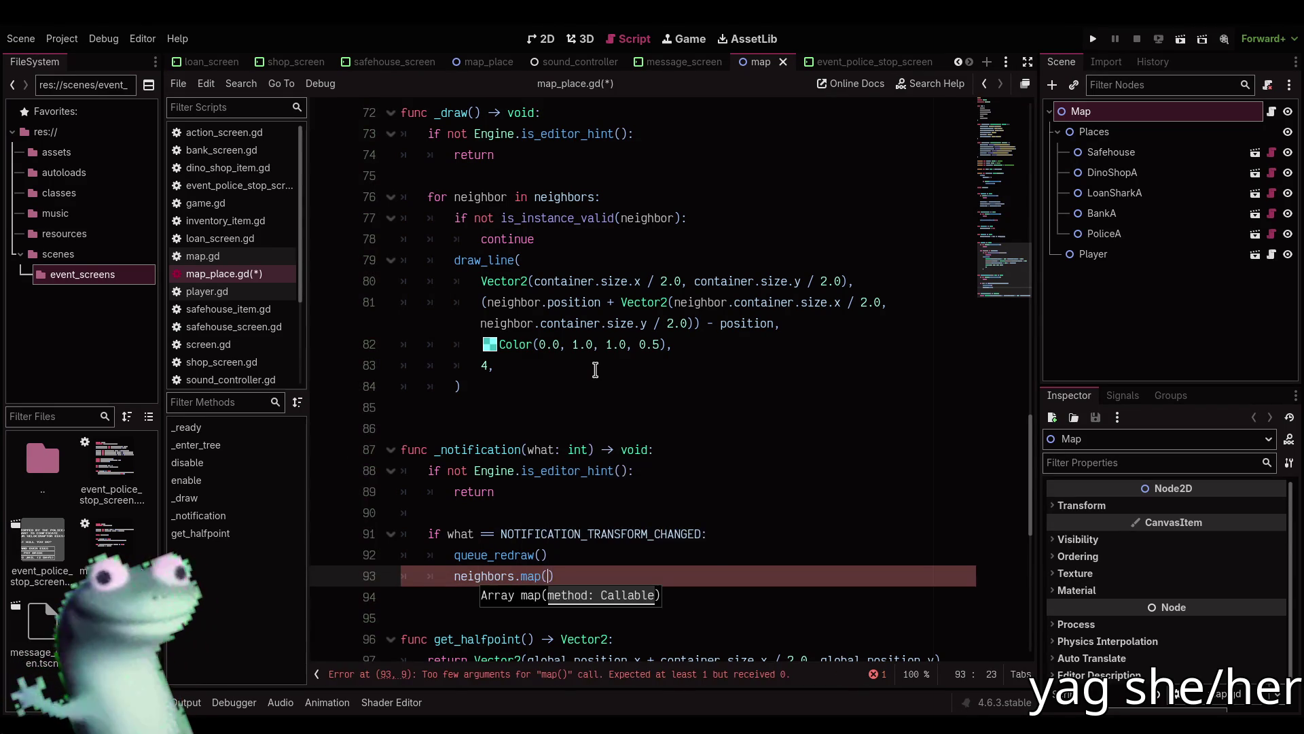
{"action": "key", "text": "Return"}
{"action": "type", "text": "(x):"}
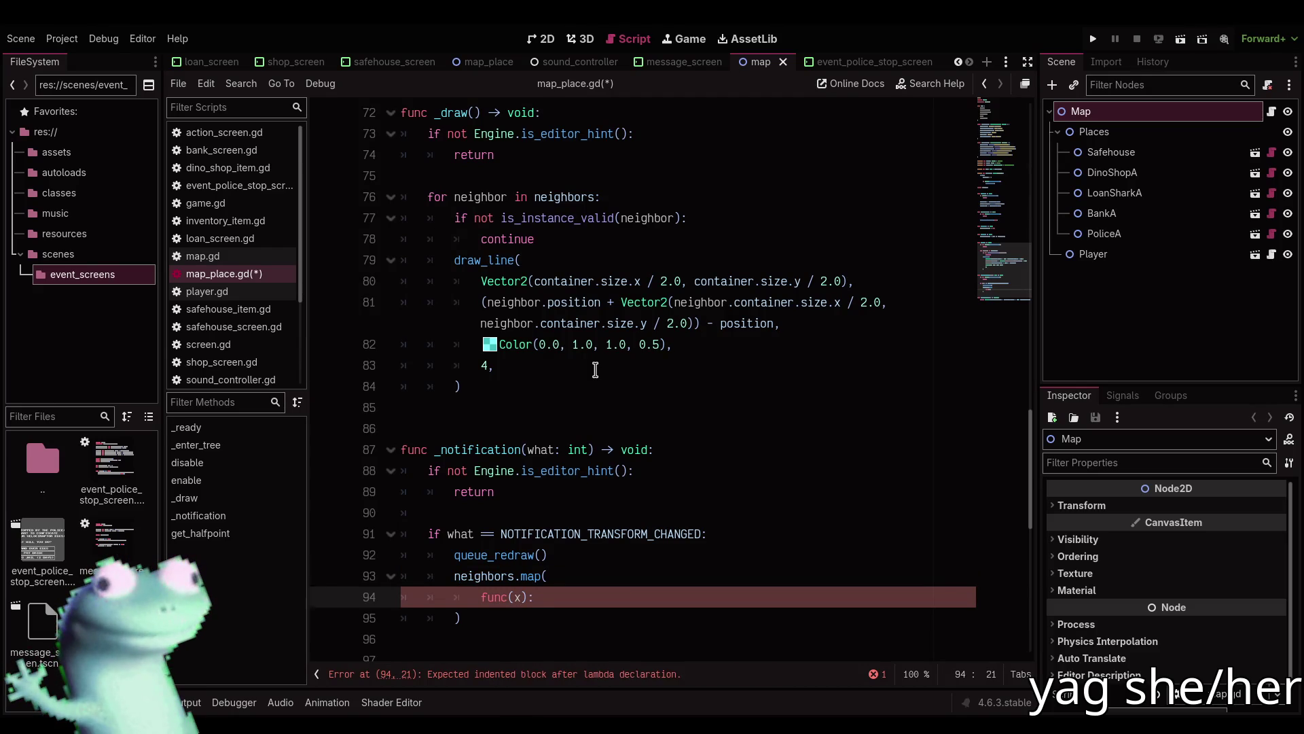
{"action": "key", "text": "BackSpace"}
{"action": "type", "text": "neighbor:"}
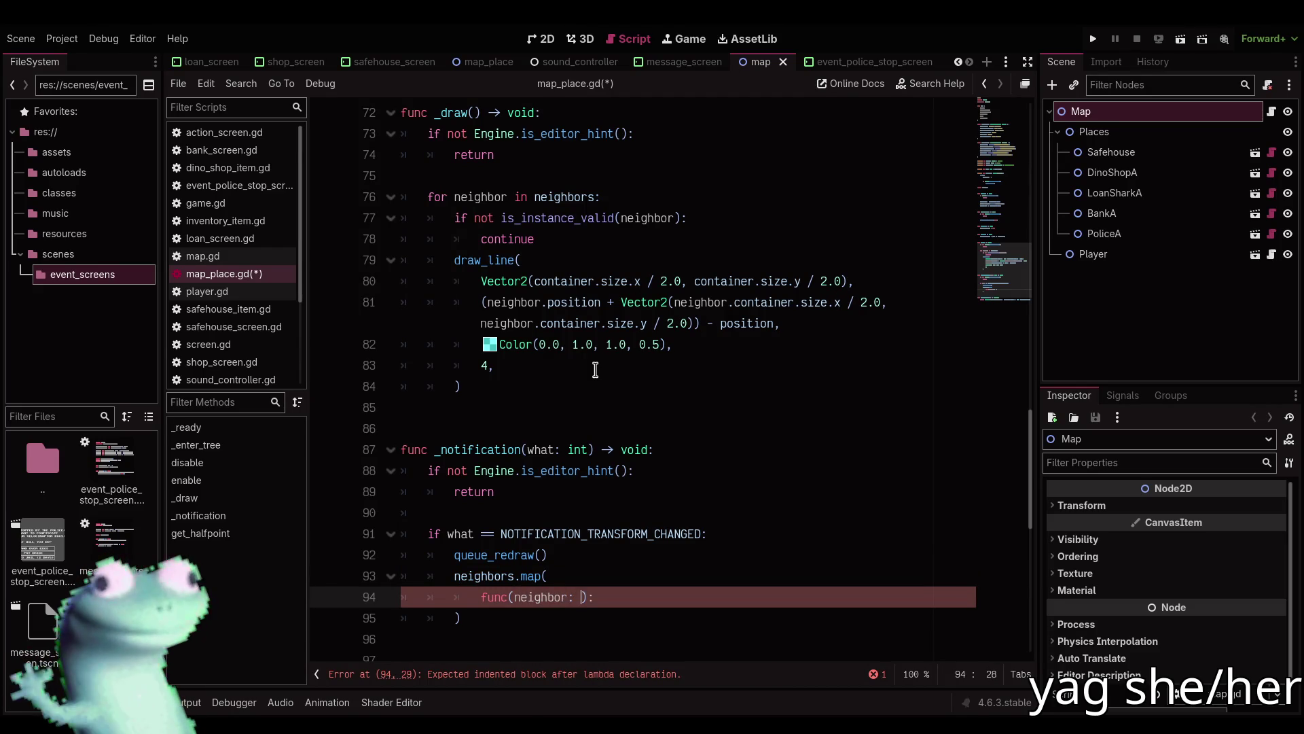
{"action": "scroll", "coordinate": [595, 369], "scroll_direction": "up", "scroll_amount": 6}
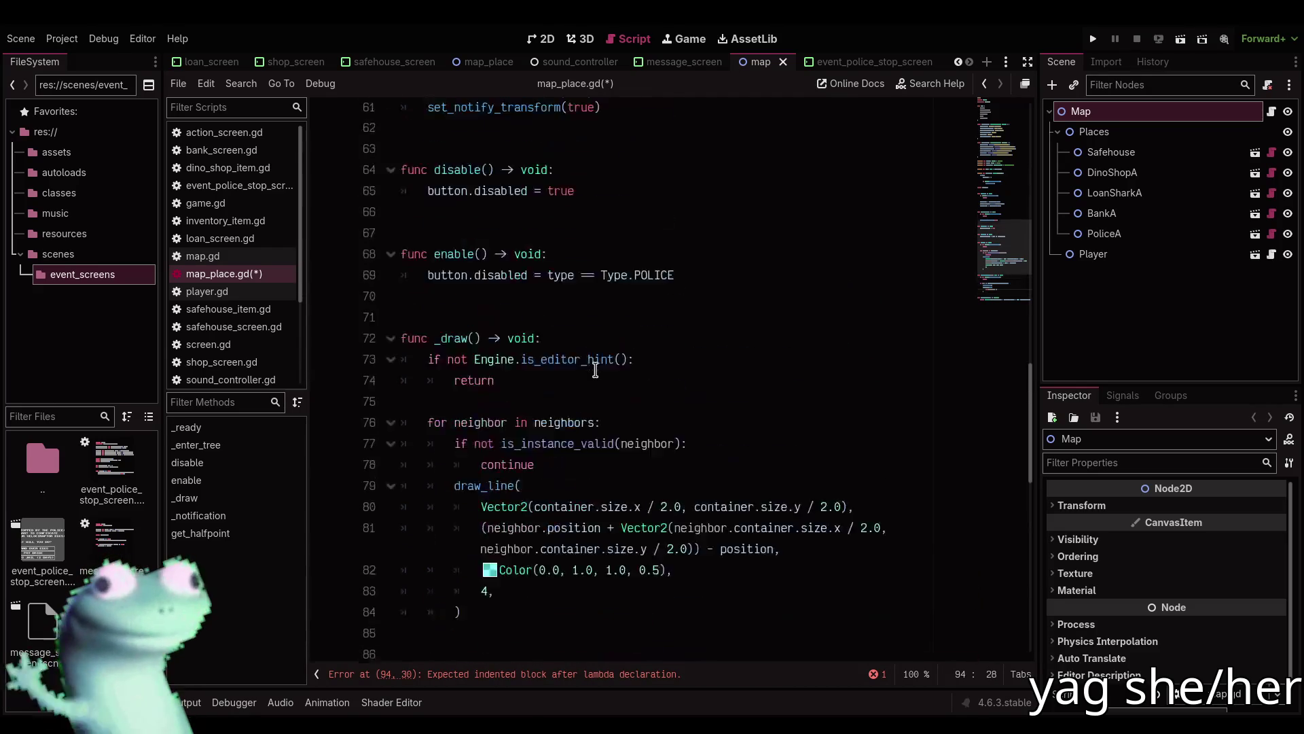
{"action": "type", "text": "MapP):"}
{"action": "key", "text": "Return"}
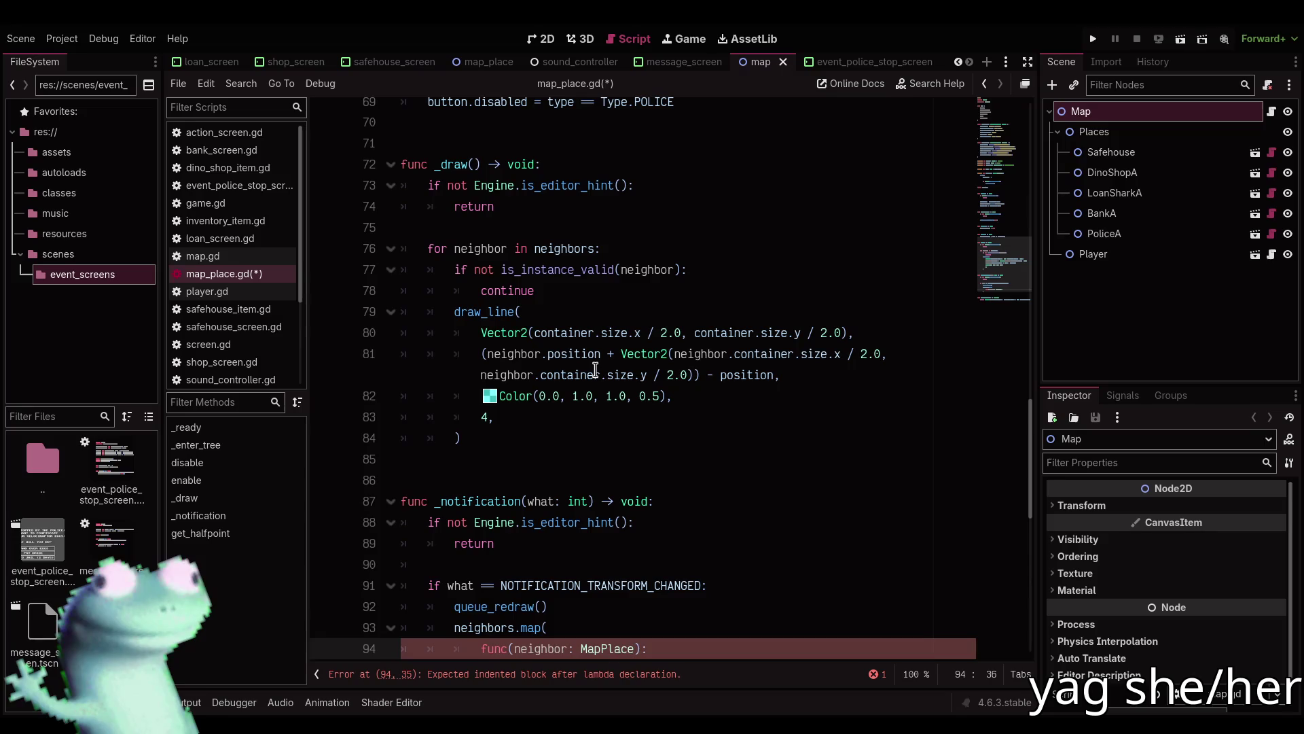
{"action": "key", "text": "Return"}
{"action": "type", "text": "neighbor."}
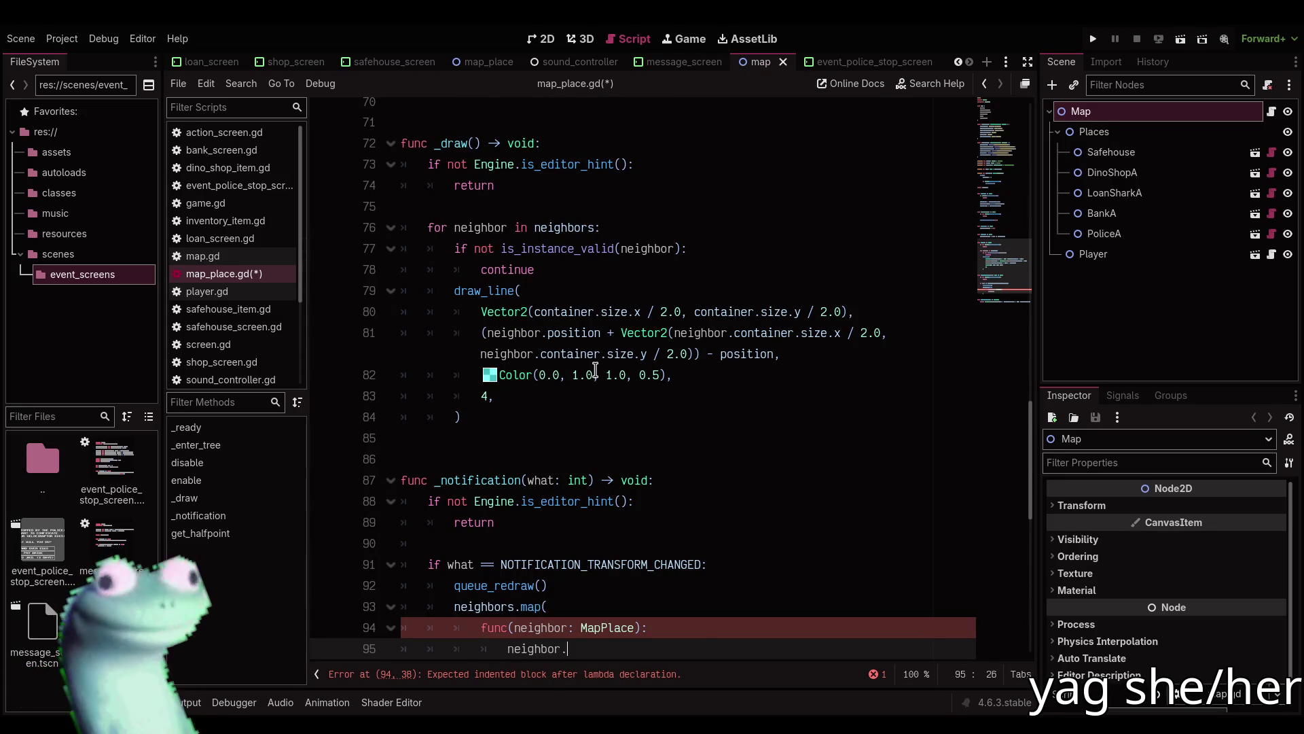
{"action": "type", "text": "qu"}
{"action": "key", "text": "Return"}
{"action": "key", "text": "ctrl+s"}
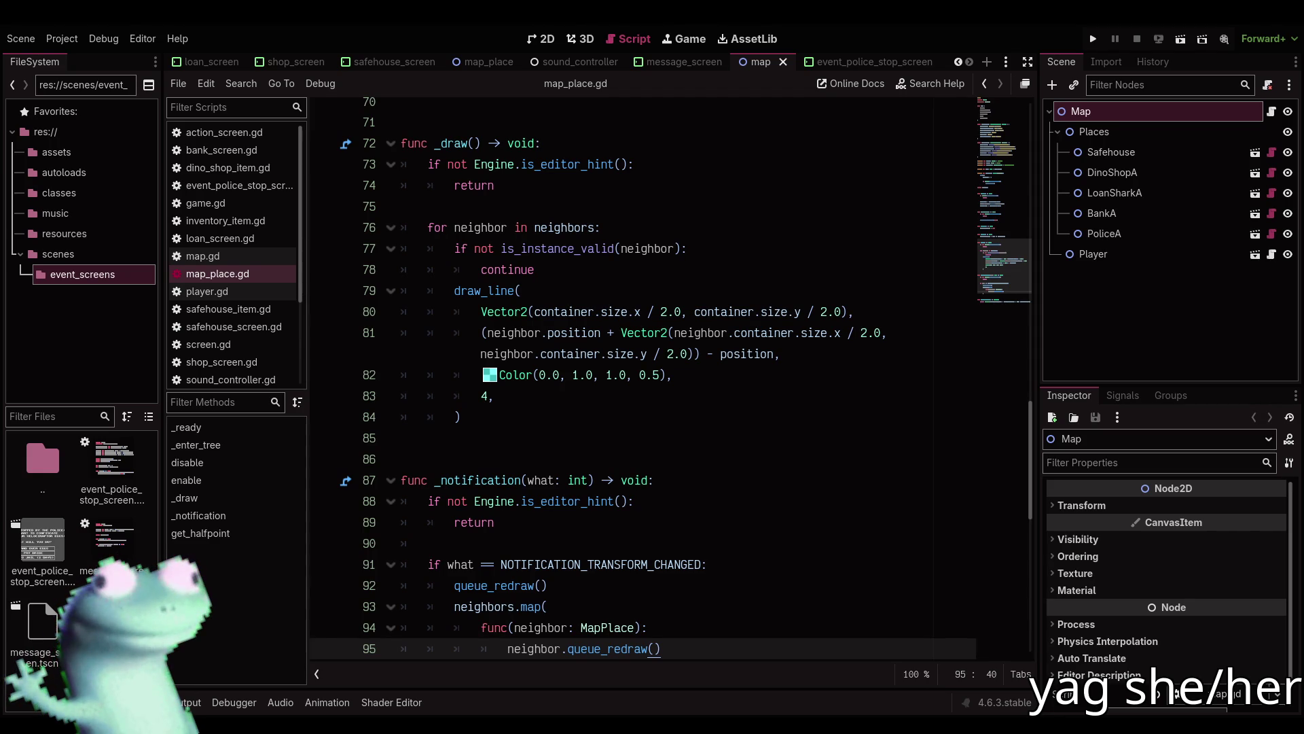
Run the project to check the map, then stop the game.
{"action": "left_click", "coordinate": [1146, 341]}
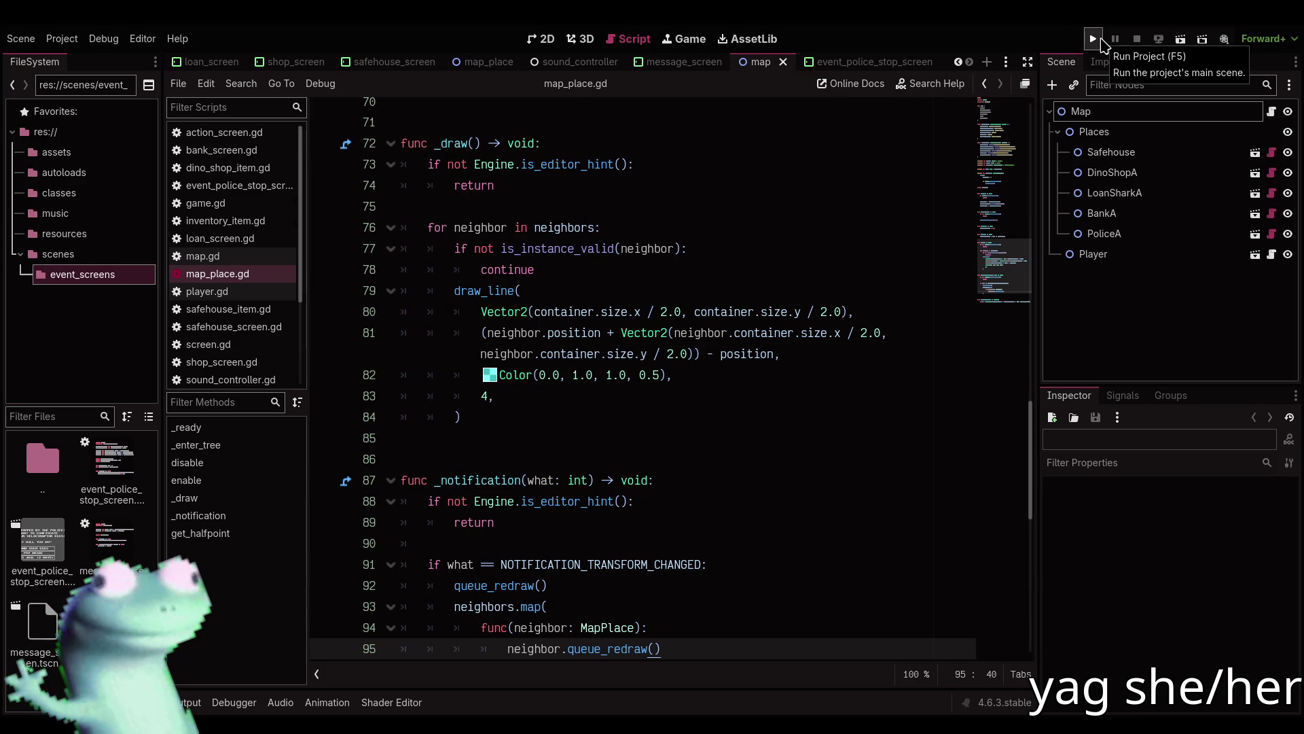
{"action": "left_click", "coordinate": [1101, 43]}
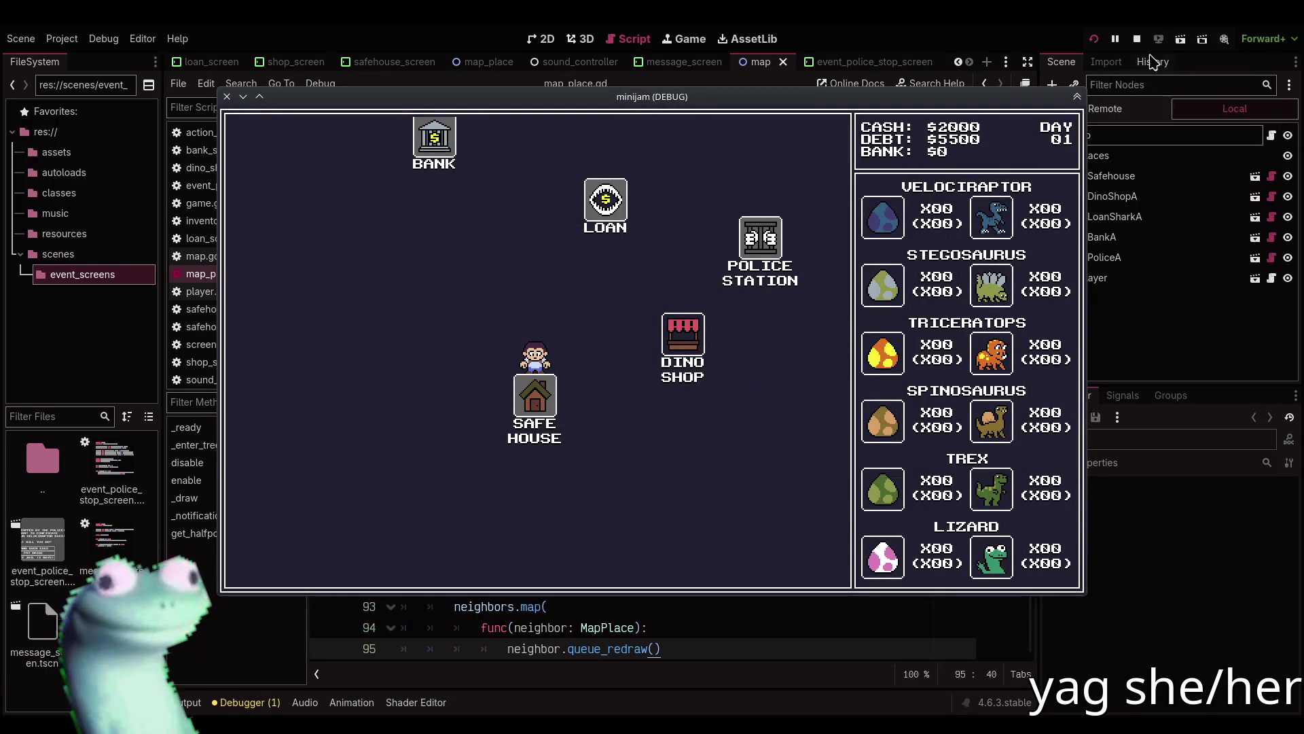
{"action": "left_click", "coordinate": [1137, 39]}
Close the map scene in the 2D view, leaving message_screen open, and open the scene finder.
{"action": "left_click", "coordinate": [542, 39]}
{"action": "left_click", "coordinate": [663, 62]}
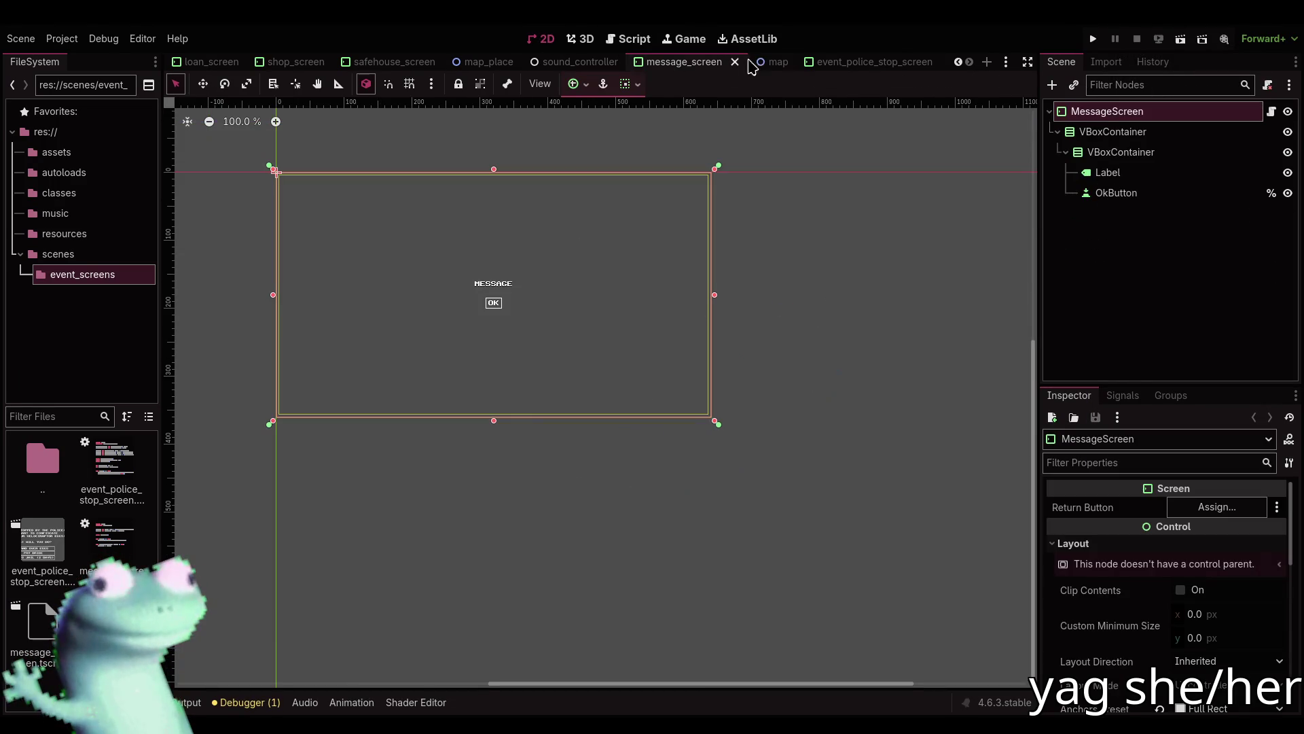
{"action": "left_click", "coordinate": [764, 62]}
{"action": "key", "text": "ctrl+shift+o"}
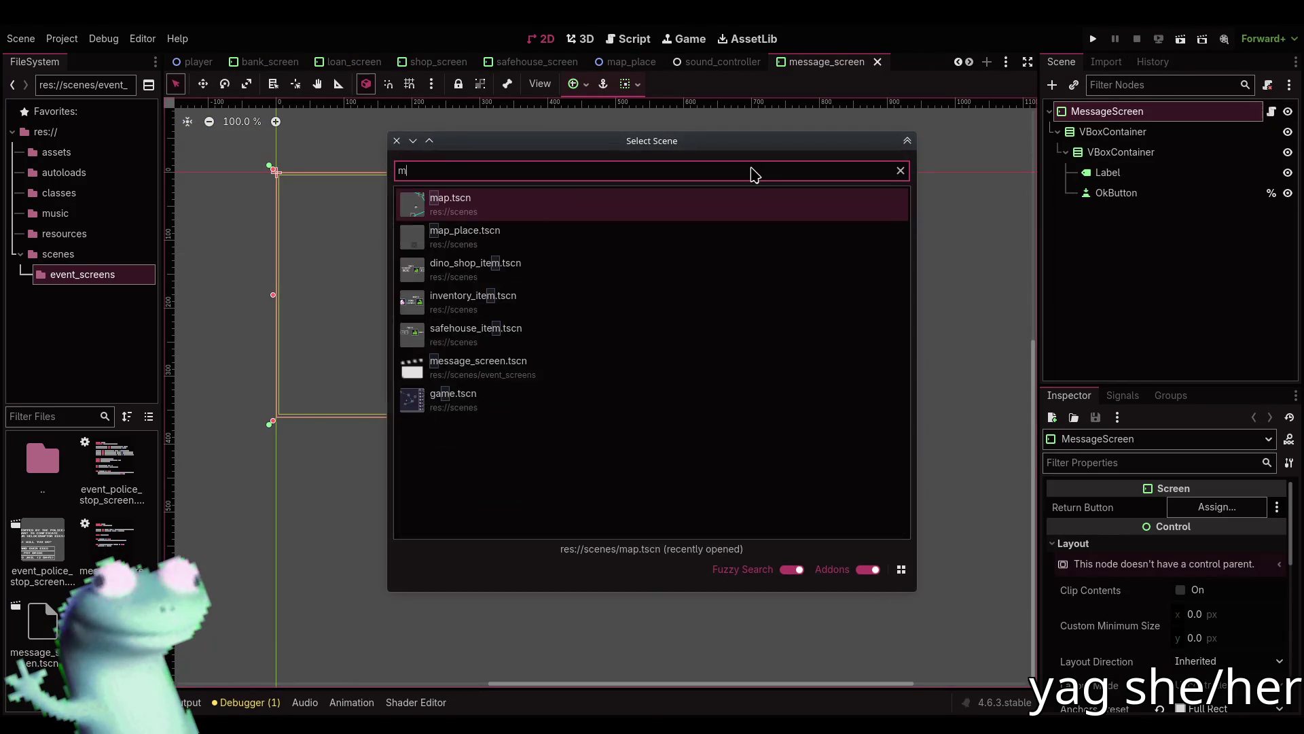
Reopen map.tscn and drag the Safehouse up-left to see its connection lines follow.
{"action": "type", "text": "map"}
{"action": "key", "text": "Return"}
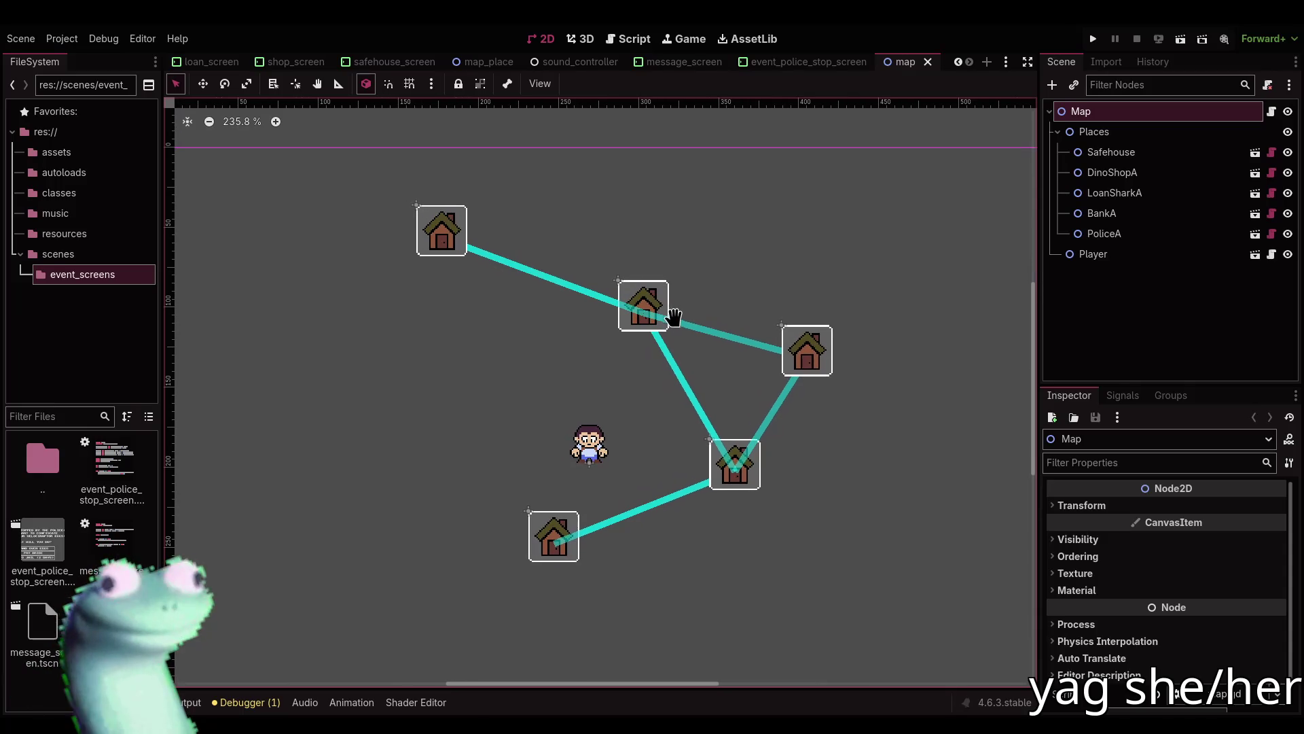
{"action": "left_click", "coordinate": [1113, 255]}
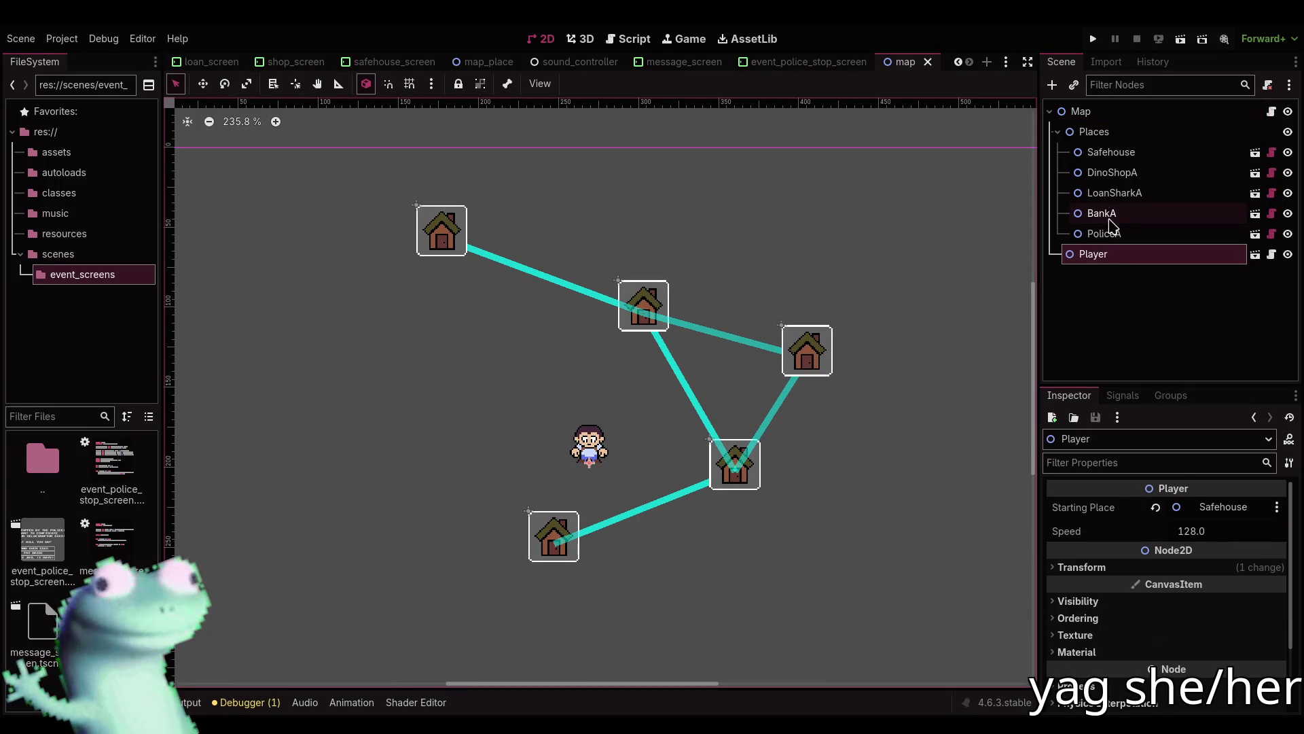
{"action": "left_click", "coordinate": [1112, 152]}
{"action": "key", "text": "w"}
{"action": "mouse_move", "coordinate": [614, 524]}
{"action": "left_mouse_down"}
{"action": "mouse_move", "coordinate": [586, 468]}
{"action": "mouse_move", "coordinate": [661, 614]}
{"action": "mouse_move", "coordinate": [562, 583]}
{"action": "mouse_move", "coordinate": [562, 527]}
{"action": "mouse_move", "coordinate": [598, 494]}
{"action": "mouse_move", "coordinate": [509, 465]}
{"action": "mouse_move", "coordinate": [643, 539]}
{"action": "mouse_move", "coordinate": [801, 425]}
{"action": "mouse_move", "coordinate": [622, 363]}
{"action": "mouse_move", "coordinate": [630, 419]}
{"action": "mouse_move", "coordinate": [585, 457]}
{"action": "mouse_move", "coordinate": [603, 492]}
{"action": "mouse_move", "coordinate": [610, 413]}
{"action": "mouse_move", "coordinate": [772, 527]}
{"action": "mouse_move", "coordinate": [523, 410]}
{"action": "mouse_move", "coordinate": [717, 550]}
{"action": "mouse_move", "coordinate": [591, 290]}
{"action": "mouse_move", "coordinate": [486, 510]}
{"action": "mouse_move", "coordinate": [781, 527]}
{"action": "mouse_move", "coordinate": [781, 480]}
{"action": "mouse_move", "coordinate": [714, 513]}
{"action": "mouse_move", "coordinate": [476, 394]}
{"action": "mouse_move", "coordinate": [425, 416]}
{"action": "mouse_move", "coordinate": [495, 355]}
{"action": "mouse_move", "coordinate": [447, 441]}
{"action": "mouse_move", "coordinate": [355, 381]}
{"action": "mouse_move", "coordinate": [536, 478]}
{"action": "left_mouse_up"}
{"action": "scroll", "coordinate": [599, 494], "scroll_direction": "down", "scroll_amount": 2}
{"action": "left_click", "coordinate": [242, 121]}
Cancel the Safehouse move, deselect it, and save the map scene.
{"action": "key", "text": "Escape"}
{"action": "key", "text": "q"}
{"action": "left_click", "coordinate": [635, 328]}
{"action": "key", "text": "ctrl+s"}
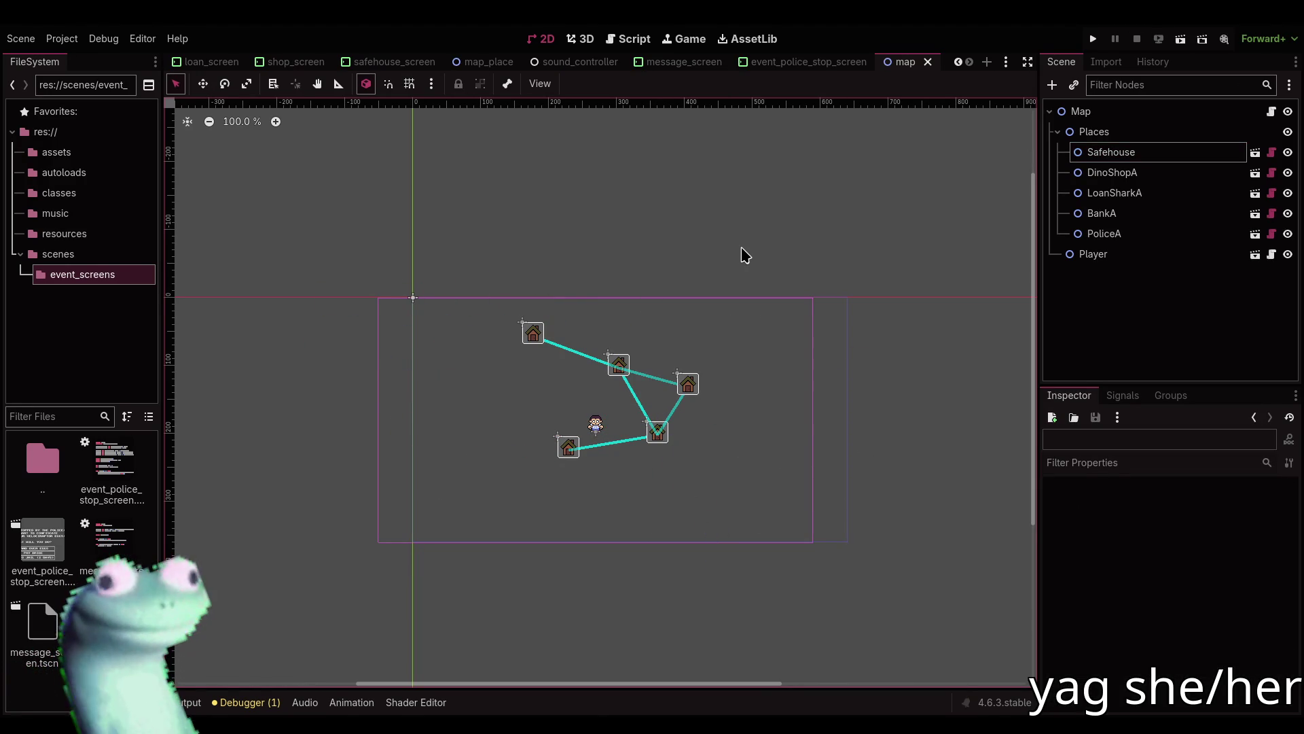
Return to map_place.gd and review the neighbor-redraw code around lines 84–97.
{"action": "left_click", "coordinate": [628, 41]}
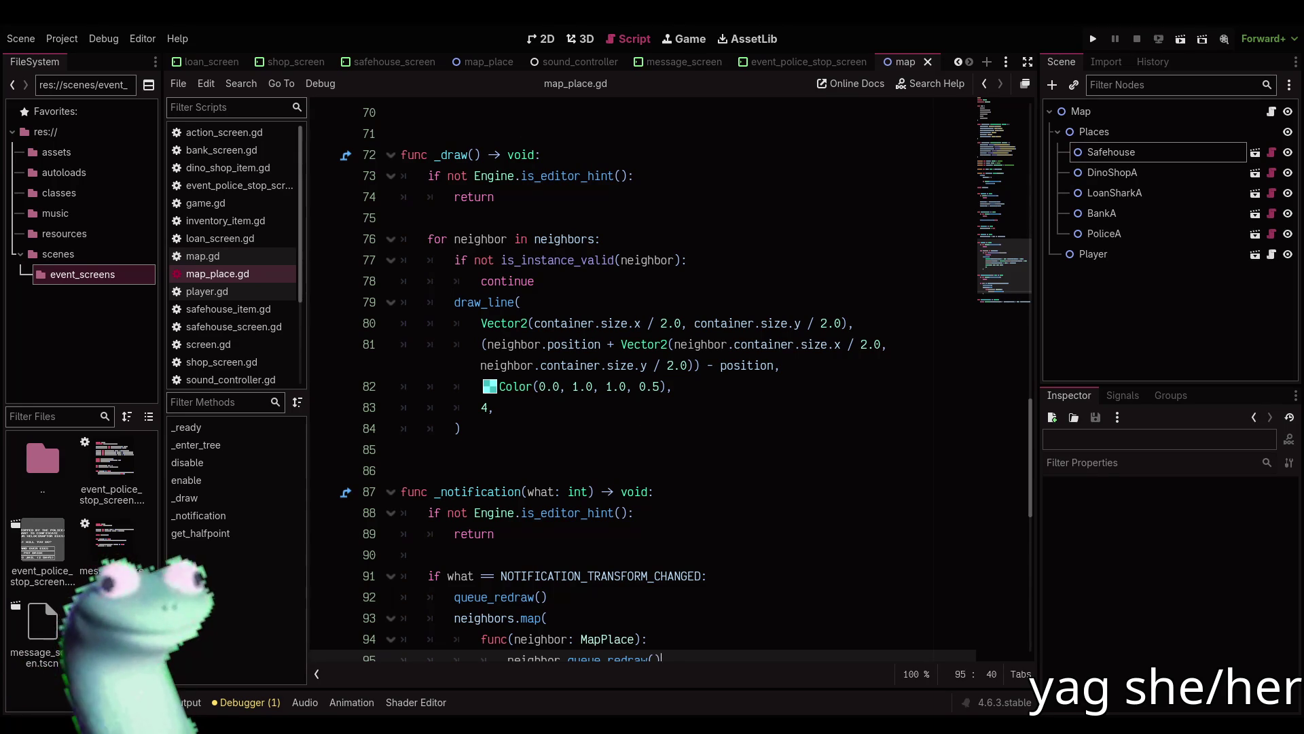
{"action": "left_click", "coordinate": [731, 427]}
{"action": "scroll", "coordinate": [692, 442], "scroll_direction": "down", "scroll_amount": 4}
{"action": "left_click", "coordinate": [686, 442]}
{"action": "scroll", "coordinate": [686, 441], "scroll_direction": "up", "scroll_amount": 8}
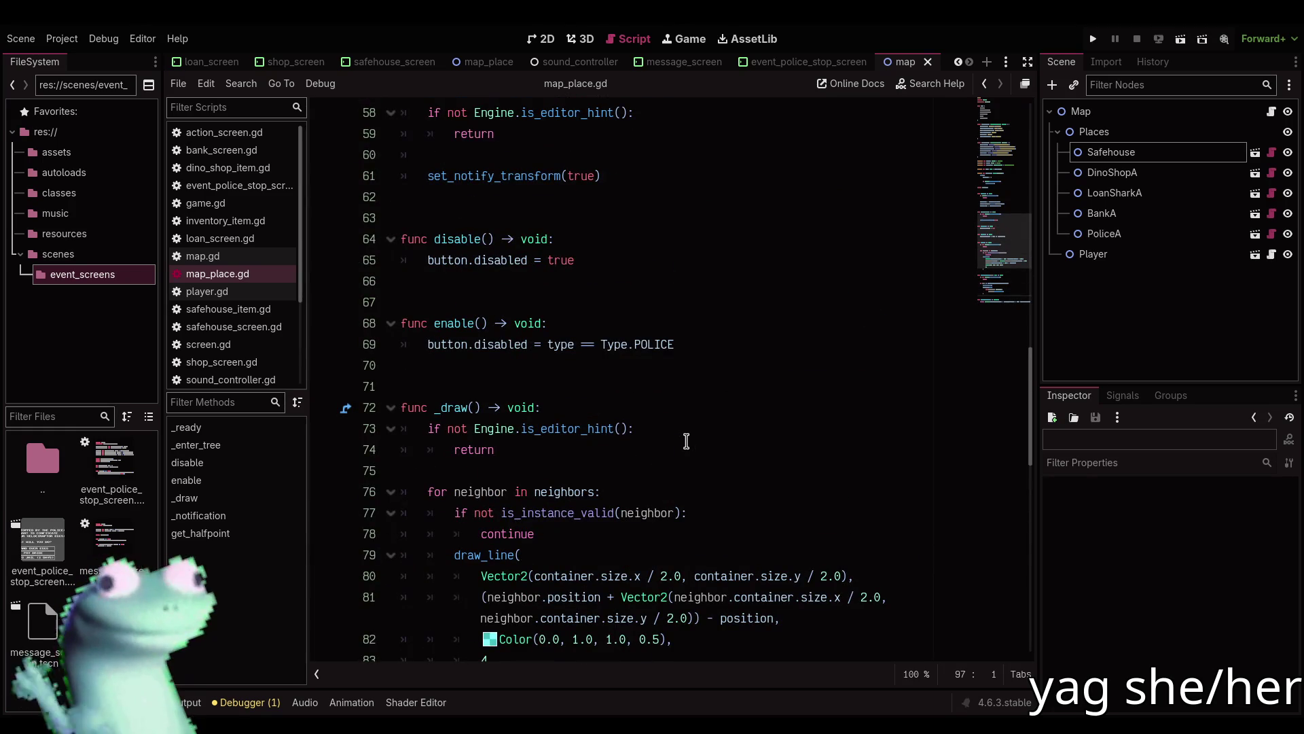
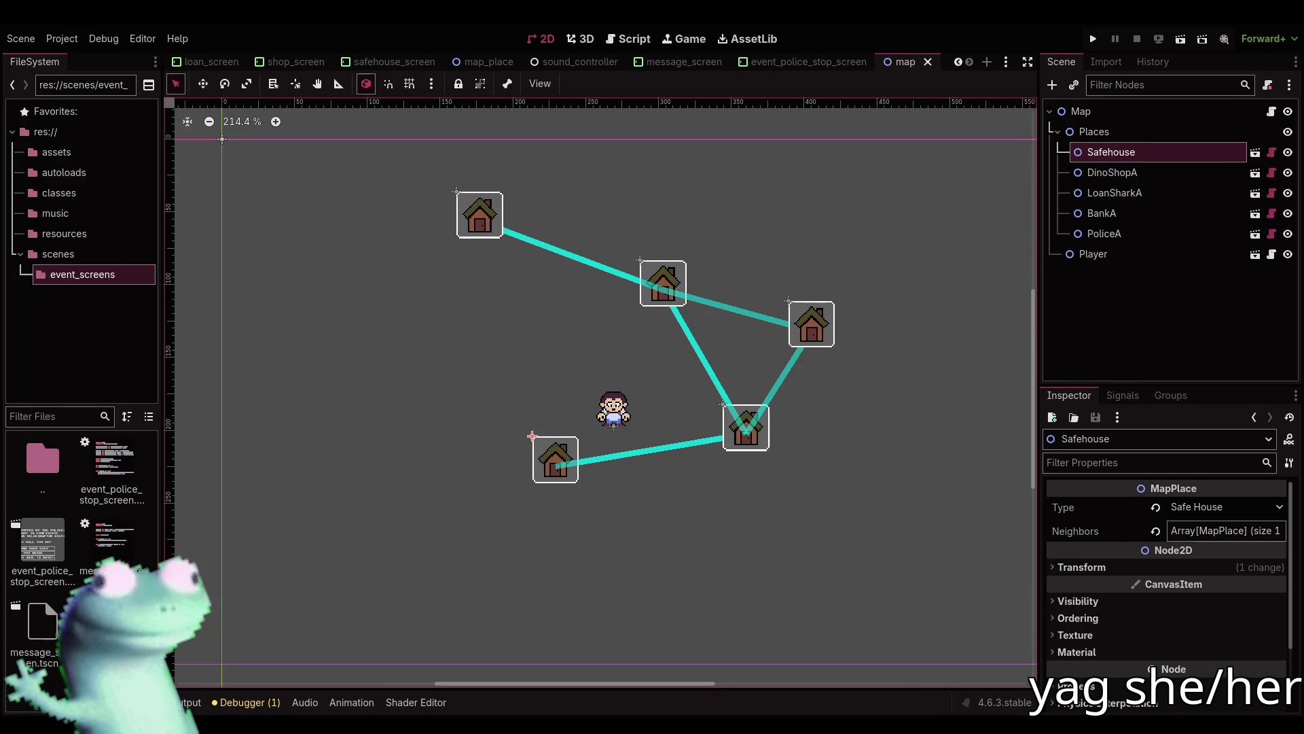
Move the Safehouse up, DinoShopA up-left and PoliceA to the lower left of the map.
{"action": "left_click_drag", "start_coordinate": [667, 394], "coordinate": [695, 423]}
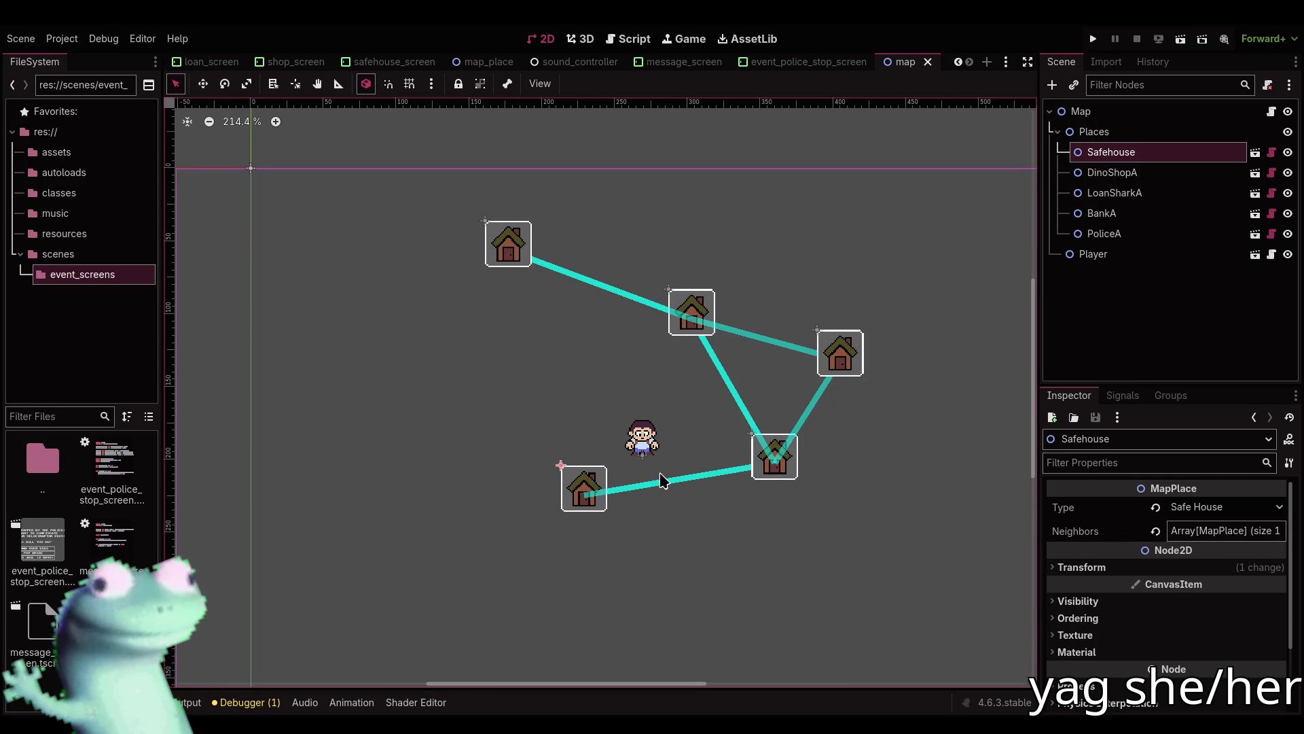
{"action": "key", "text": "w"}
{"action": "mouse_move", "coordinate": [658, 484]}
{"action": "left_mouse_down"}
{"action": "mouse_move", "coordinate": [677, 360]}
{"action": "mouse_move", "coordinate": [714, 393]}
{"action": "mouse_move", "coordinate": [649, 388]}
{"action": "left_mouse_up"}
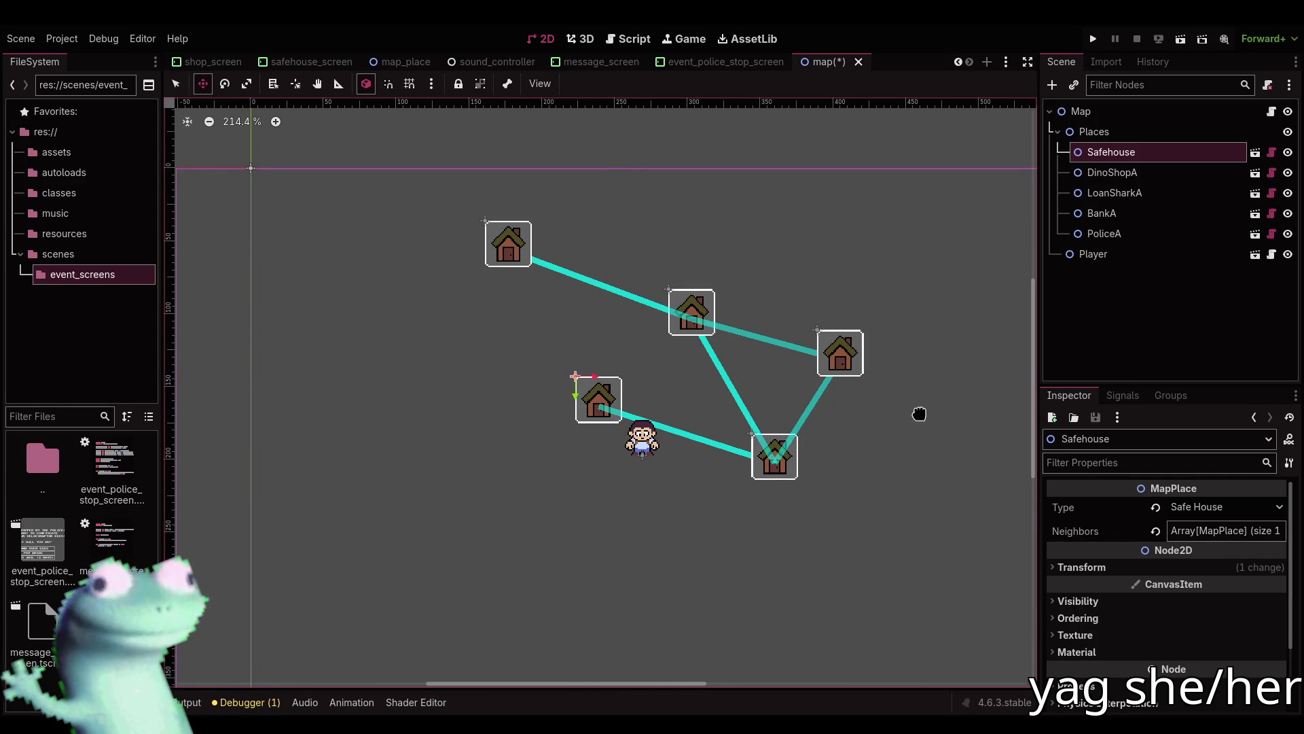
{"action": "left_click", "coordinate": [1112, 173]}
{"action": "mouse_move", "coordinate": [797, 480]}
{"action": "left_mouse_down"}
{"action": "mouse_move", "coordinate": [774, 406]}
{"action": "mouse_move", "coordinate": [743, 411]}
{"action": "mouse_move", "coordinate": [785, 415]}
{"action": "left_mouse_up"}
{"action": "left_click_drag", "start_coordinate": [818, 412], "coordinate": [786, 408]}
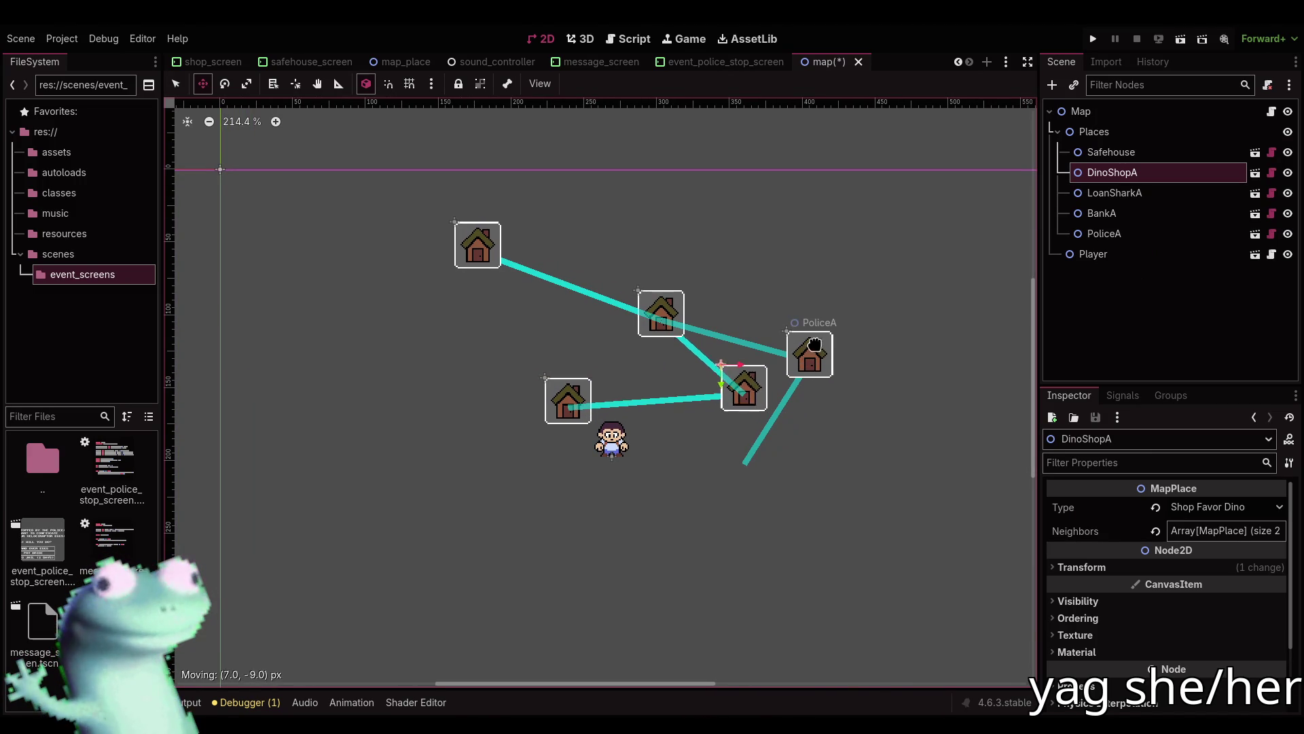
{"action": "left_click", "coordinate": [807, 357]}
{"action": "mouse_move", "coordinate": [825, 381]}
{"action": "left_mouse_down"}
{"action": "mouse_move", "coordinate": [840, 337]}
{"action": "mouse_move", "coordinate": [840, 399]}
{"action": "mouse_move", "coordinate": [541, 521]}
{"action": "mouse_move", "coordinate": [570, 530]}
{"action": "mouse_move", "coordinate": [835, 420]}
{"action": "mouse_move", "coordinate": [636, 314]}
{"action": "mouse_move", "coordinate": [738, 313]}
{"action": "left_mouse_up"}
Move BankA down below the player and shift the LoanSharkA house to the left.
{"action": "left_click", "coordinate": [1121, 214]}
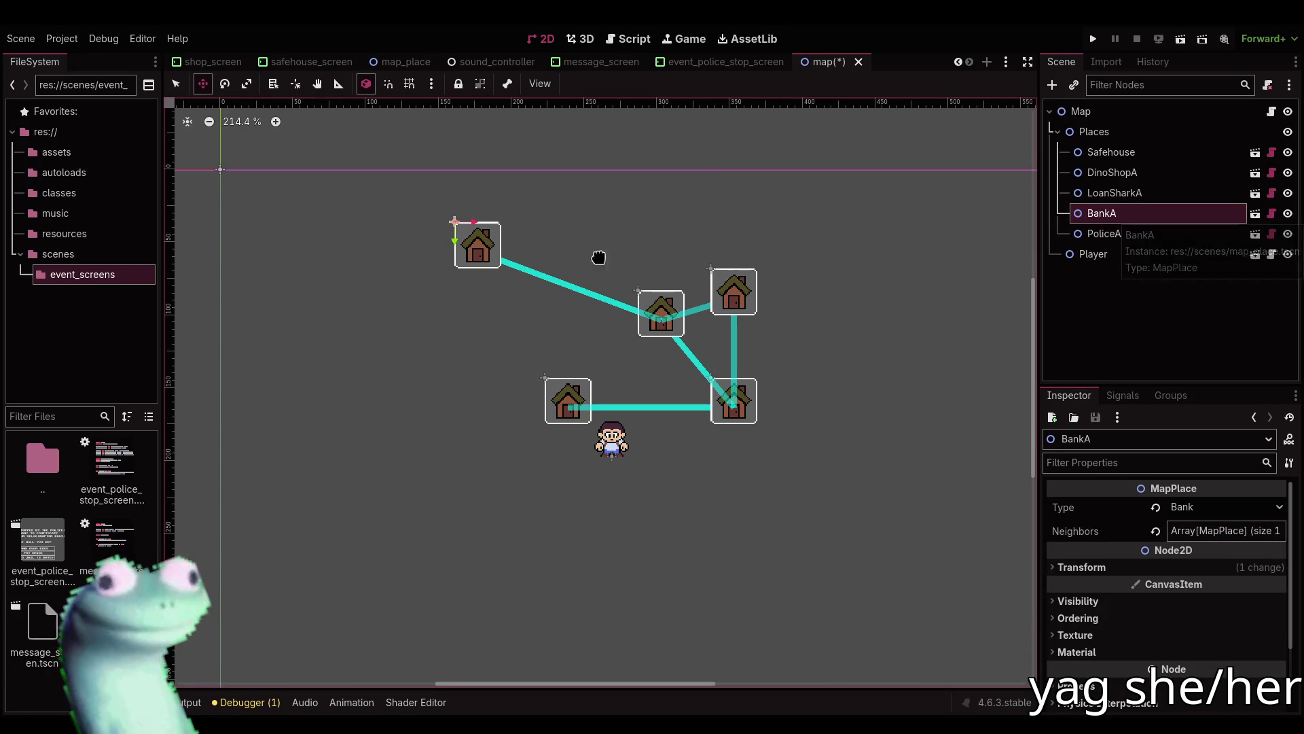
{"action": "mouse_move", "coordinate": [484, 252]}
{"action": "left_mouse_down"}
{"action": "mouse_move", "coordinate": [559, 506]}
{"action": "mouse_move", "coordinate": [575, 491]}
{"action": "mouse_move", "coordinate": [575, 536]}
{"action": "left_mouse_up"}
{"action": "left_click", "coordinate": [1104, 233]}
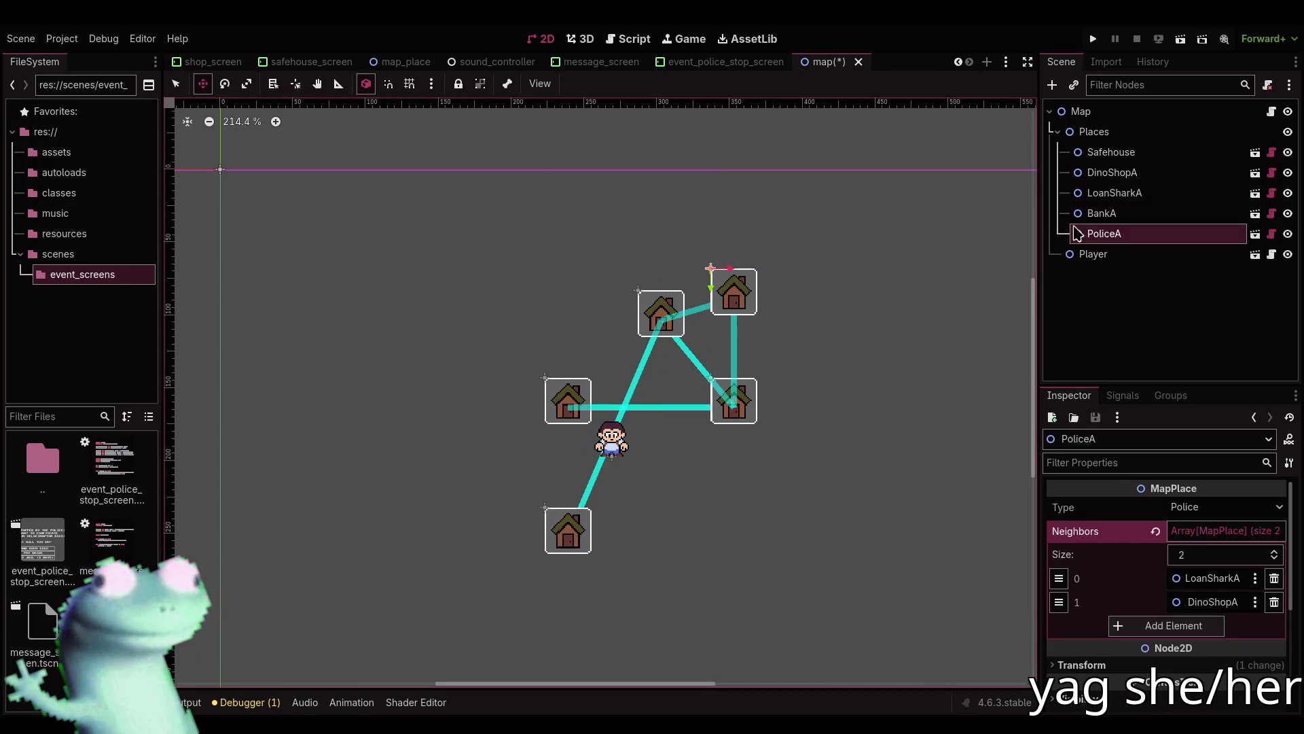
{"action": "left_click", "coordinate": [1114, 193]}
{"action": "mouse_move", "coordinate": [683, 325]}
{"action": "left_mouse_down"}
{"action": "mouse_move", "coordinate": [446, 421]}
{"action": "mouse_move", "coordinate": [457, 411]}
{"action": "mouse_move", "coordinate": [430, 411]}
{"action": "left_mouse_up"}
{"action": "key", "text": "q"}
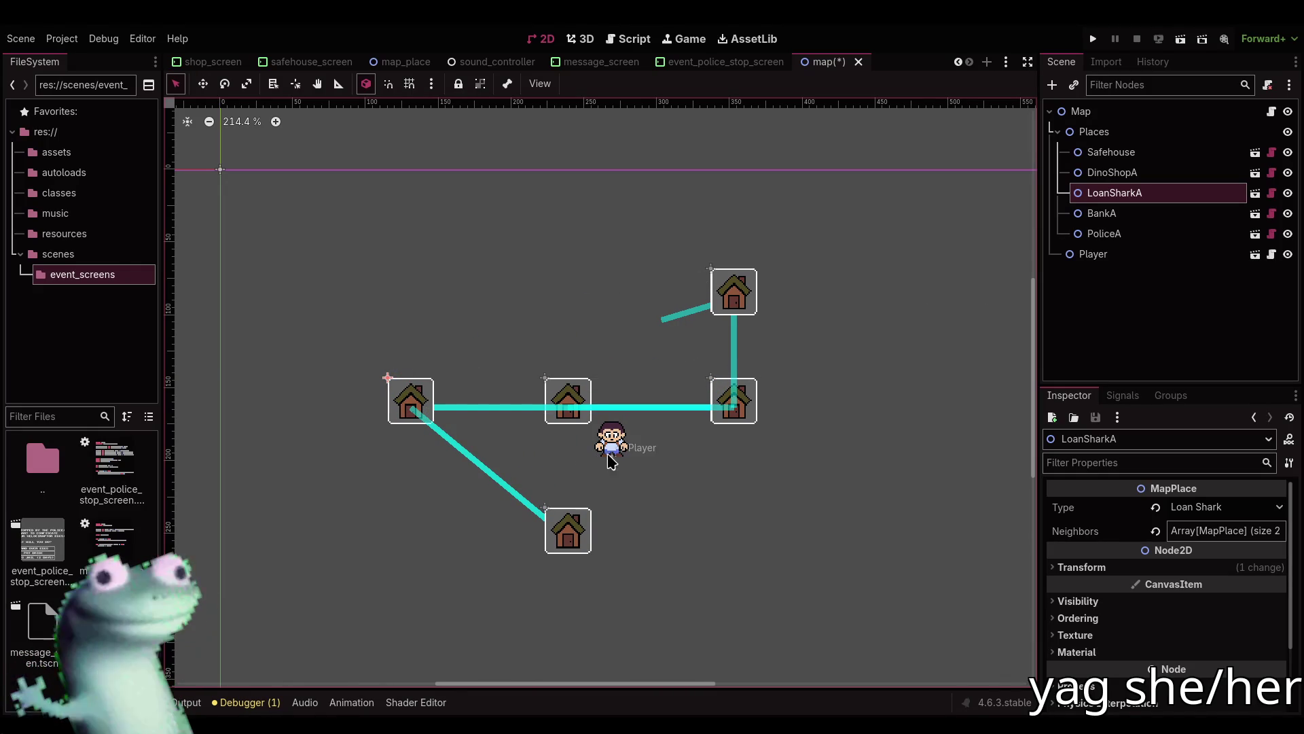
{"action": "left_click", "coordinate": [576, 539]}
Move BankA to the upper left of the map.
{"action": "key", "text": "w"}
{"action": "mouse_move", "coordinate": [576, 538]}
{"action": "left_mouse_down"}
{"action": "mouse_move", "coordinate": [406, 292]}
{"action": "mouse_move", "coordinate": [413, 307]}
{"action": "left_mouse_up"}
{"action": "key", "text": "q"}
{"action": "left_click", "coordinate": [571, 411]}
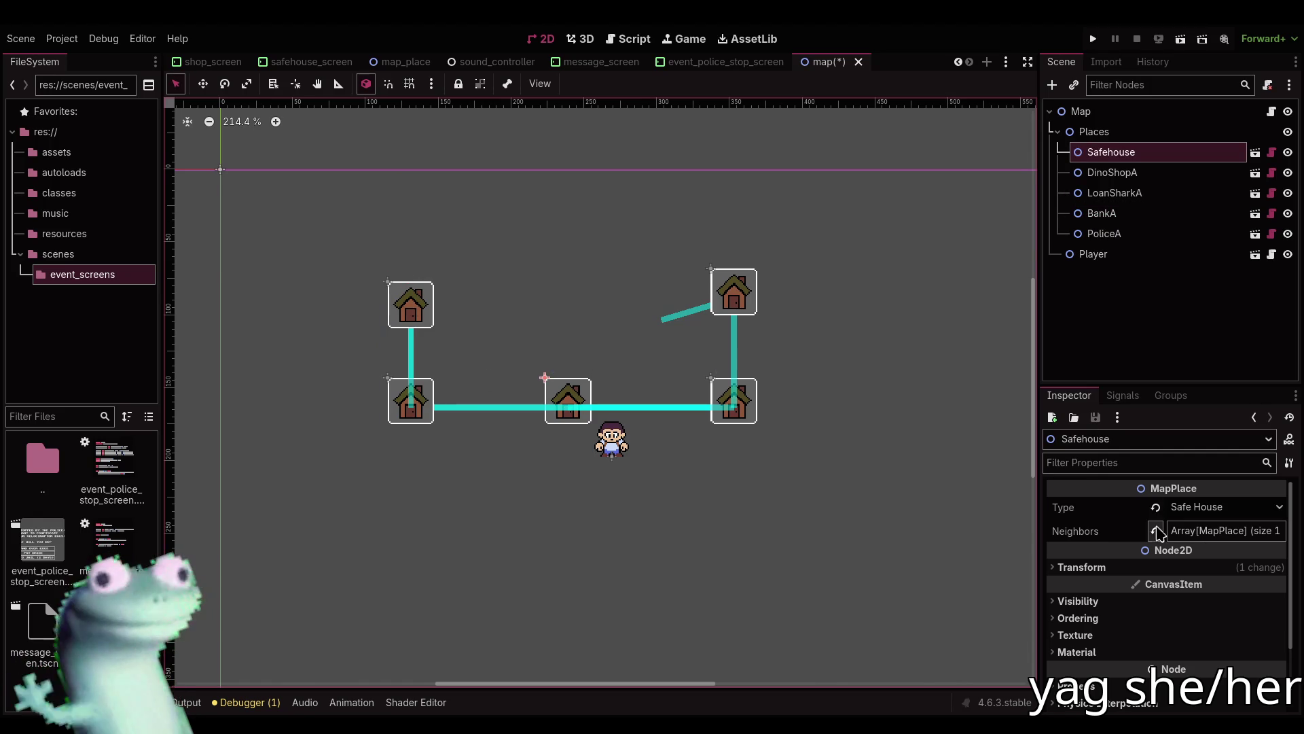
Revert the Neighbors arrays of LoanSharkA, DinoShopA and PoliceA to empty.
{"action": "left_click", "coordinate": [416, 401]}
{"action": "left_click", "coordinate": [1156, 530]}
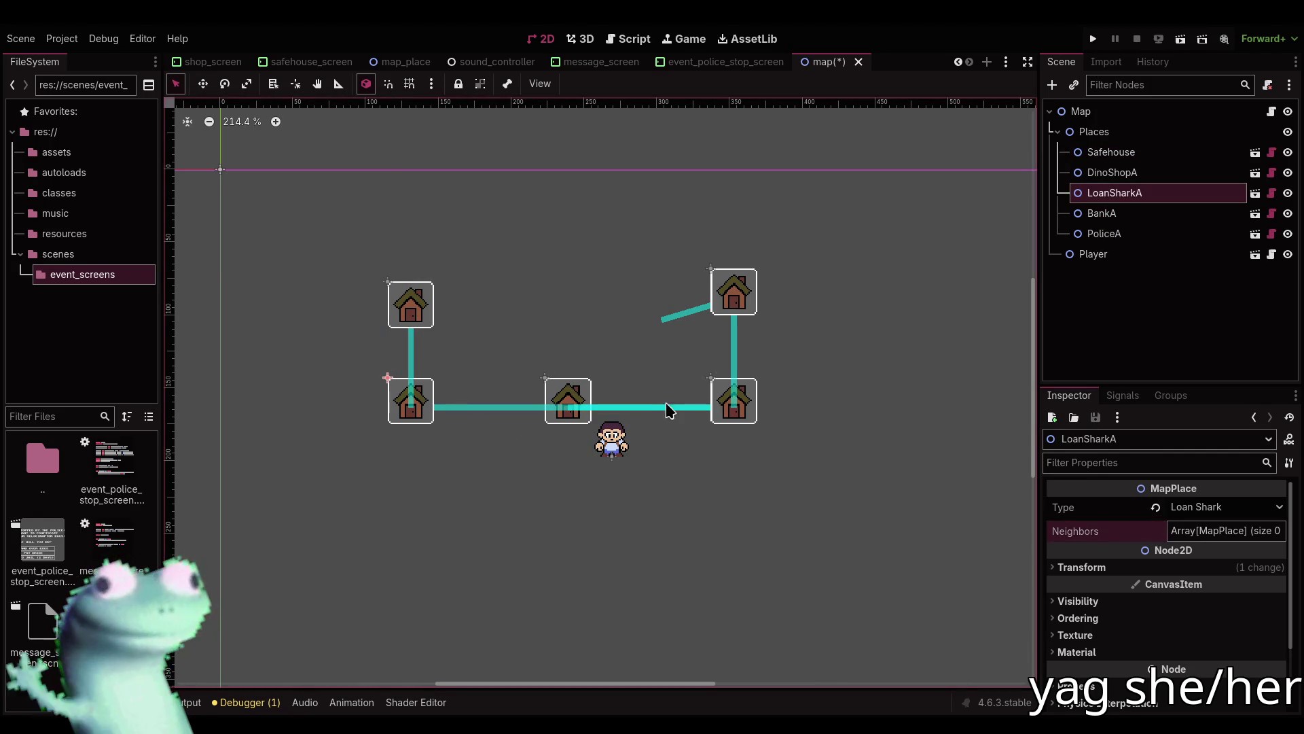
{"action": "left_click", "coordinate": [724, 406]}
{"action": "left_click", "coordinate": [1156, 531]}
{"action": "left_click", "coordinate": [723, 337]}
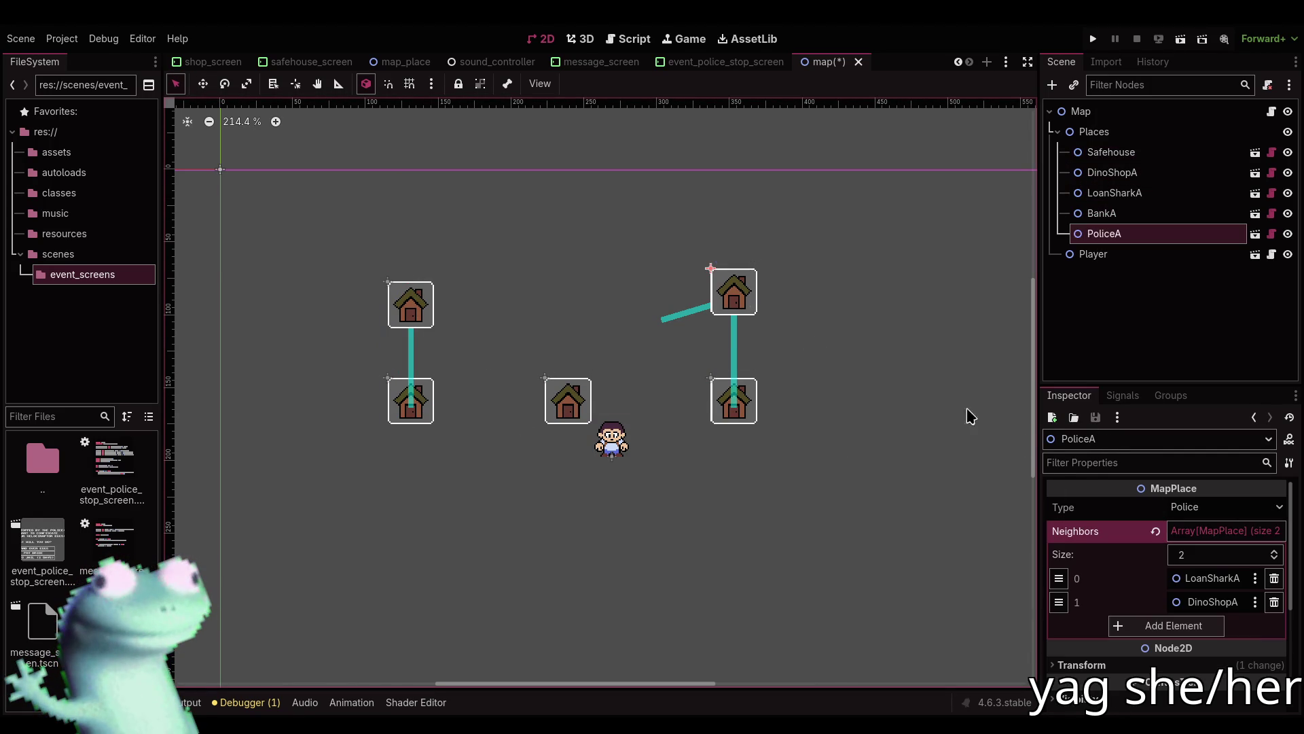
{"action": "left_click", "coordinate": [1155, 531]}
{"action": "left_click", "coordinate": [410, 305]}
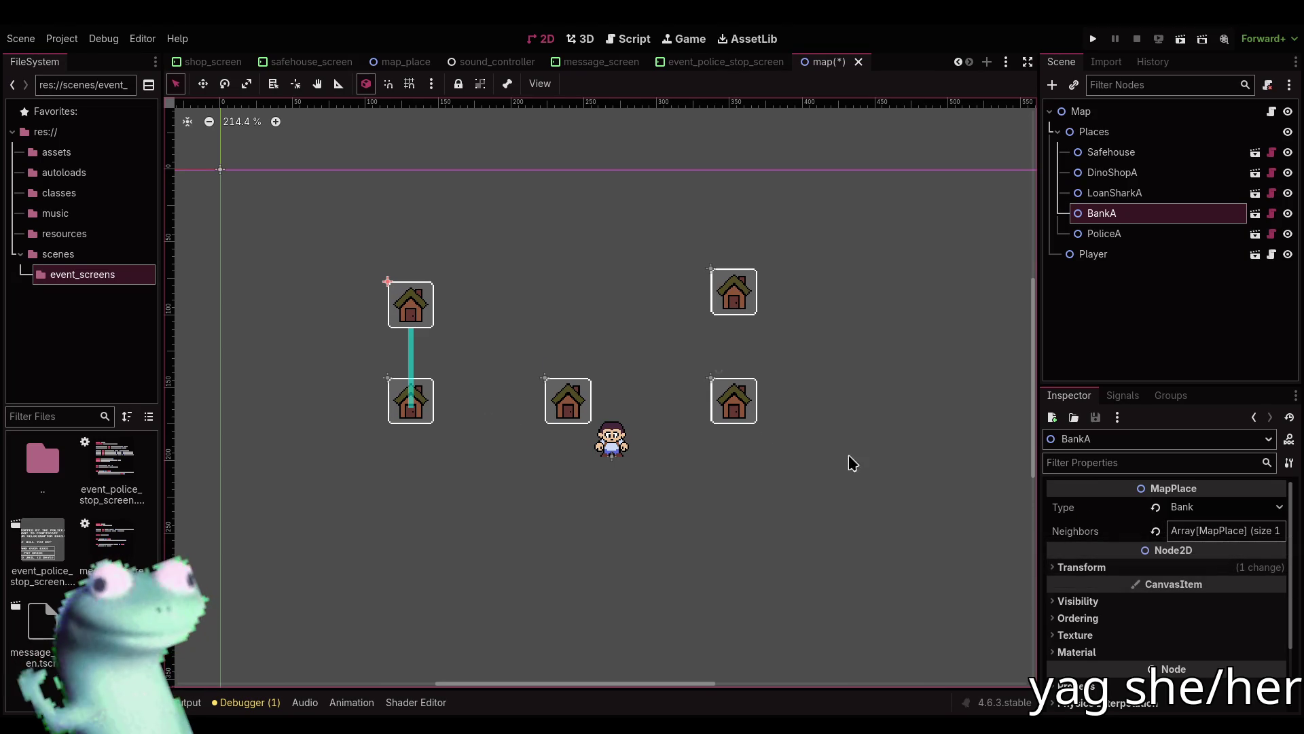
{"action": "left_click", "coordinate": [1124, 236]}
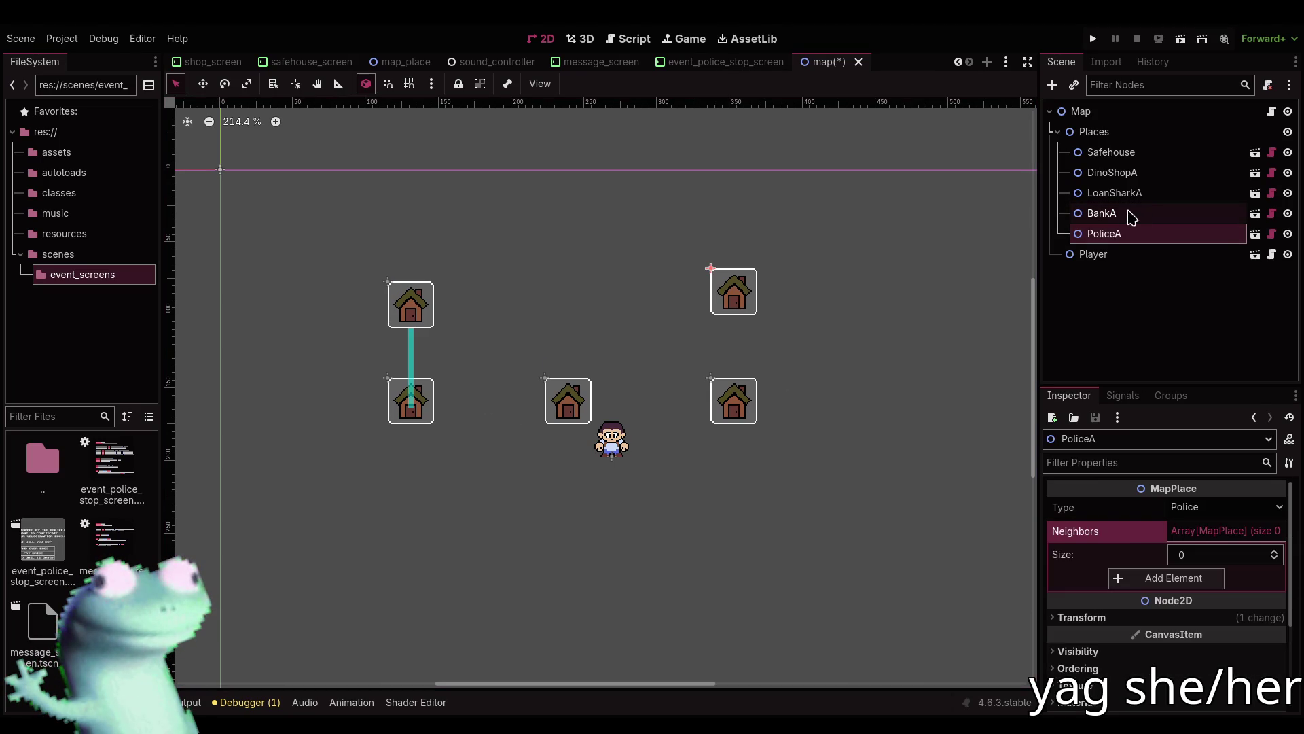
{"action": "left_click", "coordinate": [1132, 214]}
Give LoanSharkA the single neighbor BankA, and the Safehouse the single neighbor LoanSharkA.
{"action": "left_click", "coordinate": [409, 407]}
{"action": "left_click", "coordinate": [1196, 530]}
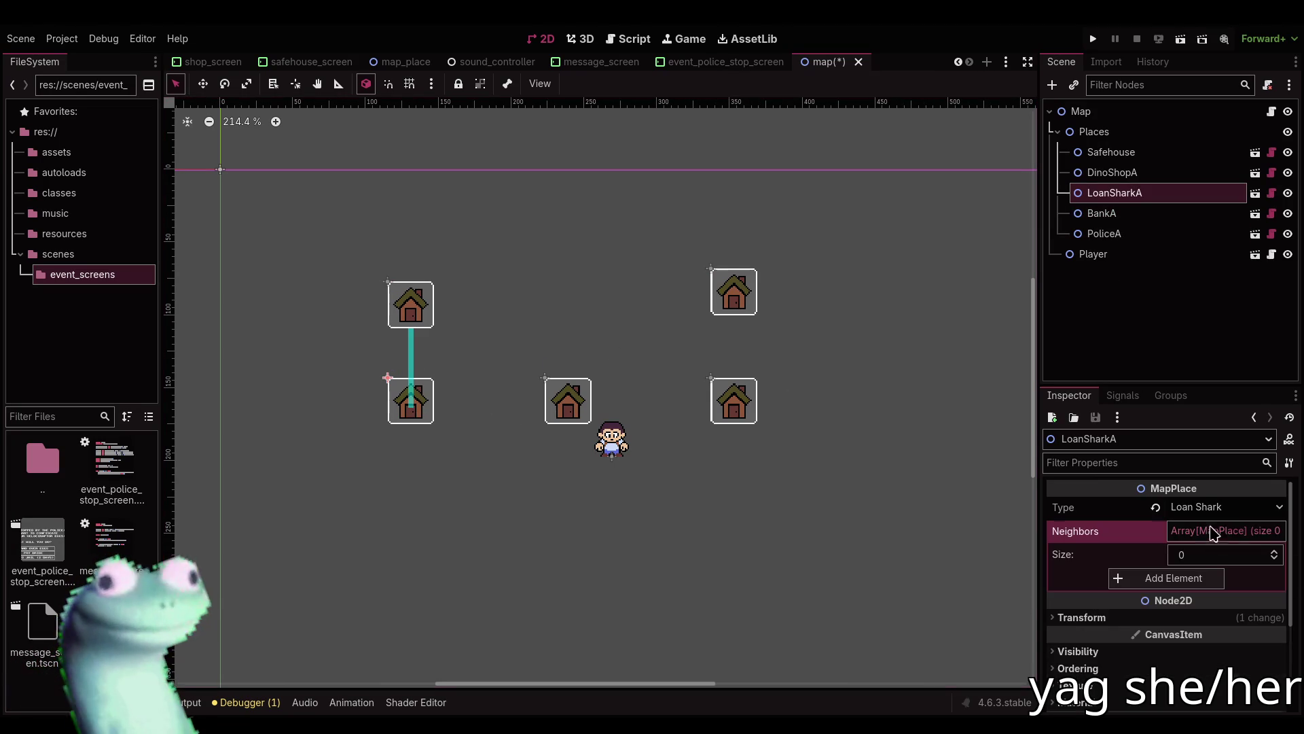
{"action": "left_click", "coordinate": [1191, 579]}
{"action": "left_click", "coordinate": [1192, 579]}
{"action": "double_click", "coordinate": [629, 303]}
{"action": "left_click", "coordinate": [573, 410]}
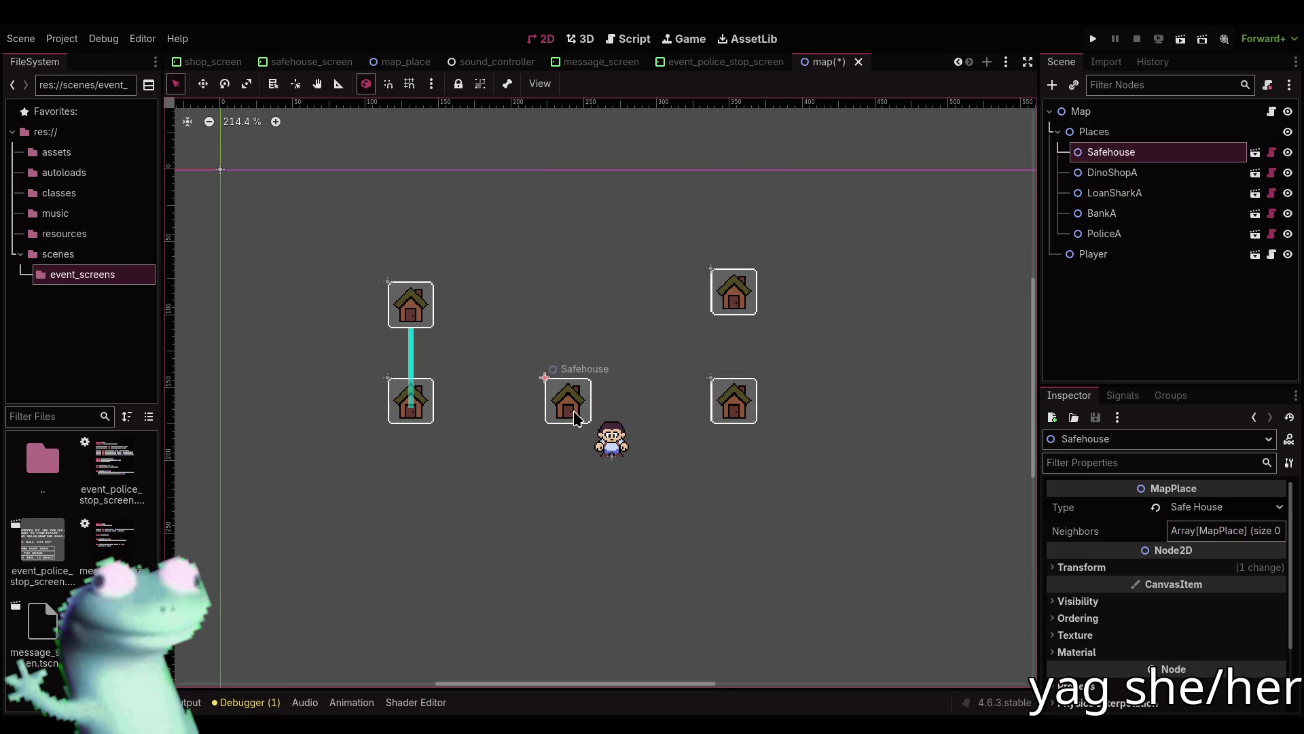
{"action": "left_click", "coordinate": [1189, 531]}
{"action": "left_click", "coordinate": [1169, 578]}
{"action": "left_click", "coordinate": [1189, 579]}
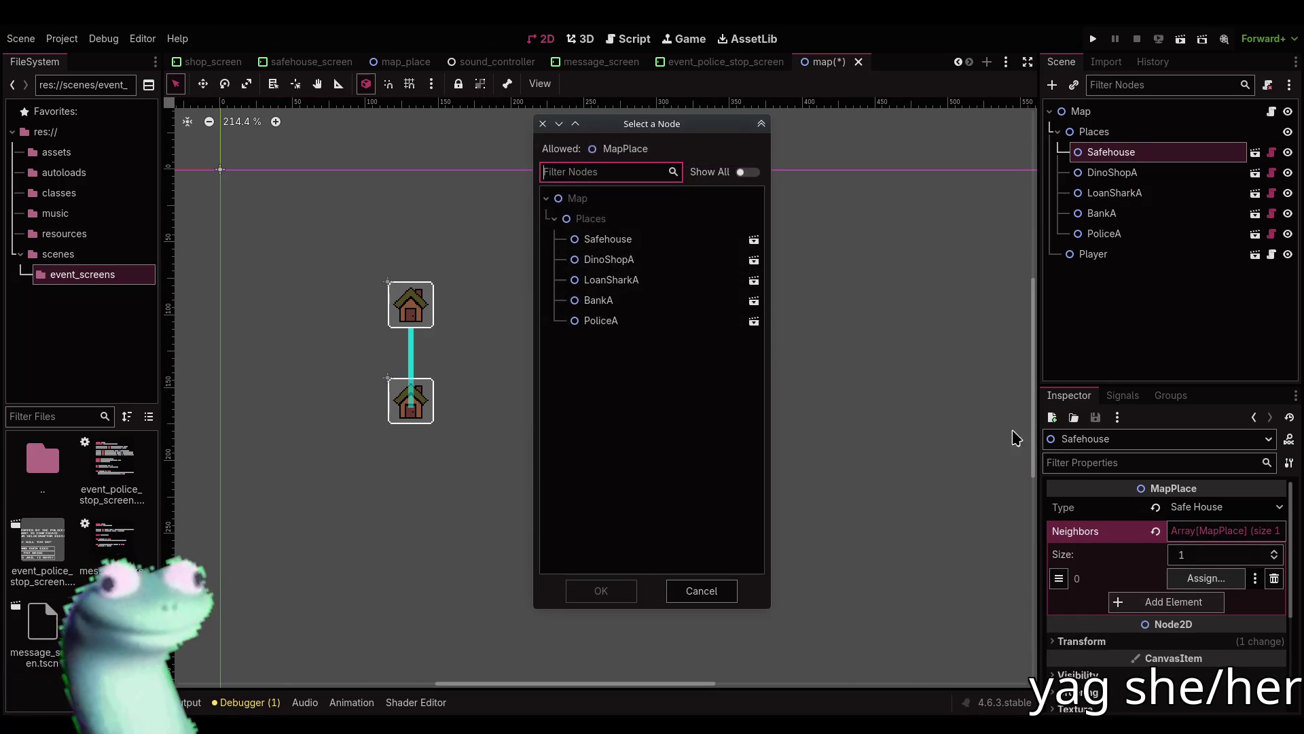
{"action": "double_click", "coordinate": [625, 282]}
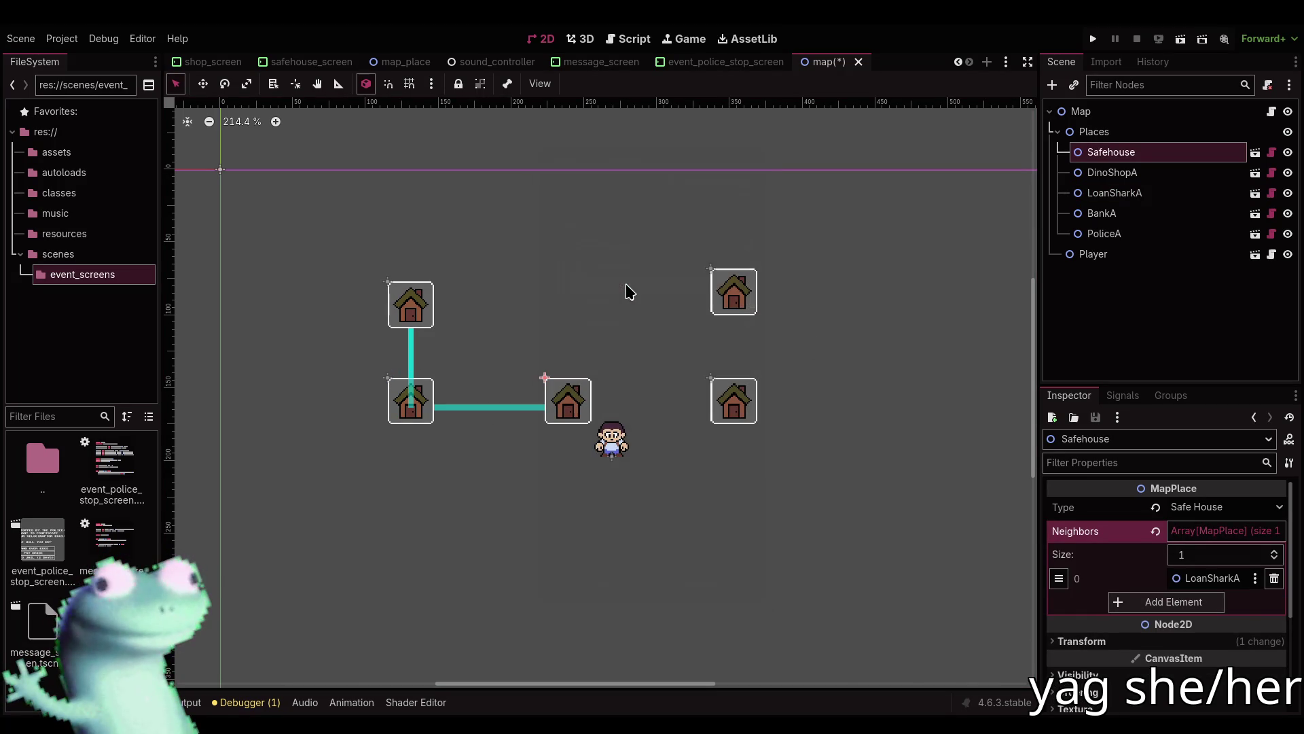
Save the map scene and reset the map view to 100%.
{"action": "key", "text": "ctrl+s"}
{"action": "left_click", "coordinate": [238, 122]}
{"action": "left_click", "coordinate": [703, 258]}
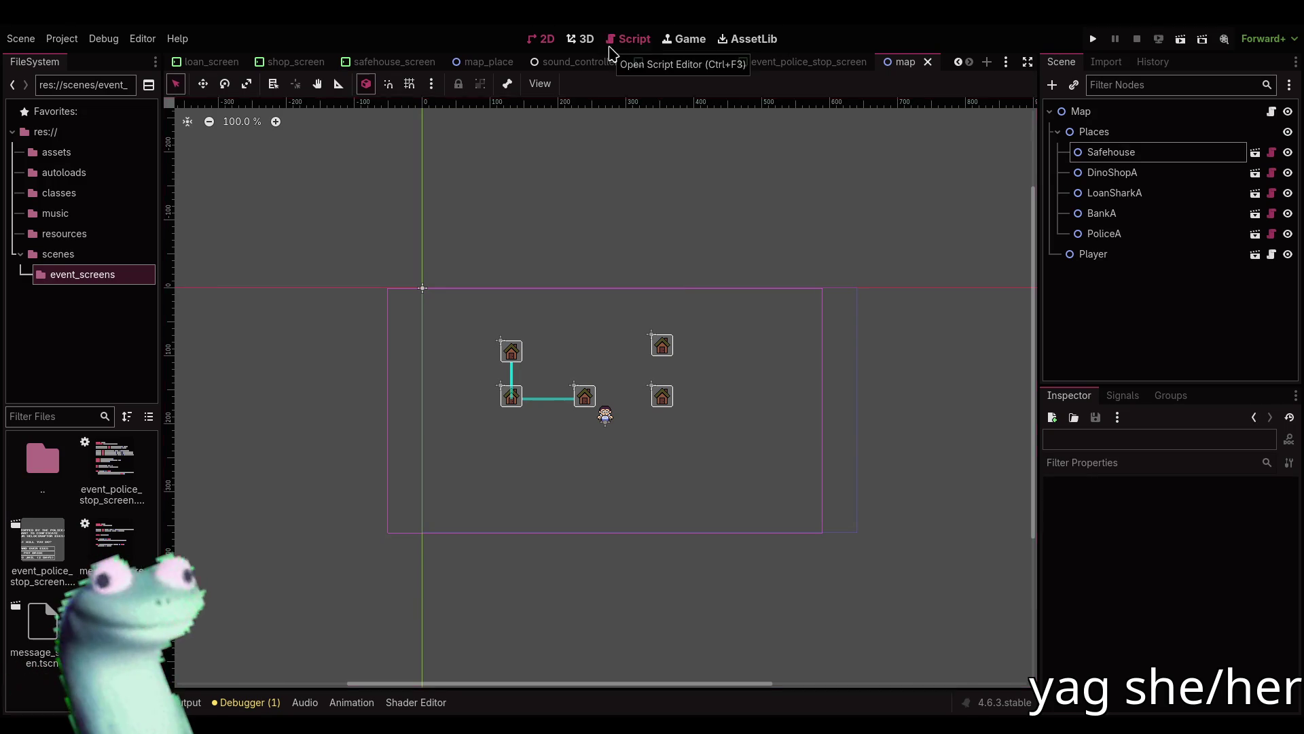
In map_place.gd, move the is_editor_hint return below the label and icon lines, and save.
{"action": "left_click", "coordinate": [629, 39]}
{"action": "scroll", "coordinate": [513, 401], "scroll_direction": "up", "scroll_amount": 5}
{"action": "scroll", "coordinate": [513, 401], "scroll_direction": "up", "scroll_amount": 1}
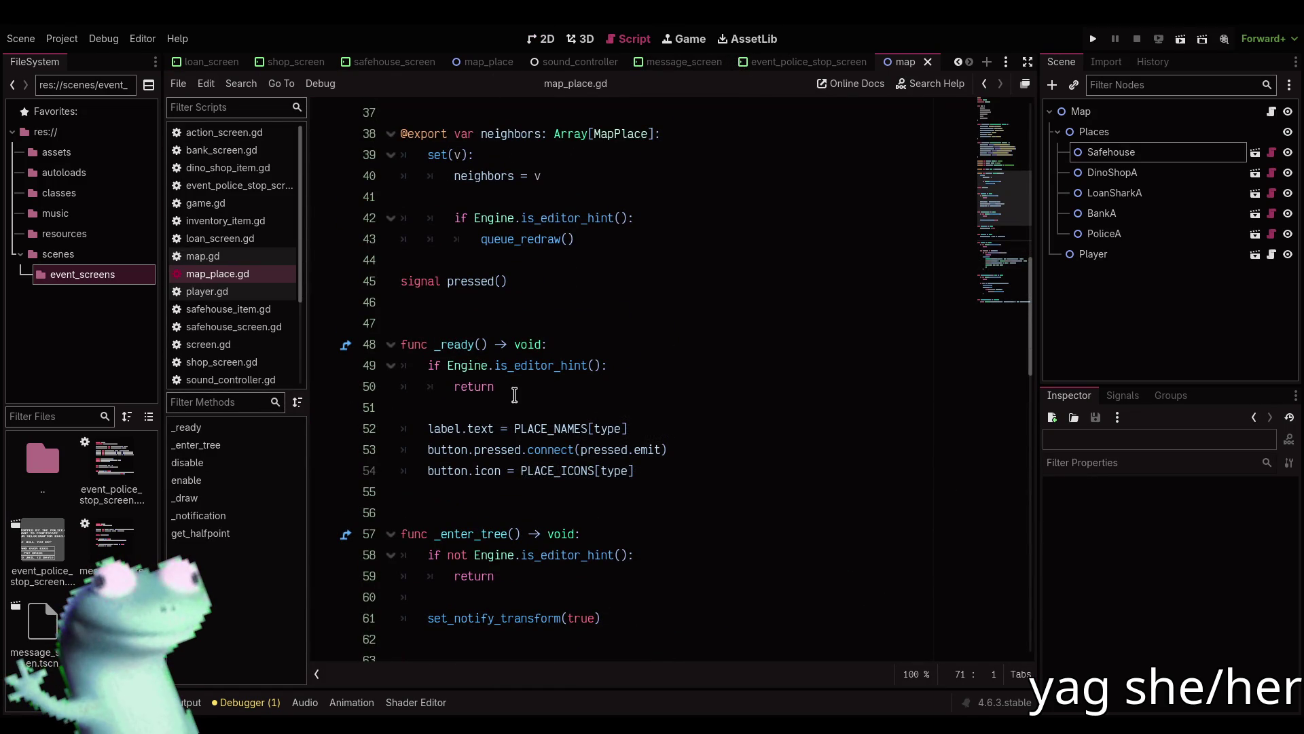
{"action": "left_click", "coordinate": [689, 449]}
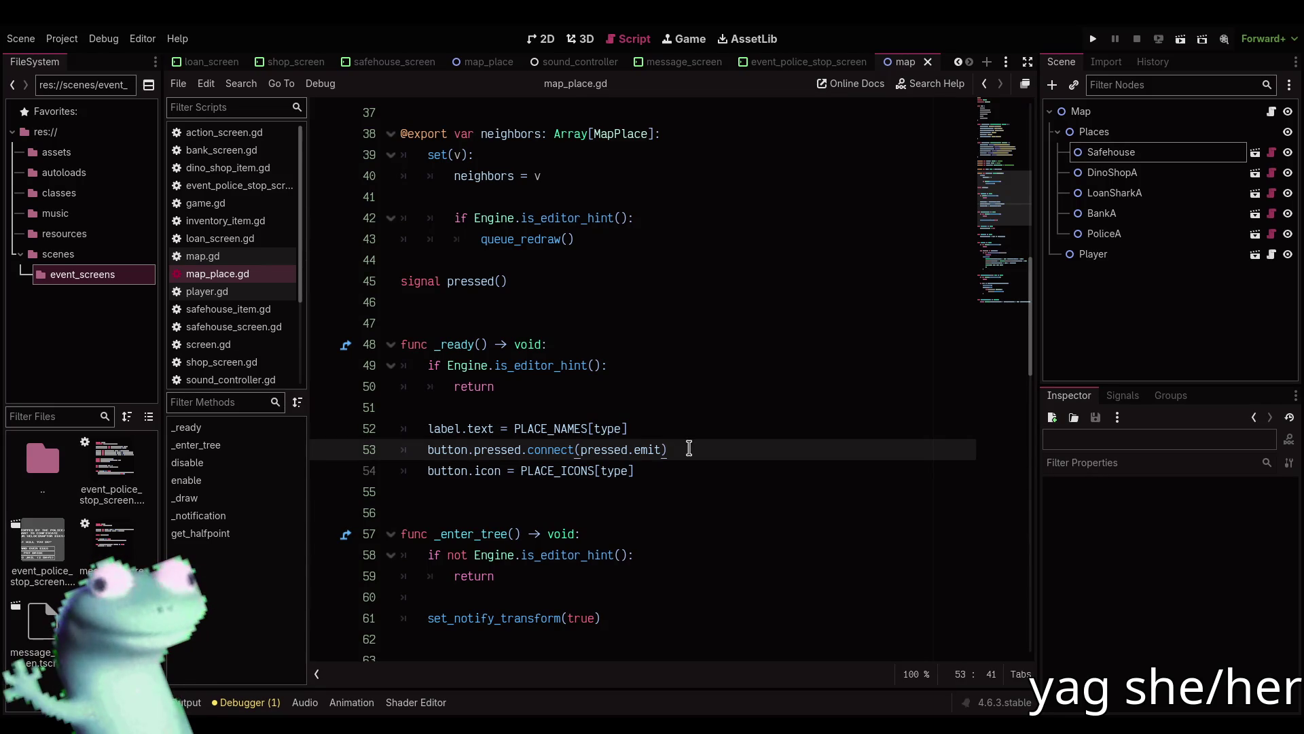
{"action": "key", "text": "alt+Down"}
{"action": "key", "text": "Up"}
{"action": "key", "text": "Up"}
{"action": "key", "text": "Up"}
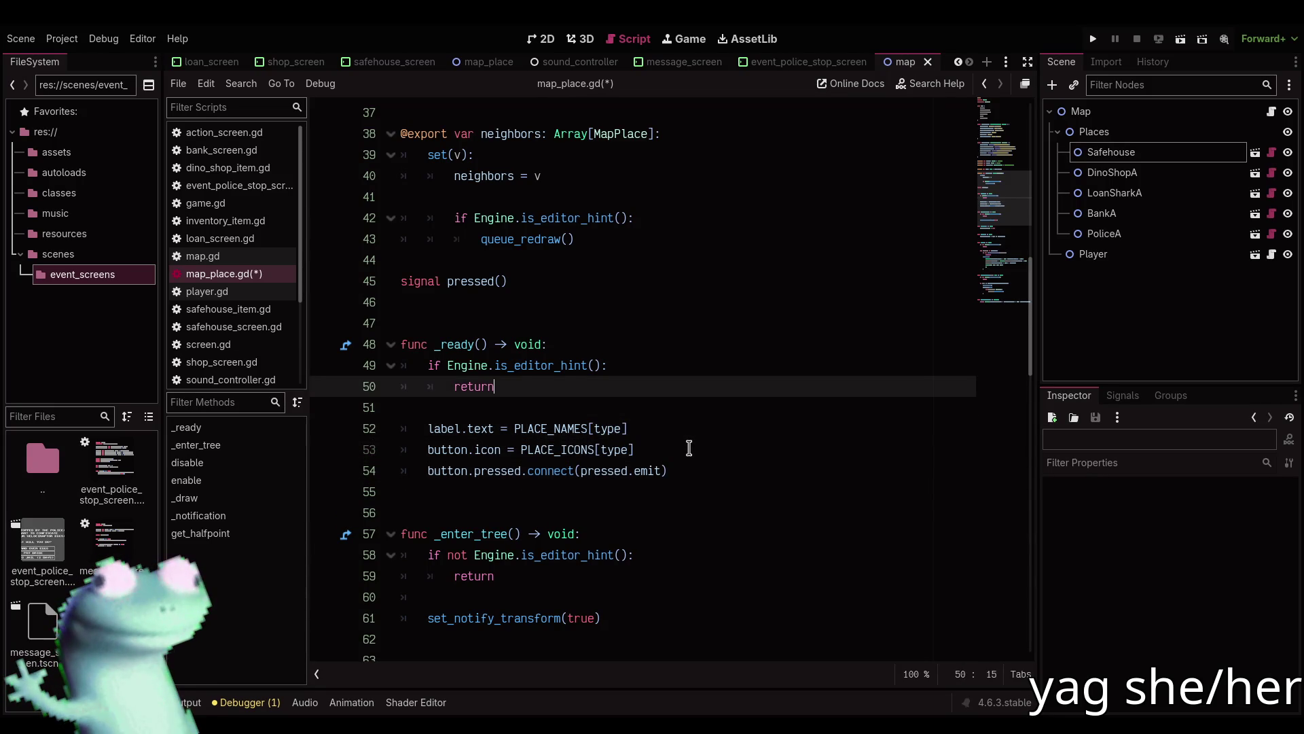
{"action": "key", "text": "alt+Down"}
{"action": "key", "text": "alt+Down"}
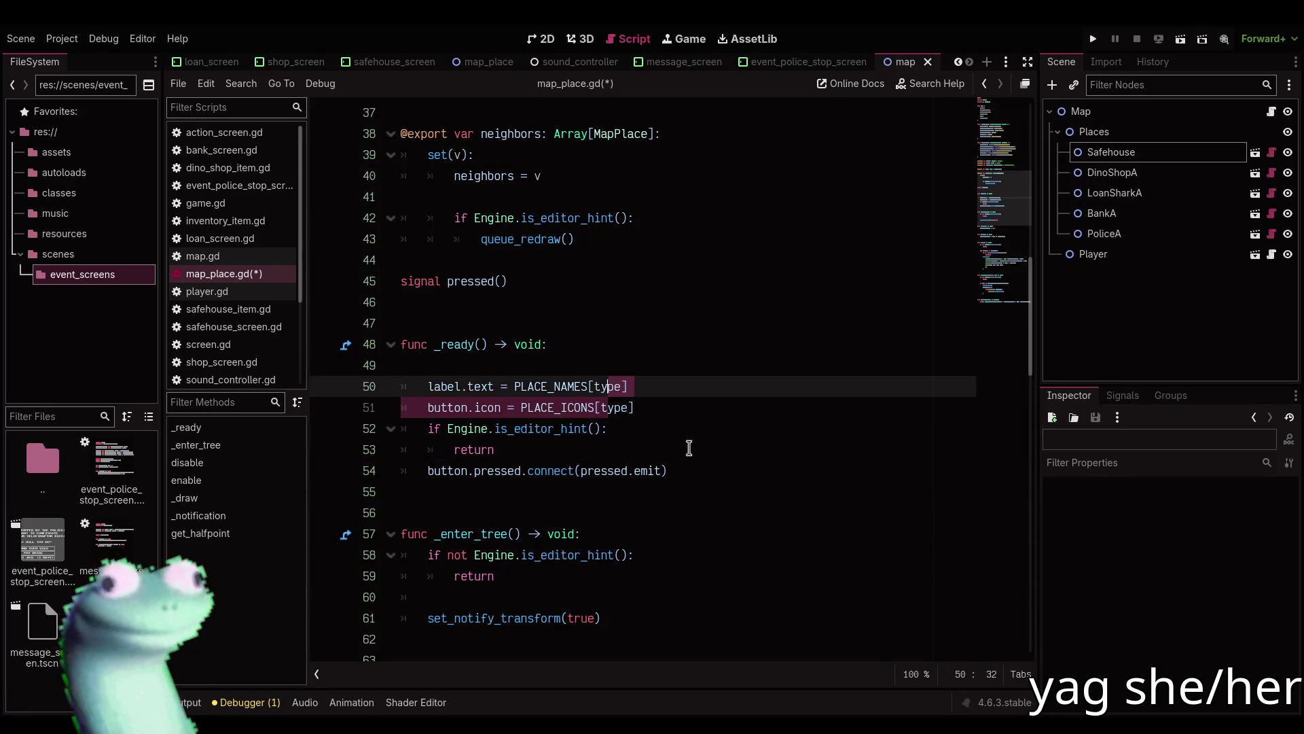
{"action": "key", "text": "ctrl+s"}
Reopen the map scene in the 2D view.
{"action": "left_click", "coordinate": [801, 62]}
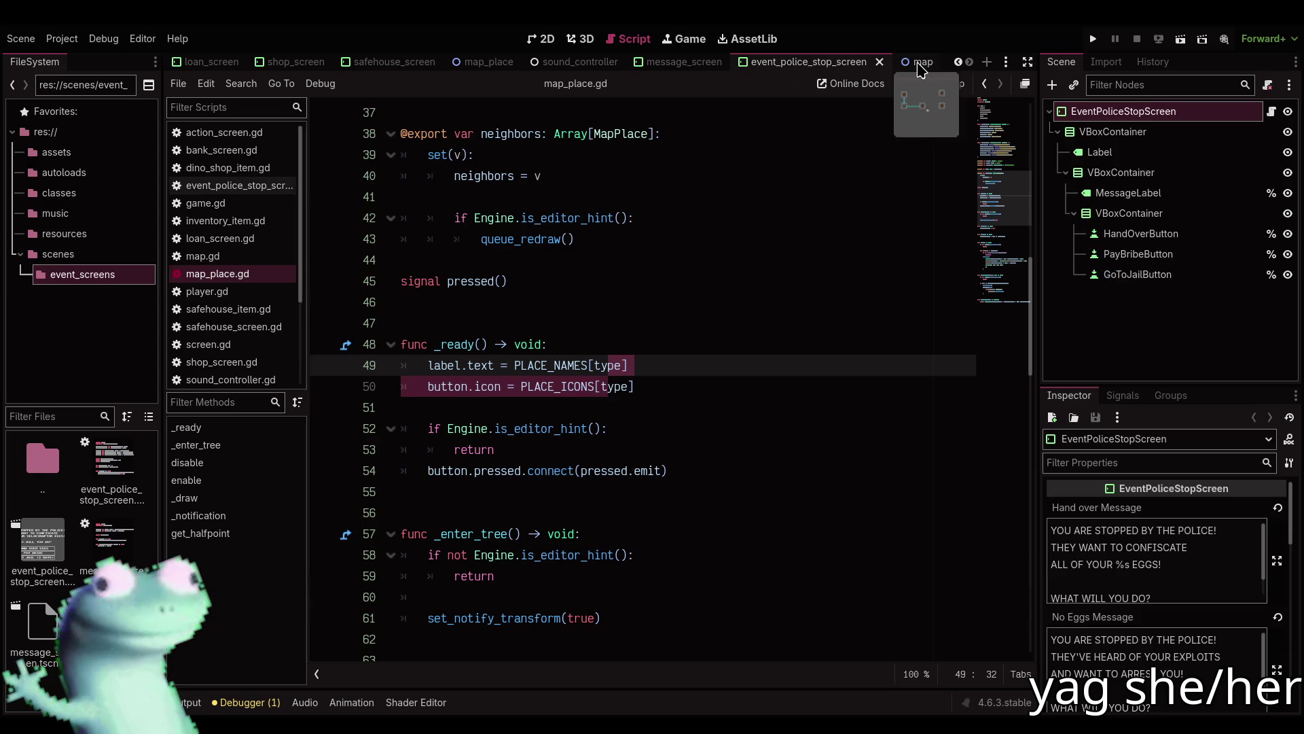
{"action": "left_click", "coordinate": [918, 63]}
{"action": "left_click", "coordinate": [545, 39]}
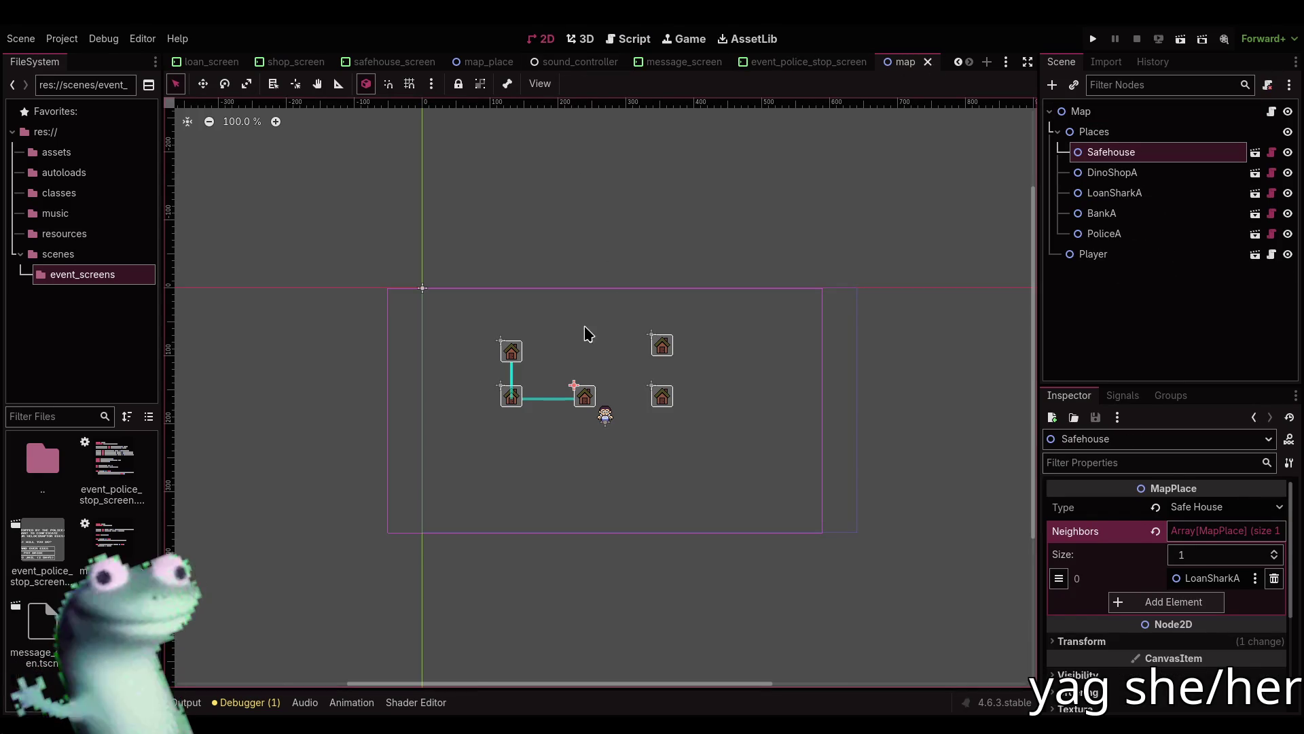
Quick-open the map scene and zoom around to check the labelled place icons.
{"action": "key", "text": "ctrl+shift+Tab"}
{"action": "key", "text": "ctrl+shift+o"}
{"action": "type", "text": "map"}
{"action": "key", "text": "Return"}
{"action": "scroll", "coordinate": [558, 380], "scroll_direction": "up", "scroll_amount": 8}
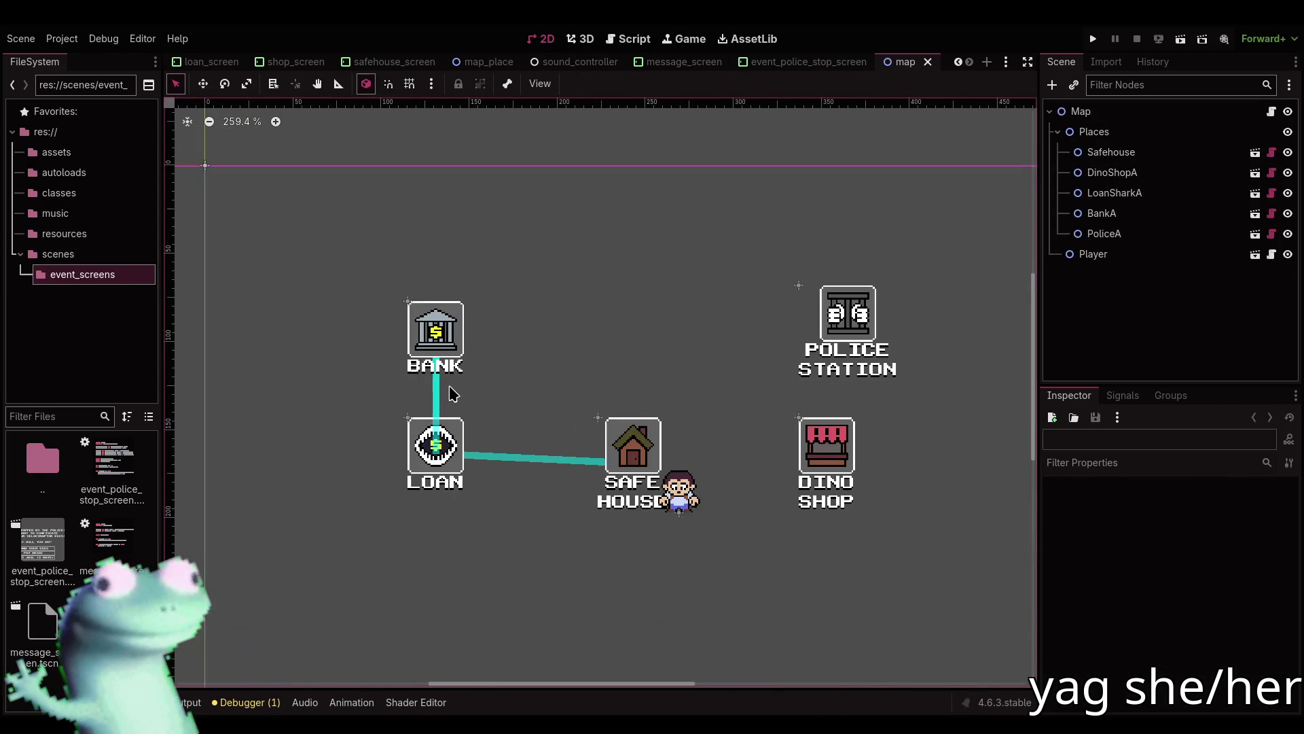
{"action": "scroll", "coordinate": [530, 396], "scroll_direction": "up", "scroll_amount": 1}
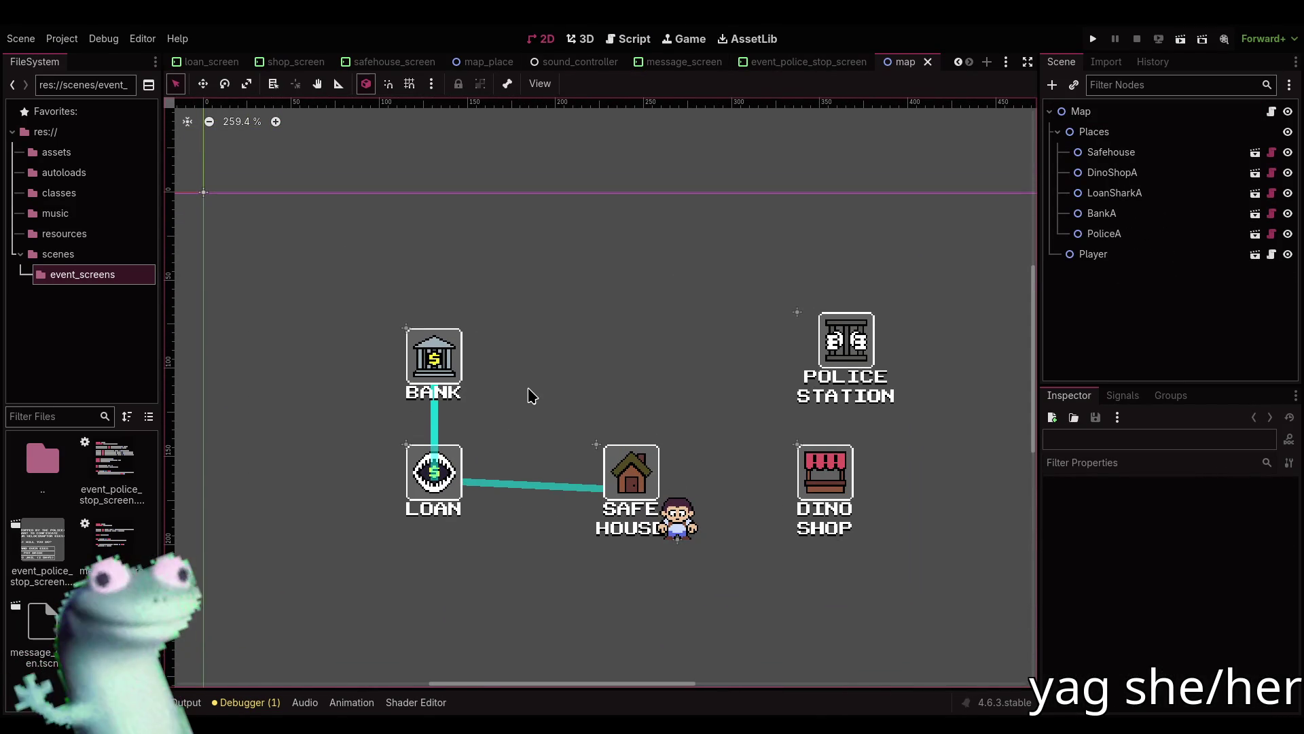
{"action": "scroll", "coordinate": [528, 390], "scroll_direction": "down", "scroll_amount": 5}
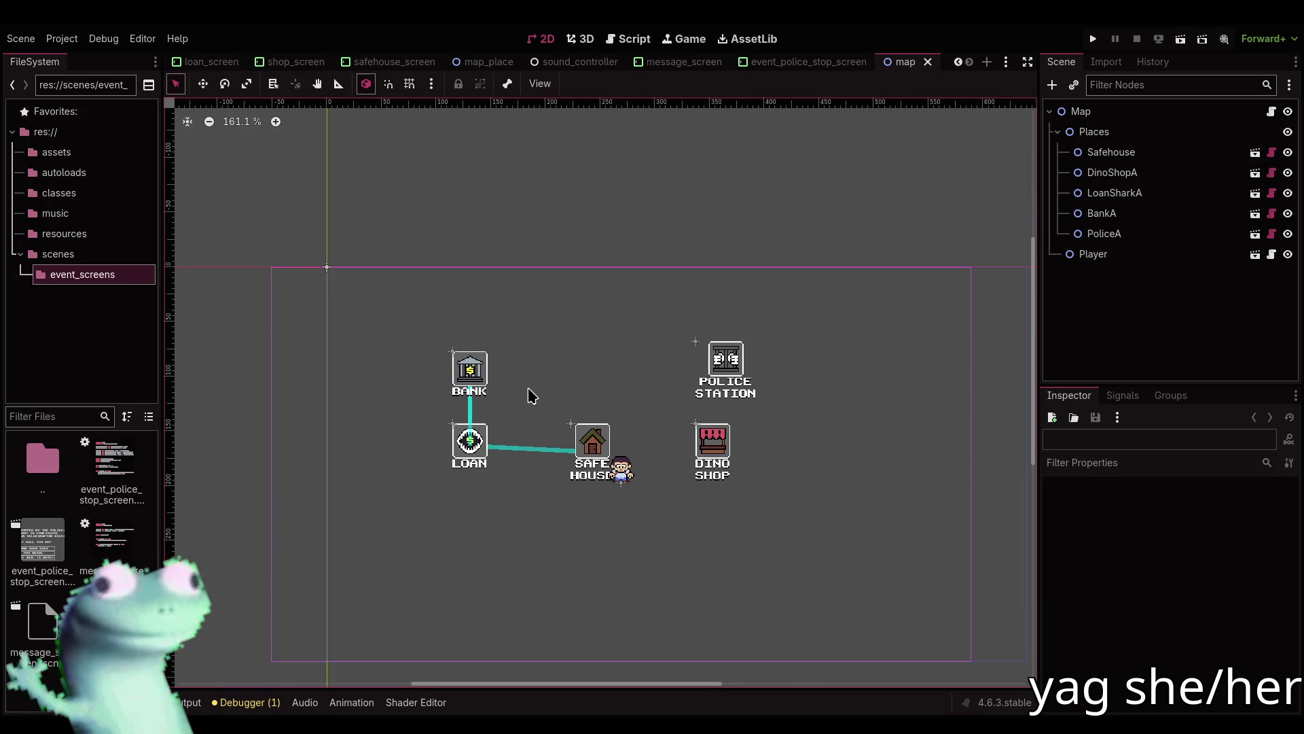
{"action": "scroll", "coordinate": [537, 379], "scroll_direction": "up", "scroll_amount": 1}
{"action": "left_click", "coordinate": [582, 39]}
{"action": "left_click", "coordinate": [628, 38]}
In map_place.gd, add a new line after _ready for a new function.
{"action": "left_click", "coordinate": [590, 312]}
{"action": "scroll", "coordinate": [590, 311], "scroll_direction": "up", "scroll_amount": 5}
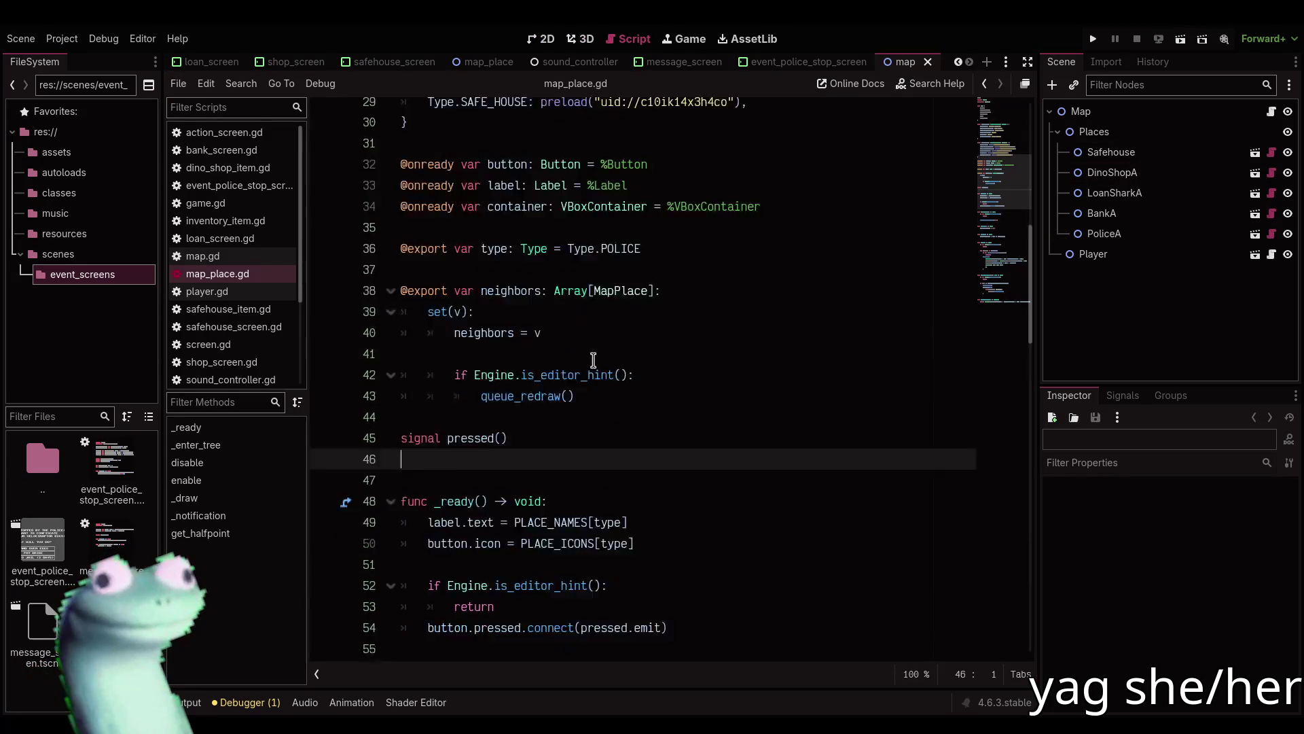
{"action": "scroll", "coordinate": [658, 362], "scroll_direction": "up", "scroll_amount": 3}
{"action": "scroll", "coordinate": [656, 373], "scroll_direction": "down", "scroll_amount": 4}
{"action": "left_click", "coordinate": [673, 347]}
{"action": "scroll", "coordinate": [583, 440], "scroll_direction": "down", "scroll_amount": 3}
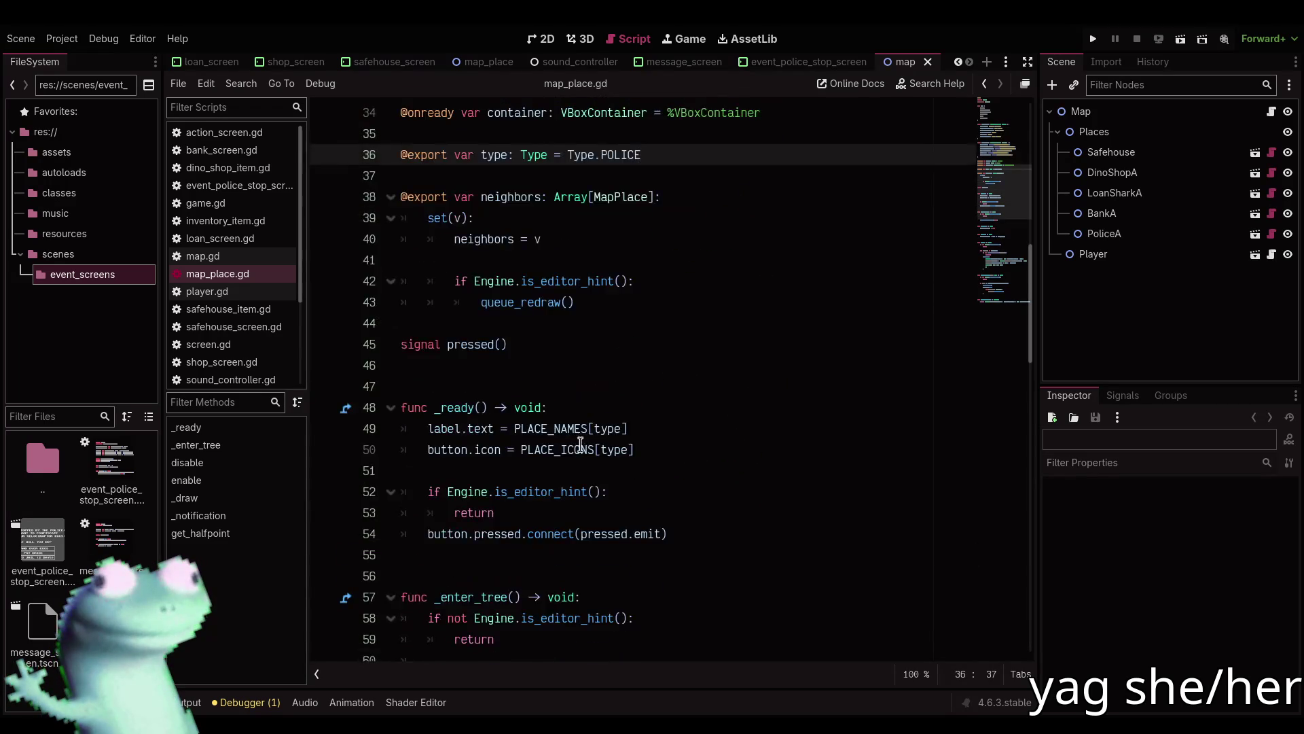
{"action": "scroll", "coordinate": [583, 440], "scroll_direction": "down", "scroll_amount": 3}
{"action": "left_click", "coordinate": [556, 369]}
{"action": "key", "text": "Return"}
{"action": "key", "text": "Return"}
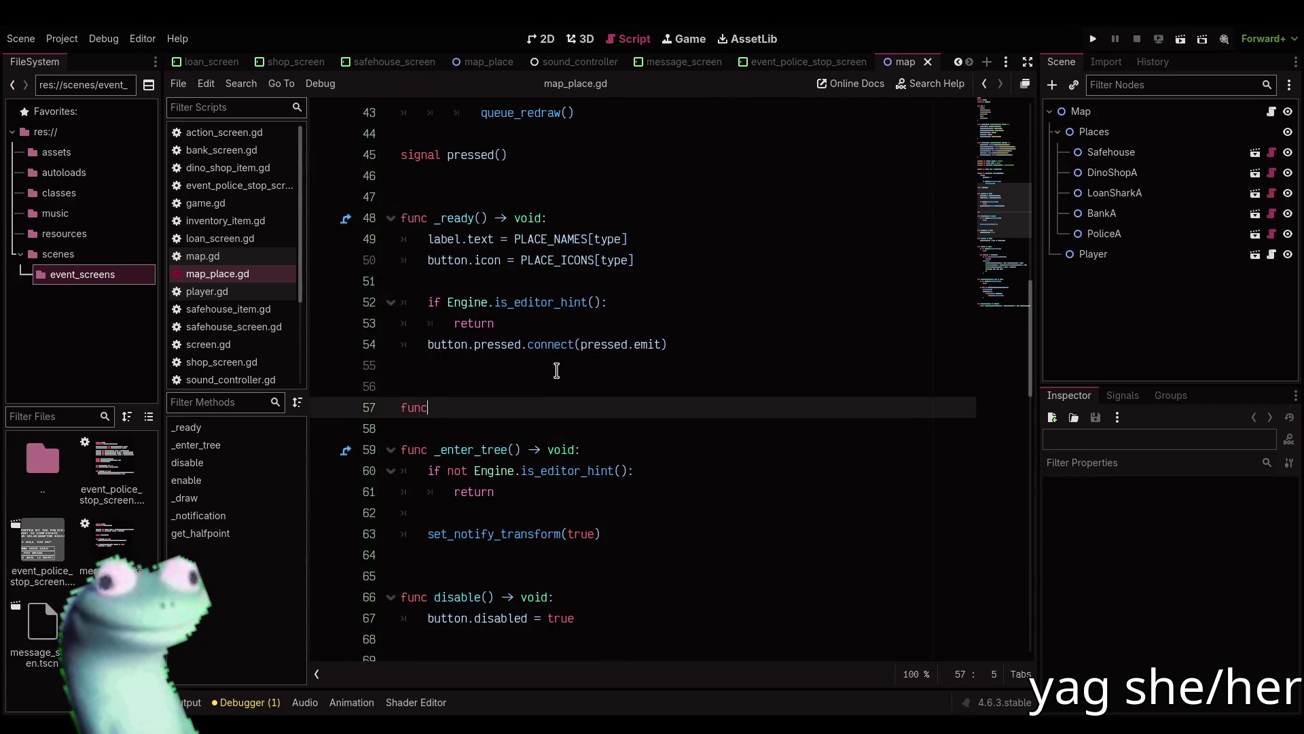
Bring up VLC media player and browse its Media Library.
{"action": "key", "text": "alt+Tab"}
{"action": "left_click", "coordinate": [239, 188]}
{"action": "scroll", "coordinate": [499, 384], "scroll_direction": "down", "scroll_amount": 10}
{"action": "scroll", "coordinate": [449, 381], "scroll_direction": "up", "scroll_amount": 2}
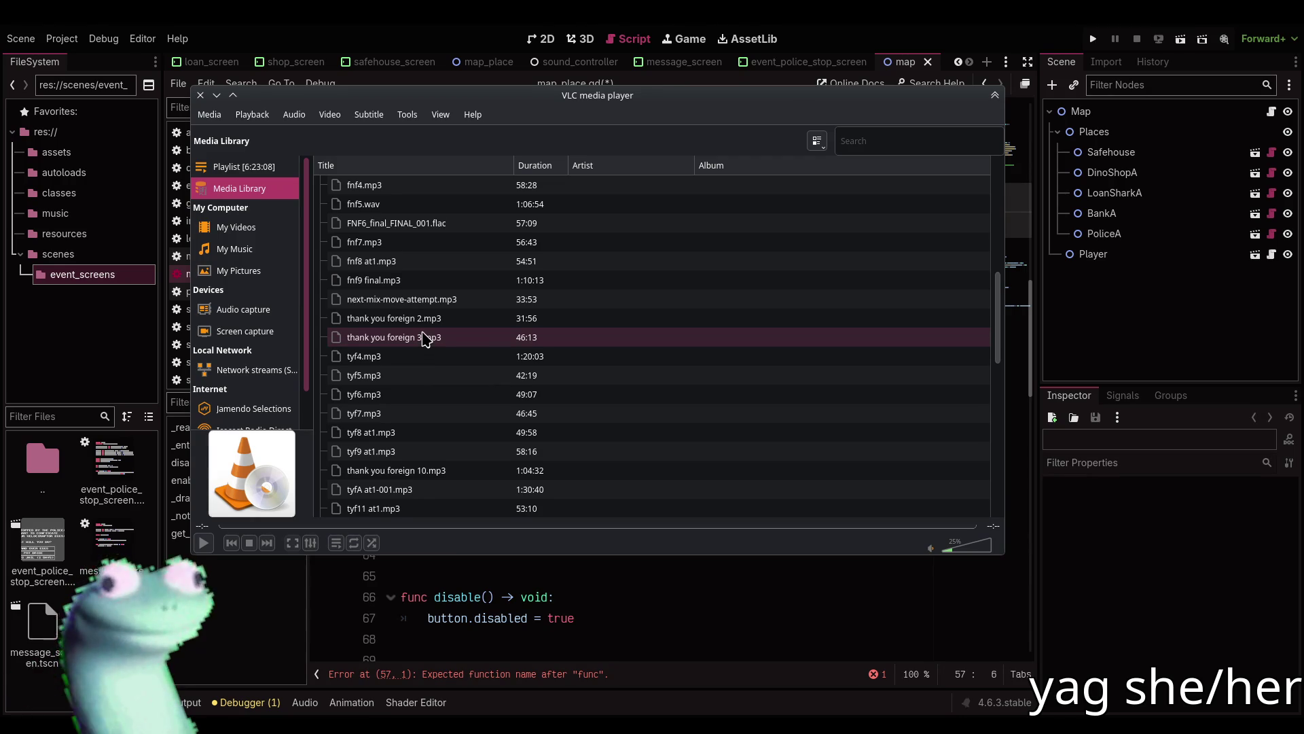
Drag fnf8 at1.mp3 into the VLC playlist, play it, and switch back to Godot.
{"action": "scroll", "coordinate": [424, 340], "scroll_direction": "down", "scroll_amount": 10}
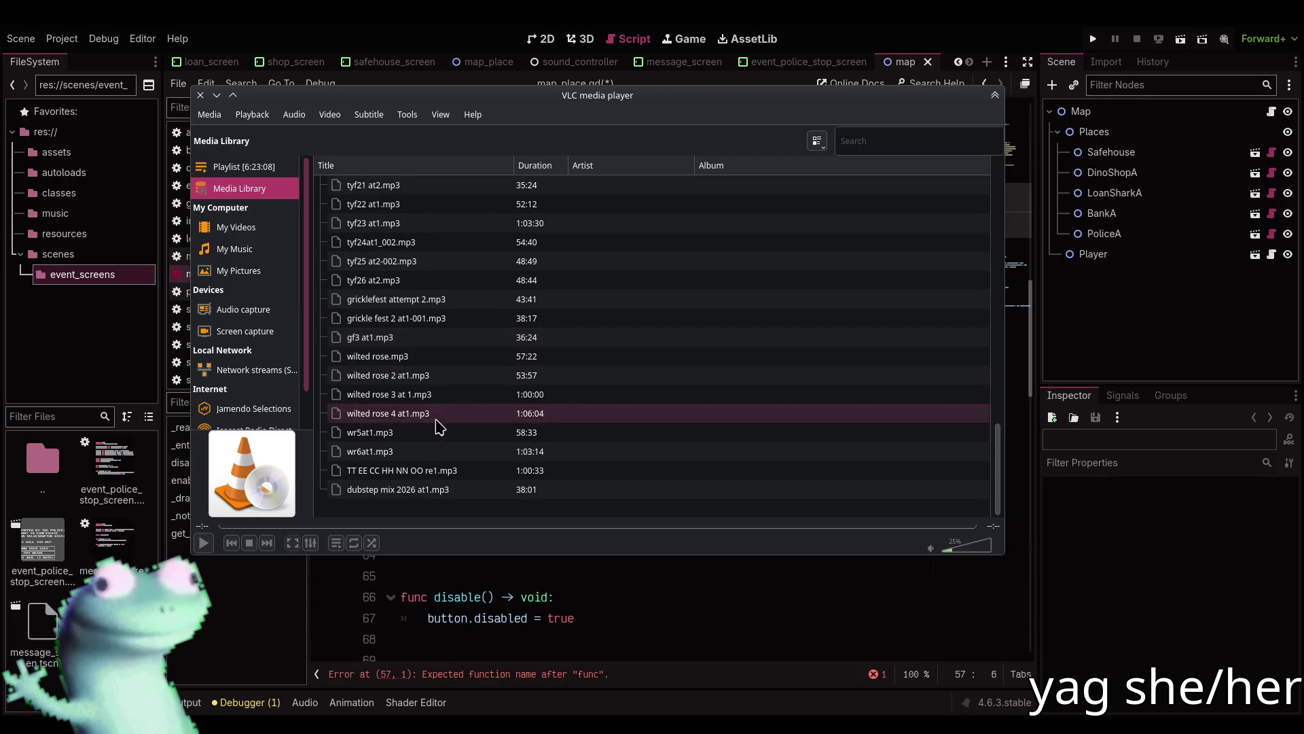
{"action": "scroll", "coordinate": [448, 422], "scroll_direction": "up", "scroll_amount": 8}
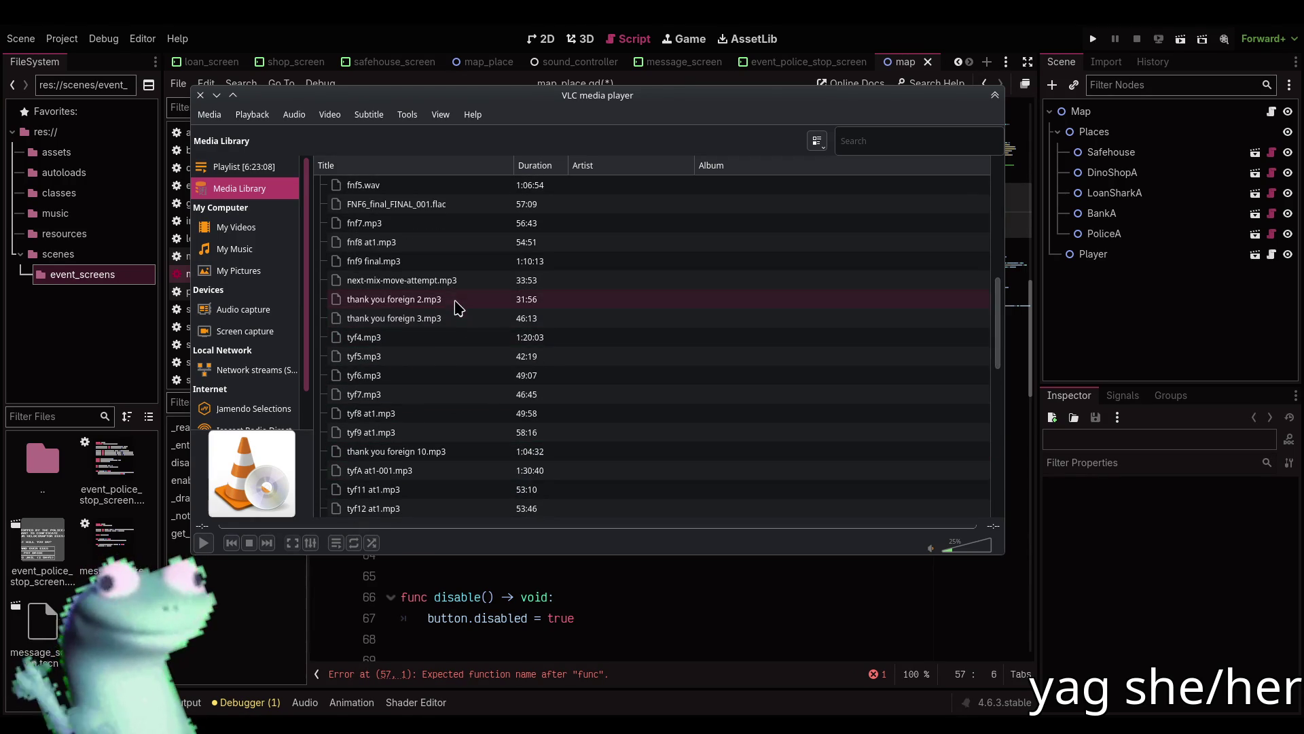
{"action": "scroll", "coordinate": [451, 285], "scroll_direction": "up", "scroll_amount": 2}
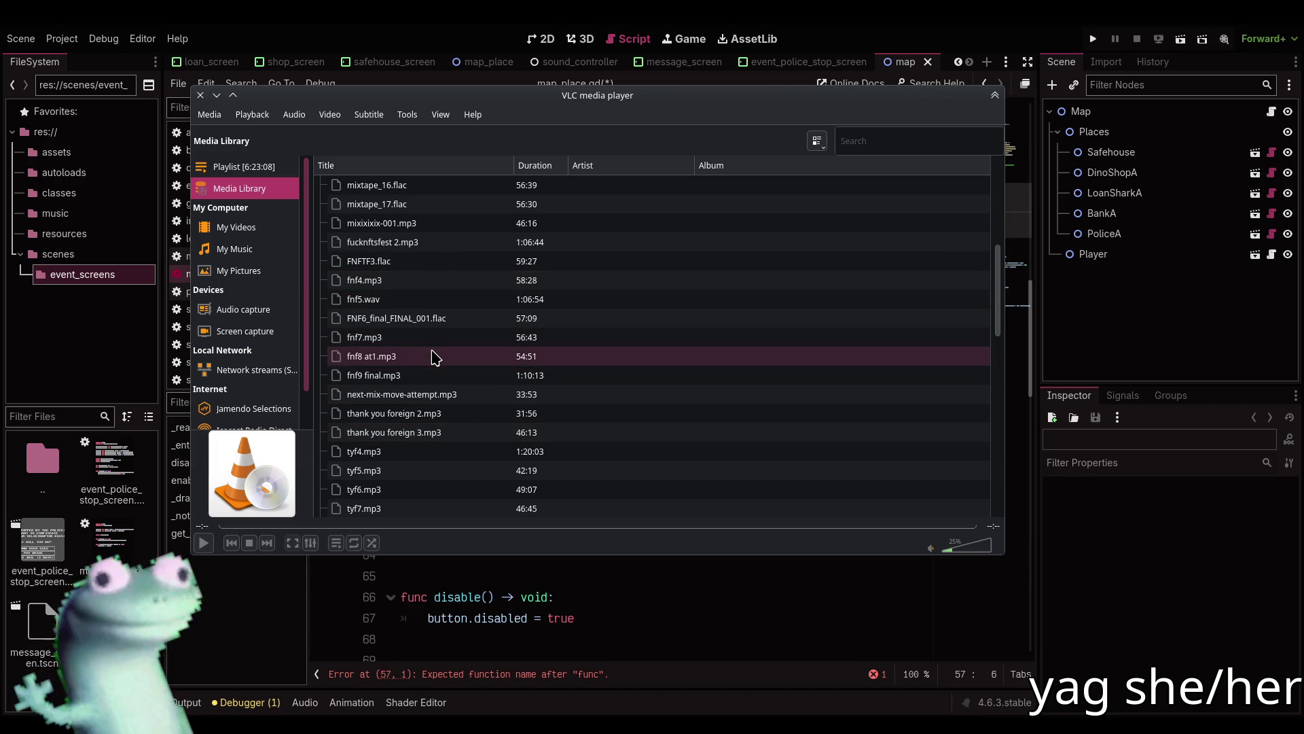
{"action": "mouse_move", "coordinate": [437, 357]}
{"action": "left_mouse_down"}
{"action": "mouse_move", "coordinate": [268, 169]}
{"action": "mouse_move", "coordinate": [407, 302]}
{"action": "mouse_move", "coordinate": [405, 320]}
{"action": "left_mouse_up"}
{"action": "double_click", "coordinate": [402, 317]}
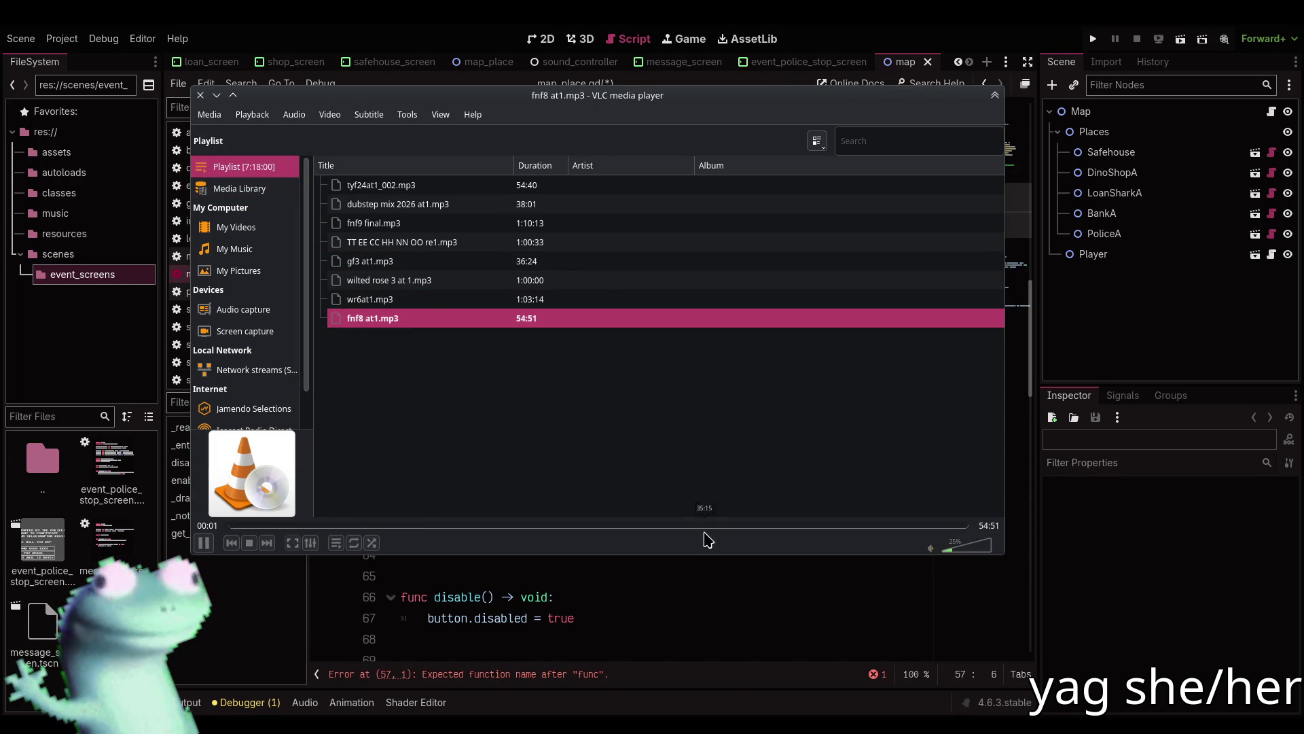
{"action": "left_click", "coordinate": [640, 594]}
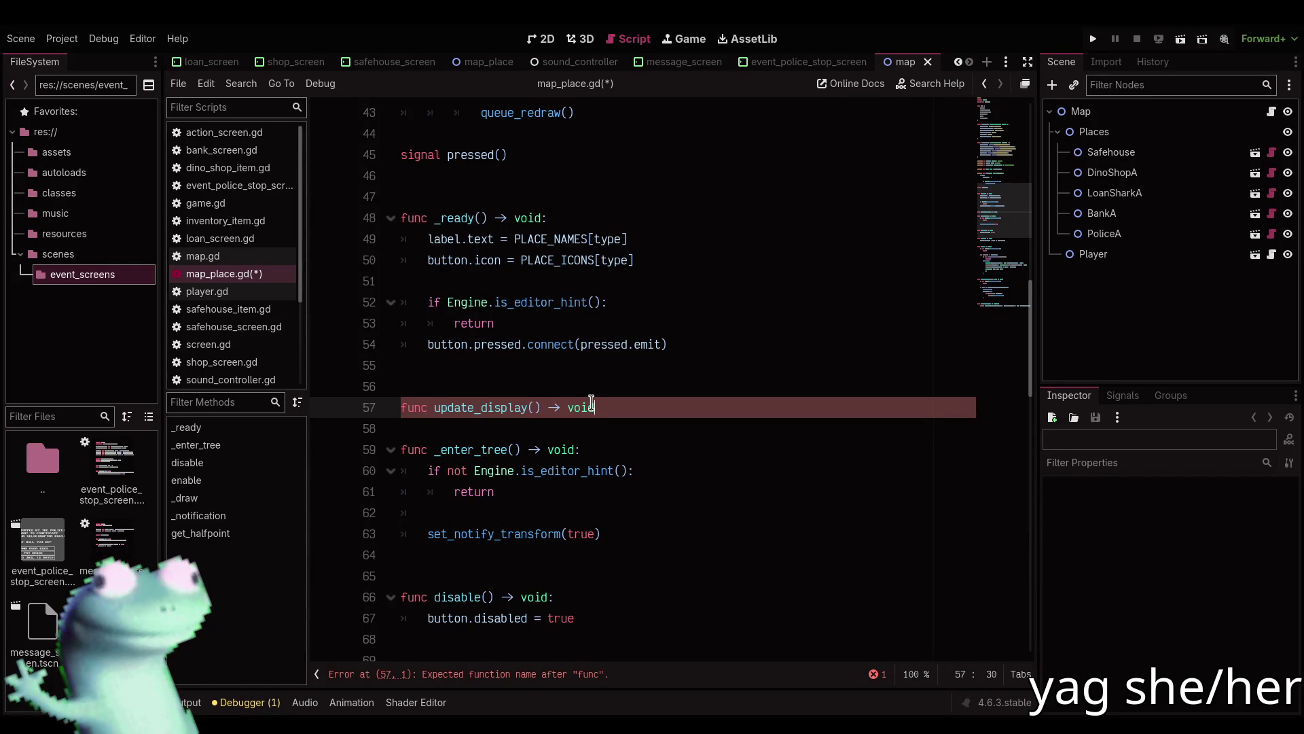
Finish the update_display() -> void header with a placeholder pass body.
{"action": "type", "text": ":"}
{"action": "key", "text": "Return"}
{"action": "type", "text": "pass"}
{"action": "key", "text": "Return"}
{"action": "key", "text": "Return"}
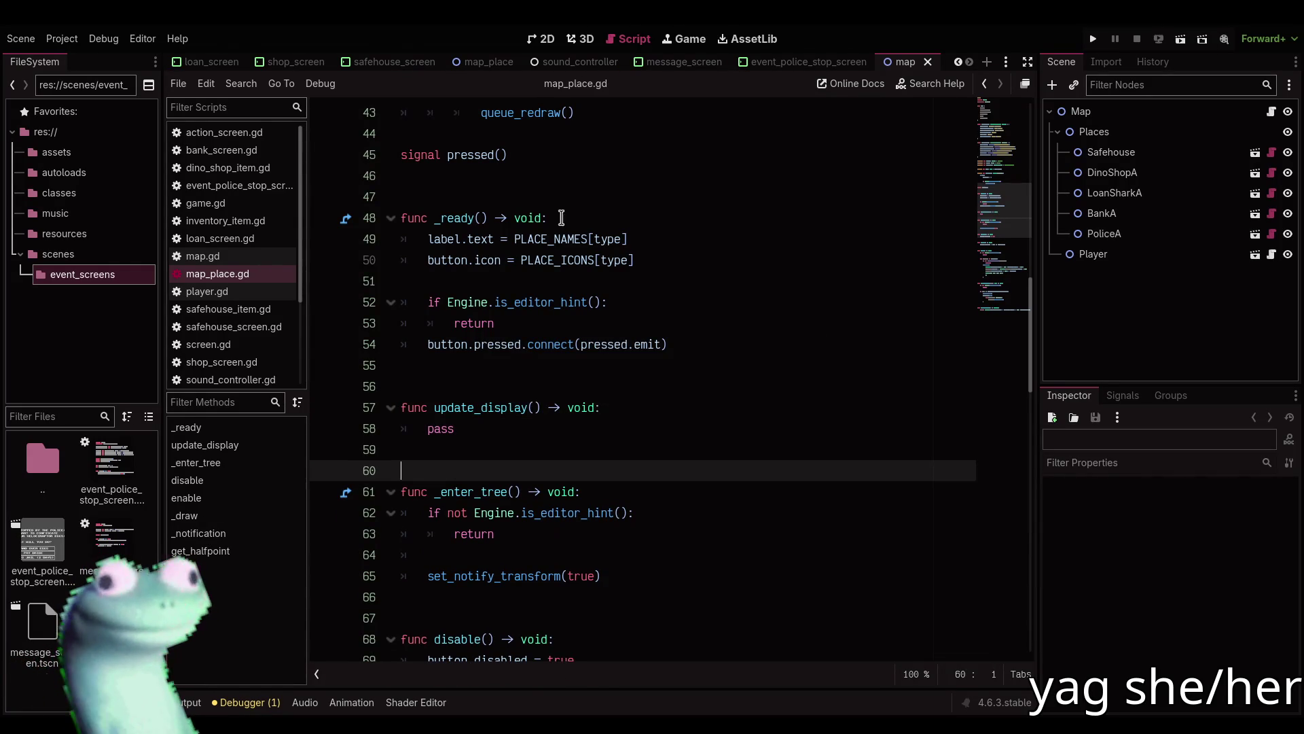
Move the label and icon lines into update_display(), call it from _ready, and save.
{"action": "left_click_drag", "start_coordinate": [642, 255], "coordinate": [434, 240]}
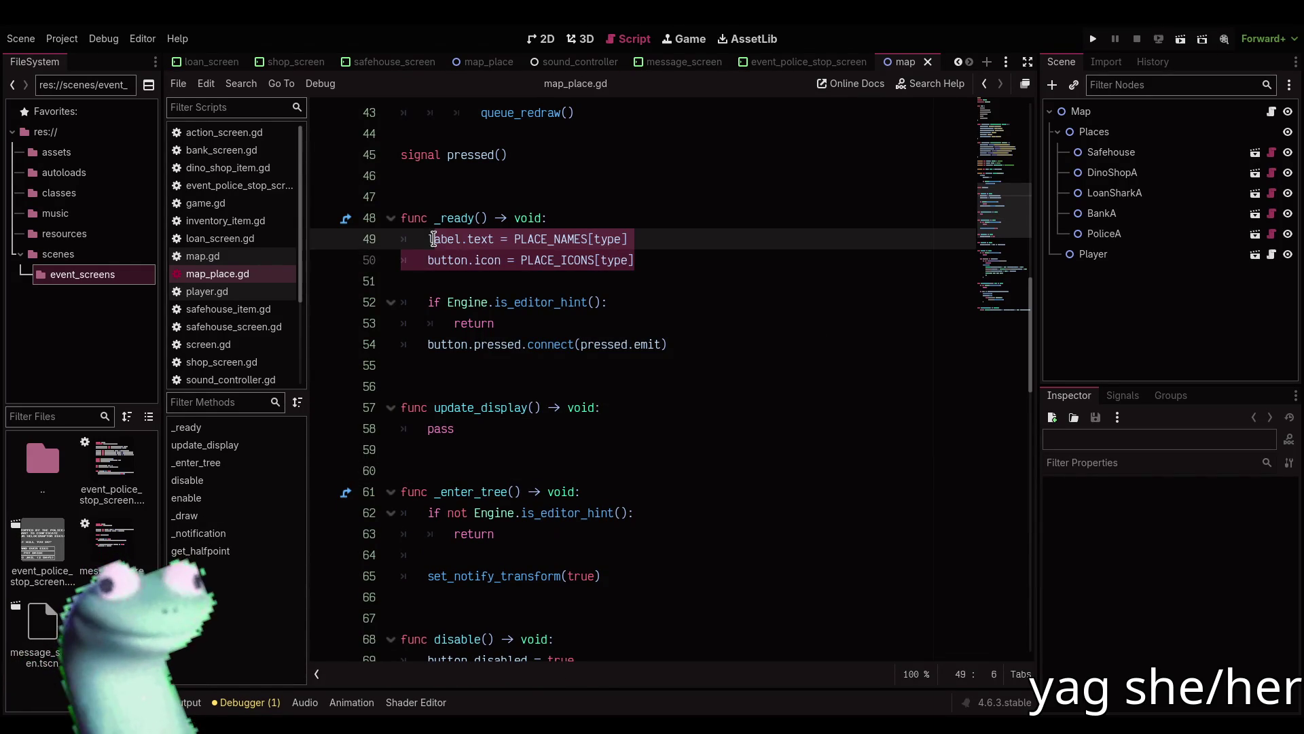
{"action": "key", "text": "ctrl+c"}
{"action": "double_click", "coordinate": [442, 427]}
{"action": "key", "text": "ctrl+v"}
{"action": "left_click", "coordinate": [666, 258]}
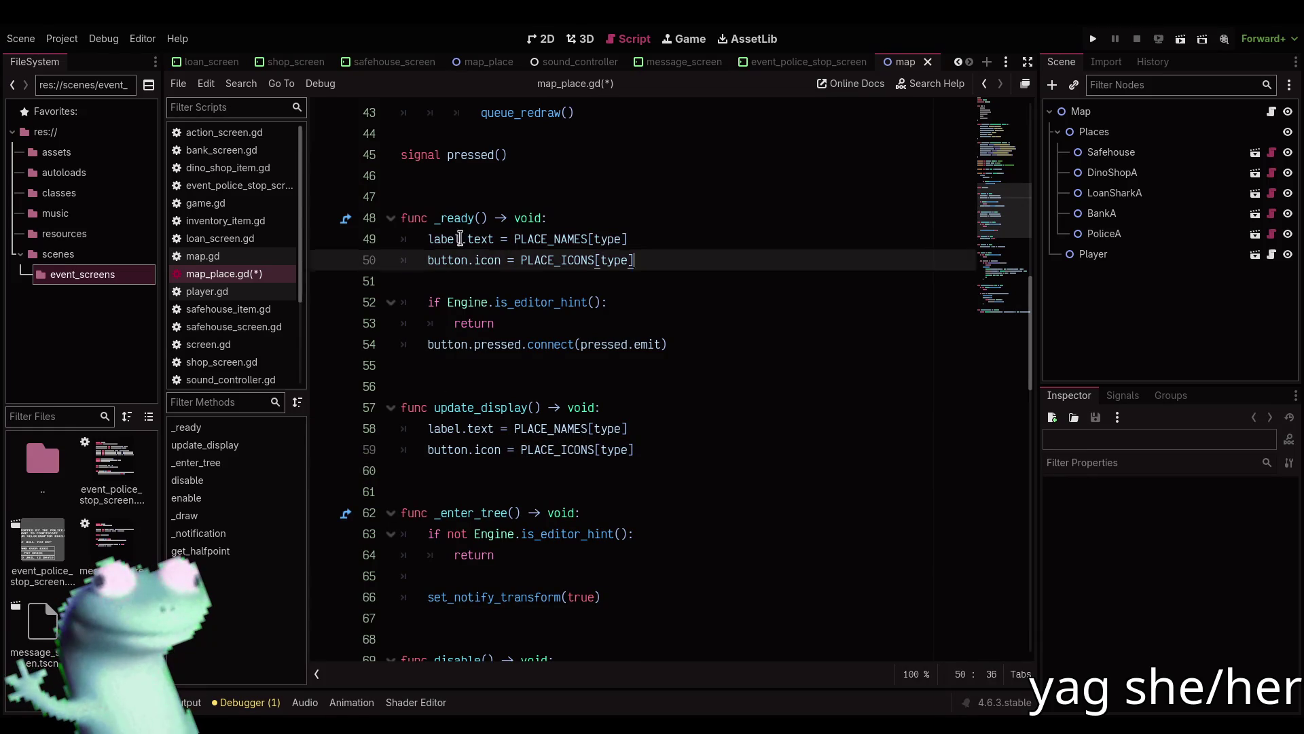
{"action": "left_click", "coordinate": [429, 238], "text": "shift"}
{"action": "type", "text": "upda"}
{"action": "key", "text": "Return"}
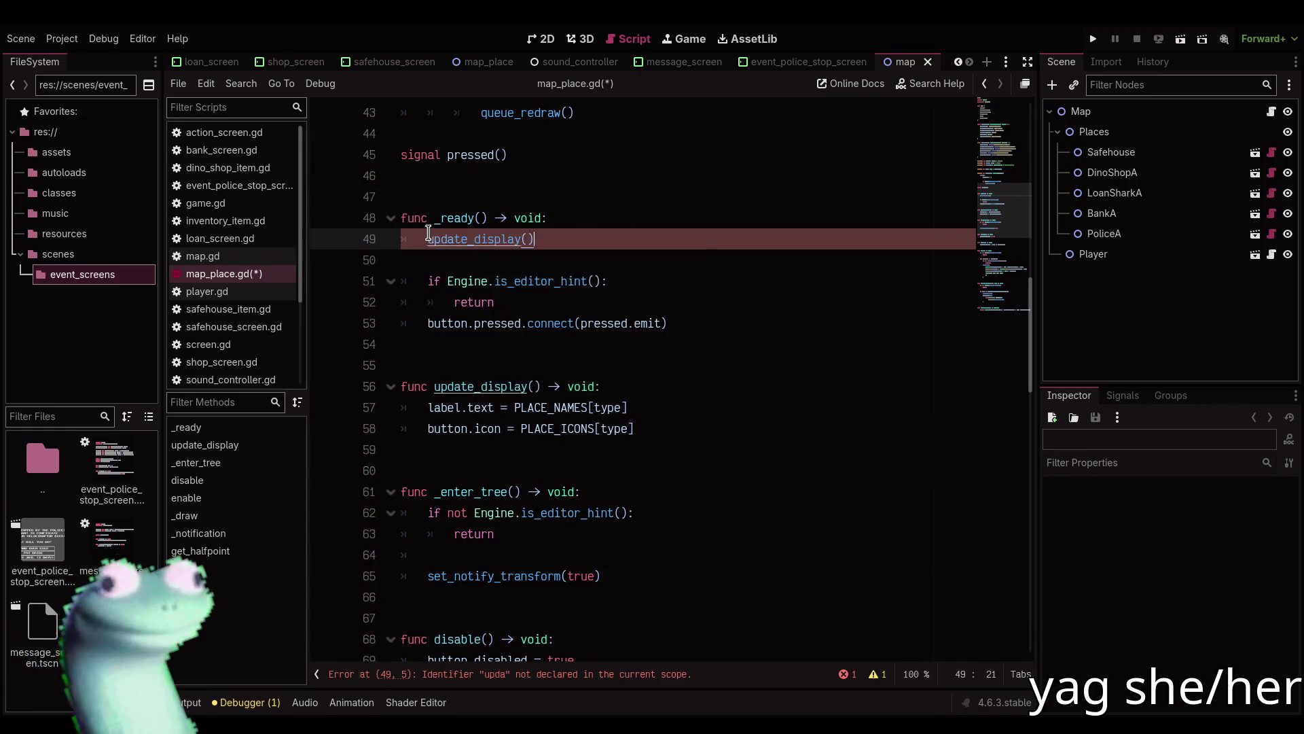
{"action": "key", "text": "ctrl+s"}
Add a set(v) setter on the type export that calls update_display(), save, and view the map.
{"action": "scroll", "coordinate": [501, 285], "scroll_direction": "up", "scroll_amount": 4}
{"action": "left_click", "coordinate": [664, 216]}
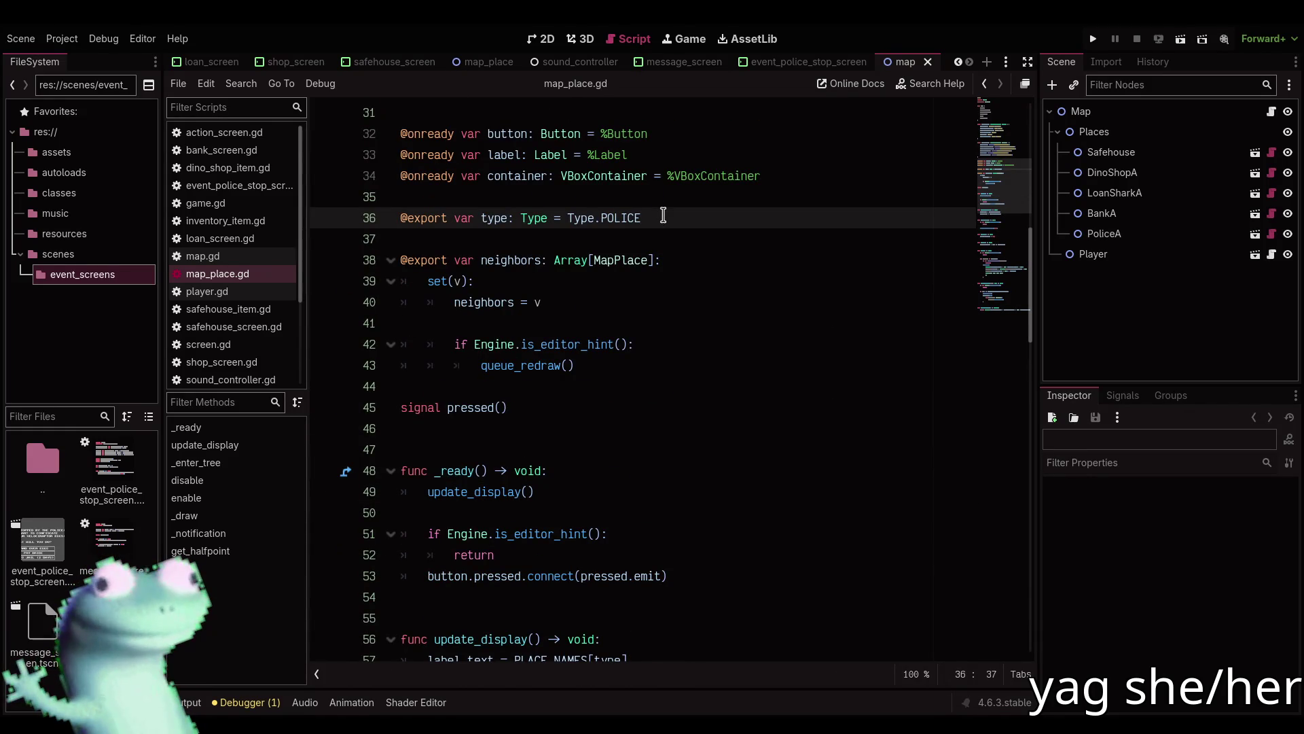
{"action": "key", "text": "Return"}
{"action": "type", "text": "set"}
{"action": "key", "text": "BackSpace"}
{"action": "key", "text": "BackSpace"}
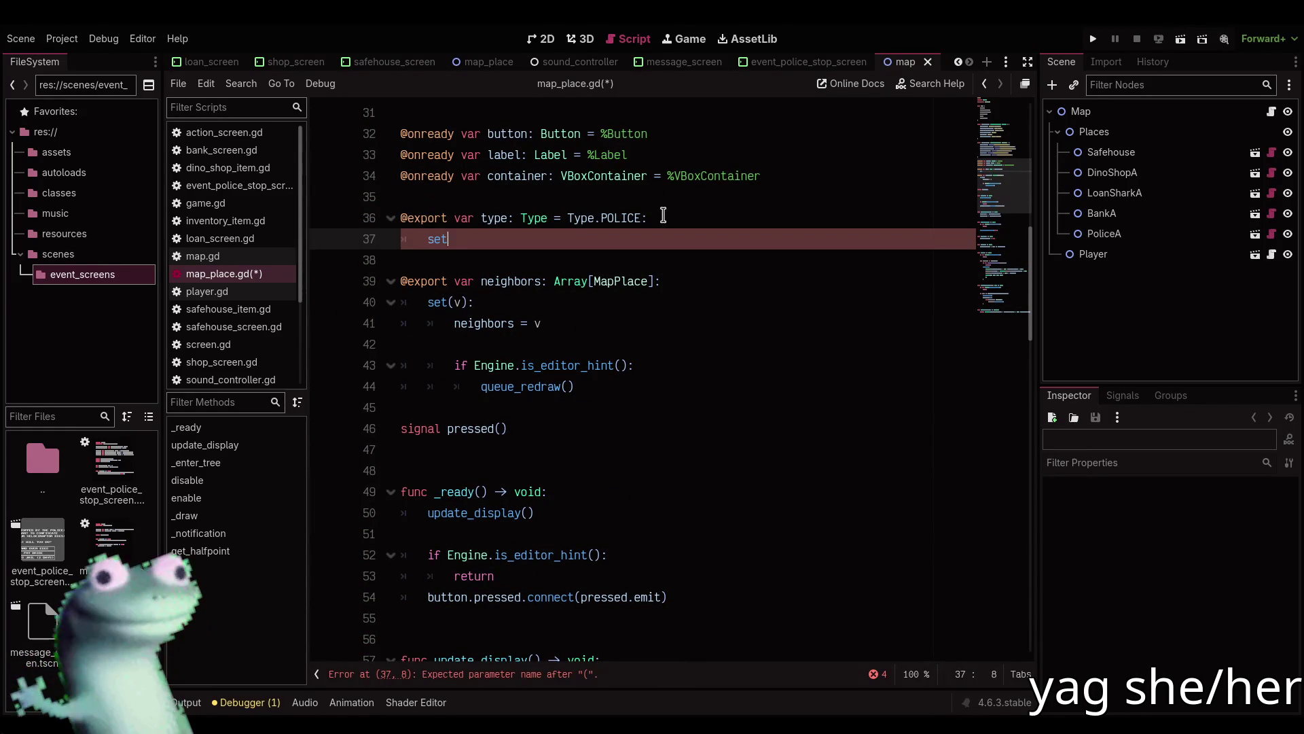
{"action": "type", "text": "v)"}
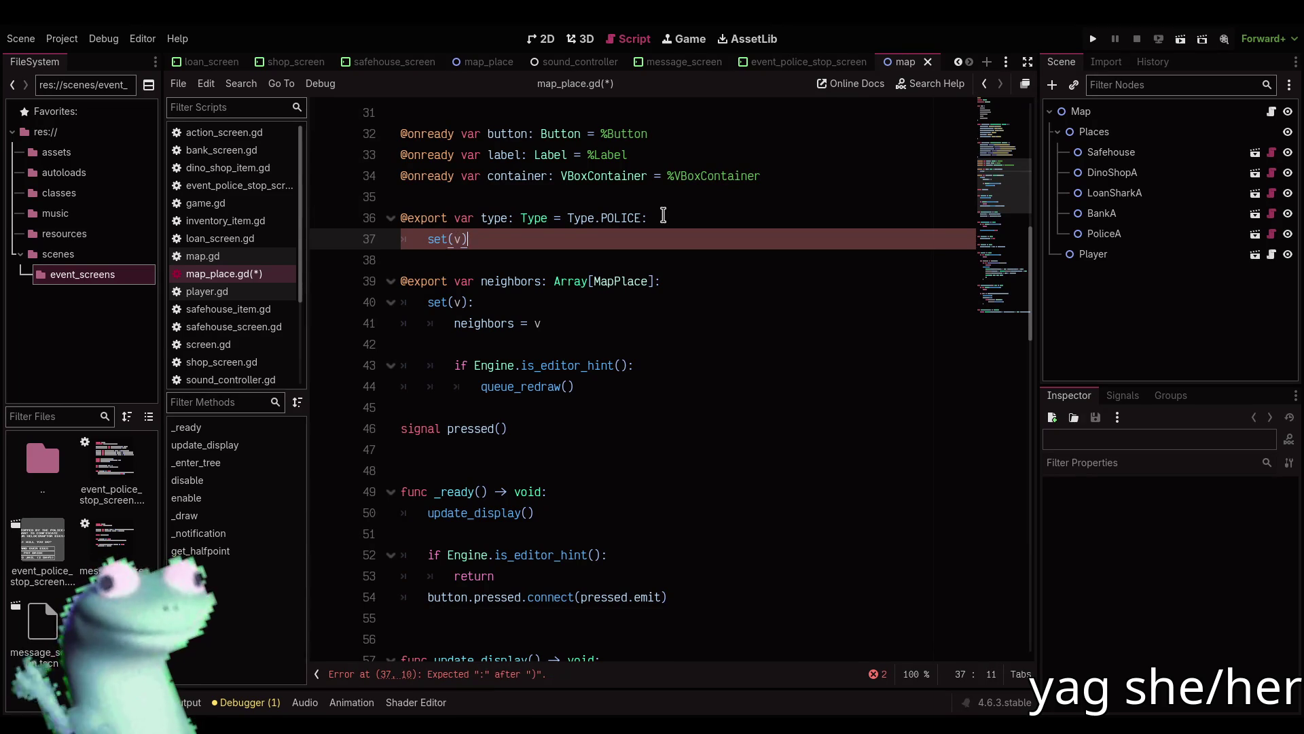
{"action": "type", "text": ":"}
{"action": "key", "text": "Return"}
{"action": "key", "text": "Return"}
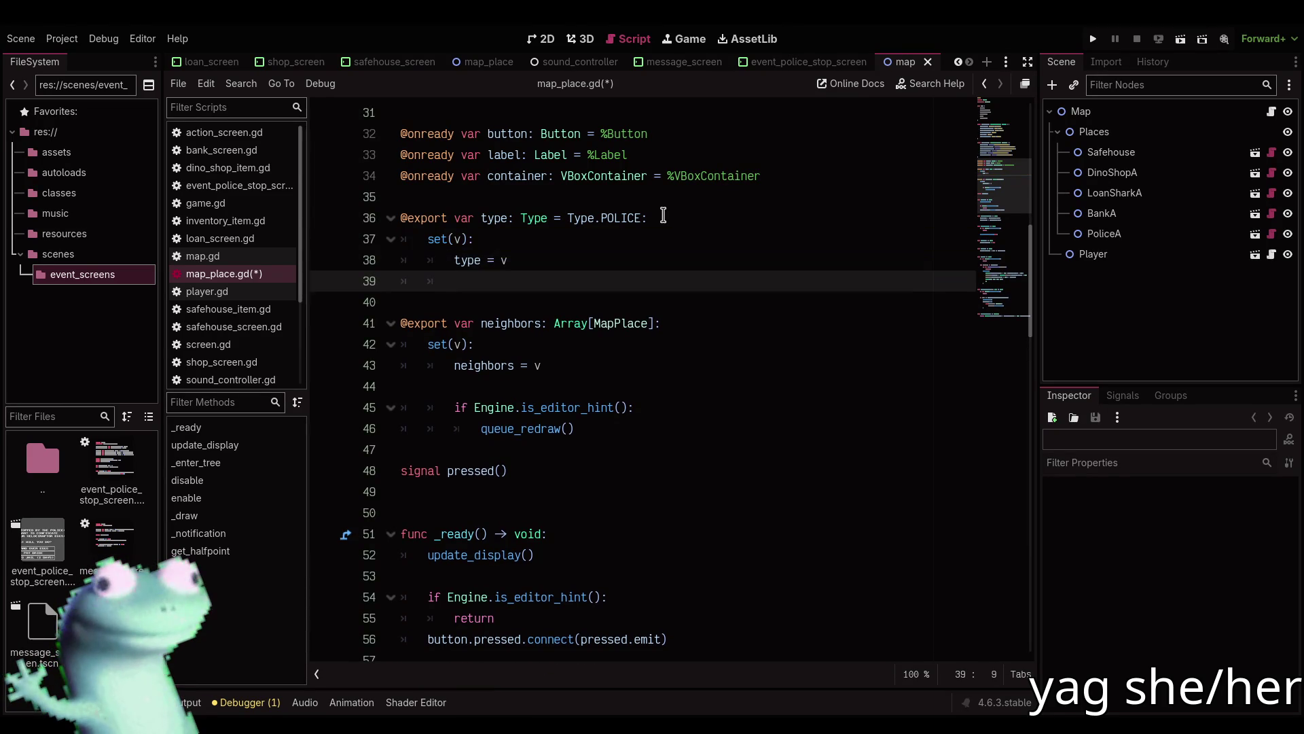
{"action": "type", "text": "upda"}
{"action": "key", "text": "Return"}
{"action": "key", "text": "ctrl+s"}
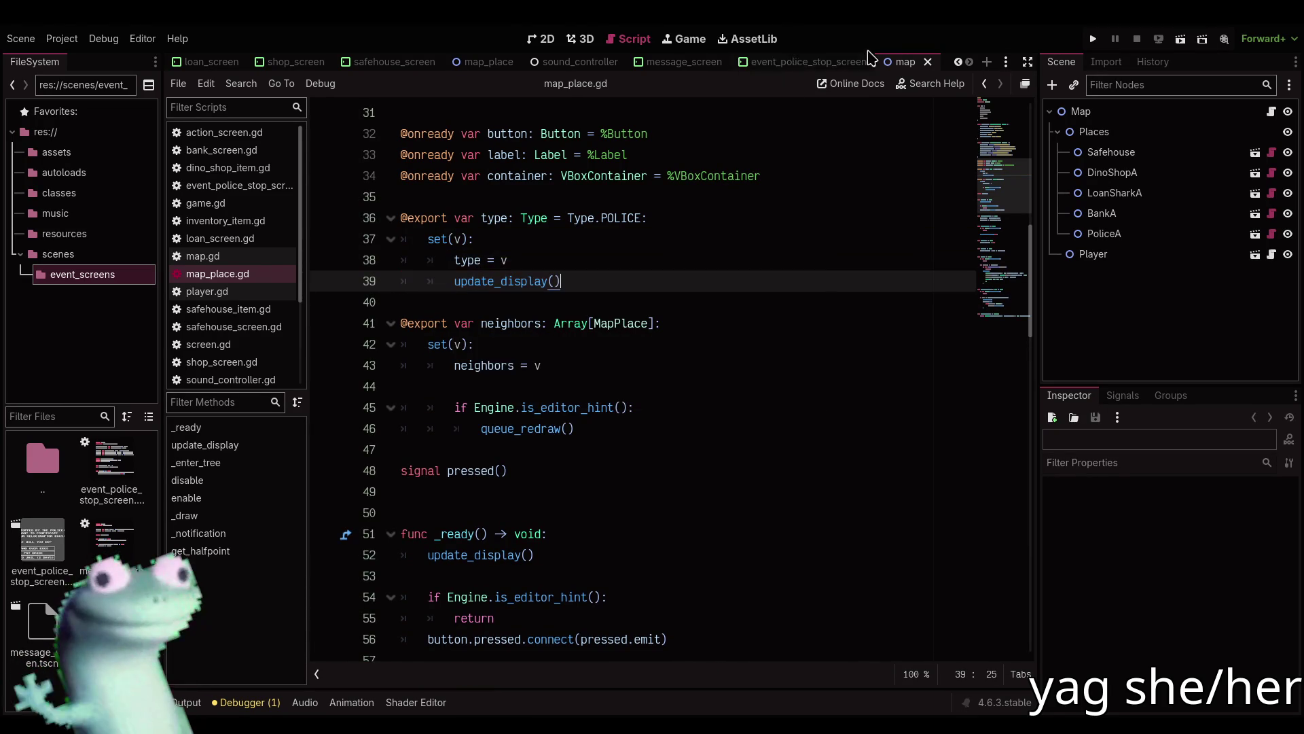
{"action": "left_click", "coordinate": [544, 39]}
{"action": "left_click", "coordinate": [614, 458]}
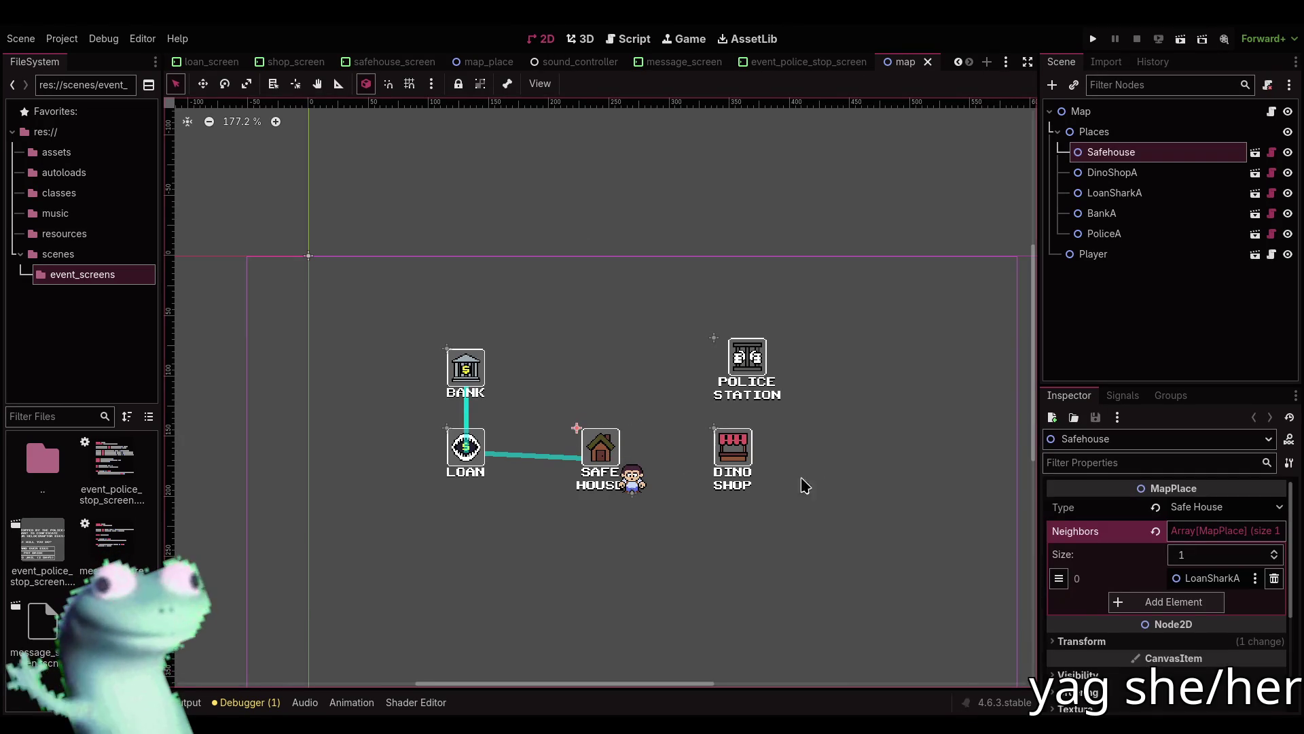
{"action": "left_click", "coordinate": [1202, 531]}
{"action": "scroll", "coordinate": [661, 430], "scroll_direction": "up", "scroll_amount": 2}
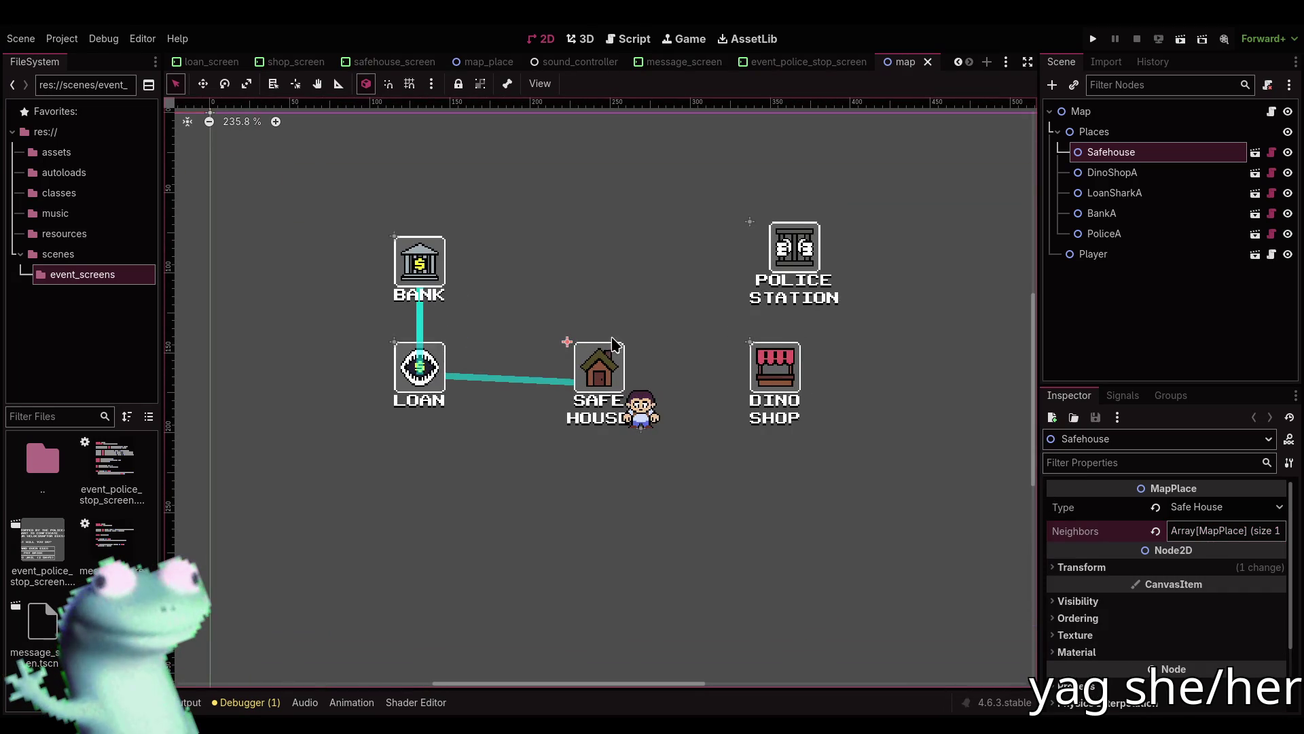
{"action": "left_click_drag", "start_coordinate": [616, 343], "coordinate": [623, 351]}
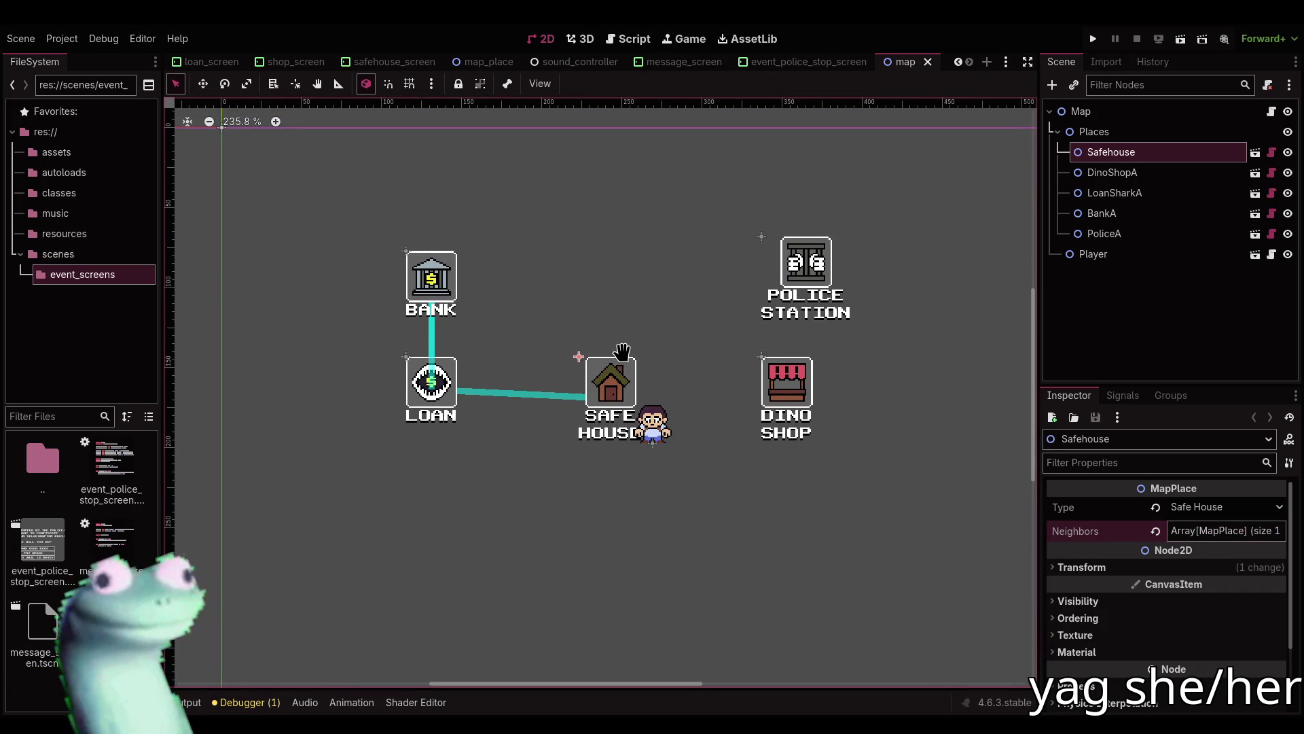
{"action": "key", "text": "w"}
{"action": "left_click_drag", "start_coordinate": [615, 375], "coordinate": [615, 375]}
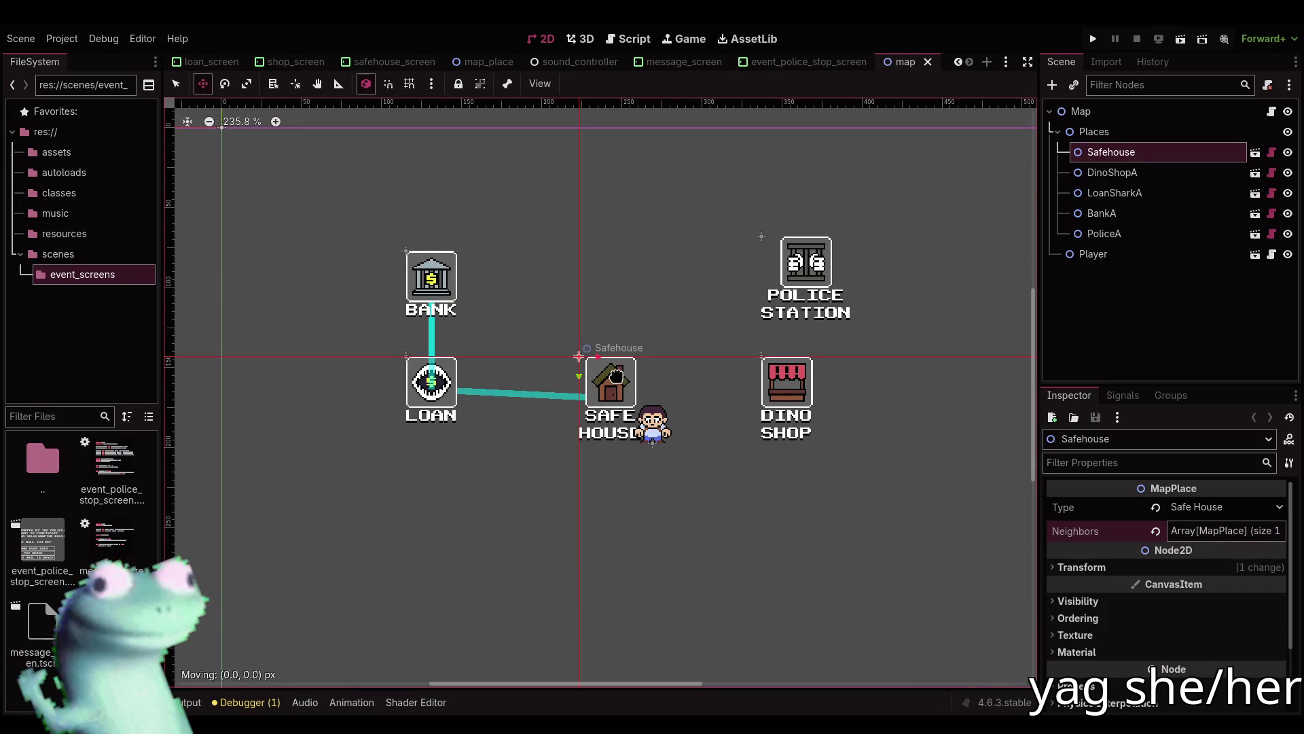
{"action": "key", "text": "q"}
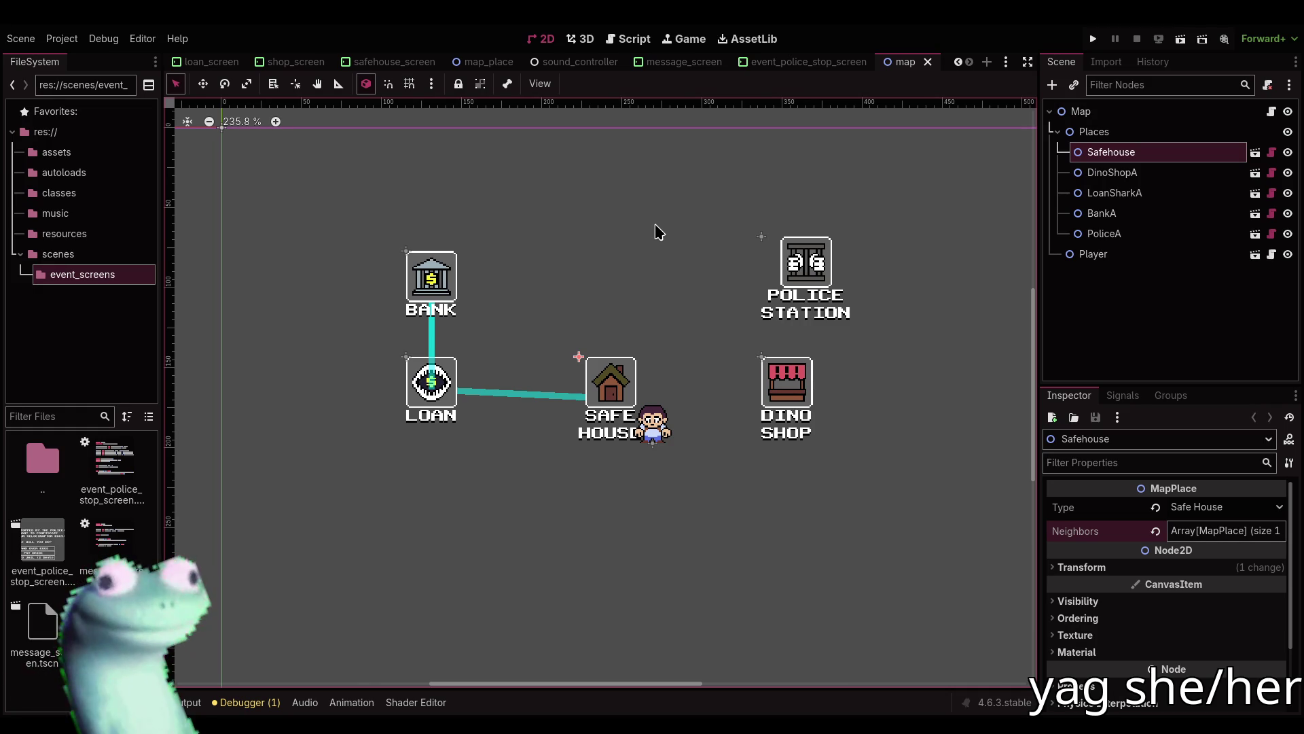
{"action": "left_click", "coordinate": [1216, 507]}
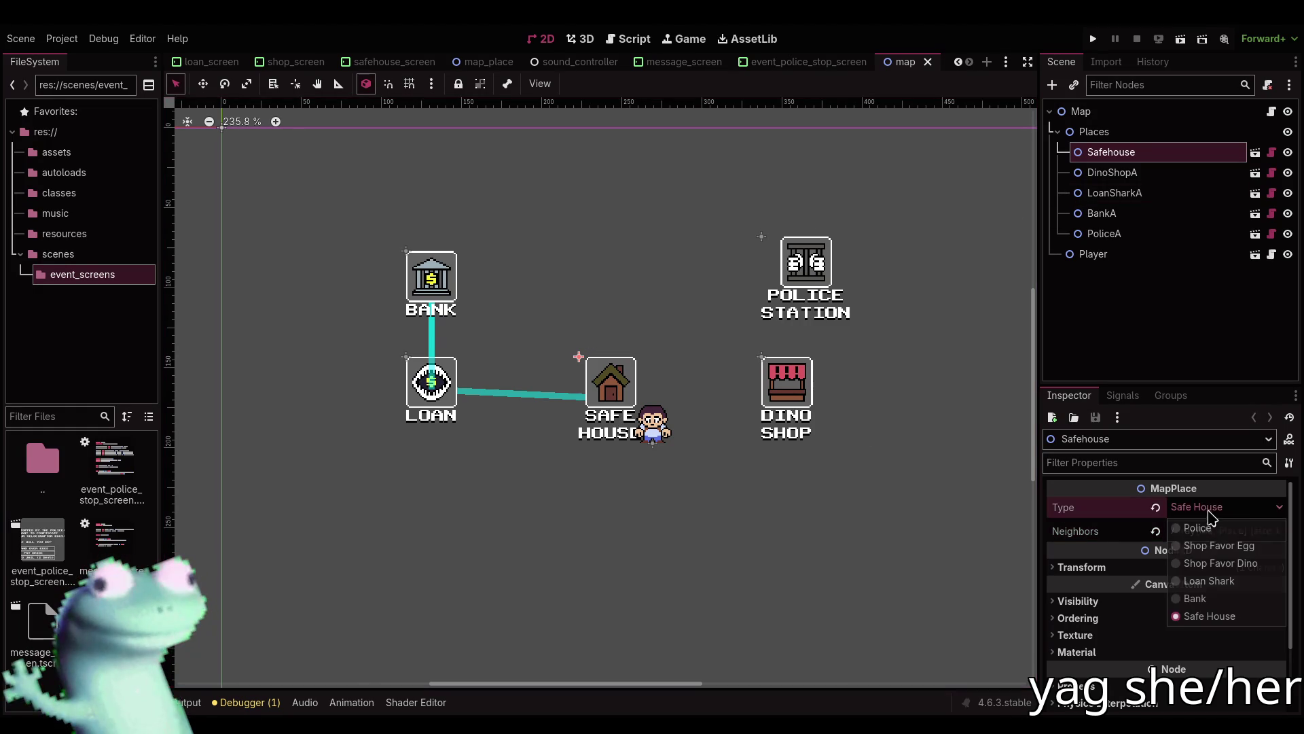
{"action": "left_click", "coordinate": [1217, 545]}
{"action": "left_click", "coordinate": [1209, 509]}
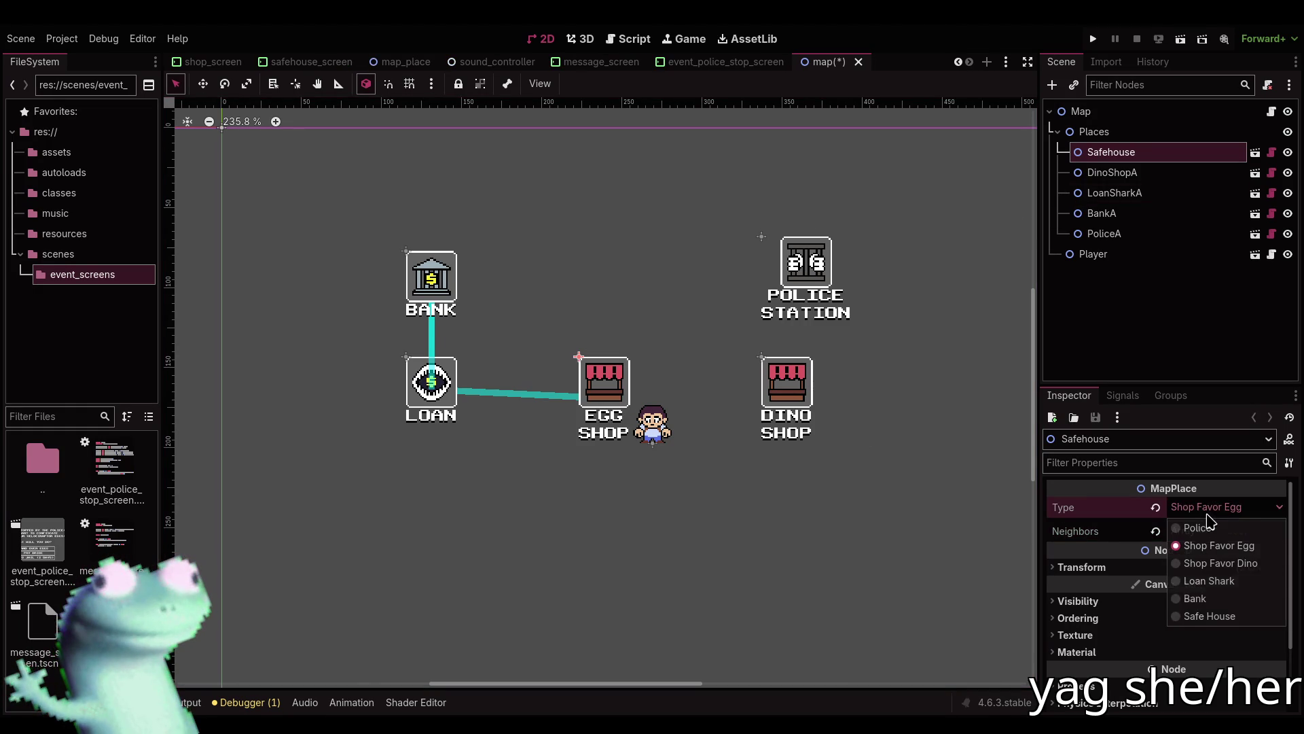
{"action": "left_click", "coordinate": [1210, 615]}
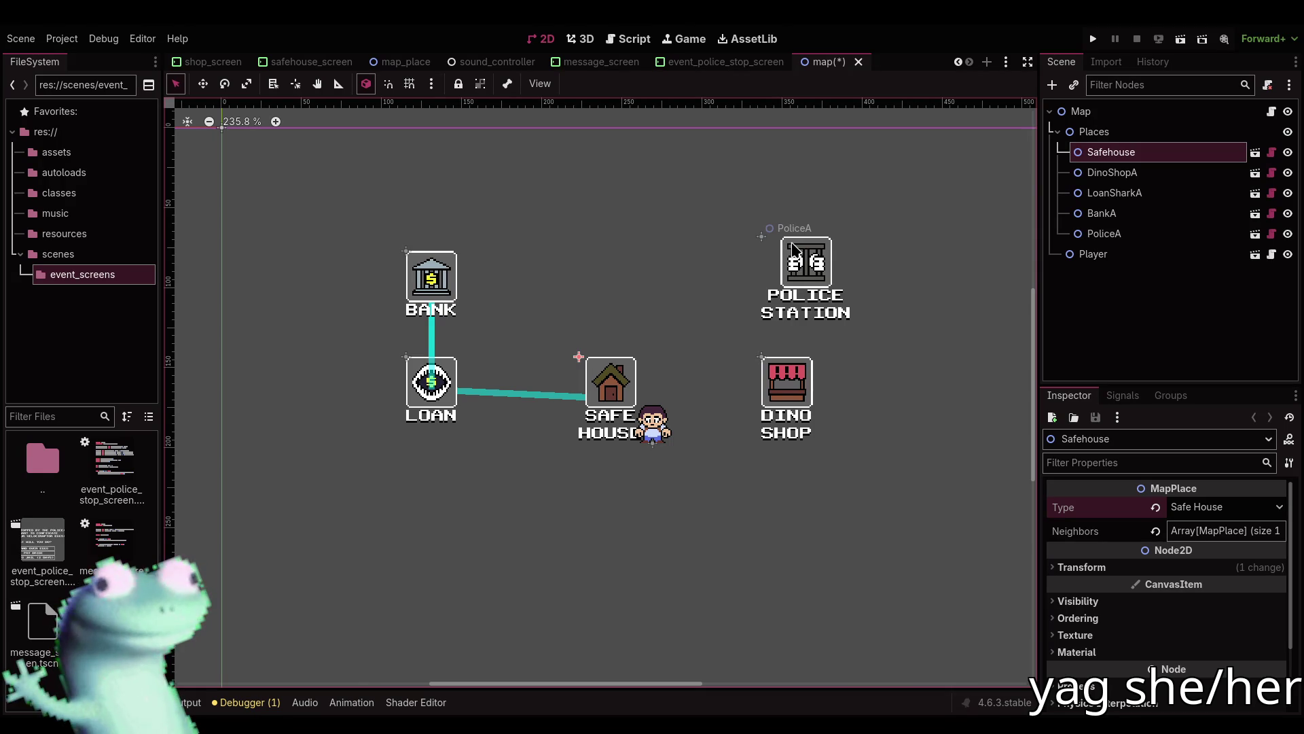
{"action": "key", "text": "ctrl+s"}
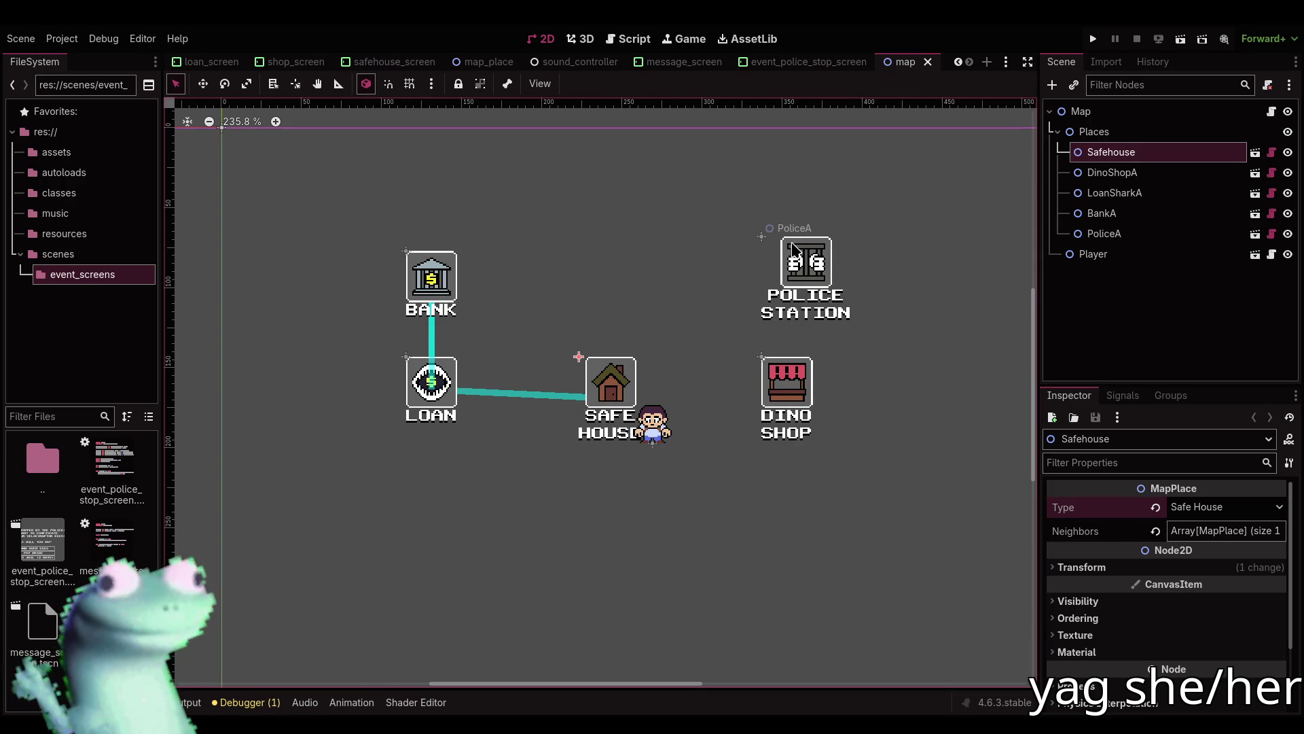
{"action": "scroll", "coordinate": [804, 383], "scroll_direction": "down", "scroll_amount": 3}
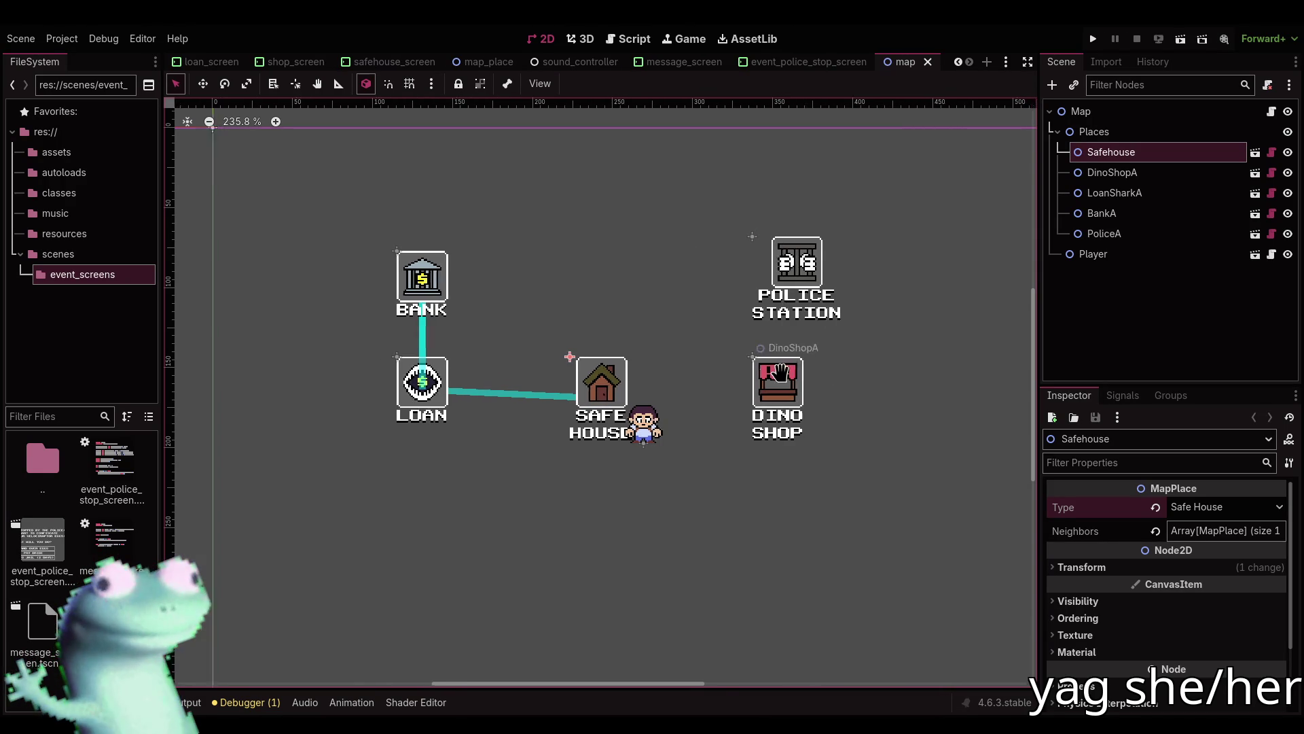
{"action": "left_click", "coordinate": [224, 124]}
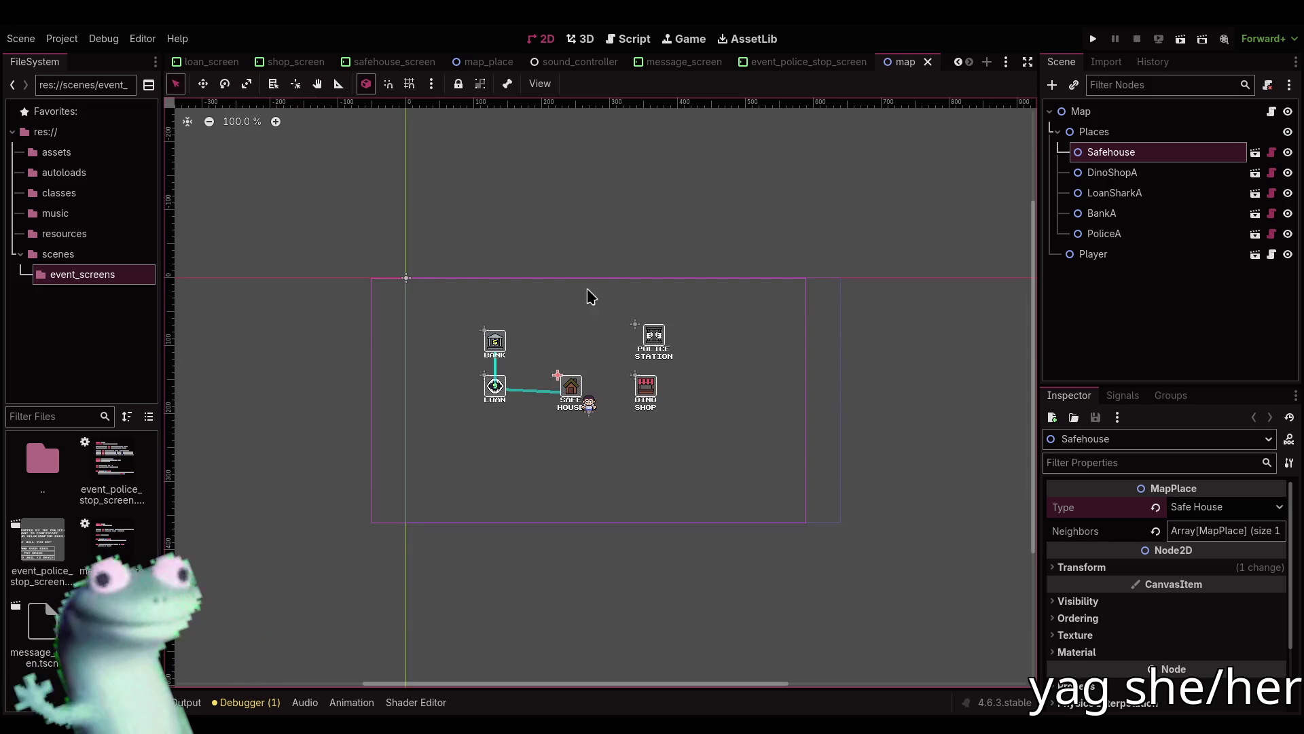
{"action": "scroll", "coordinate": [656, 345], "scroll_direction": "up", "scroll_amount": 3}
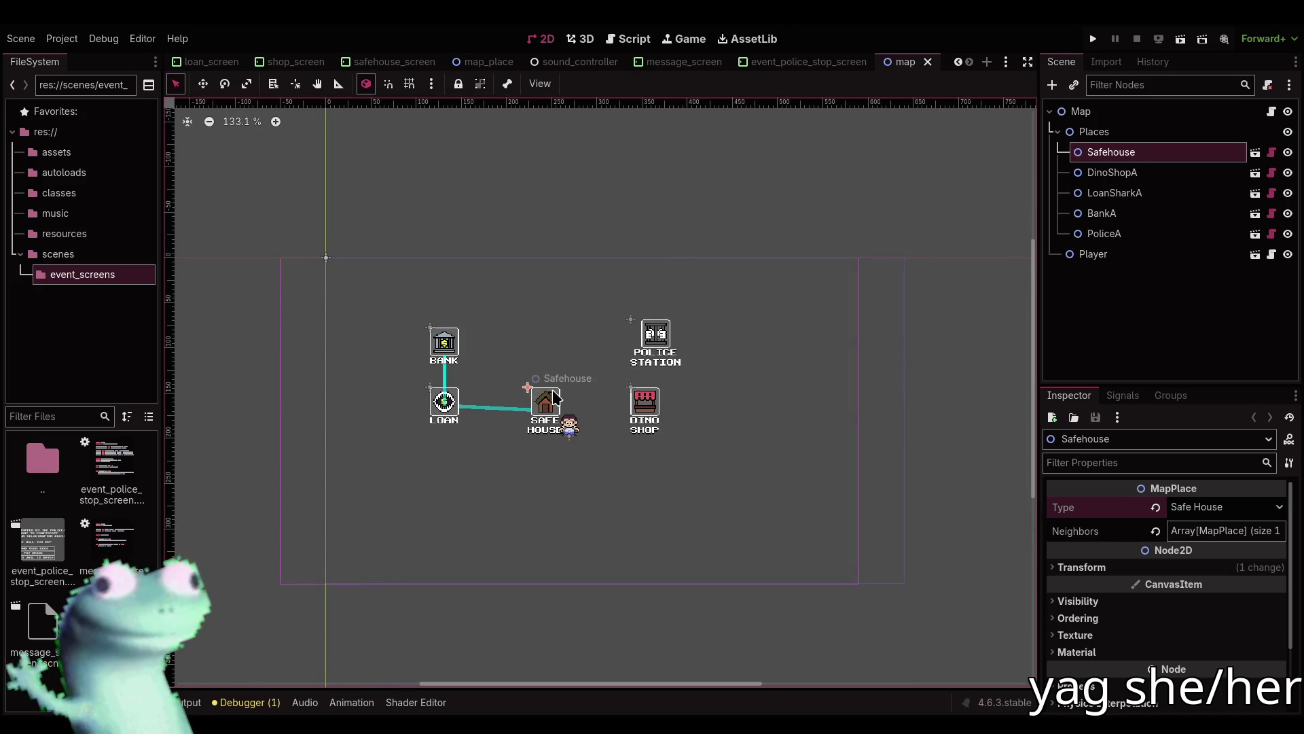
{"action": "left_click", "coordinate": [651, 410]}
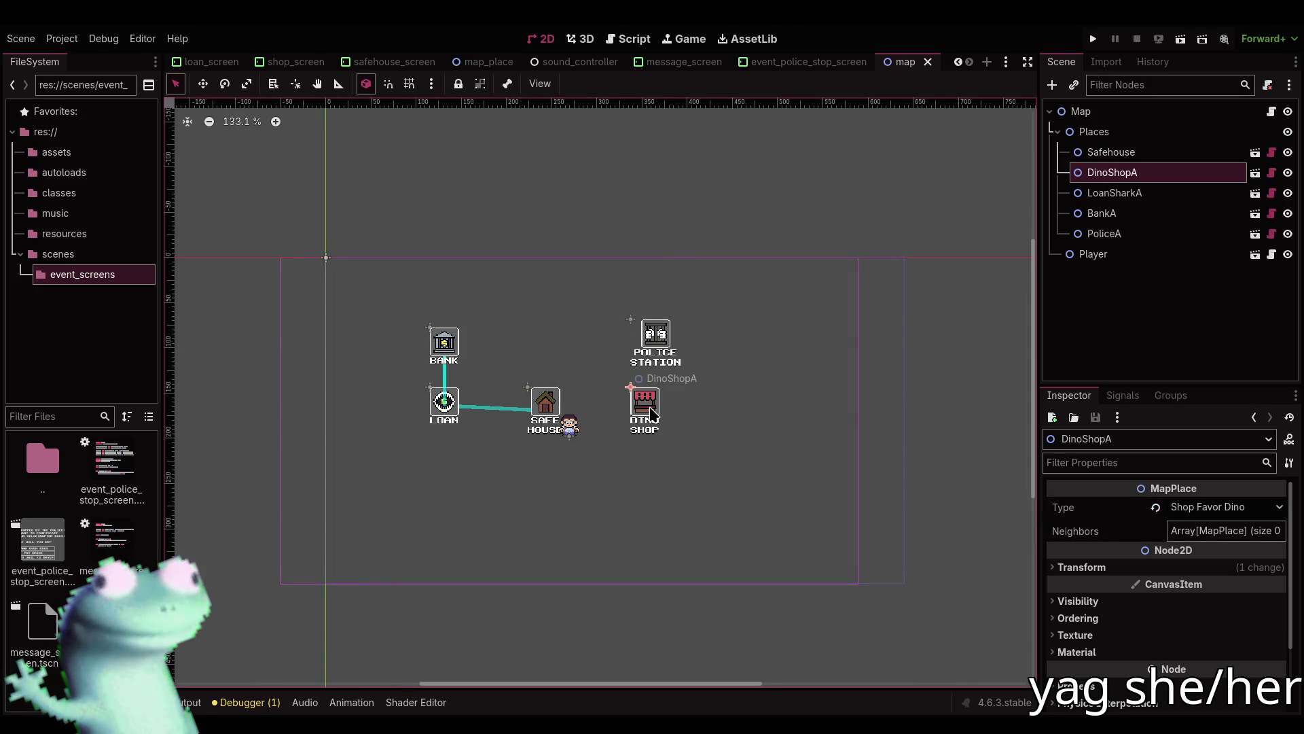
Add DinoShopA as a second neighbour of the Safehouse place.
{"action": "left_click", "coordinate": [544, 406]}
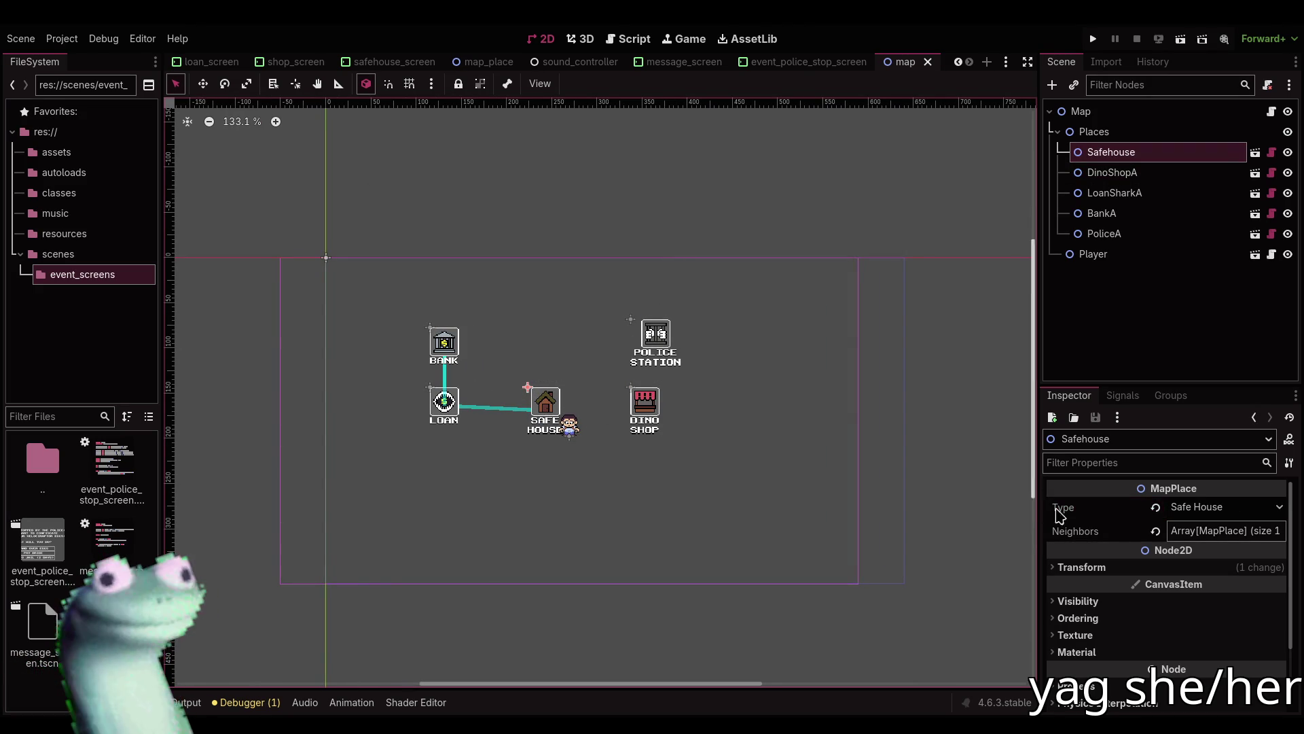
{"action": "left_click", "coordinate": [1209, 531]}
{"action": "left_click", "coordinate": [1188, 602]}
{"action": "left_click", "coordinate": [1206, 603]}
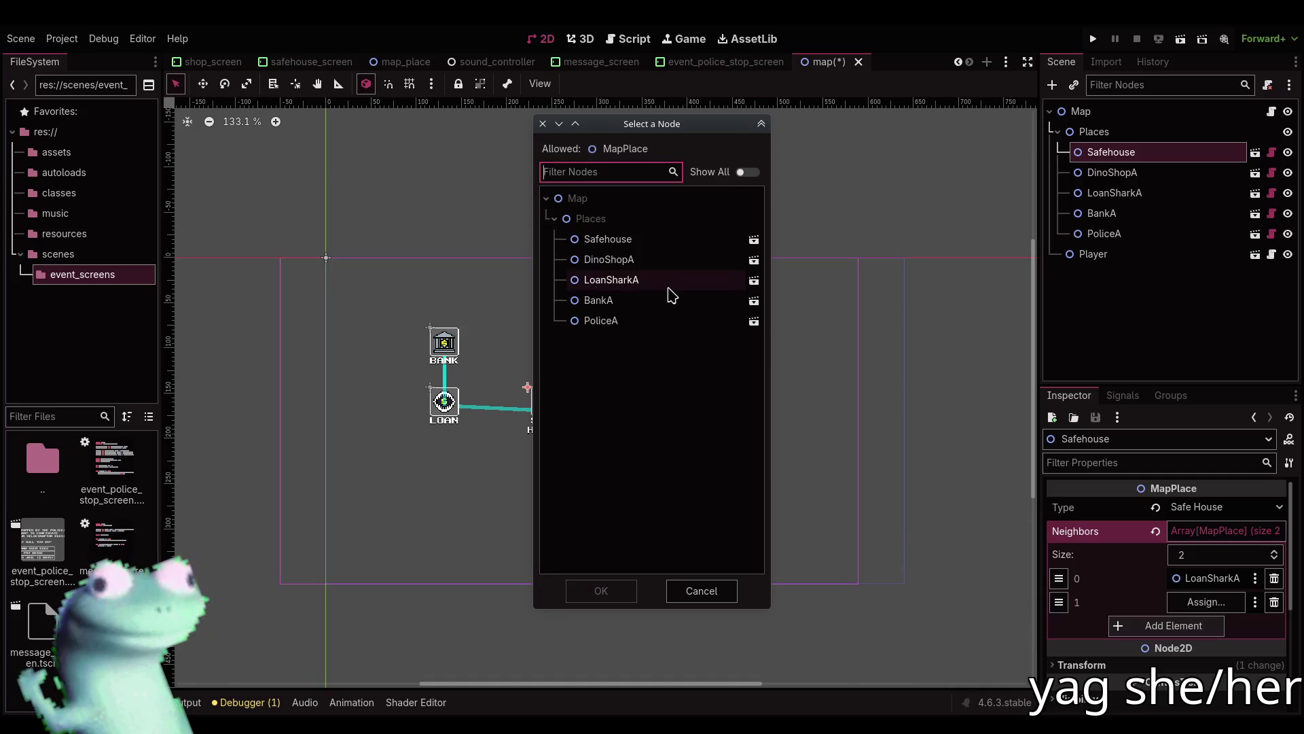
{"action": "double_click", "coordinate": [646, 264]}
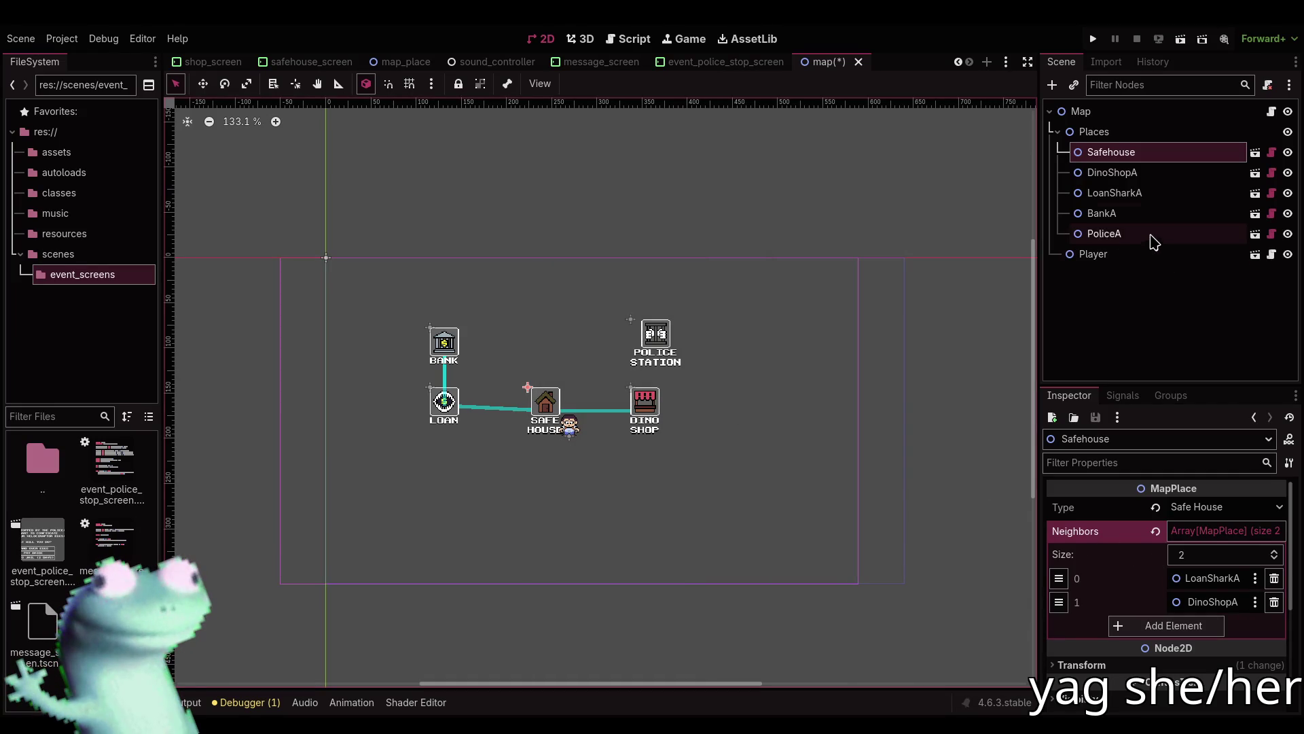
Give DinoShopA a single neighbour, Safehouse, linking the two places both ways.
{"action": "left_click", "coordinate": [644, 404]}
{"action": "left_click", "coordinate": [1216, 531]}
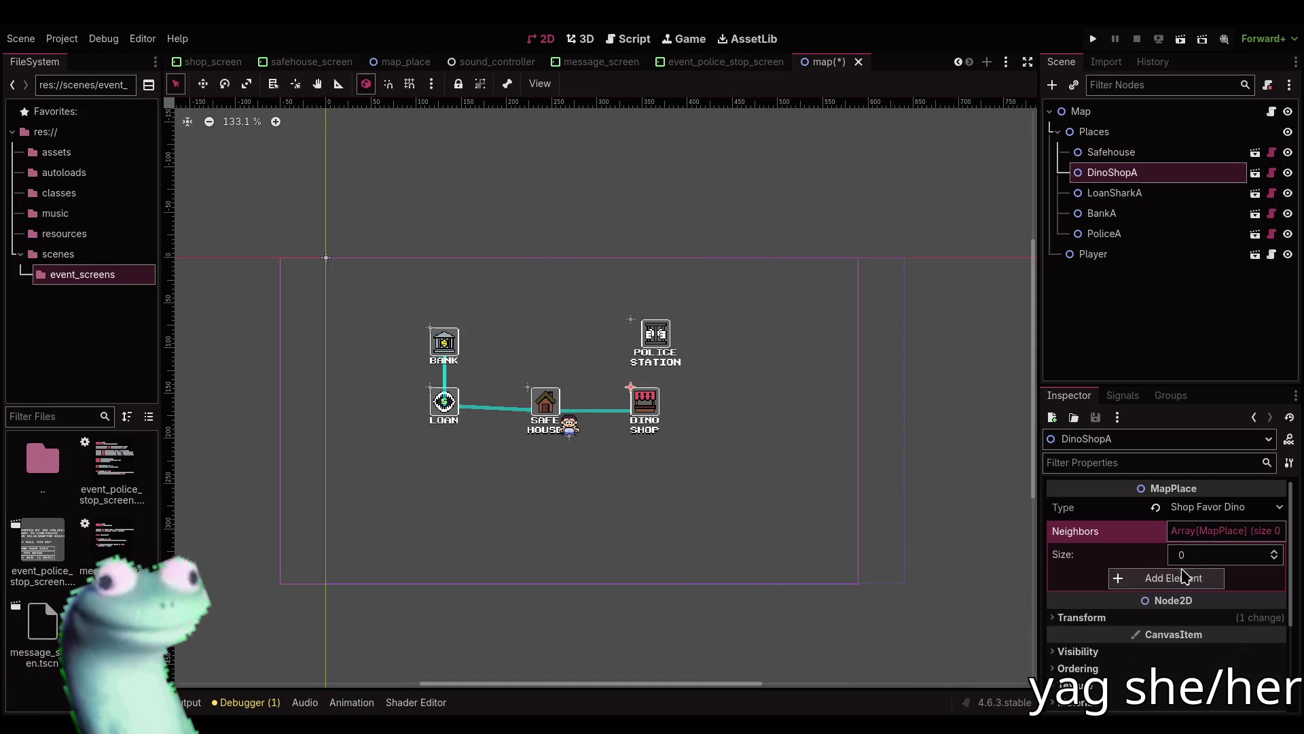
{"action": "left_click", "coordinate": [1173, 578]}
{"action": "left_click", "coordinate": [1173, 602]}
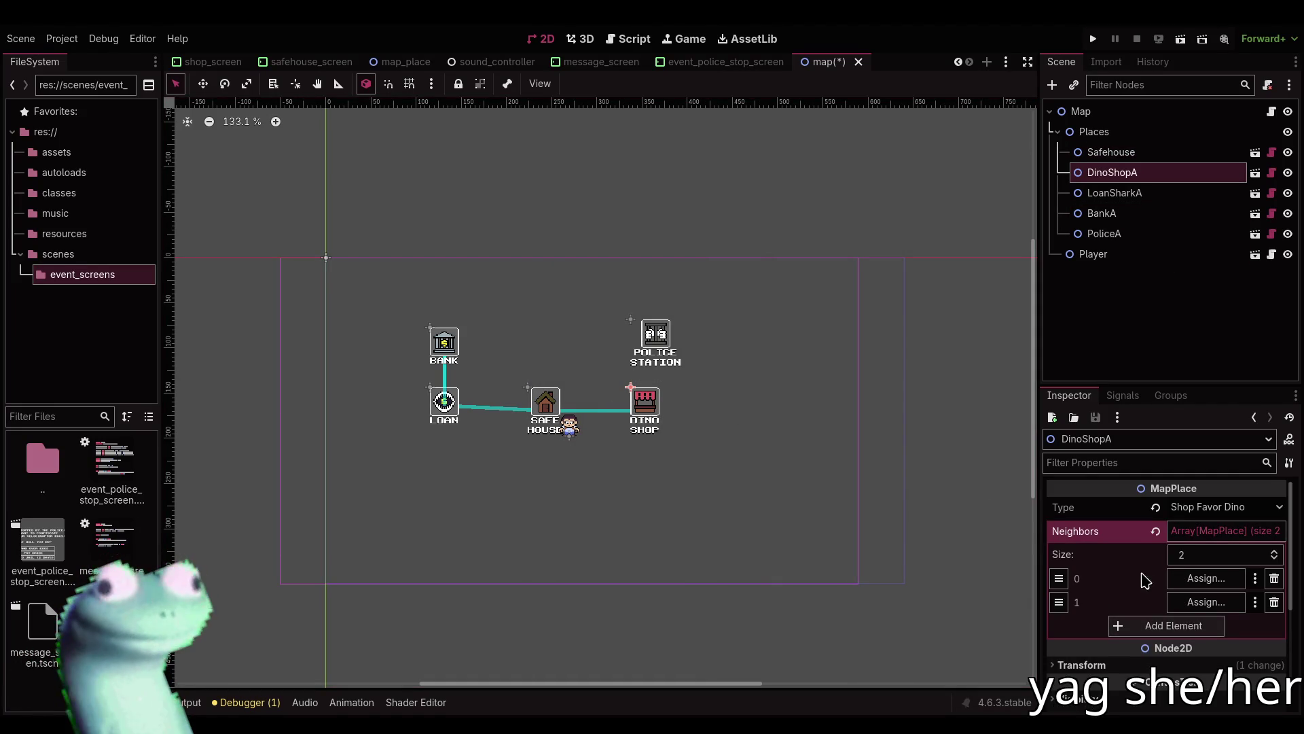
{"action": "left_click", "coordinate": [1274, 602]}
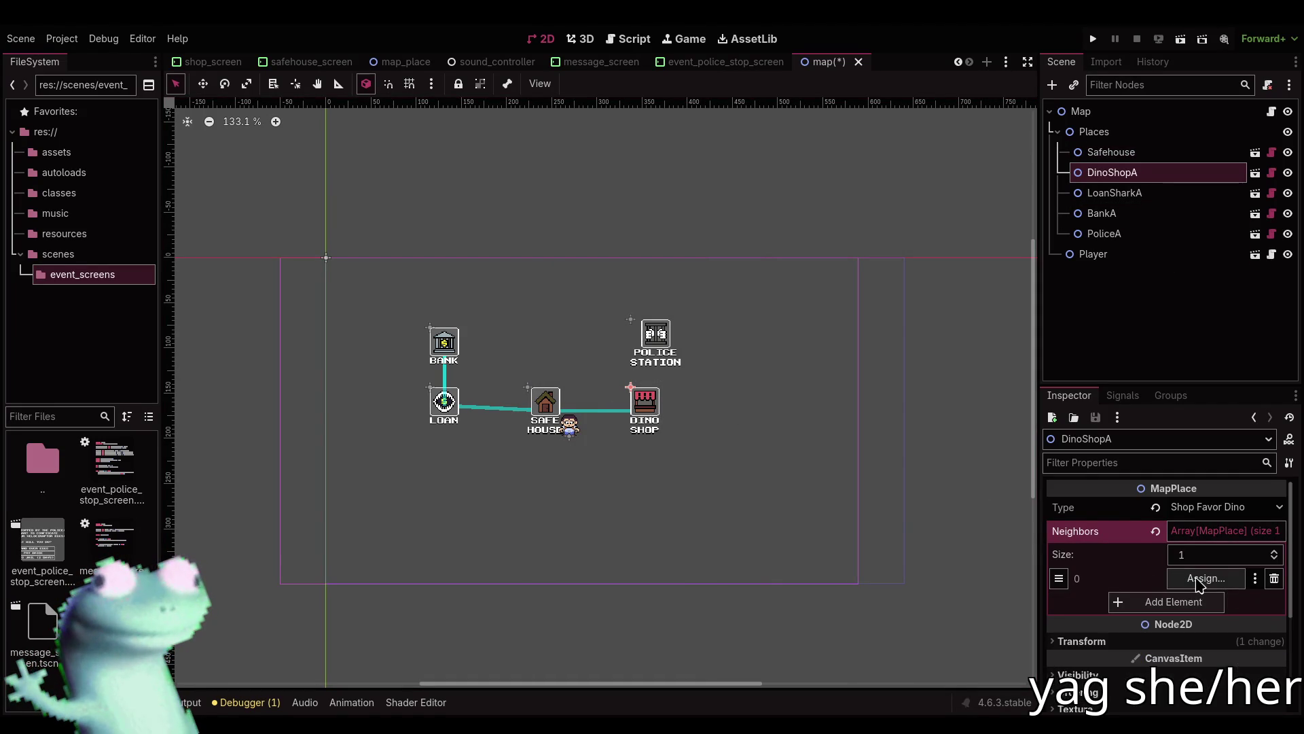
{"action": "left_click", "coordinate": [1202, 578]}
{"action": "double_click", "coordinate": [634, 241]}
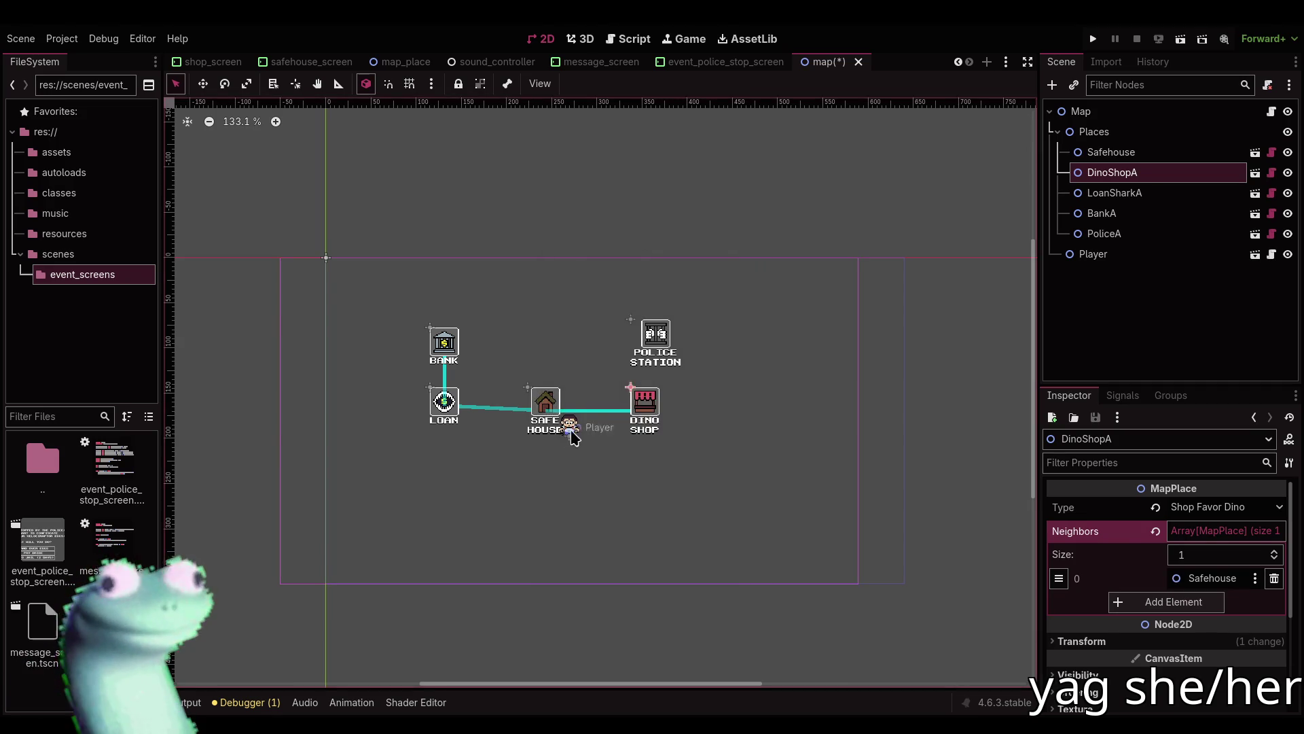
Move the LoanSharkA place so it lines up directly under the Bank.
{"action": "scroll", "coordinate": [561, 438], "scroll_direction": "up", "scroll_amount": 5}
{"action": "left_click", "coordinate": [382, 389]}
{"action": "key", "text": "w"}
{"action": "mouse_move", "coordinate": [382, 389]}
{"action": "left_mouse_down"}
{"action": "mouse_move", "coordinate": [383, 407]}
{"action": "mouse_move", "coordinate": [380, 341]}
{"action": "left_mouse_up"}
{"action": "key", "text": "Right"}
{"action": "key", "text": "Right"}
{"action": "key", "text": "Right"}
{"action": "key", "text": "Down"}
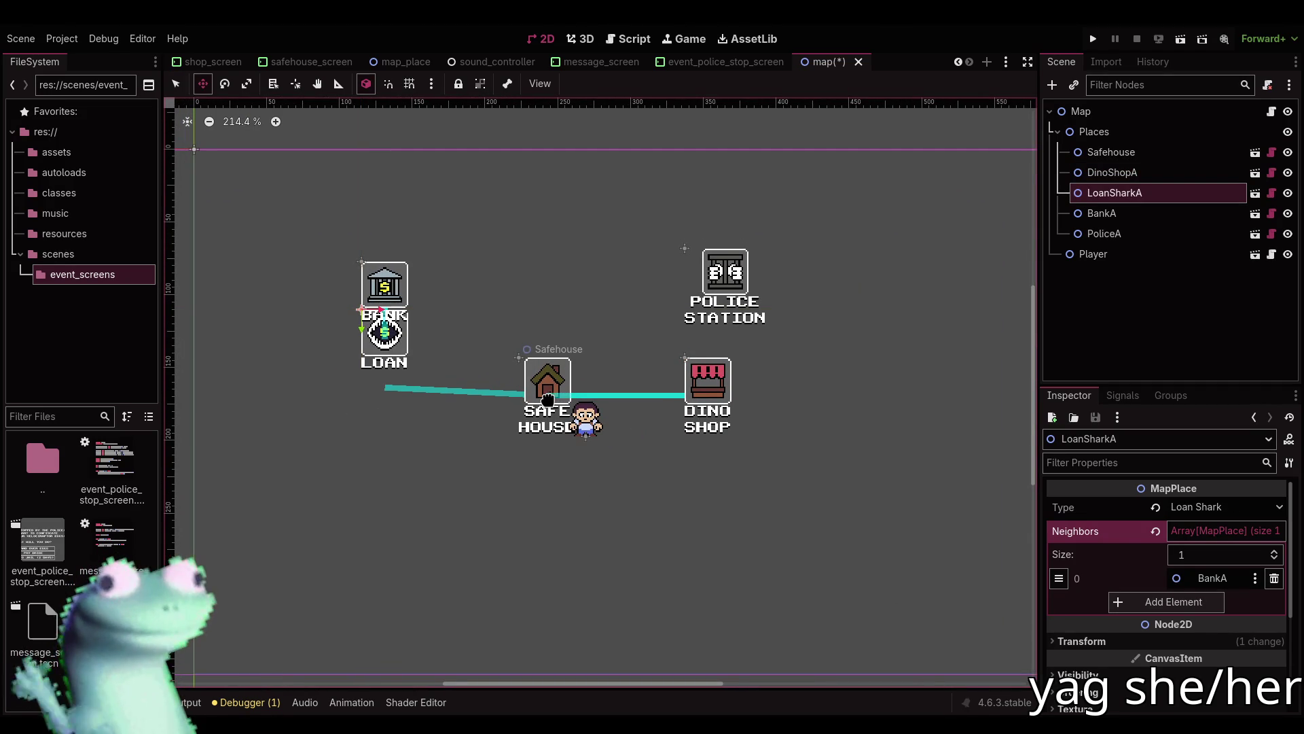
{"action": "left_click", "coordinate": [544, 384]}
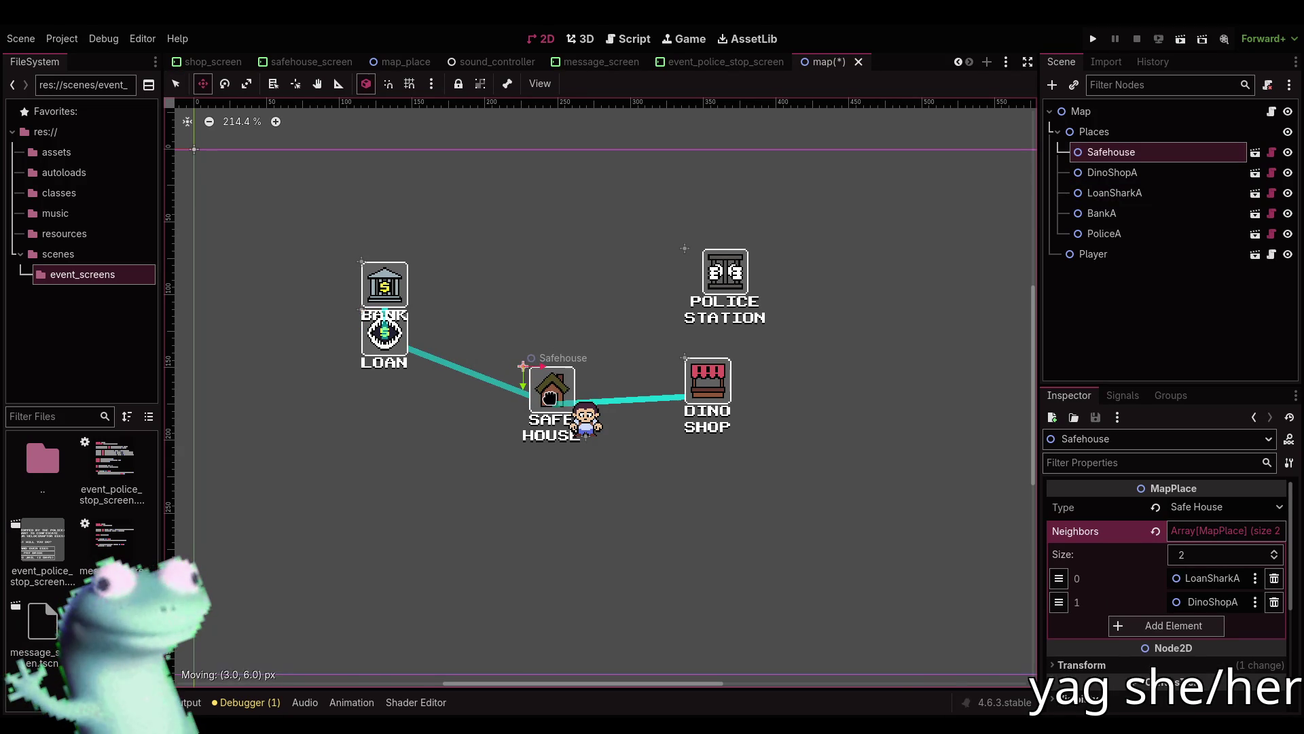
{"action": "key", "text": "q"}
{"action": "key", "text": "w"}
{"action": "mouse_move", "coordinate": [383, 344]}
{"action": "left_mouse_down"}
{"action": "mouse_move", "coordinate": [379, 401]}
{"action": "mouse_move", "coordinate": [375, 387]}
{"action": "left_mouse_up"}
{"action": "key", "text": "q"}
Add Safehouse as the Loan place's second neighbour and save the map scene.
{"action": "left_click", "coordinate": [542, 379]}
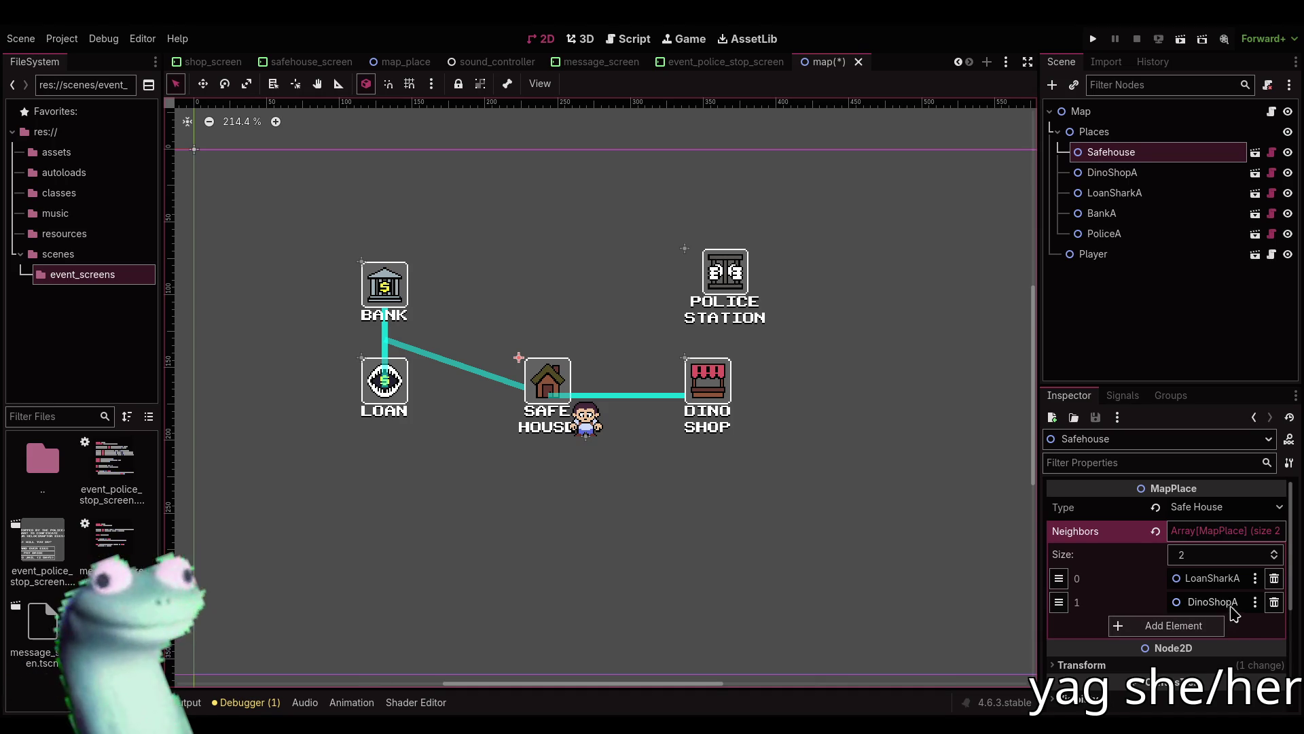
{"action": "left_click", "coordinate": [1185, 623]}
{"action": "left_click", "coordinate": [1275, 626]}
{"action": "left_click", "coordinate": [384, 380]}
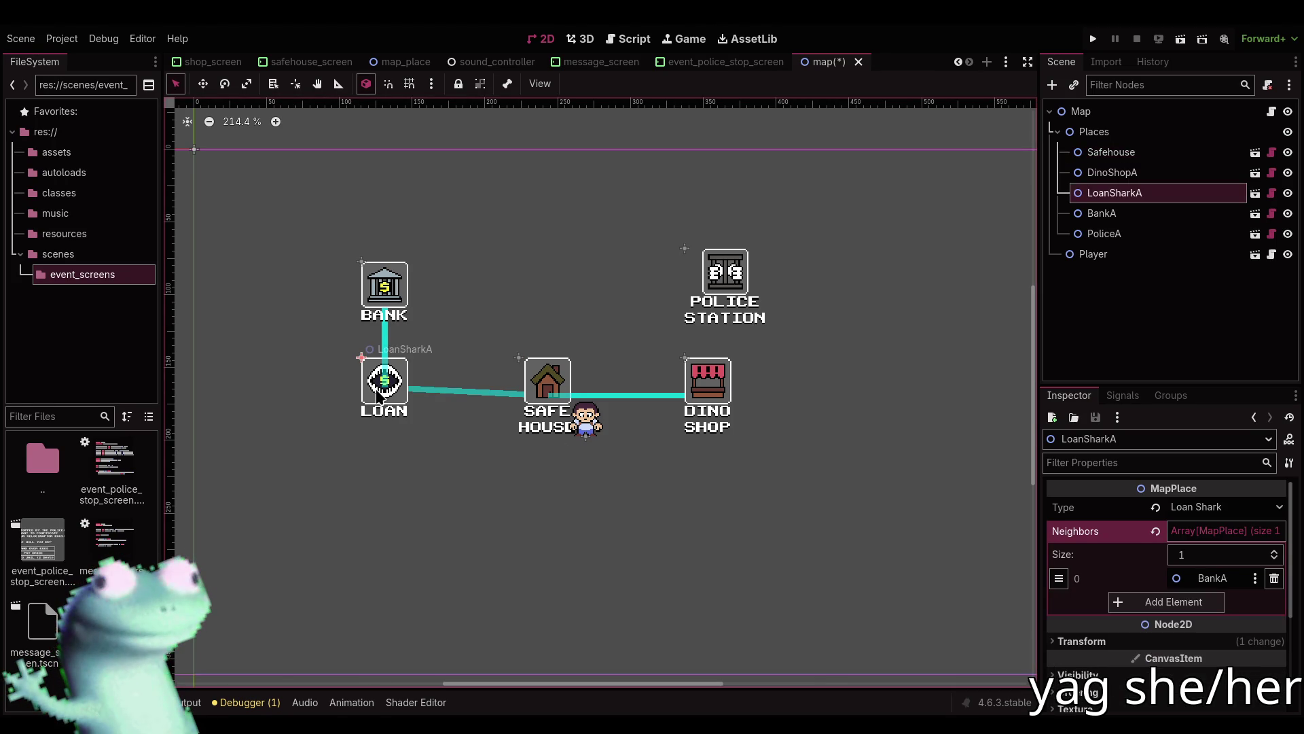
{"action": "left_click", "coordinate": [1201, 602]}
{"action": "left_click", "coordinate": [1204, 602]}
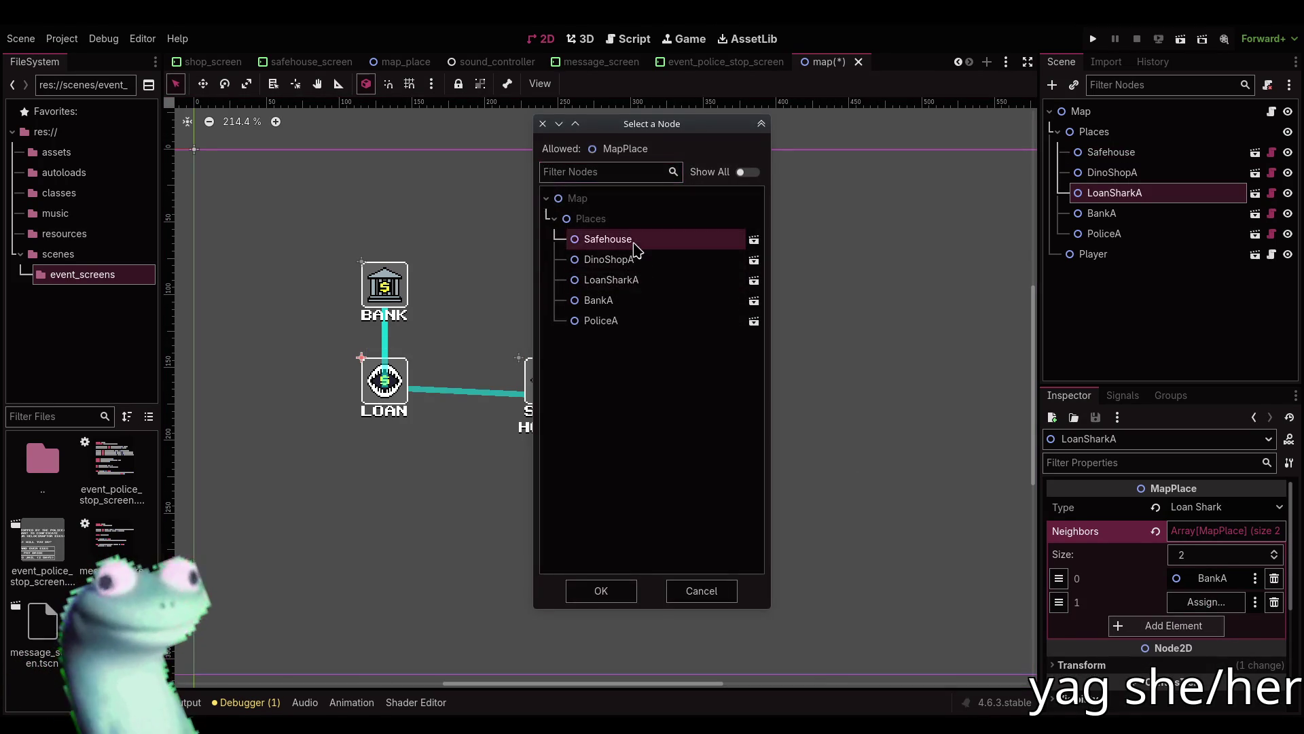
{"action": "double_click", "coordinate": [633, 241]}
{"action": "key", "text": "ctrl+s"}
Review the updated map layout, checking the Loan place, and clear the selection.
{"action": "left_click", "coordinate": [595, 150]}
{"action": "scroll", "coordinate": [611, 279], "scroll_direction": "up", "scroll_amount": 5}
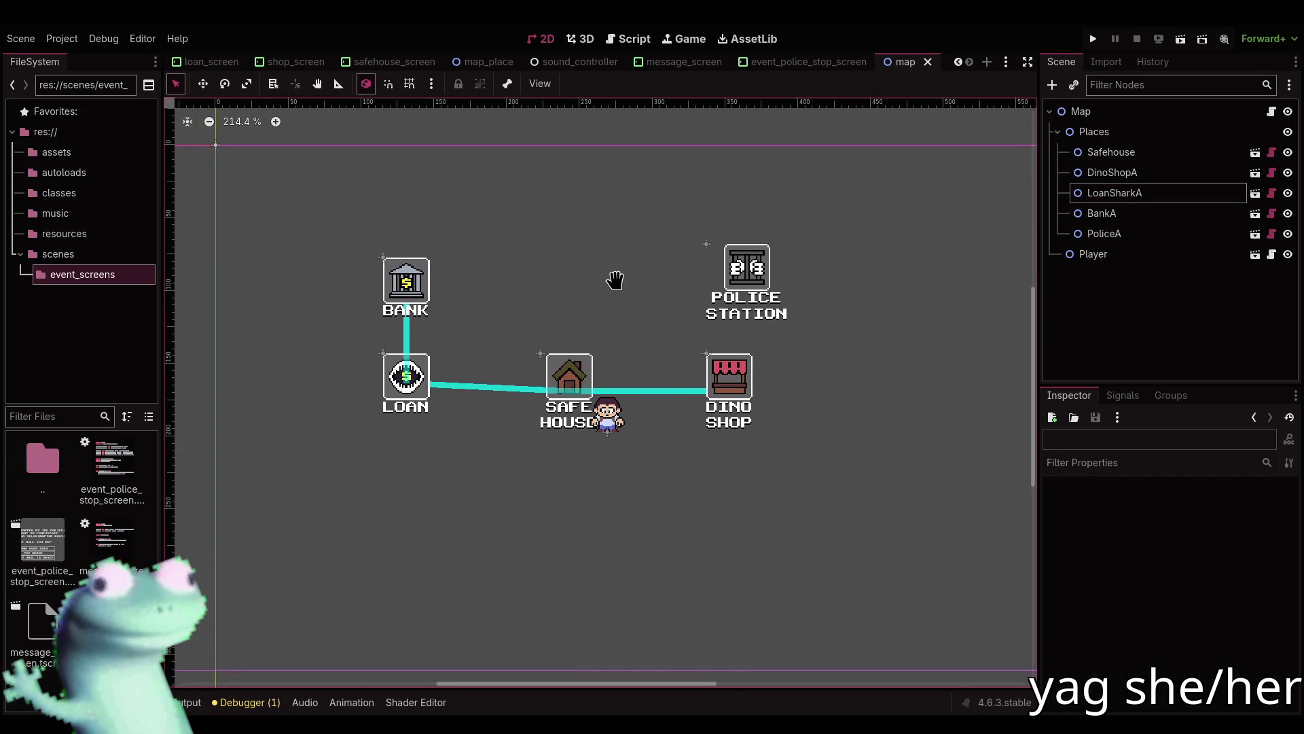
{"action": "scroll", "coordinate": [590, 345], "scroll_direction": "down", "scroll_amount": 3}
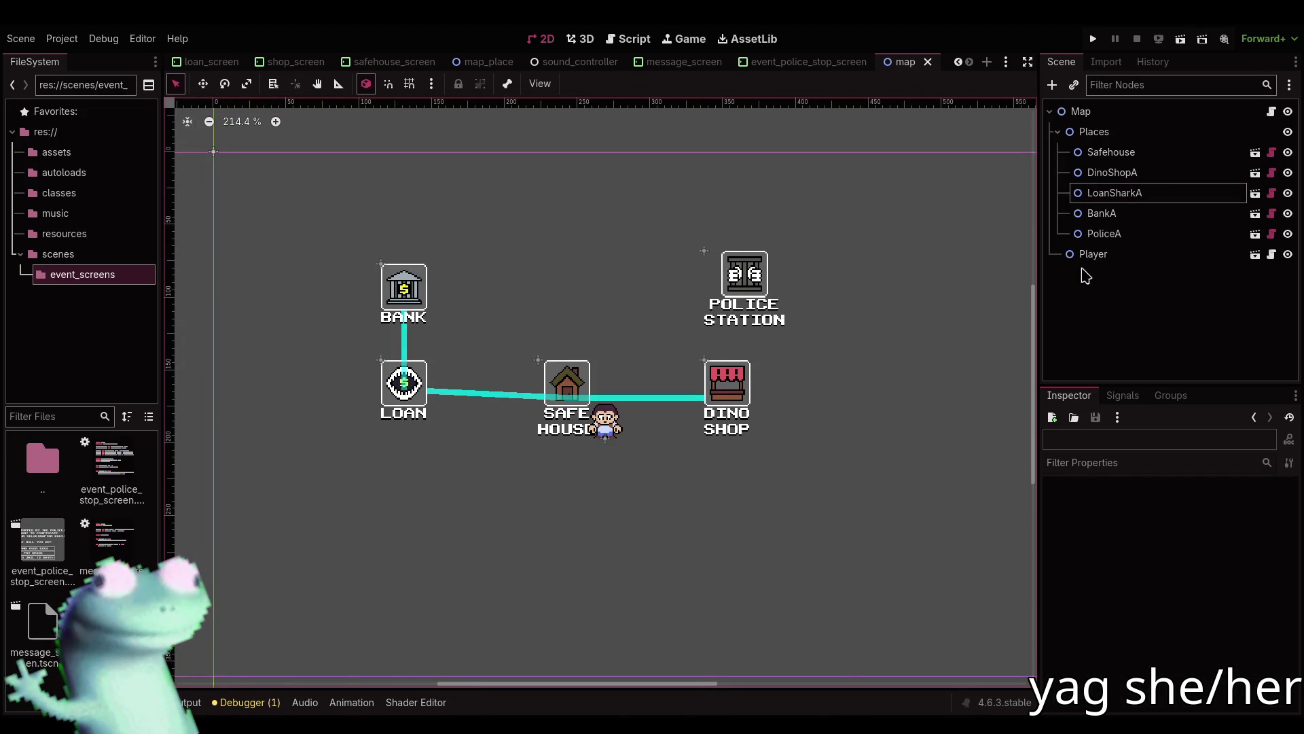
{"action": "scroll", "coordinate": [534, 212], "scroll_direction": "down", "scroll_amount": 1}
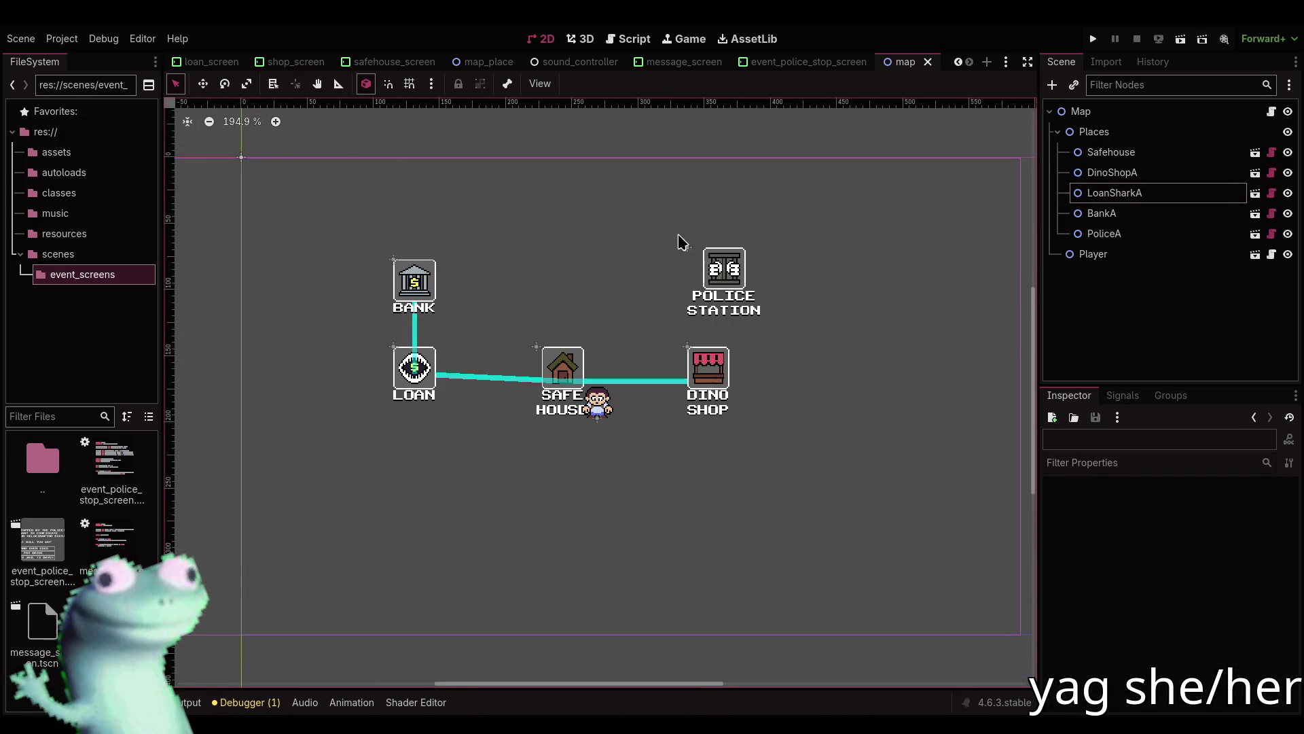
{"action": "left_click", "coordinate": [1159, 195]}
{"action": "key", "text": "w"}
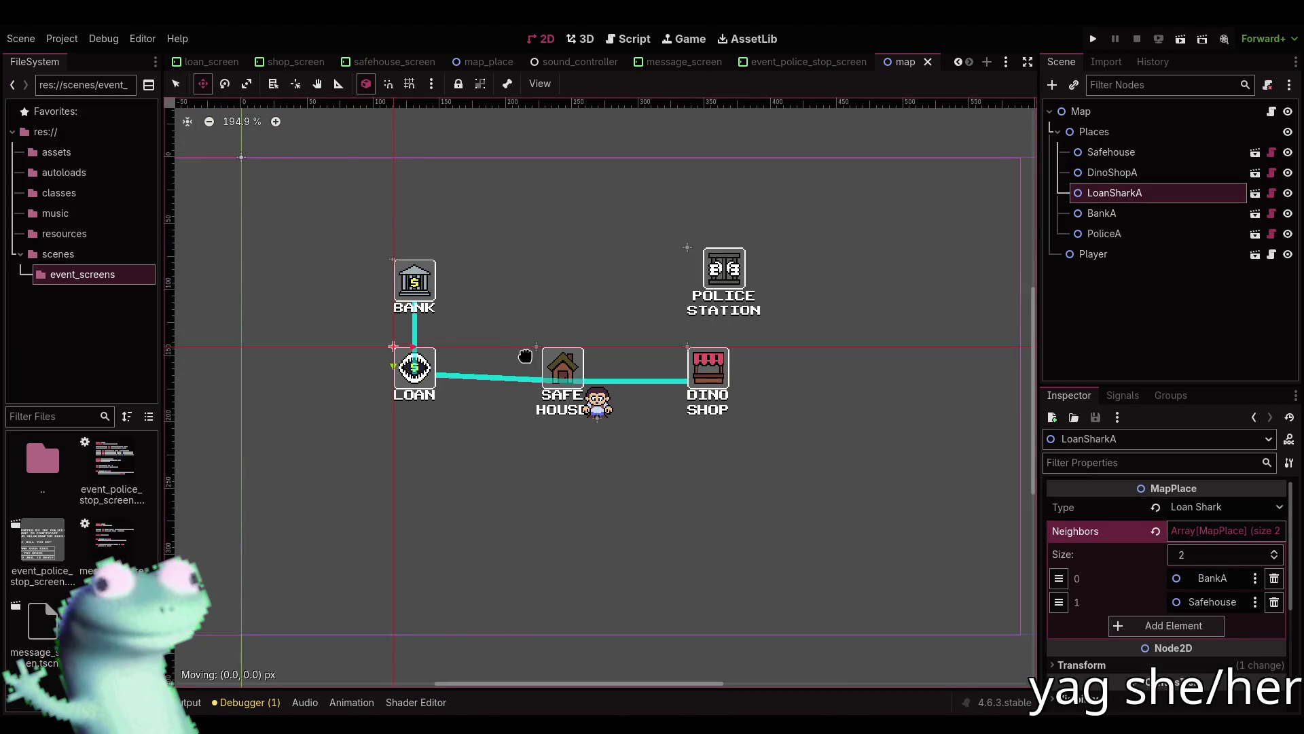
{"action": "key", "text": "q"}
{"action": "scroll", "coordinate": [528, 362], "scroll_direction": "up", "scroll_amount": 4}
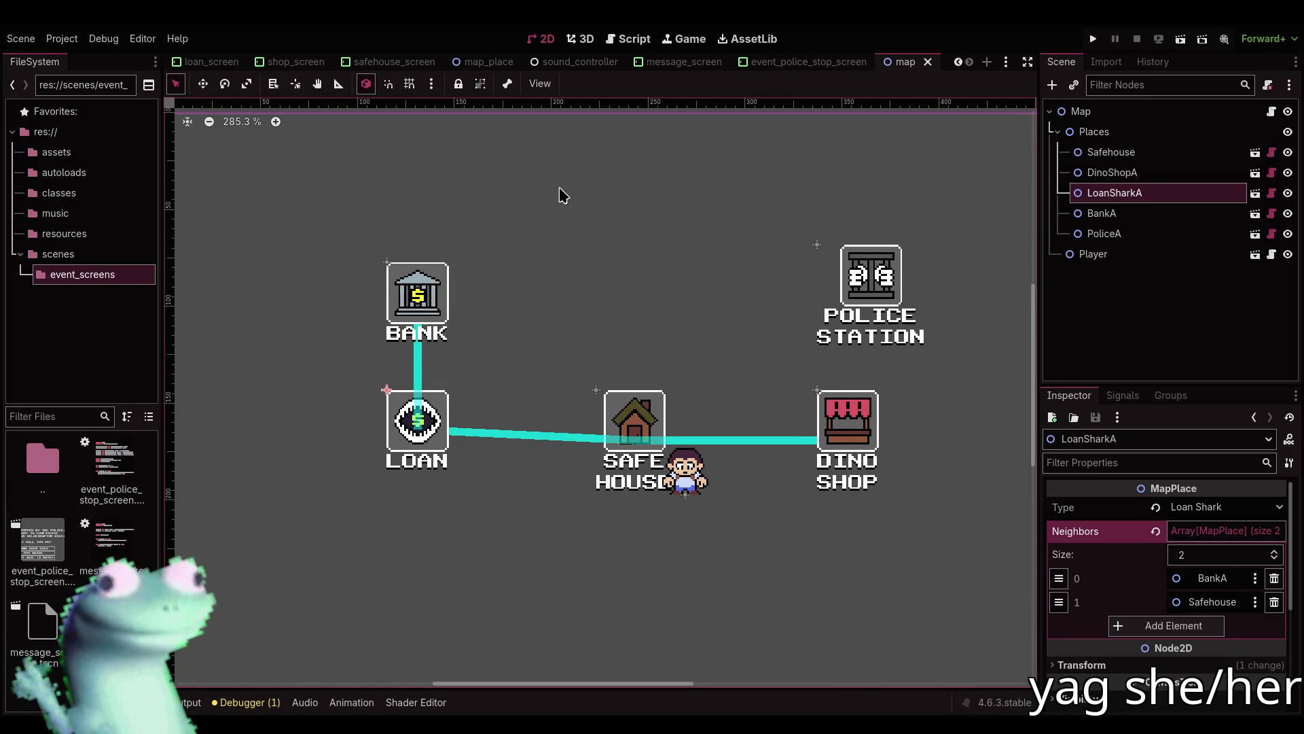
{"action": "scroll", "coordinate": [551, 170], "scroll_direction": "down", "scroll_amount": 3}
{"action": "left_click", "coordinate": [568, 114]}
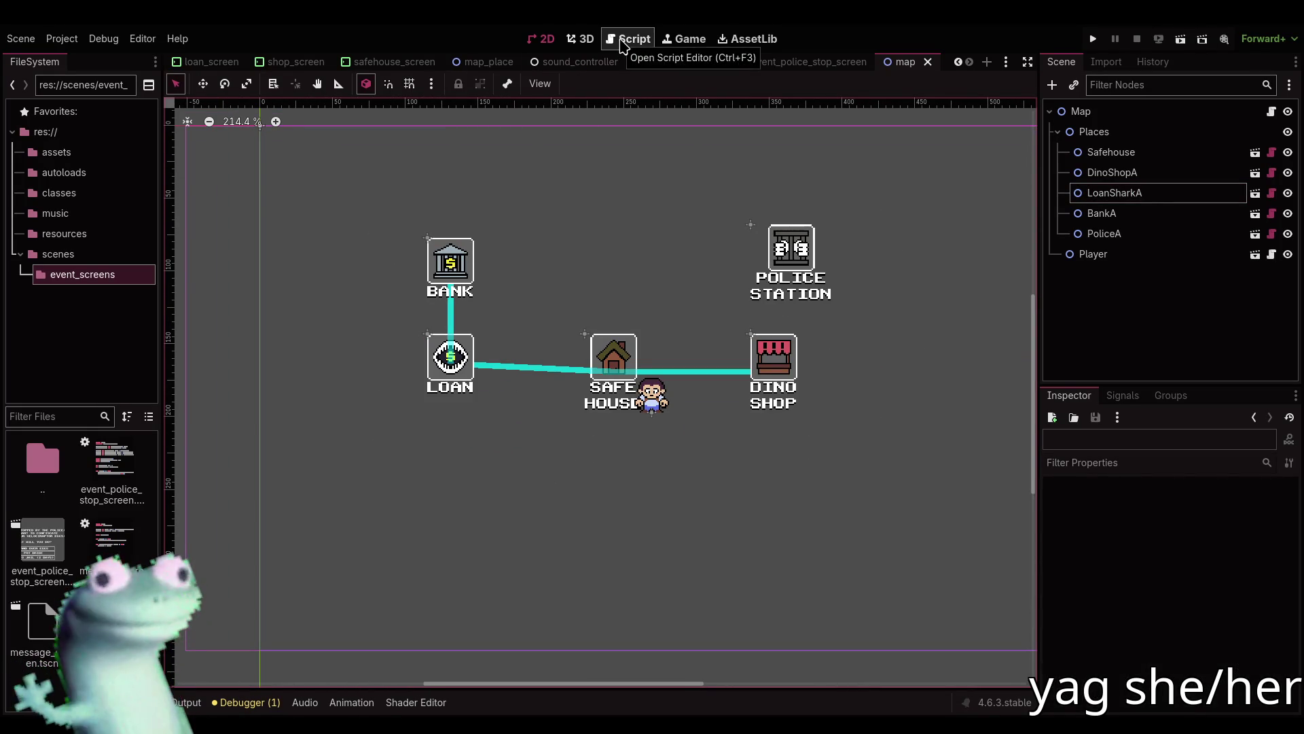
Move PoliceA left onto a vertical guide so it sits directly above the Dino Shop.
{"action": "left_click", "coordinate": [791, 248]}
{"action": "key", "text": "w"}
{"action": "left_click_drag", "start_coordinate": [790, 250], "coordinate": [774, 248]}
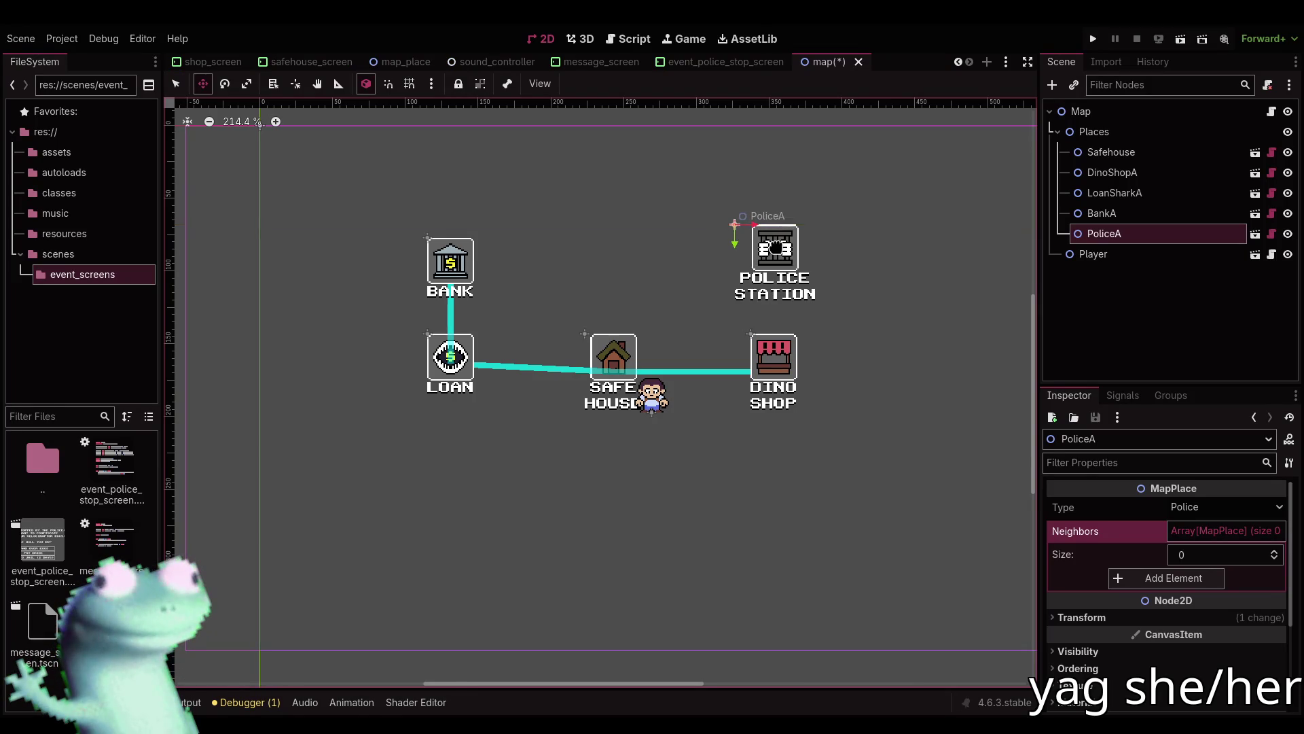
{"action": "scroll", "coordinate": [771, 247], "scroll_direction": "up", "scroll_amount": 2}
{"action": "key", "text": "q"}
{"action": "mouse_move", "coordinate": [172, 216]}
{"action": "left_mouse_down"}
{"action": "mouse_move", "coordinate": [225, 305]}
{"action": "mouse_move", "coordinate": [734, 415]}
{"action": "mouse_move", "coordinate": [733, 401]}
{"action": "left_mouse_up"}
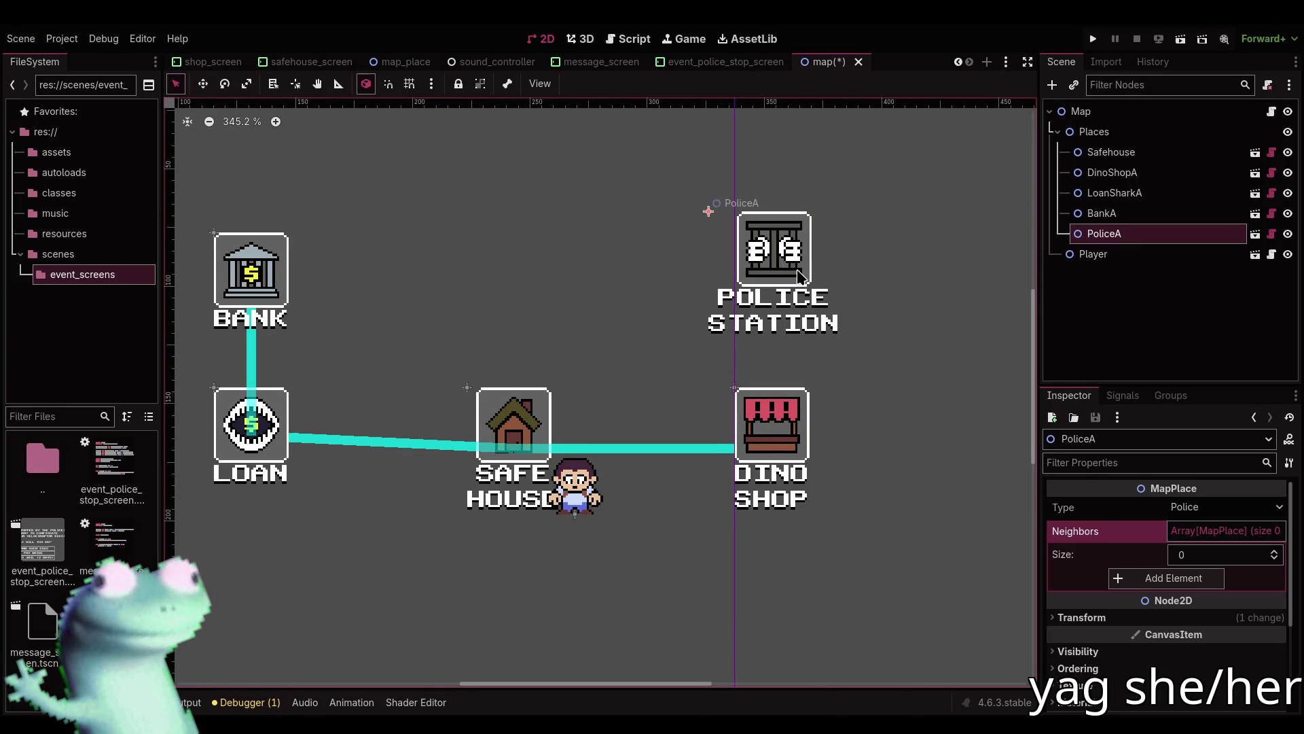
{"action": "key", "text": "Left"}
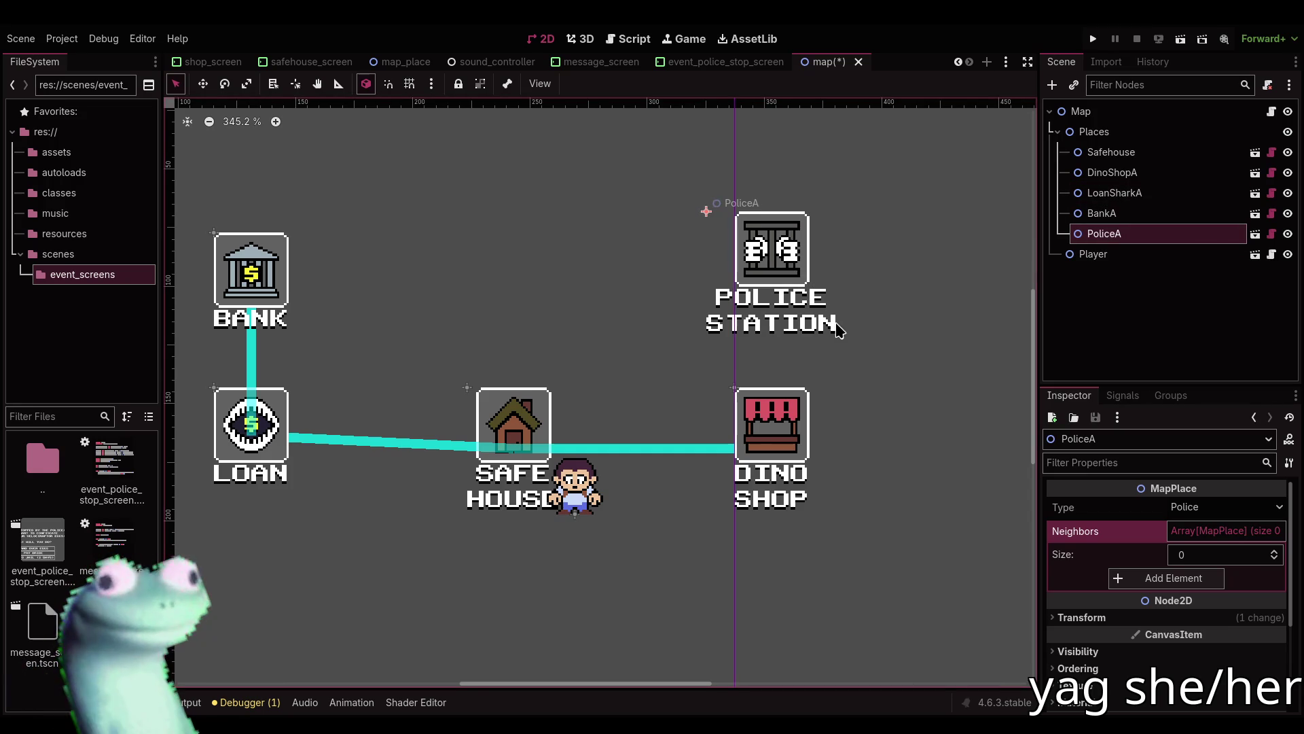
Add DinoShopA as the Police Station's neighbour and save the map scene.
{"action": "left_click", "coordinate": [1214, 577]}
{"action": "left_click", "coordinate": [1204, 578]}
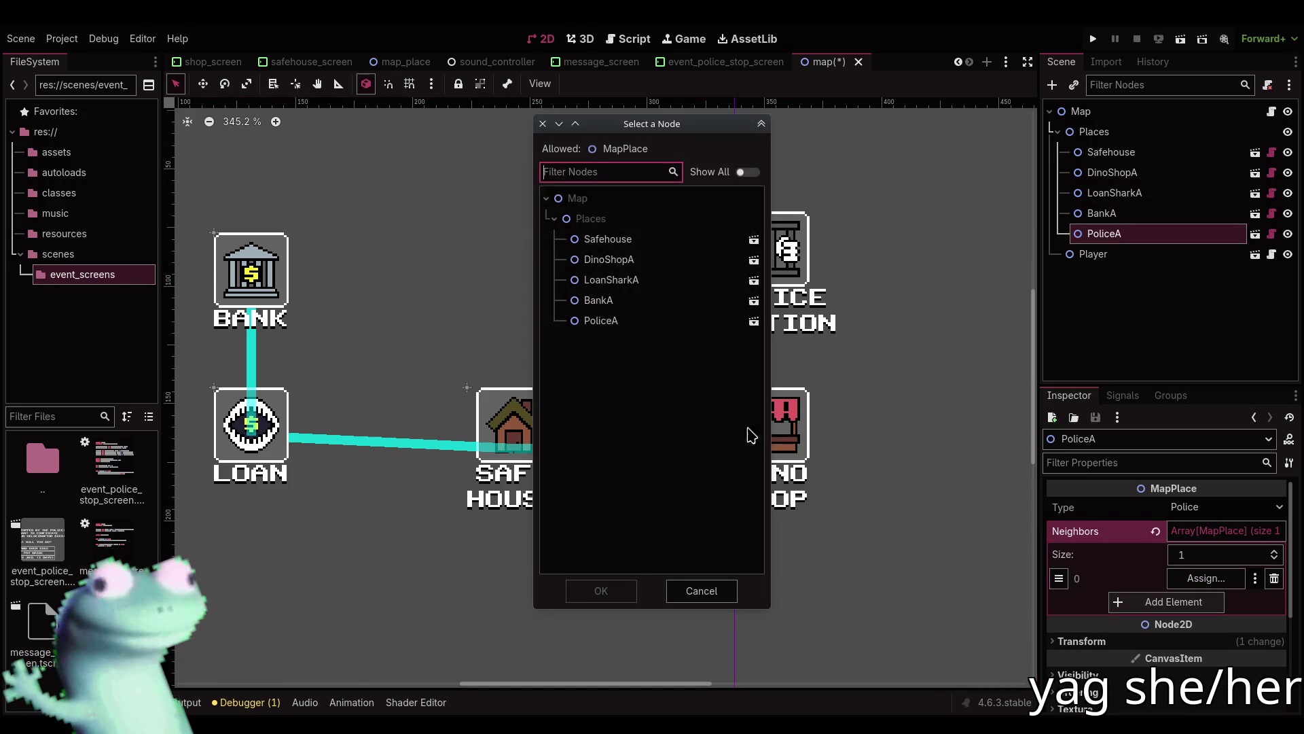
{"action": "double_click", "coordinate": [633, 259]}
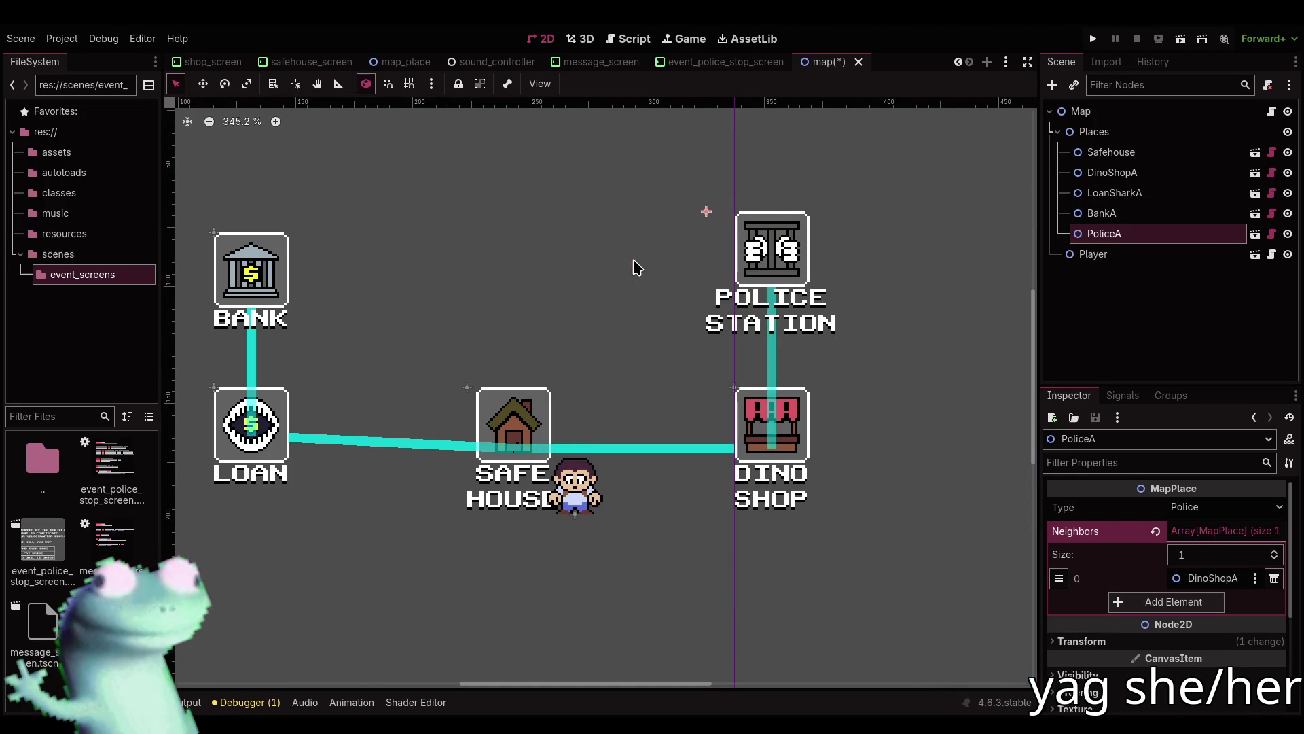
{"action": "scroll", "coordinate": [784, 345], "scroll_direction": "down", "scroll_amount": 5}
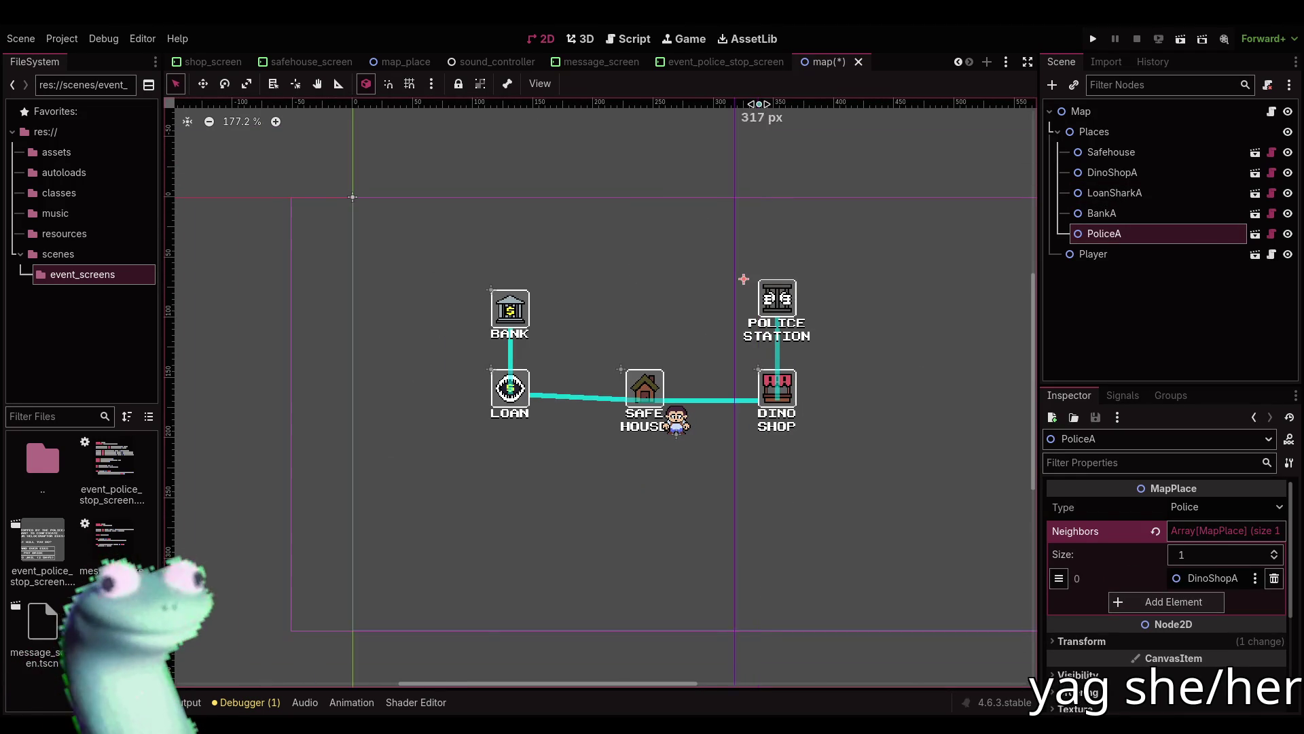
{"action": "key", "text": "ctrl+s"}
{"action": "left_click", "coordinate": [431, 164]}
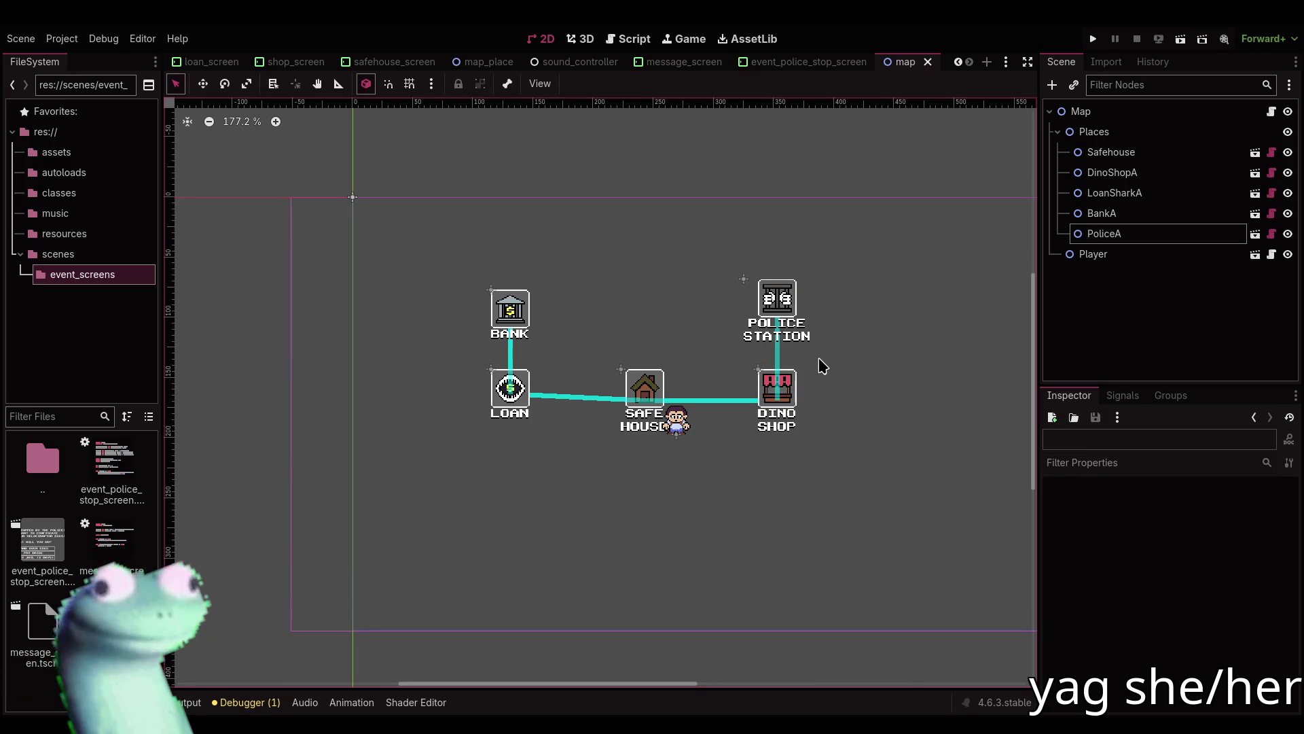
{"action": "left_click", "coordinate": [1121, 173]}
Duplicate DinoShopA, rename the copy EggShopA, and place it below PoliceA in the scene tree.
{"action": "key", "text": "ctrl+d"}
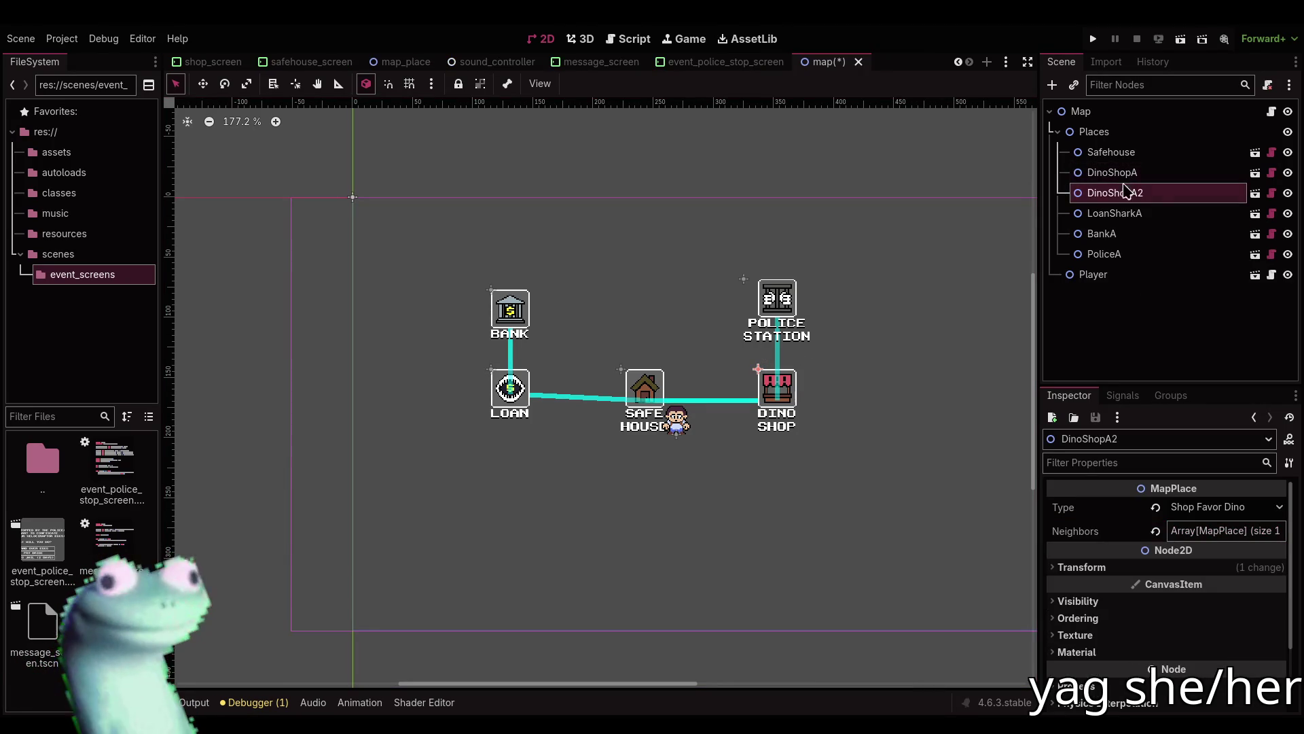
{"action": "left_click", "coordinate": [1133, 194]}
{"action": "left_click_drag", "start_coordinate": [1132, 195], "coordinate": [1082, 195]}
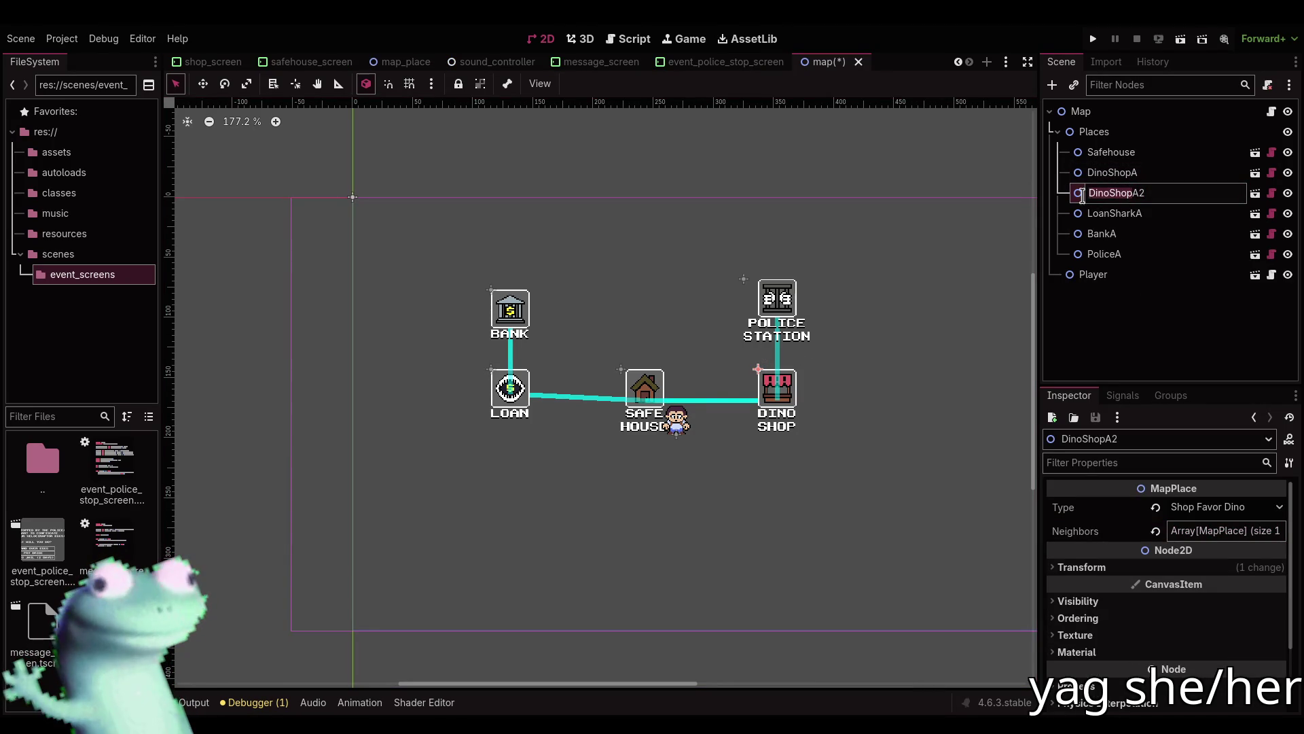
{"action": "type", "text": "EGG"}
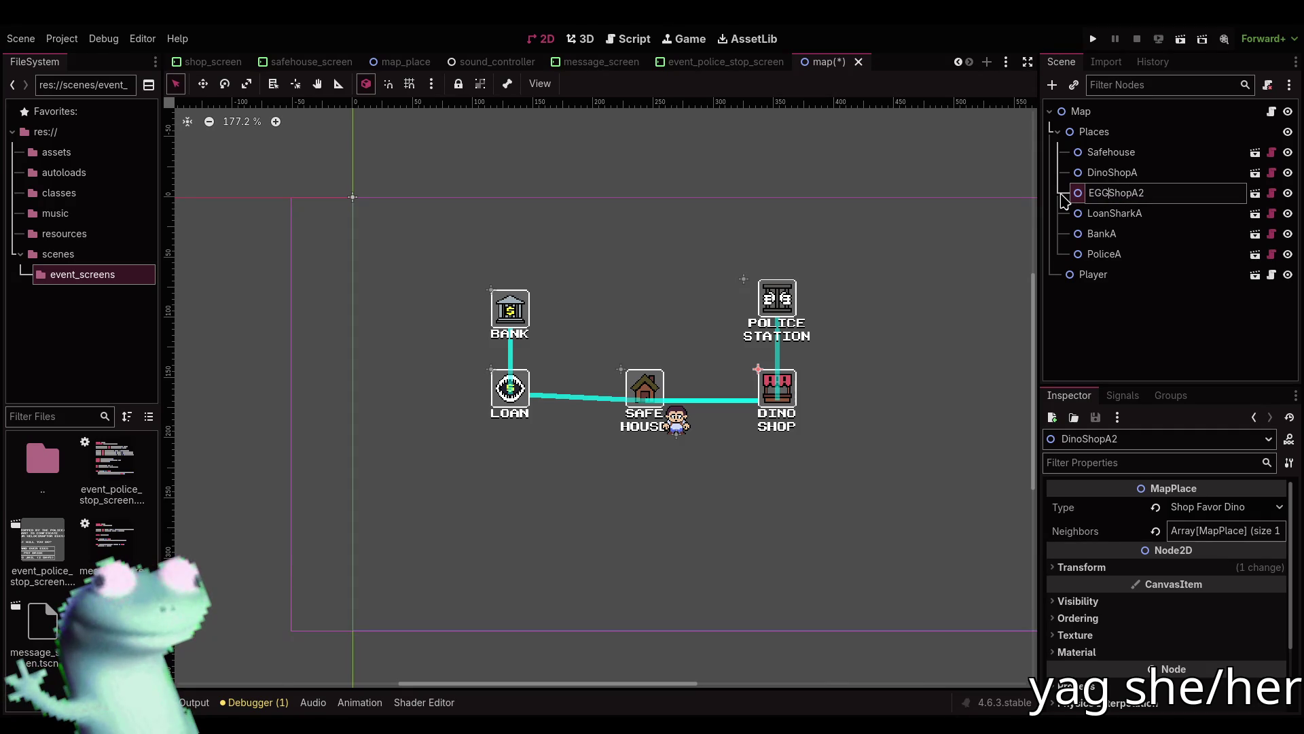
{"action": "type", "text": "Egg"}
{"action": "type", "text": "A"}
{"action": "key", "text": "Return"}
{"action": "left_click_drag", "start_coordinate": [1106, 195], "coordinate": [1102, 265]}
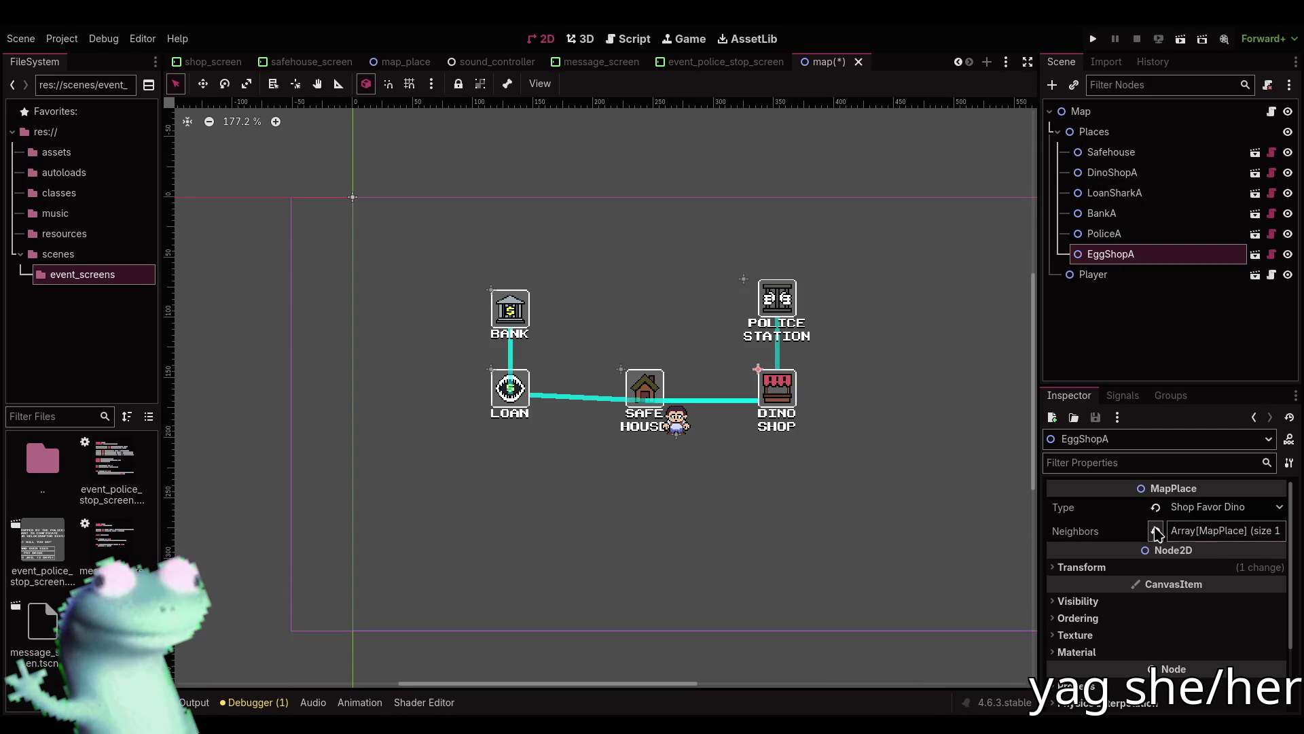
Set EggShopA's type to Shop Favor Egg and position it directly below Safe House.
{"action": "left_click", "coordinate": [1210, 507]}
{"action": "left_click", "coordinate": [1216, 546]}
{"action": "key", "text": "w"}
{"action": "mouse_move", "coordinate": [815, 404]}
{"action": "left_mouse_down"}
{"action": "mouse_move", "coordinate": [812, 484]}
{"action": "mouse_move", "coordinate": [542, 490]}
{"action": "mouse_move", "coordinate": [678, 457]}
{"action": "mouse_move", "coordinate": [780, 460]}
{"action": "mouse_move", "coordinate": [774, 497]}
{"action": "left_mouse_up"}
{"action": "scroll", "coordinate": [544, 492], "scroll_direction": "up", "scroll_amount": 6}
{"action": "key", "text": "q"}
{"action": "left_click_drag", "start_coordinate": [792, 448], "coordinate": [705, 469]}
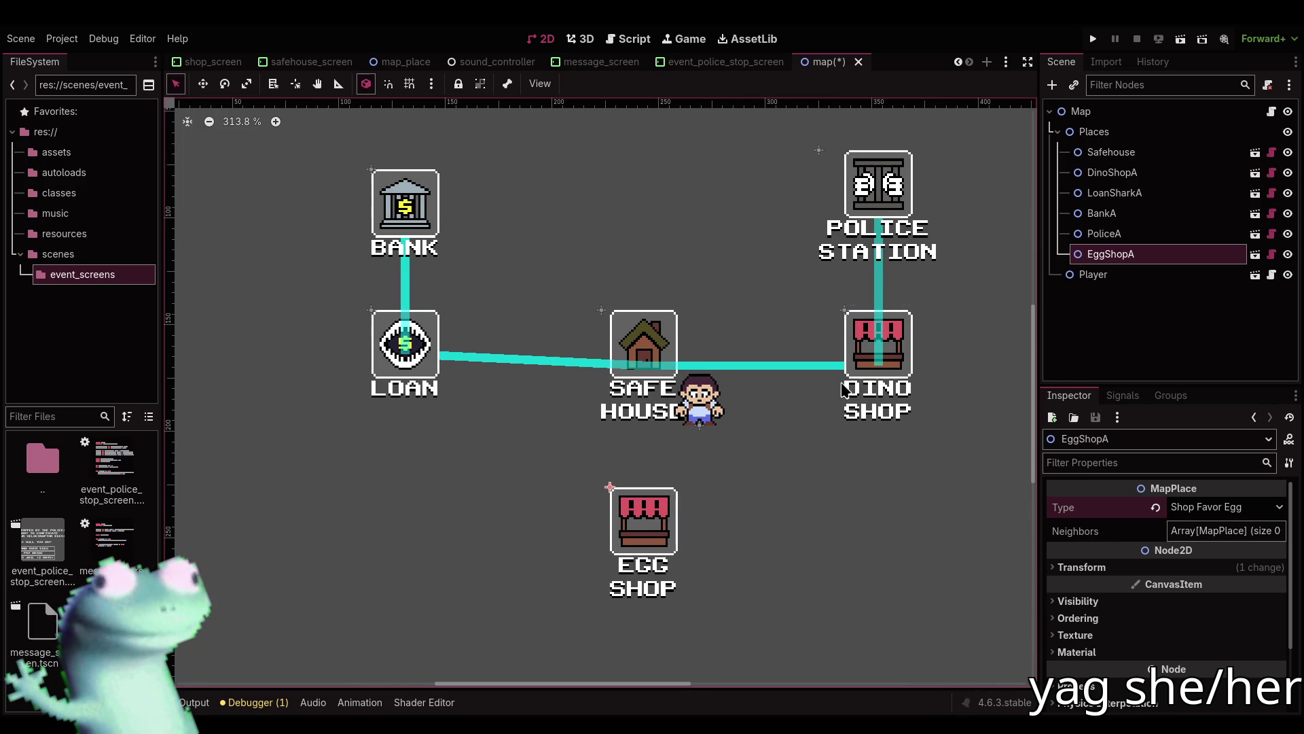
{"action": "left_click", "coordinate": [1181, 532]}
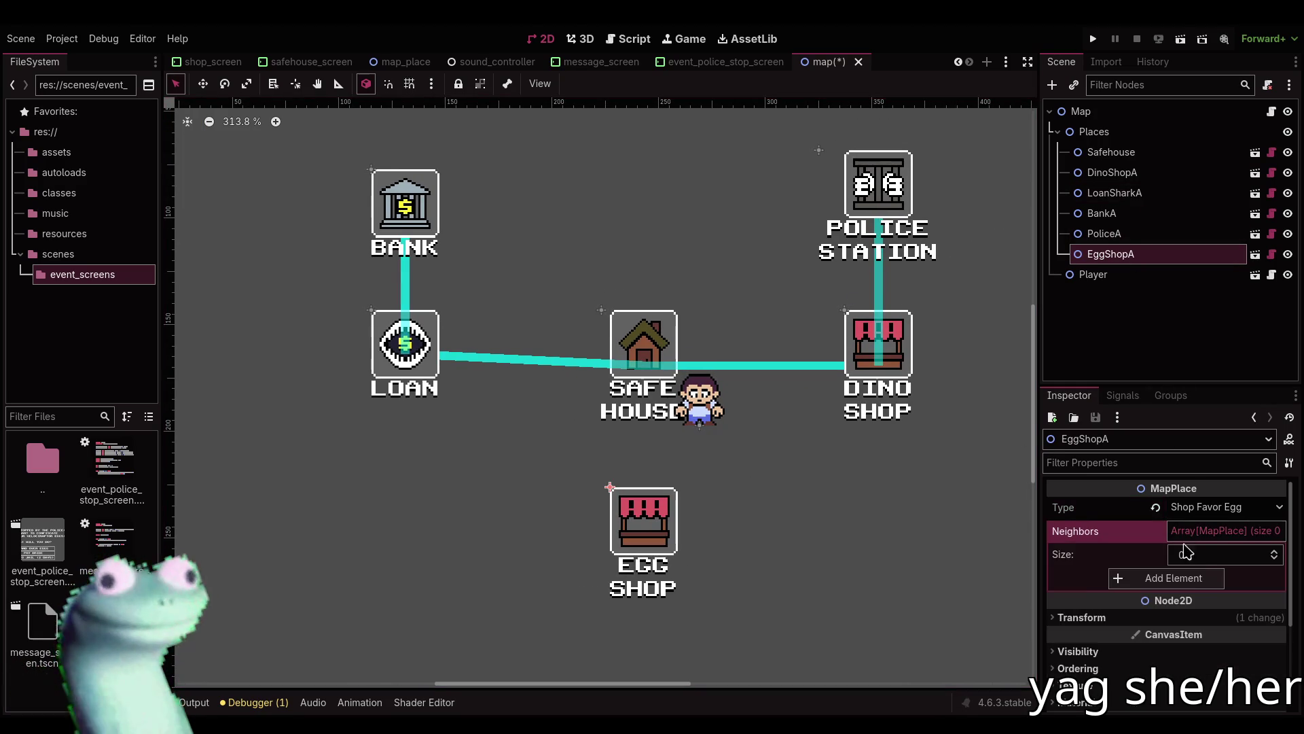
Add Safehouse as EggShopA's neighbour.
{"action": "left_click", "coordinate": [1174, 579]}
{"action": "left_click", "coordinate": [1206, 578]}
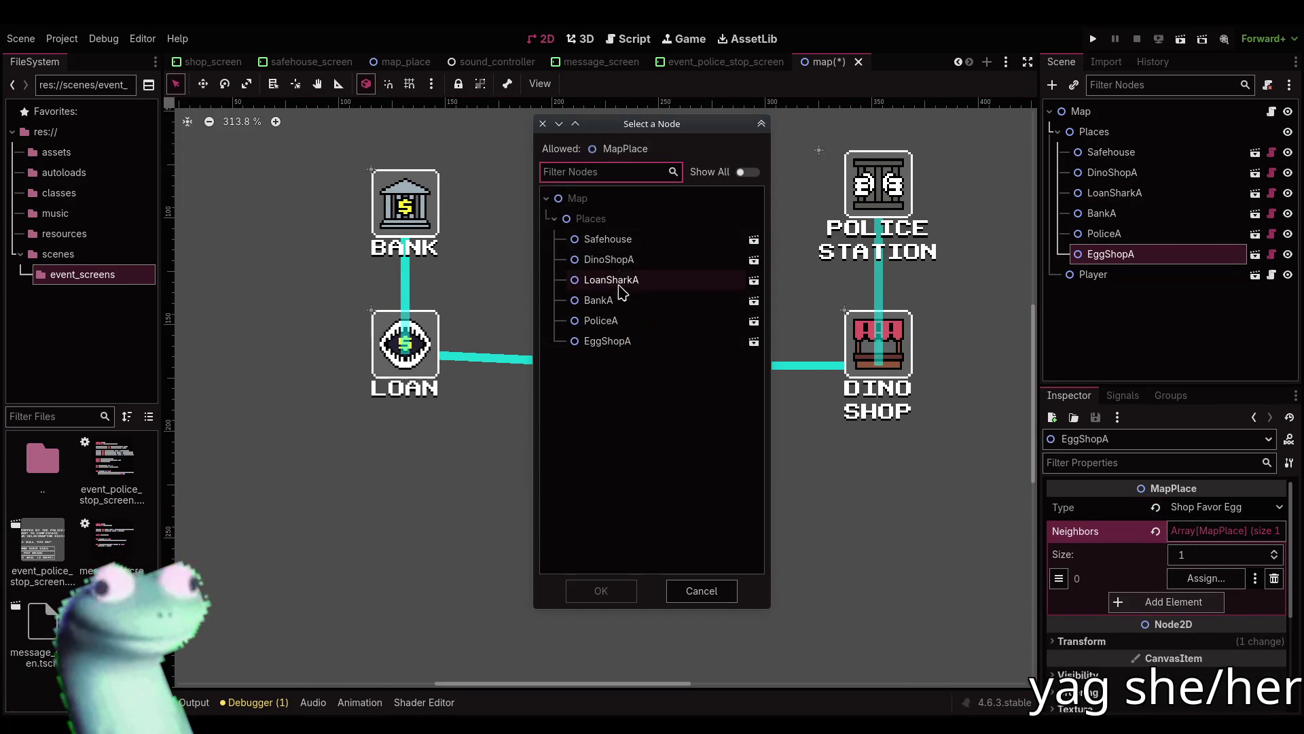
{"action": "double_click", "coordinate": [610, 240]}
Add EggShopA as the Safe House's third neighbour, completing the two-way path.
{"action": "left_click", "coordinate": [668, 358]}
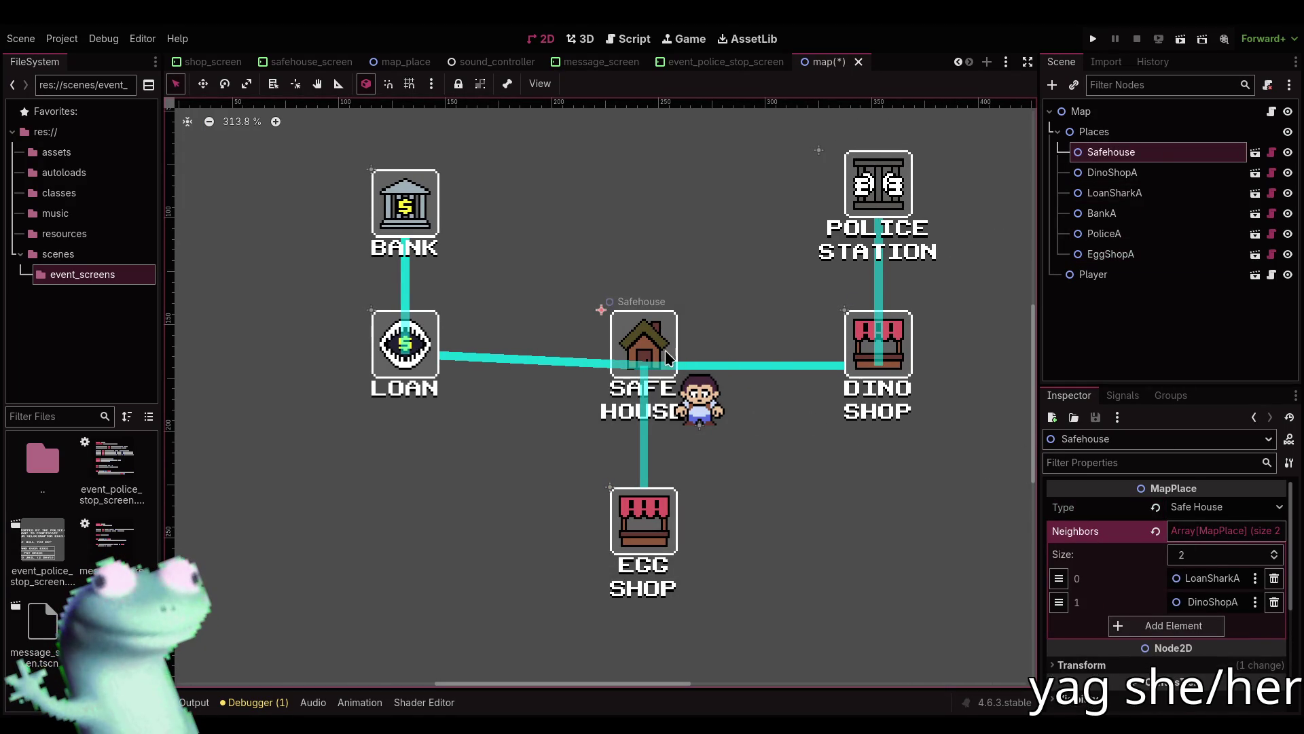
{"action": "left_click", "coordinate": [1155, 625]}
{"action": "left_click", "coordinate": [1199, 626]}
{"action": "left_click", "coordinate": [639, 342]}
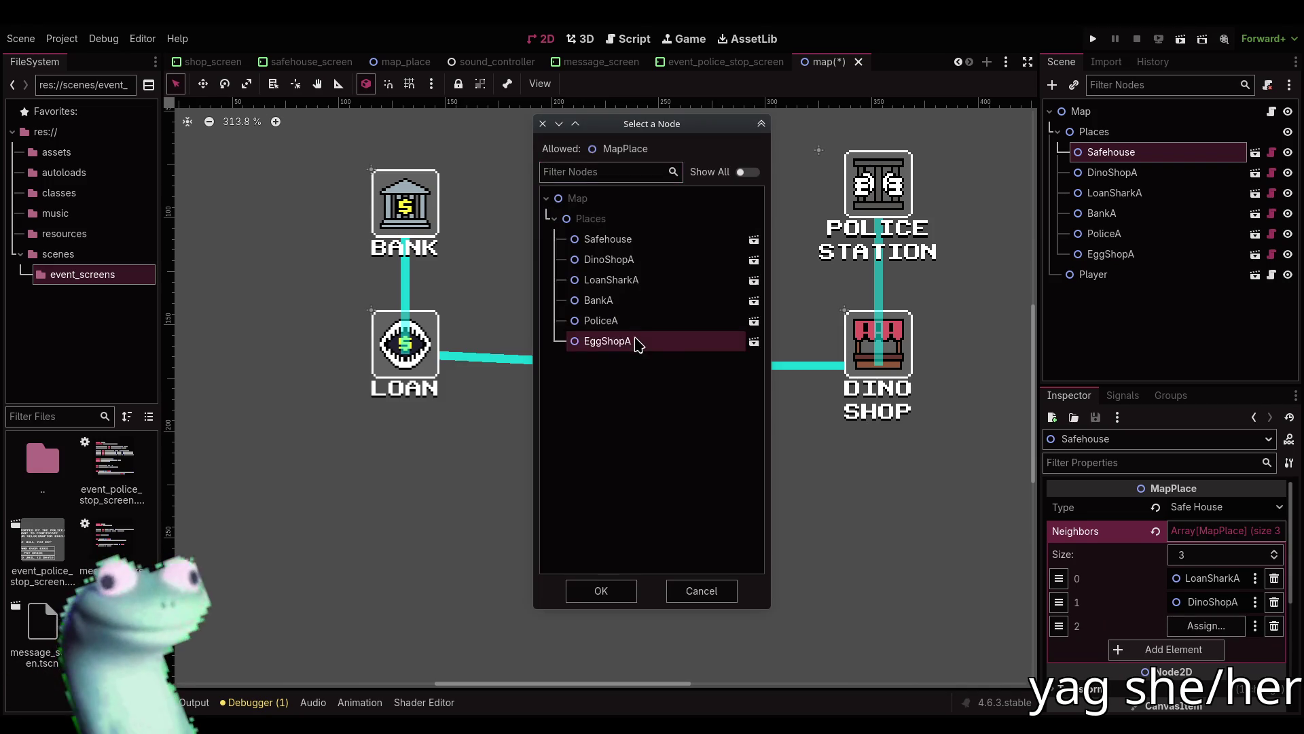
{"action": "double_click", "coordinate": [610, 342]}
{"action": "scroll", "coordinate": [873, 448], "scroll_direction": "down", "scroll_amount": 2}
{"action": "scroll", "coordinate": [866, 451], "scroll_direction": "down", "scroll_amount": 4}
{"action": "left_click_drag", "start_coordinate": [866, 450], "coordinate": [767, 435]}
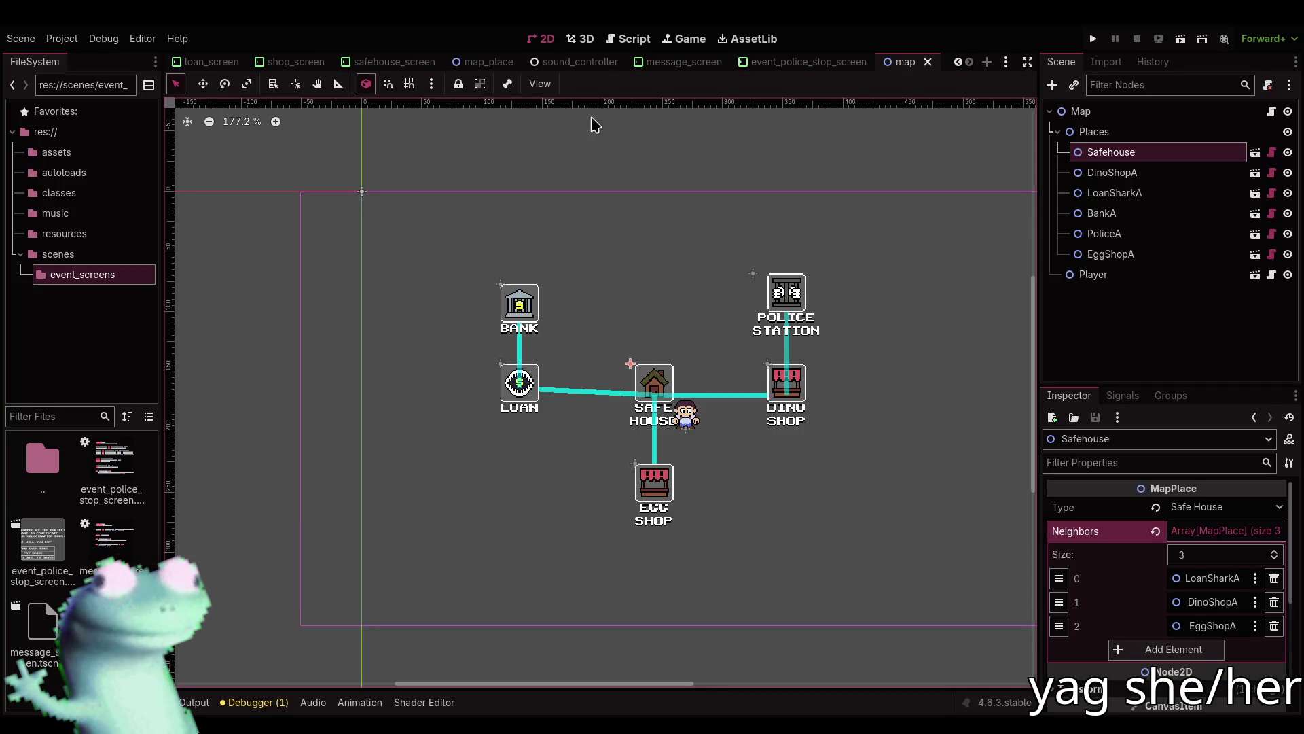
{"action": "left_click", "coordinate": [686, 162]}
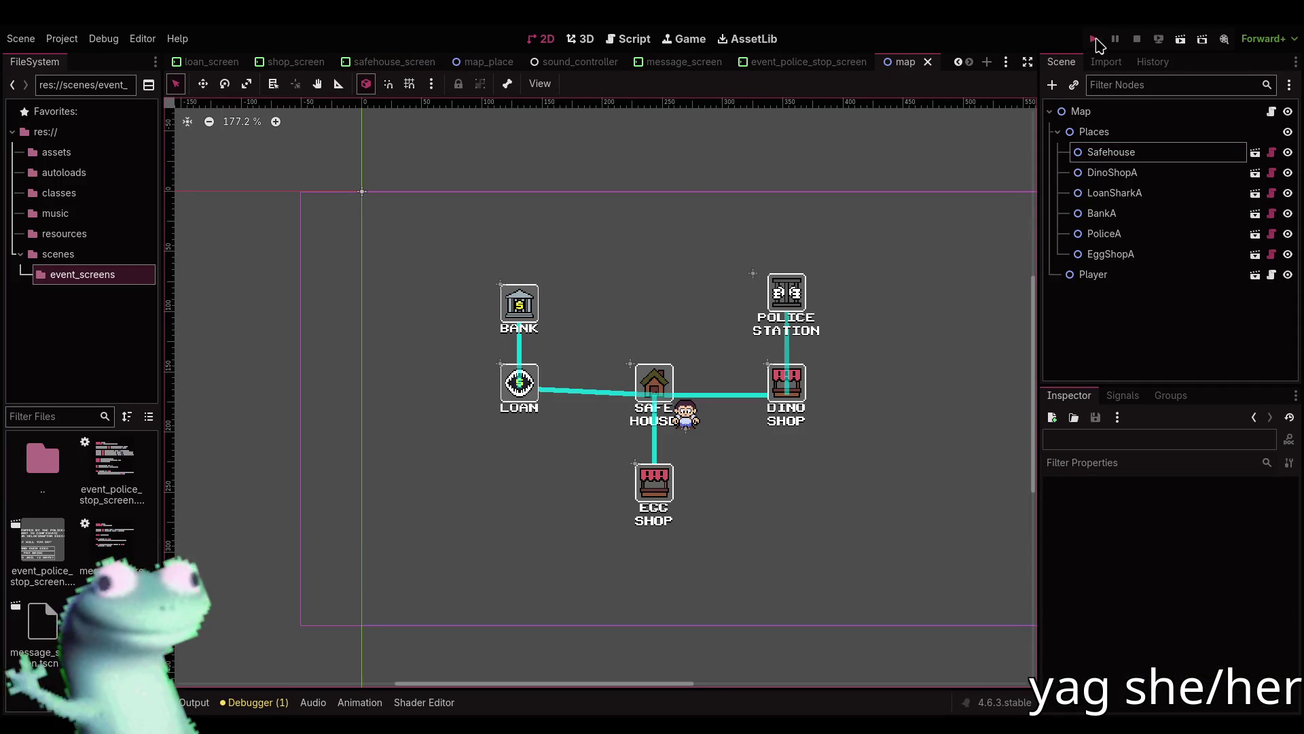
{"action": "left_click", "coordinate": [1094, 39]}
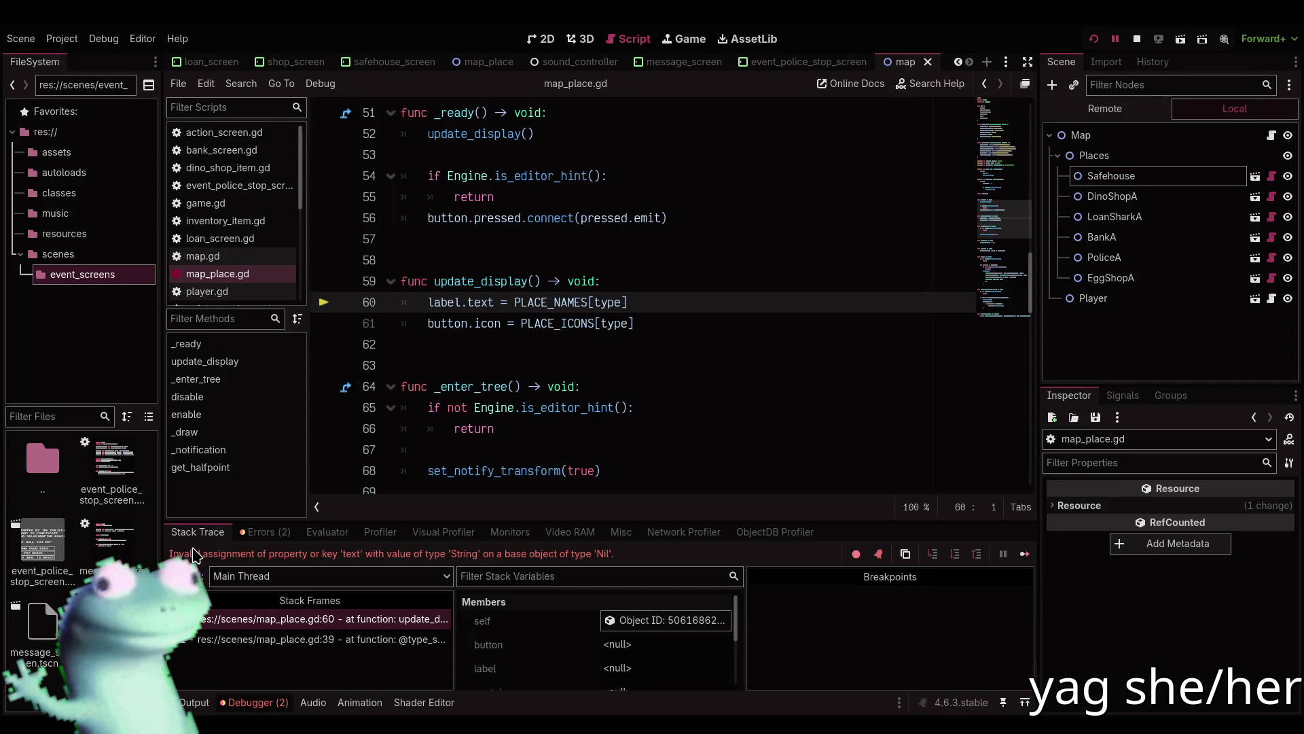
{"action": "scroll", "coordinate": [671, 358], "scroll_direction": "up", "scroll_amount": 1}
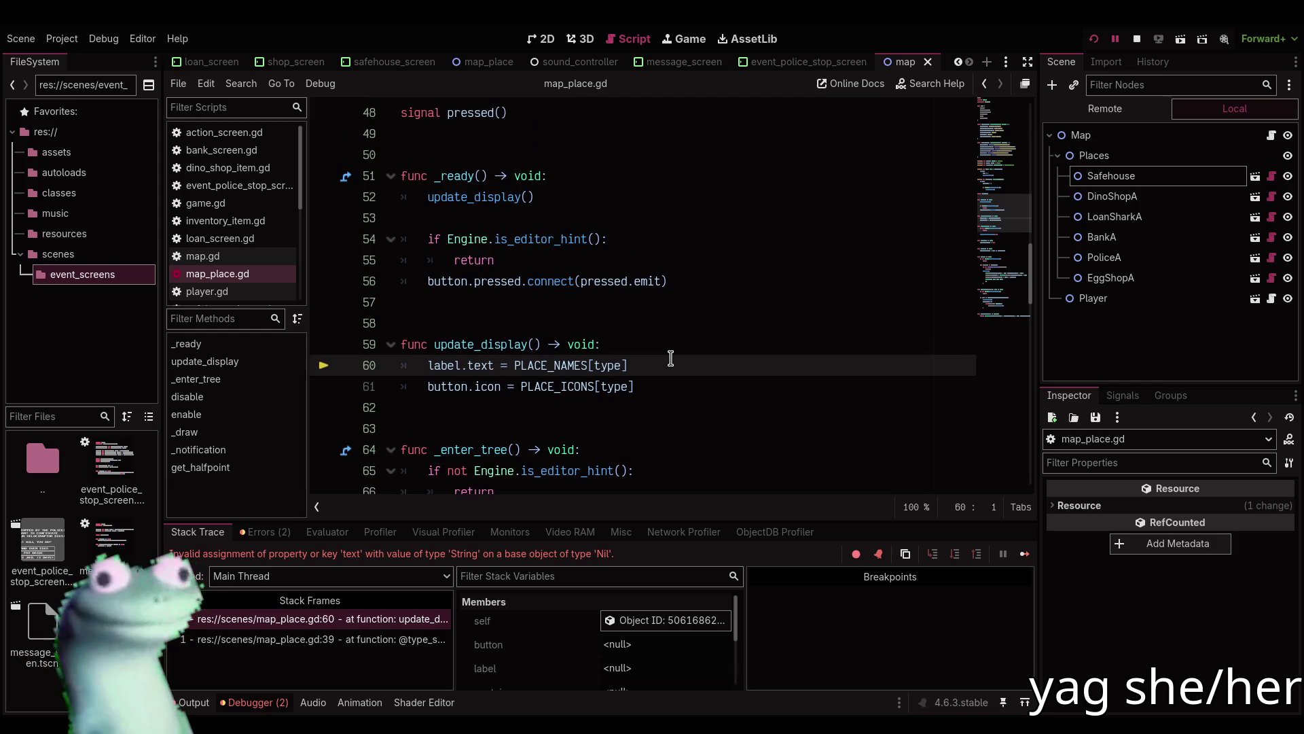
{"action": "scroll", "coordinate": [671, 358], "scroll_direction": "up", "scroll_amount": 7}
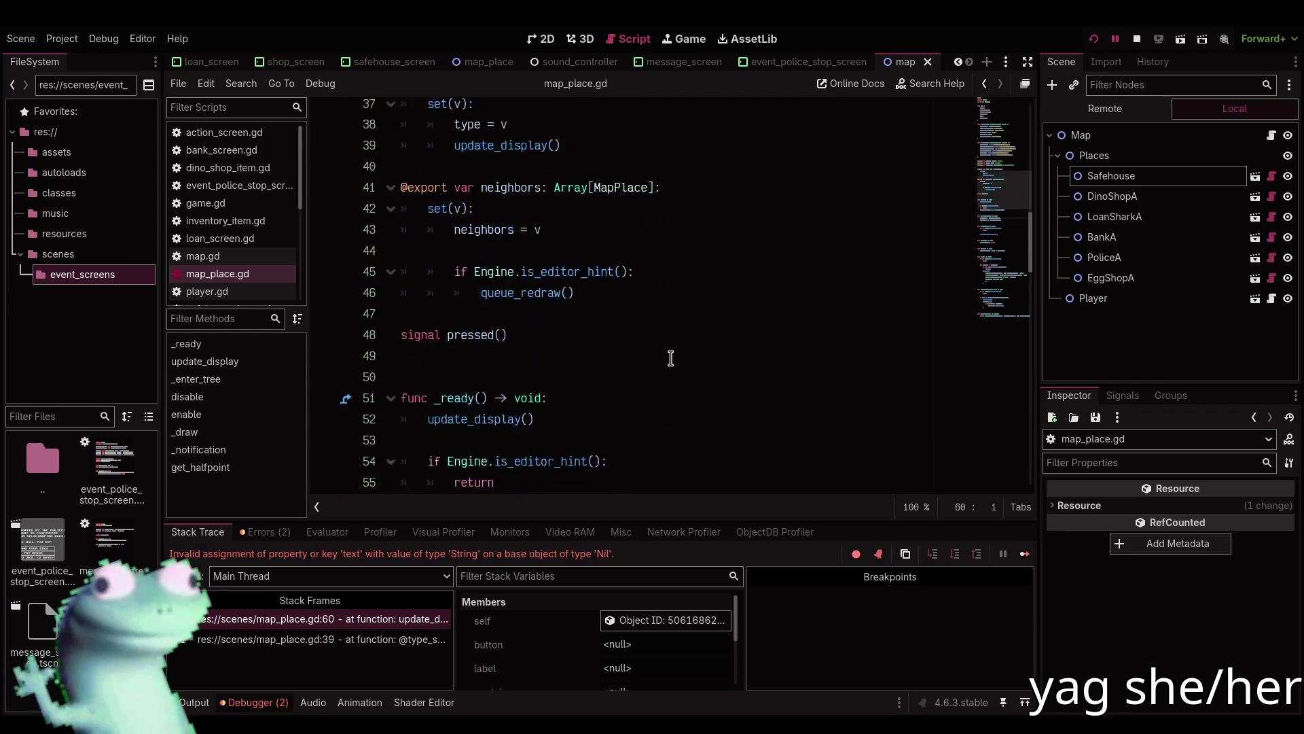
{"action": "scroll", "coordinate": [670, 358], "scroll_direction": "down", "scroll_amount": 6}
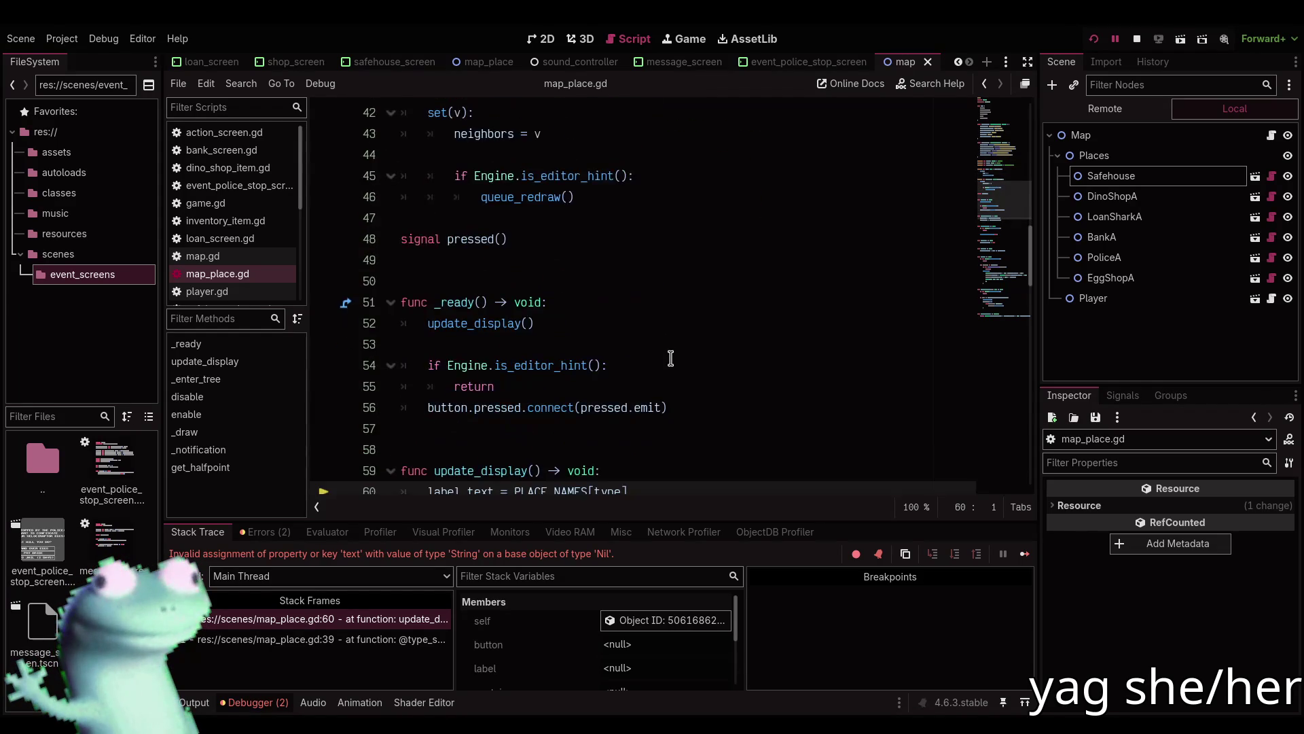
{"action": "scroll", "coordinate": [671, 358], "scroll_direction": "up", "scroll_amount": 6}
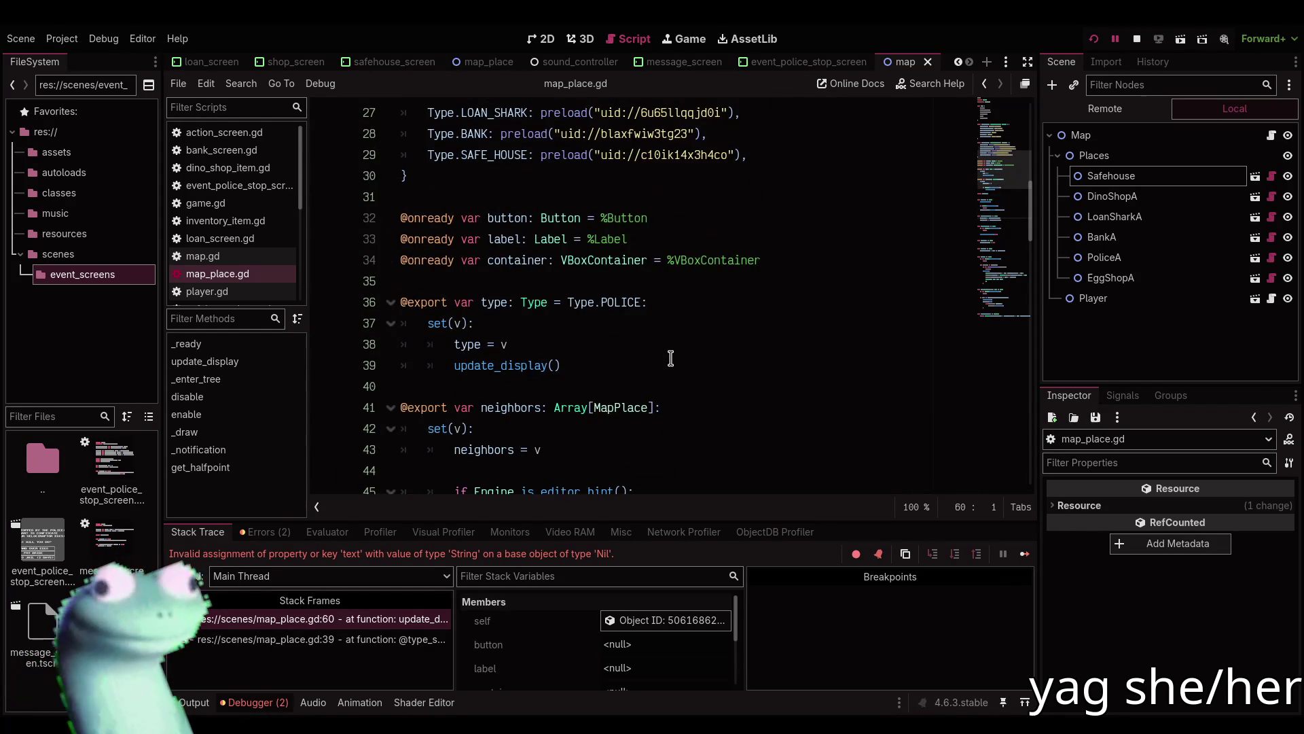
{"action": "scroll", "coordinate": [671, 358], "scroll_direction": "down", "scroll_amount": 1}
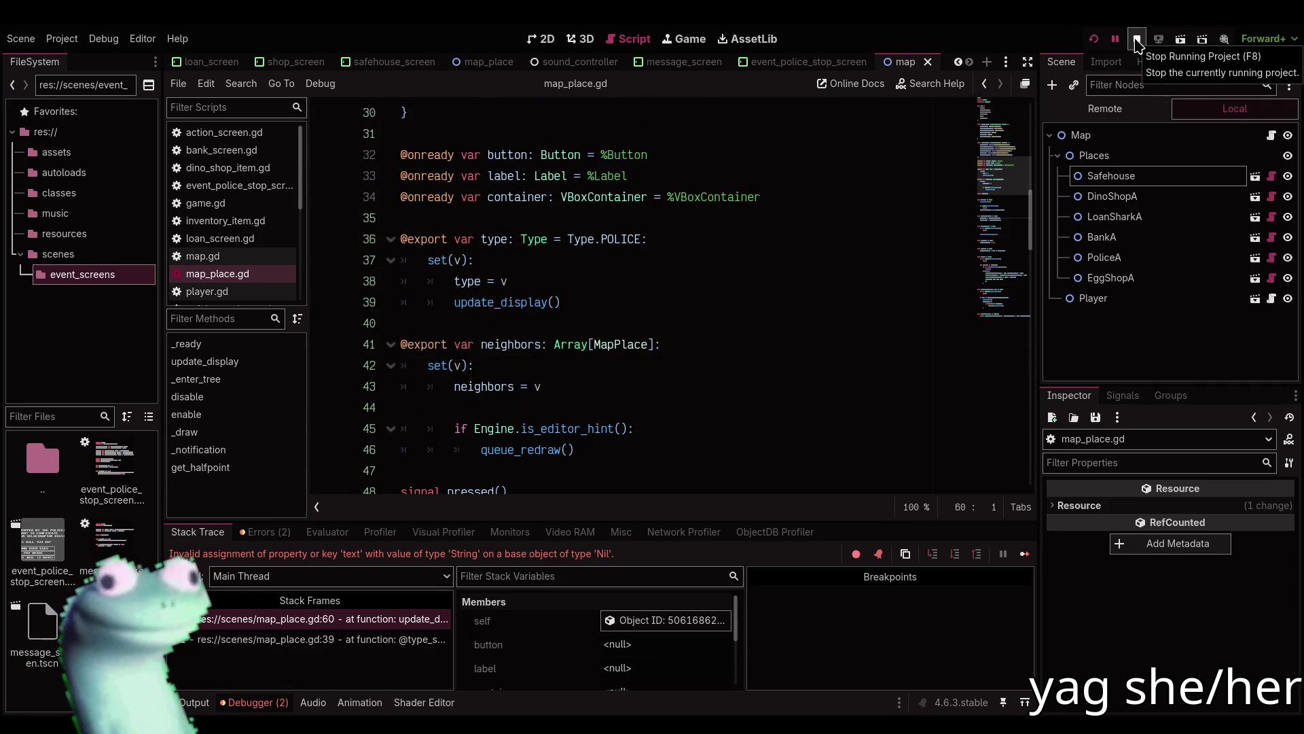
Restart the project, then end the paused debug session and collapse the debugger panel.
{"action": "left_click", "coordinate": [1137, 41]}
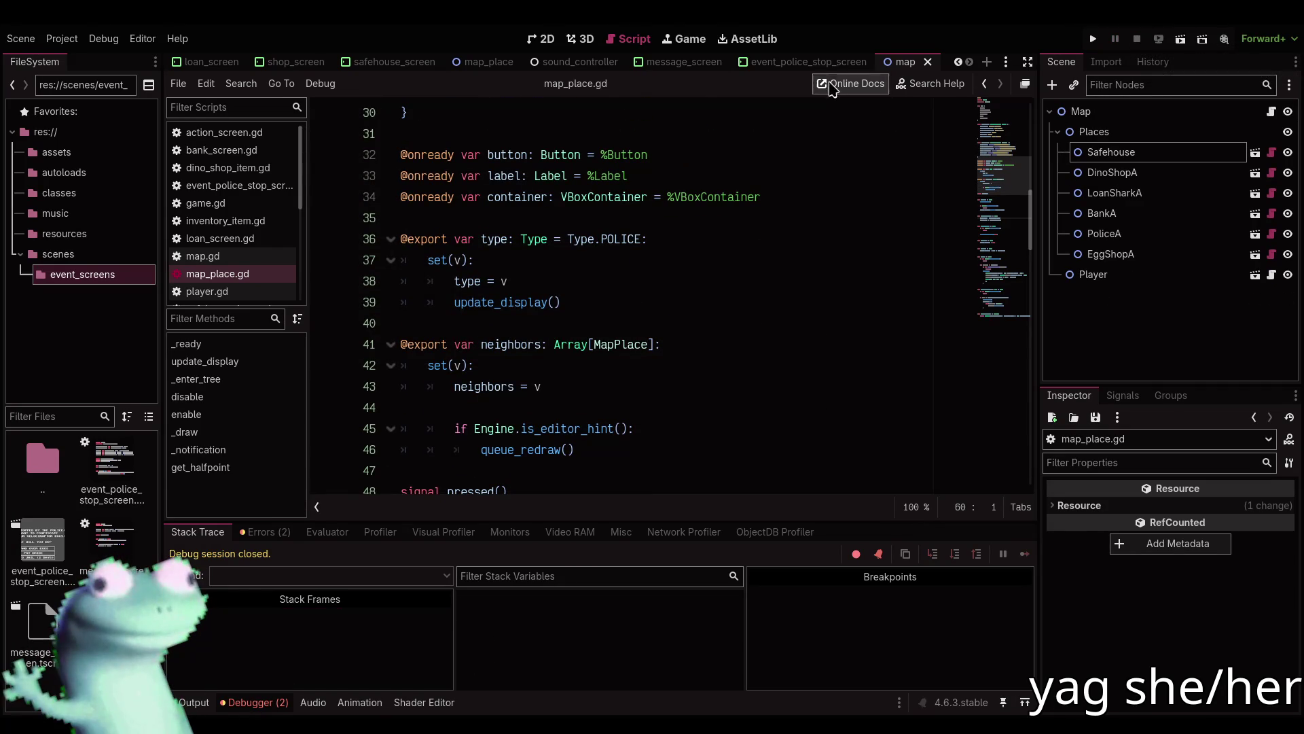
{"action": "left_click", "coordinate": [1093, 39]}
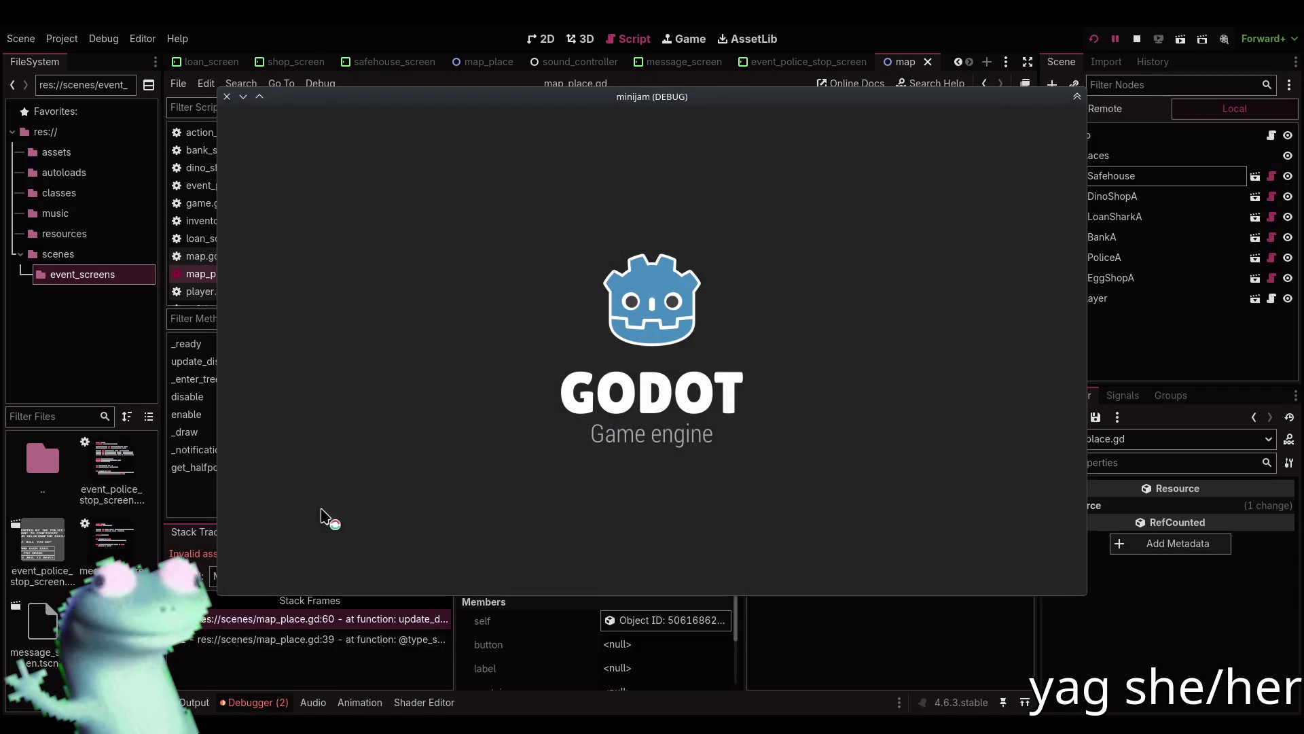
{"action": "scroll", "coordinate": [490, 365], "scroll_direction": "down", "scroll_amount": 3}
{"action": "scroll", "coordinate": [489, 365], "scroll_direction": "up", "scroll_amount": 4}
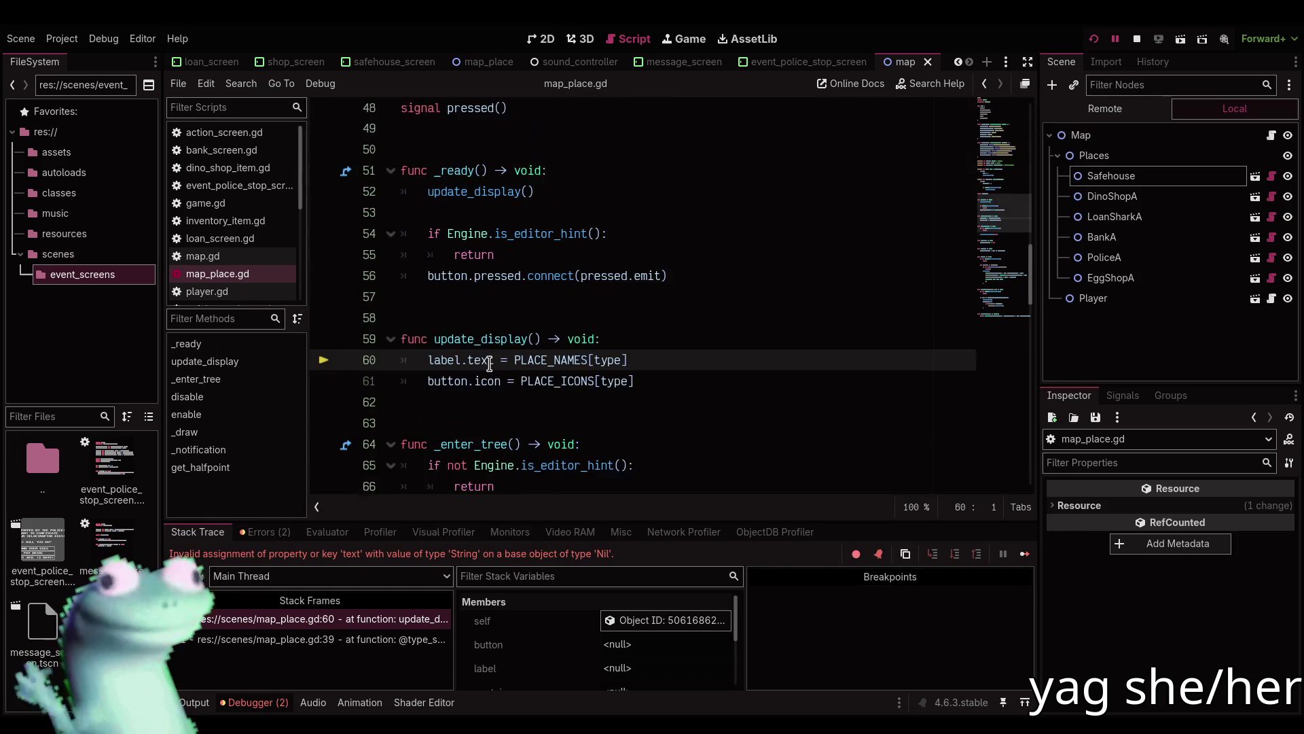
{"action": "left_click", "coordinate": [1136, 39]}
{"action": "scroll", "coordinate": [644, 297], "scroll_direction": "up", "scroll_amount": 5}
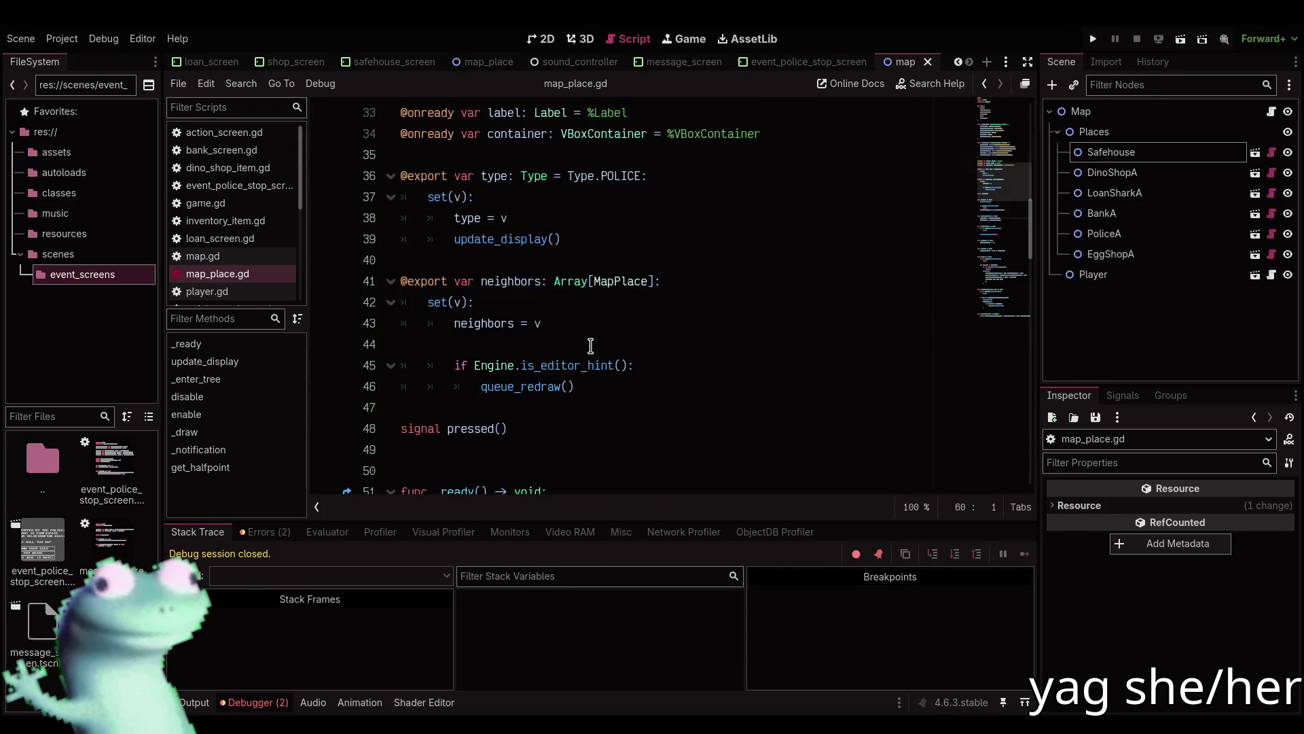
{"action": "left_click", "coordinate": [238, 702]}
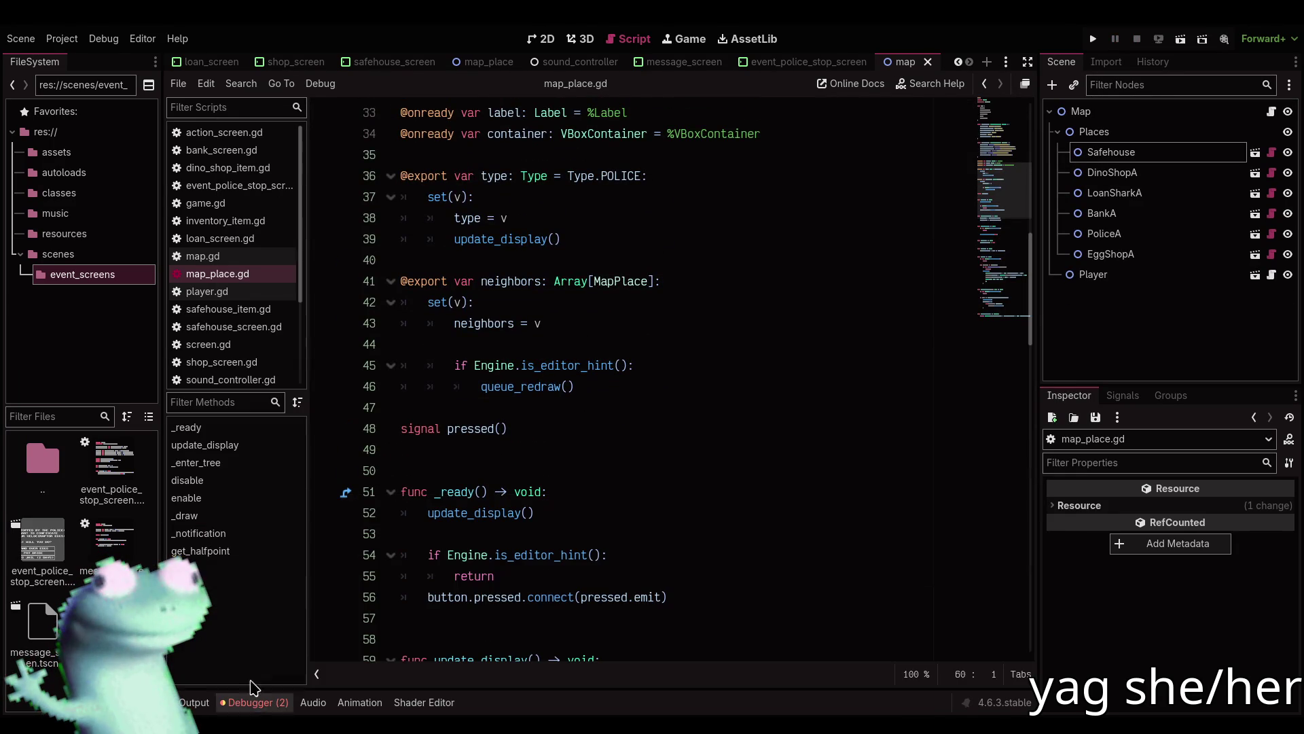
Wrap the setter's update_display() call in 'if is_inside_tree():' and relaunch with F5.
{"action": "left_click", "coordinate": [568, 217]}
{"action": "key", "text": "Return"}
{"action": "type", "text": "if is_"}
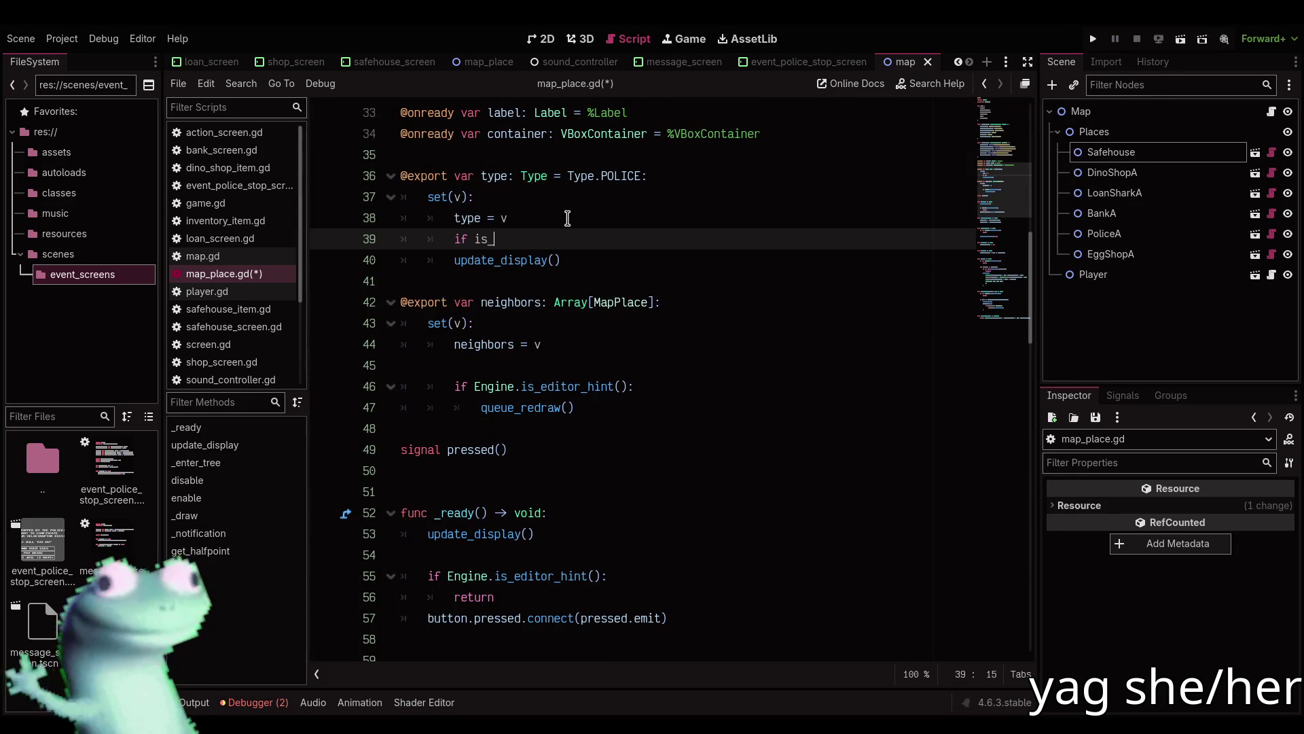
{"action": "type", "text": "in"}
{"action": "key", "text": "Return"}
{"action": "type", "text": ":"}
{"action": "key", "text": "Return"}
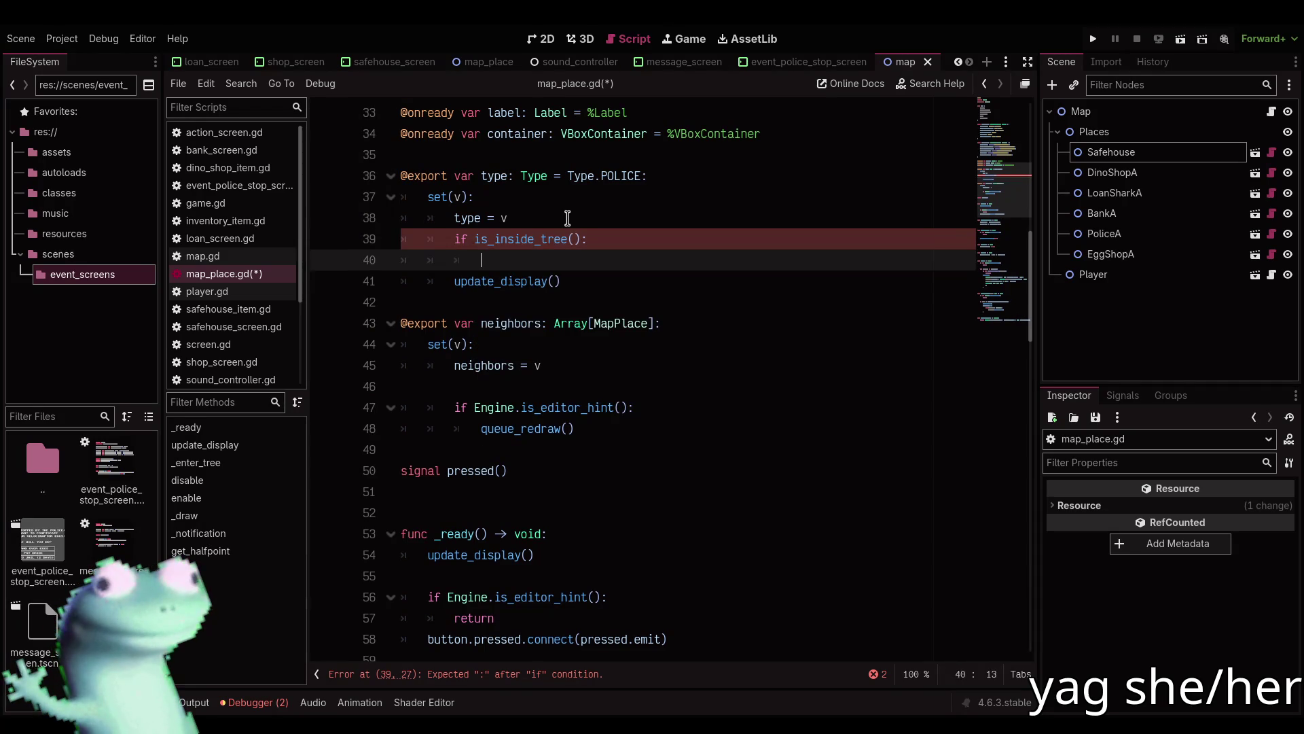
{"action": "key", "text": "Down"}
{"action": "key", "text": "Home"}
{"action": "key", "text": "Tab"}
{"action": "key", "text": "Up"}
{"action": "key", "text": "BackSpace"}
{"action": "key", "text": "BackSpace"}
{"action": "key", "text": "BackSpace"}
{"action": "key", "text": "F5"}
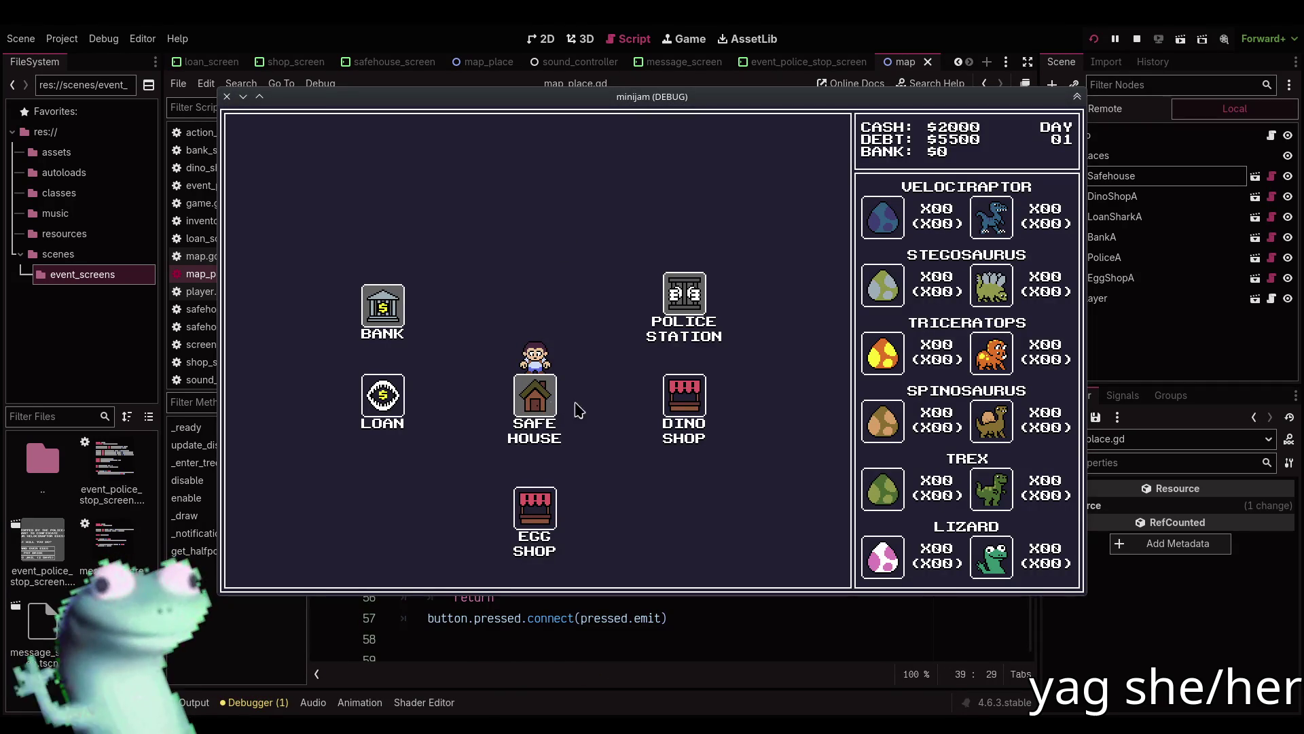
Visit the Dino Shop, Safe House, Loan, Safe House and Egg Shop, returning to the map each time.
{"action": "left_click", "coordinate": [690, 411]}
{"action": "left_click", "coordinate": [268, 554]}
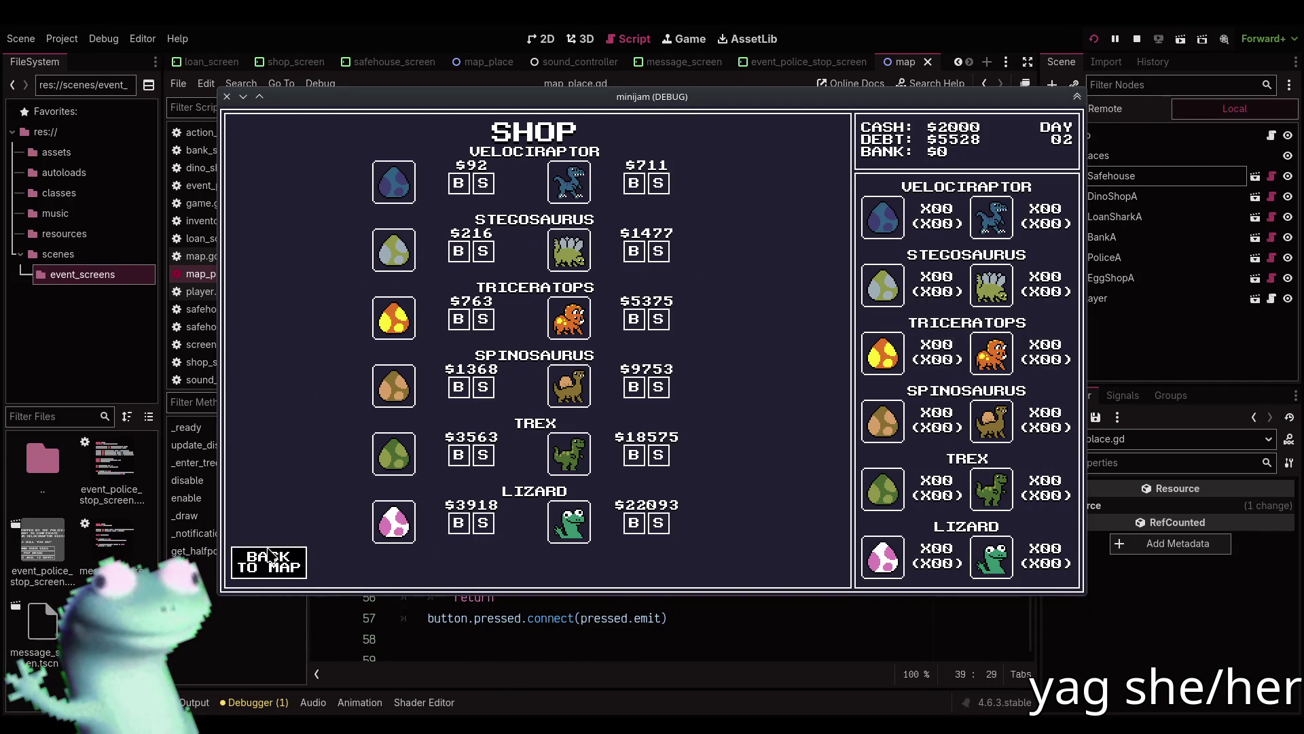
{"action": "left_click", "coordinate": [382, 416]}
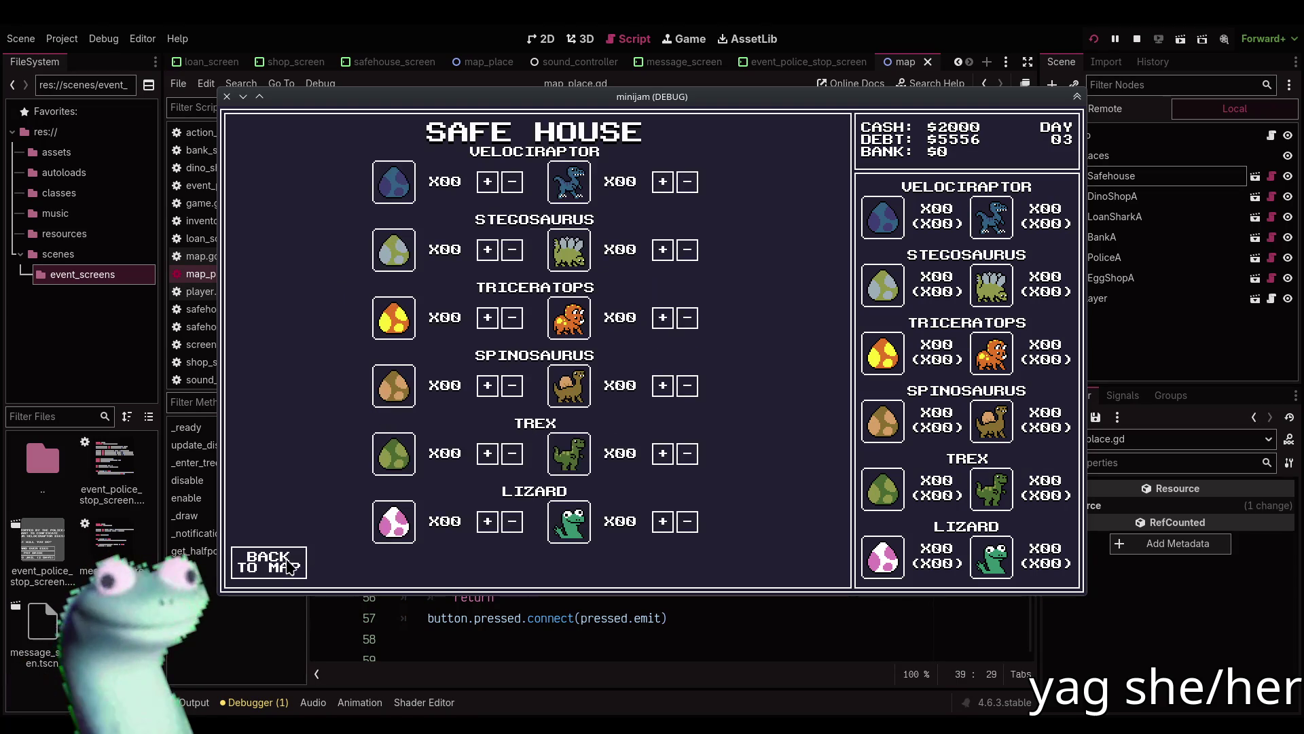
{"action": "left_click", "coordinate": [287, 567]}
{"action": "left_click", "coordinate": [382, 421]}
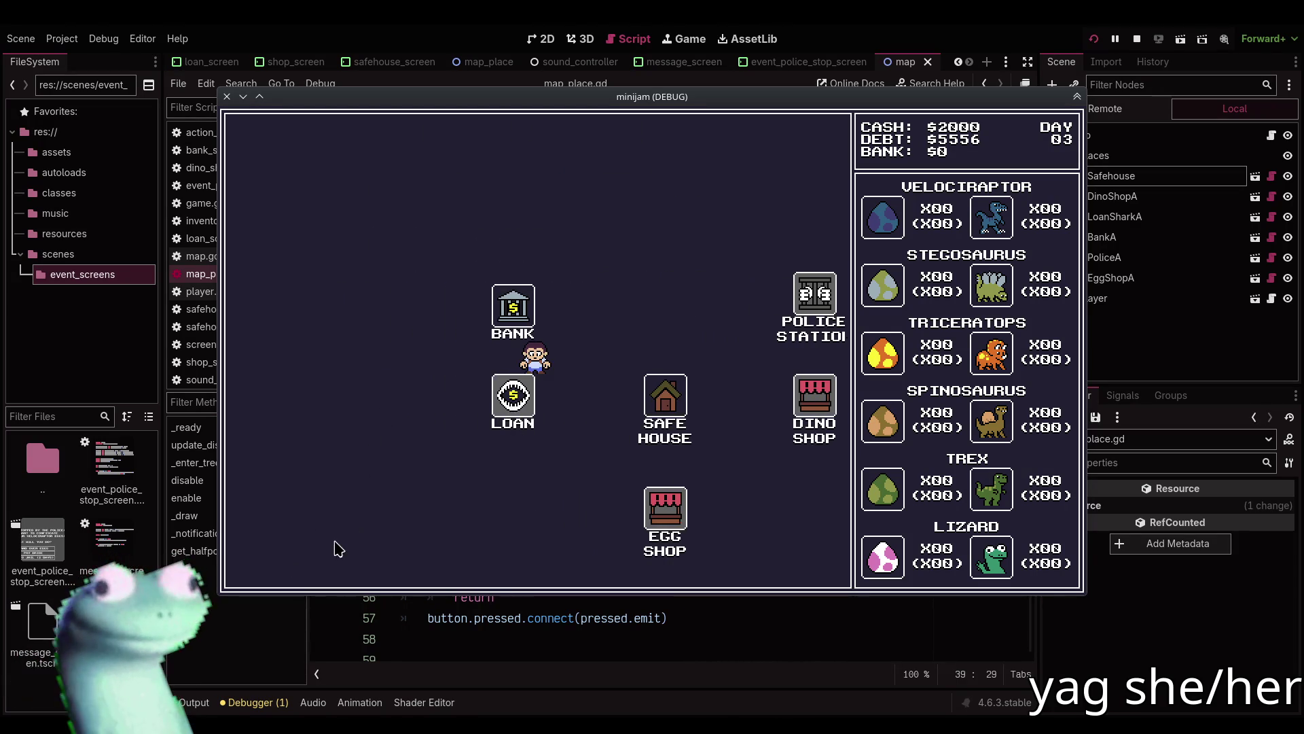
{"action": "left_click", "coordinate": [285, 562]}
{"action": "left_click", "coordinate": [687, 396]}
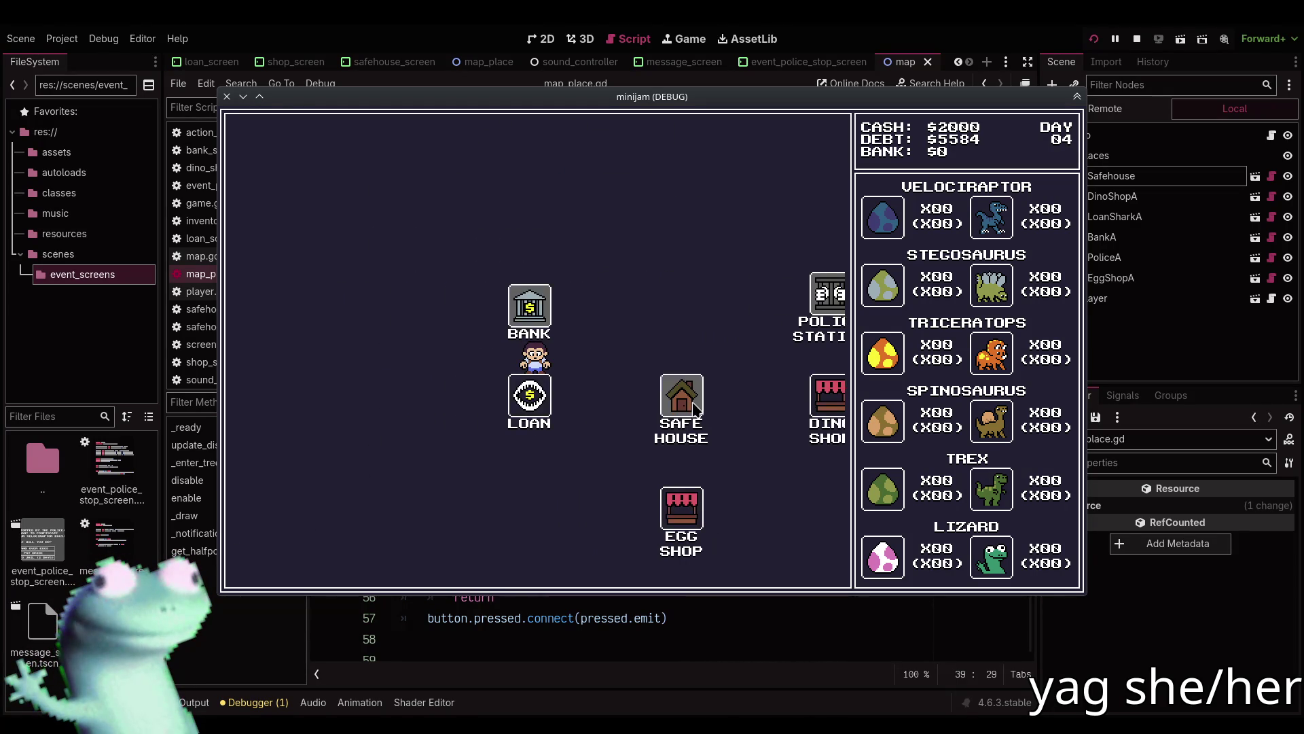
{"action": "left_click", "coordinate": [287, 561]}
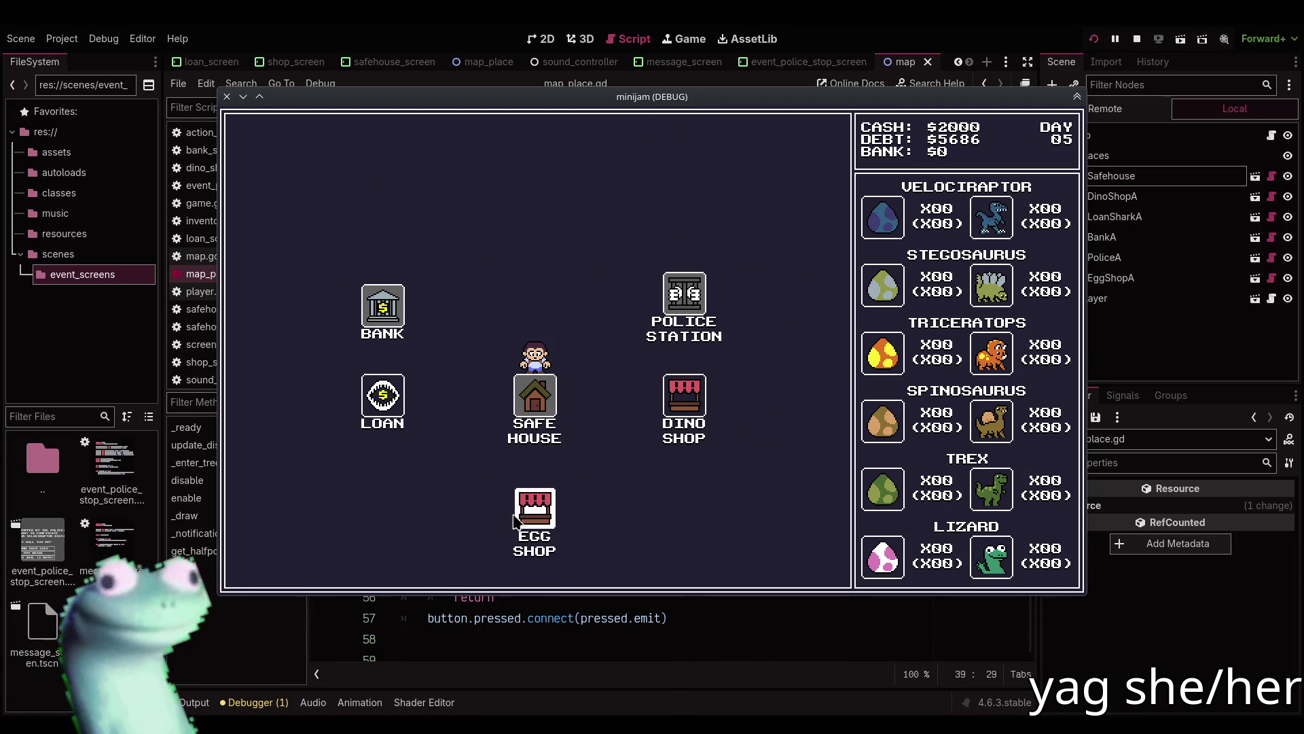
{"action": "left_click", "coordinate": [534, 518]}
{"action": "left_click", "coordinate": [272, 558]}
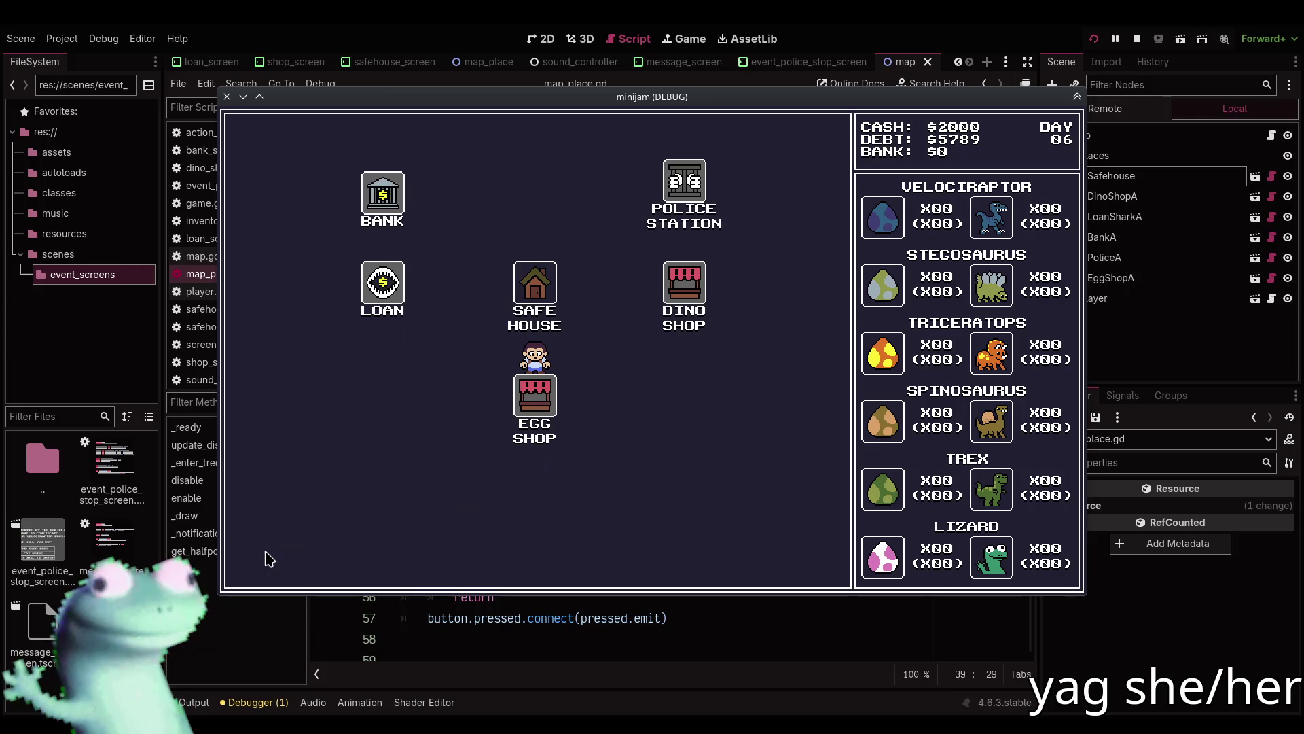
Visit the Safe House (dismissing the found-money message), Egg Shop and Safe House again.
{"action": "left_click", "coordinate": [536, 297]}
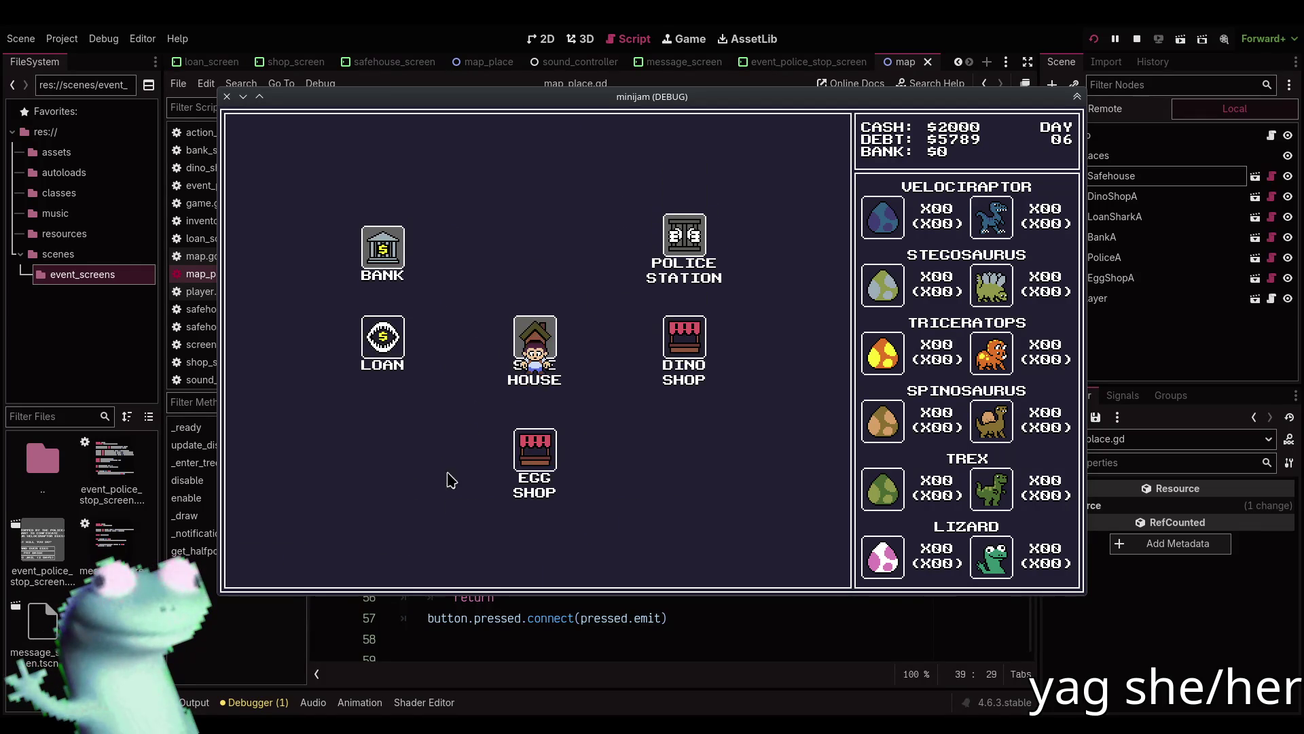
{"action": "left_click", "coordinate": [533, 369]}
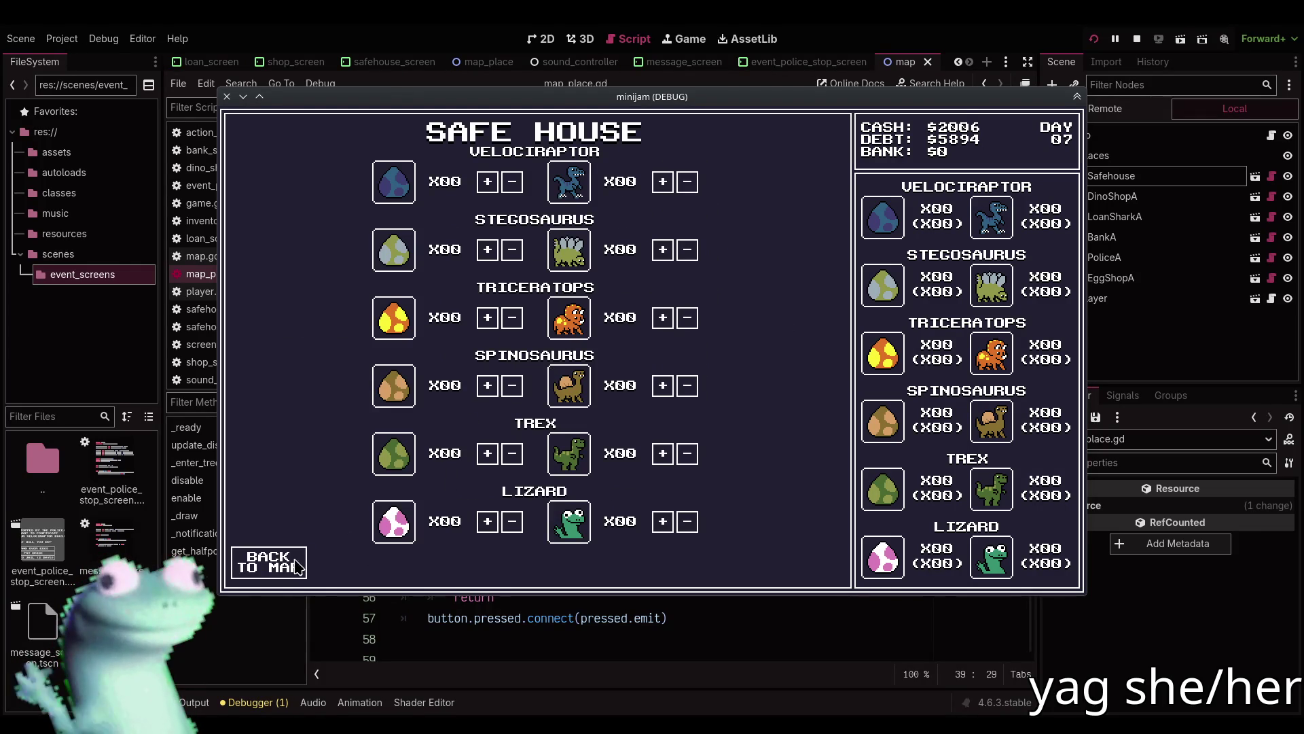
{"action": "left_click", "coordinate": [272, 563]}
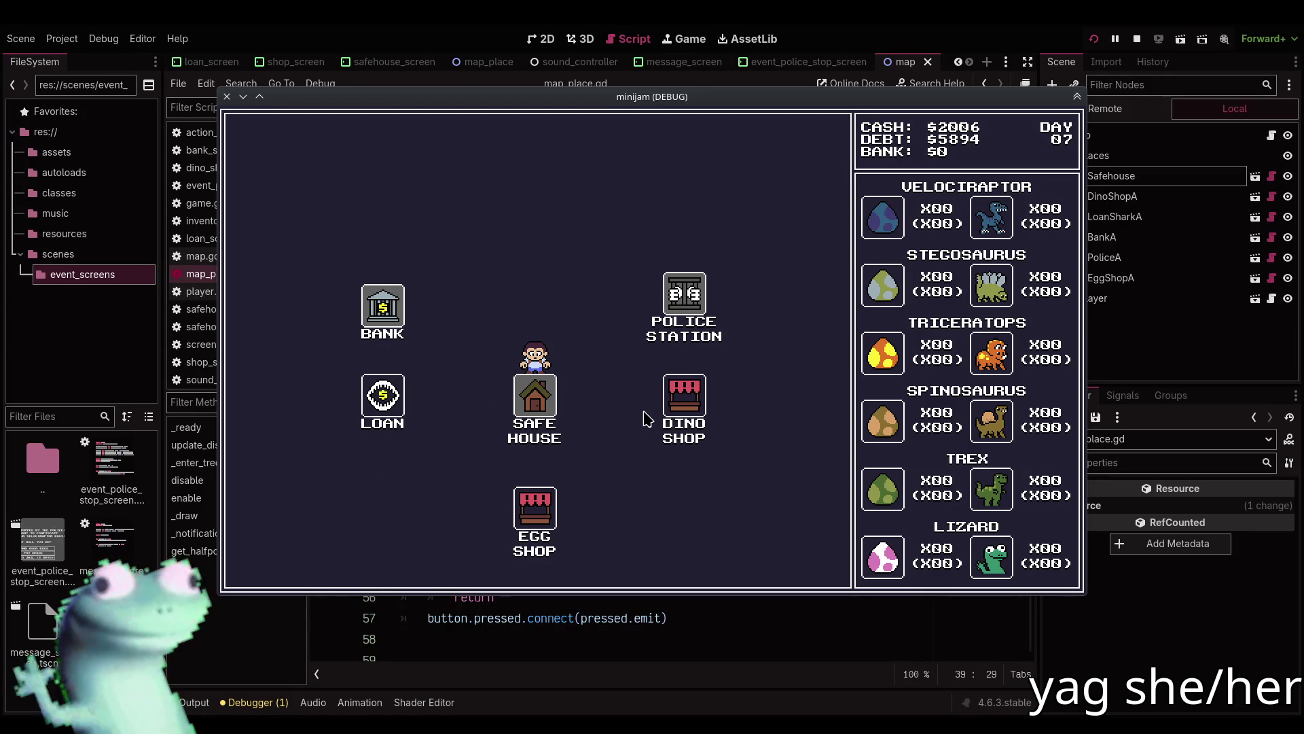
{"action": "left_click", "coordinate": [539, 511]}
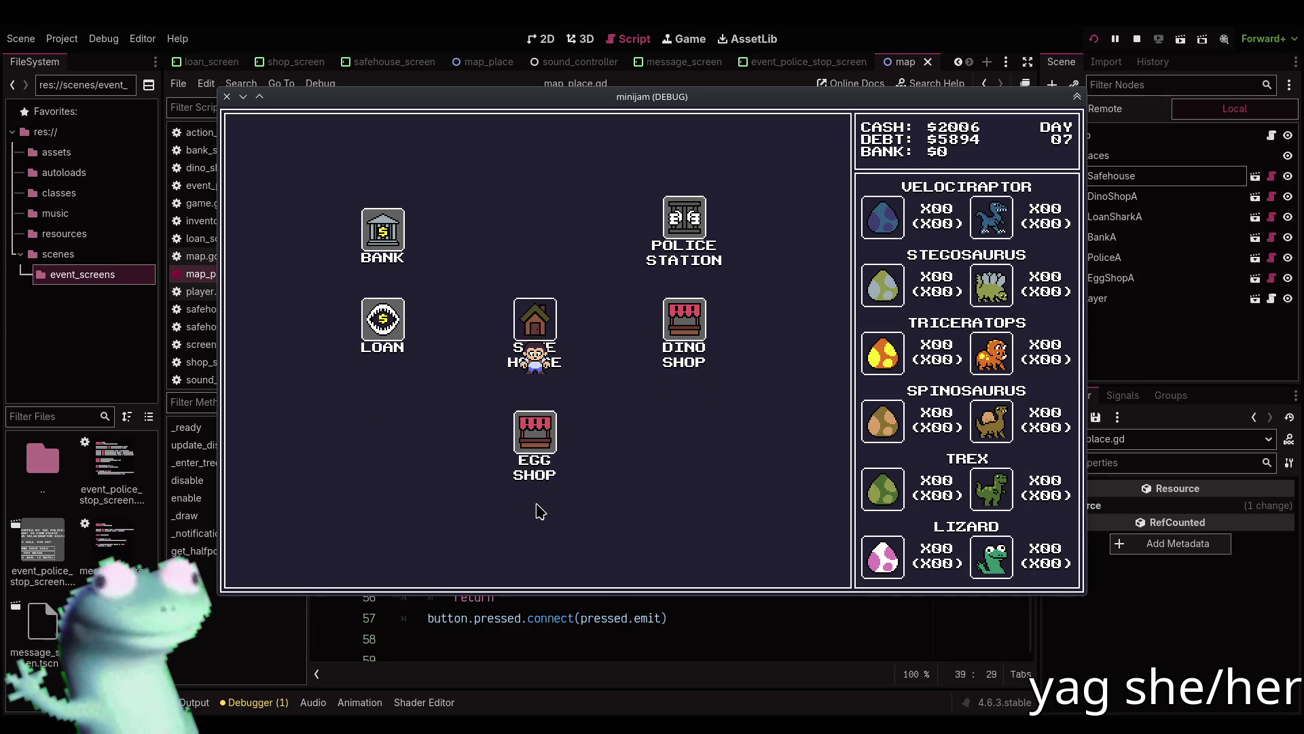
{"action": "left_click", "coordinate": [274, 554]}
{"action": "left_click", "coordinate": [540, 278]}
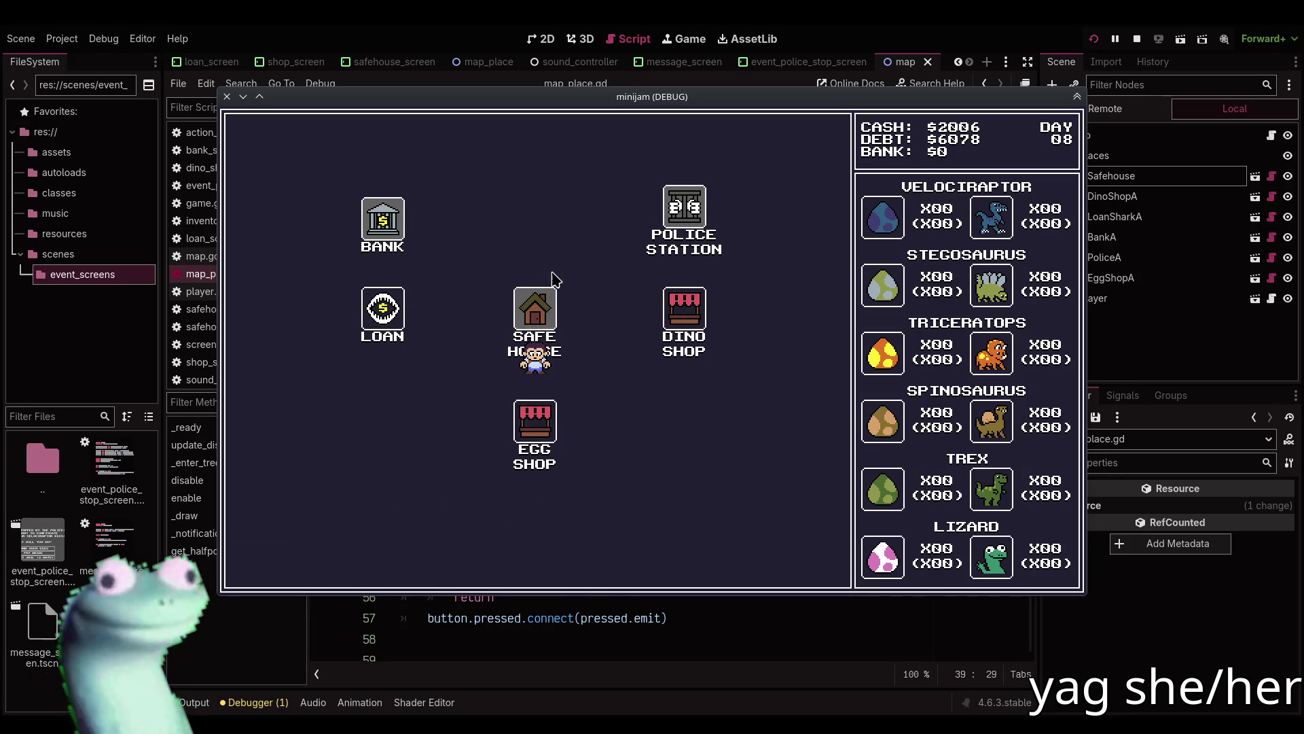
{"action": "left_click", "coordinate": [274, 564]}
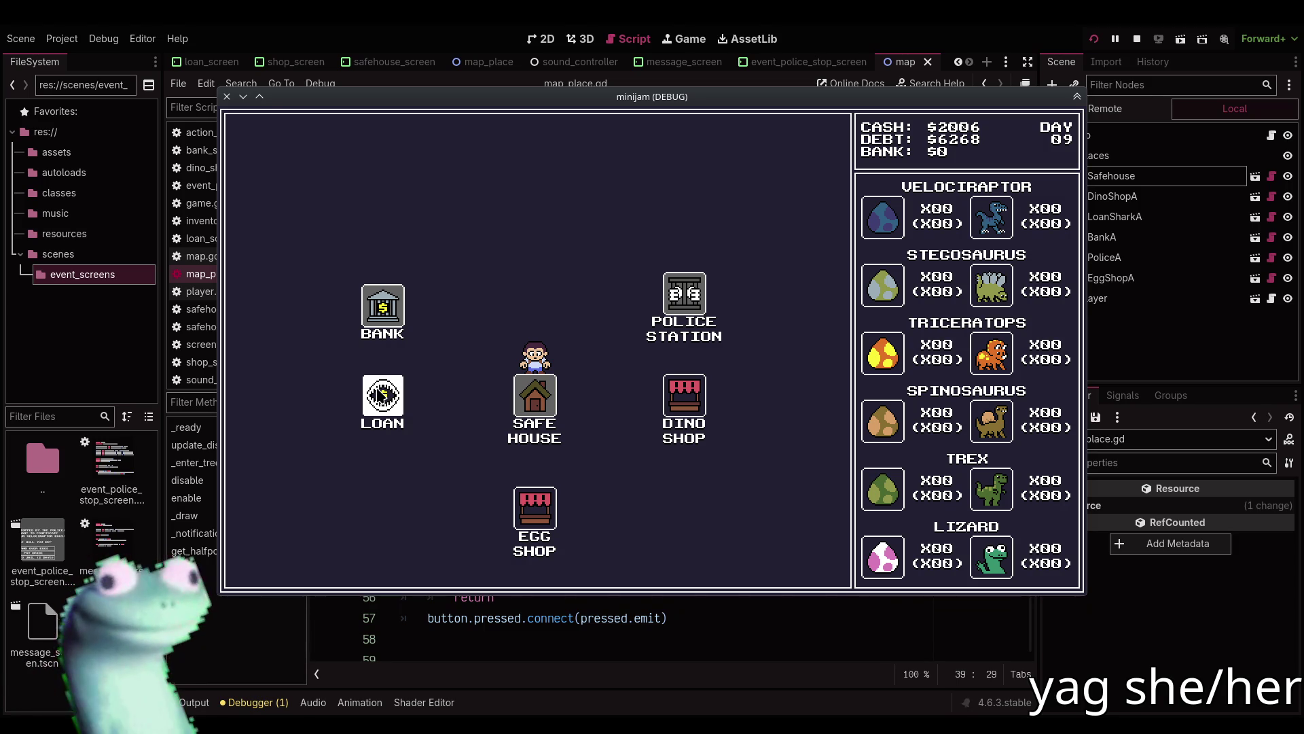
Stop the game, check the map scene, return to map_place.gd and relaunch with F5.
{"action": "left_click", "coordinate": [1138, 39]}
{"action": "left_click", "coordinate": [541, 39]}
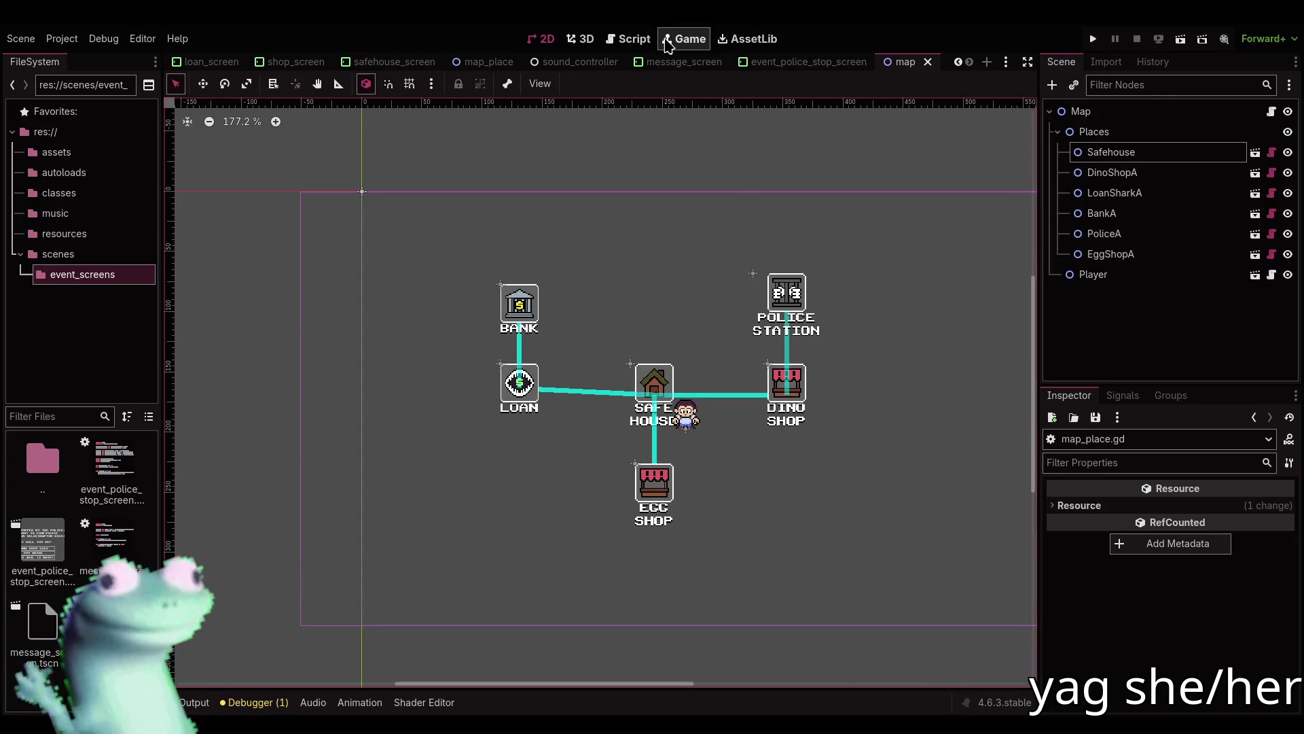
{"action": "left_click", "coordinate": [631, 40]}
{"action": "scroll", "coordinate": [789, 319], "scroll_direction": "up", "scroll_amount": 3}
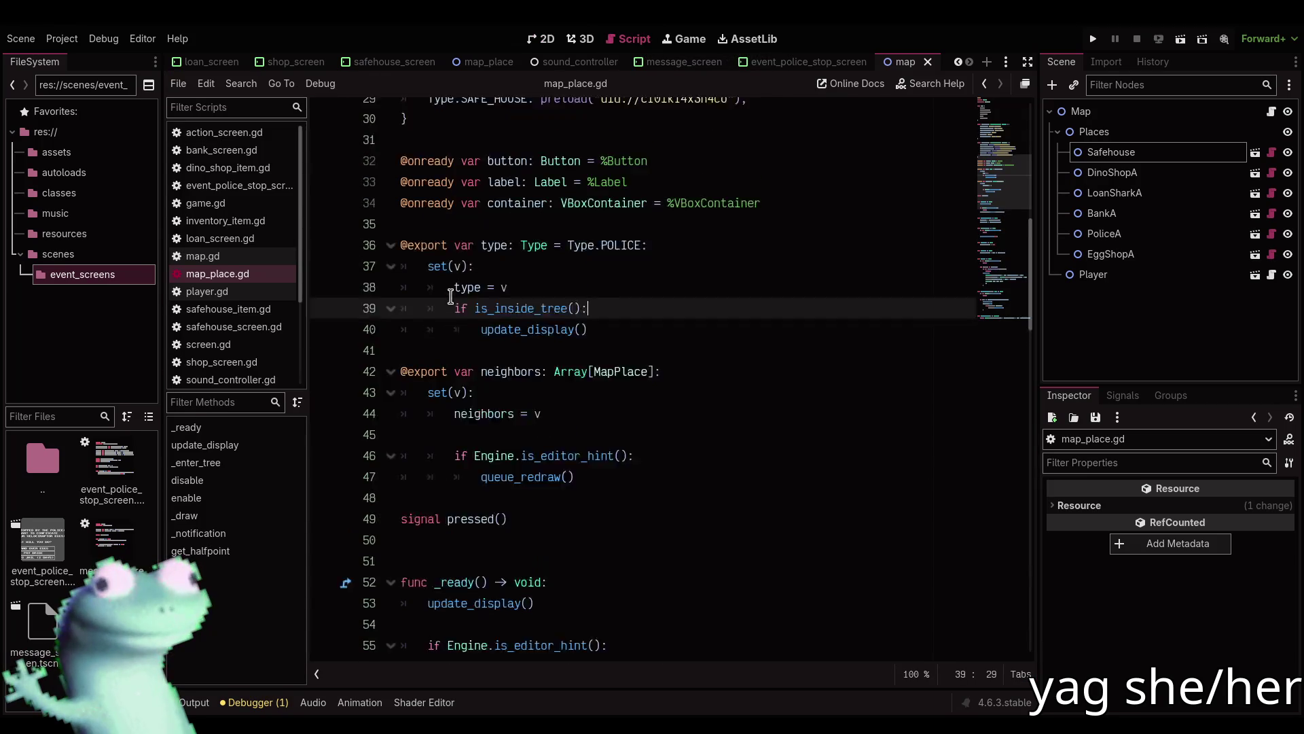
{"action": "key", "text": "F5"}
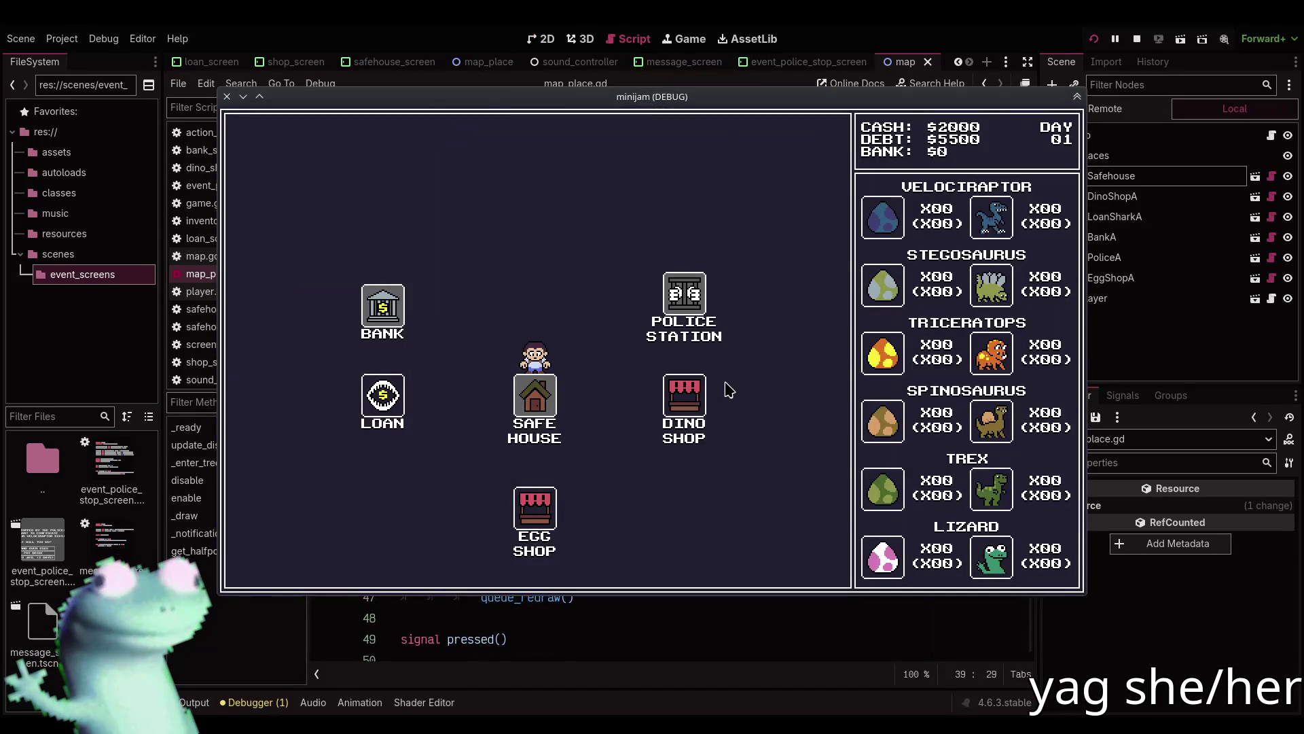
Visit the Egg Shop after the $1474 robbery, then the Safe House and Dino Shop, reaching Day 06.
{"action": "left_click", "coordinate": [536, 508]}
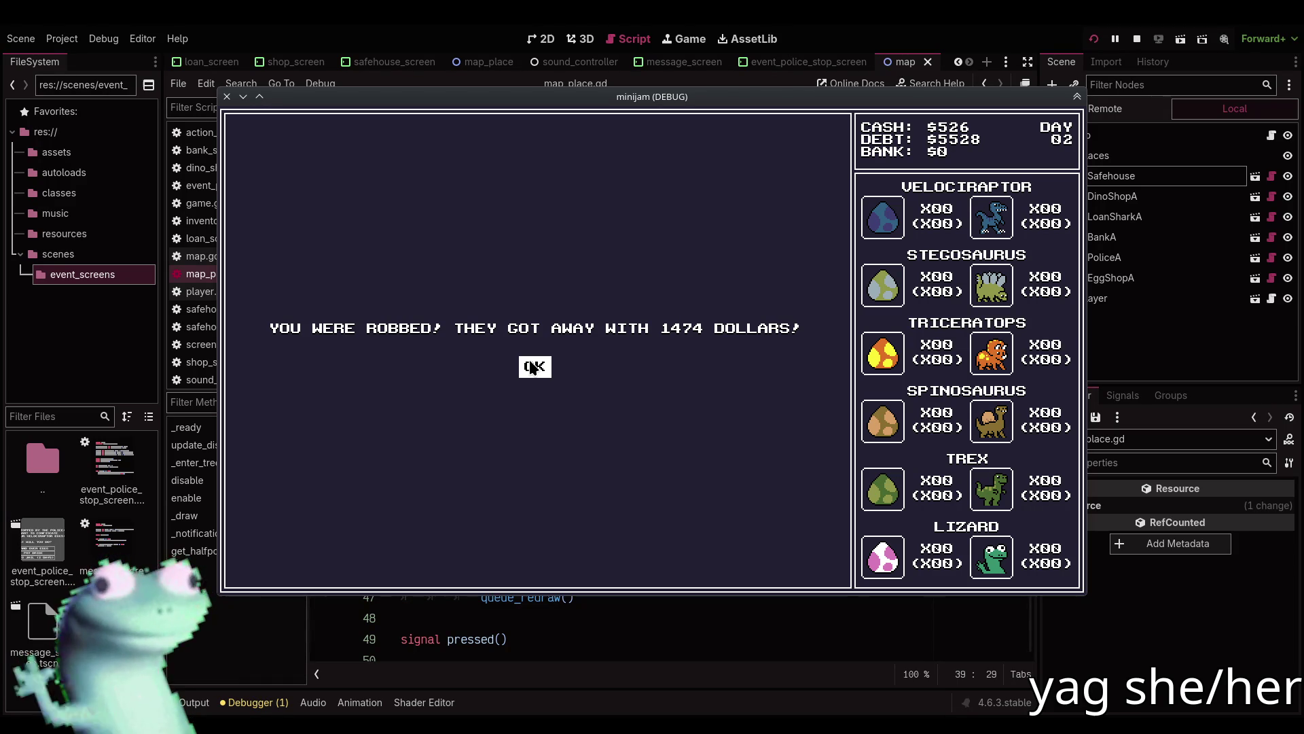
{"action": "left_click", "coordinate": [533, 367]}
{"action": "left_click", "coordinate": [302, 567]}
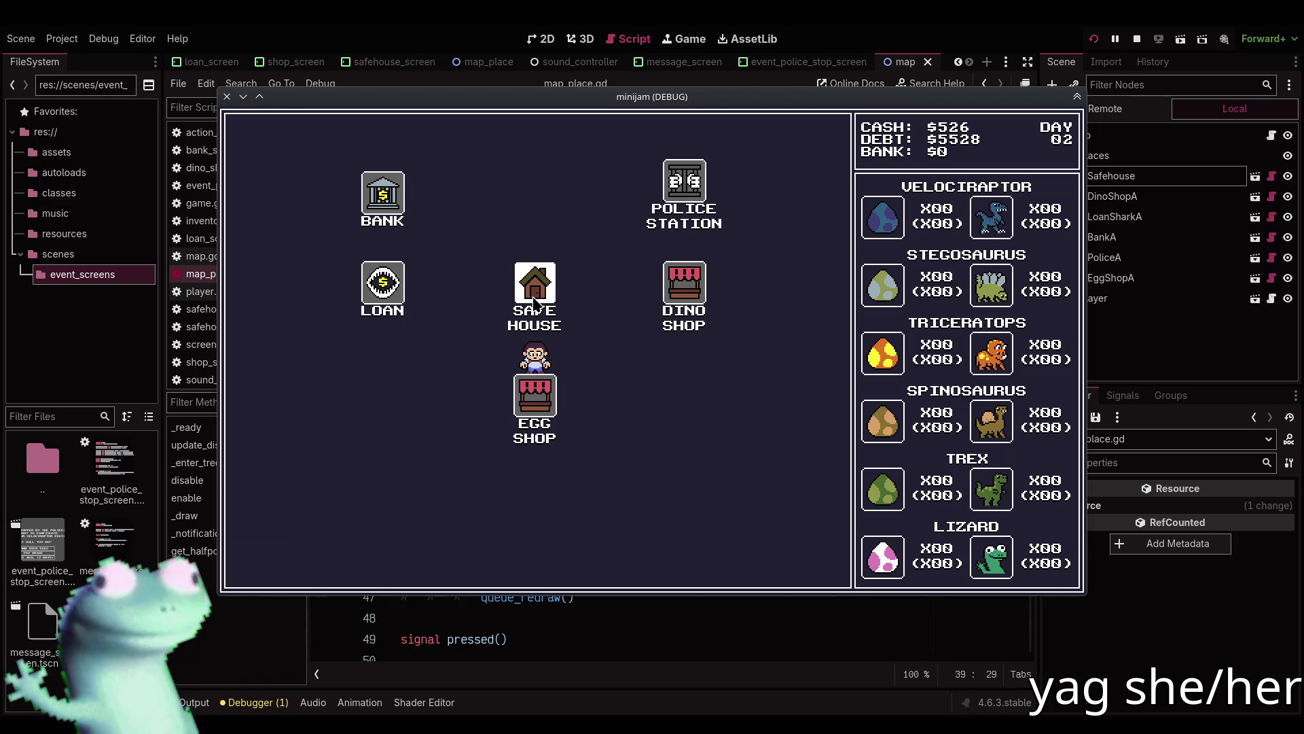
{"action": "left_click", "coordinate": [535, 302]}
{"action": "left_click", "coordinate": [299, 557]}
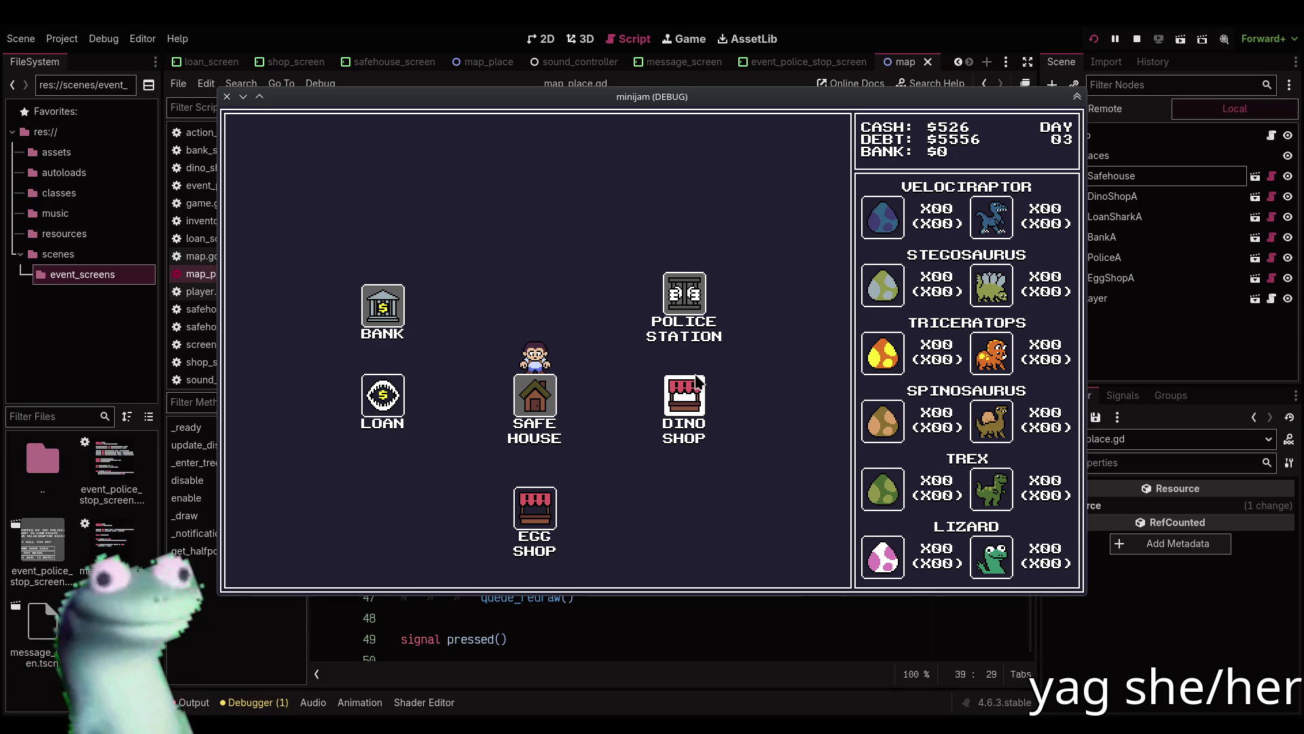
{"action": "left_click", "coordinate": [693, 414]}
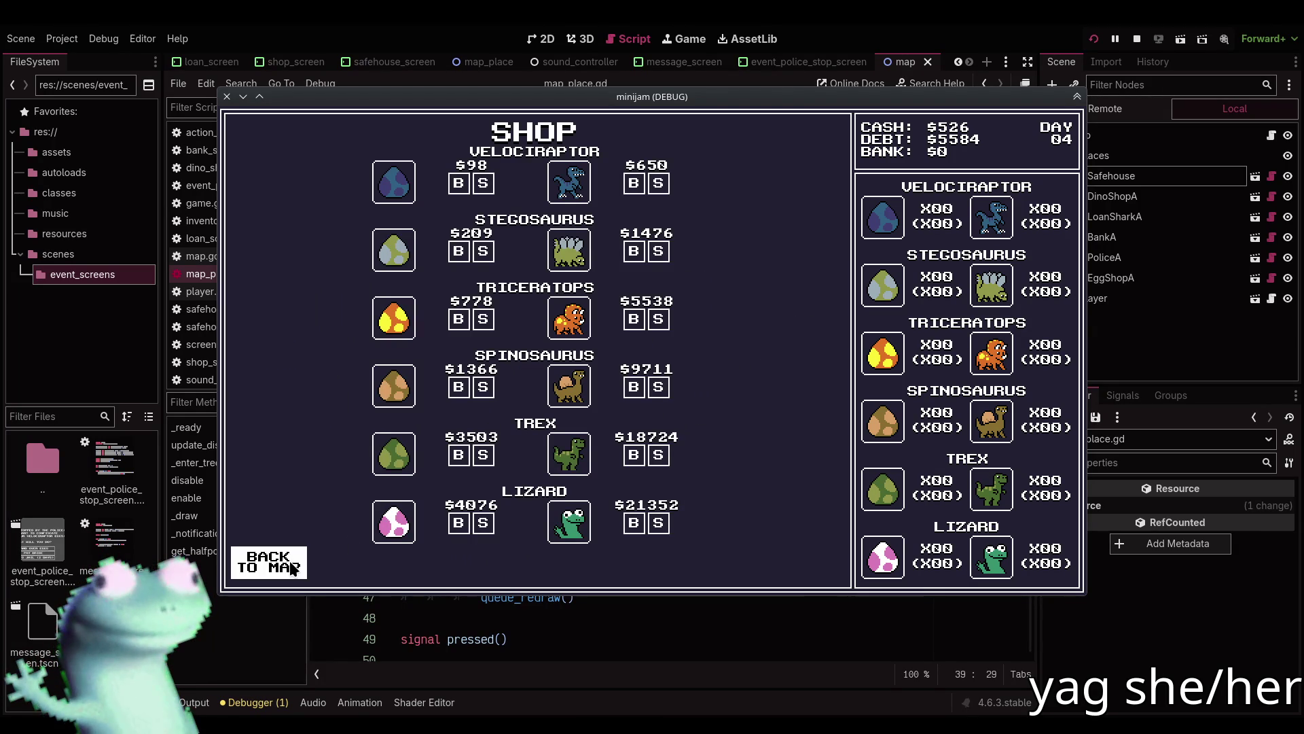
{"action": "left_click", "coordinate": [291, 568]}
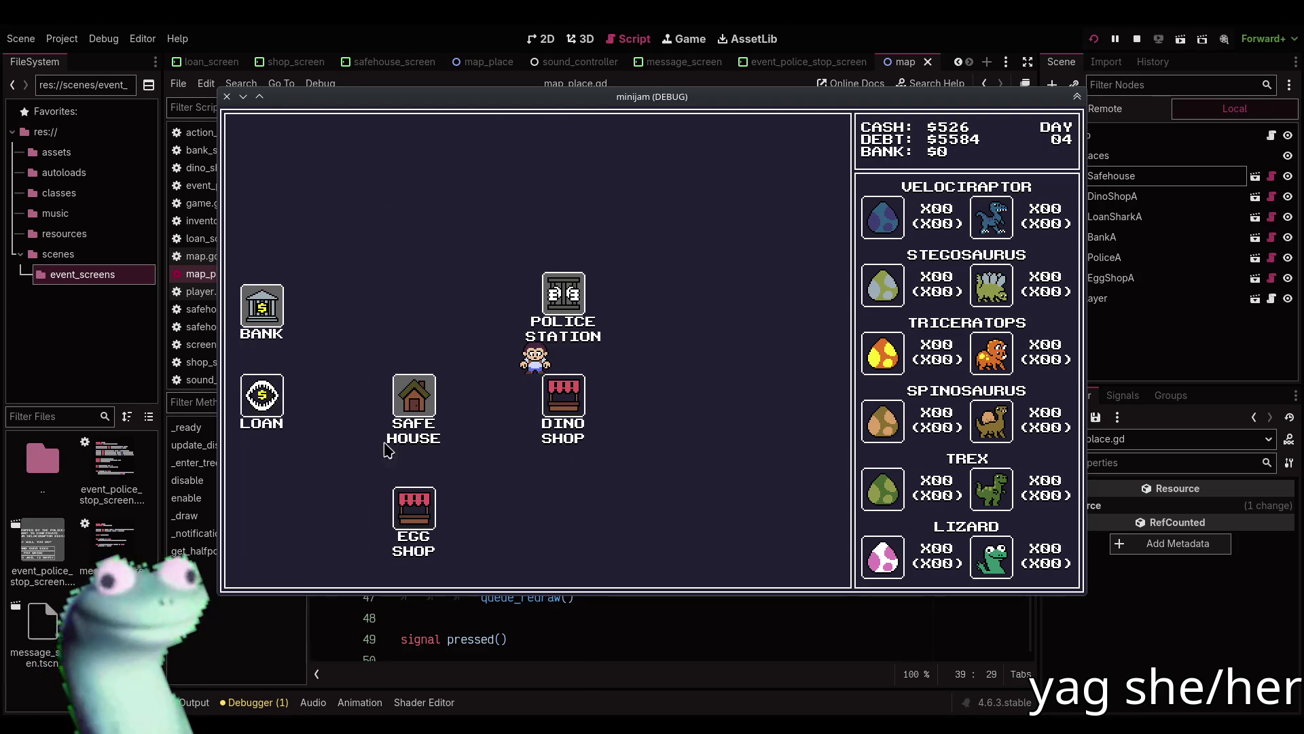
{"action": "left_click", "coordinate": [309, 560]}
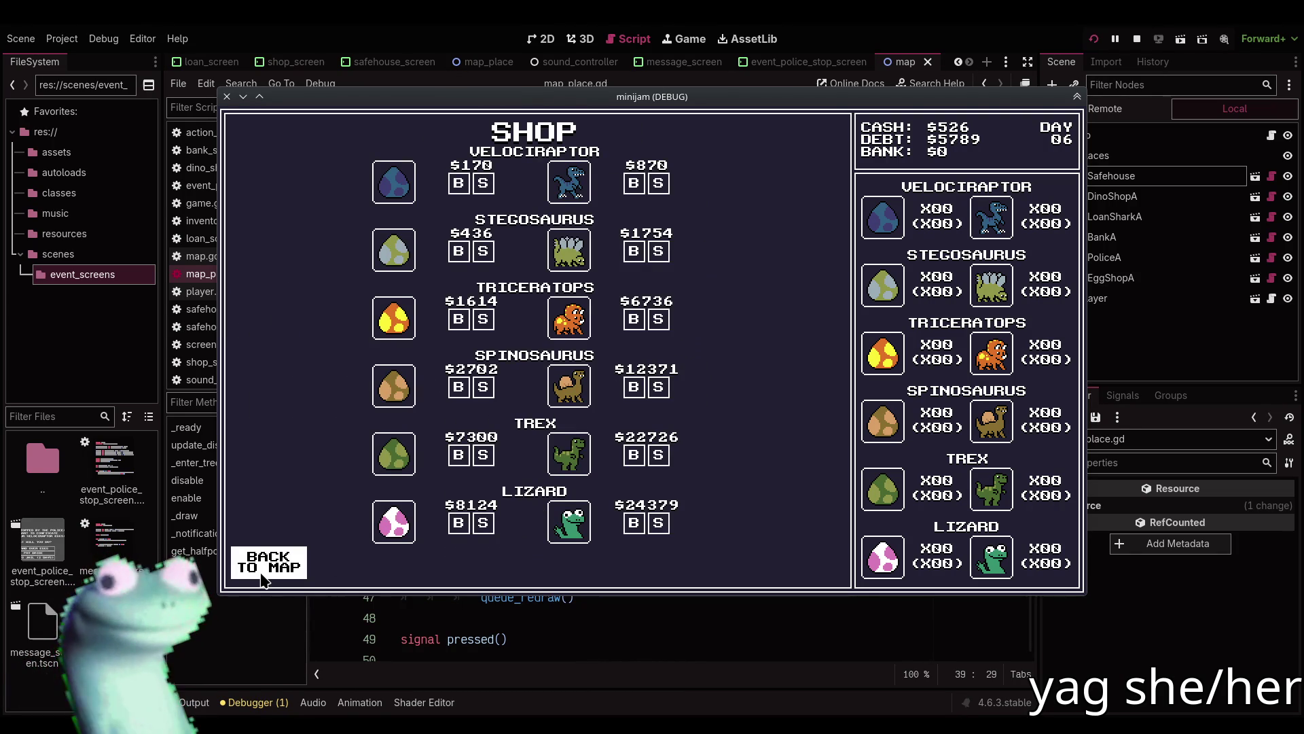
{"action": "left_click", "coordinate": [264, 580]}
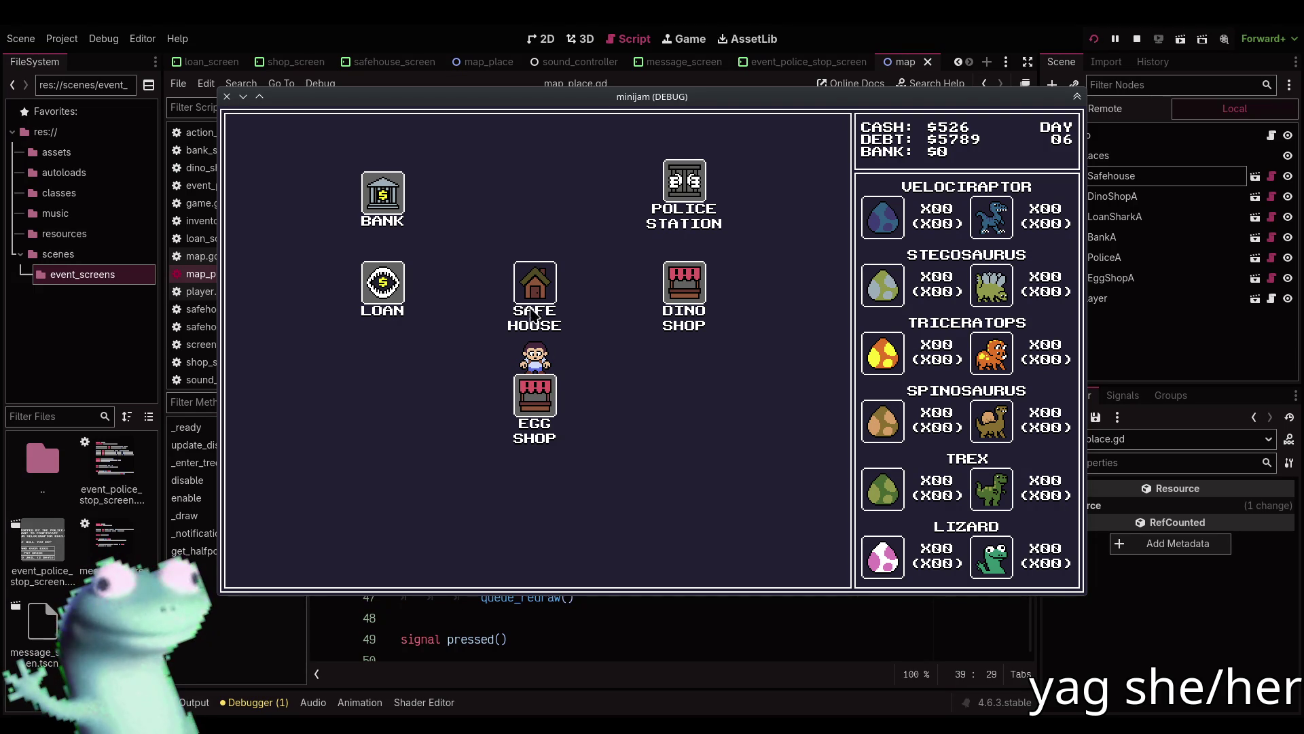
Visit the Safe House and Egg Shop, dismissing a robbery message back at the Safe House.
{"action": "left_click", "coordinate": [535, 284]}
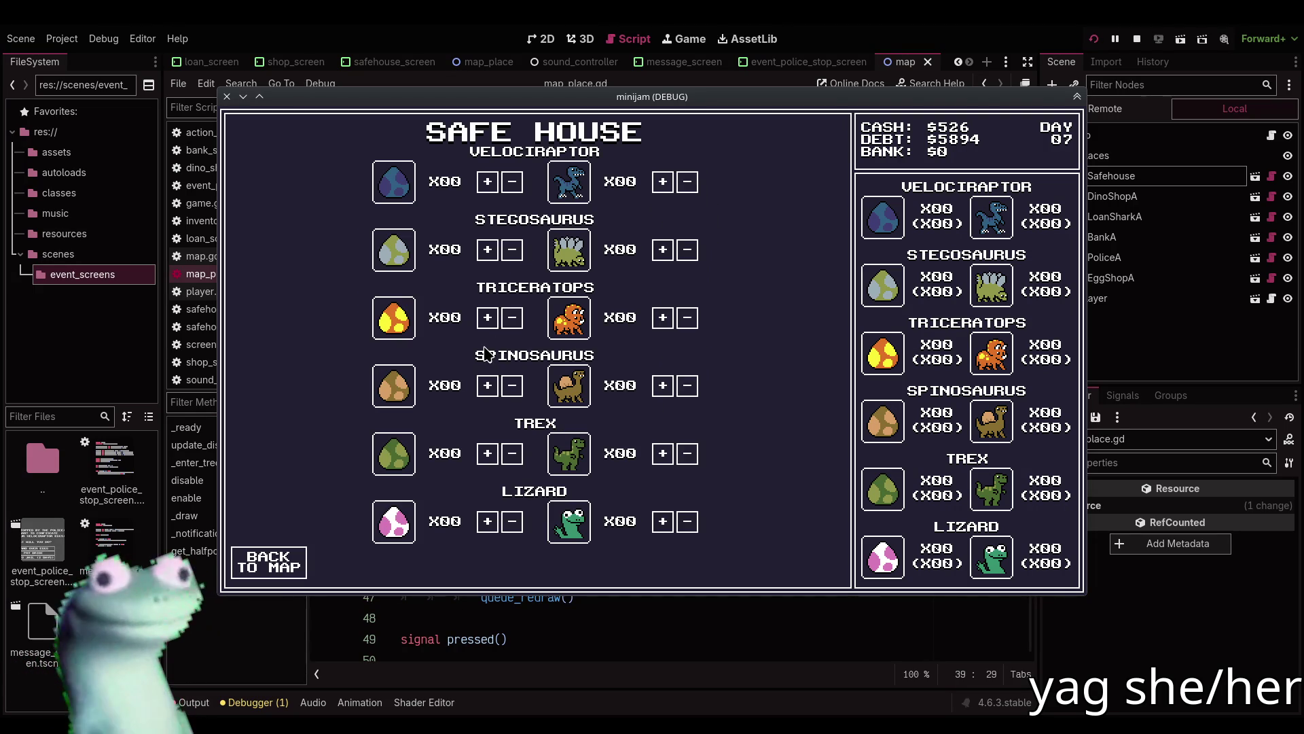
{"action": "left_click", "coordinate": [277, 564]}
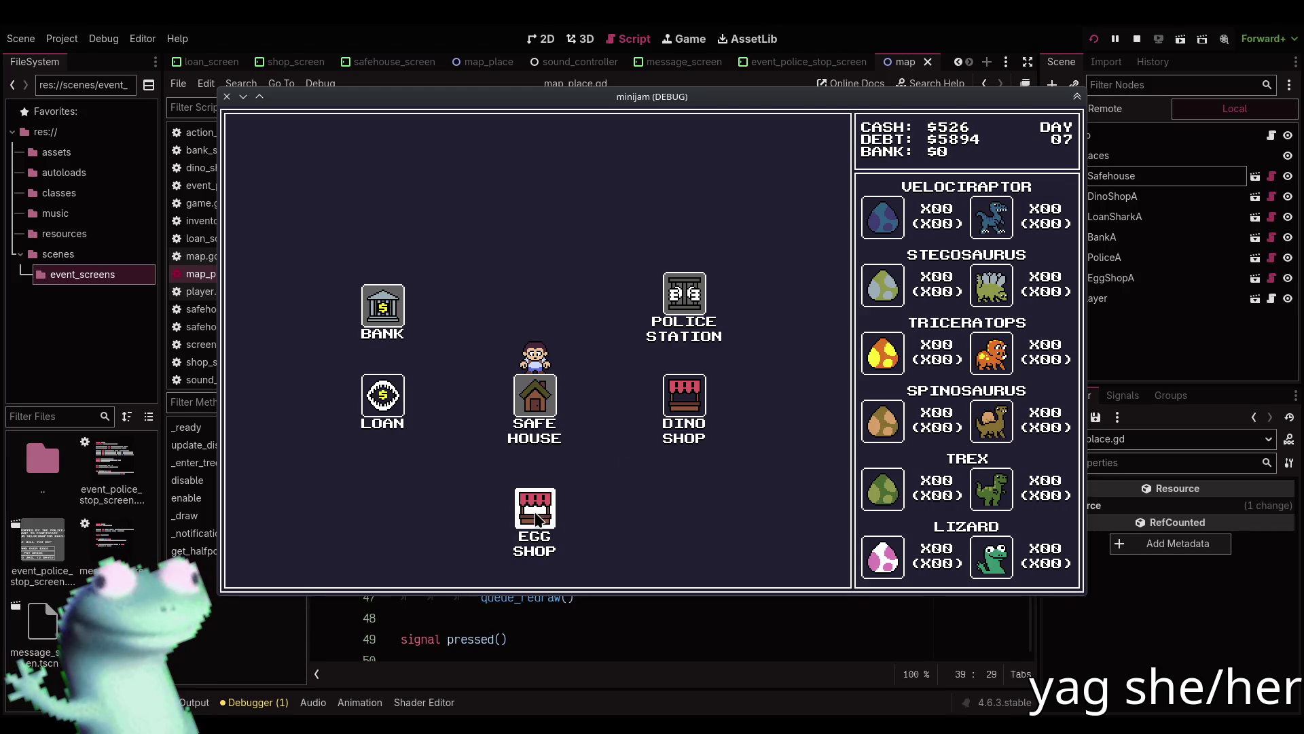
{"action": "left_click", "coordinate": [539, 518]}
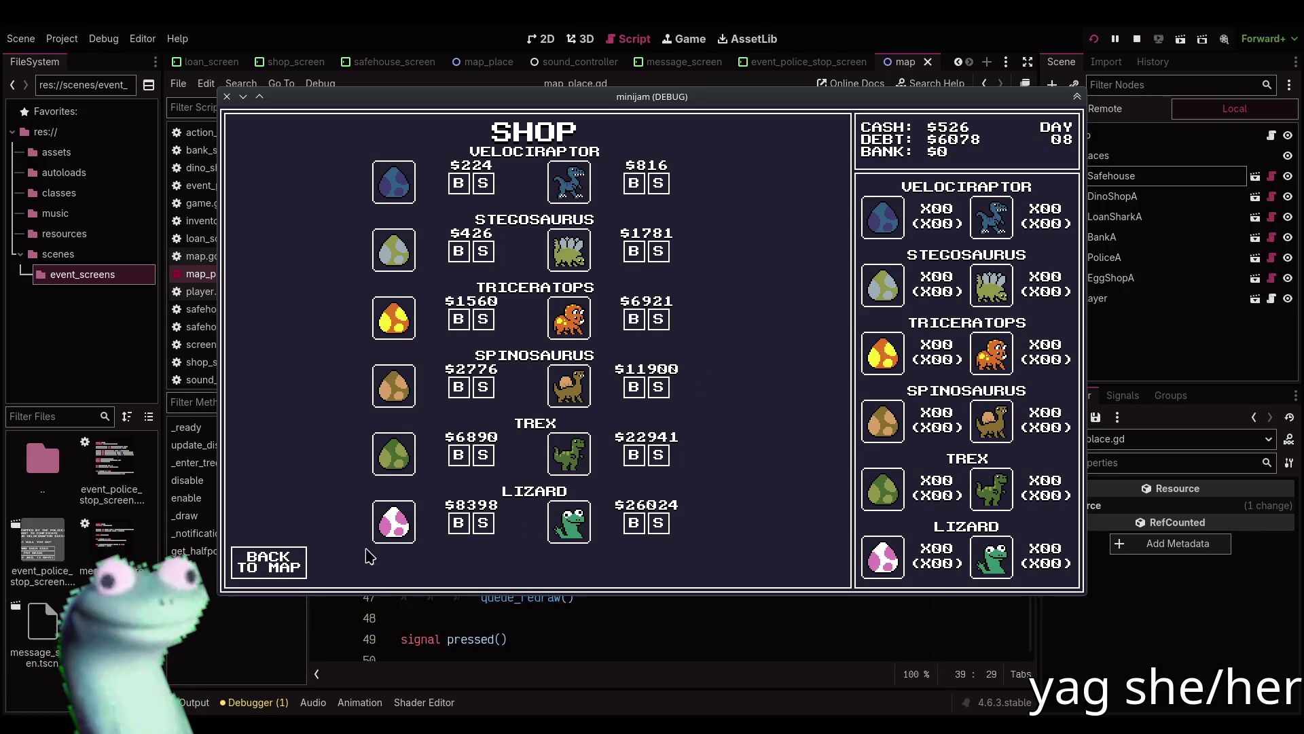
{"action": "left_click", "coordinate": [297, 572]}
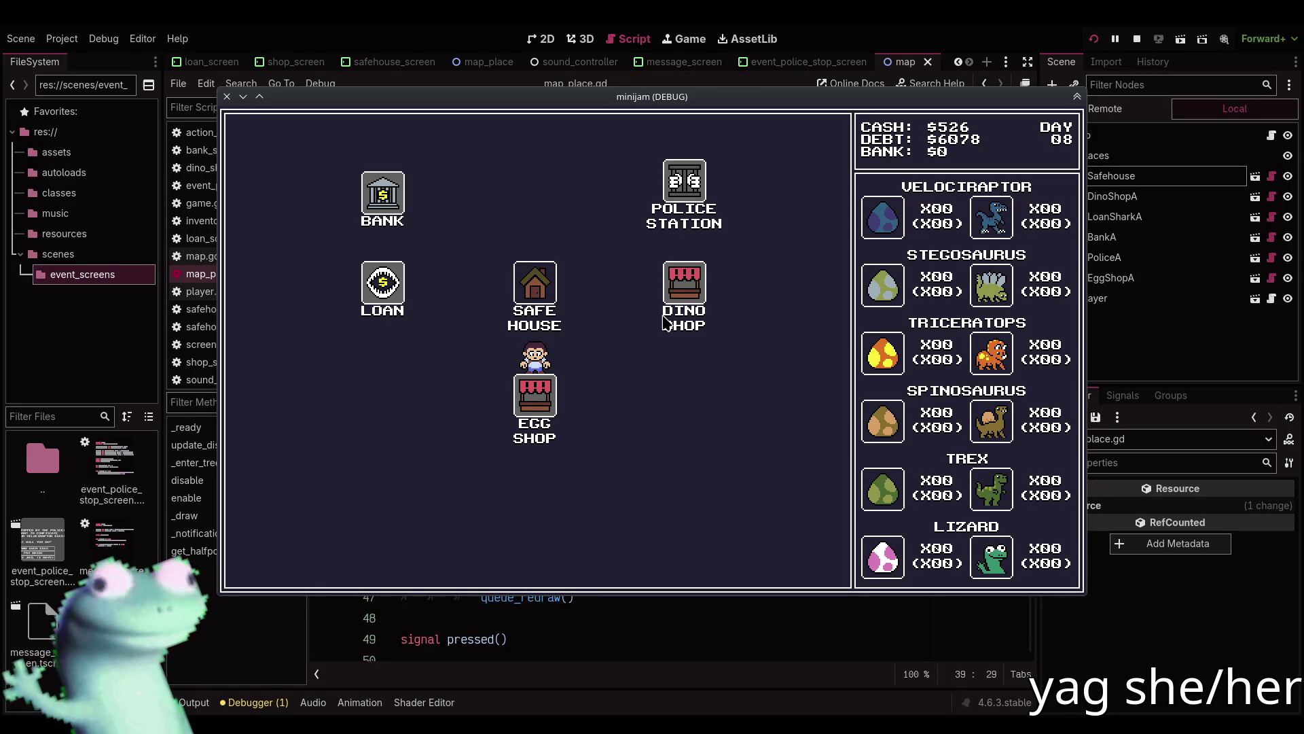
{"action": "left_click", "coordinate": [537, 282]}
{"action": "left_click", "coordinate": [536, 370]}
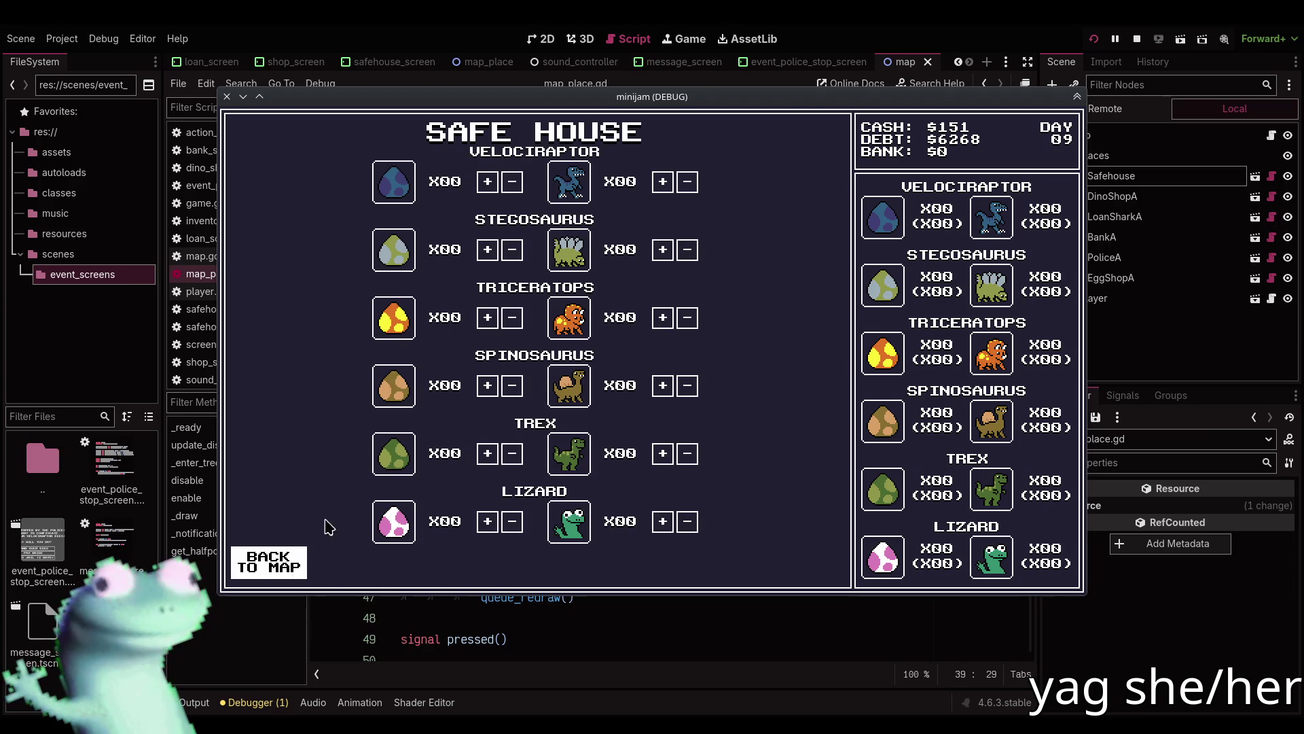
{"action": "left_click", "coordinate": [291, 569]}
Visit the Dino Shop, then return to the Safe House and dismiss another robbery message.
{"action": "left_click", "coordinate": [692, 404]}
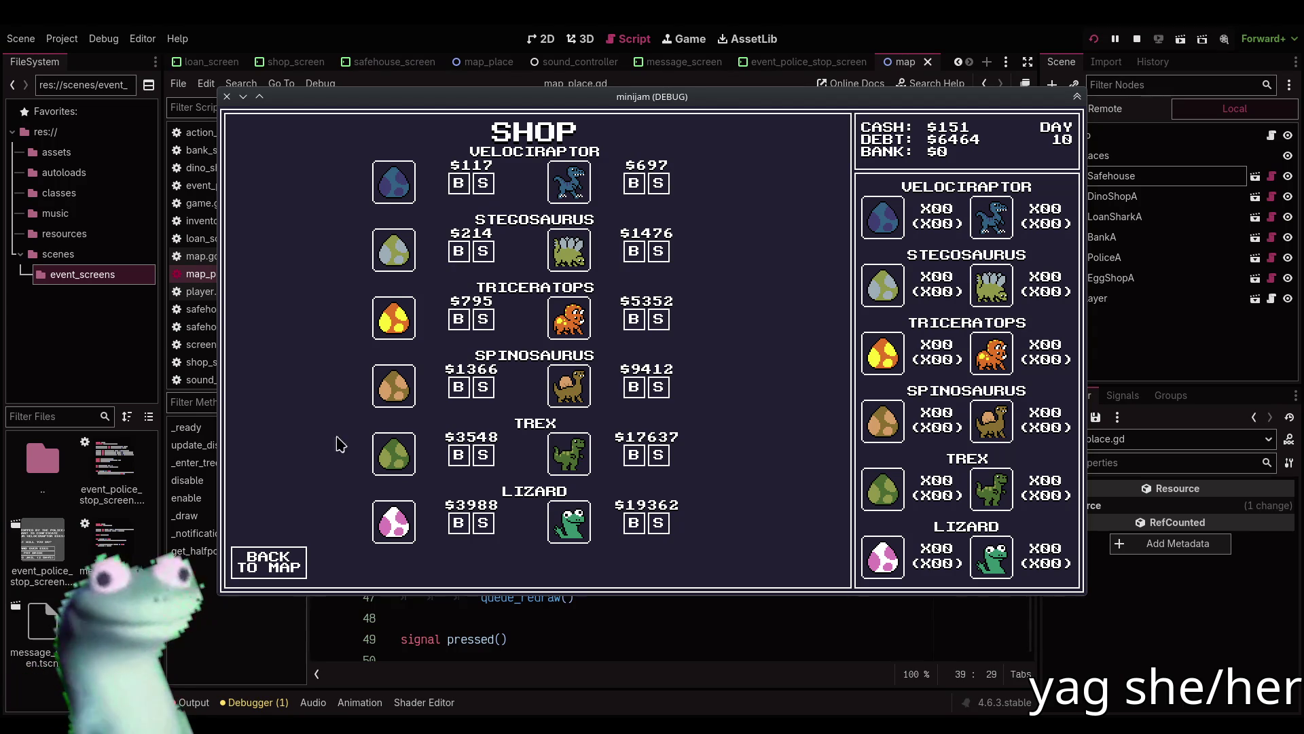
{"action": "left_click", "coordinate": [278, 564]}
{"action": "left_click", "coordinate": [402, 391]}
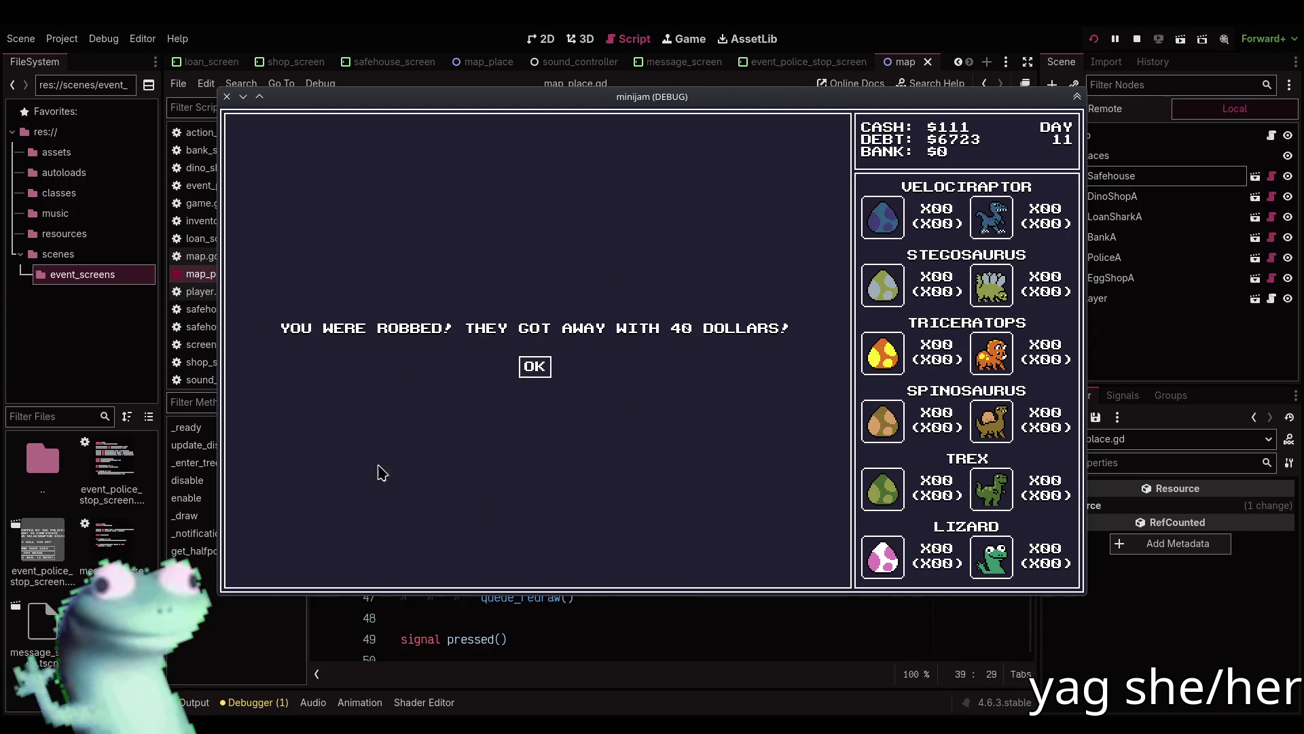
{"action": "left_click", "coordinate": [533, 371]}
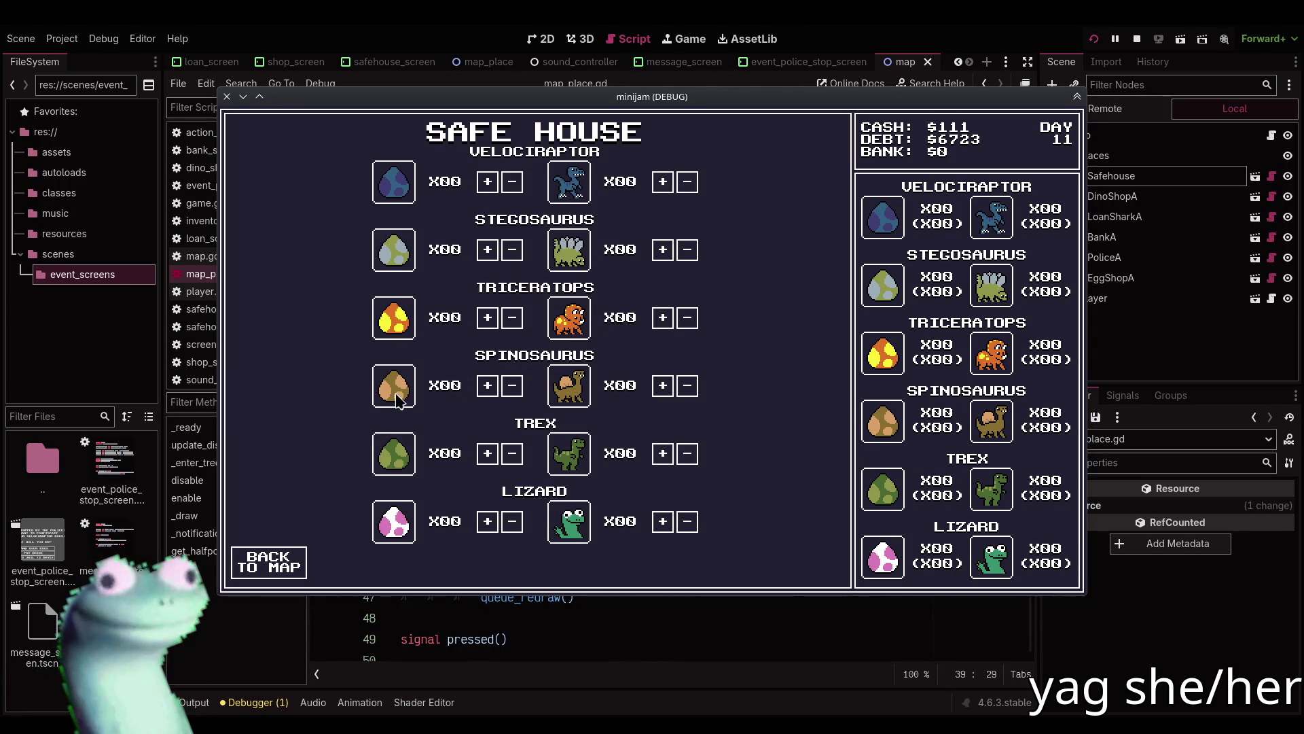
{"action": "left_click", "coordinate": [286, 553]}
Borrow $1000 at a time from the loan shark, then return to the map.
{"action": "left_click", "coordinate": [394, 400]}
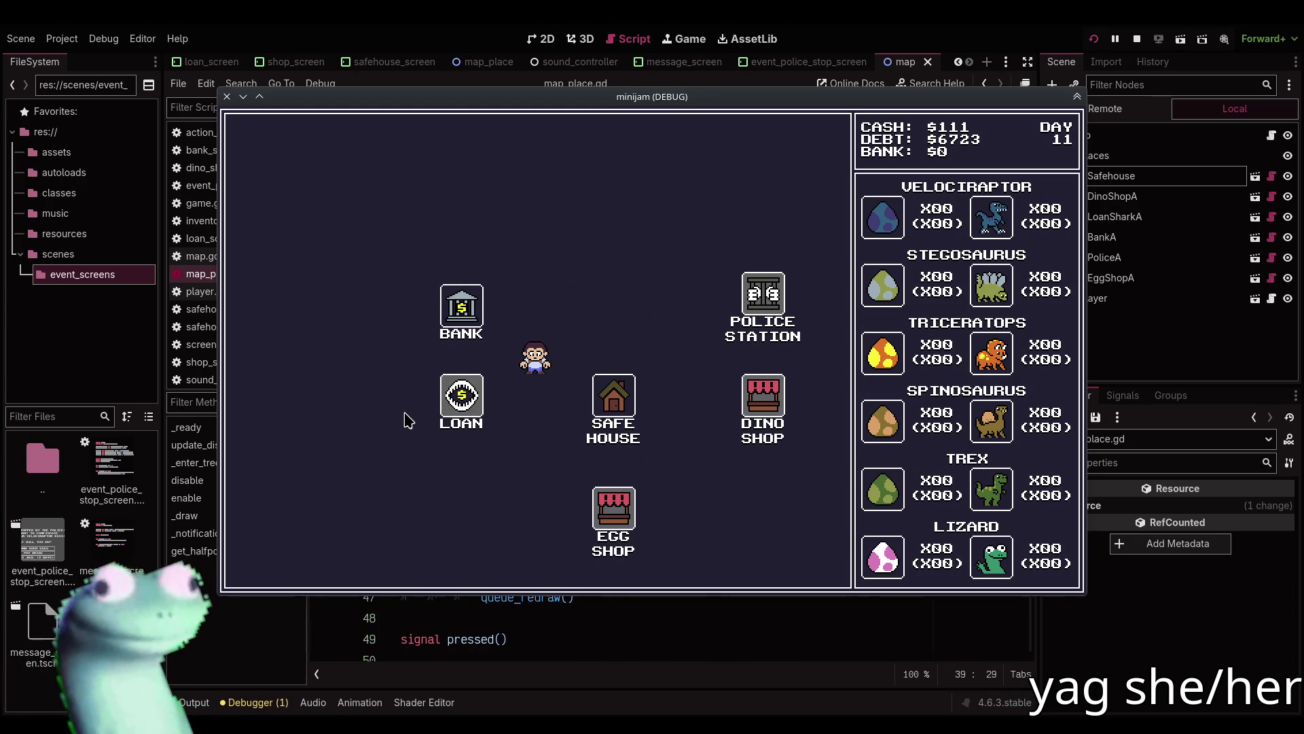
{"action": "left_click", "coordinate": [530, 371]}
{"action": "left_click", "coordinate": [529, 370]}
{"action": "left_click", "coordinate": [529, 370]}
{"action": "left_click", "coordinate": [271, 561]}
Travel via the Safe House to the Dino Shop and dismiss the day-14 robbery message.
{"action": "left_click", "coordinate": [701, 392]}
{"action": "left_click", "coordinate": [272, 561]}
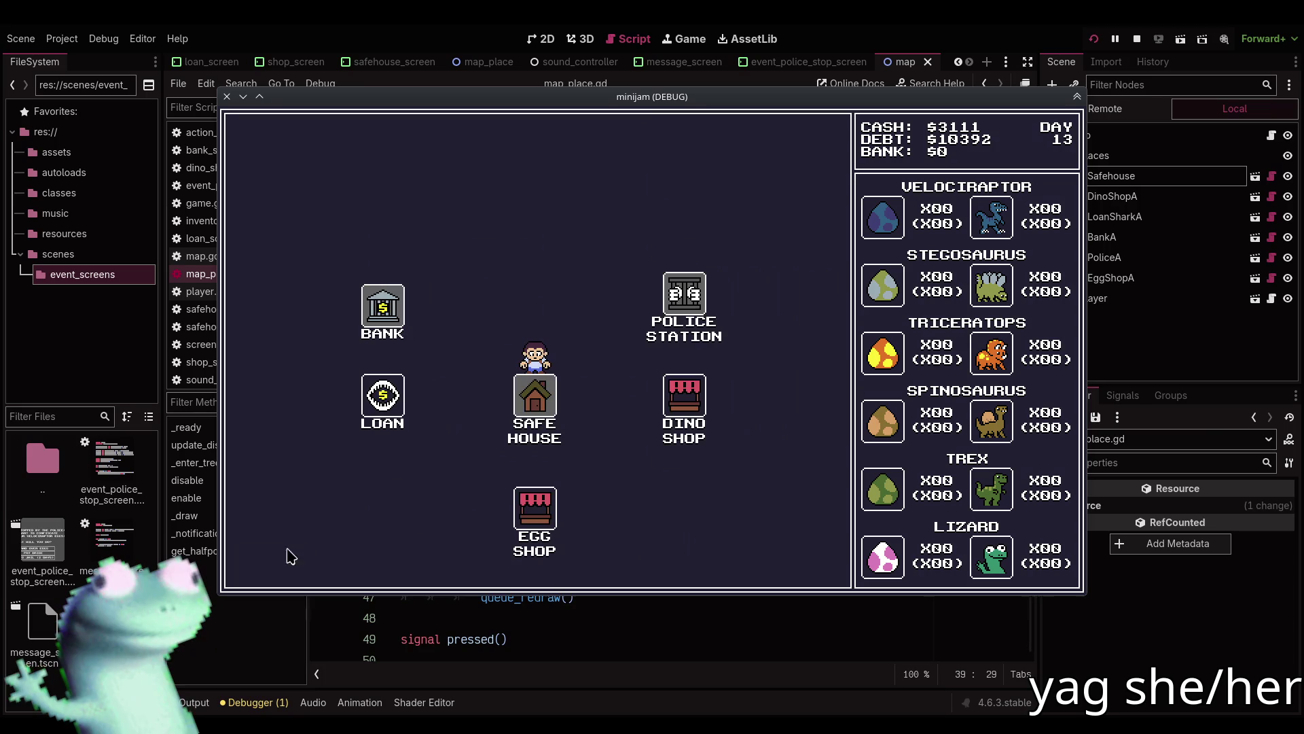
{"action": "left_click", "coordinate": [679, 413]}
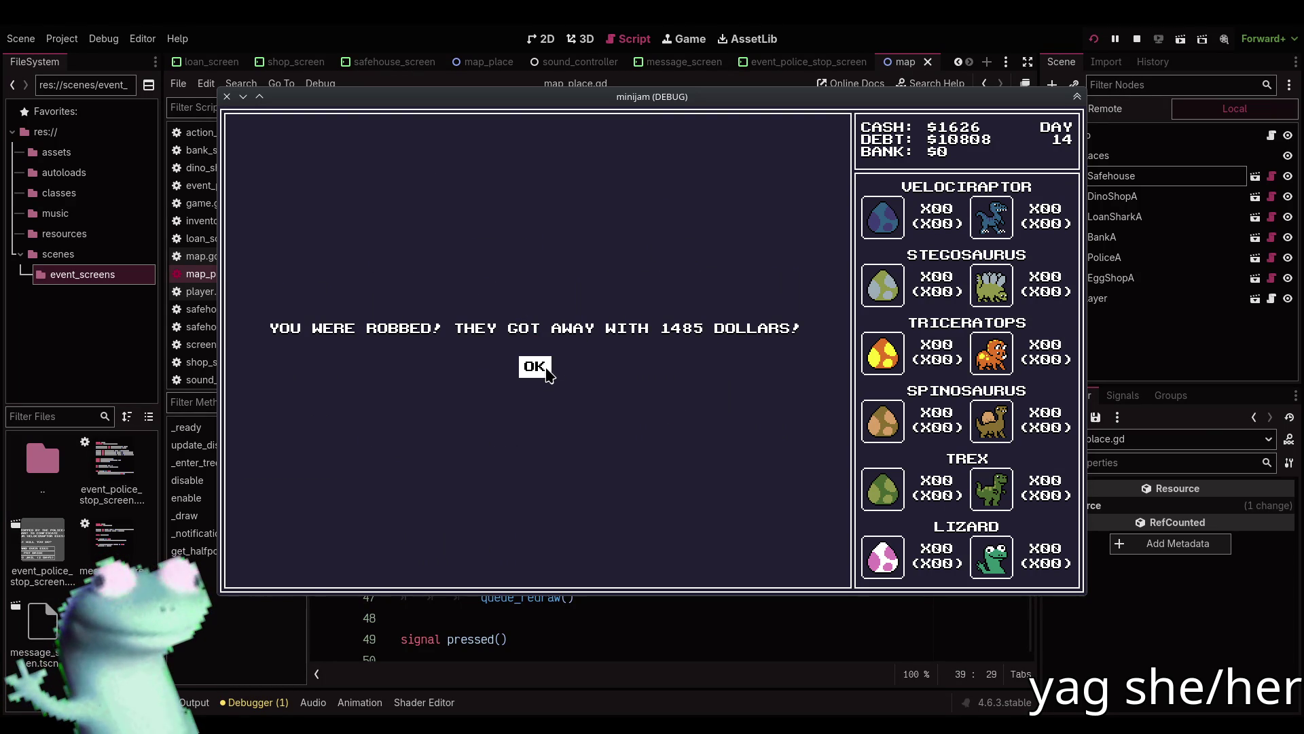
{"action": "left_click", "coordinate": [547, 371]}
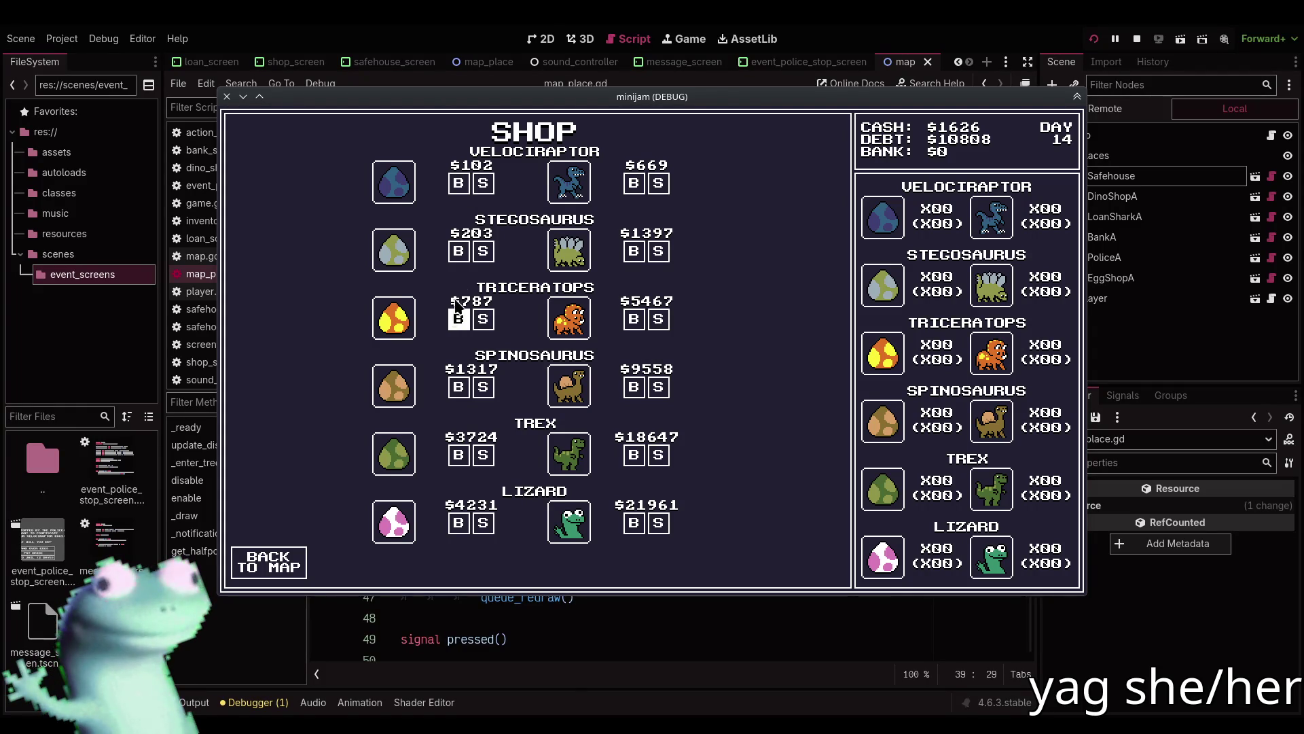
Buy three Stegosaurus eggs at $203 and two Velociraptor eggs.
{"action": "left_click", "coordinate": [459, 252]}
{"action": "left_click", "coordinate": [459, 252]}
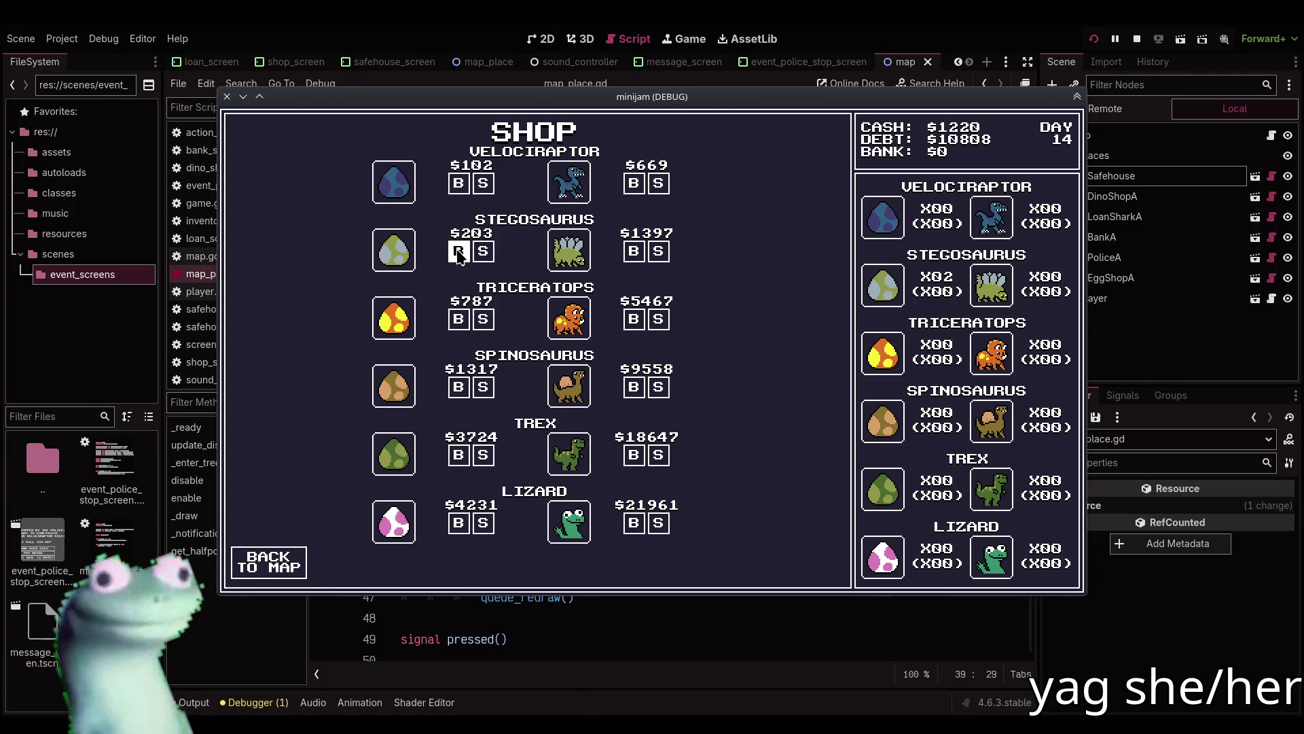
{"action": "left_click", "coordinate": [459, 251]}
{"action": "left_click", "coordinate": [460, 185]}
{"action": "left_click", "coordinate": [462, 186]}
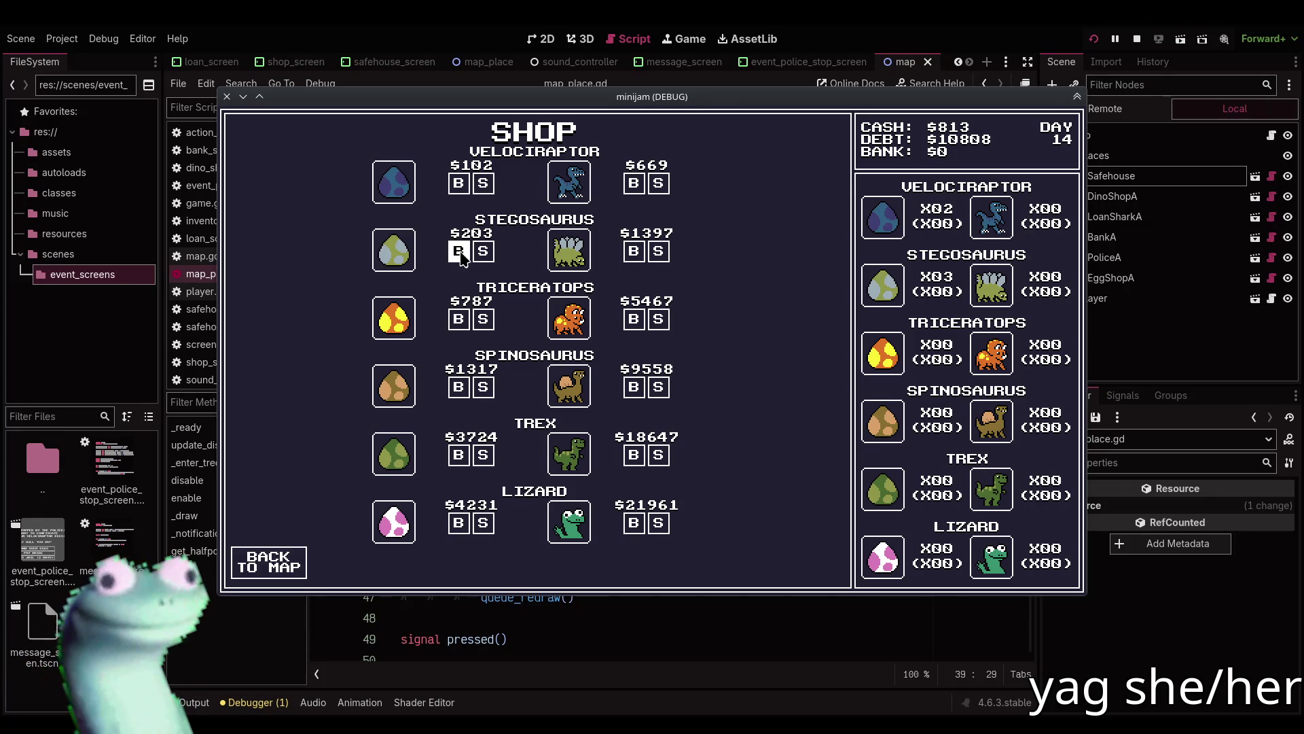
{"action": "left_click", "coordinate": [266, 557]}
Collect a found Triceratops egg, then sell Velociraptor eggs at $204 and Stegosaurus eggs at $408.
{"action": "left_click", "coordinate": [387, 394]}
{"action": "left_click", "coordinate": [299, 553]}
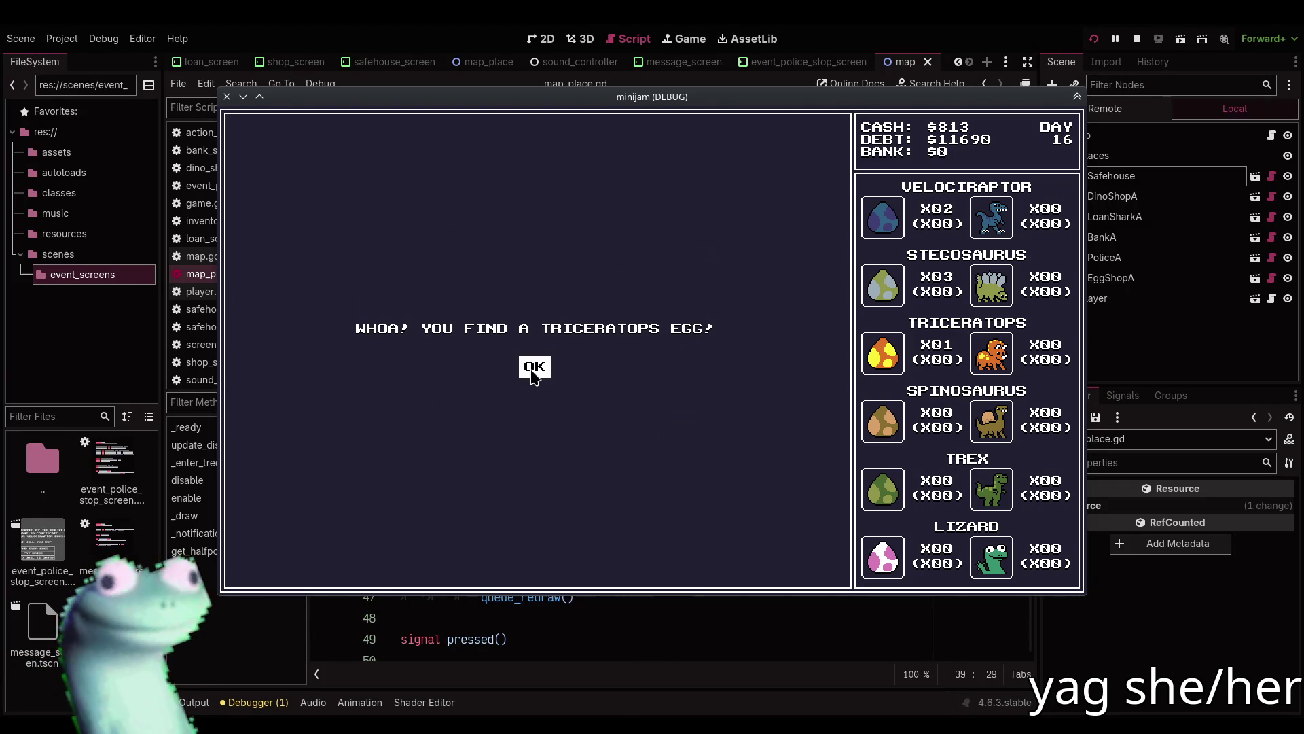
{"action": "left_click", "coordinate": [534, 373]}
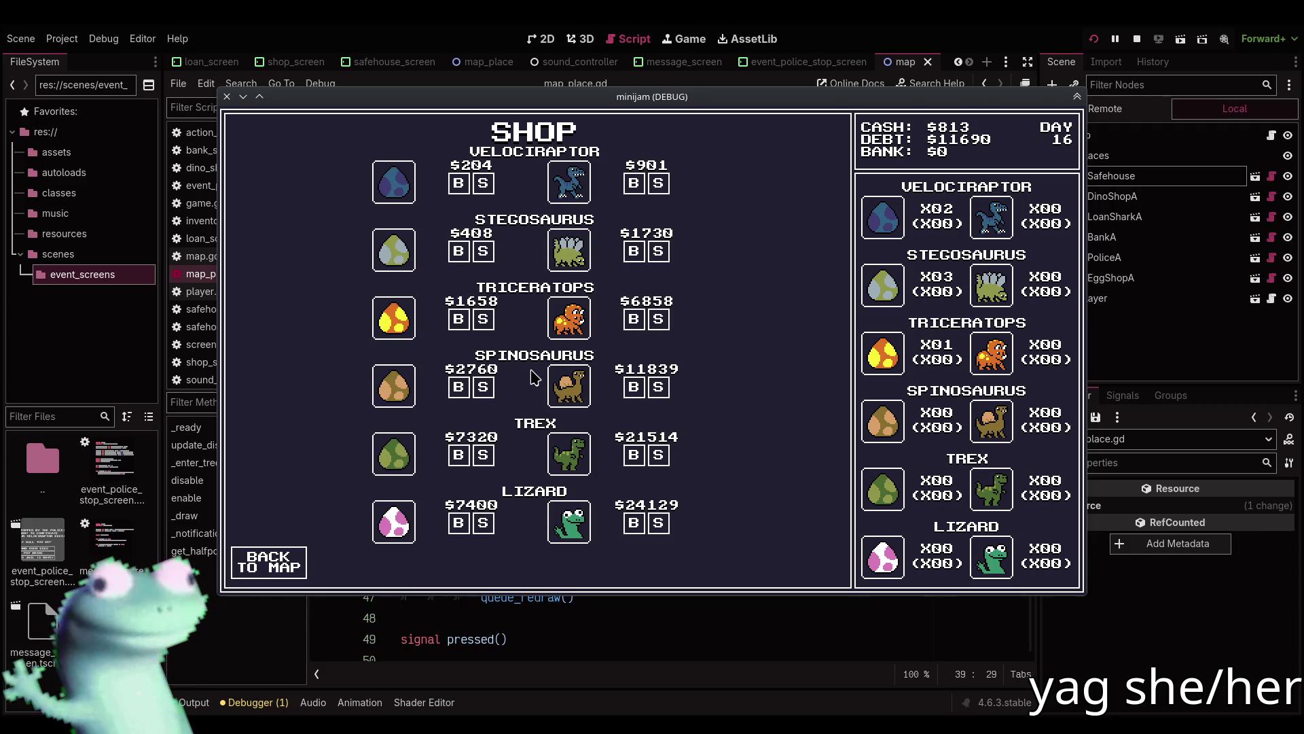
{"action": "left_click", "coordinate": [483, 183]}
{"action": "left_click", "coordinate": [484, 183]}
{"action": "left_click", "coordinate": [483, 251]}
{"action": "left_click", "coordinate": [483, 251]}
{"action": "left_click", "coordinate": [483, 251]}
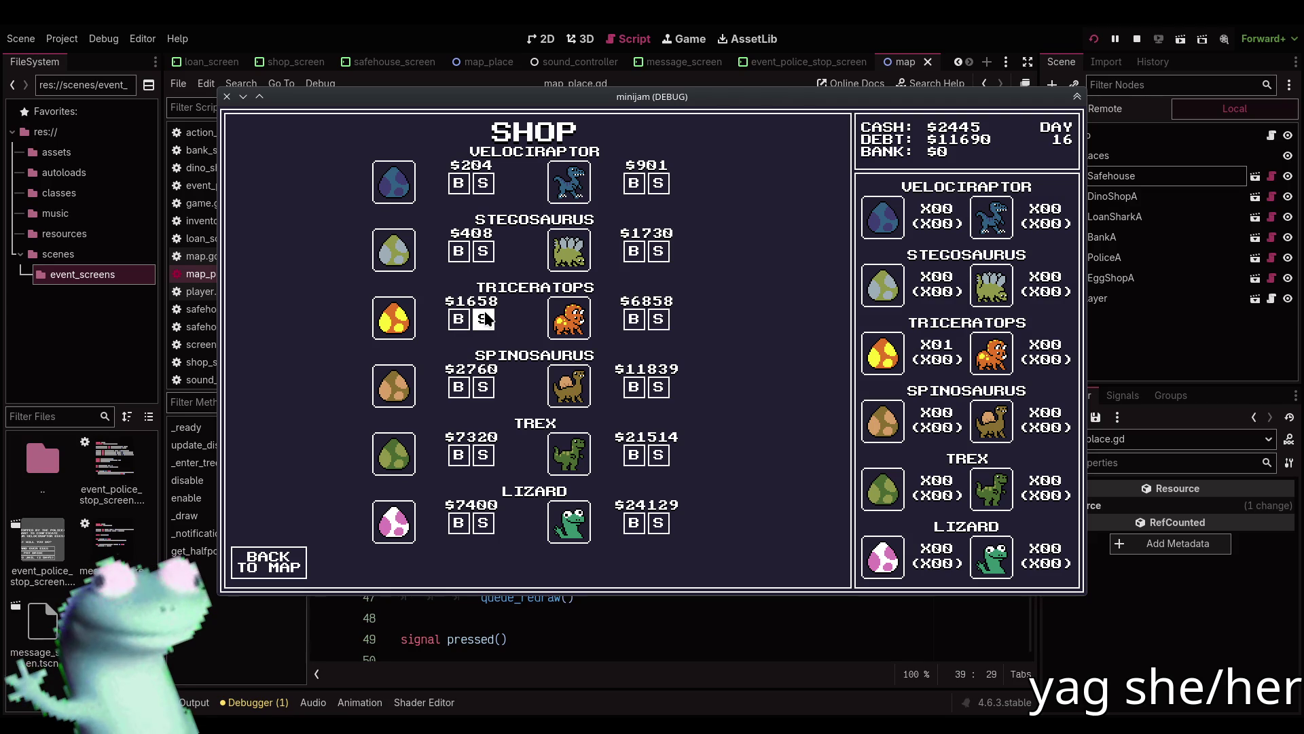
{"action": "left_click", "coordinate": [275, 564]}
Let the Triceratops egg hatch at the Safe House and sell the adult Triceratops at the Dino Shop.
{"action": "left_click", "coordinate": [534, 278]}
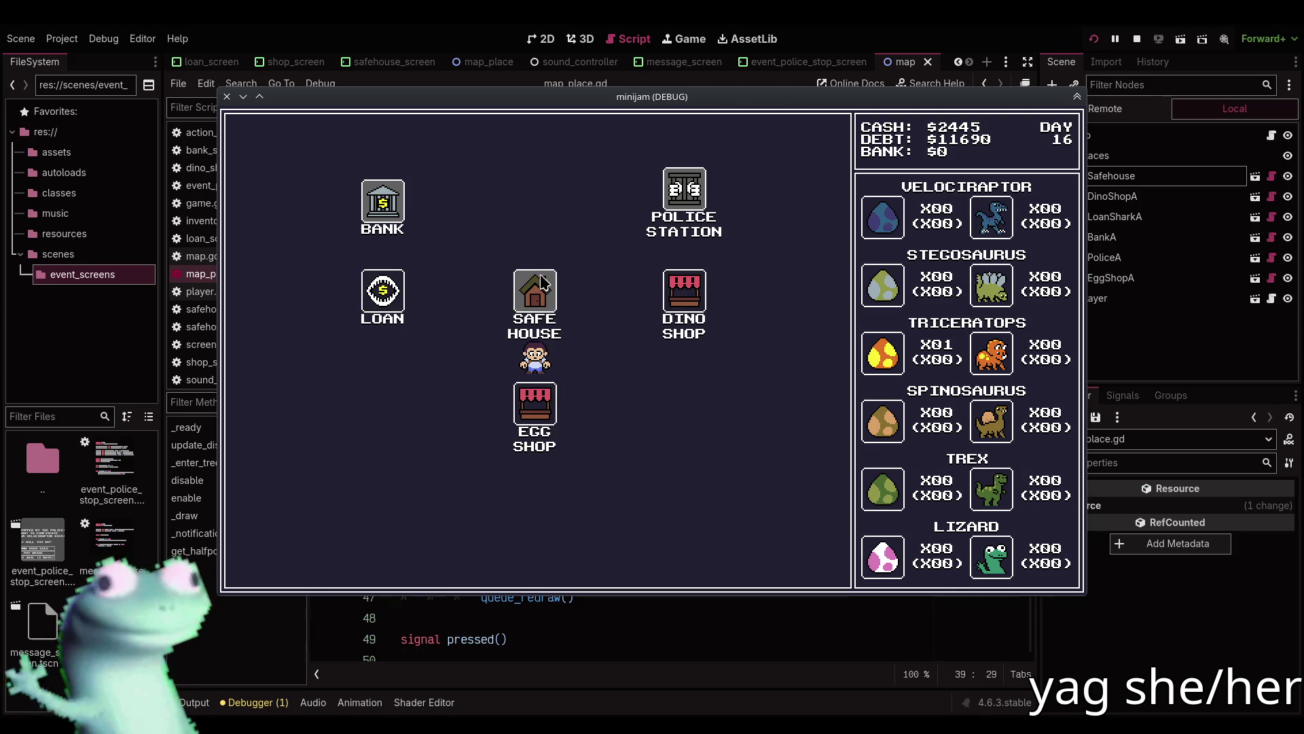
{"action": "left_click", "coordinate": [536, 371]}
{"action": "left_click", "coordinate": [275, 571]}
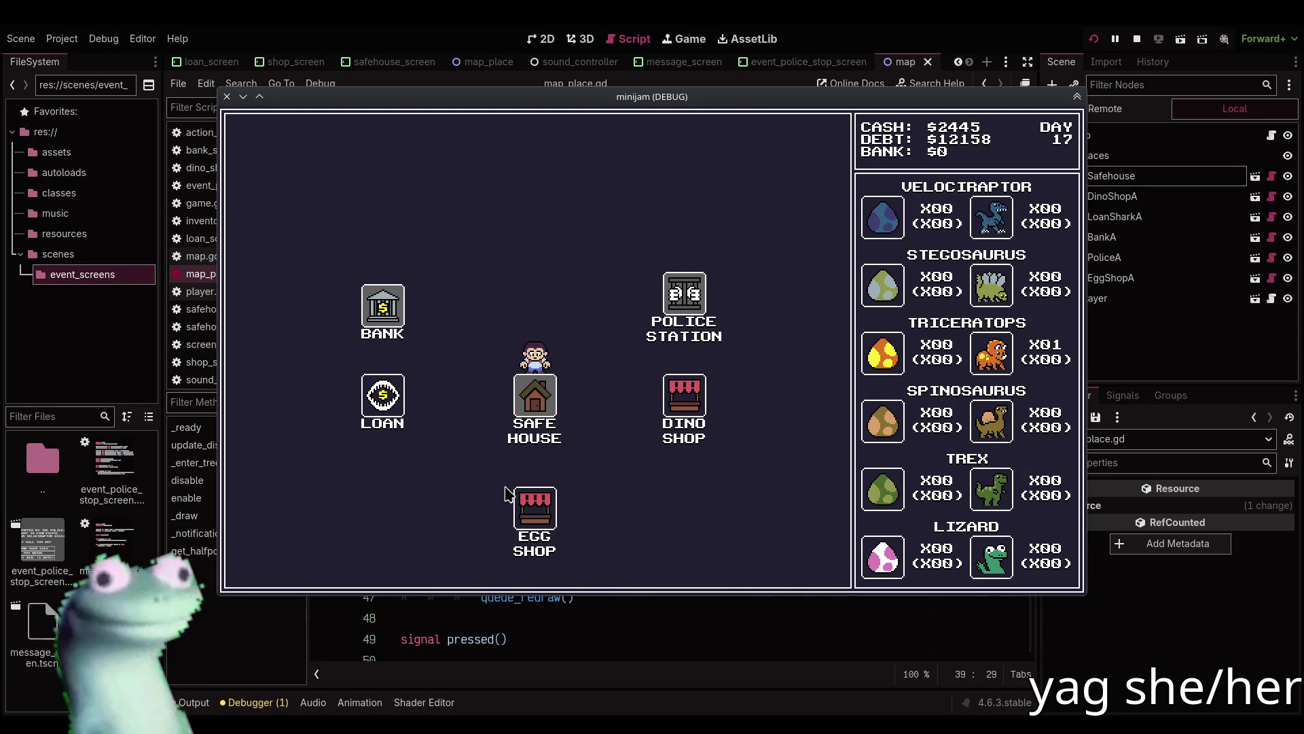
{"action": "left_click", "coordinate": [693, 400]}
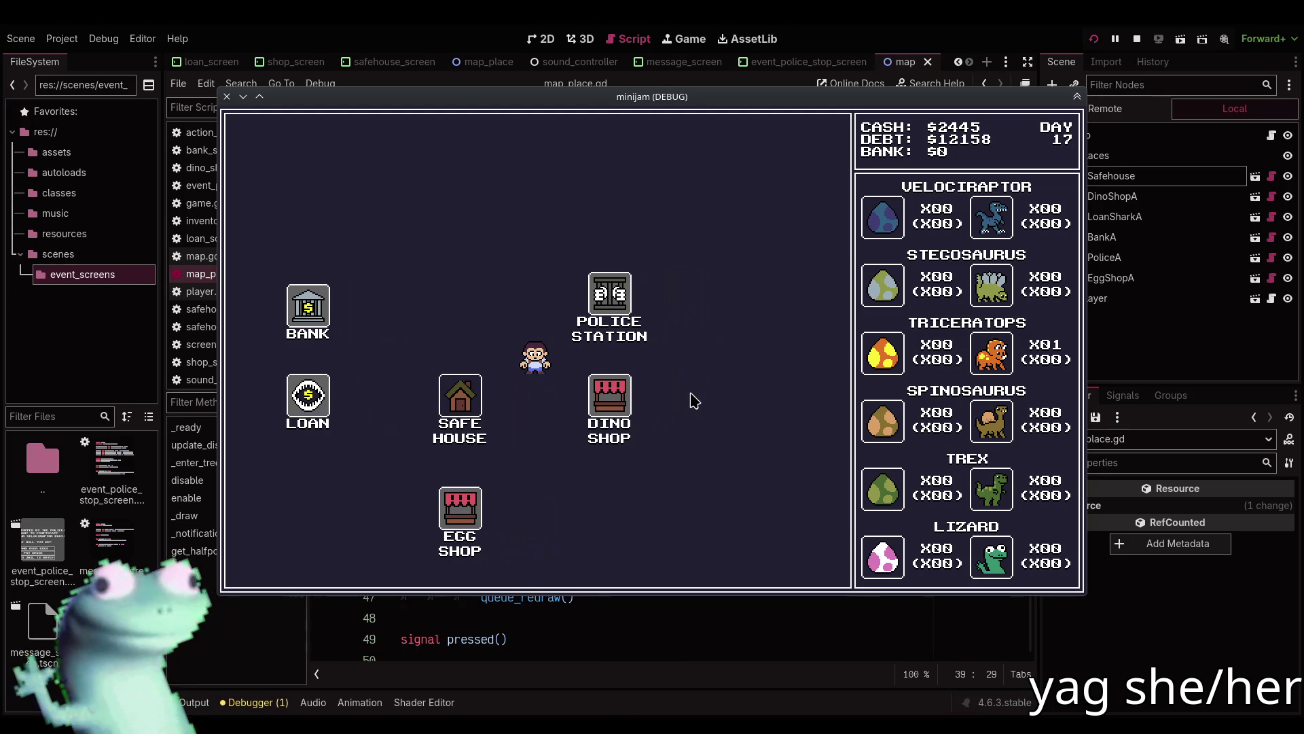
{"action": "left_click", "coordinate": [658, 319]}
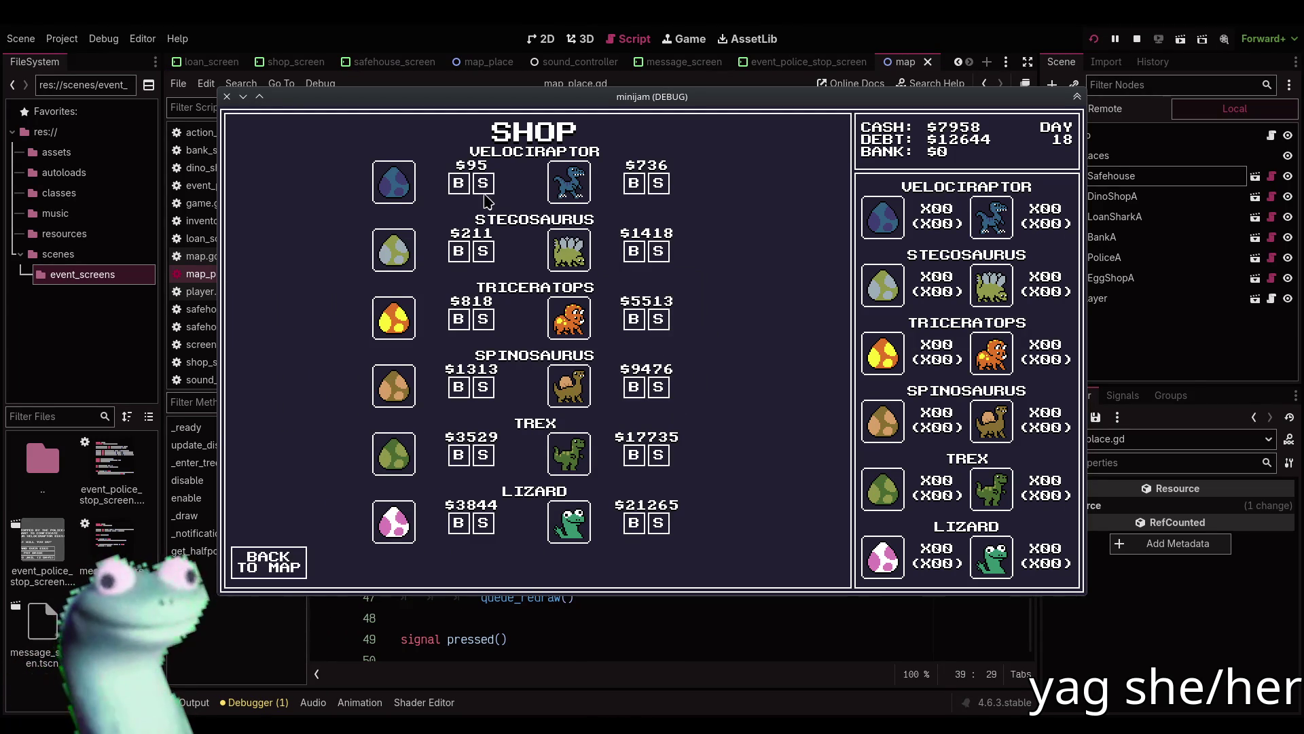
Buy Velociraptor eggs at $95 and Stegosaurus eggs at $211.
{"action": "left_click", "coordinate": [460, 187]}
{"action": "left_click", "coordinate": [460, 187]}
{"action": "left_click", "coordinate": [459, 187]}
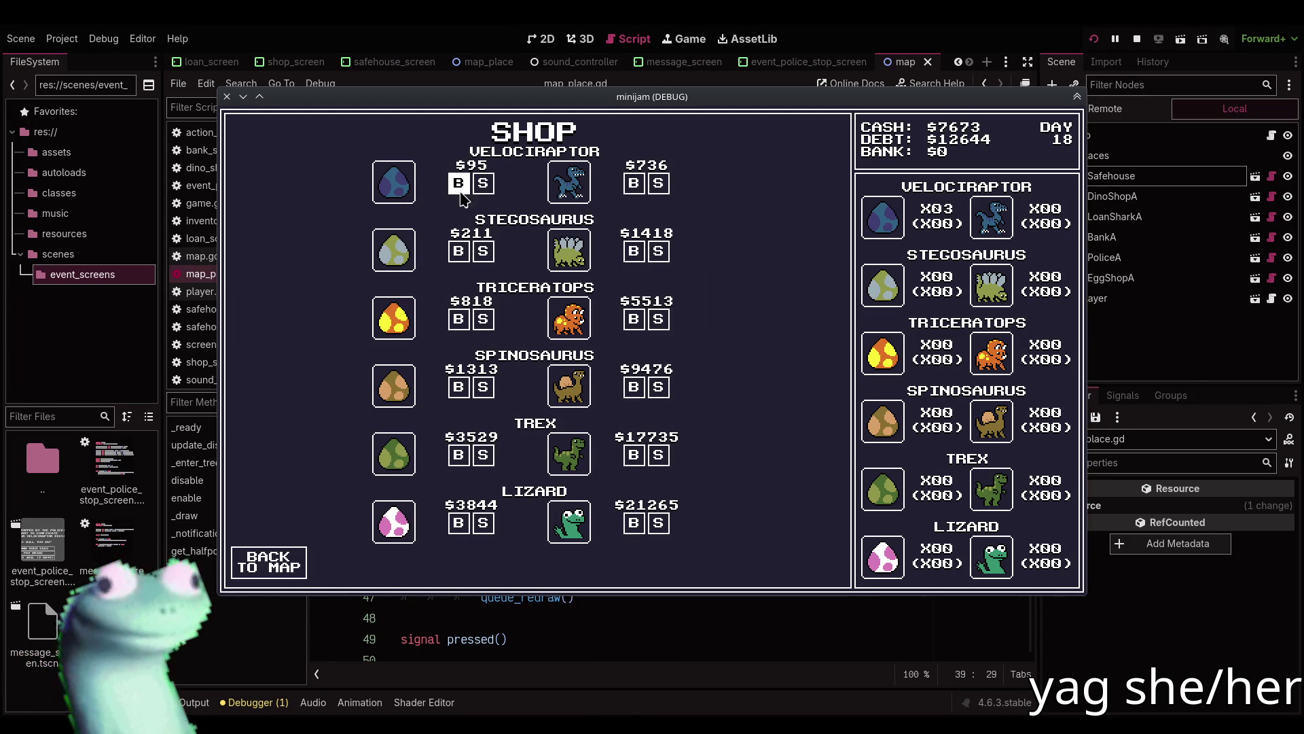
{"action": "left_click", "coordinate": [459, 251]}
{"action": "left_click", "coordinate": [460, 251]}
{"action": "left_click", "coordinate": [460, 251]}
{"action": "left_click", "coordinate": [459, 252]}
{"action": "left_click", "coordinate": [269, 563]}
Stop at the Safe House, dismiss the dropped-money message, and travel to the Egg Shop.
{"action": "left_click", "coordinate": [383, 399]}
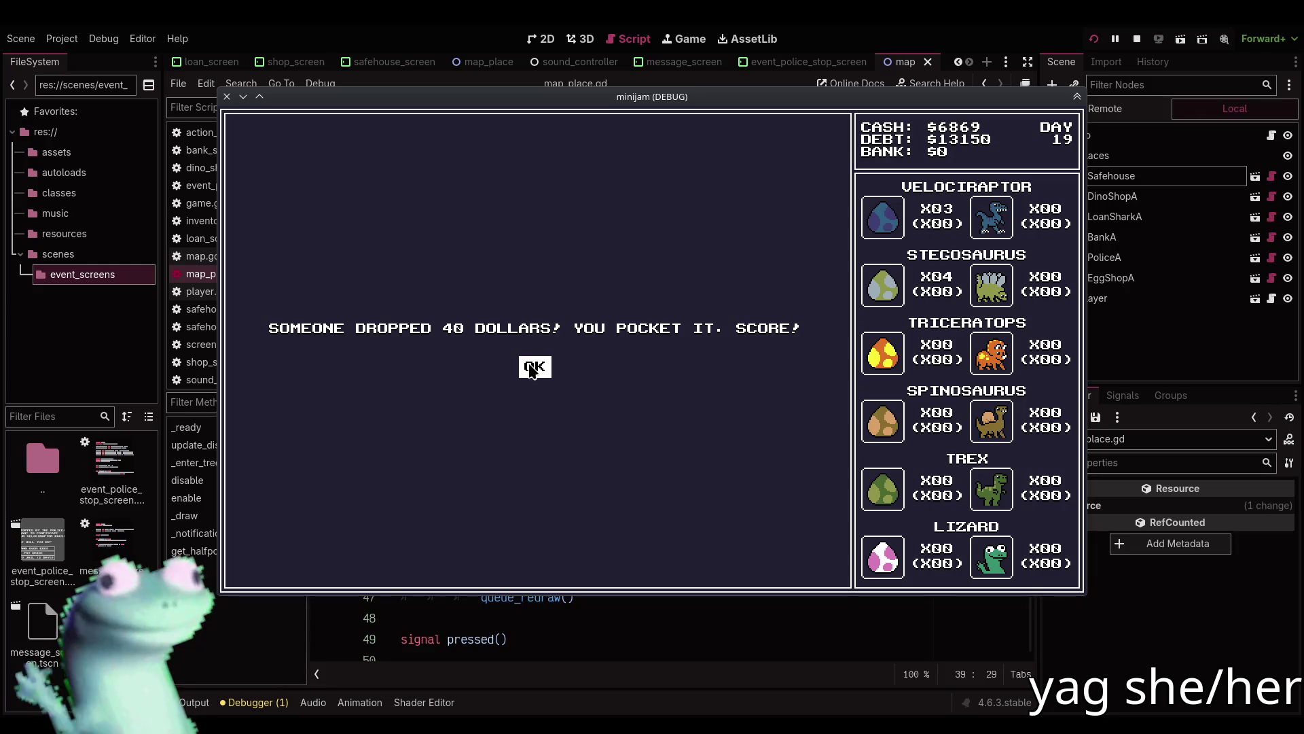
{"action": "left_click", "coordinate": [531, 370]}
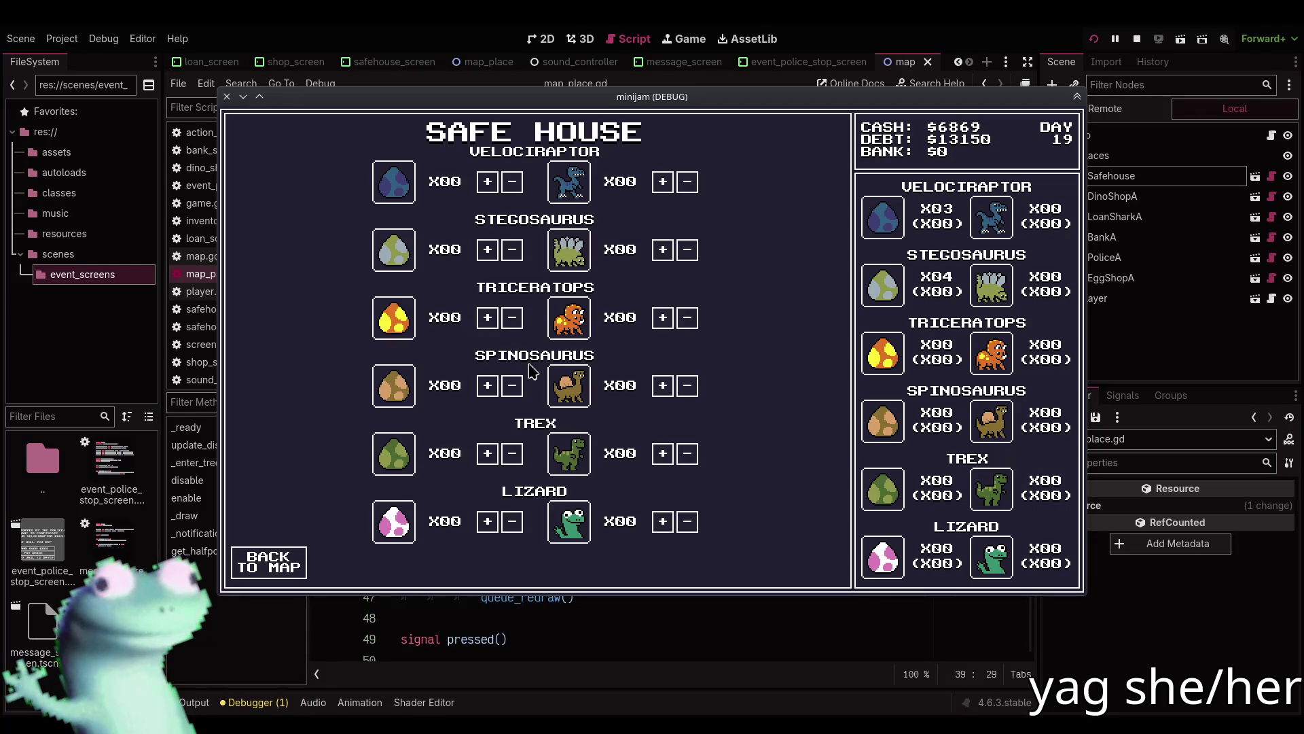
{"action": "left_click", "coordinate": [291, 550]}
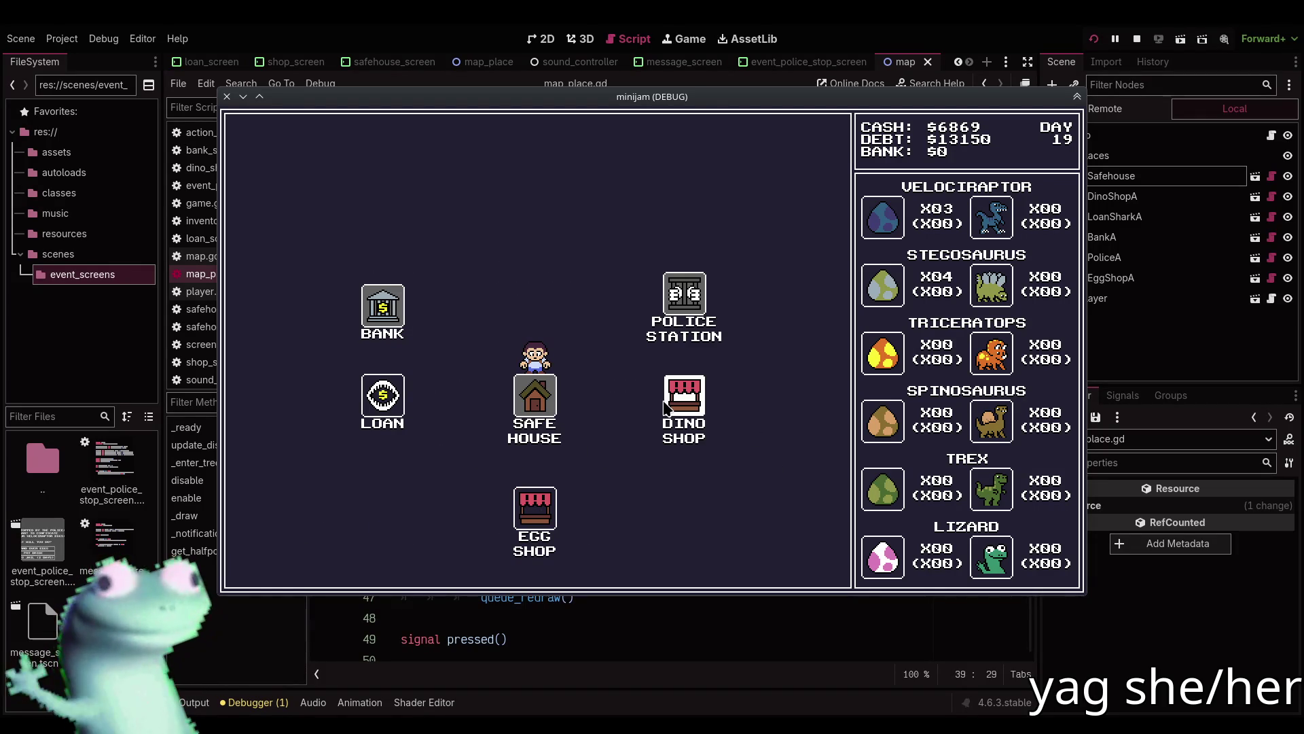
{"action": "left_click", "coordinate": [544, 518]}
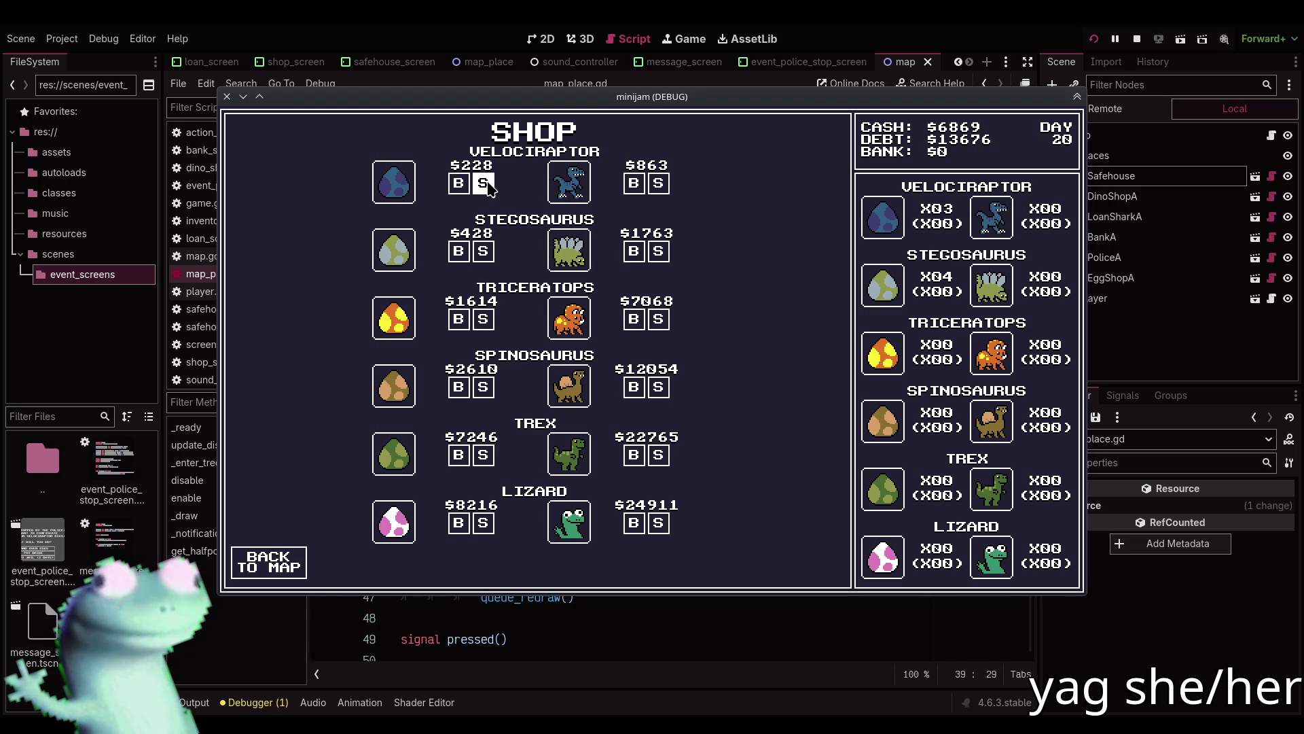
Sell three Velociraptor eggs for $228 and the Stegosaurus eggs for $428, then stop the game.
{"action": "left_click", "coordinate": [487, 182]}
{"action": "left_click", "coordinate": [487, 182]}
{"action": "left_click", "coordinate": [487, 182]}
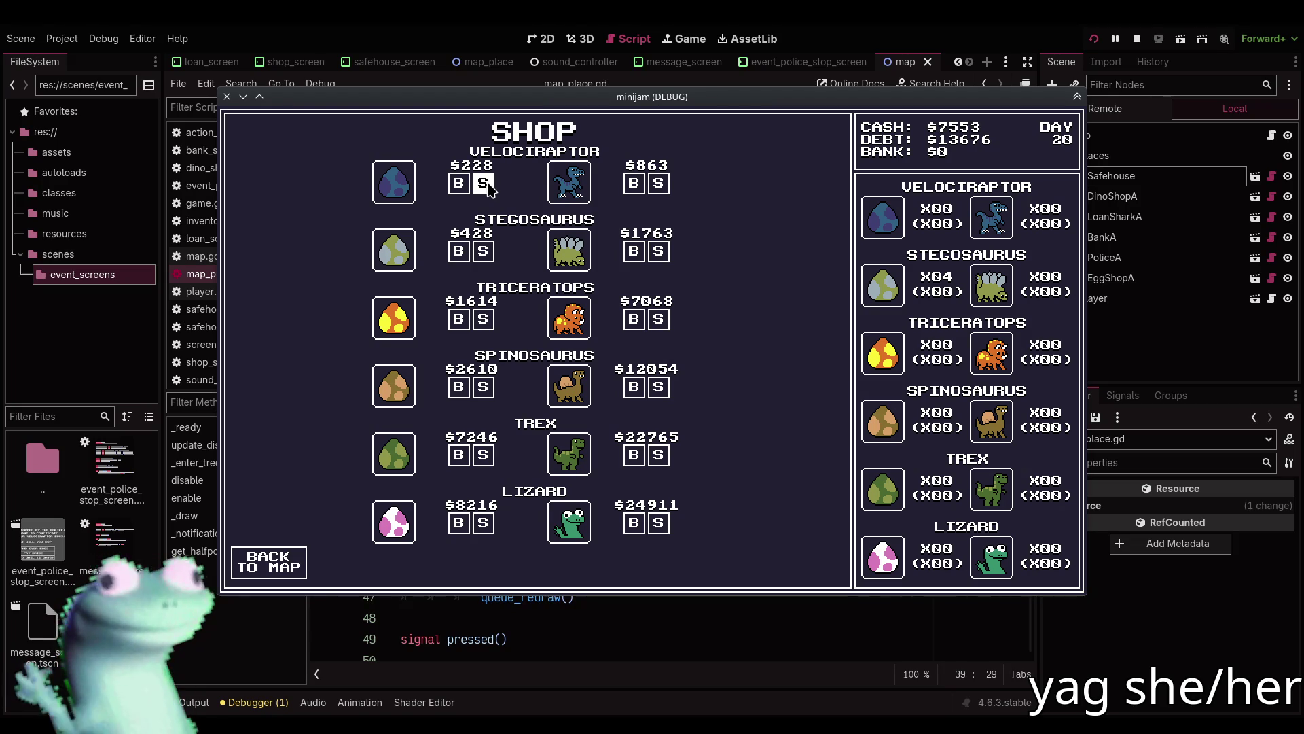
{"action": "left_click", "coordinate": [485, 253]}
{"action": "left_click", "coordinate": [485, 252]}
{"action": "left_click", "coordinate": [485, 252]}
{"action": "left_click", "coordinate": [485, 252]}
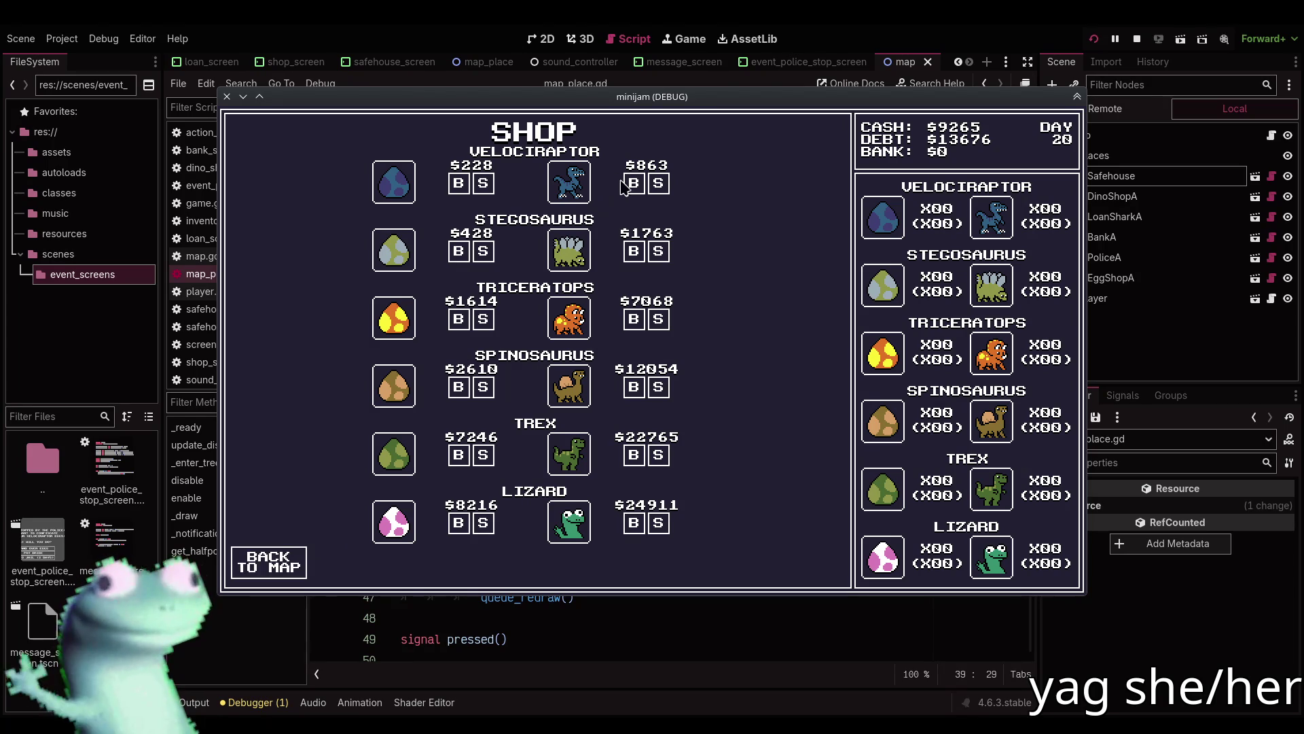
{"action": "left_click", "coordinate": [263, 559]}
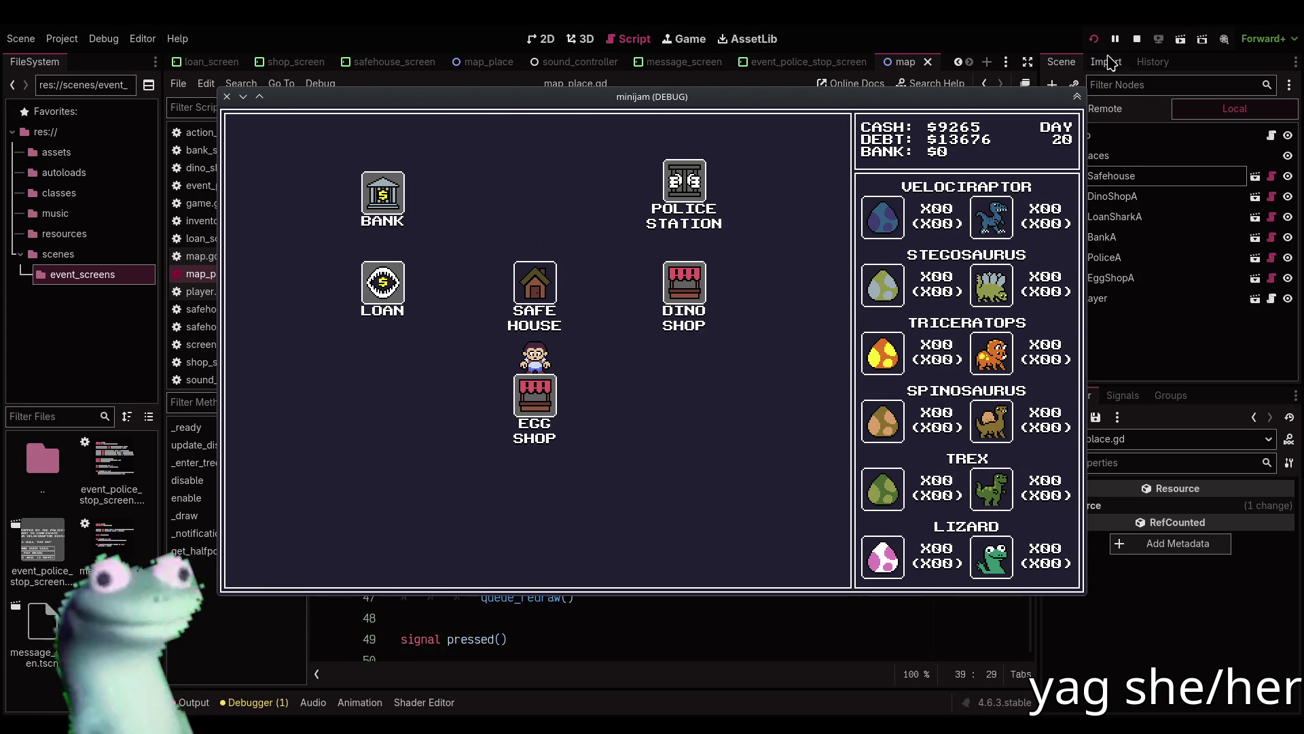
{"action": "left_click", "coordinate": [1136, 39]}
{"action": "left_click", "coordinate": [674, 260]}
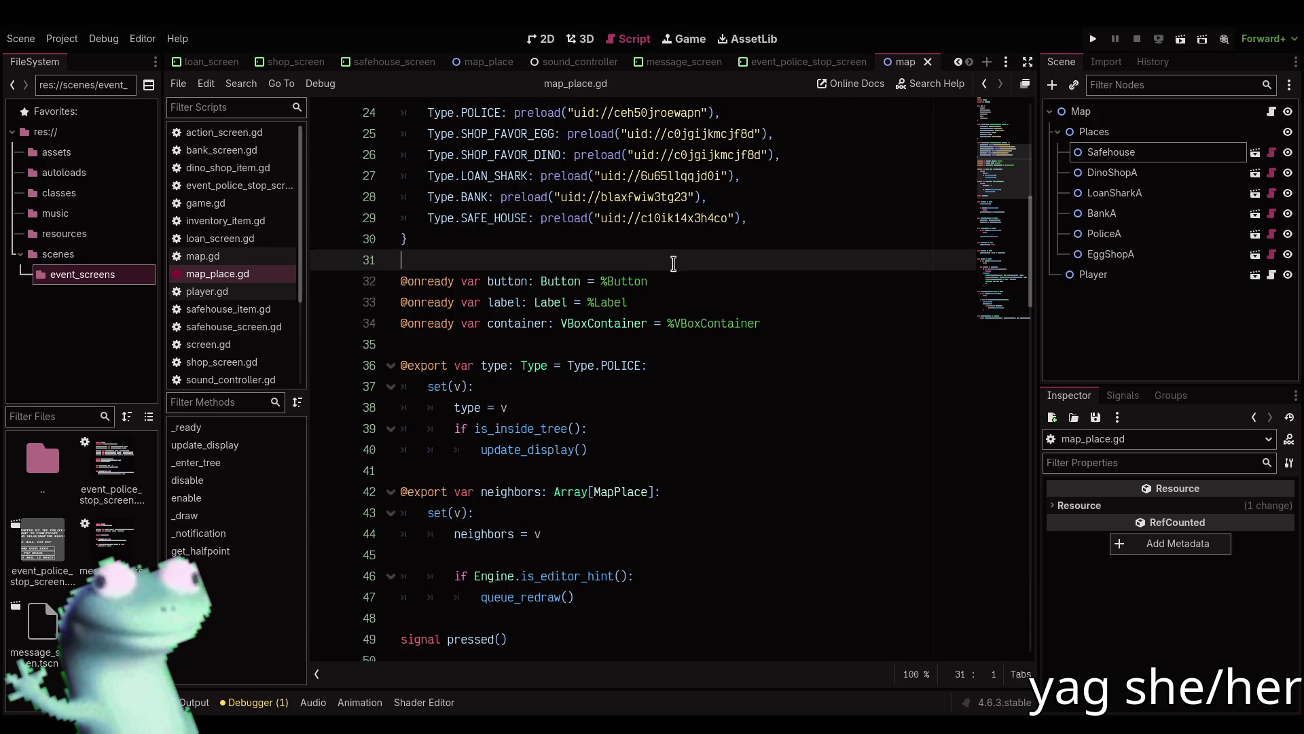
In shop_screen.gd, add 'favor_egg: bool,' as the first parameter of set_prices.
{"action": "scroll", "coordinate": [475, 286], "scroll_direction": "down", "scroll_amount": 10}
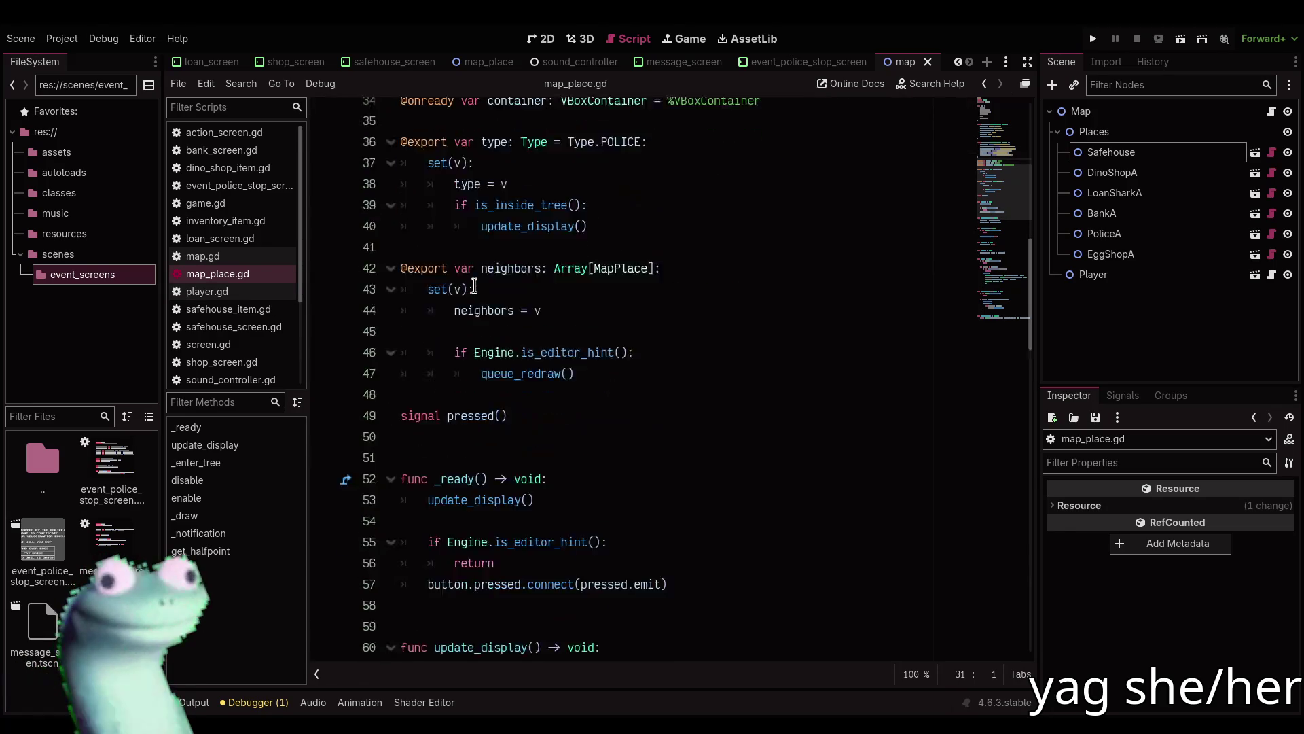
{"action": "scroll", "coordinate": [475, 286], "scroll_direction": "down", "scroll_amount": 5}
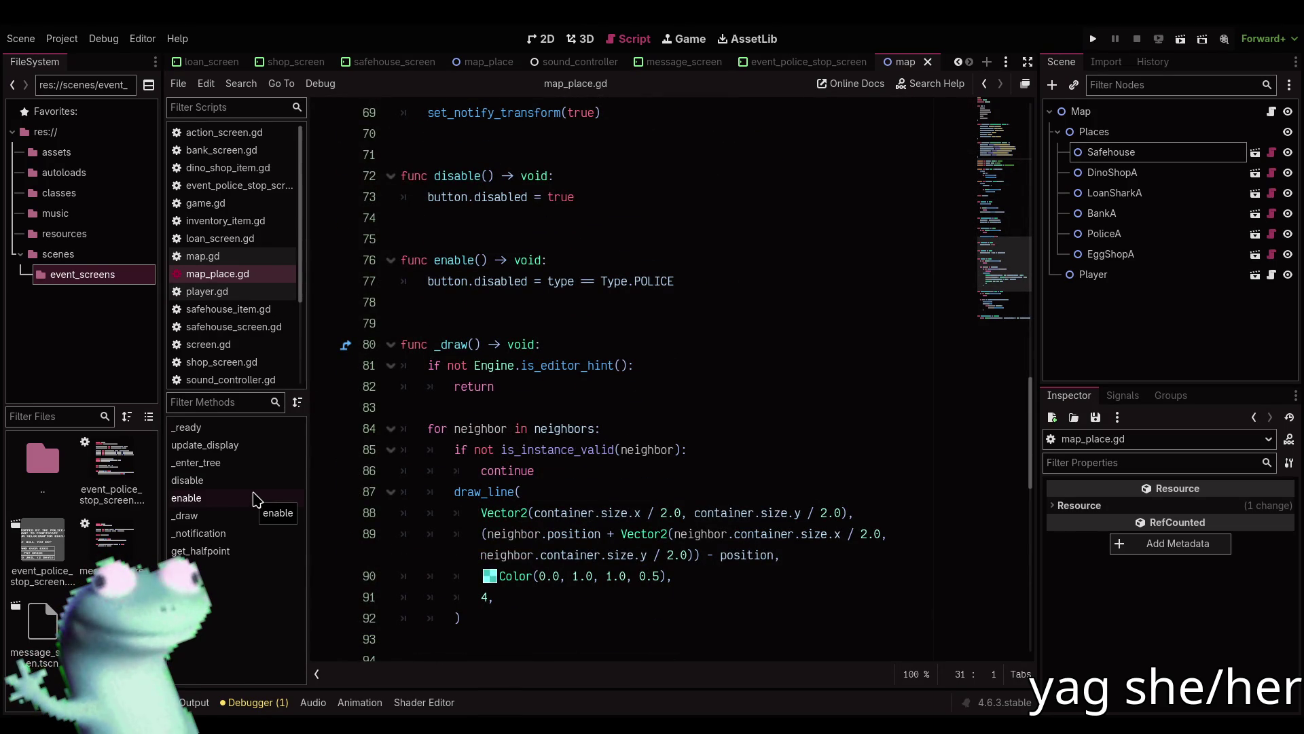
{"action": "scroll", "coordinate": [591, 418], "scroll_direction": "down", "scroll_amount": 6}
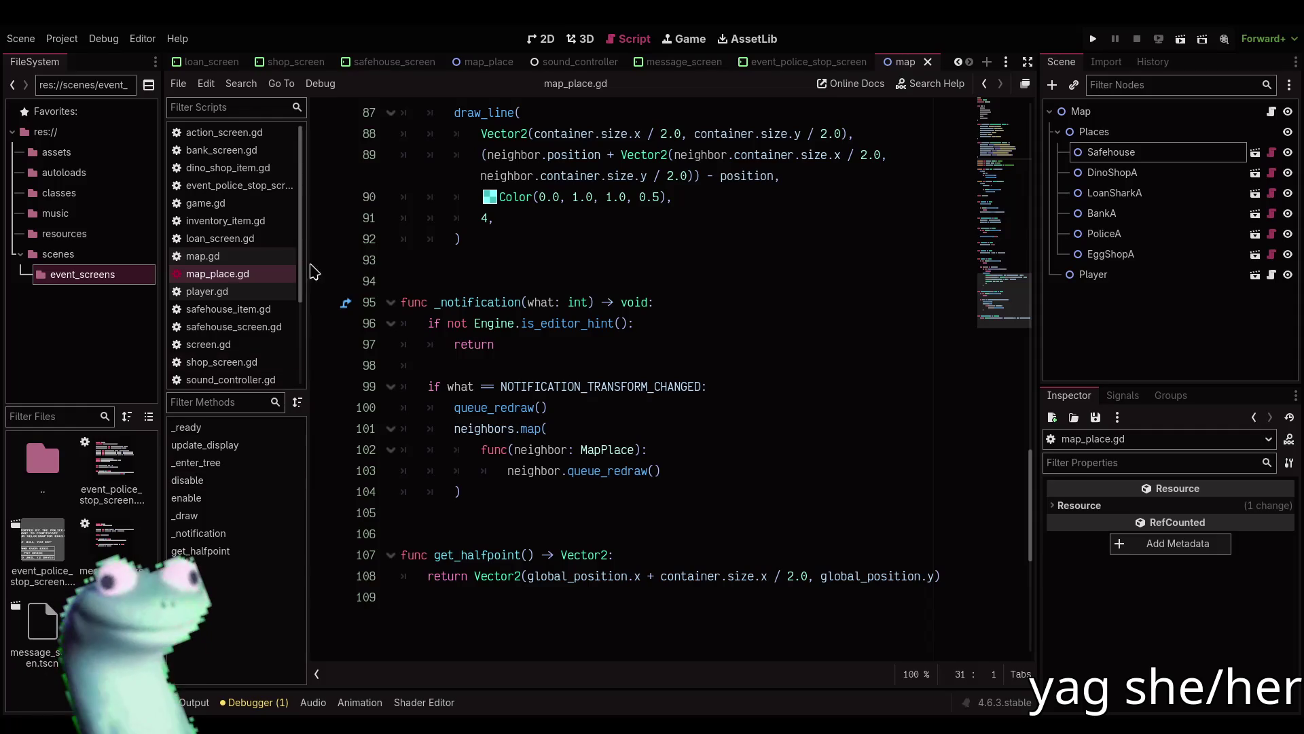
{"action": "scroll", "coordinate": [270, 284], "scroll_direction": "down", "scroll_amount": 3}
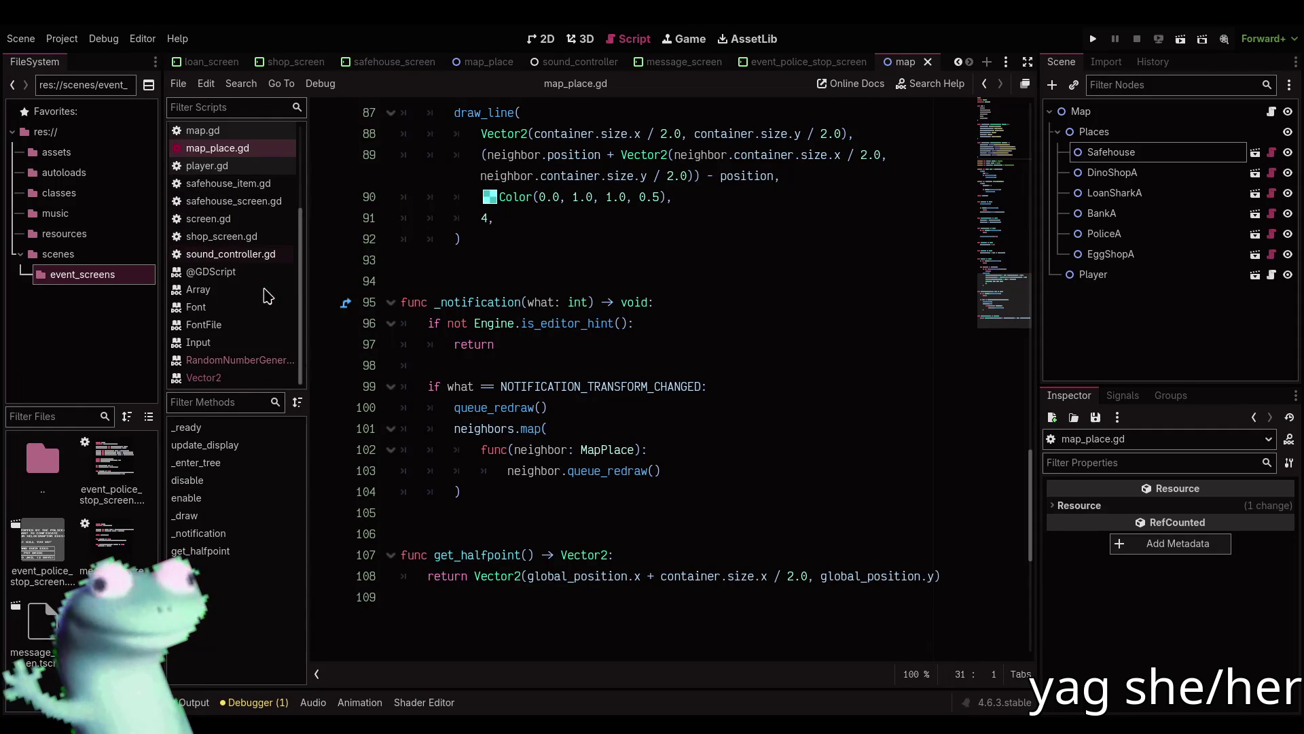
{"action": "left_click", "coordinate": [255, 238]}
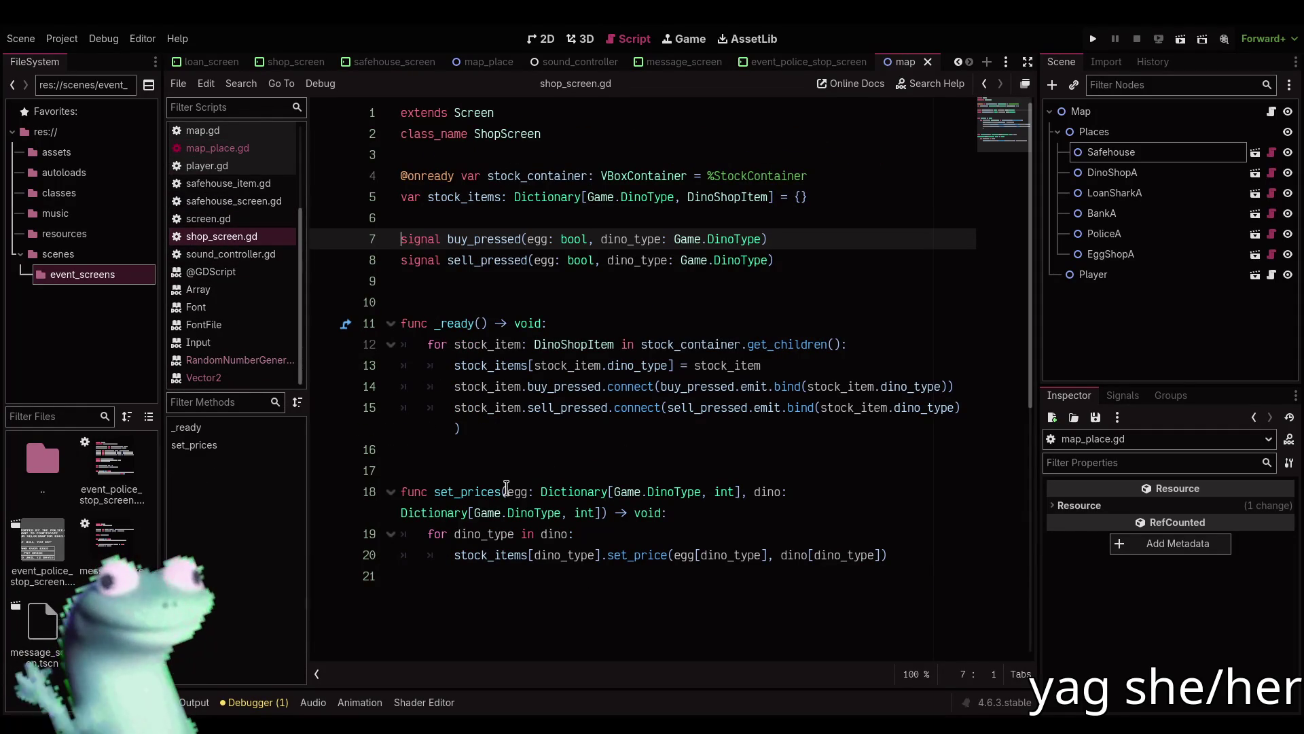
{"action": "left_click", "coordinate": [507, 488]}
{"action": "type", "text": "favor_egg: b"}
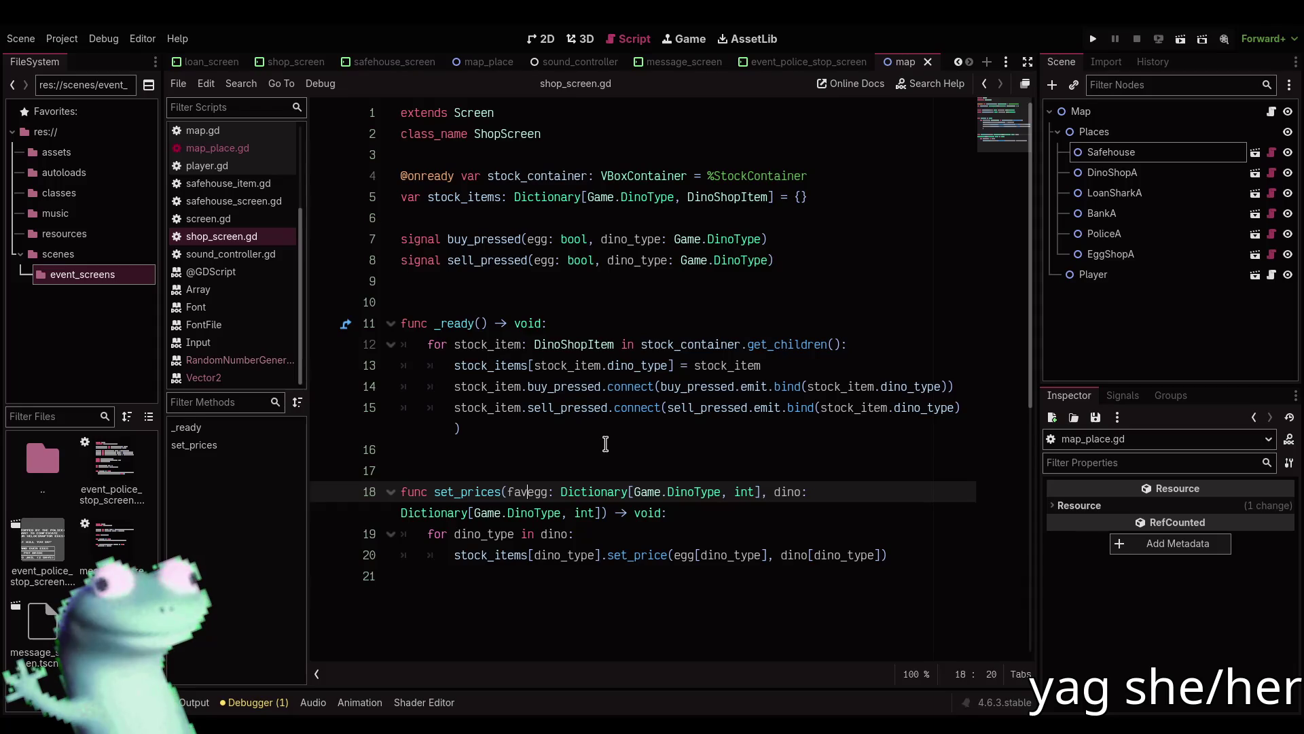
{"action": "type", "text": "ool,"}
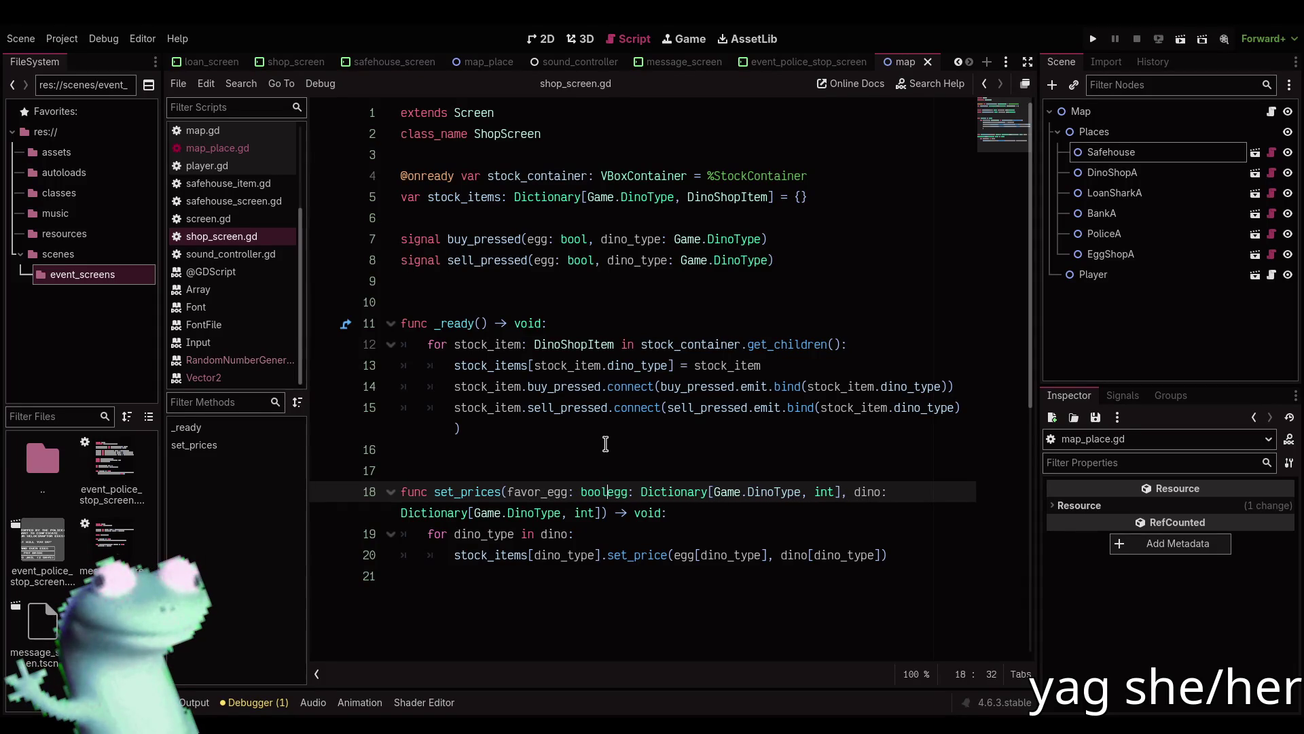
Open the shop_screen scene through Quick Open Scene.
{"action": "left_click", "coordinate": [542, 39]}
{"action": "key", "text": "ctrl+shift+o"}
{"action": "type", "text": "h"}
{"action": "key", "text": "Return"}
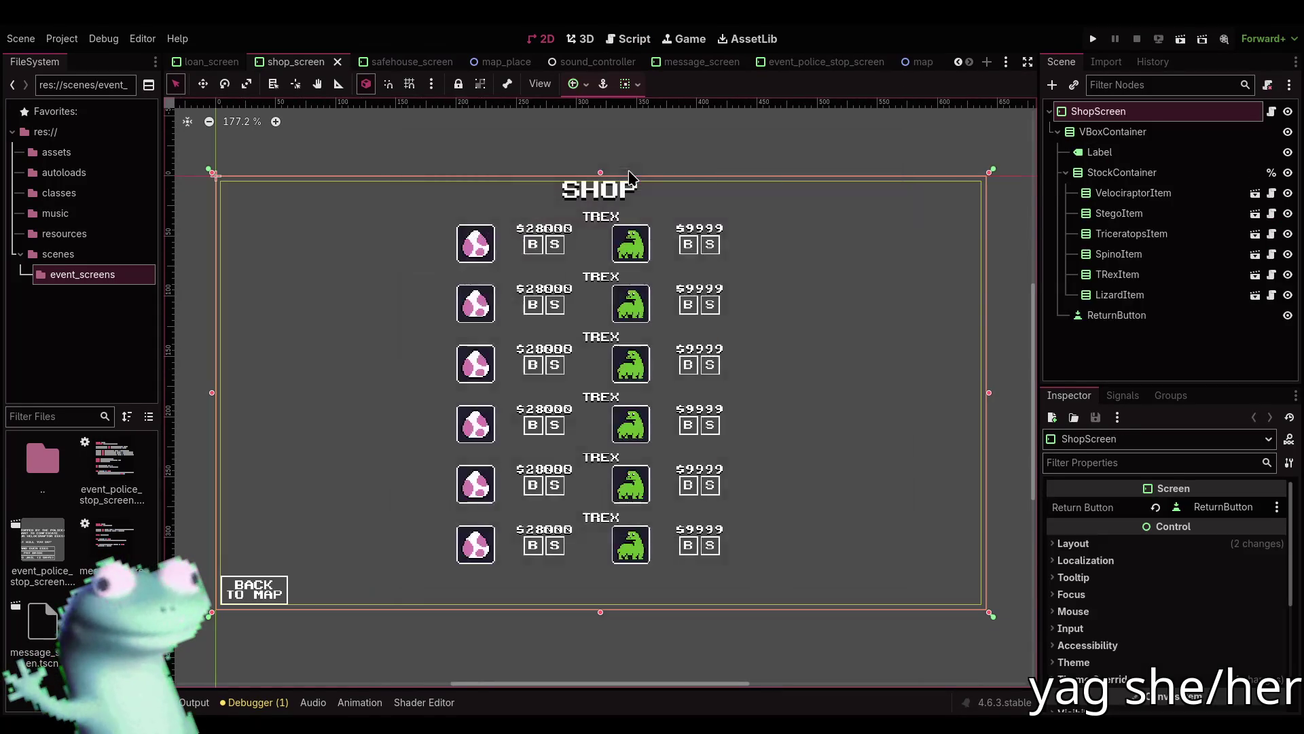
{"action": "double_click", "coordinate": [1142, 153]}
{"action": "type", "text": "TitleLabel"}
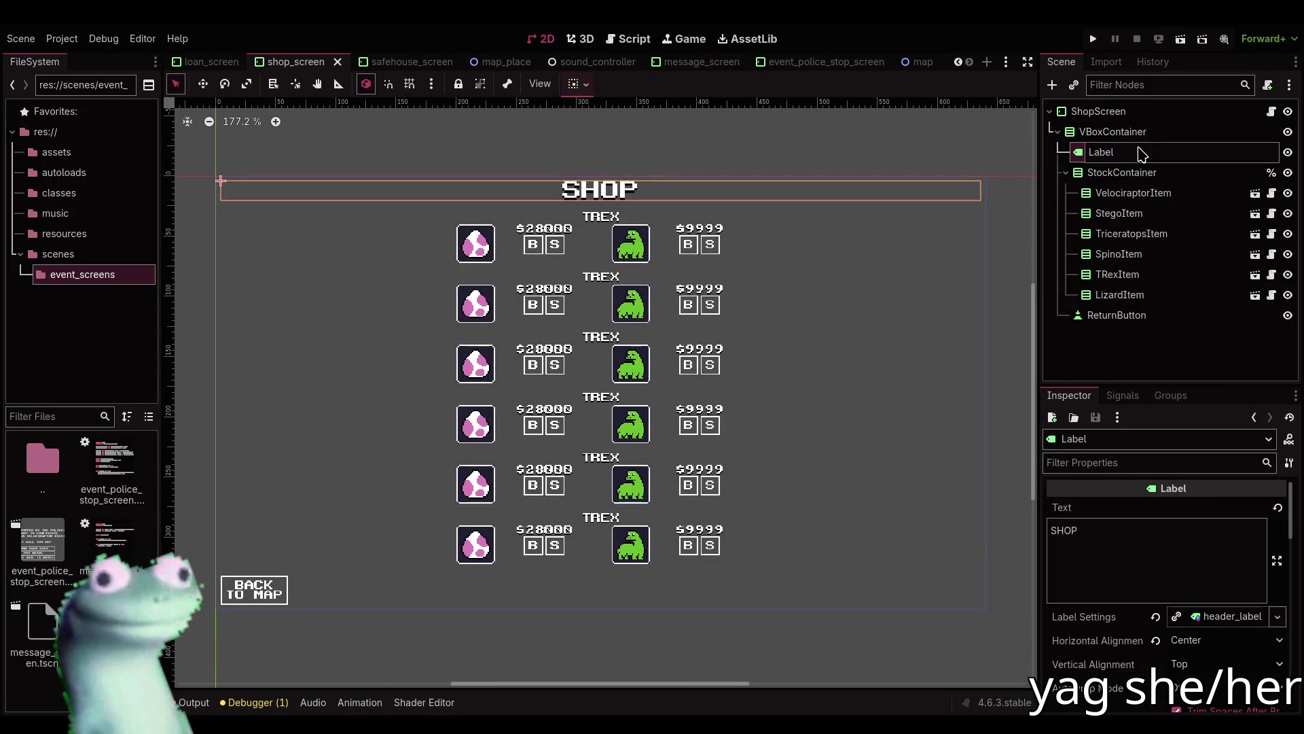
{"action": "key", "text": "Return"}
{"action": "key", "text": "ctrl+s"}
{"action": "left_click", "coordinate": [1272, 111]}
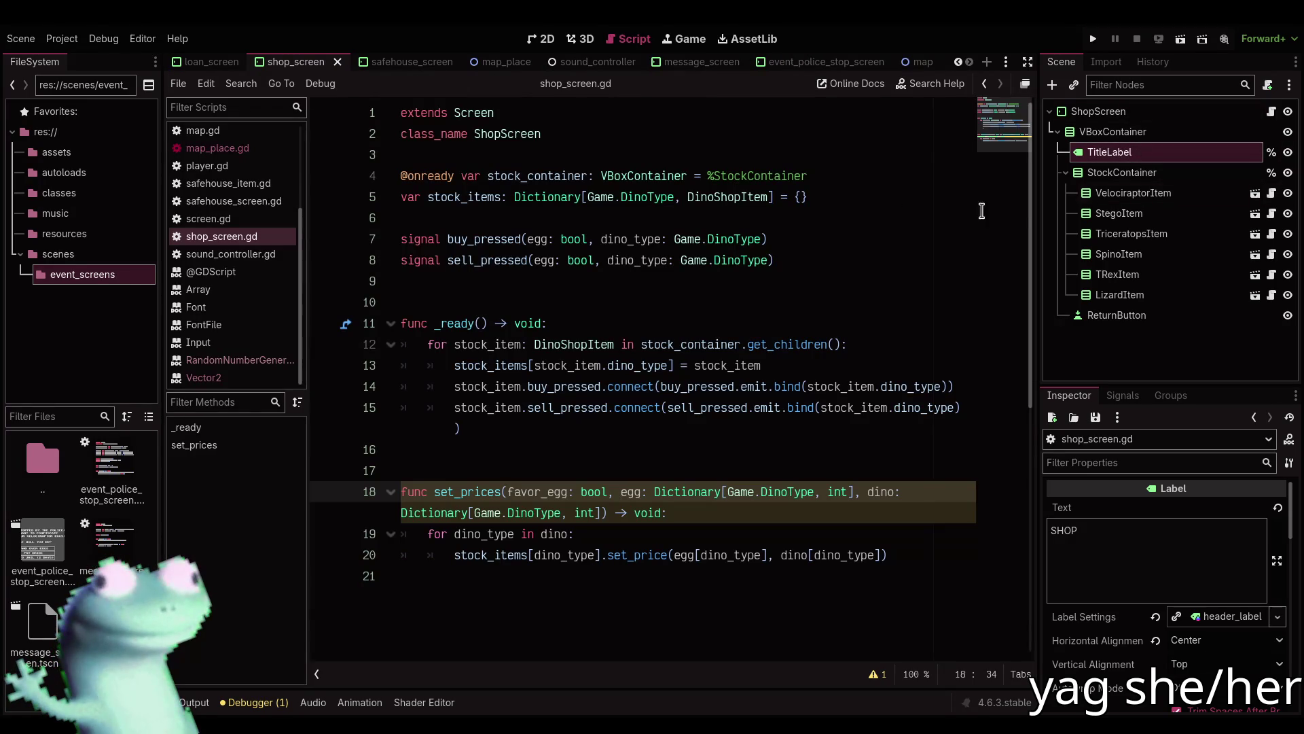
{"action": "mouse_move", "coordinate": [1107, 152]}
{"action": "left_mouse_down"}
{"action": "mouse_move", "coordinate": [583, 283]}
{"action": "mouse_move", "coordinate": [576, 206]}
{"action": "mouse_move", "coordinate": [537, 160]}
{"action": "left_mouse_up"}
{"action": "key", "text": "ctrl+s"}
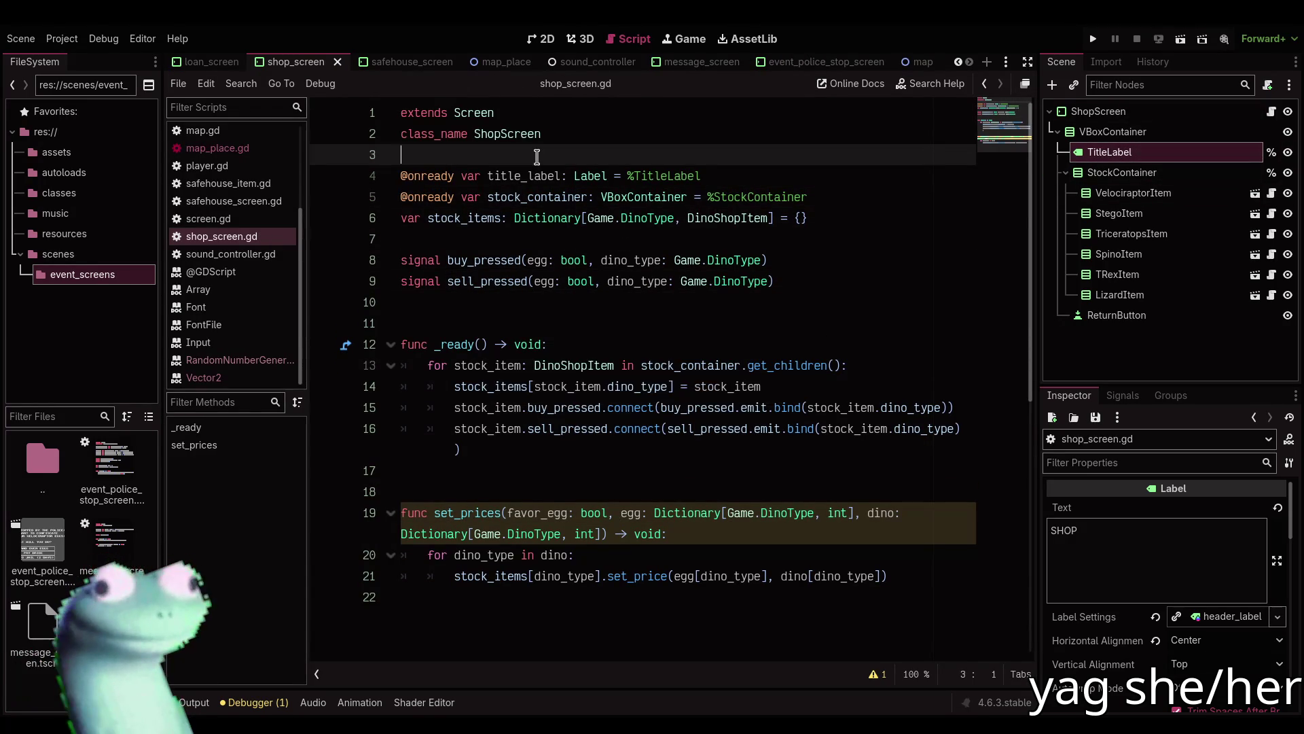
In set_prices, write an if favor_egg block setting title_label.text = "EGG SHOP".
{"action": "left_click", "coordinate": [717, 537]}
{"action": "key", "text": "Return"}
{"action": "type", "text": "if favo"}
{"action": "key", "text": "Return"}
{"action": "type", "text": ":"}
{"action": "key", "text": "Return"}
{"action": "type", "text": "title_l"}
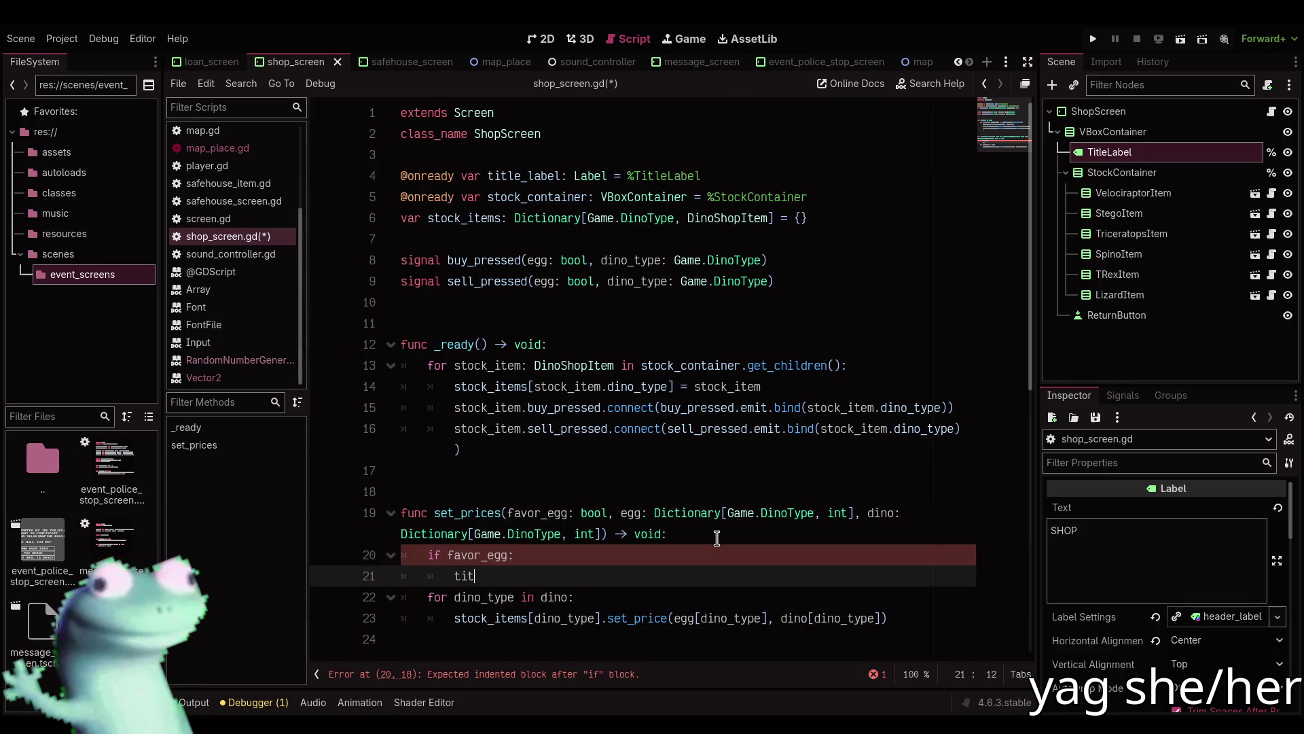
{"action": "key", "text": "Return"}
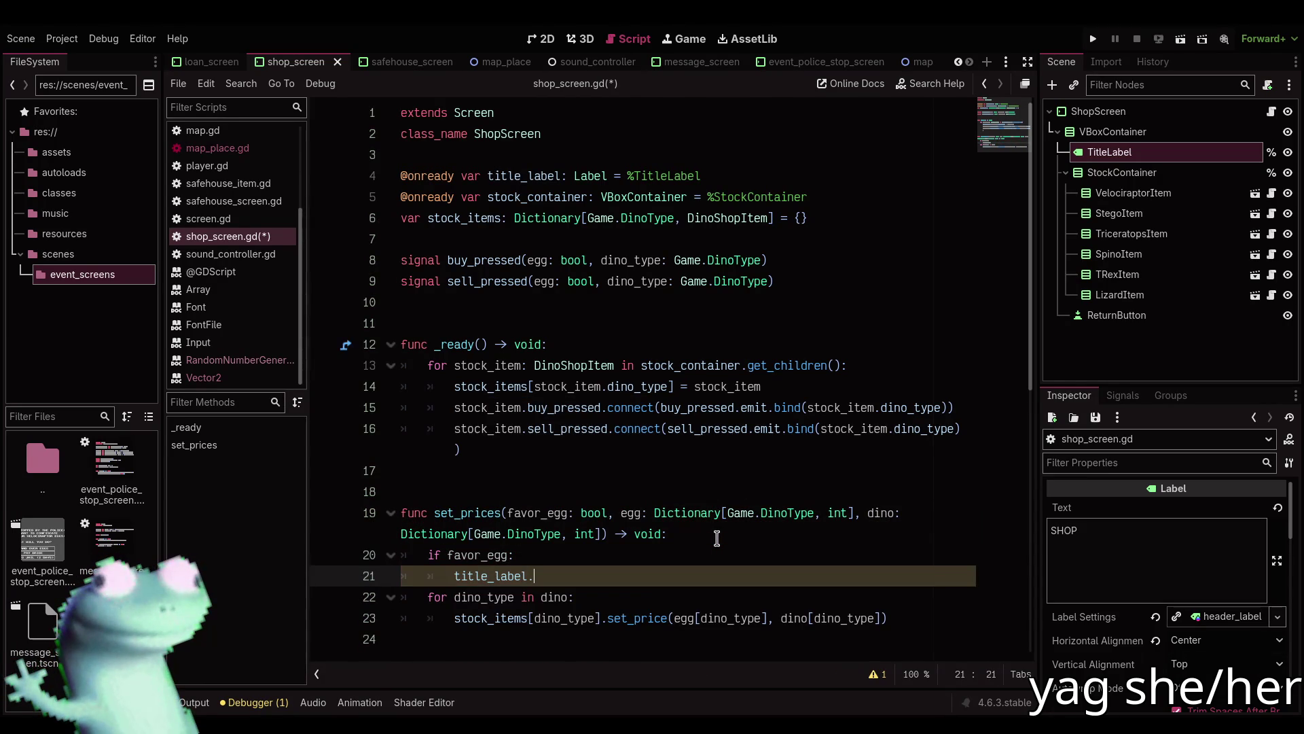
{"action": "type", "text": "."}
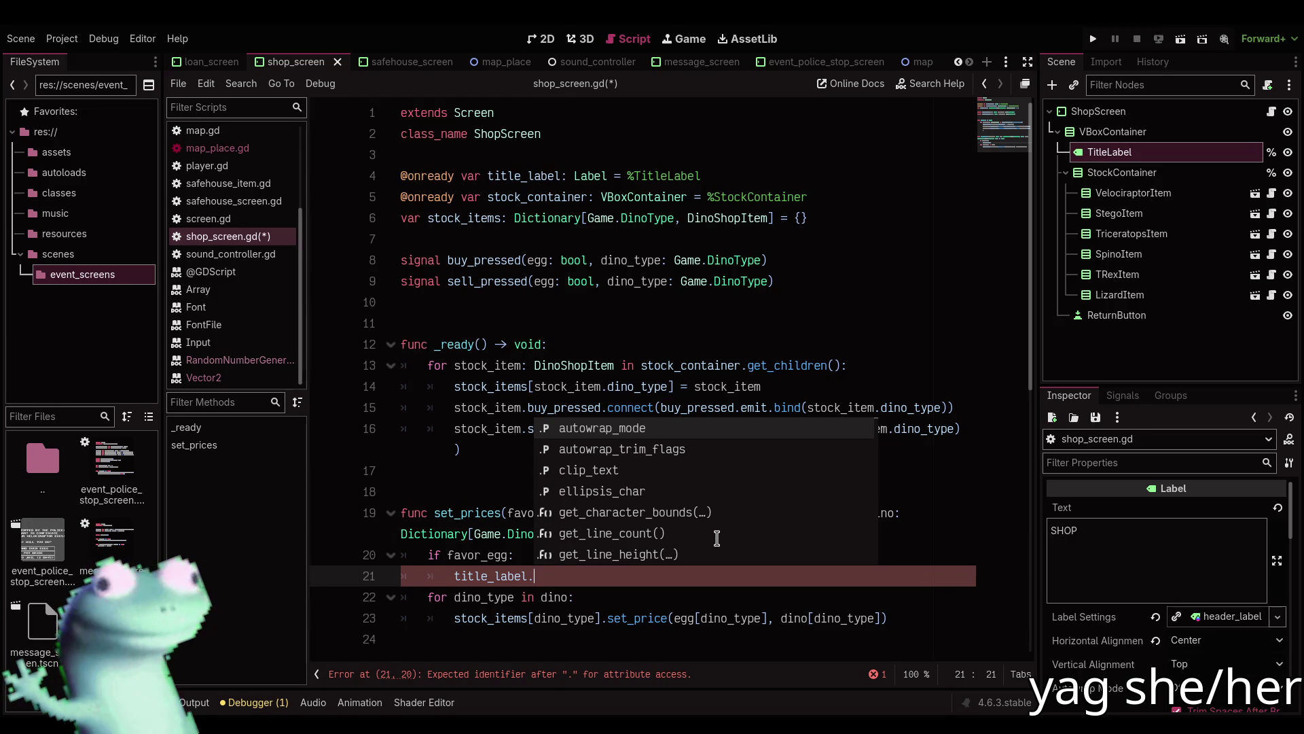
{"action": "type", "text": "text = "}
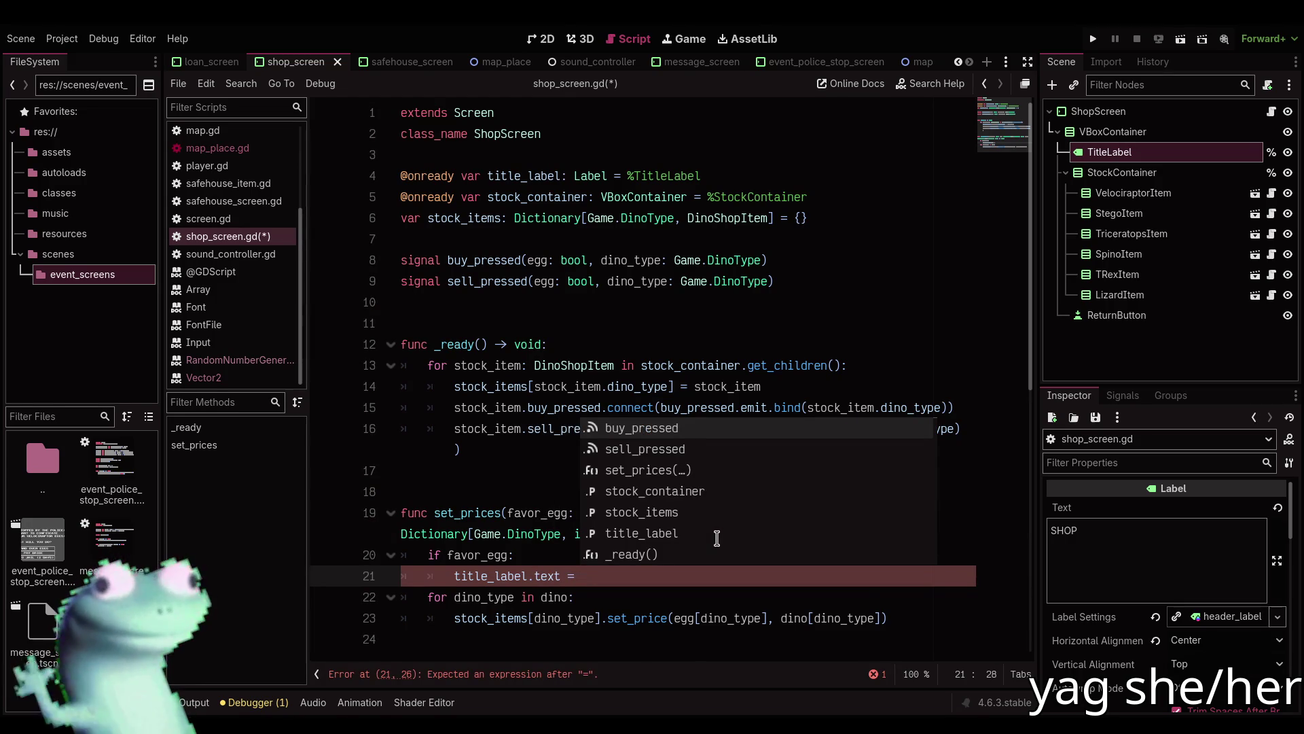
{"action": "type", "text": "\"EGG SHI"}
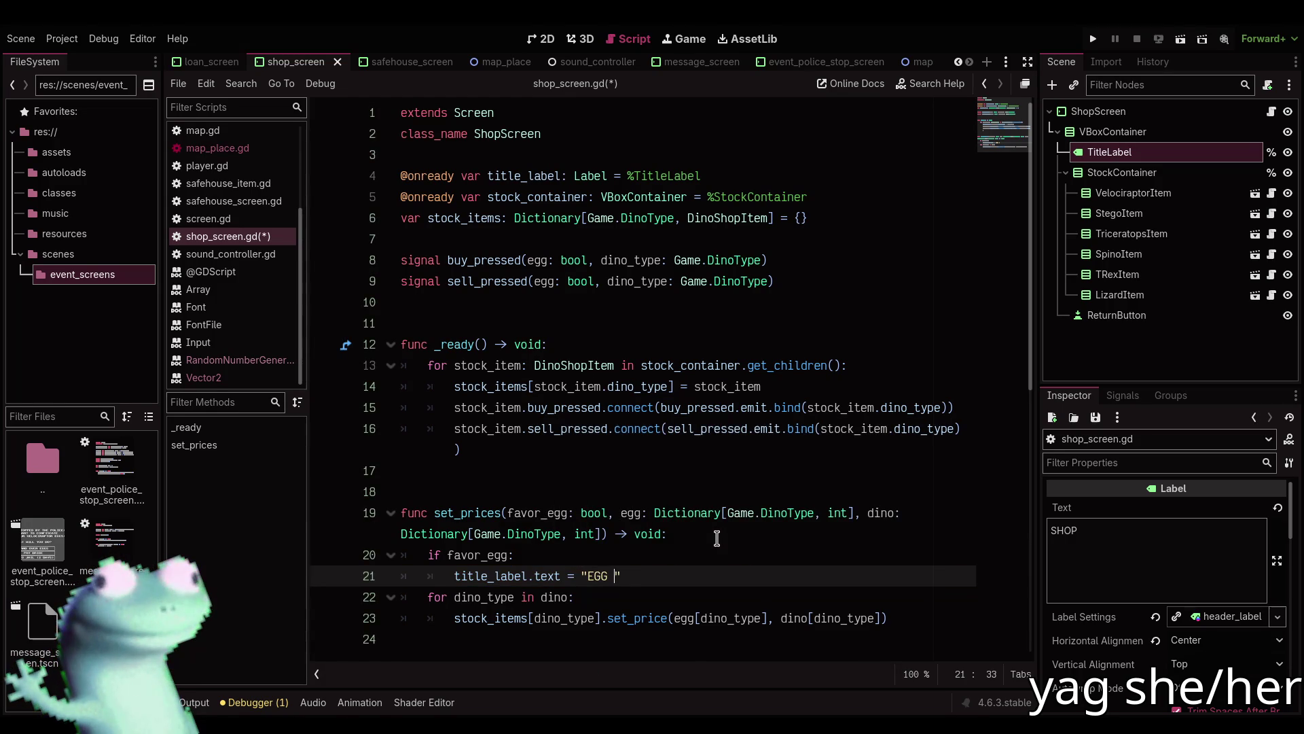
{"action": "key", "text": "BackSpace"}
{"action": "type", "text": "OP"}
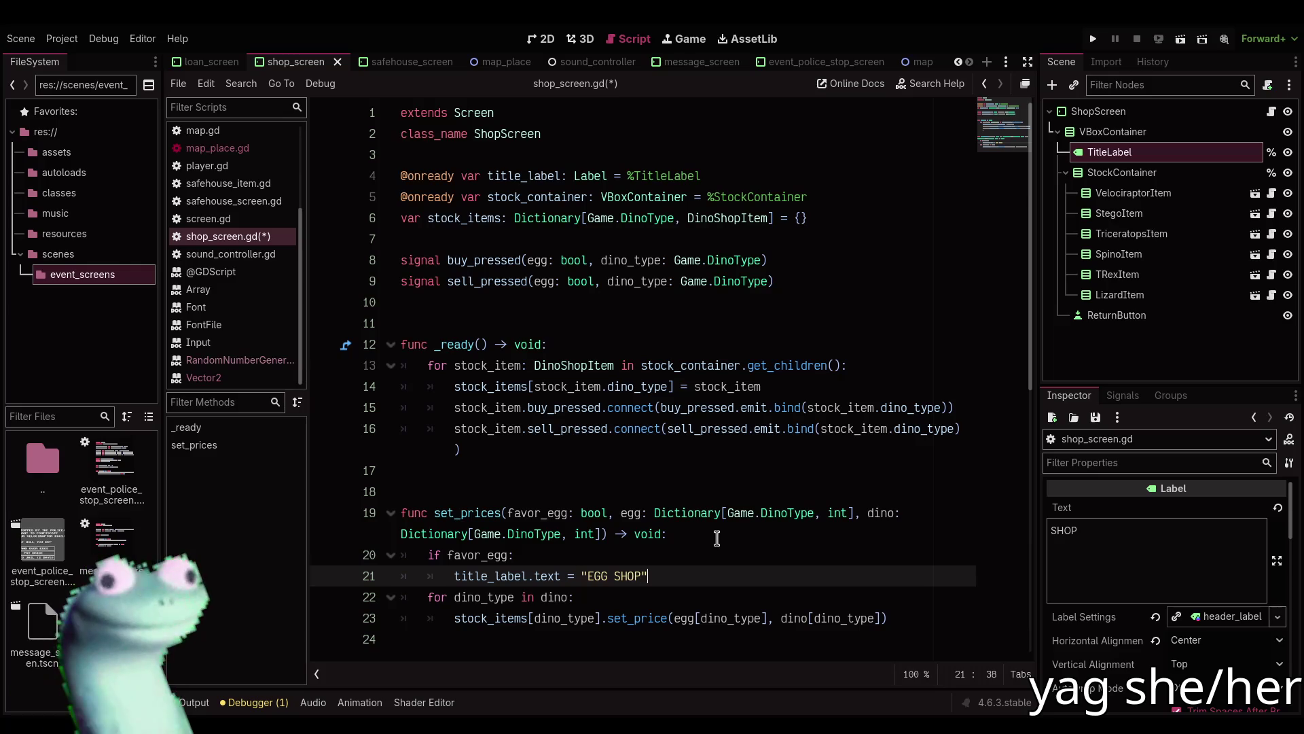
Collapse it to title_label.text = "EGG SHOP" if favor_egg else "DINO SHOP", save, and run the game.
{"action": "key", "text": "Up"}
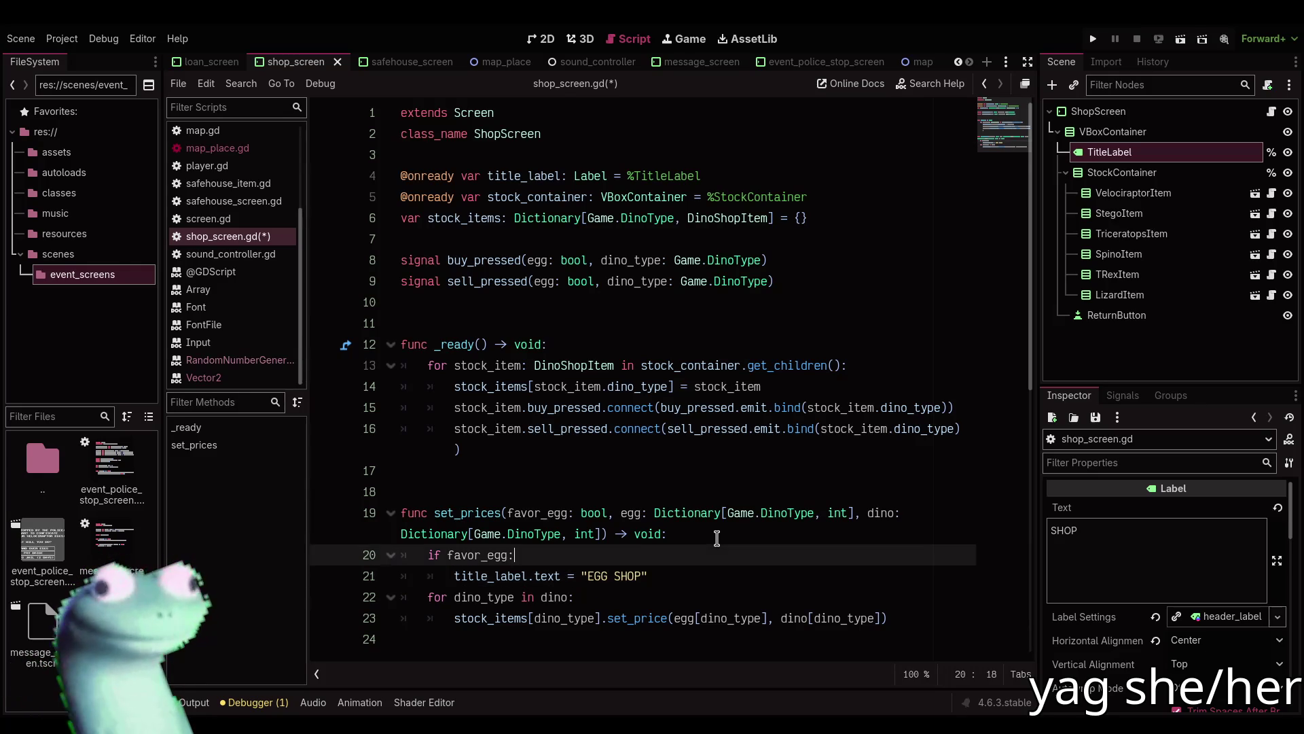
{"action": "key", "text": "Down"}
{"action": "key", "text": "Home"}
{"action": "key", "text": "Up"}
{"action": "key", "text": "Home"}
{"action": "key", "text": "shift+End"}
{"action": "key", "text": "BackSpace"}
{"action": "key", "text": "Down"}
{"action": "key", "text": "BackSpace"}
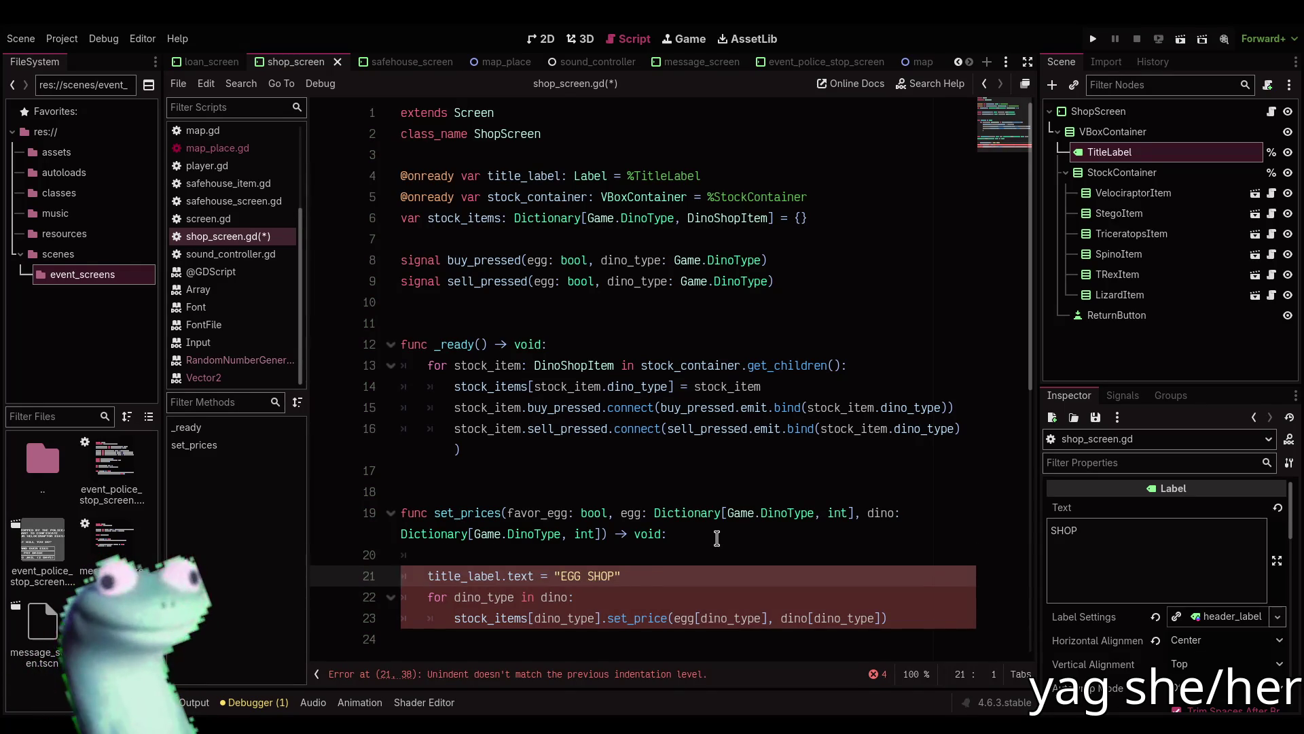
{"action": "key", "text": "alt+Up"}
{"action": "key", "text": "End"}
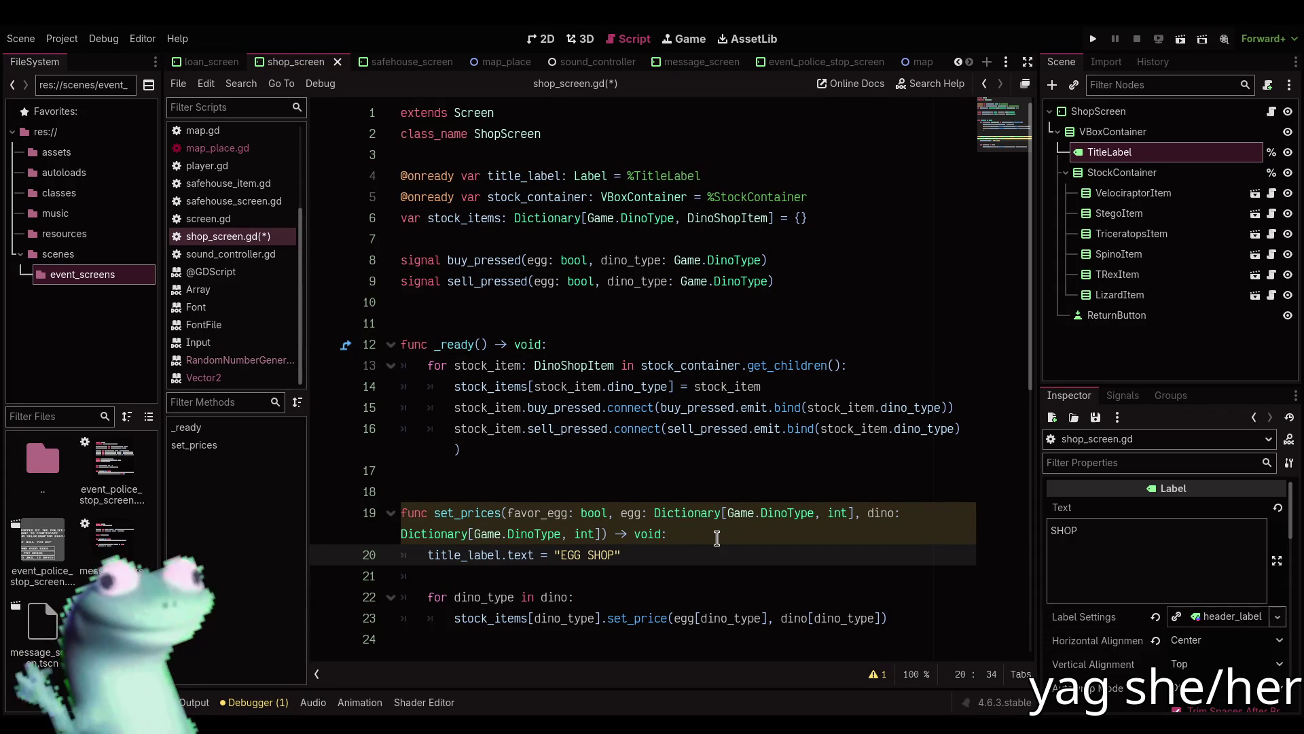
{"action": "type", "text": " if favor_egg "}
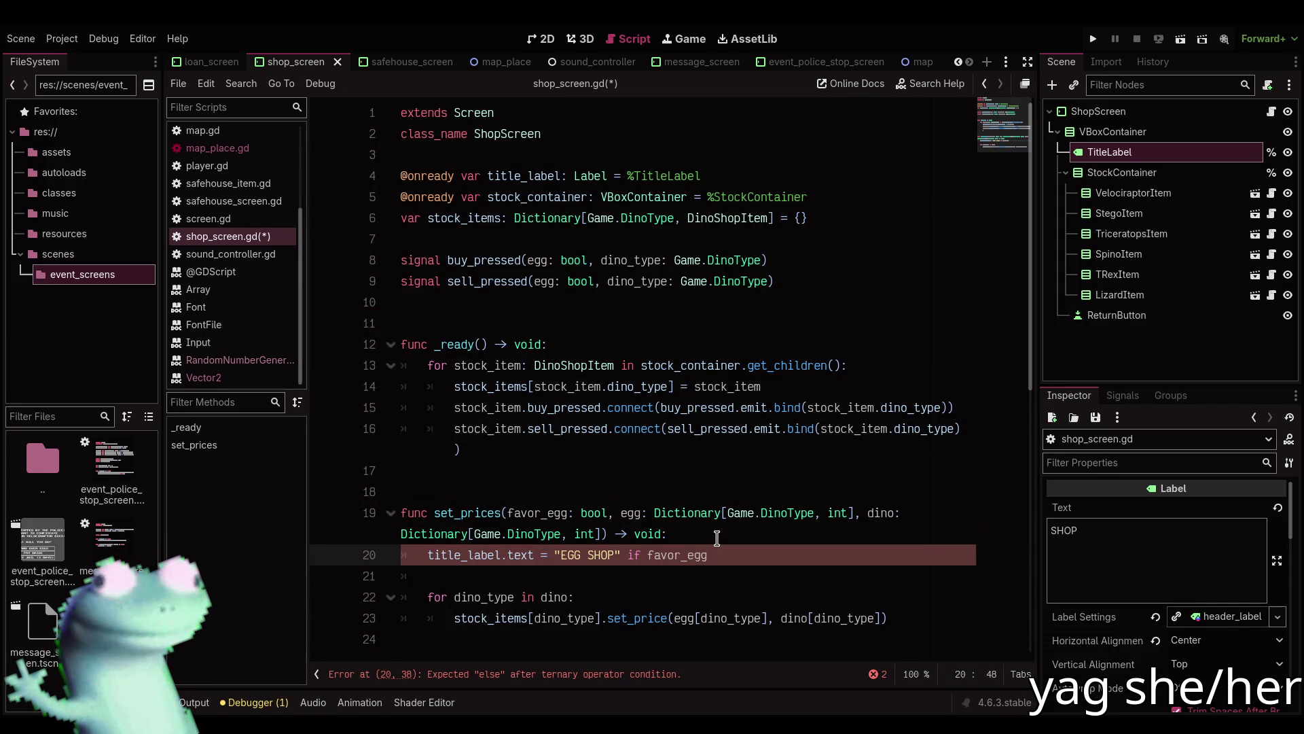
{"action": "type", "text": "els"}
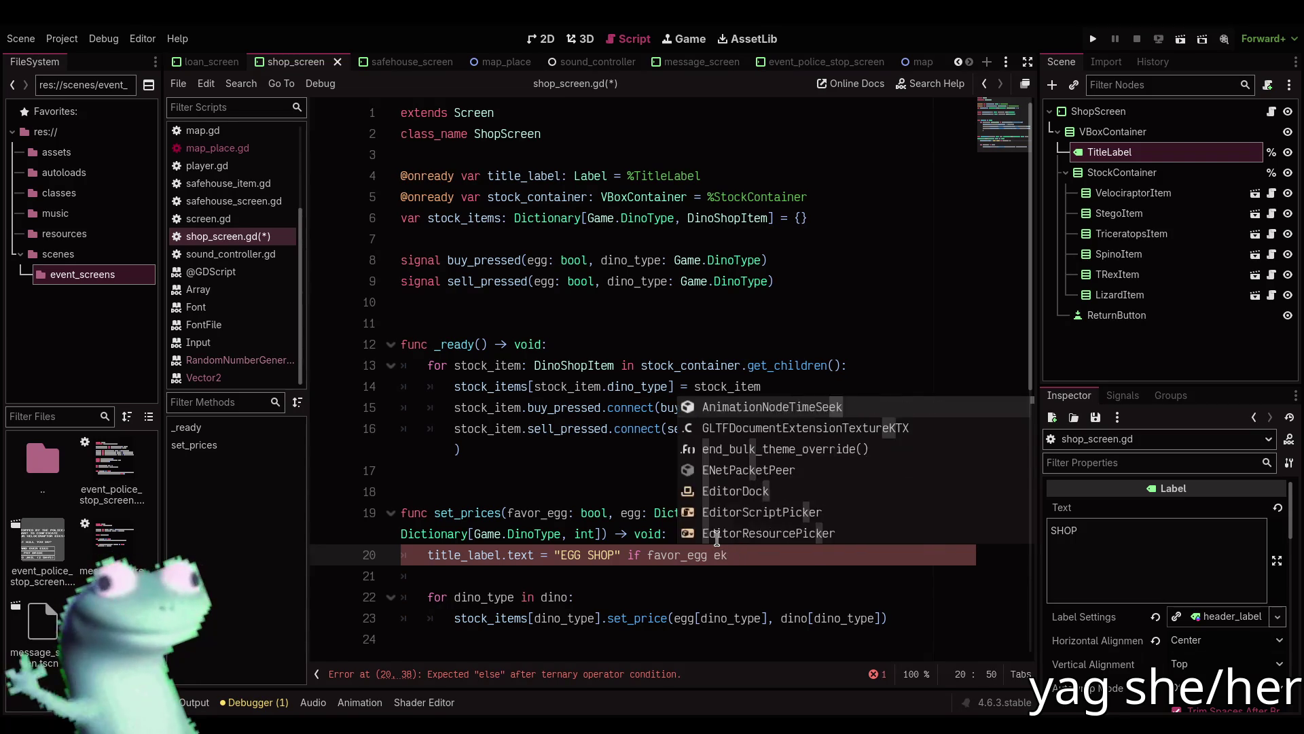
{"action": "type", "text": "e \"DINO S"}
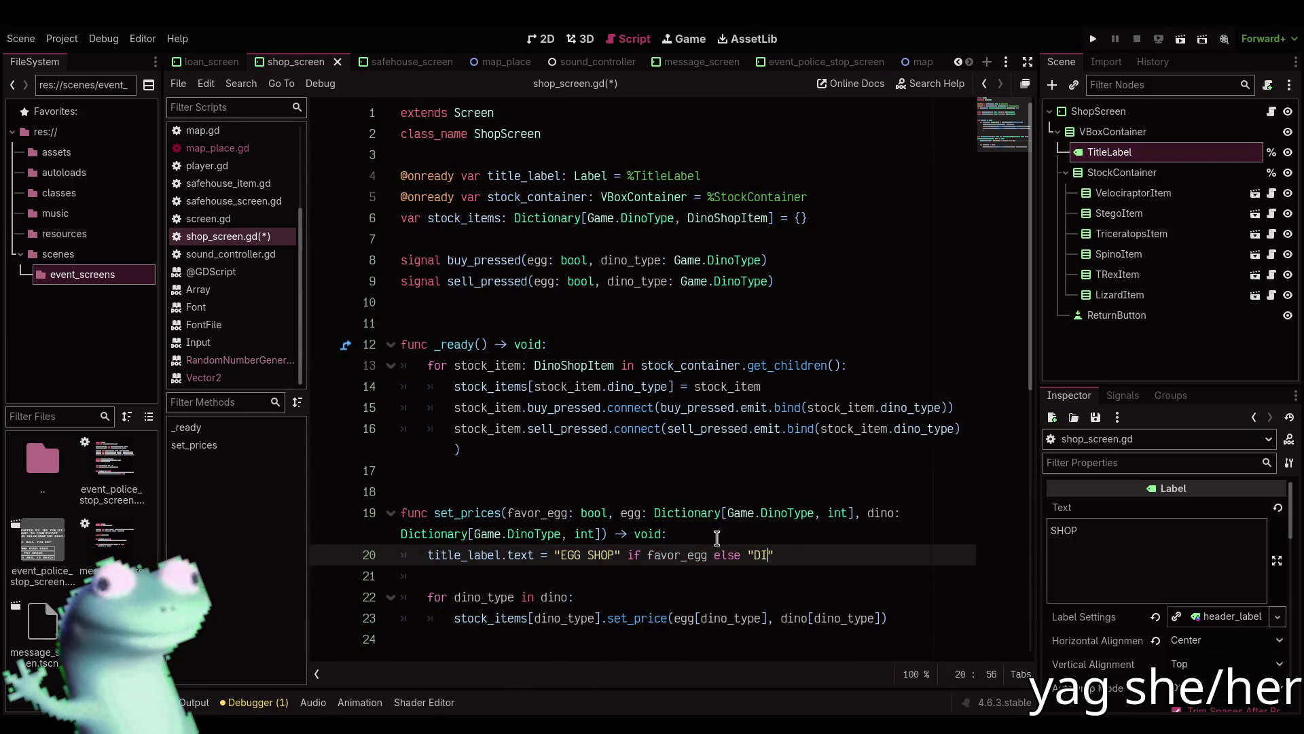
{"action": "type", "text": "HOP"}
{"action": "key", "text": "ctrl+s"}
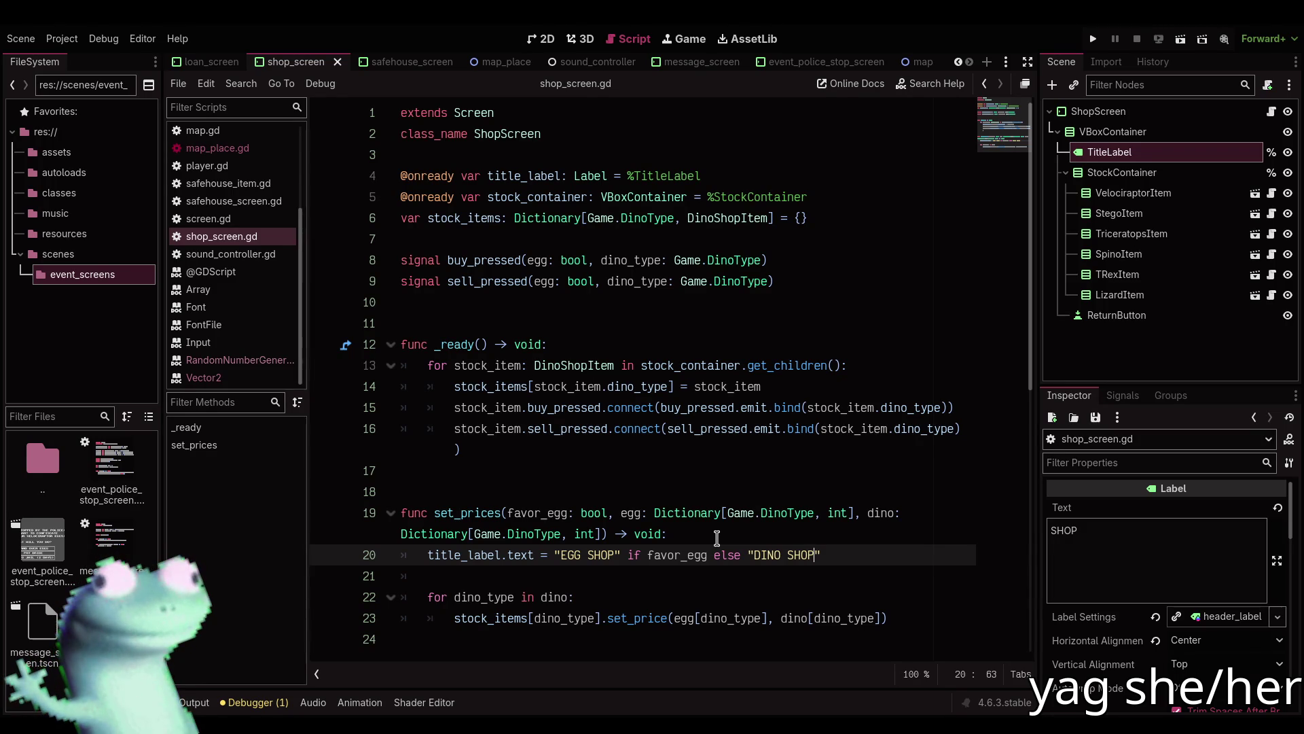
{"action": "left_click", "coordinate": [1093, 39]}
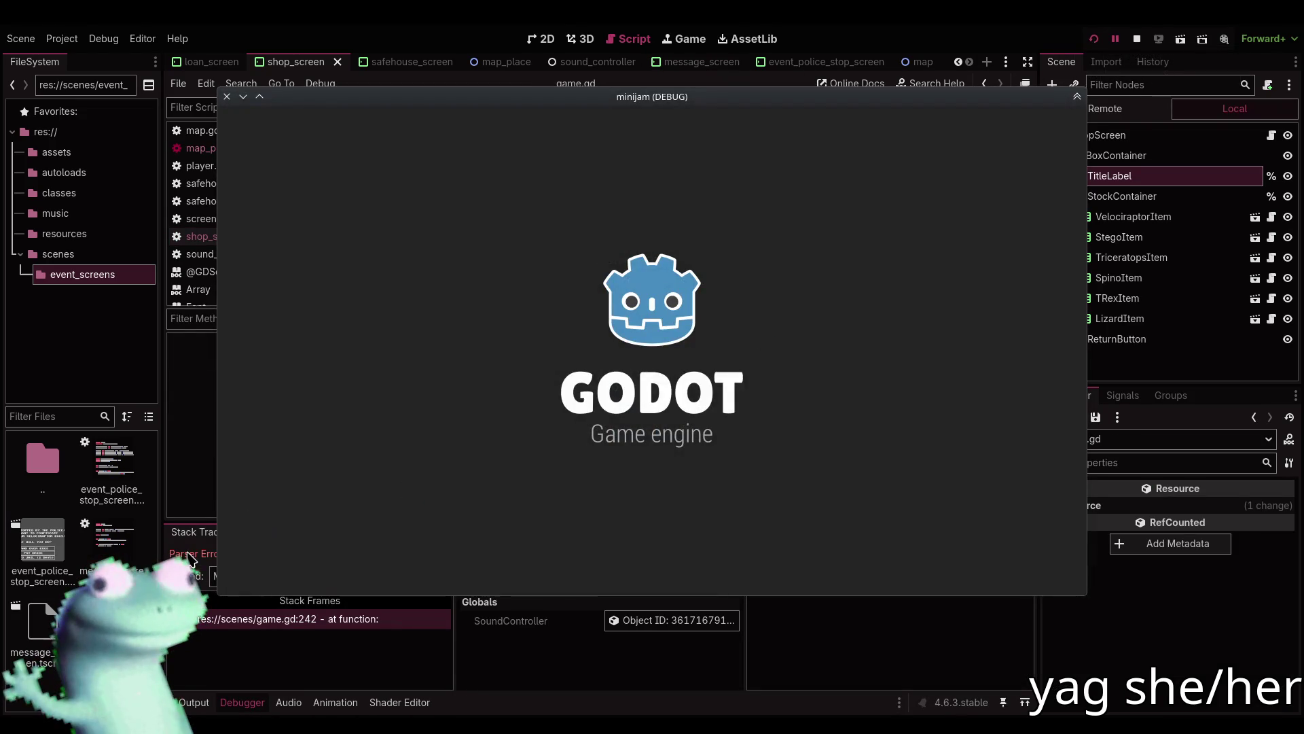
Stop the crashed game, pass place.type == MapPlace.Type.SHOP_FAVOR_EGG as set_prices' first argument, and rerun.
{"action": "scroll", "coordinate": [662, 201], "scroll_direction": "up", "scroll_amount": 1}
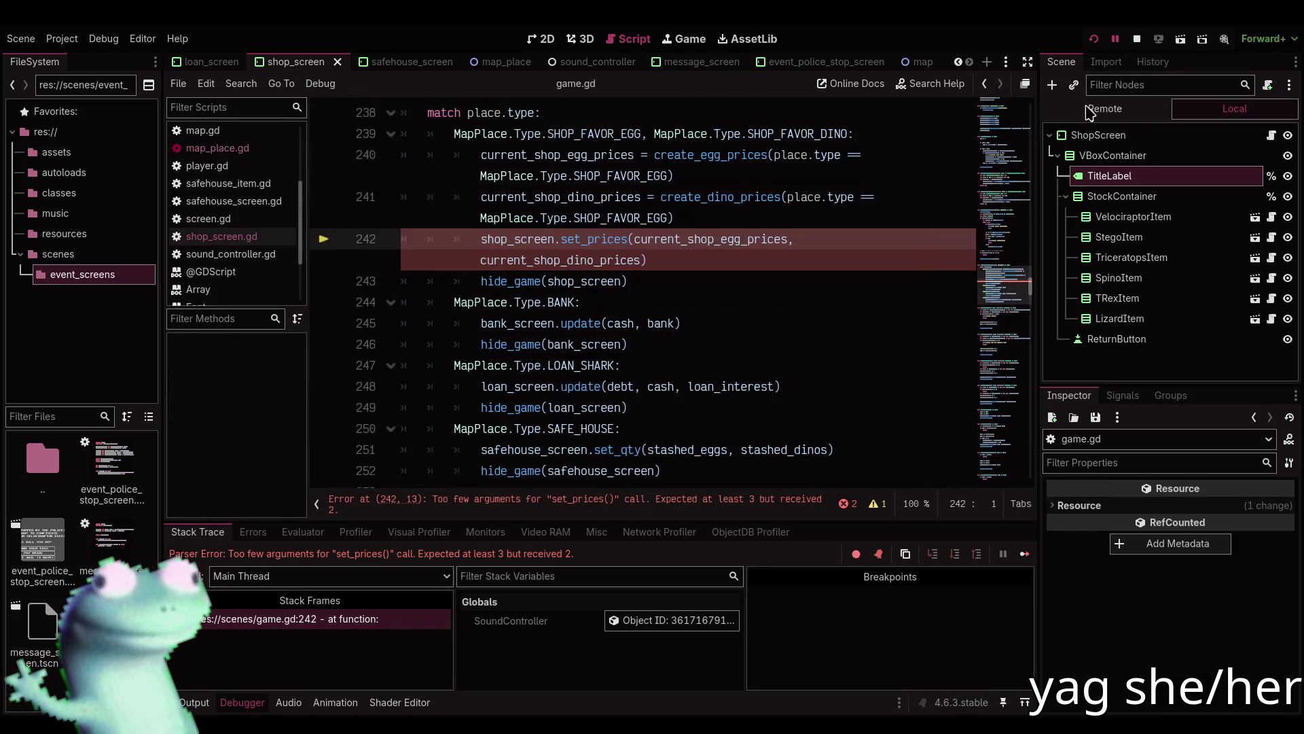
{"action": "left_click", "coordinate": [1137, 42]}
{"action": "scroll", "coordinate": [687, 258], "scroll_direction": "up", "scroll_amount": 1}
{"action": "left_click_drag", "start_coordinate": [774, 217], "coordinate": [672, 240]}
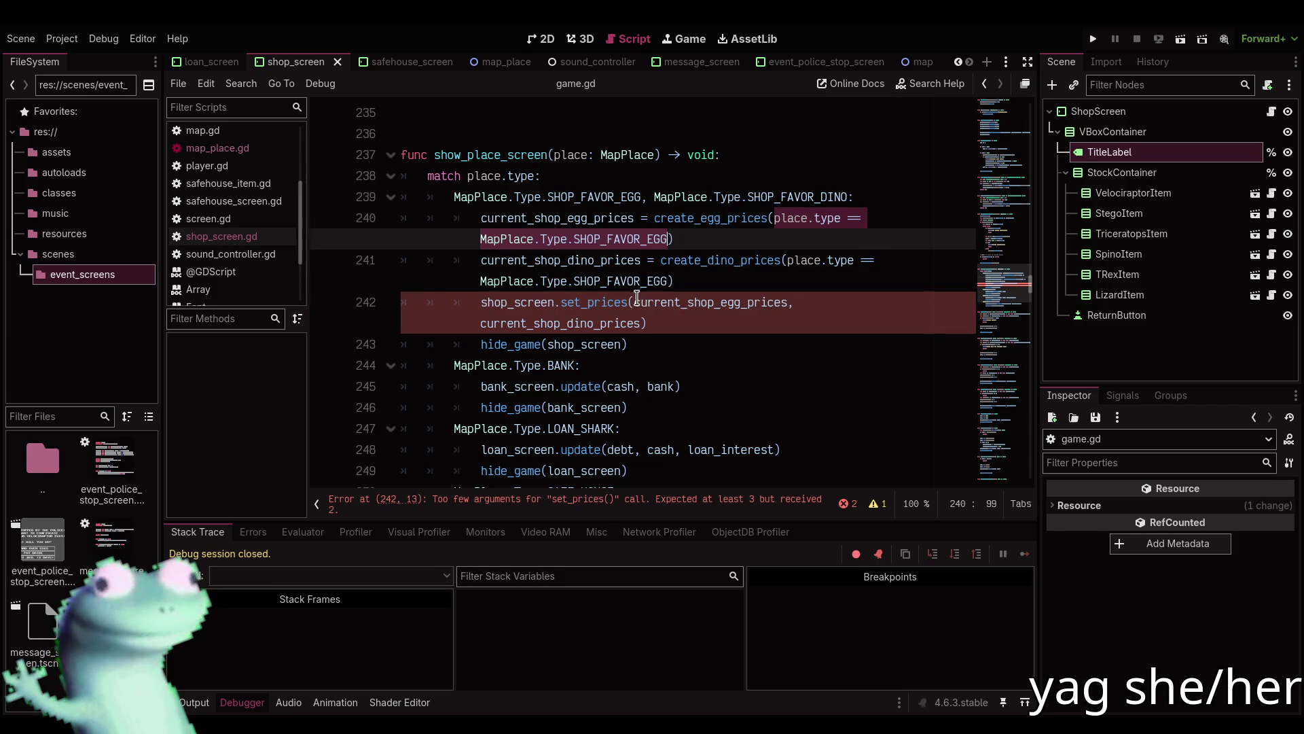
{"action": "key", "text": "ctrl+c"}
{"action": "left_click", "coordinate": [637, 301]}
{"action": "key", "text": "ctrl+v"}
{"action": "type", "text": ","}
{"action": "key", "text": "F5"}
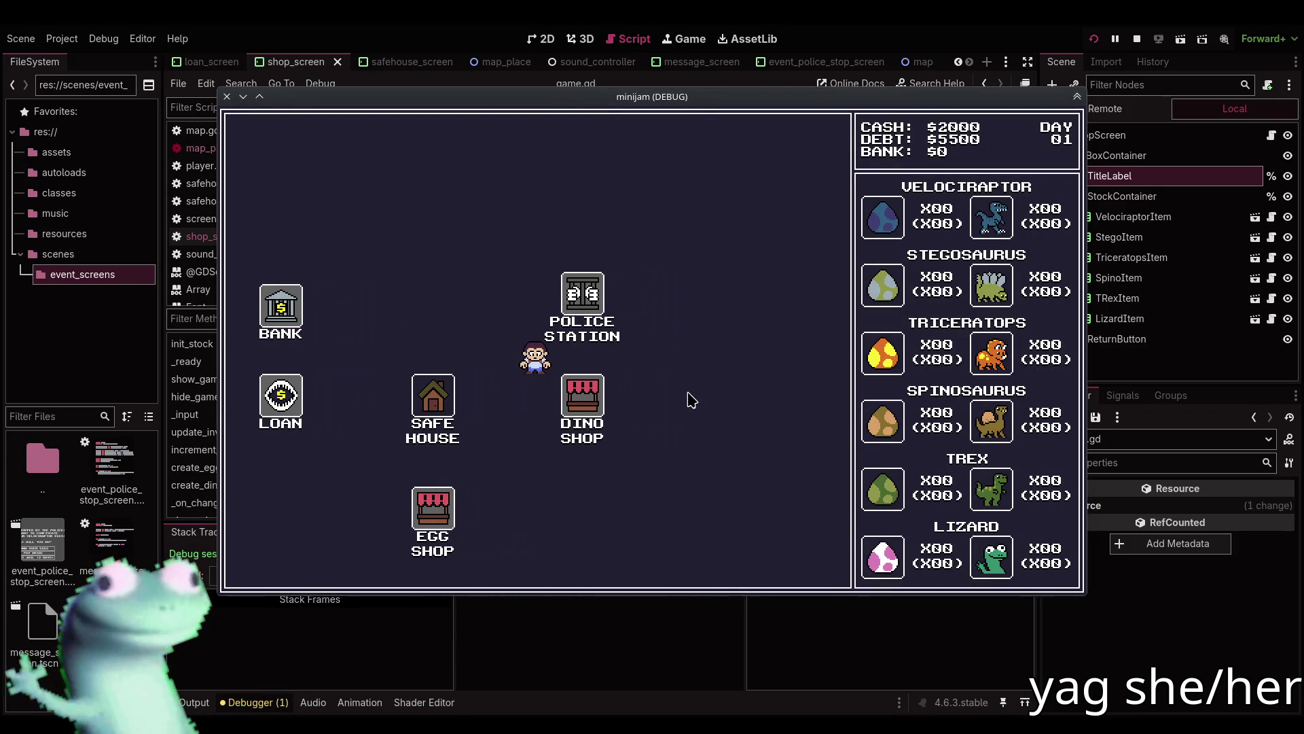
Tour the Dino Shop, Safe House and EGG SHOP-titled Egg Shop, then head to Loan, dismissing the found-money event.
{"action": "left_click", "coordinate": [283, 562]}
{"action": "left_click", "coordinate": [405, 406]}
{"action": "left_click", "coordinate": [282, 560]}
{"action": "left_click", "coordinate": [525, 509]}
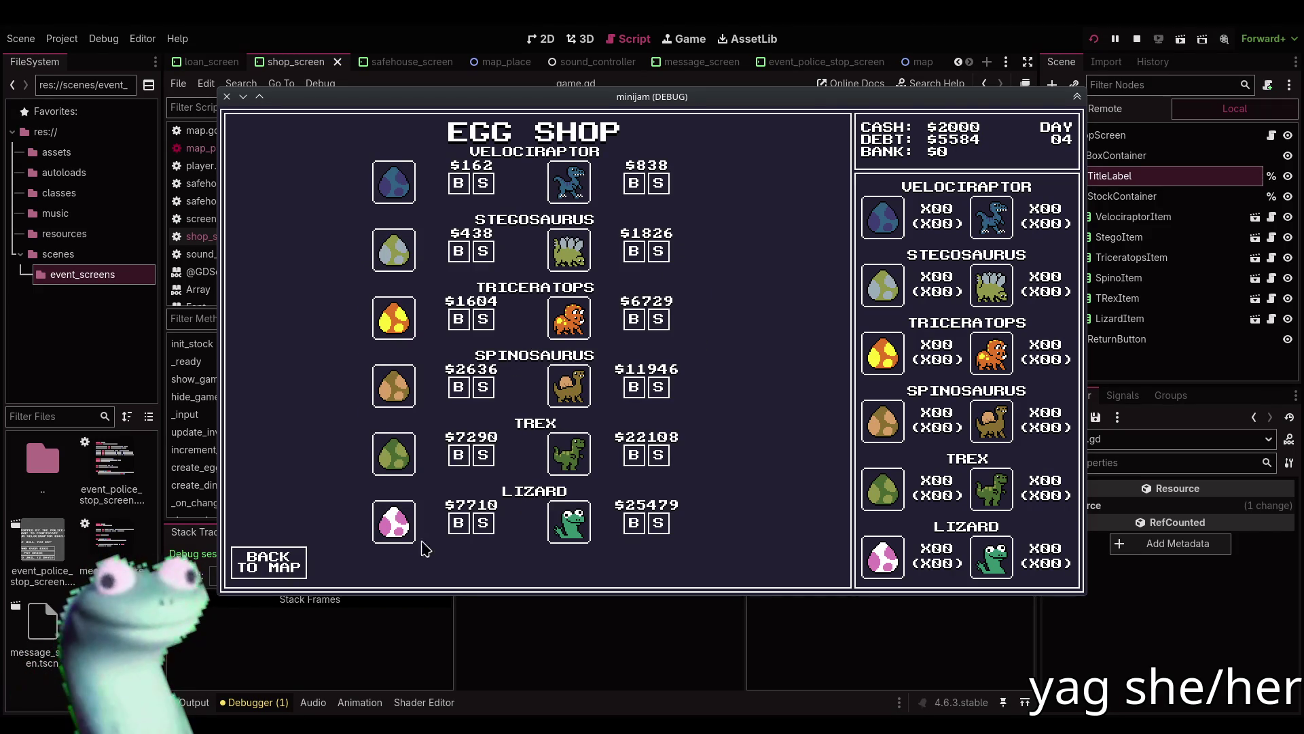
{"action": "left_click", "coordinate": [299, 557]}
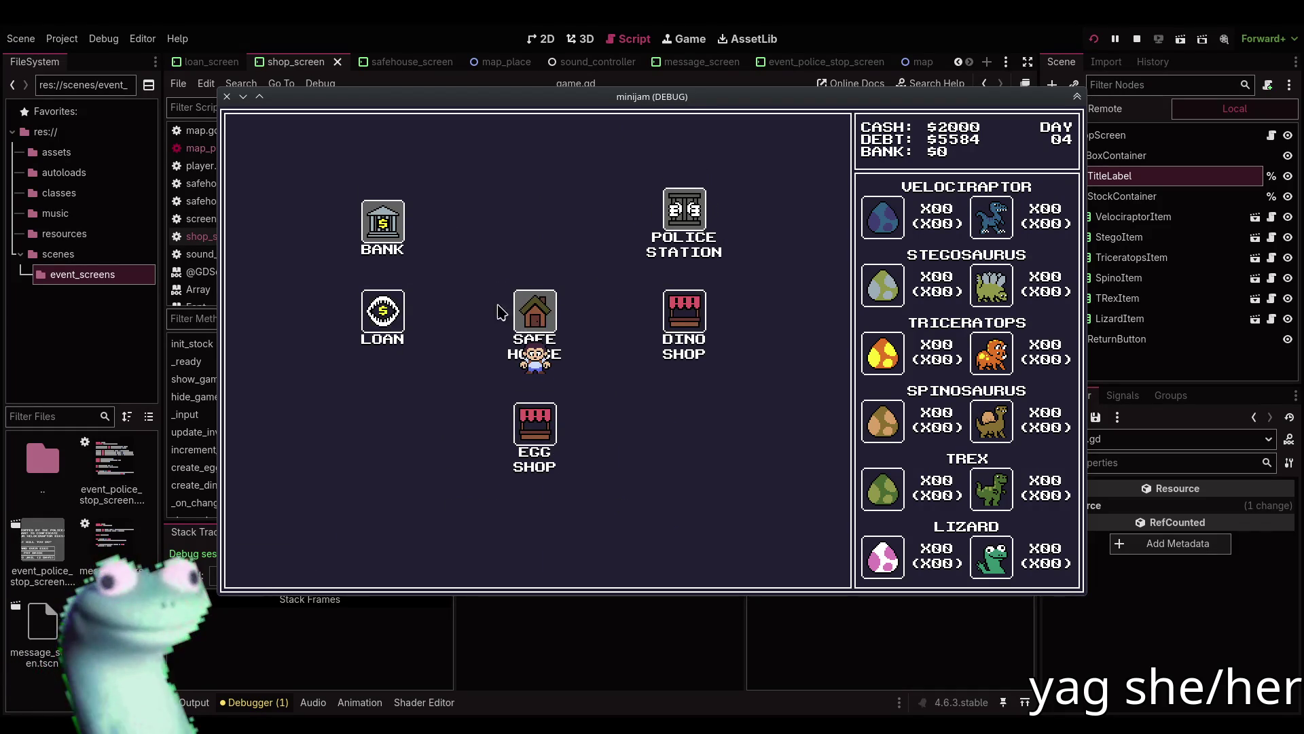
{"action": "left_click", "coordinate": [275, 562]}
{"action": "left_click", "coordinate": [373, 400]}
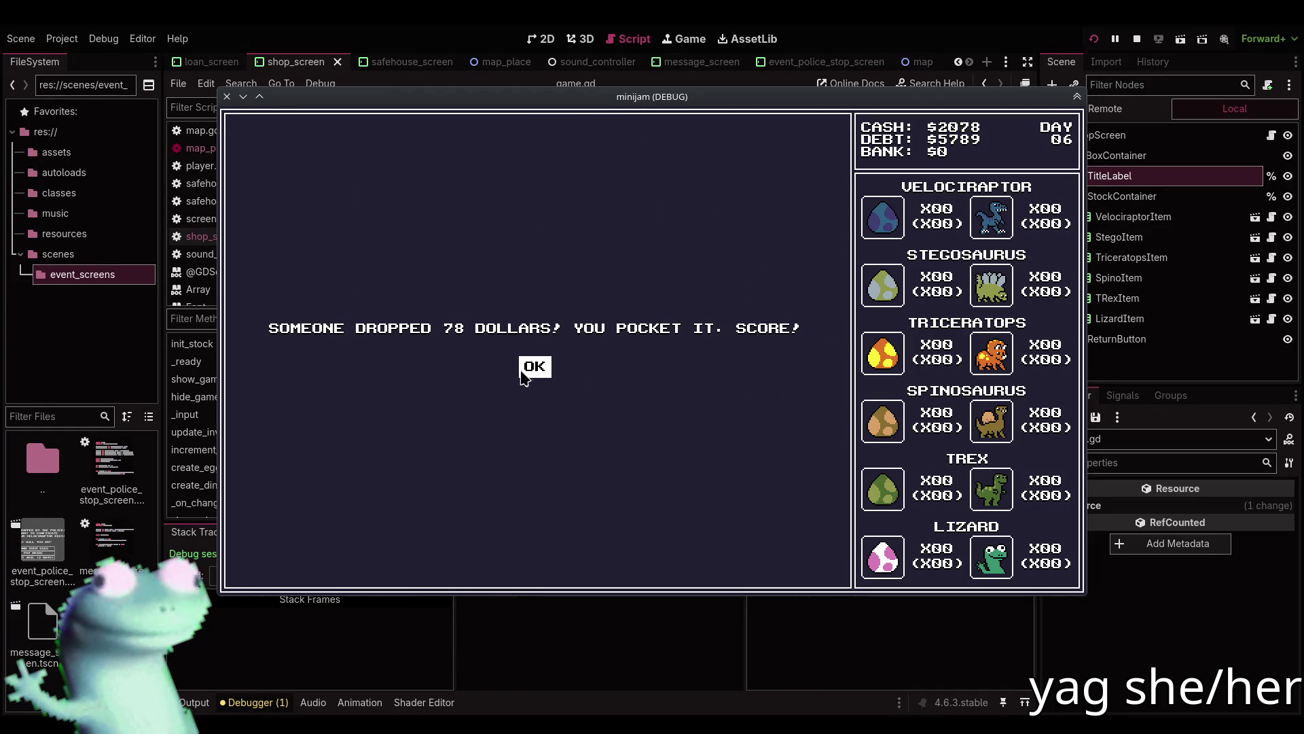
{"action": "left_click", "coordinate": [528, 371]}
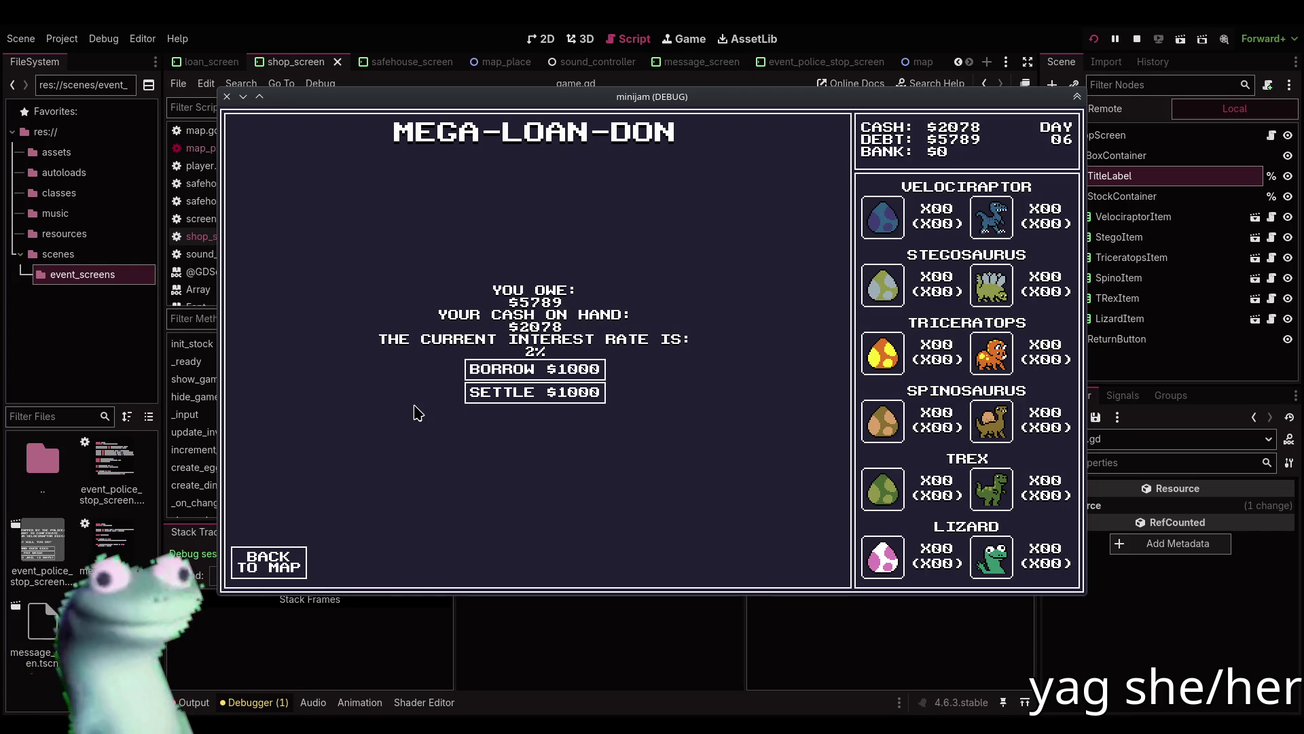
Travel via the Safe House to the Egg Shop and buy two velociraptors.
{"action": "left_click", "coordinate": [259, 555]}
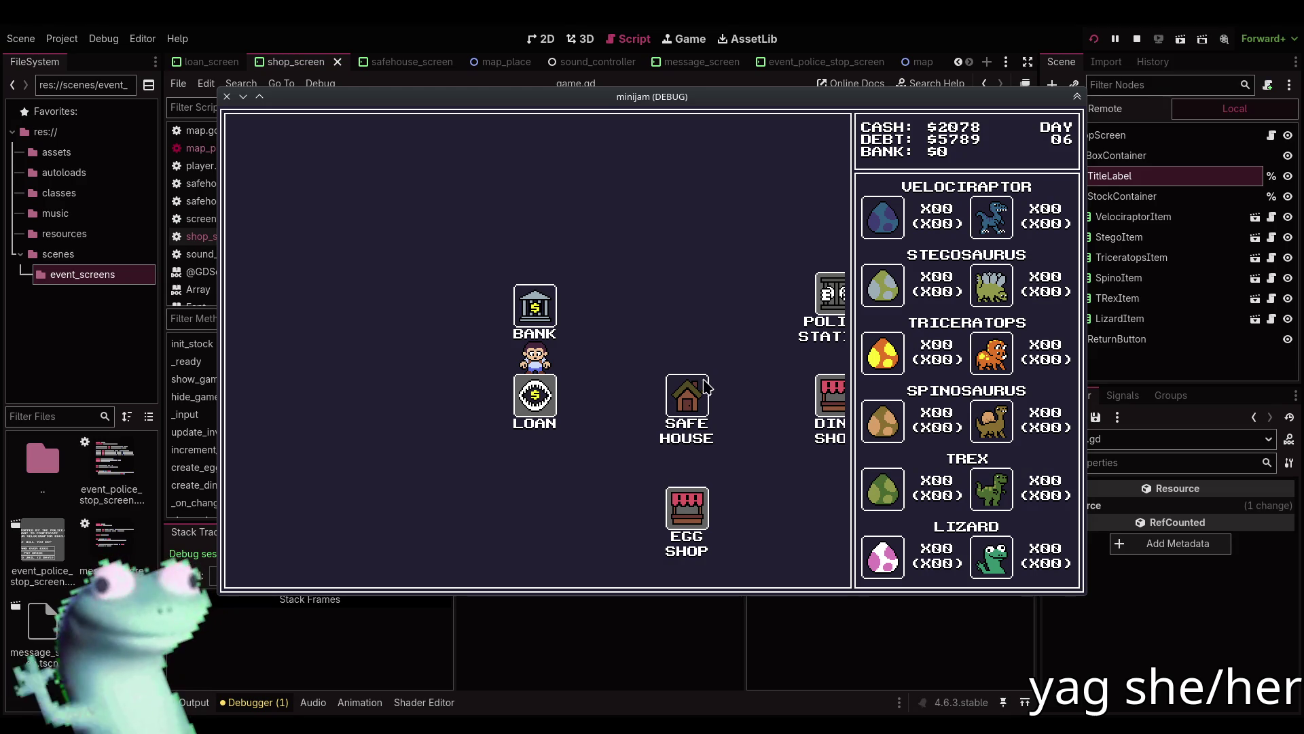
{"action": "left_click", "coordinate": [704, 392]}
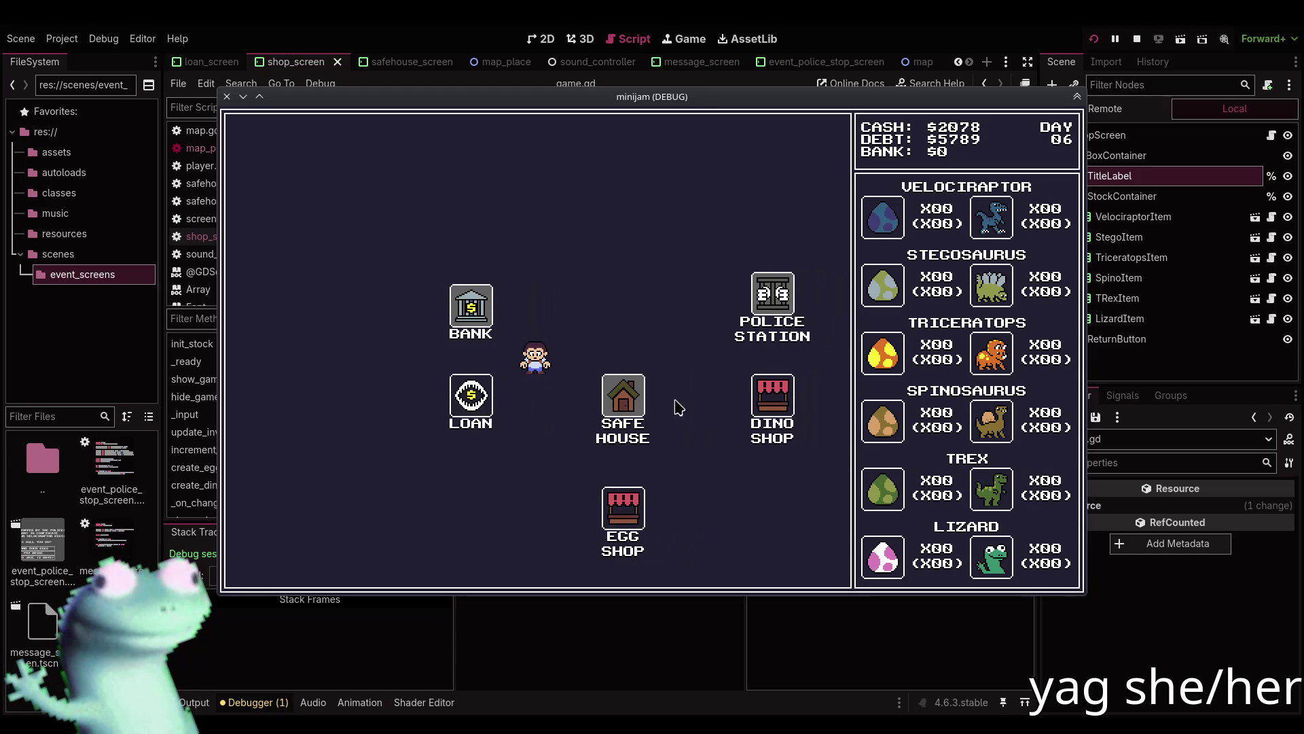
{"action": "left_click", "coordinate": [294, 564]}
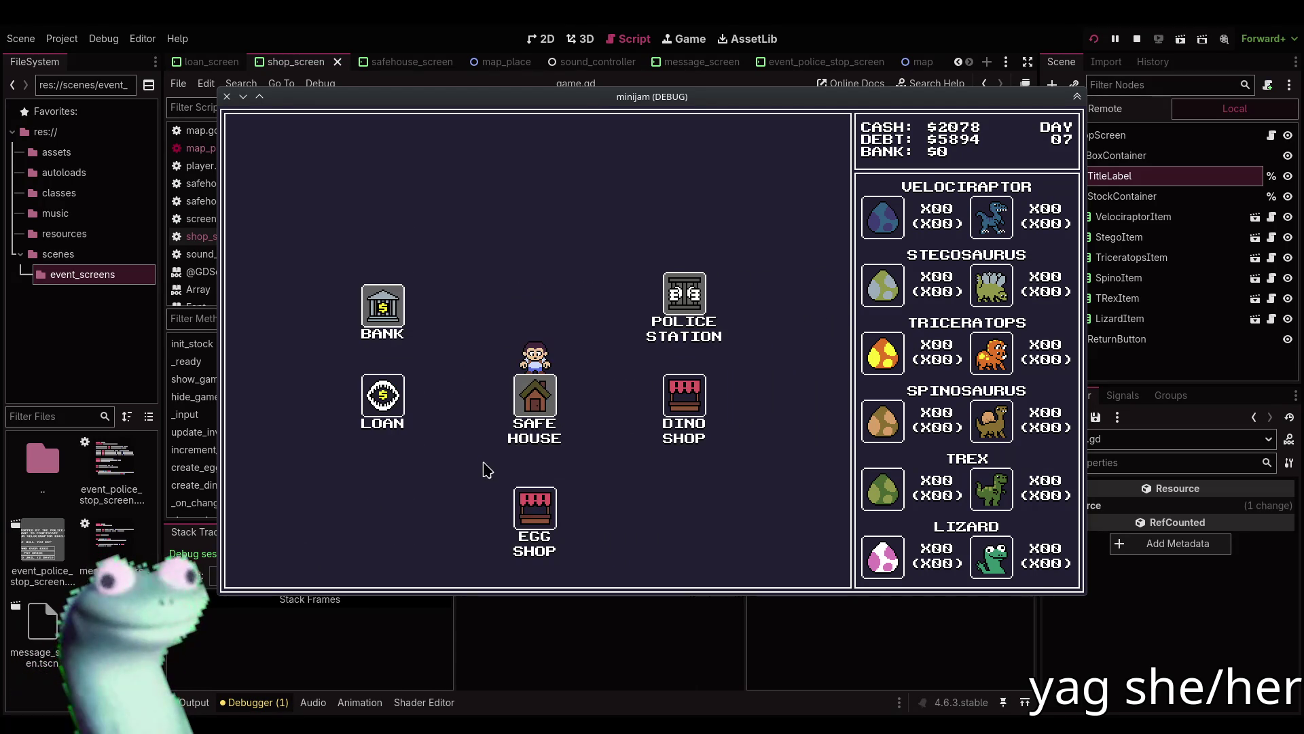
{"action": "left_click", "coordinate": [531, 521]}
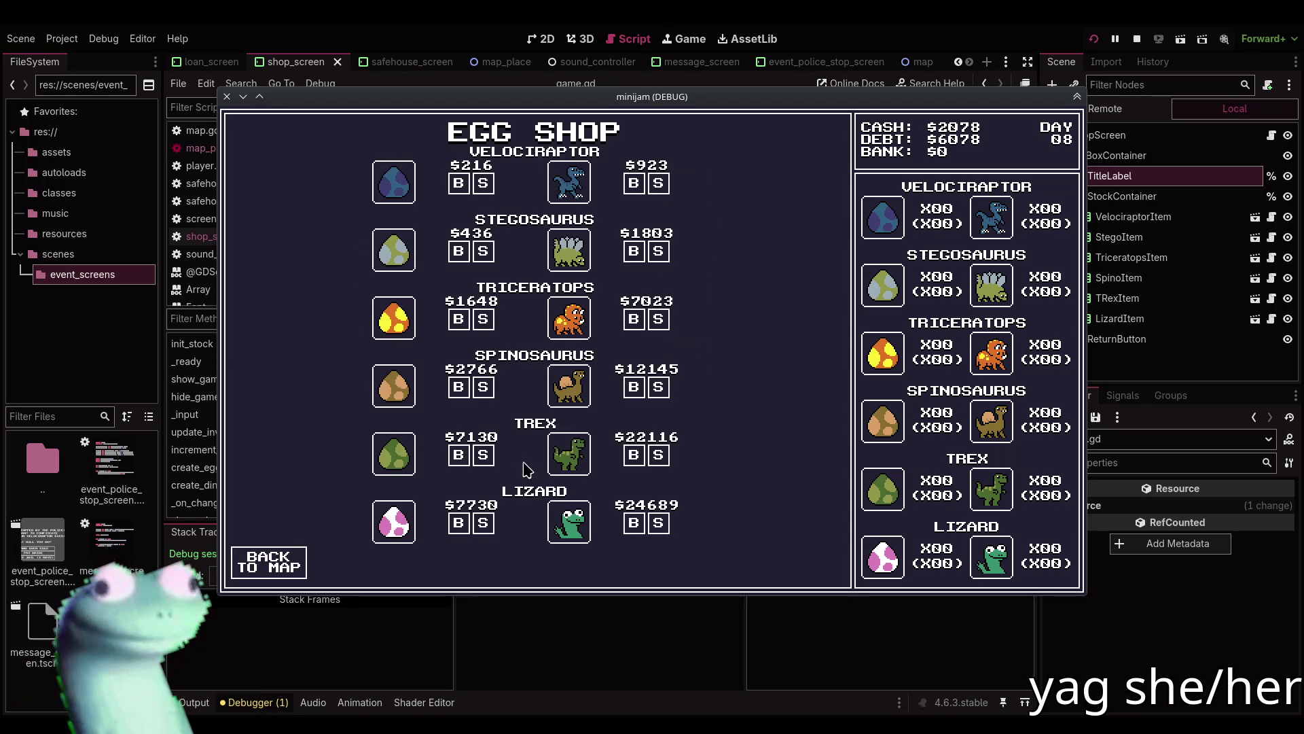
{"action": "left_click", "coordinate": [634, 185]}
{"action": "left_click", "coordinate": [634, 185]}
Pass through the Safe House to reach the Dino Shop on day 10, then stop the game.
{"action": "left_click", "coordinate": [292, 560]}
{"action": "left_click", "coordinate": [540, 282]}
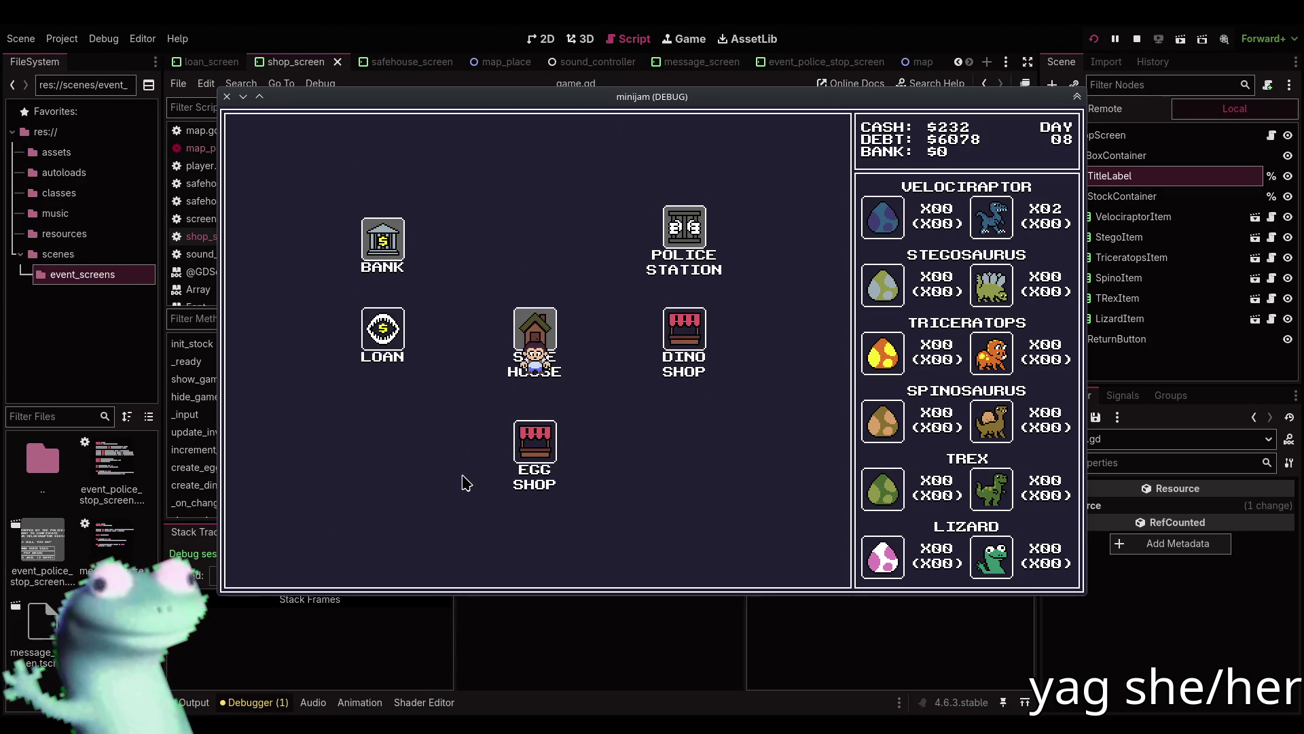
{"action": "left_click", "coordinate": [304, 564]}
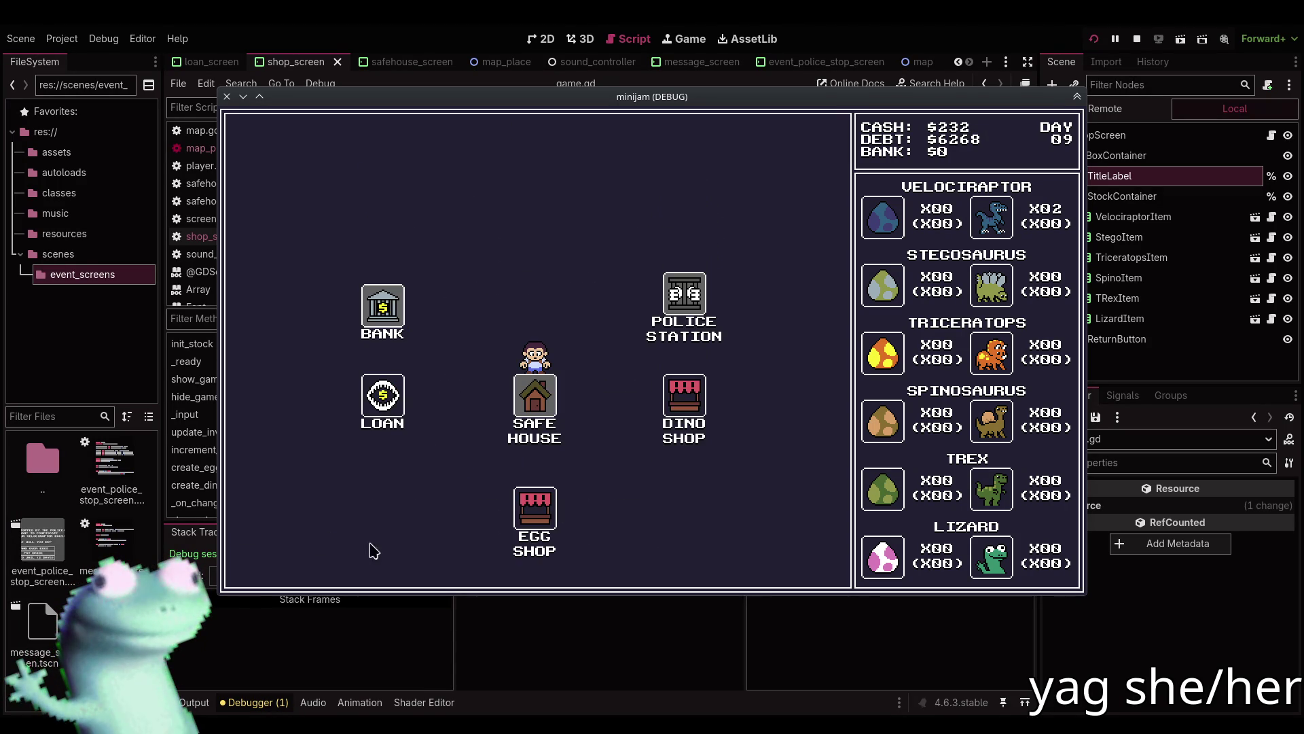
{"action": "left_click", "coordinate": [690, 406]}
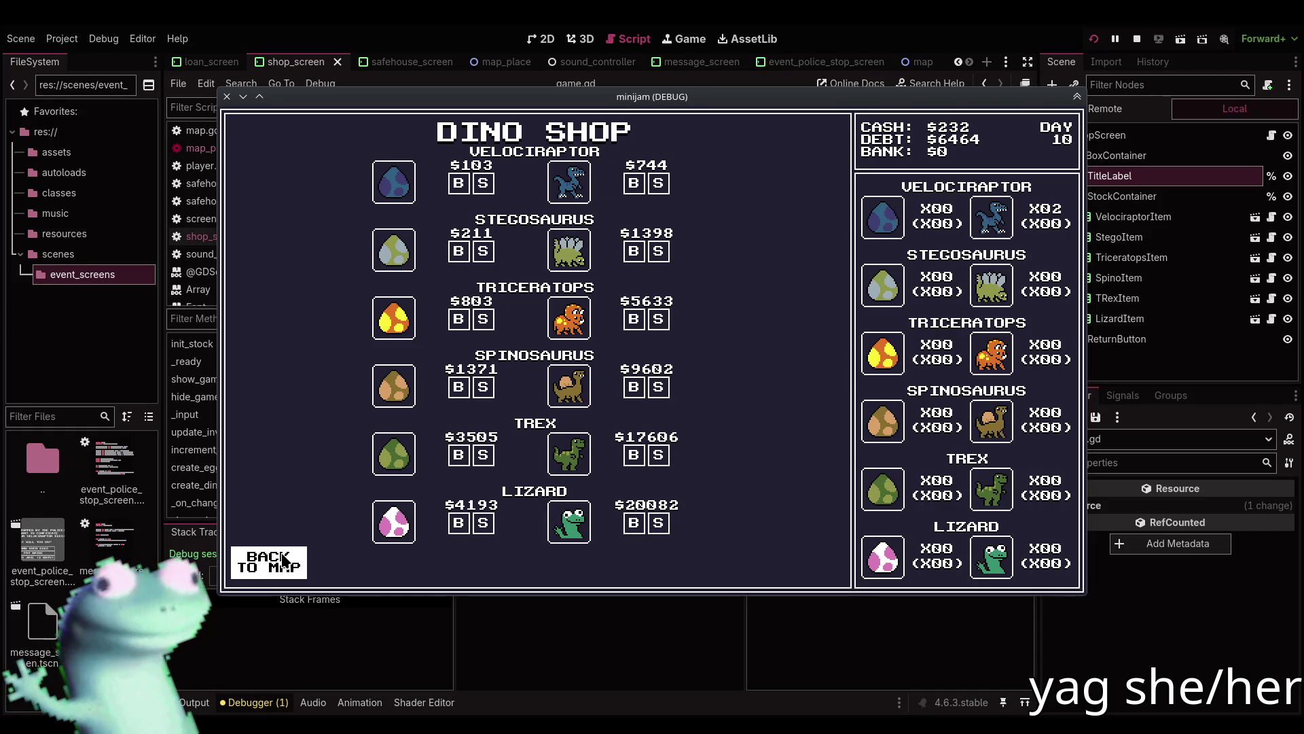
{"action": "left_click", "coordinate": [1144, 46]}
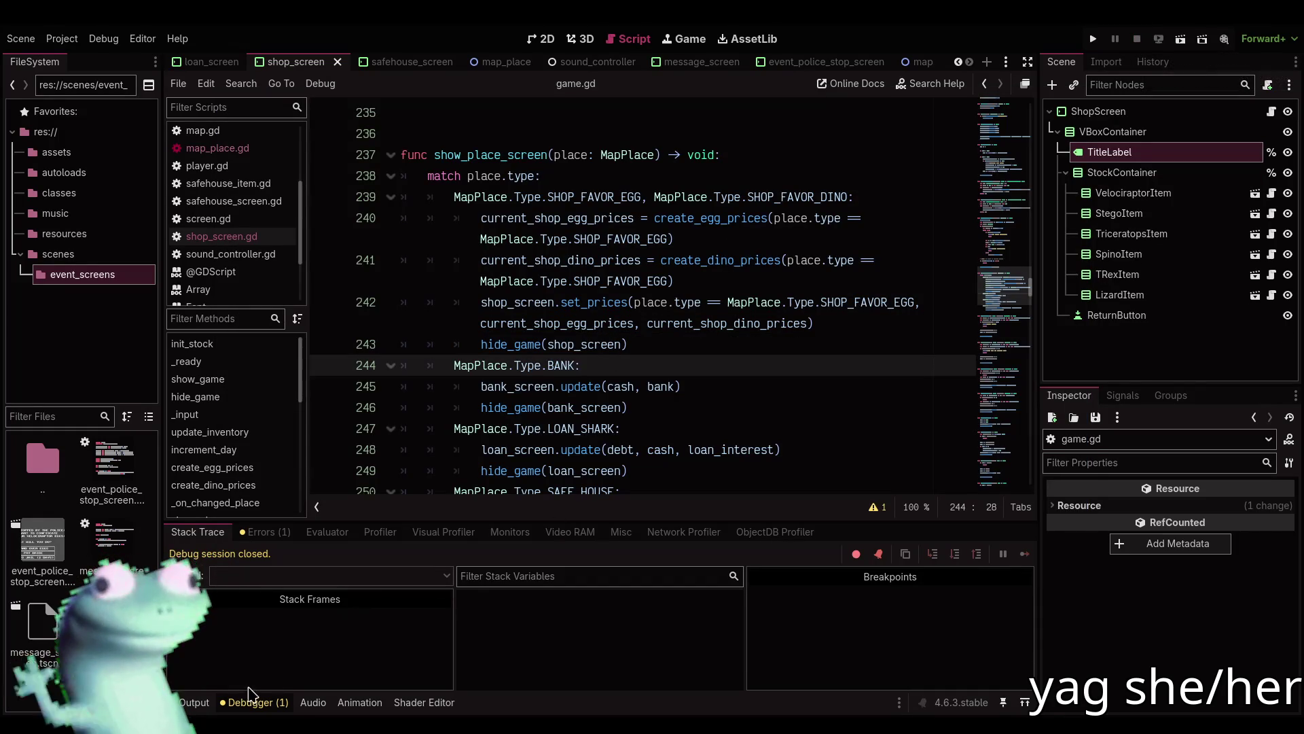
Enlarge the script editor and comment out the random dino price line.
{"action": "left_click", "coordinate": [245, 702]}
{"action": "scroll", "coordinate": [576, 473], "scroll_direction": "up", "scroll_amount": 14}
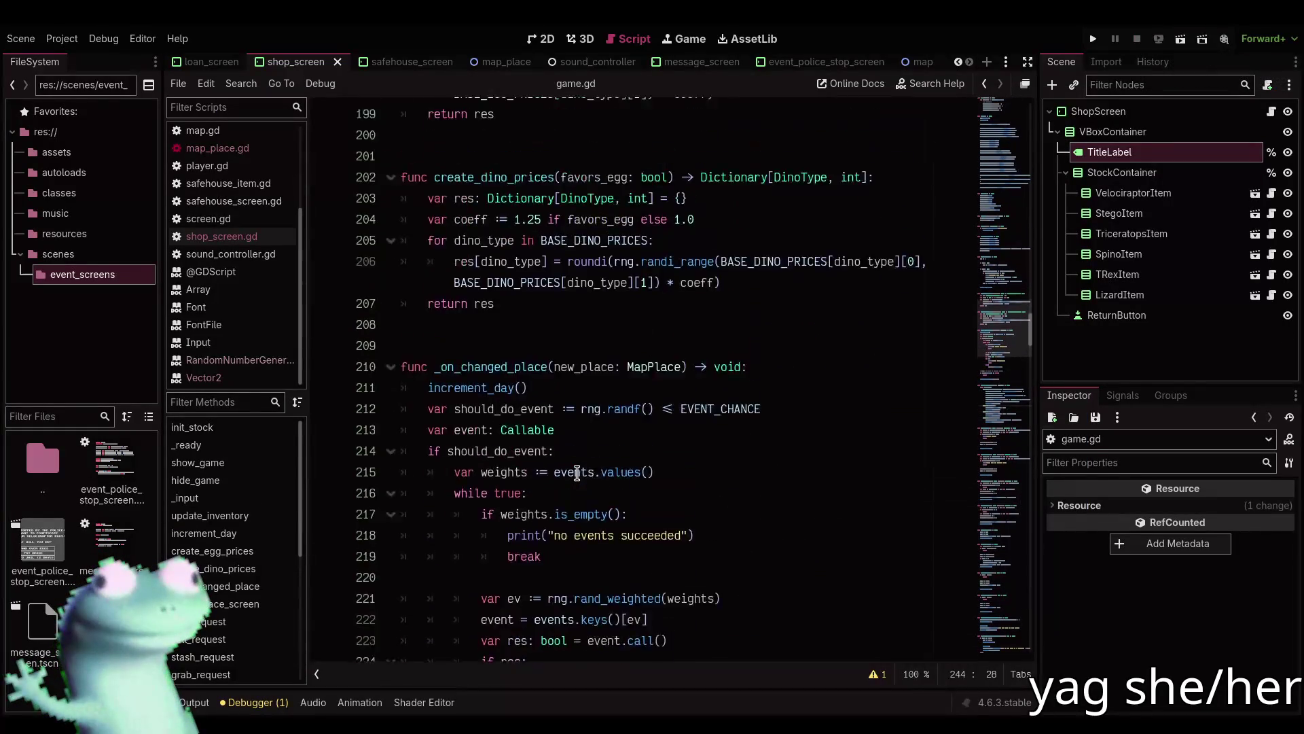
{"action": "left_click", "coordinate": [1027, 62]}
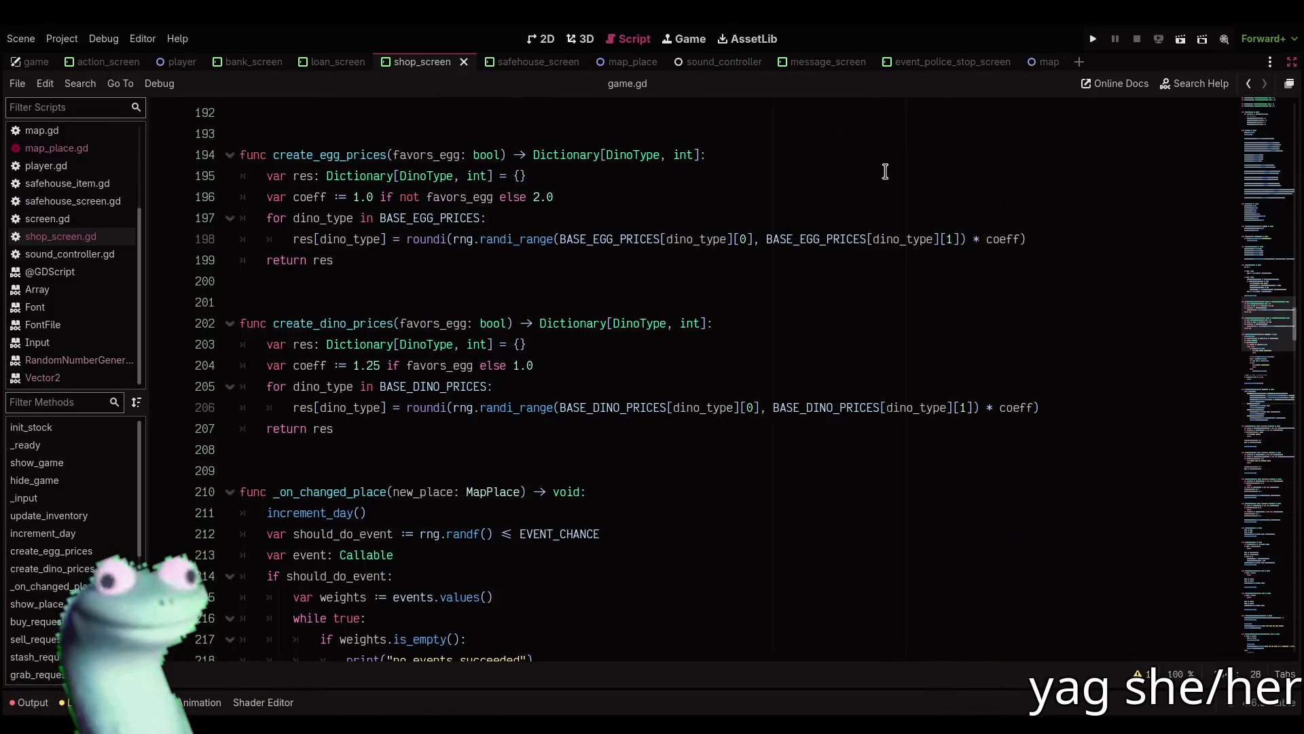
{"action": "left_click", "coordinate": [637, 385]}
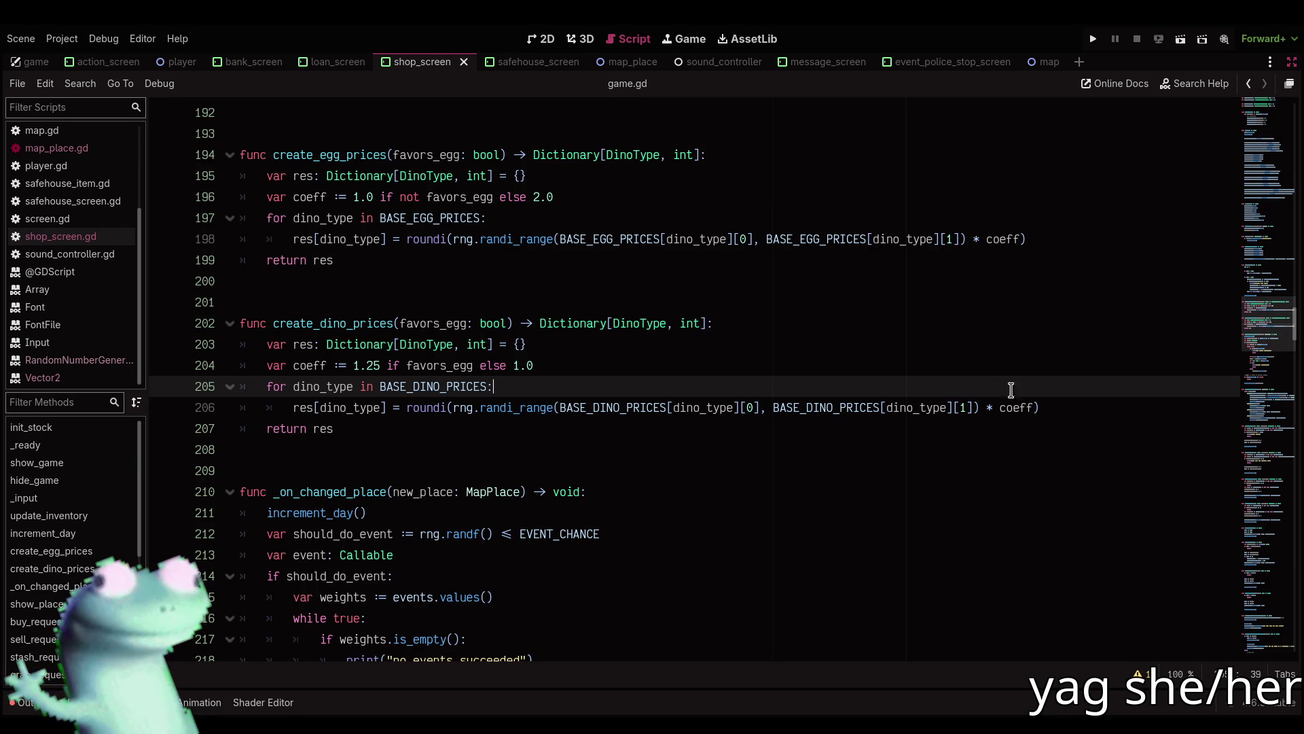
{"action": "left_click", "coordinate": [1064, 411]}
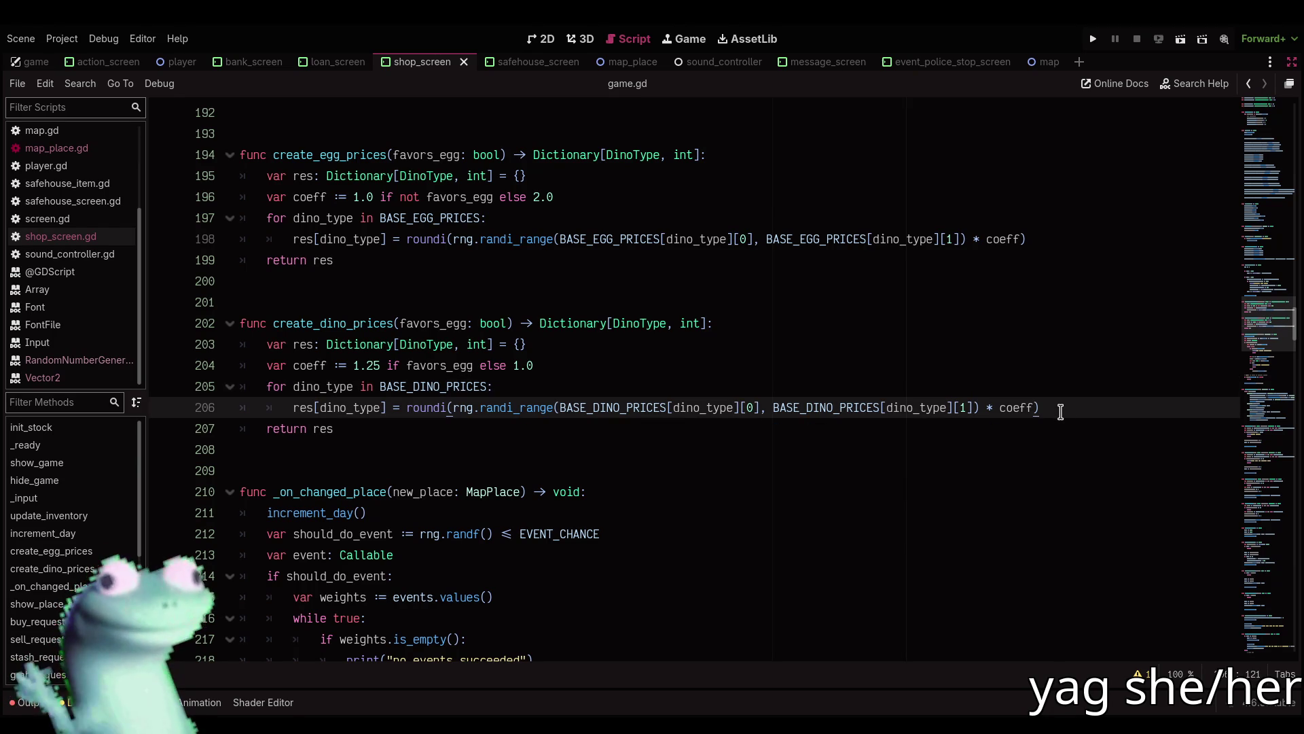
{"action": "key", "text": "ctrl+k"}
{"action": "key", "text": "Return"}
Add the line res[dino_type] = roundi(BASE_DINO_PRICES[dino_type][0] * coeff).
{"action": "type", "text": "res"}
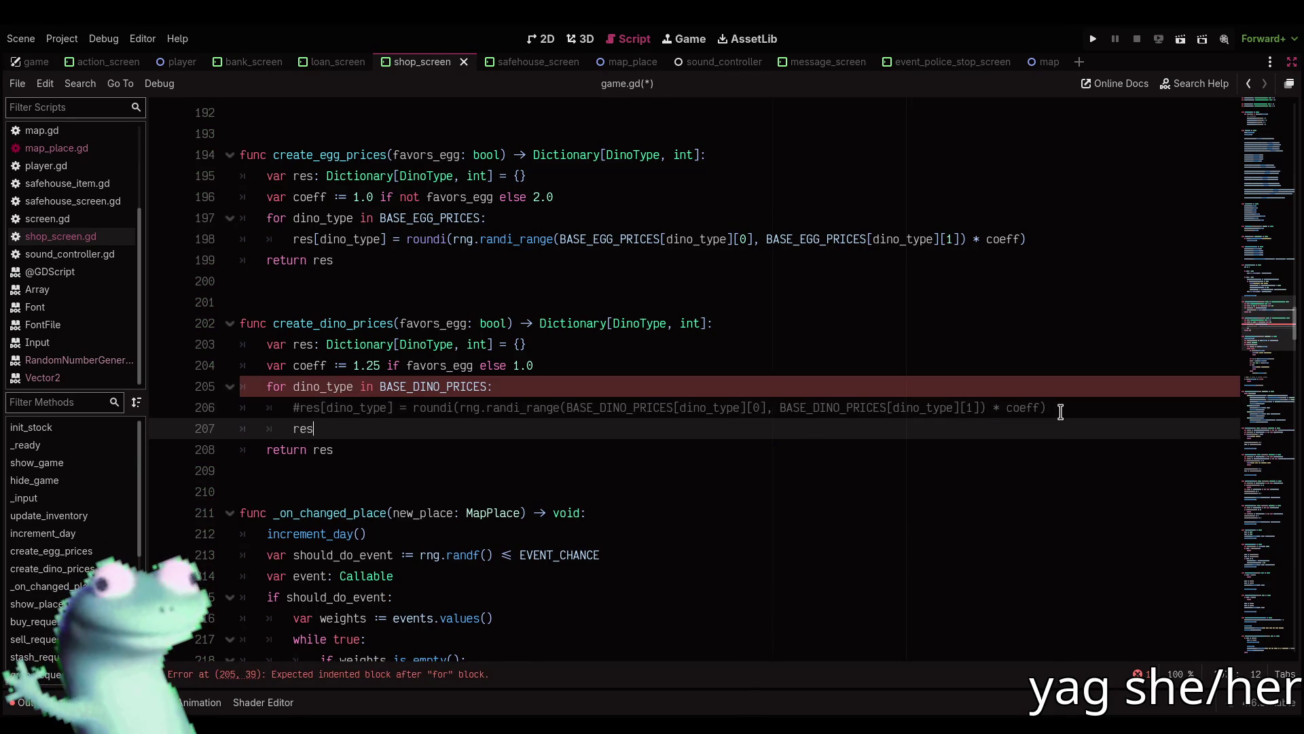
{"action": "type", "text": "[dino_typ"}
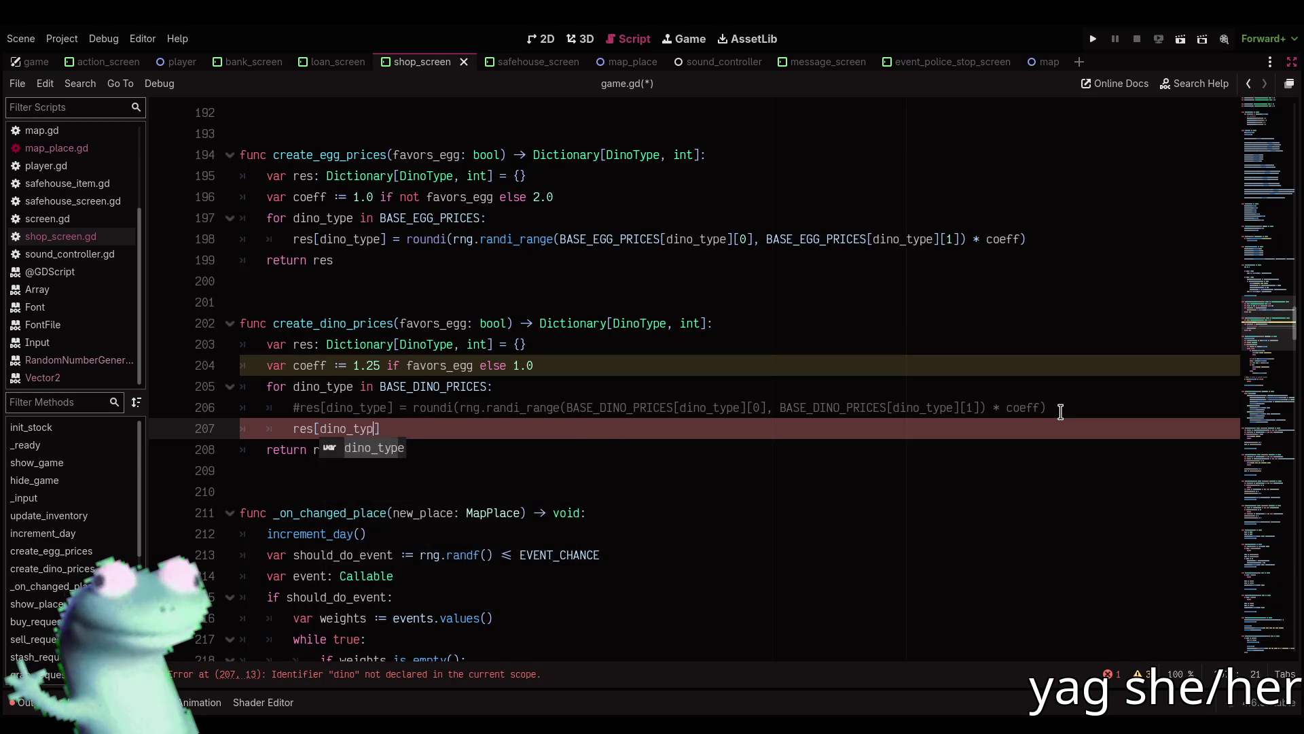
{"action": "type", "text": "e] = rou"}
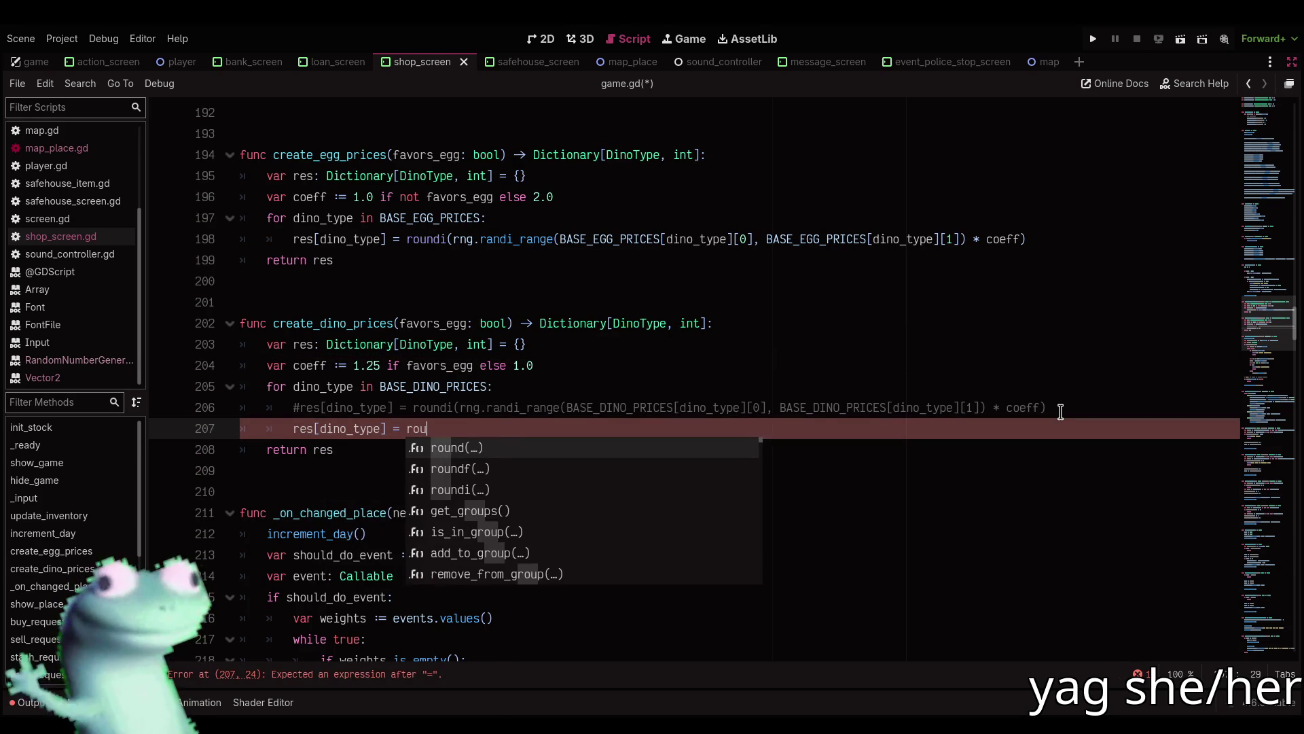
{"action": "type", "text": "ndi"}
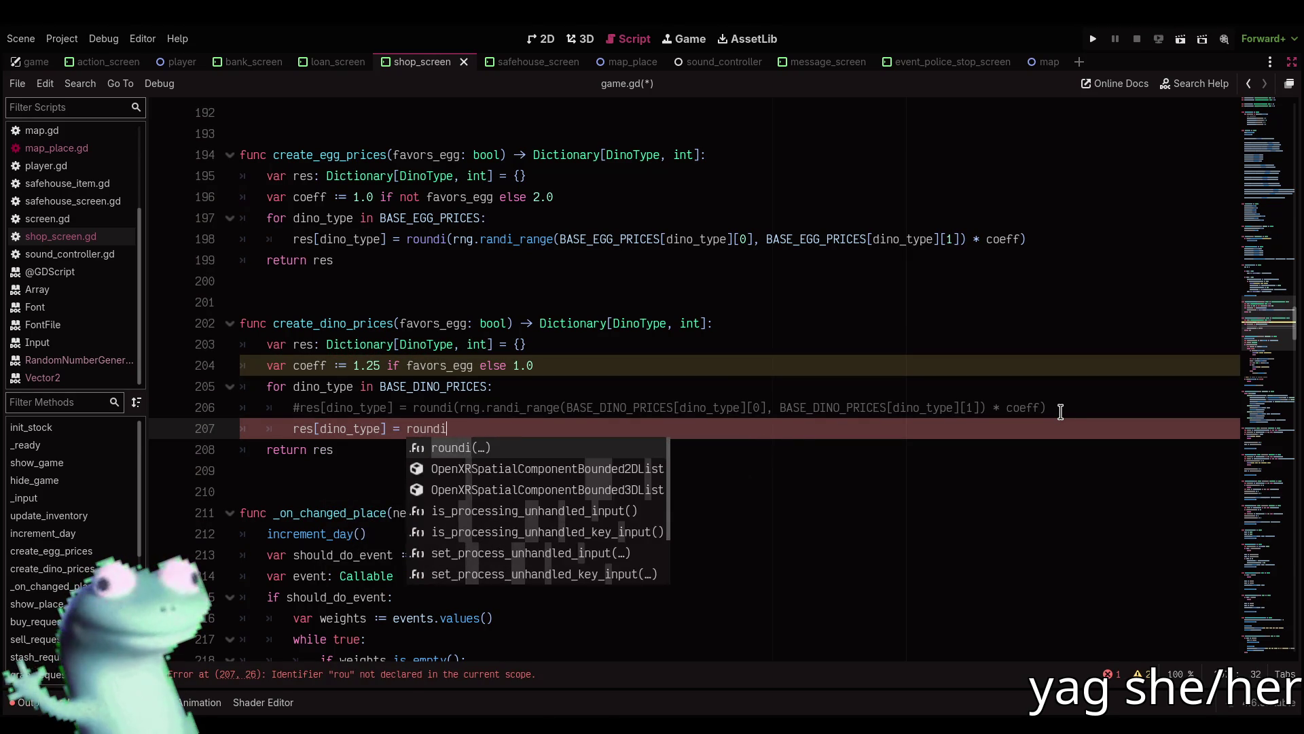
{"action": "type", "text": "(BASE_DINO"}
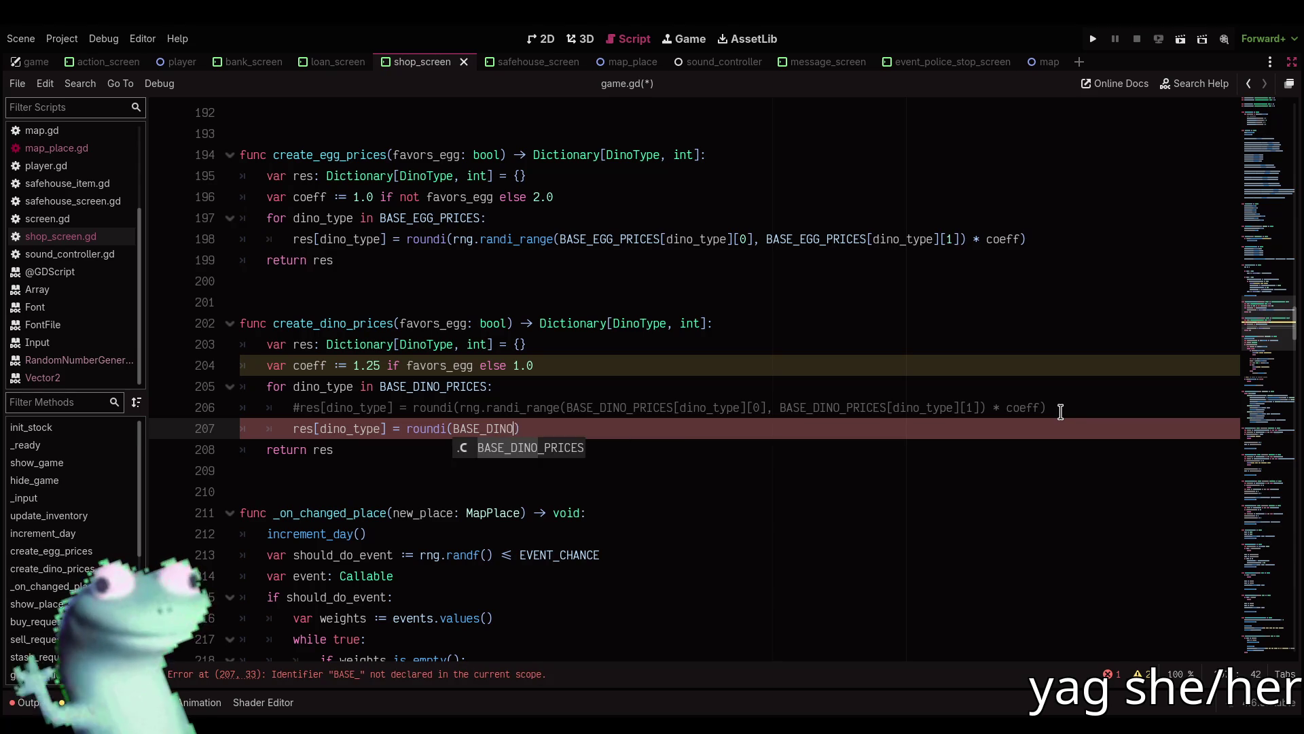
{"action": "key", "text": "Return"}
{"action": "type", "text": "[dino"}
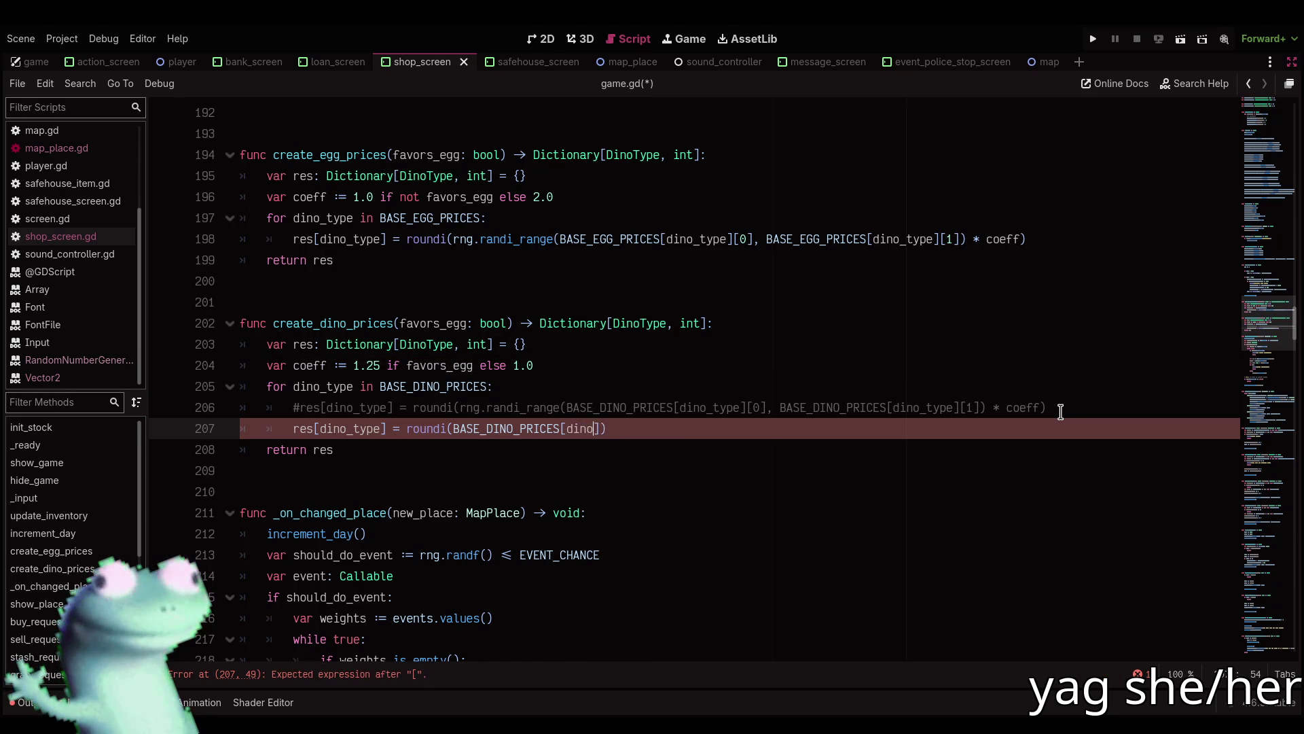
{"action": "type", "text": "_type] = rou"}
{"action": "key", "text": "BackSpace"}
{"action": "type", "text": "e]["}
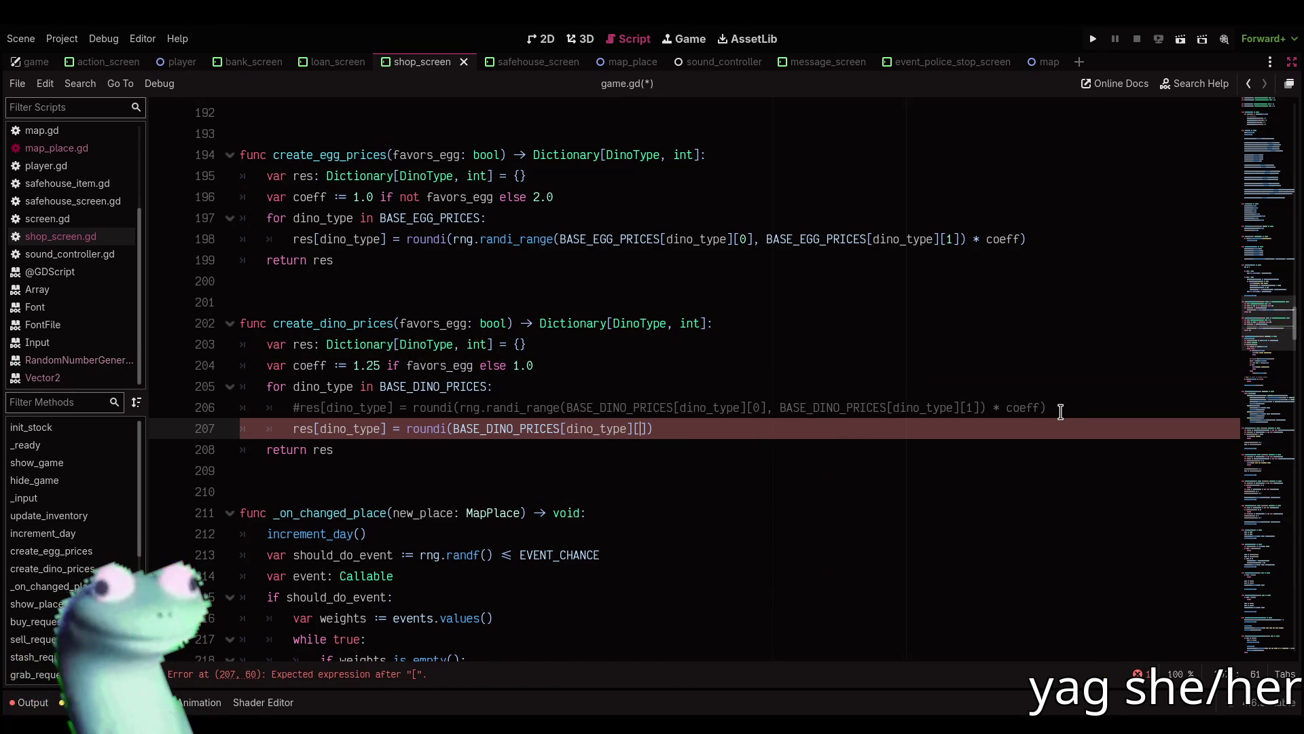
{"action": "type", "text": "0"}
{"action": "mouse_move", "coordinate": [717, 428]}
{"action": "left_mouse_down"}
{"action": "mouse_move", "coordinate": [326, 427]}
{"action": "mouse_move", "coordinate": [701, 427]}
{"action": "left_mouse_up"}
{"action": "key", "text": "Left"}
{"action": "type", "text": "* coeff"}
{"action": "key", "text": "Right"}
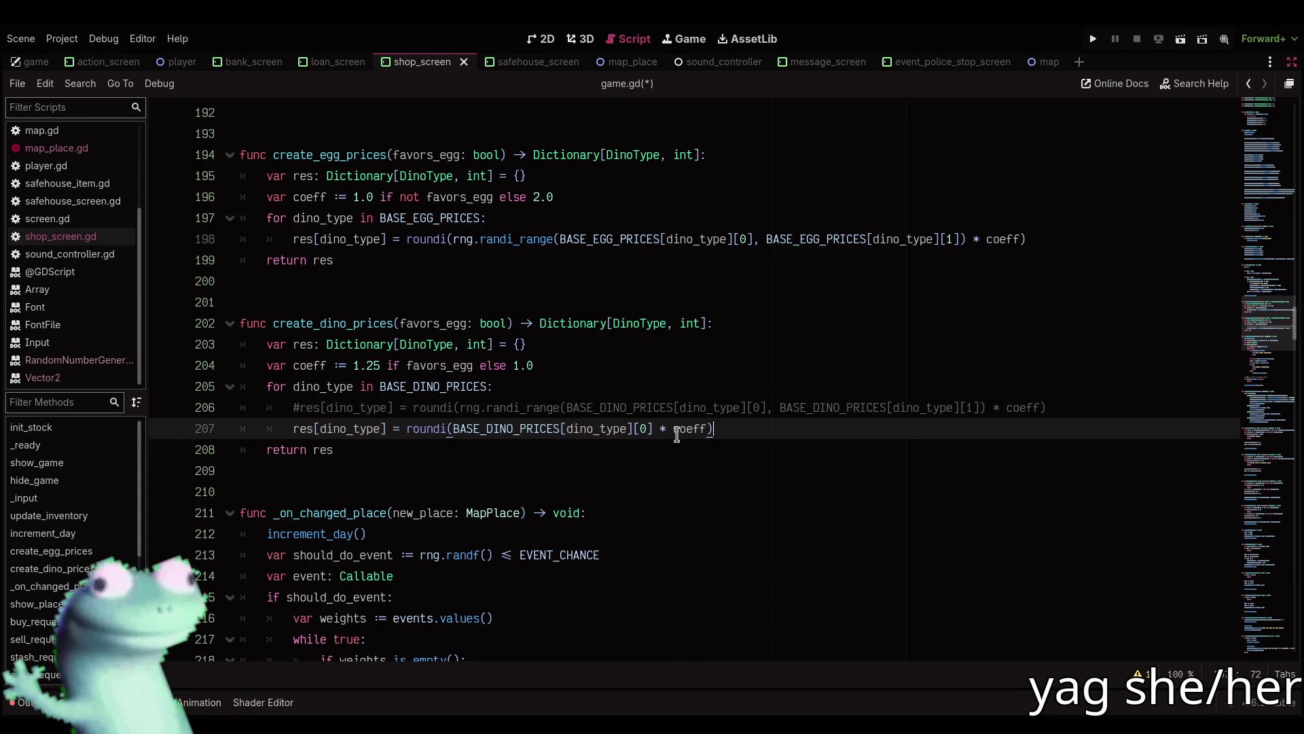
Replace the random egg price line with a BASE_EGG_PRICES copy, then relaunch and visit the Dino Shop.
{"action": "key", "text": "shift+Home"}
{"action": "key", "text": "ctrl+c"}
{"action": "left_click", "coordinate": [1037, 238]}
{"action": "key", "text": "ctrl+k"}
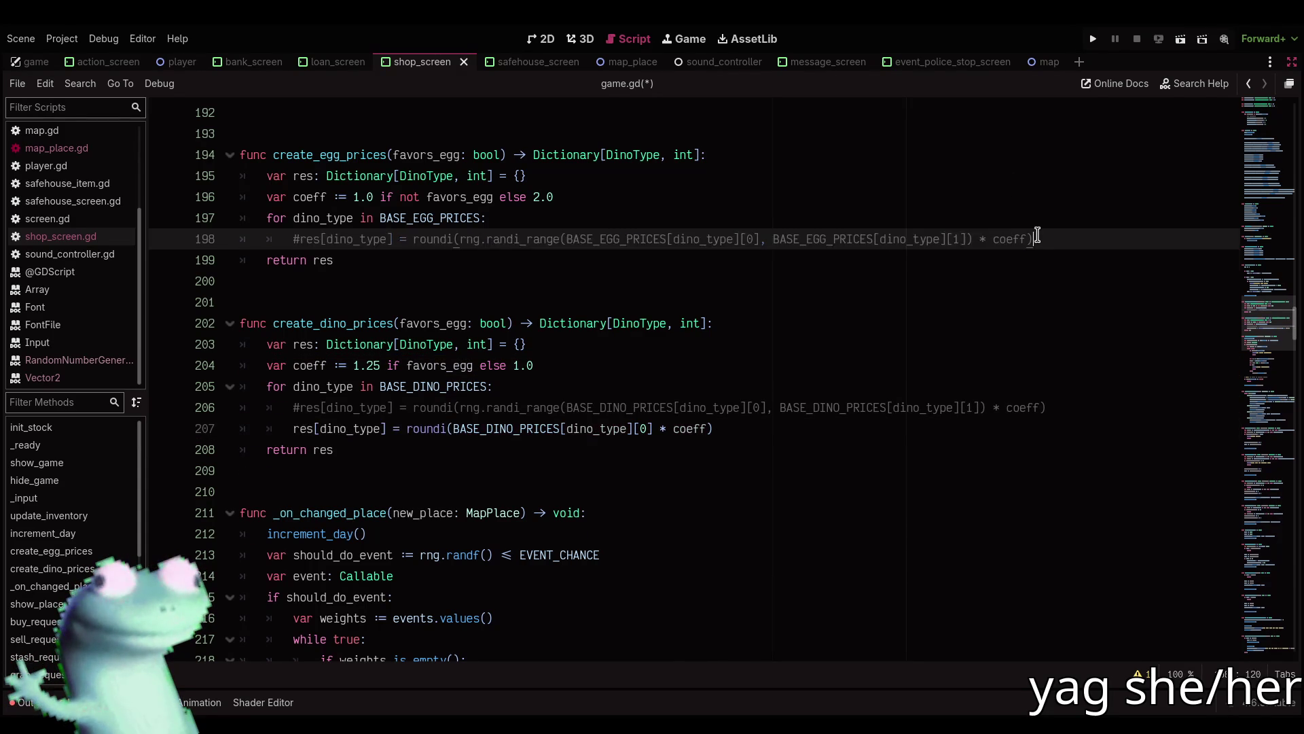
{"action": "key", "text": "Return"}
{"action": "key", "text": "ctrl+v"}
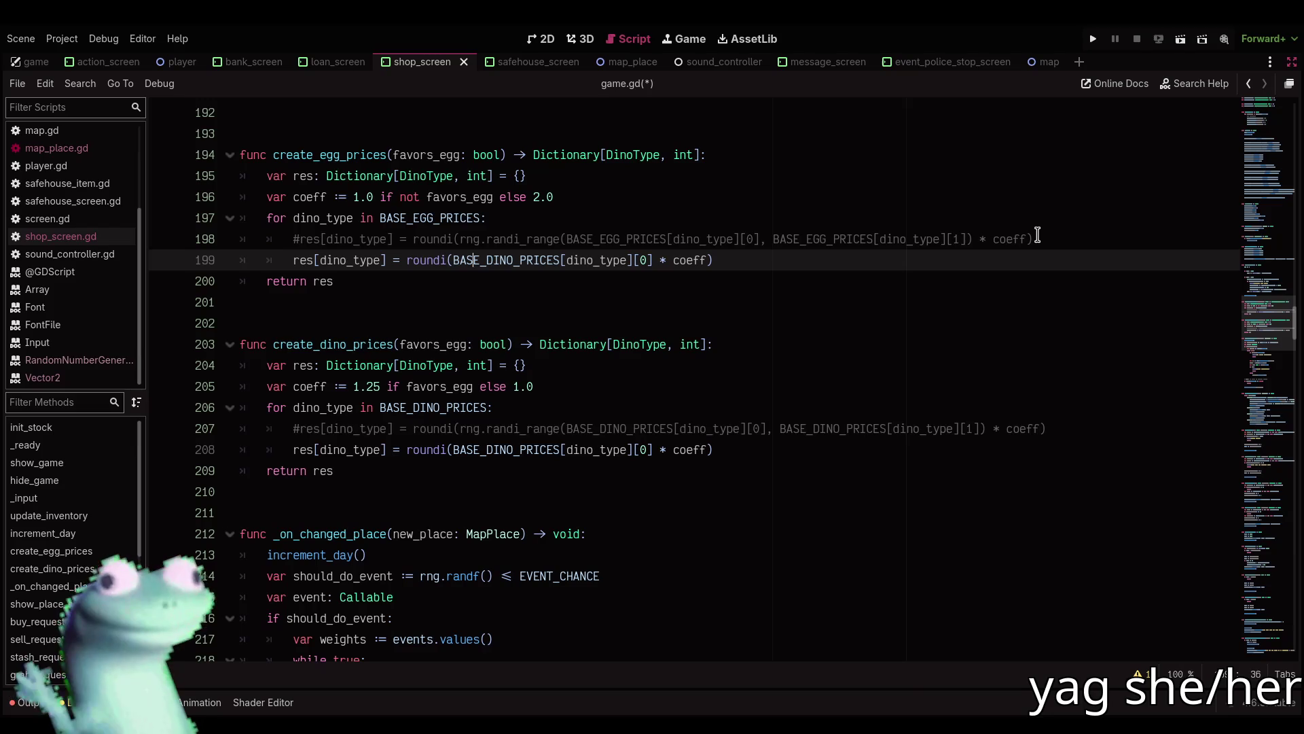
{"action": "key", "text": "Delete"}
{"action": "key", "text": "Delete"}
{"action": "key", "text": "Delete"}
{"action": "type", "text": "EGG"}
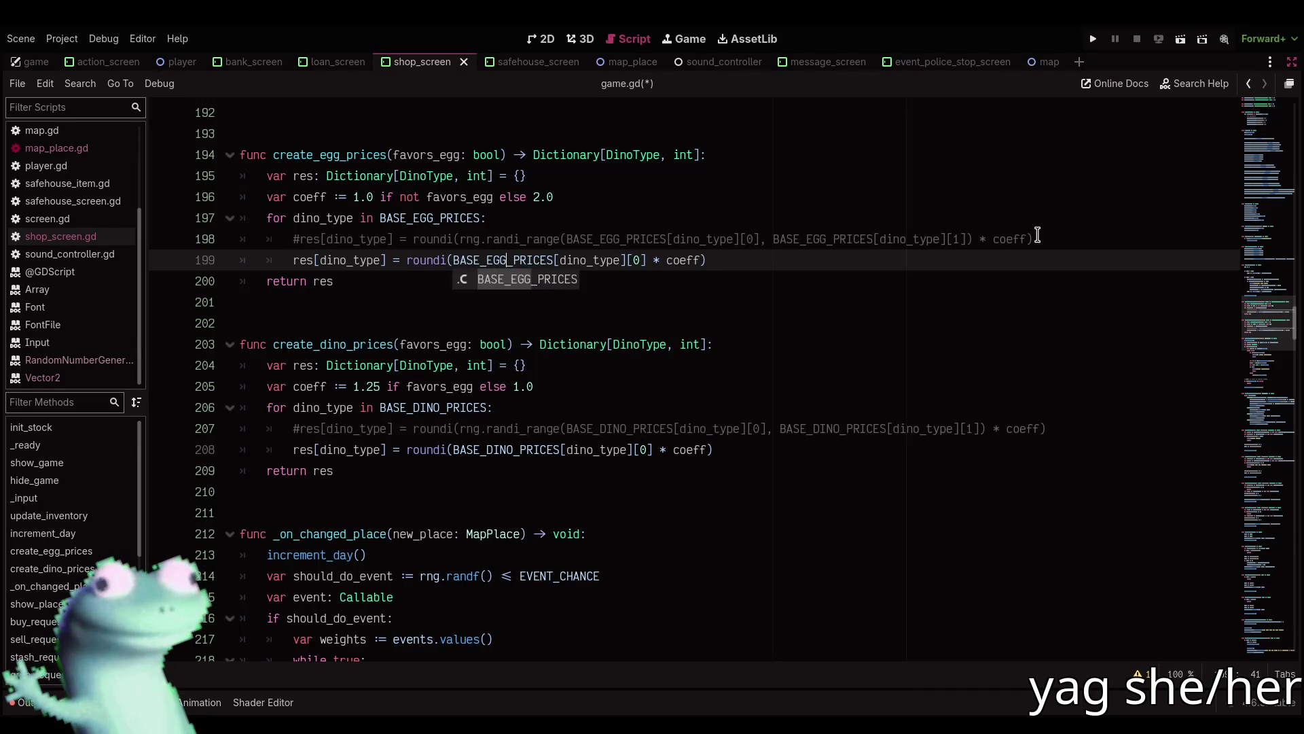
{"action": "key", "text": "F5"}
{"action": "left_click", "coordinate": [682, 402]}
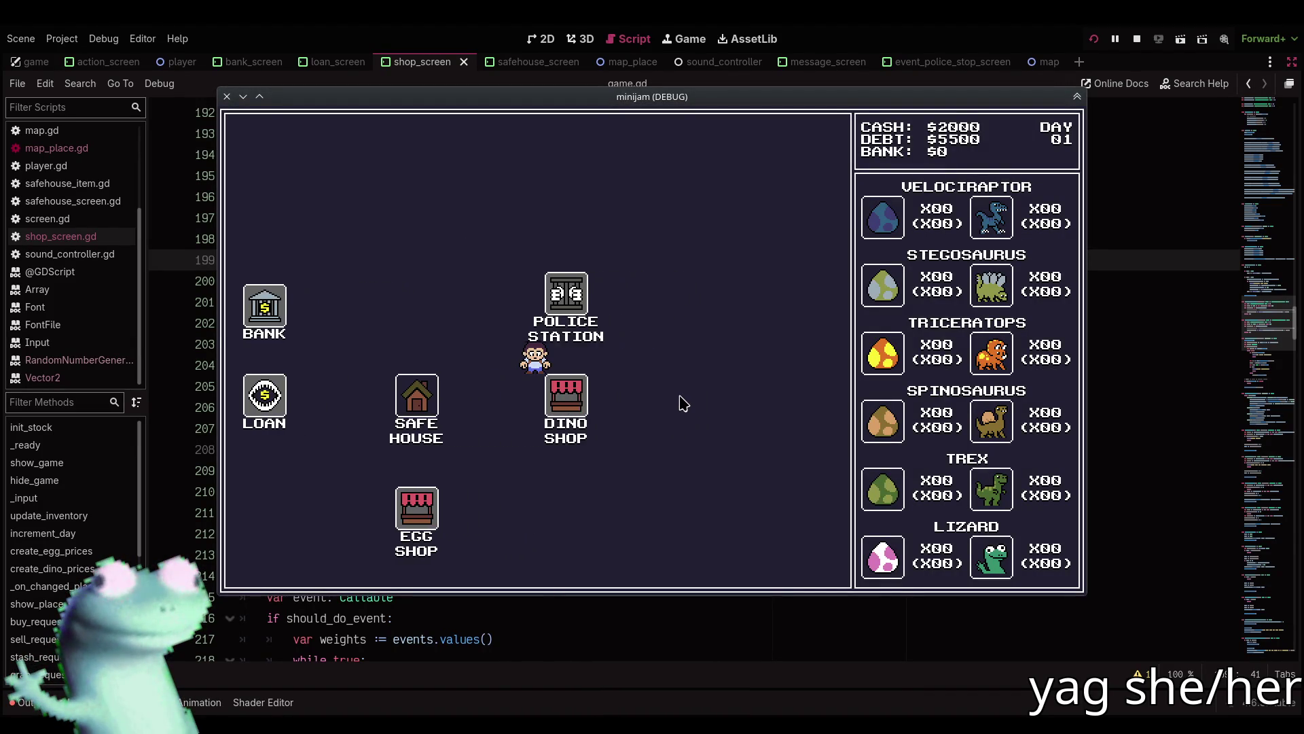
Dismiss the robbery popups and travel from the Dino Shop via the Safe House to the Egg Shop.
{"action": "left_click", "coordinate": [536, 369]}
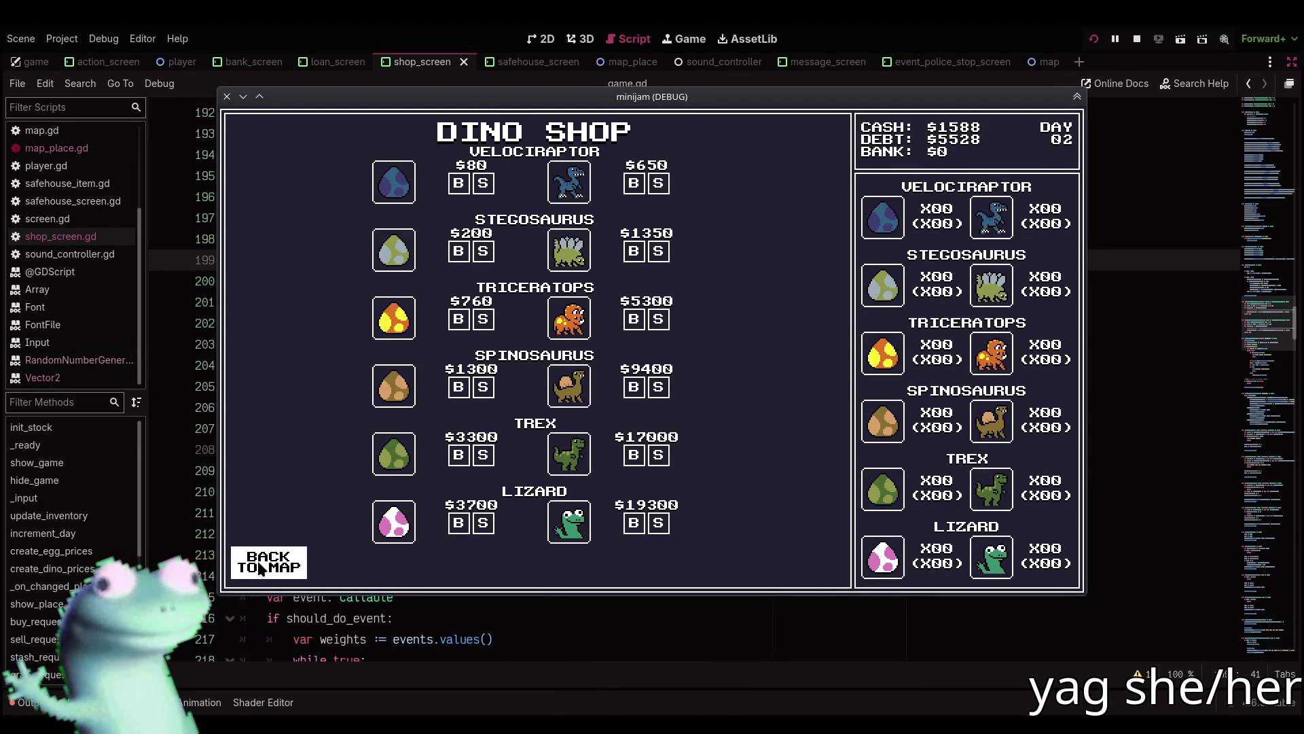
{"action": "left_click", "coordinate": [260, 568]}
{"action": "left_click", "coordinate": [385, 402]}
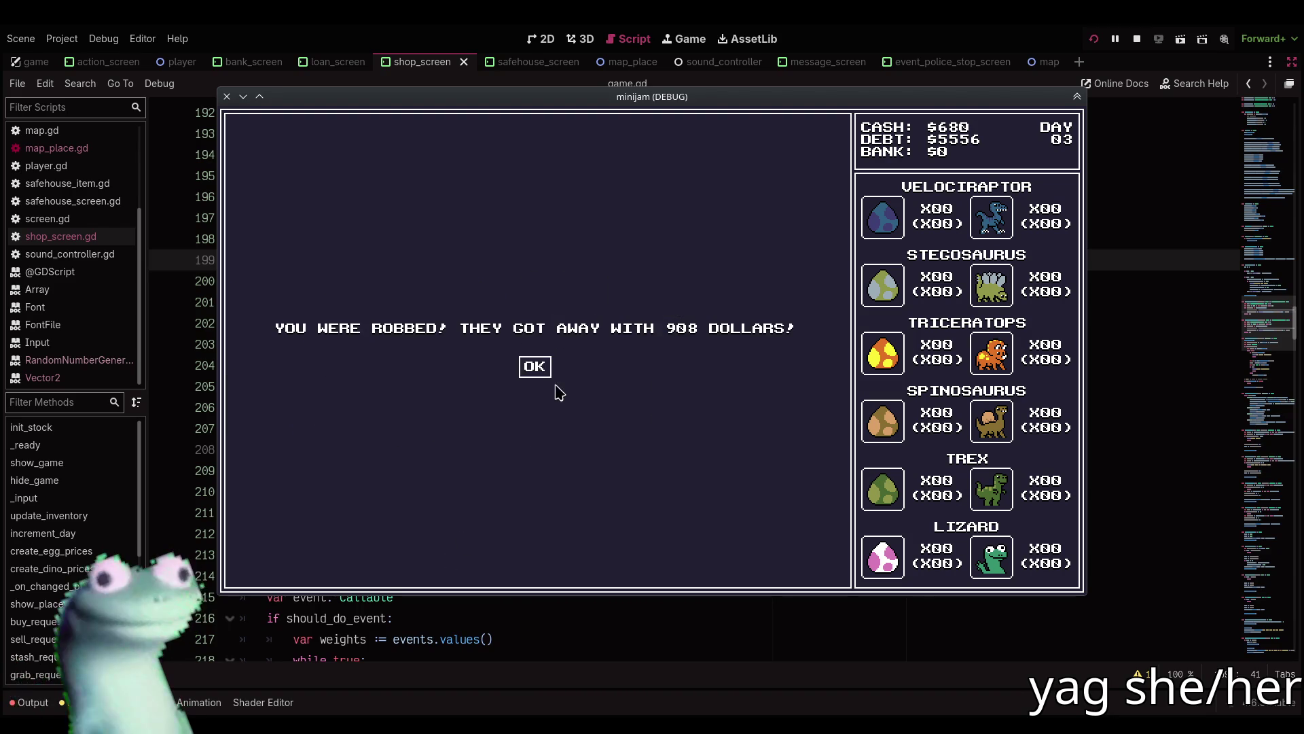
{"action": "left_click", "coordinate": [542, 372]}
{"action": "left_click", "coordinate": [310, 568]}
{"action": "left_click", "coordinate": [525, 521]}
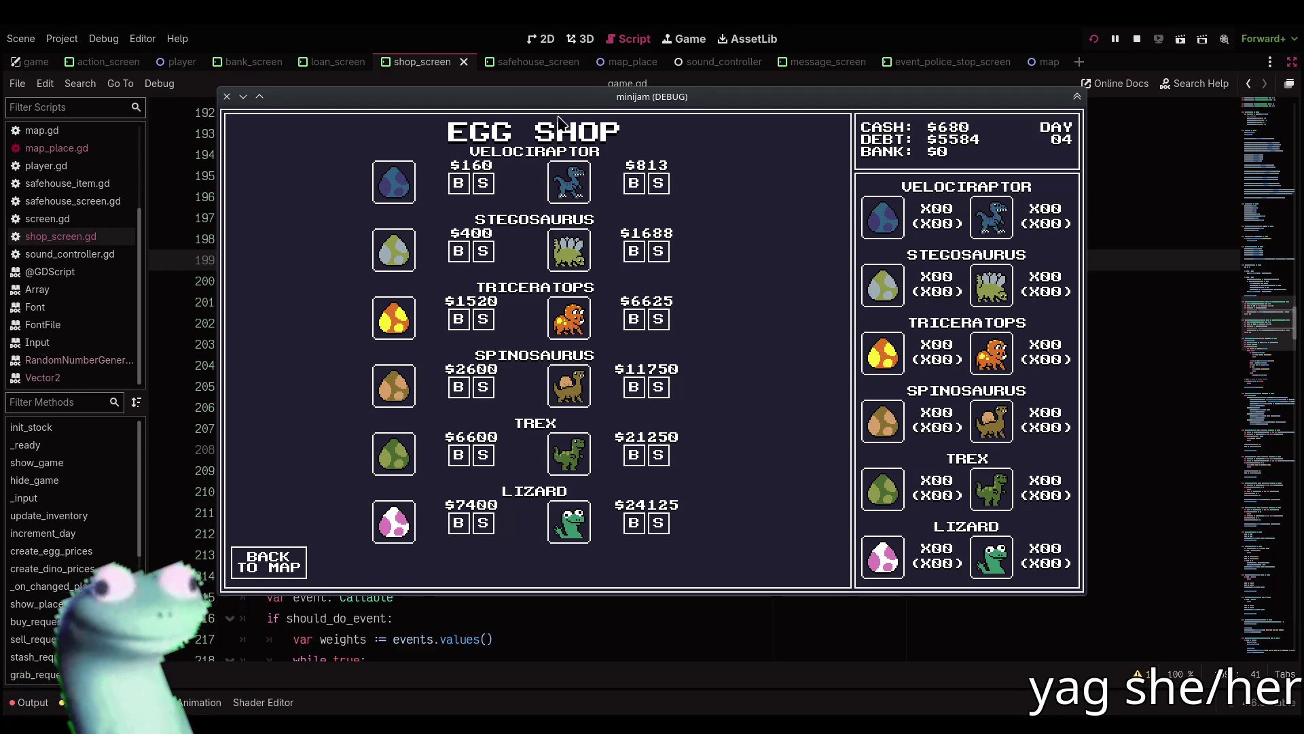
Compare the Egg Shop prices against the code, then stop and relaunch the game.
{"action": "left_click", "coordinate": [570, 83]}
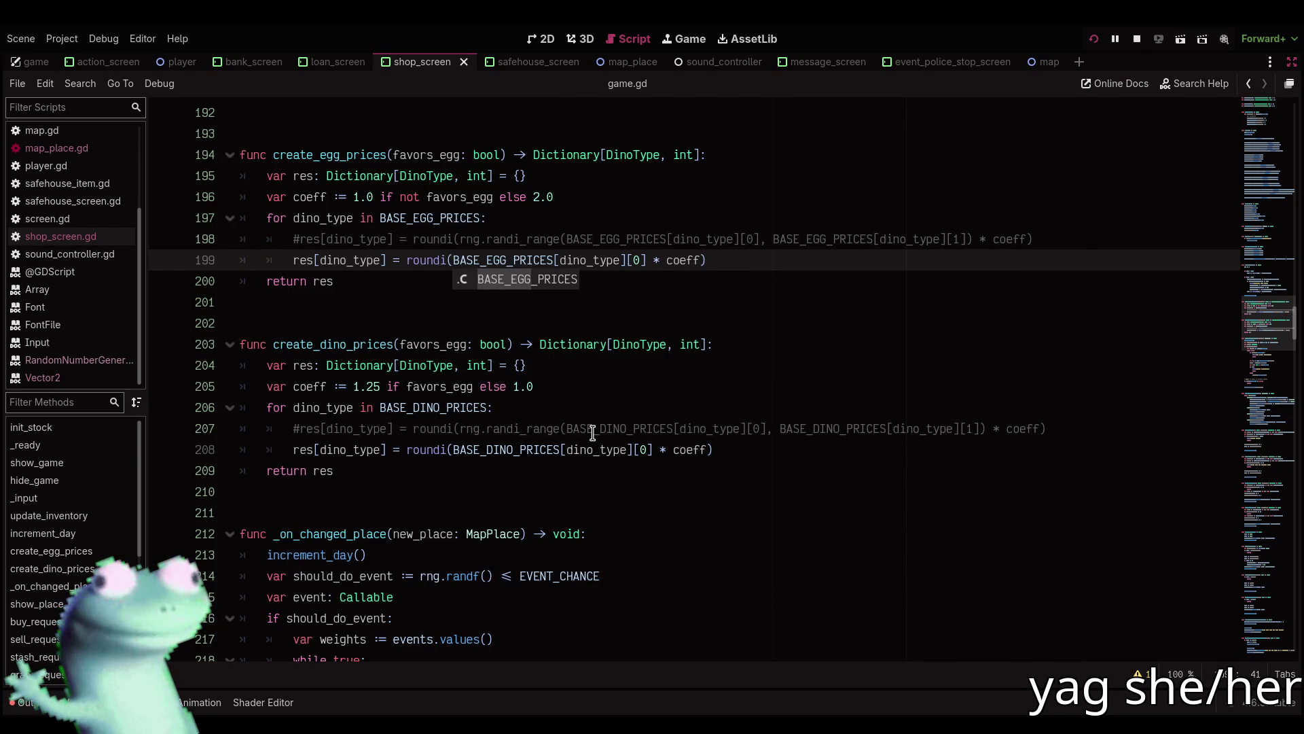
{"action": "left_click", "coordinate": [605, 309]}
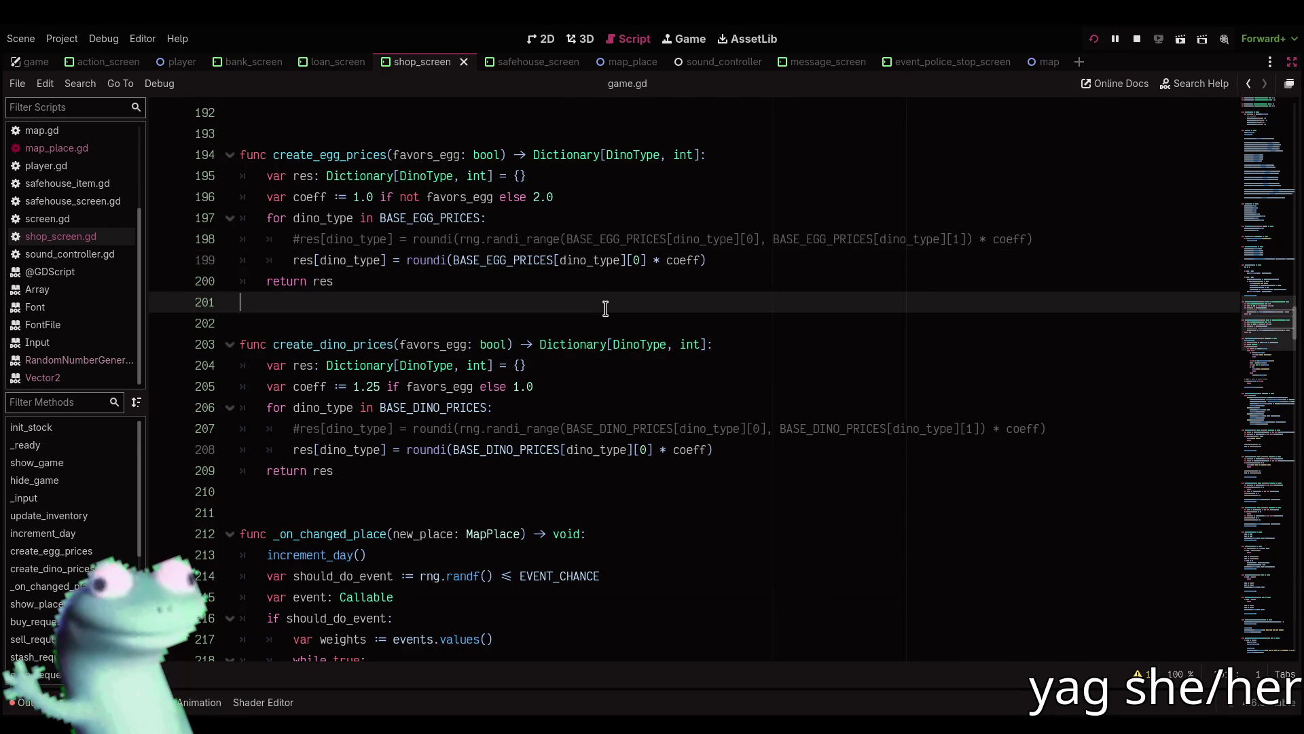
{"action": "key", "text": "alt+Tab"}
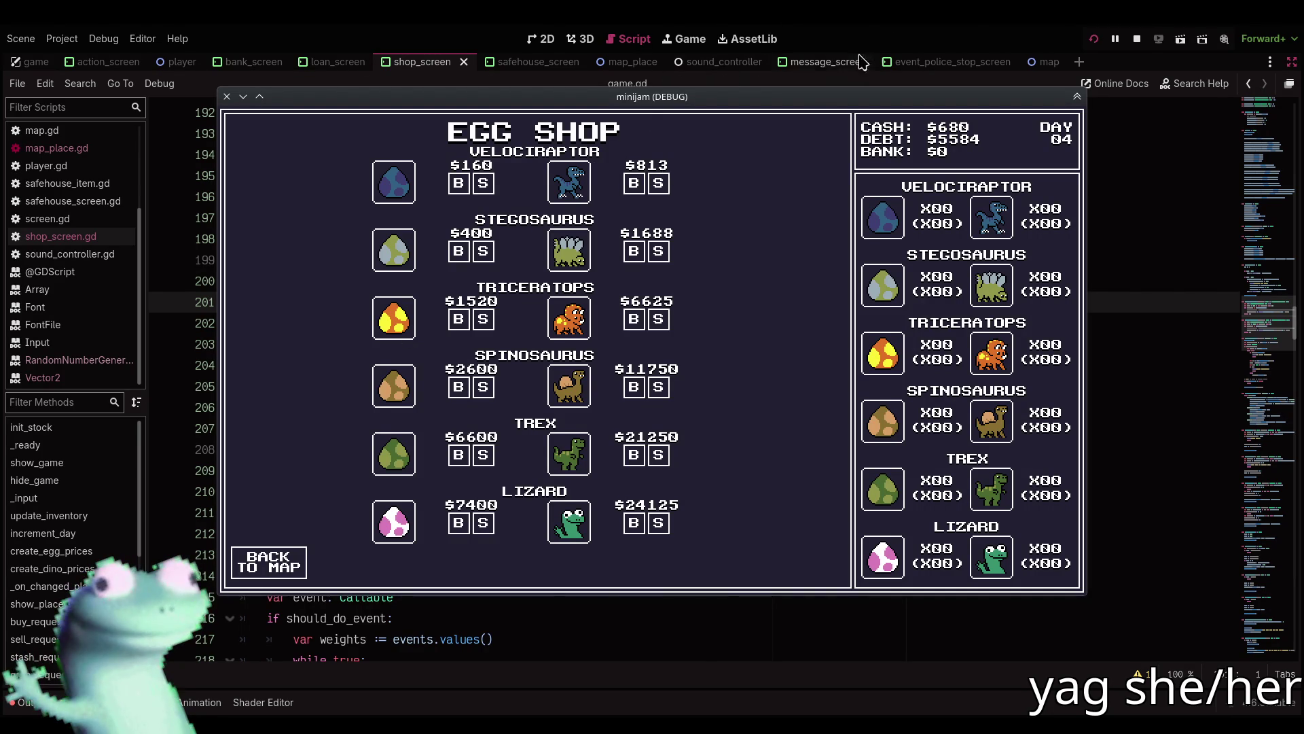
{"action": "left_click", "coordinate": [1138, 40]}
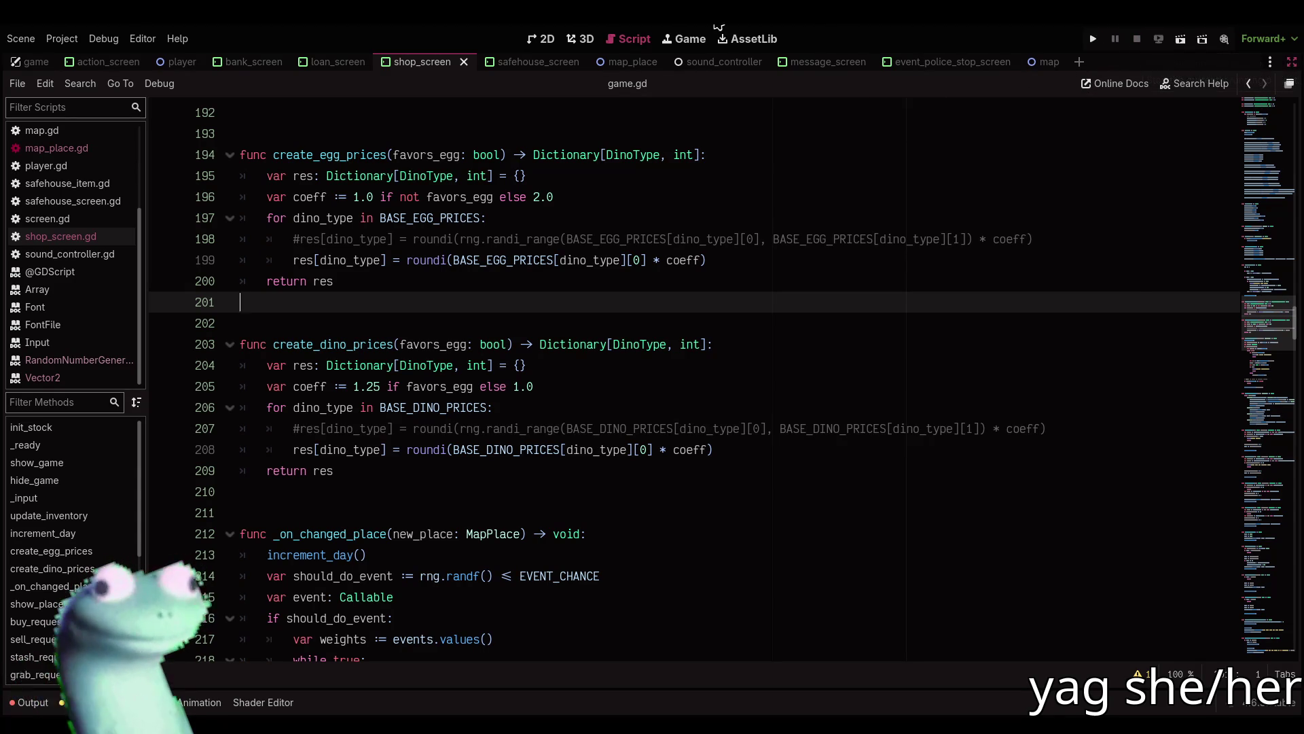
{"action": "left_click", "coordinate": [1087, 43]}
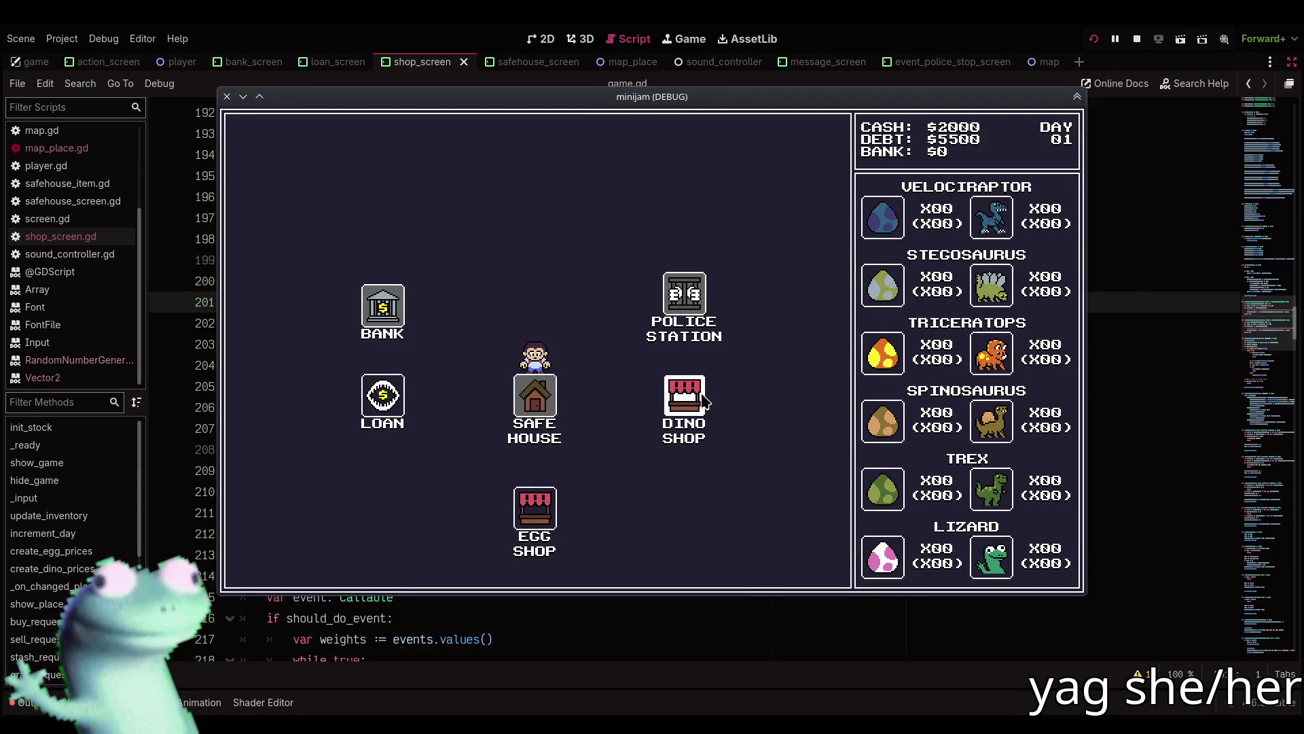
{"action": "left_click", "coordinate": [703, 399]}
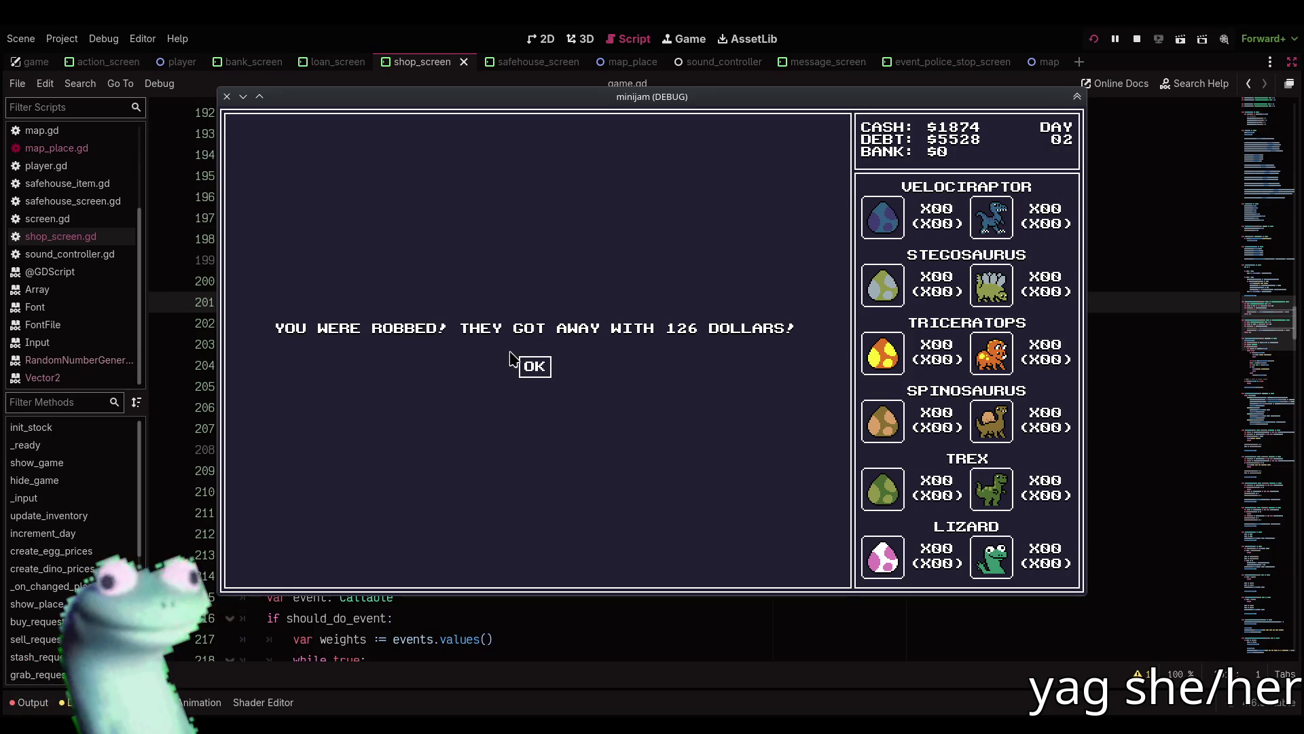
{"action": "left_click", "coordinate": [528, 365]}
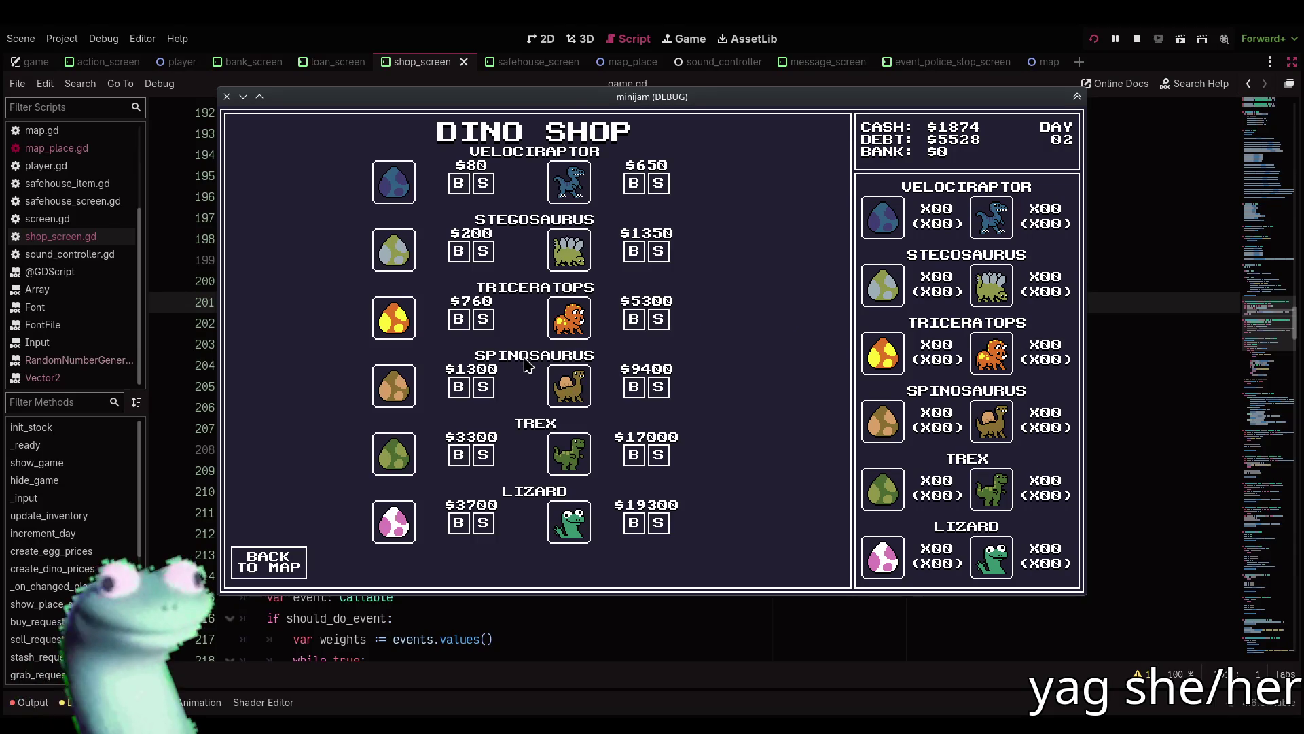
{"action": "left_click", "coordinate": [864, 36]}
{"action": "scroll", "coordinate": [688, 404], "scroll_direction": "down", "scroll_amount": 15}
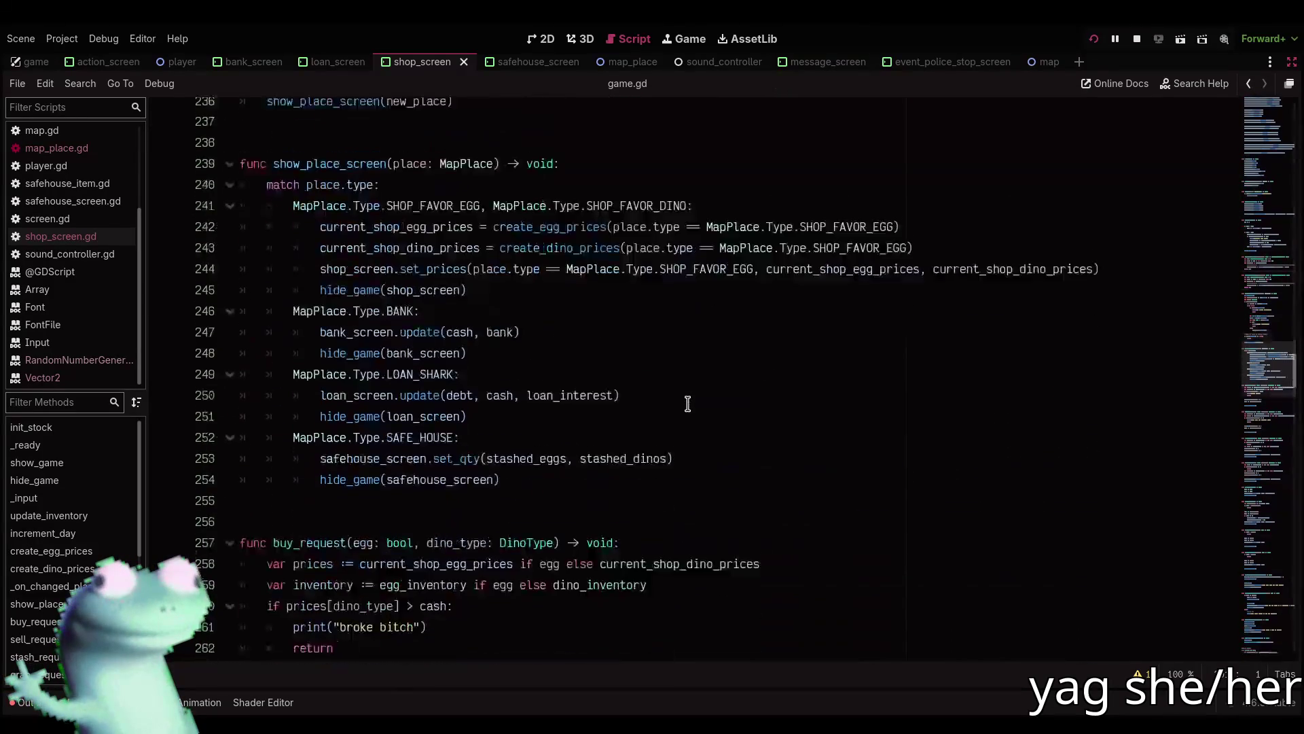
{"action": "scroll", "coordinate": [688, 404], "scroll_direction": "up", "scroll_amount": 5}
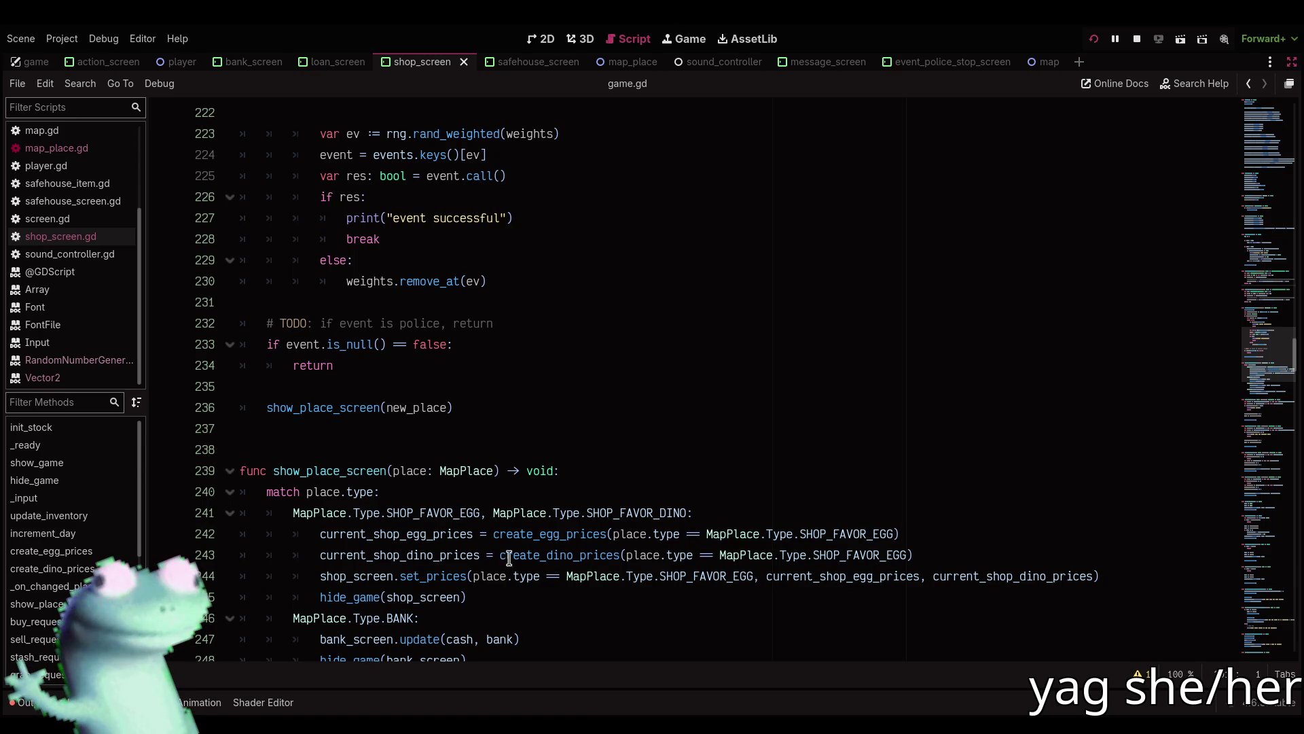
{"action": "mouse_move", "coordinate": [452, 578]}
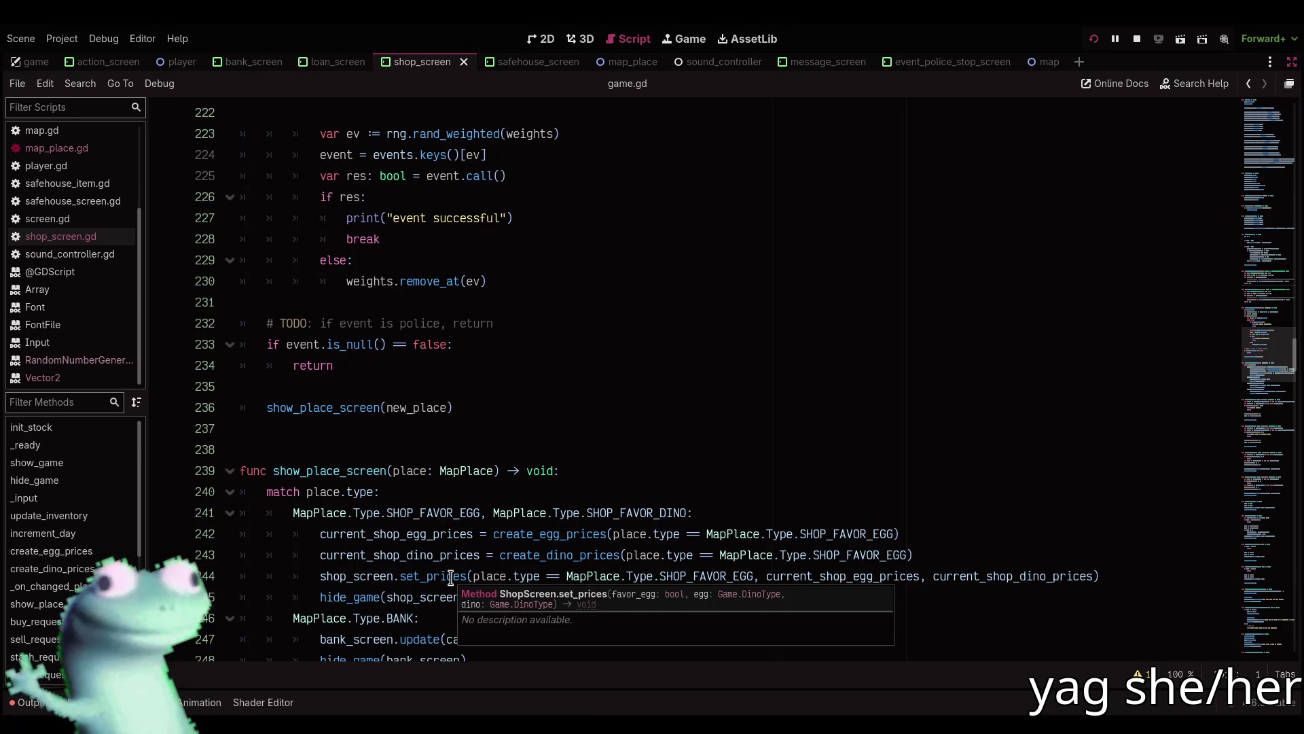
{"action": "scroll", "coordinate": [451, 577], "scroll_direction": "up", "scroll_amount": 13}
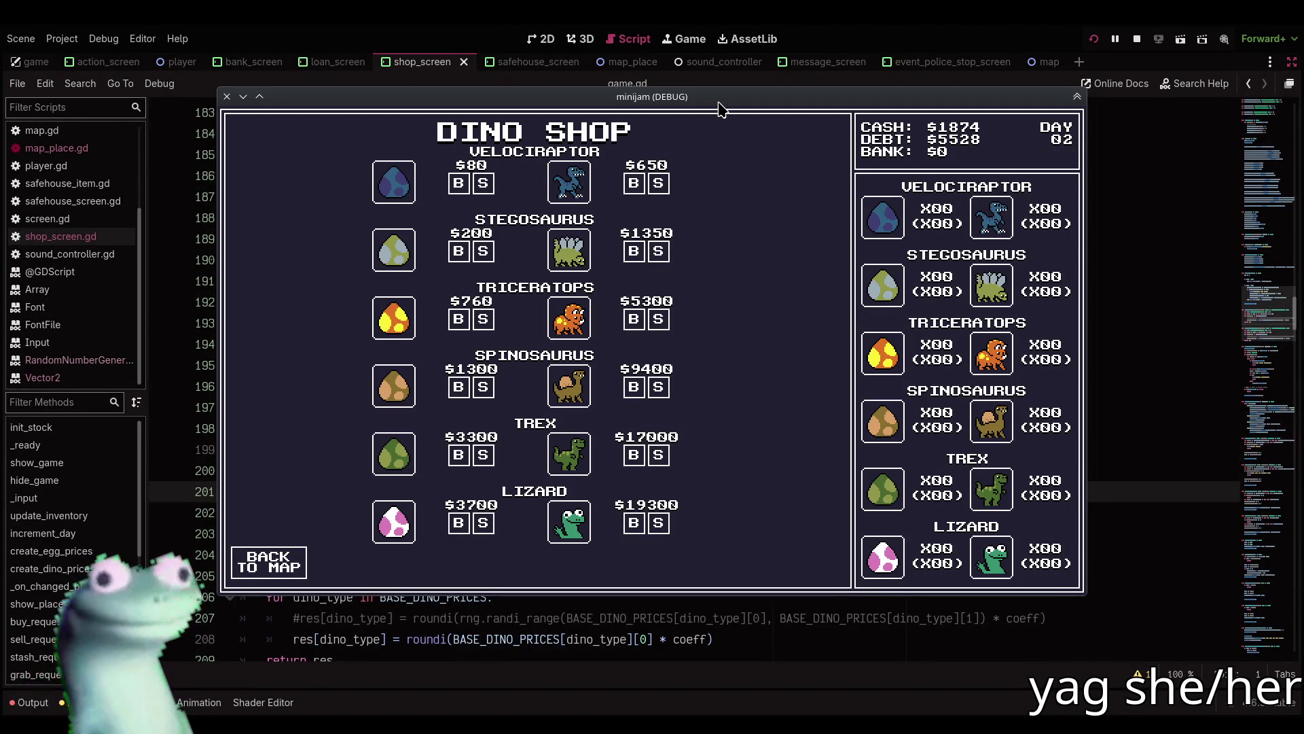
{"action": "left_click_drag", "start_coordinate": [722, 107], "coordinate": [722, 137]}
{"action": "left_click", "coordinate": [717, 99]}
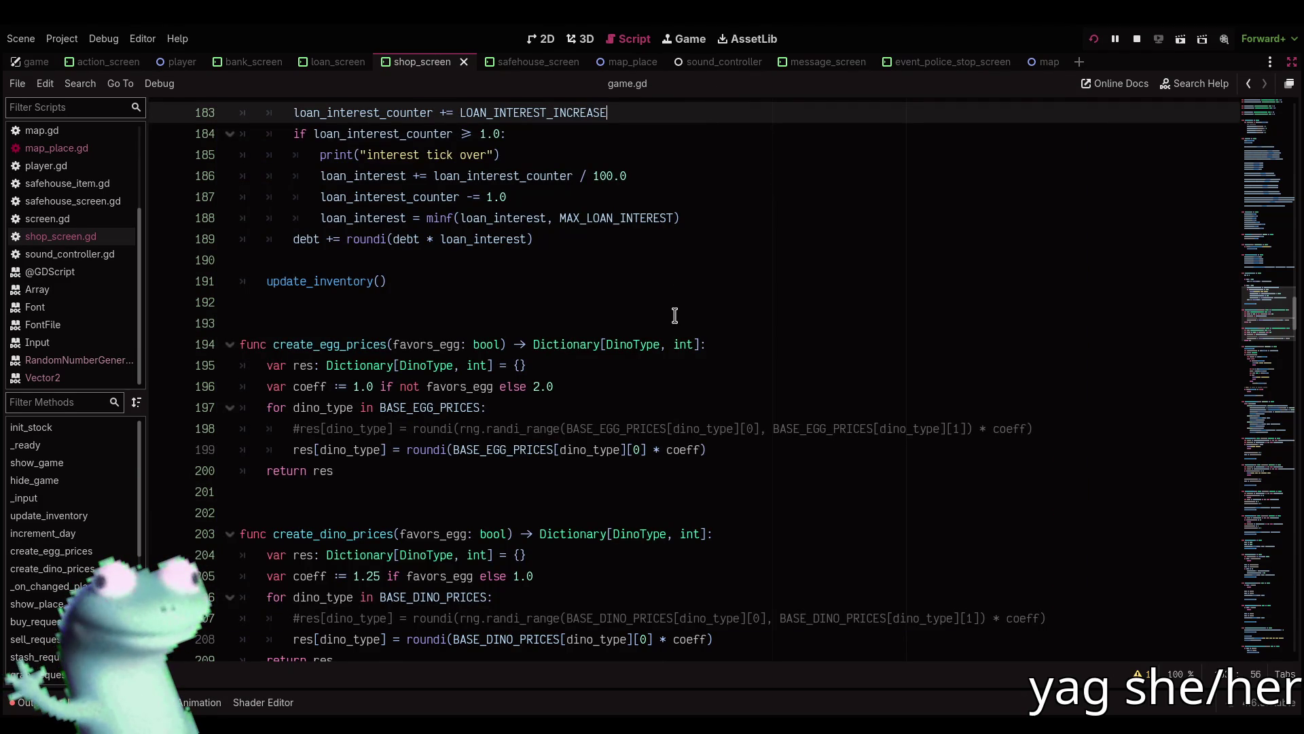
{"action": "scroll", "coordinate": [674, 316], "scroll_direction": "down", "scroll_amount": 2}
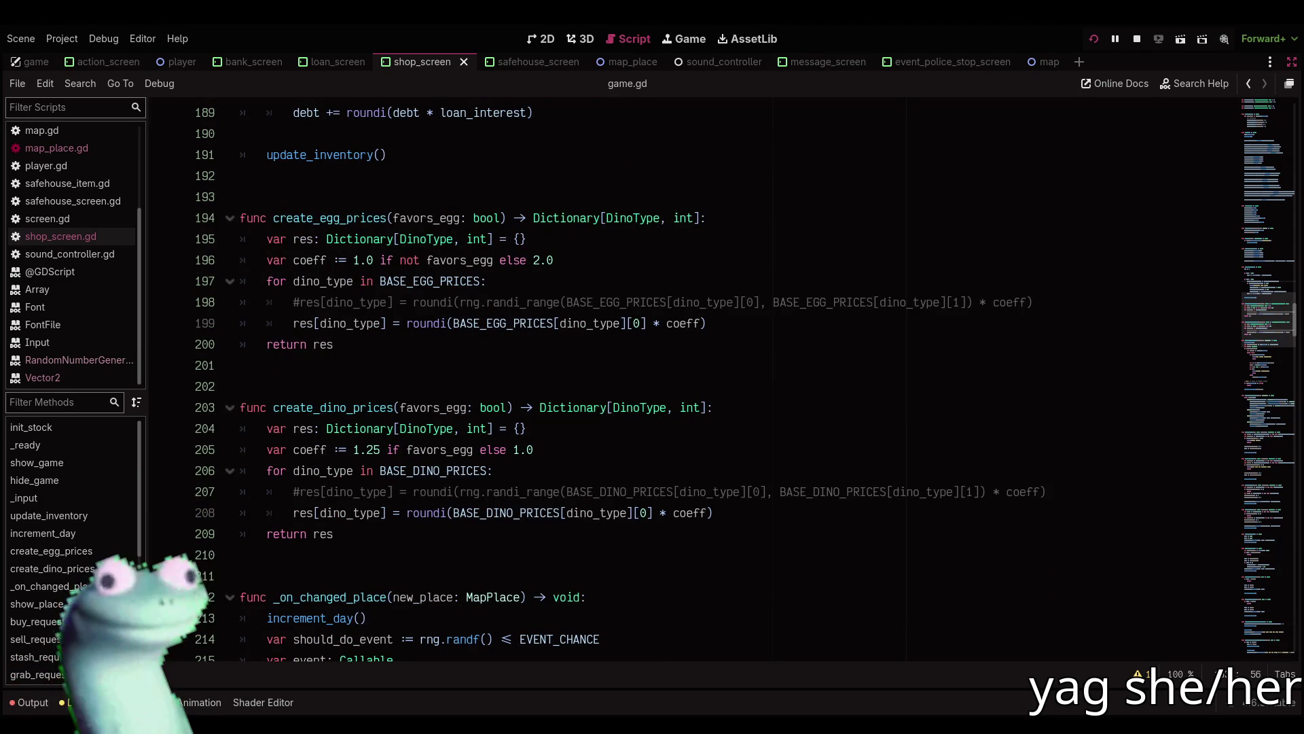
{"action": "key", "text": "alt+Tab"}
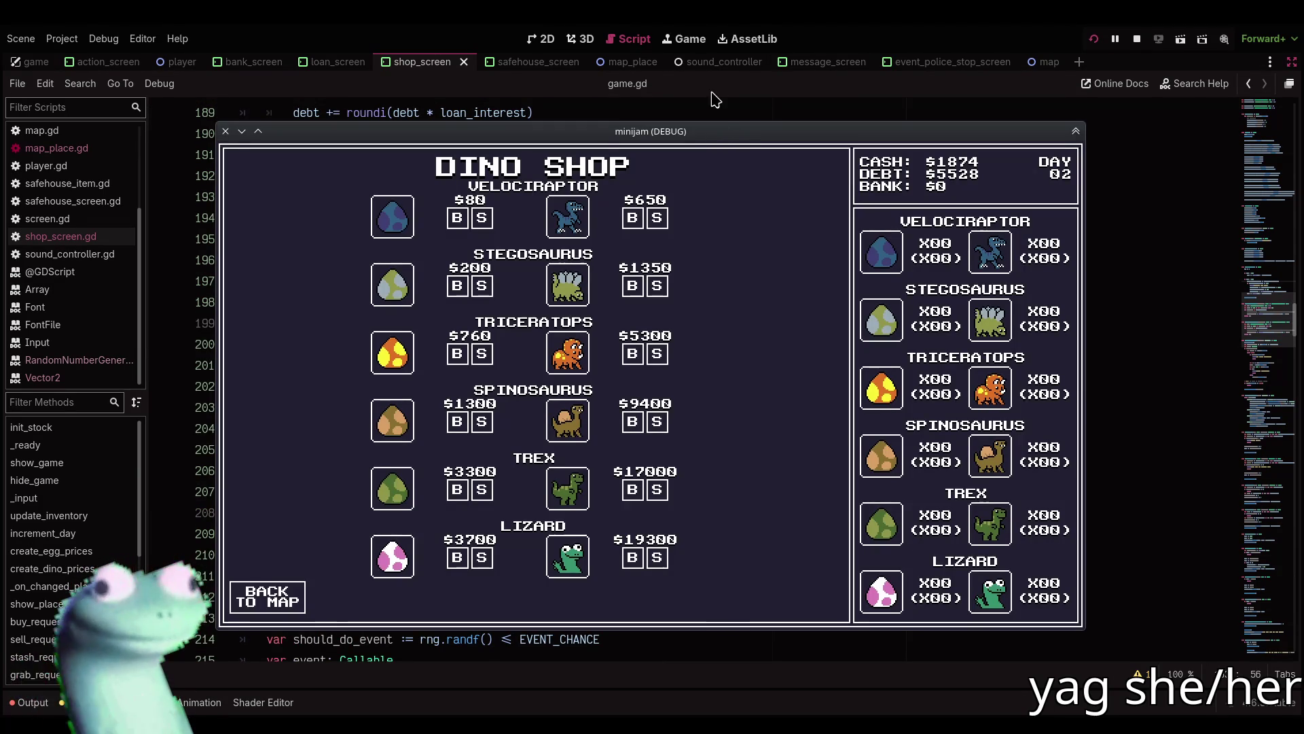
{"action": "left_click", "coordinate": [713, 102]}
{"action": "scroll", "coordinate": [634, 340], "scroll_direction": "up", "scroll_amount": 9}
{"action": "scroll", "coordinate": [634, 339], "scroll_direction": "up", "scroll_amount": 12}
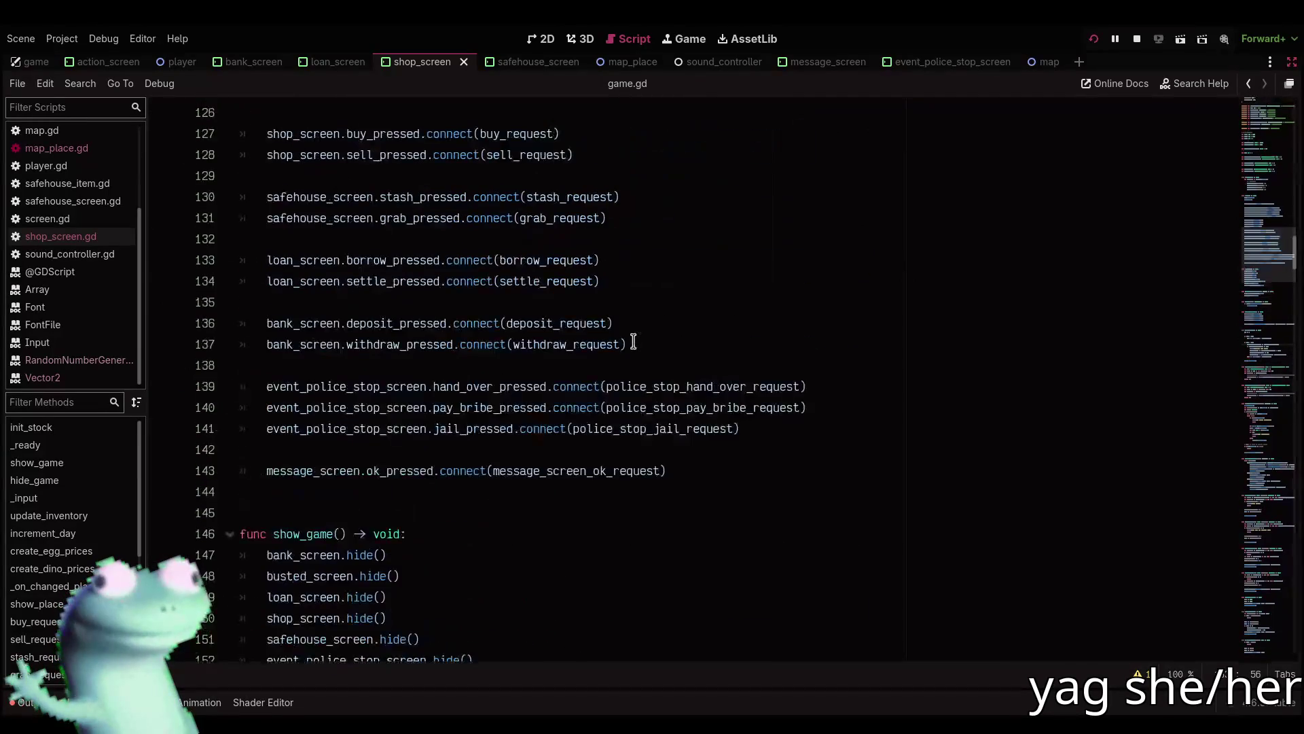
{"action": "scroll", "coordinate": [632, 341], "scroll_direction": "down", "scroll_amount": 3}
{"action": "scroll", "coordinate": [632, 341], "scroll_direction": "down", "scroll_amount": 10}
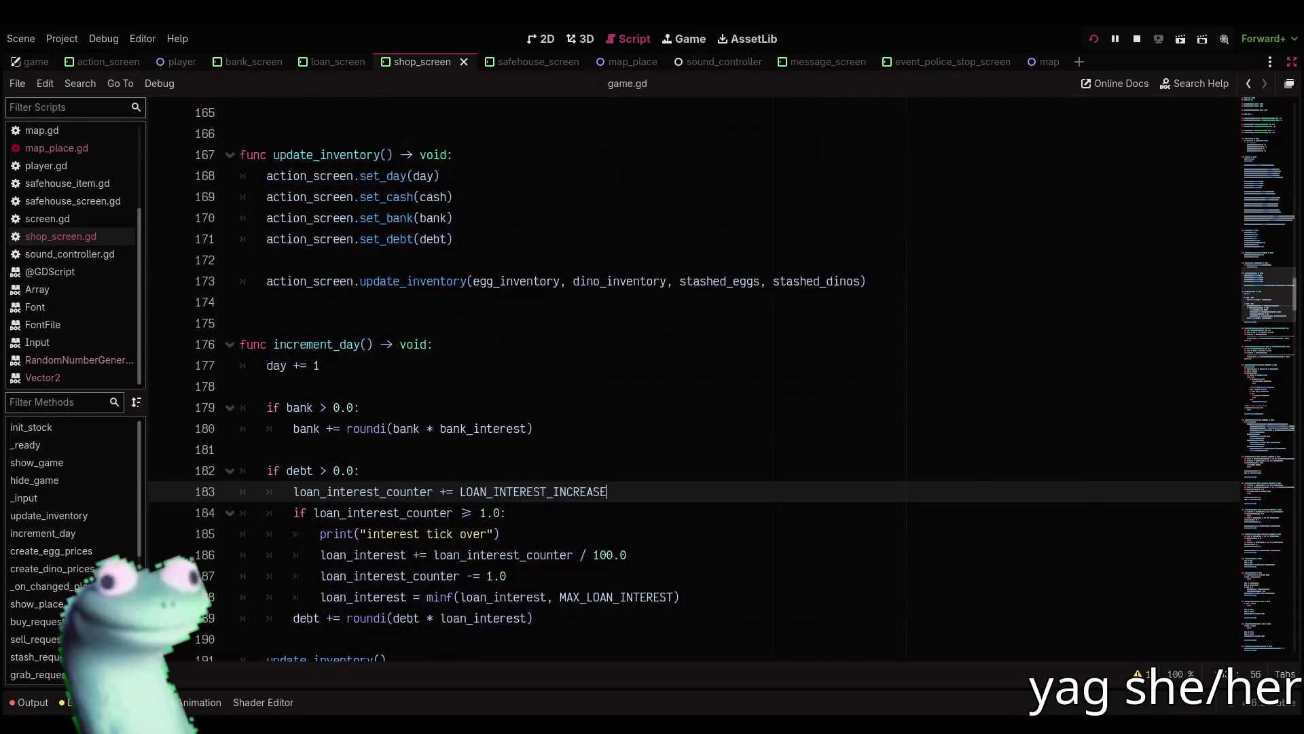
{"action": "key", "text": "alt+Tab"}
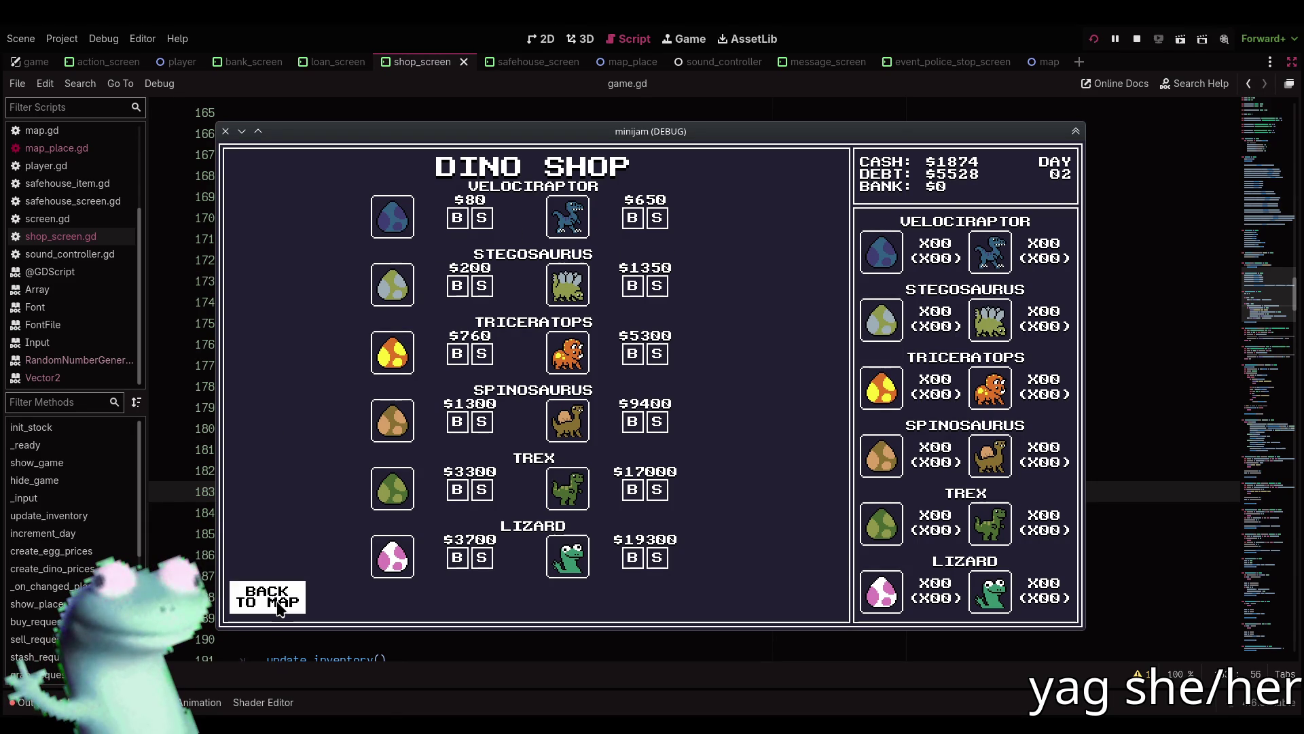
{"action": "key", "text": "alt+Tab"}
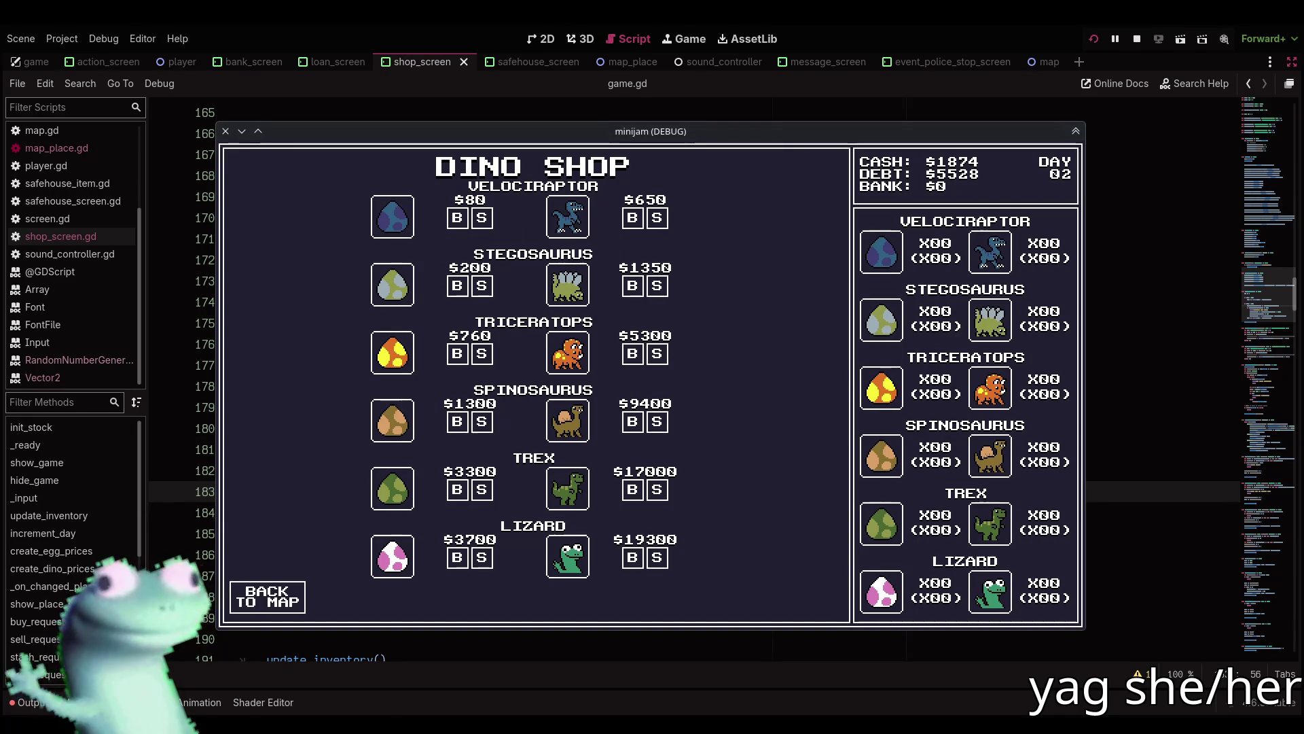
{"action": "scroll", "coordinate": [545, 381], "scroll_direction": "down", "scroll_amount": 1}
{"action": "scroll", "coordinate": [545, 382], "scroll_direction": "down", "scroll_amount": 7}
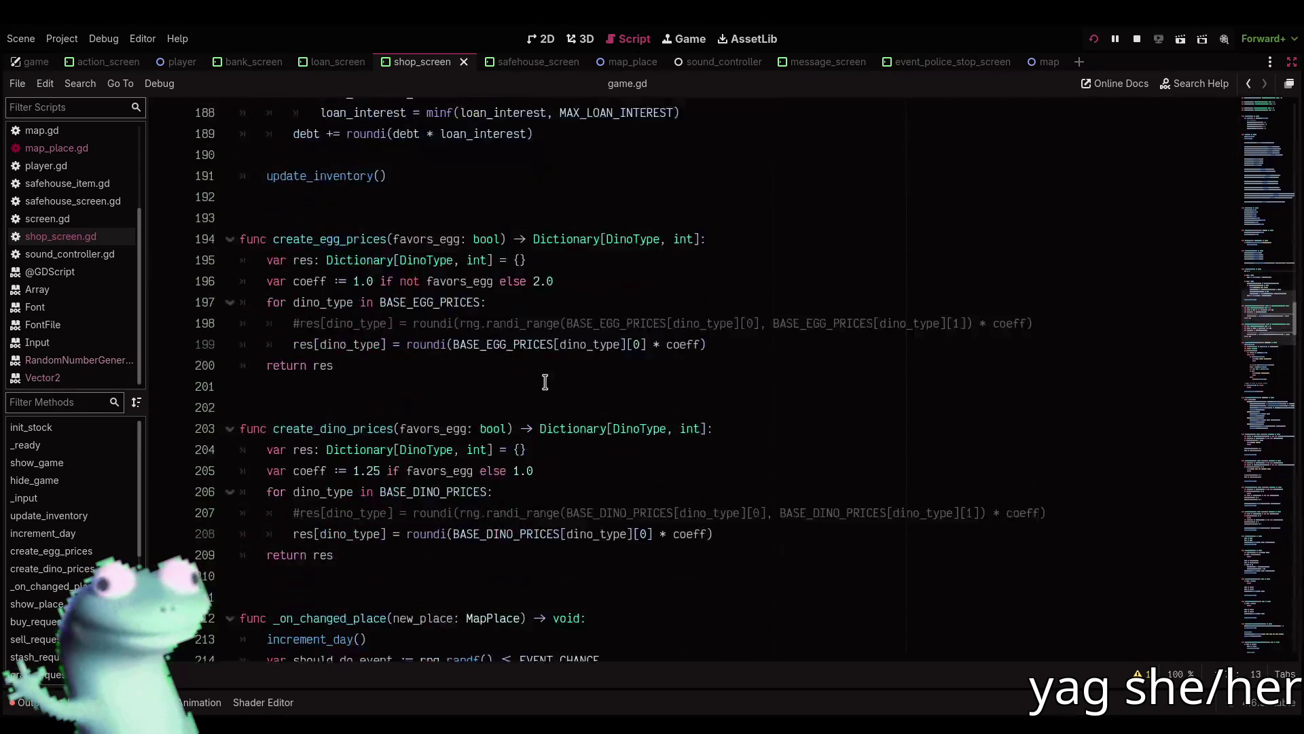
Remove the stray comment line after line 198 and save game.gd.
{"action": "left_click", "coordinate": [1060, 303]}
{"action": "key", "text": "Return"}
{"action": "type", "text": "#"}
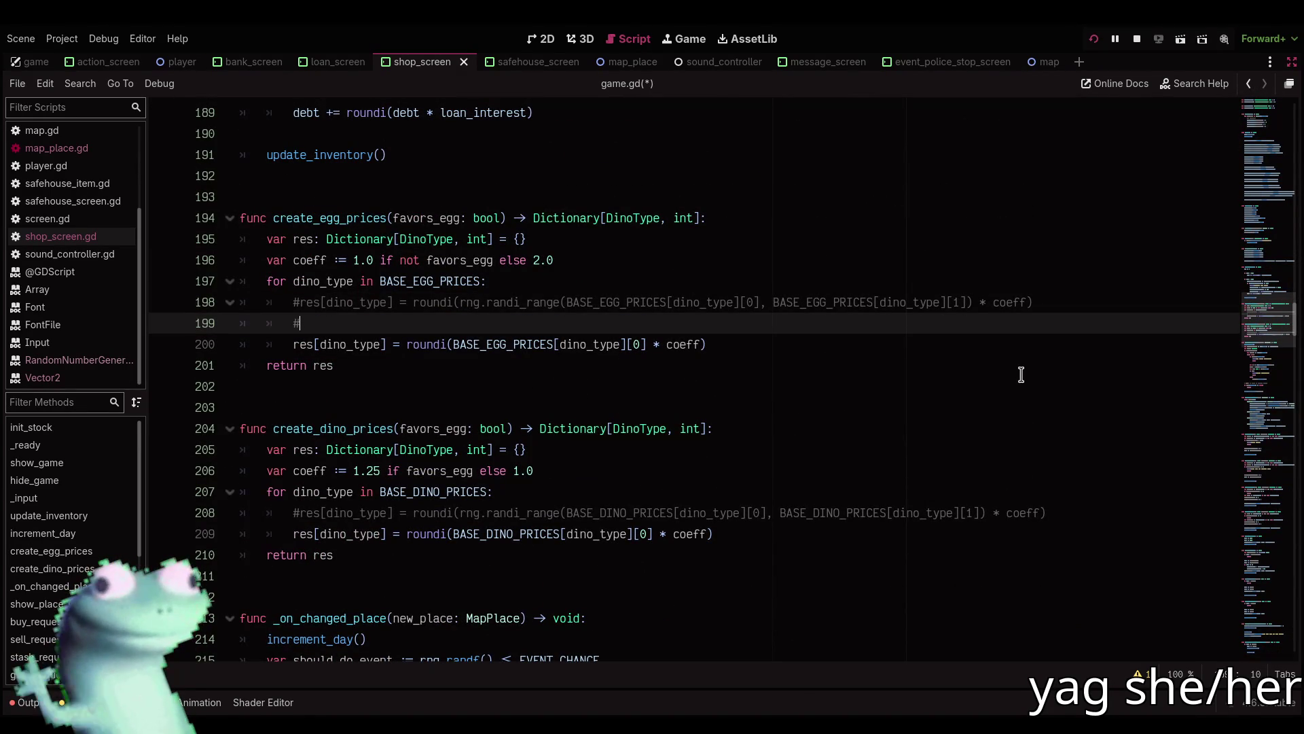
{"action": "key", "text": "BackSpace"}
{"action": "key", "text": "BackSpace"}
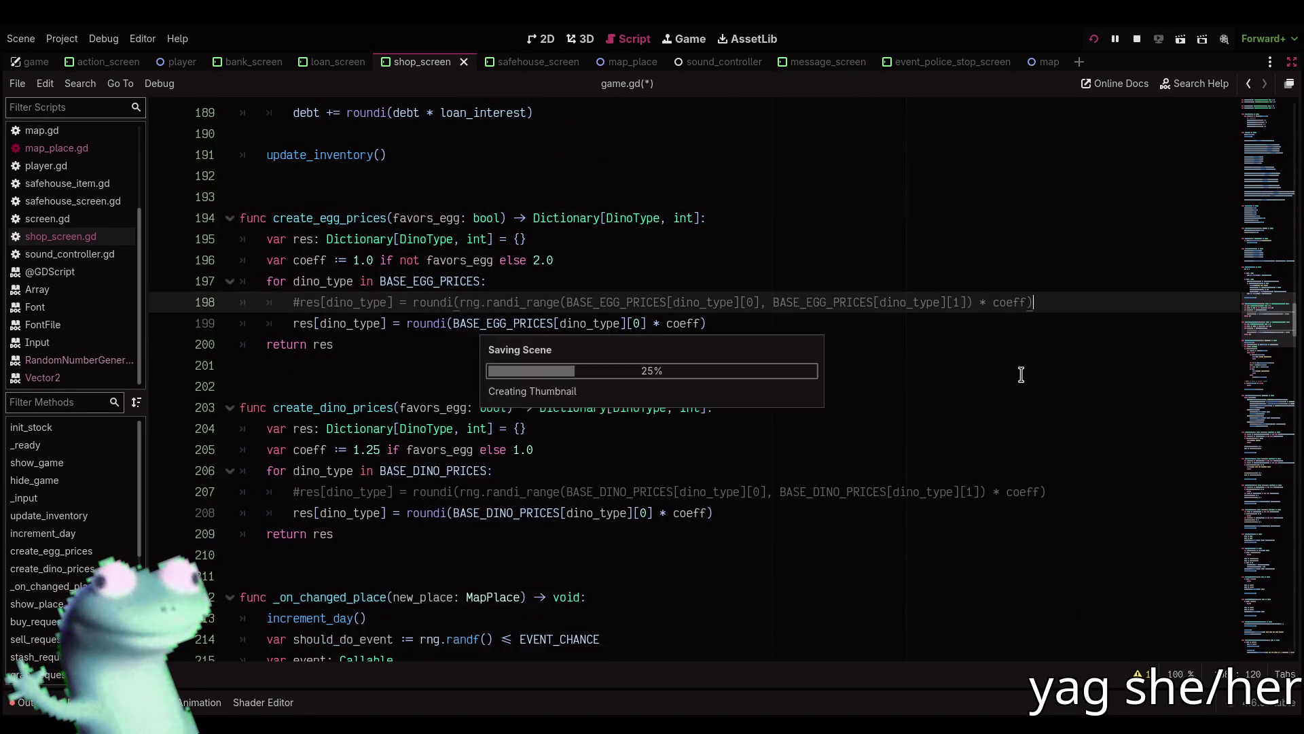
{"action": "key", "text": "ctrl+s"}
Start a '# dino shop vel' comment on a new line after increment_day() on line 213.
{"action": "scroll", "coordinate": [897, 440], "scroll_direction": "down", "scroll_amount": 5}
{"action": "left_click", "coordinate": [645, 301]}
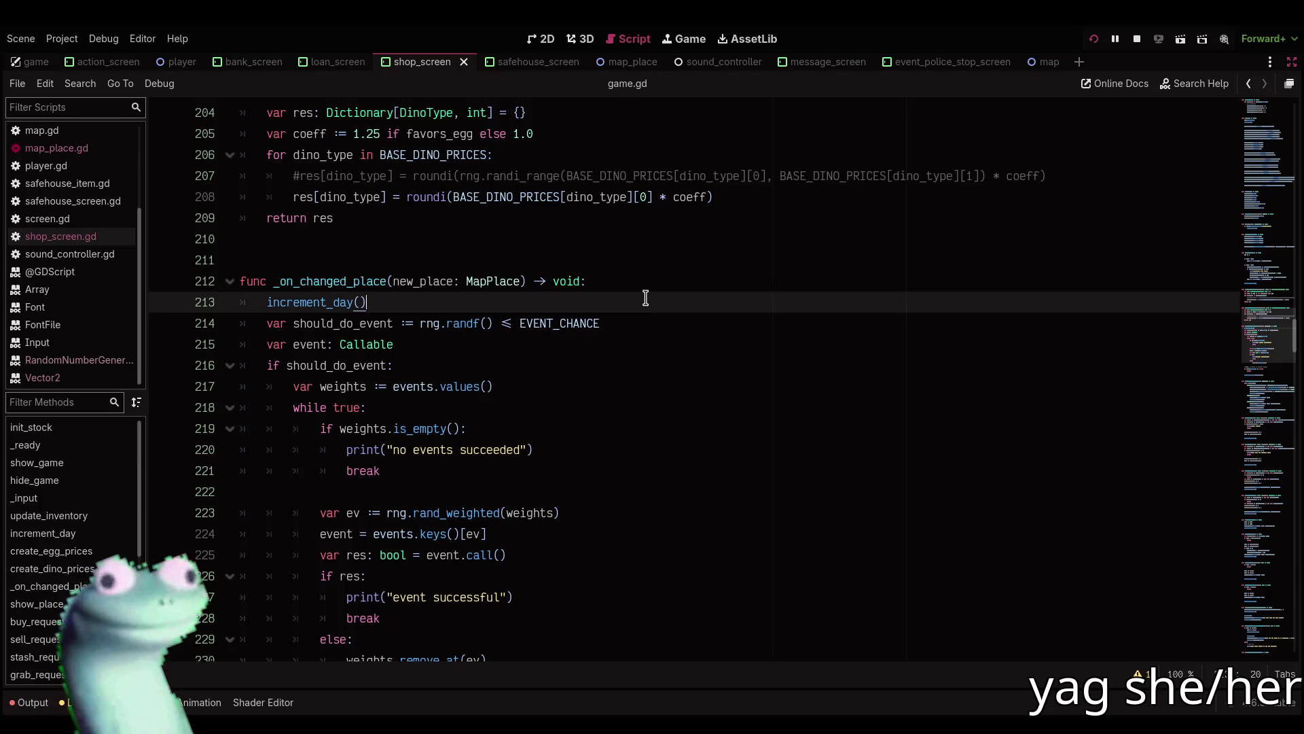
{"action": "key", "text": "Return"}
{"action": "type", "text": "# "}
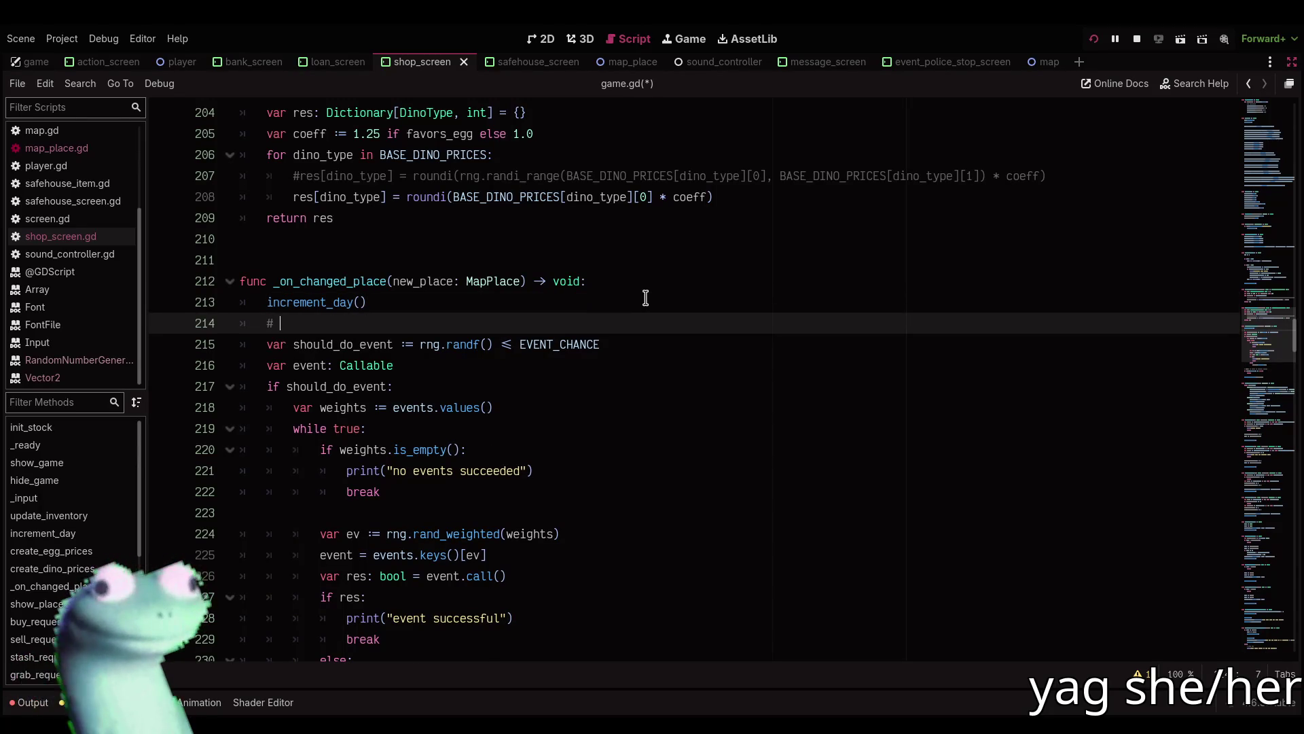
{"action": "type", "text": "dino shop vel:"}
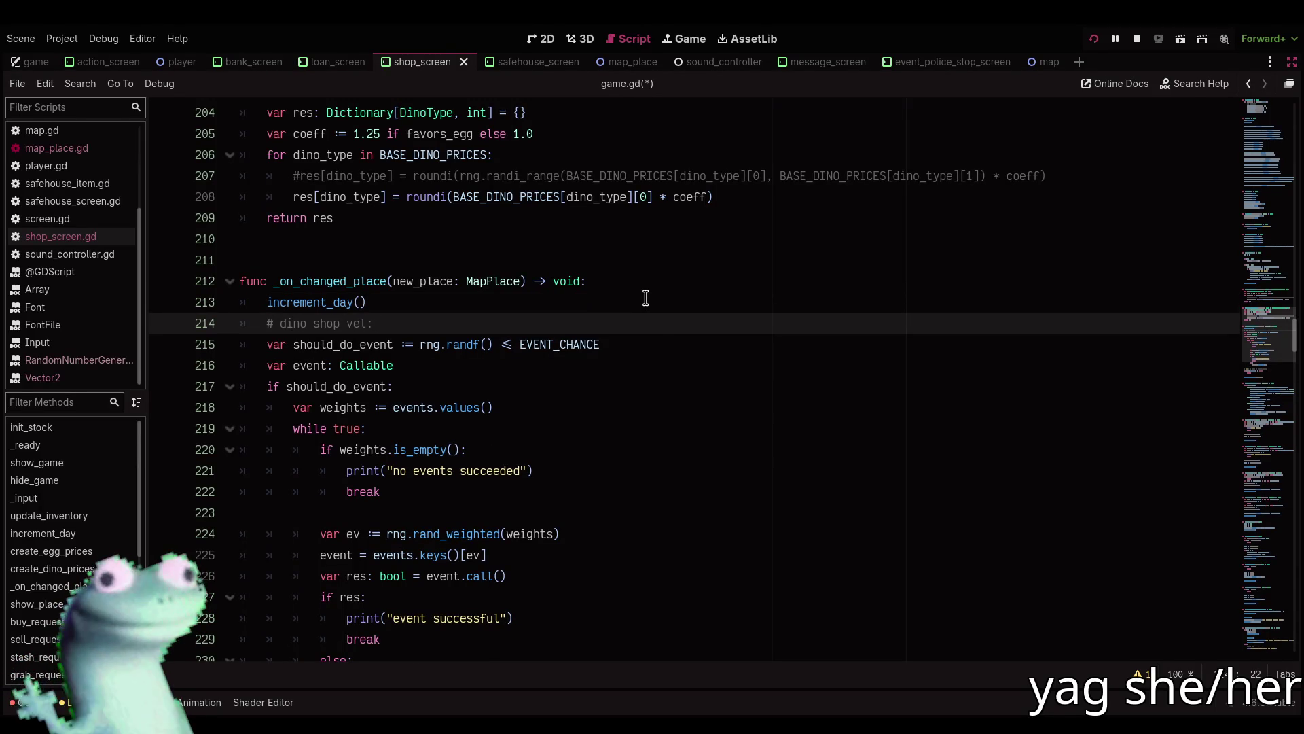
Run the game and note the Dino Shop velociraptor prices ($80 egg, $650 dino) in the comment.
{"action": "key", "text": "F5"}
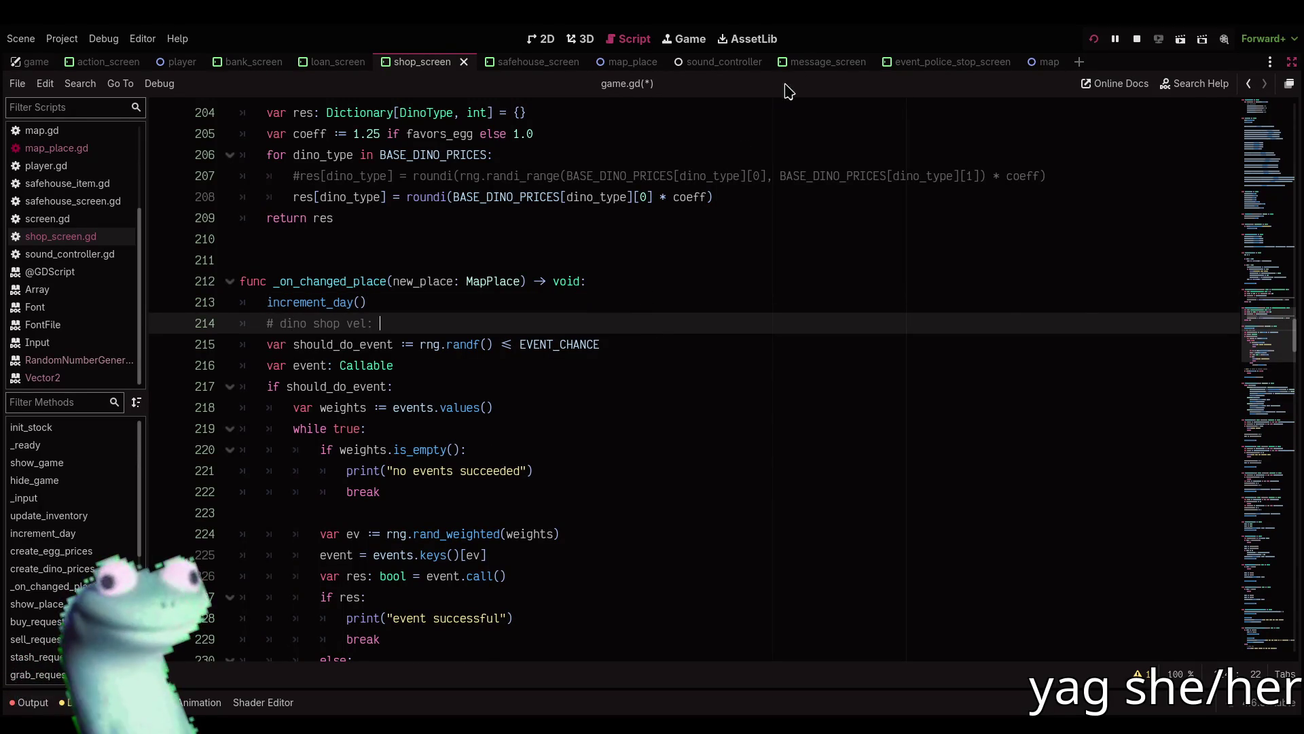
{"action": "key", "text": "alt+Tab"}
{"action": "type", "text": ": $"}
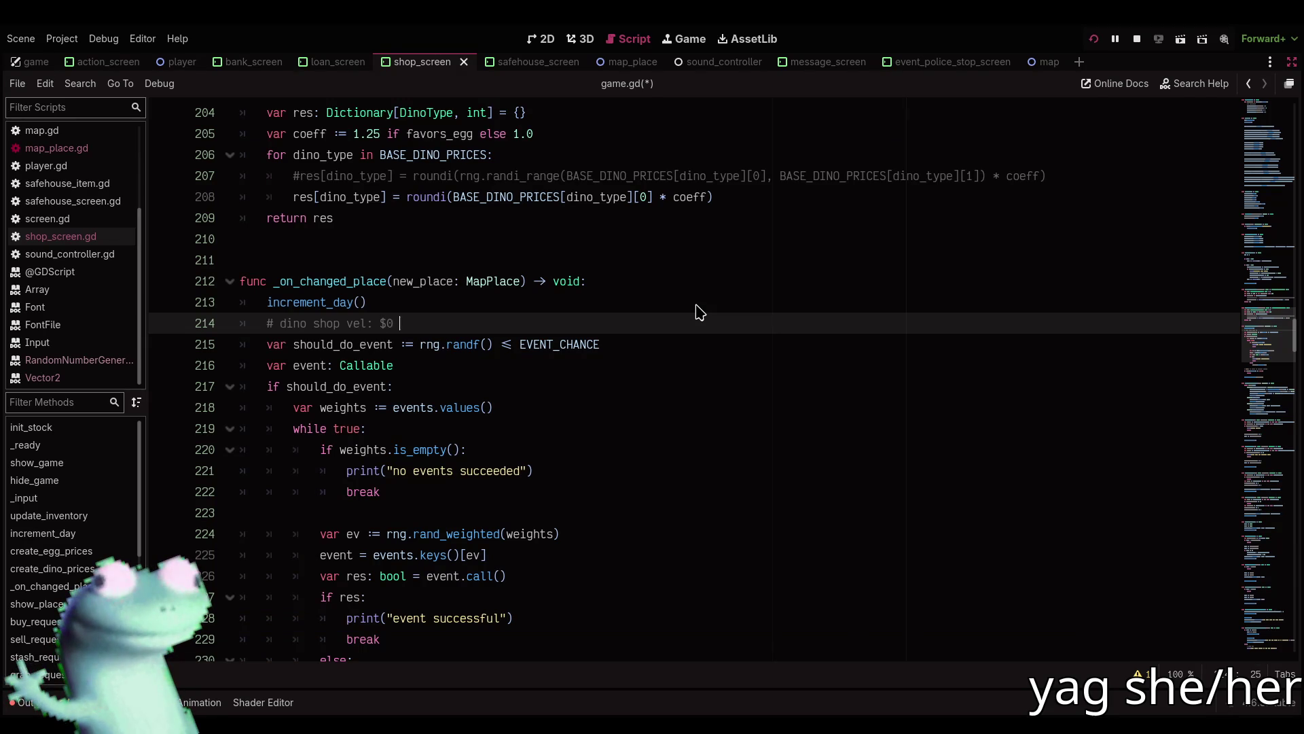
{"action": "type", "text": "80 egg"}
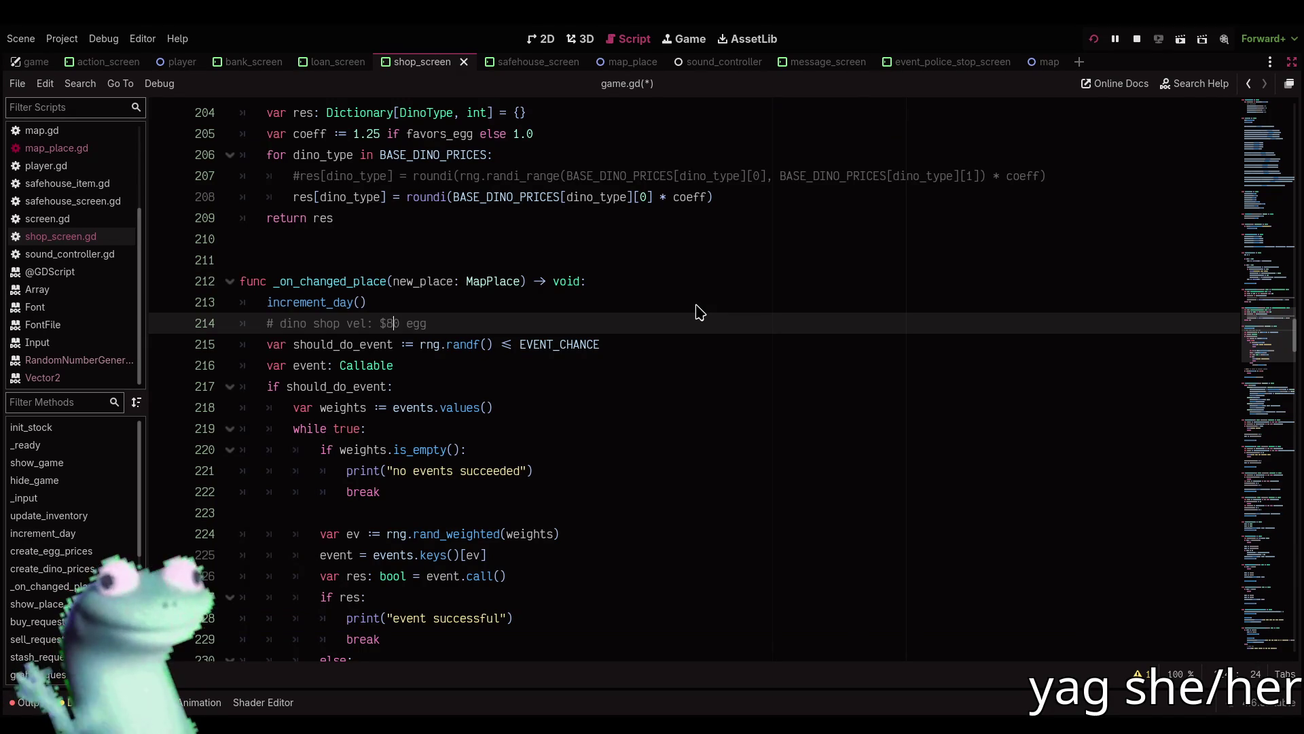
{"action": "key", "text": "alt+Tab"}
{"action": "key", "text": "alt+Tab"}
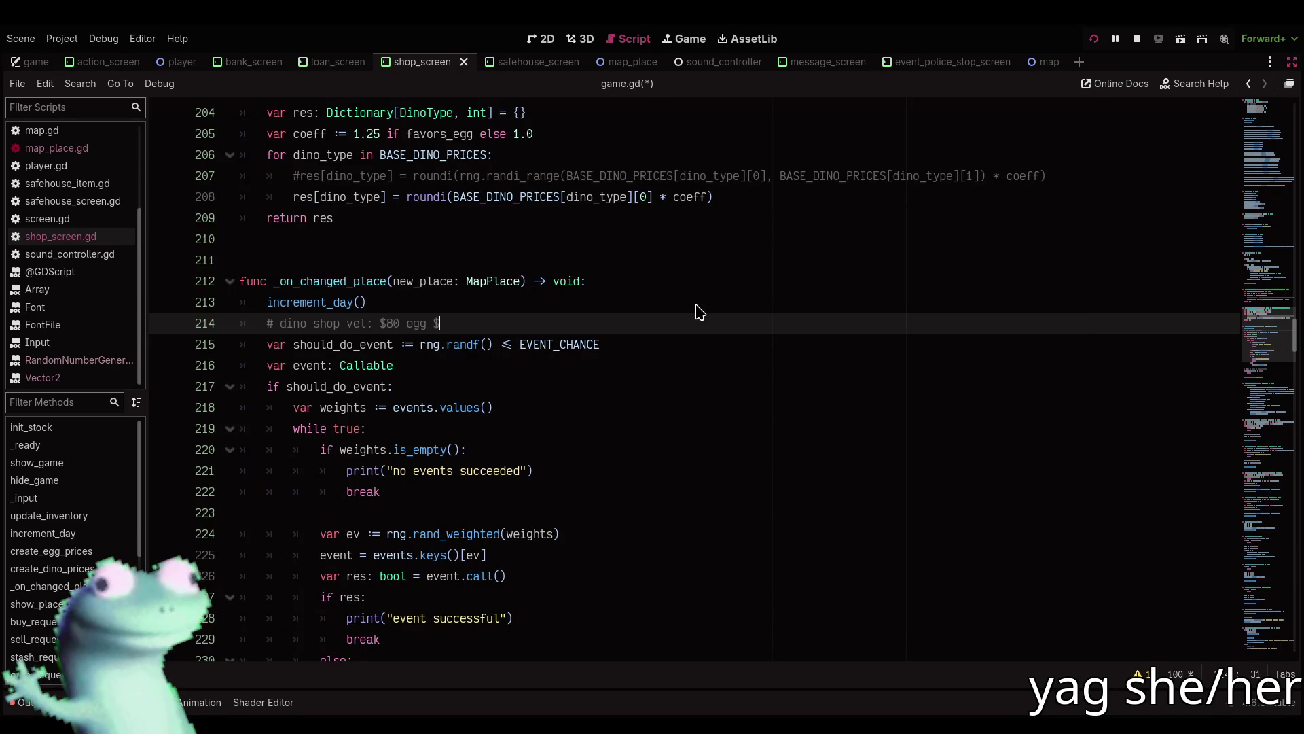
{"action": "type", "text": "650 dino"}
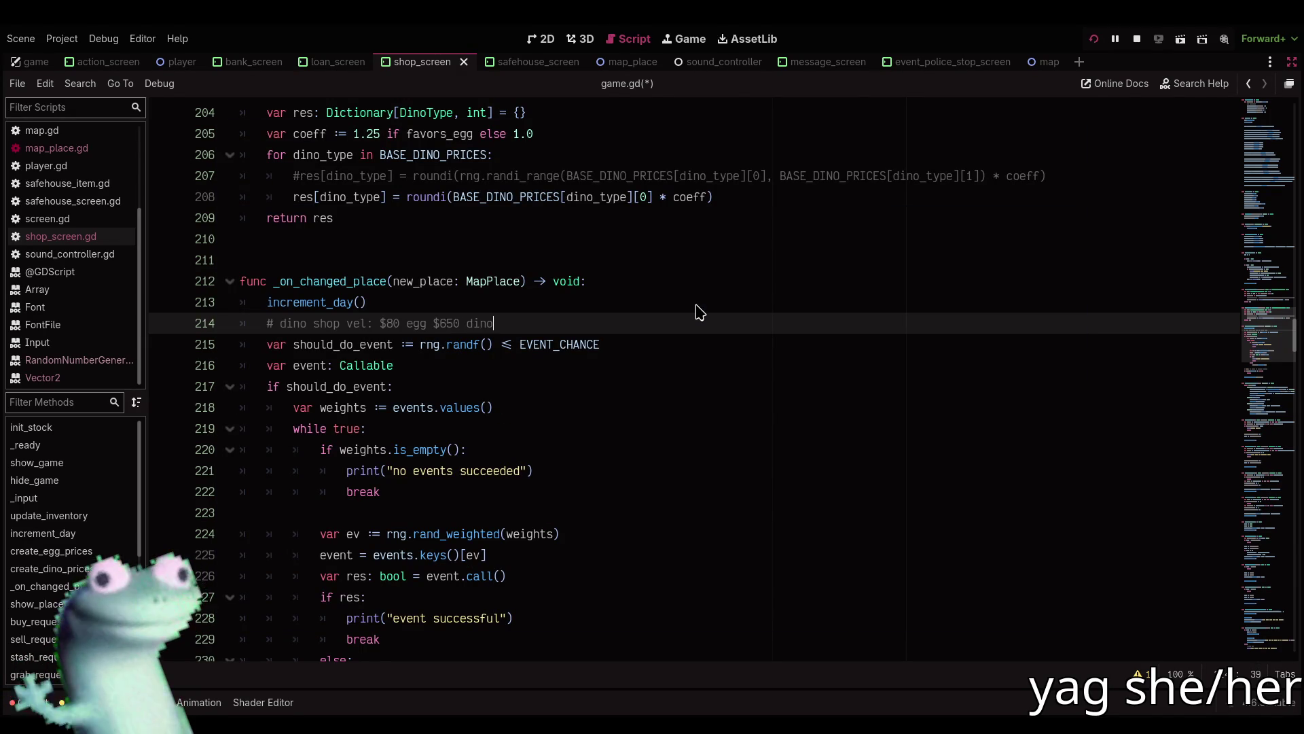
{"action": "key", "text": "Return"}
{"action": "type", "text": "#"}
Travel in the game from the Dino Shop via the Safe House to the Egg Shop.
{"action": "key", "text": "alt+Tab"}
{"action": "left_click", "coordinate": [279, 598]}
{"action": "left_click", "coordinate": [396, 452]}
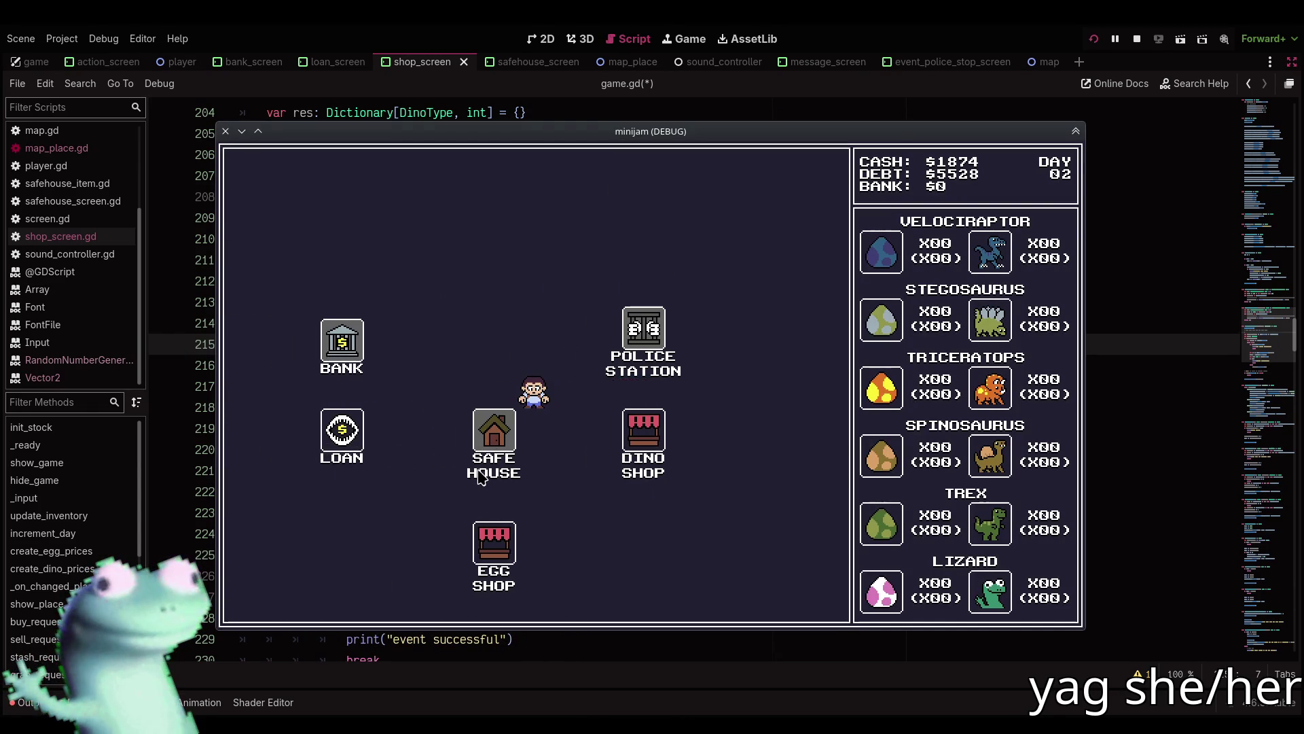
{"action": "left_click", "coordinate": [278, 598]}
{"action": "left_click", "coordinate": [543, 551]}
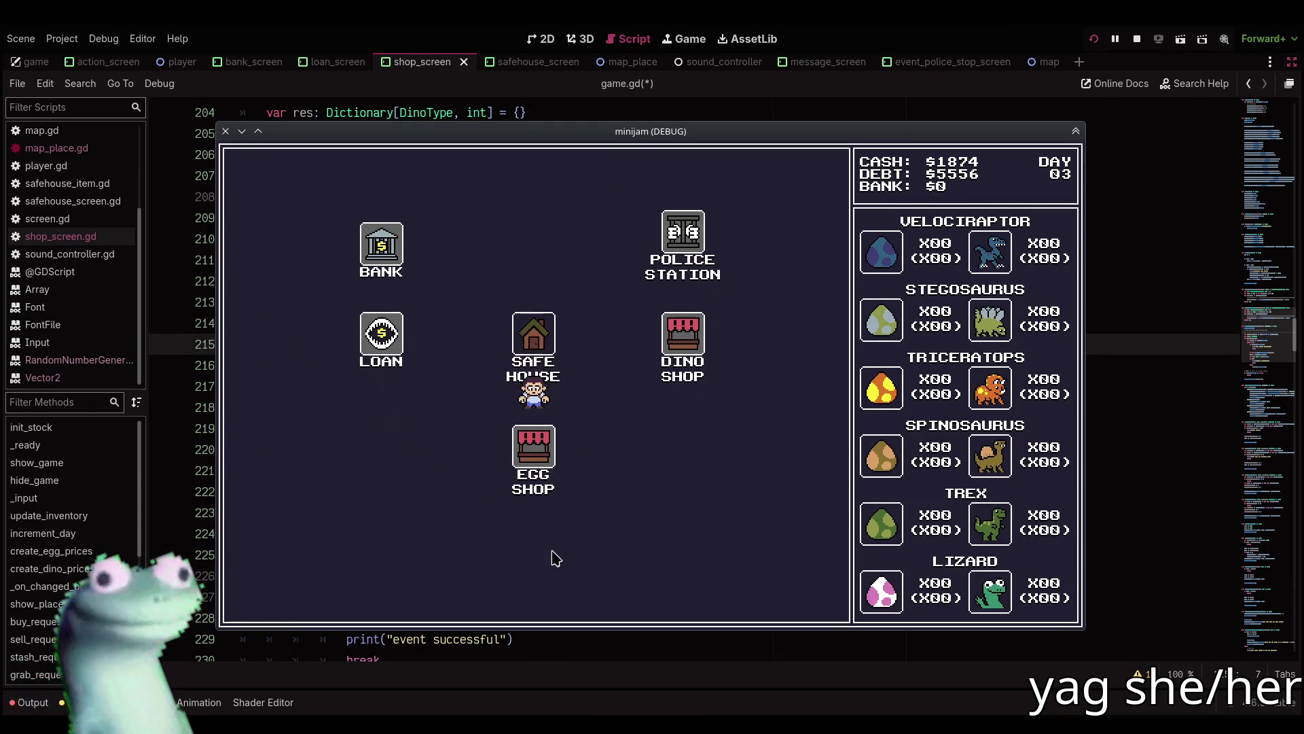
{"action": "left_click", "coordinate": [546, 409]}
Add the Egg Shop comment ($160 egg, $813 dino), save, and relaunch the game.
{"action": "key", "text": "alt+Tab"}
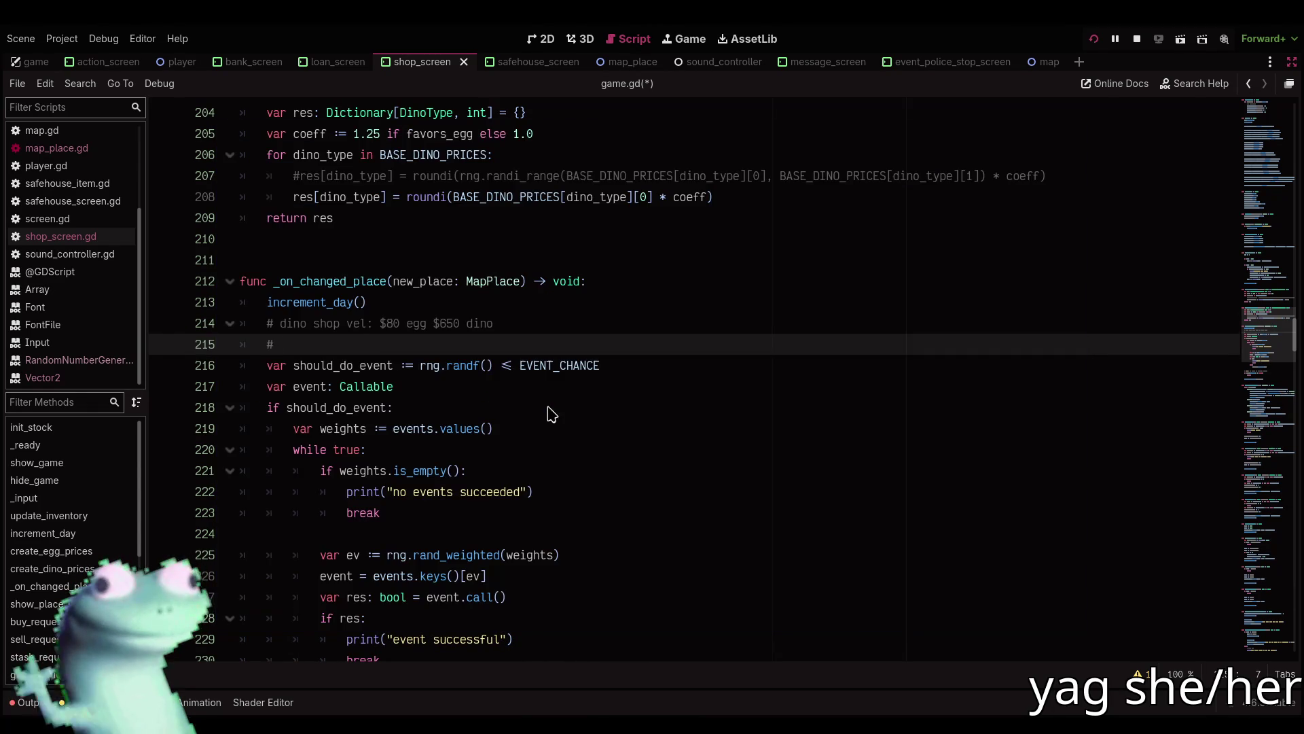
{"action": "type", "text": " egg sh"}
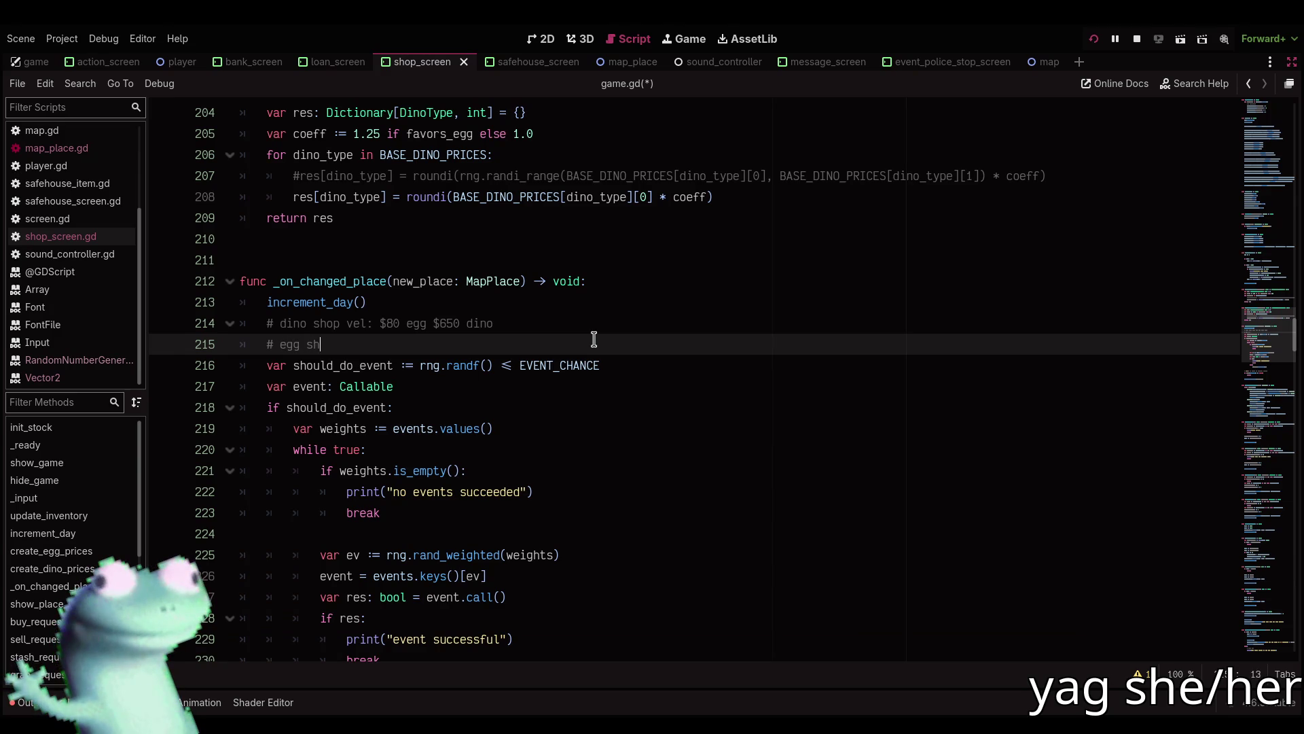
{"action": "type", "text": "op vel: $"}
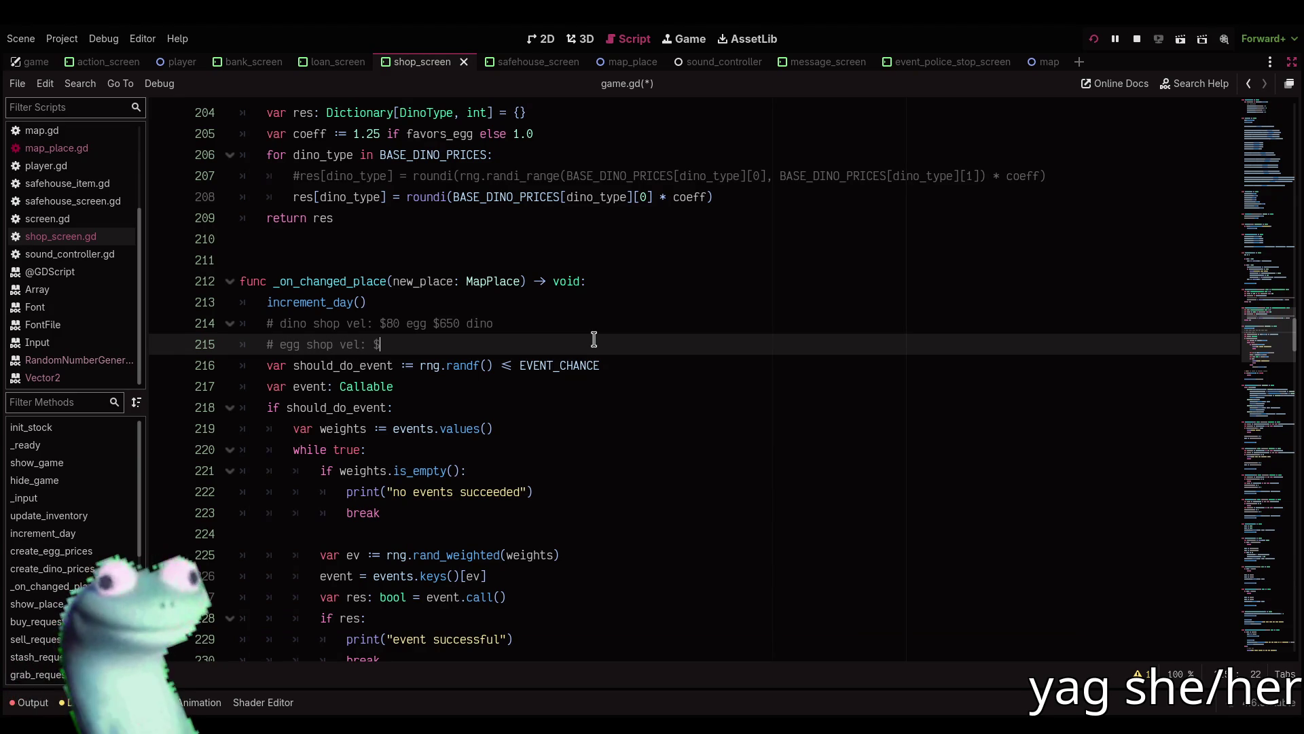
{"action": "key", "text": "alt+Tab"}
{"action": "key", "text": "alt+Tab"}
{"action": "type", "text": "160 "}
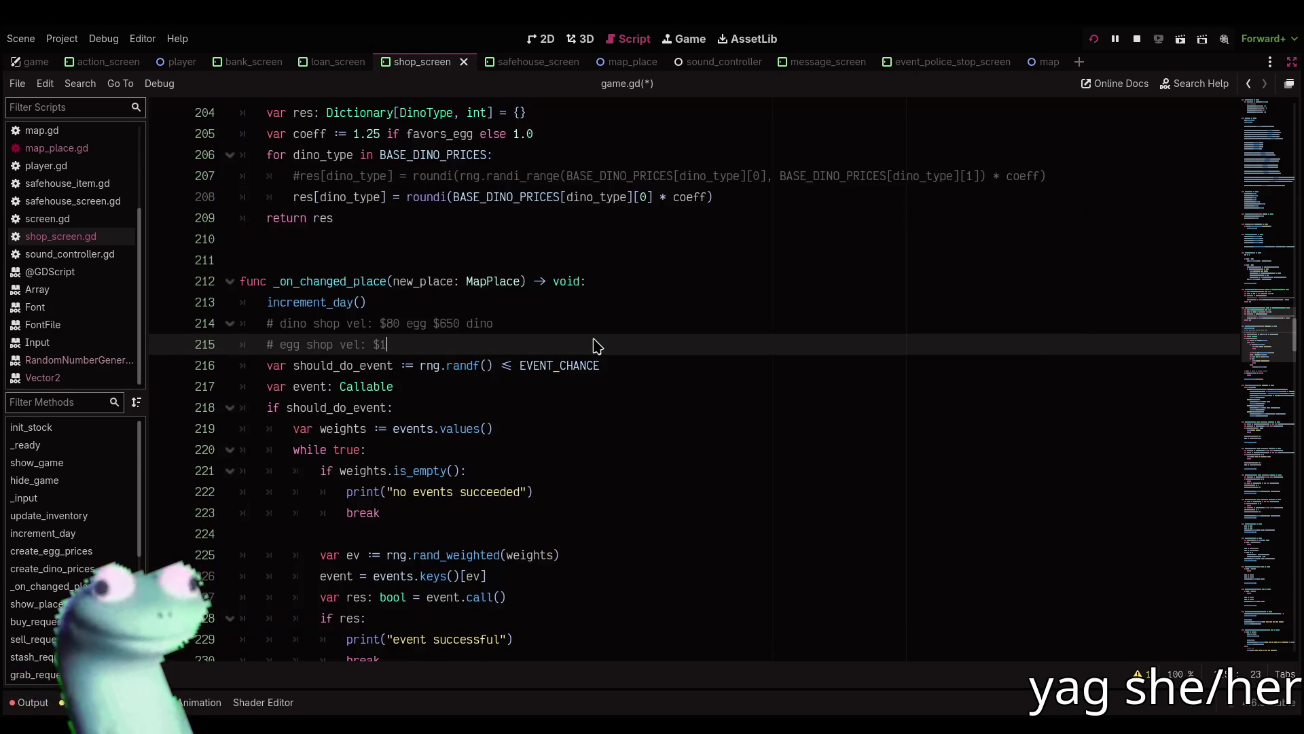
{"action": "type", "text": "egg"}
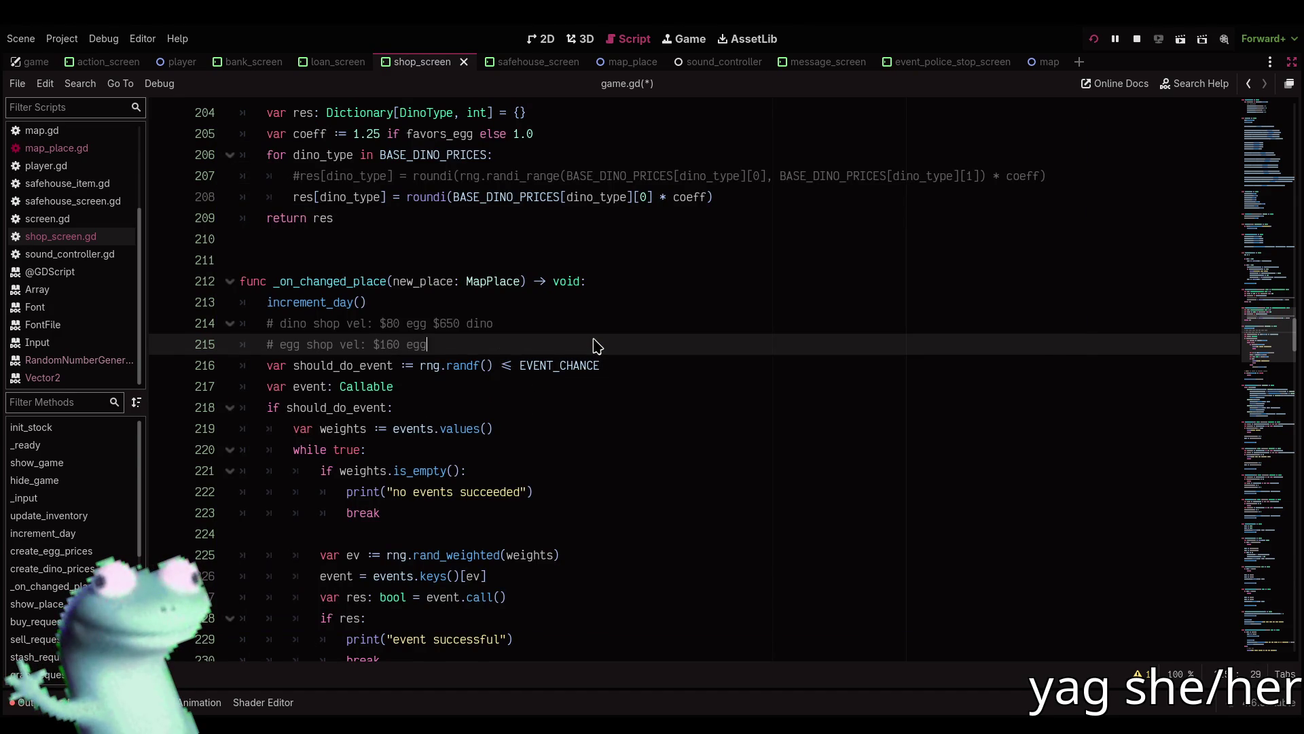
{"action": "key", "text": "alt+Tab"}
{"action": "key", "text": "alt+Tab"}
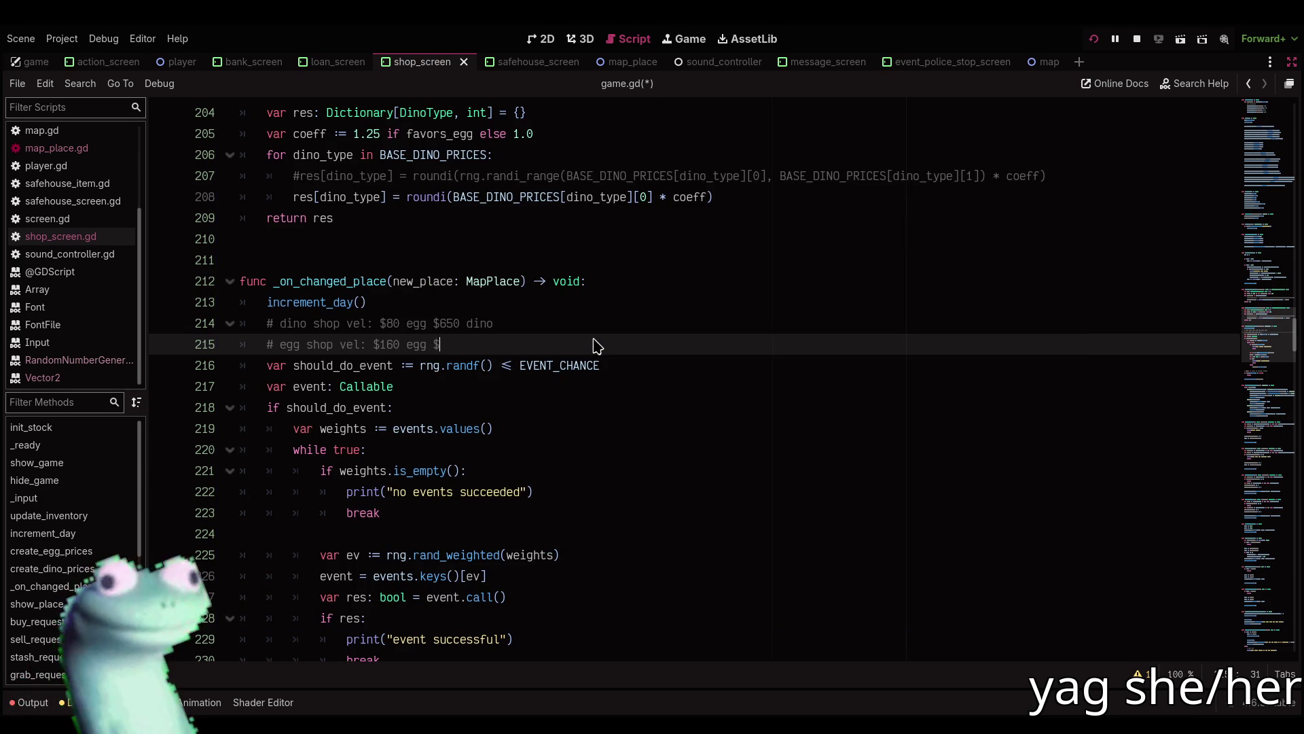
{"action": "type", "text": "813 di"}
{"action": "key", "text": "ctrl+s"}
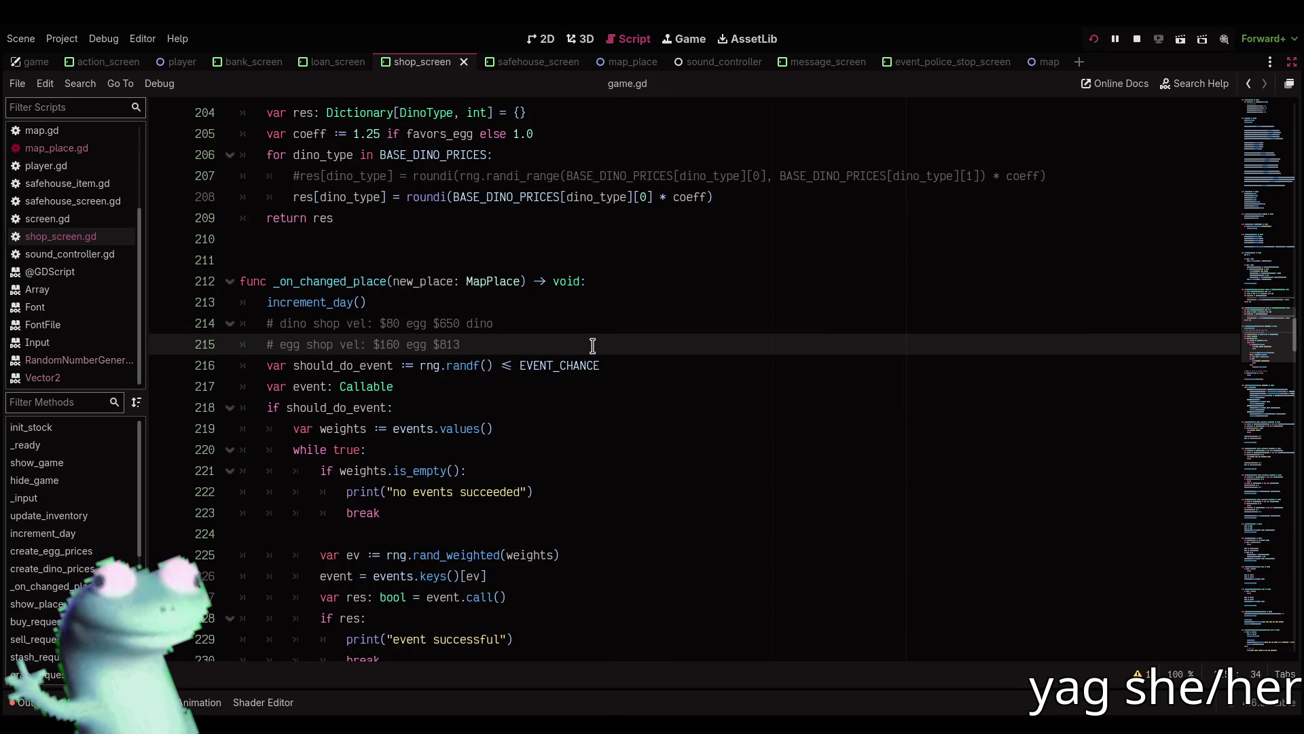
{"action": "type", "text": "no"}
{"action": "key", "text": "F5"}
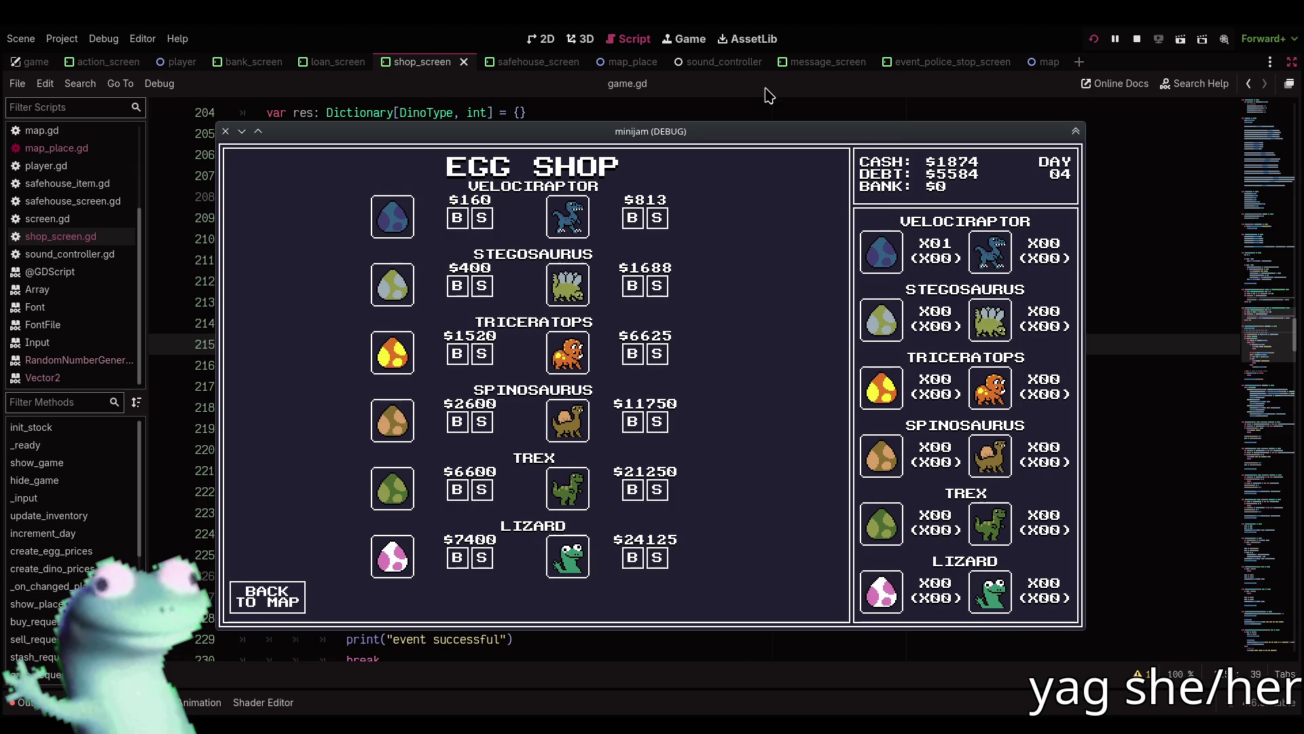
{"action": "left_click", "coordinate": [768, 95]}
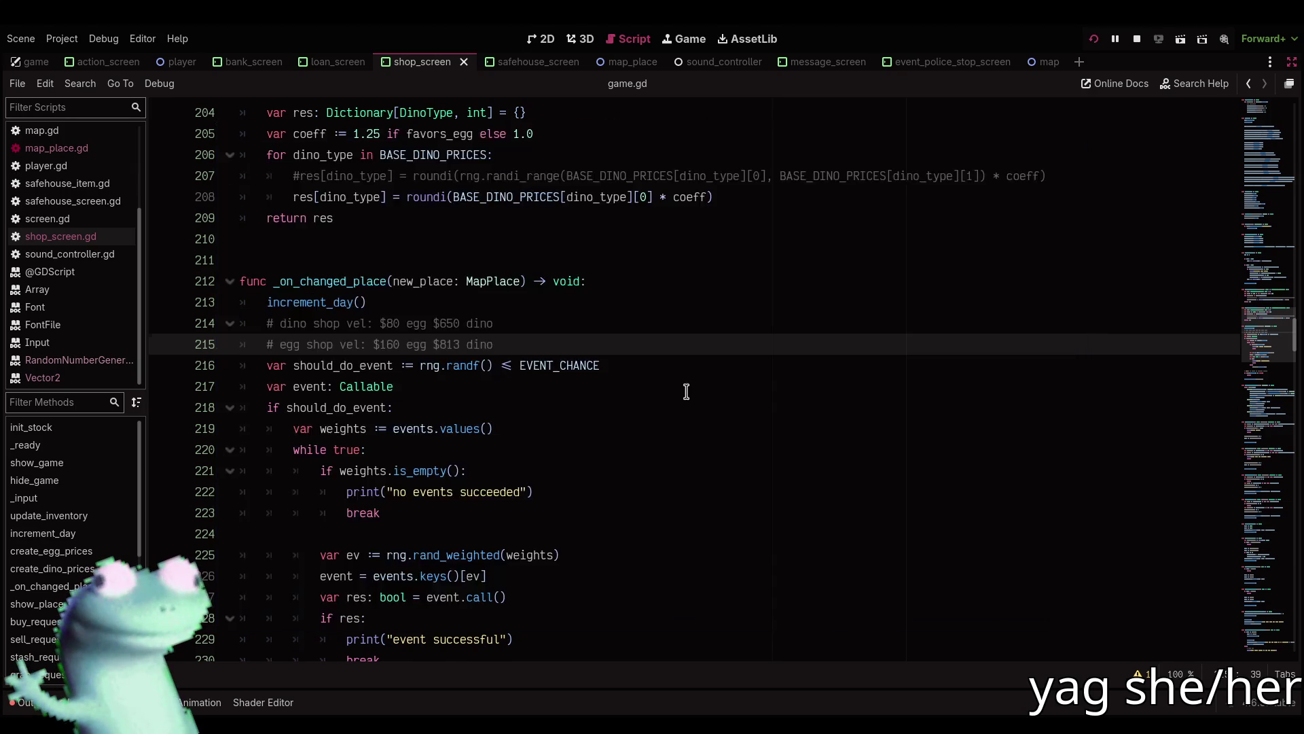
Change line 205 to coeff := 1.25 if not favors_egg else 1.0 and run the project.
{"action": "scroll", "coordinate": [686, 391], "scroll_direction": "up", "scroll_amount": 4}
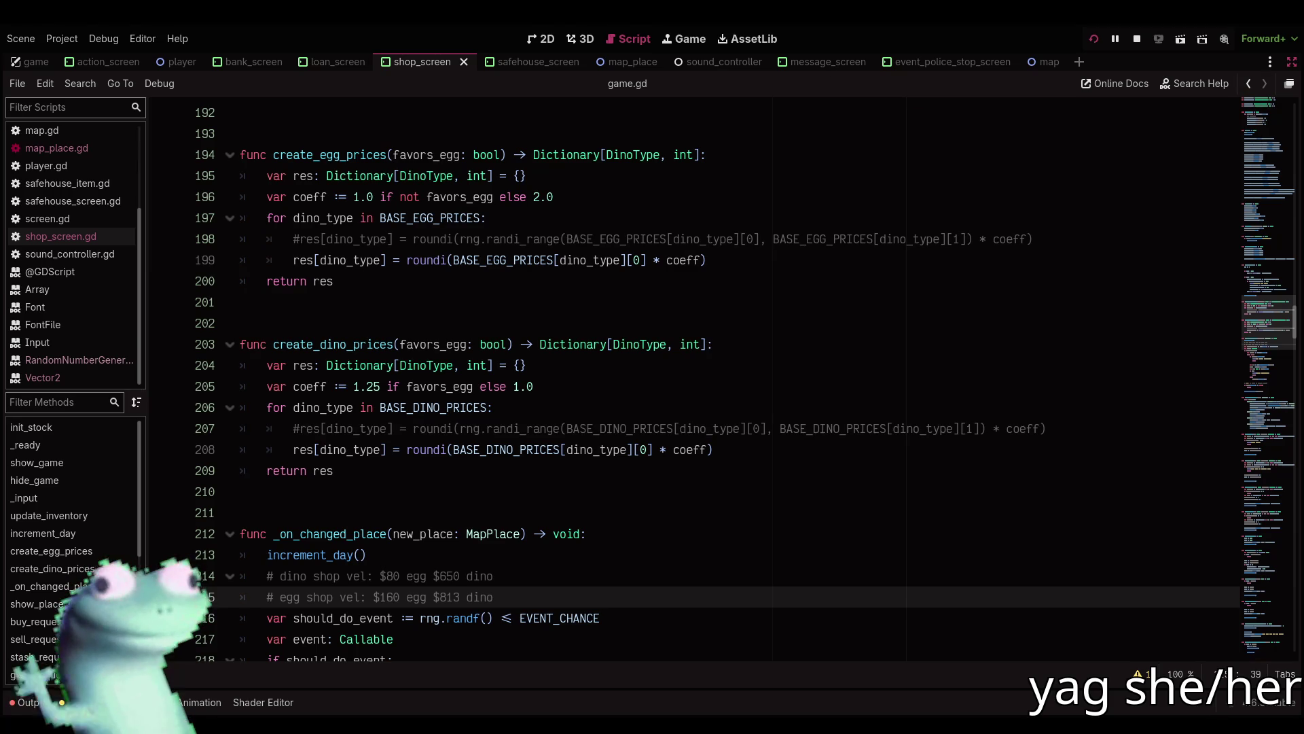
{"action": "left_click", "coordinate": [853, 85]}
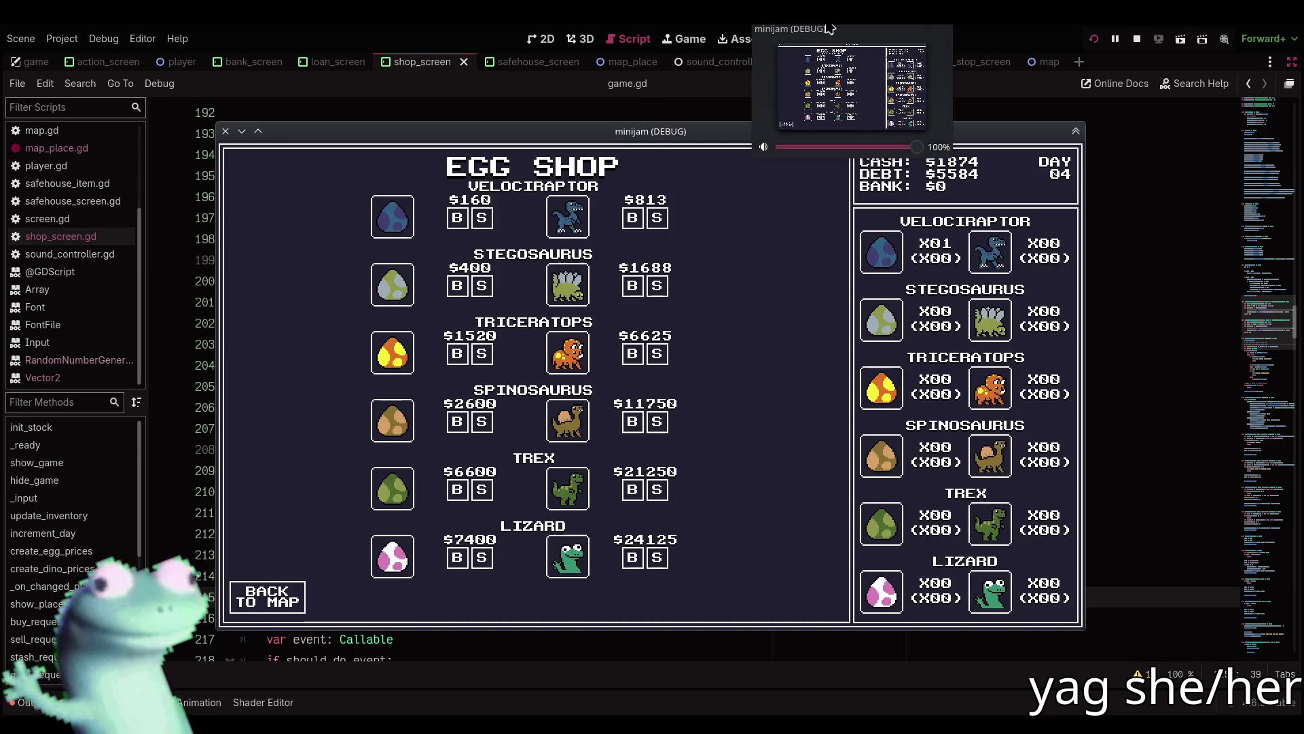
{"action": "left_click", "coordinate": [701, 91]}
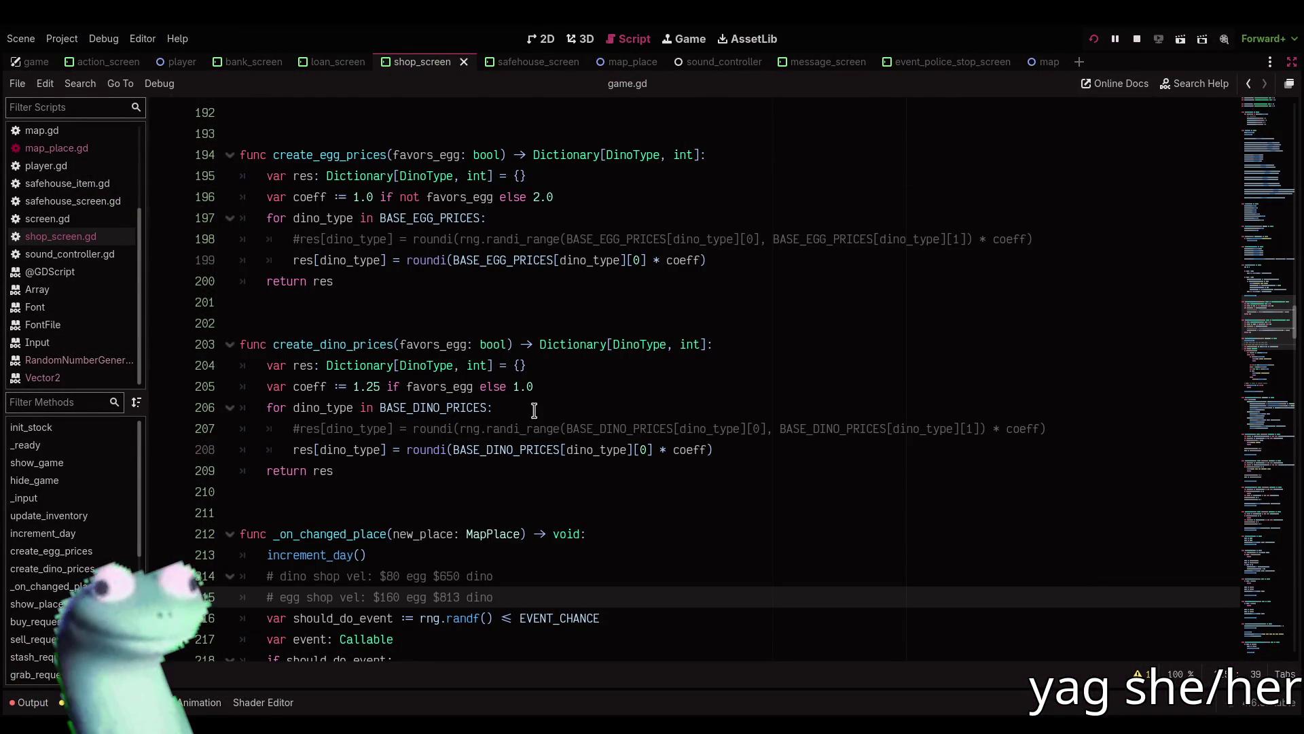
{"action": "left_click", "coordinate": [407, 386]}
{"action": "mouse_move", "coordinate": [537, 387]}
{"action": "left_mouse_down"}
{"action": "mouse_move", "coordinate": [302, 388]}
{"action": "mouse_move", "coordinate": [356, 391]}
{"action": "left_mouse_up"}
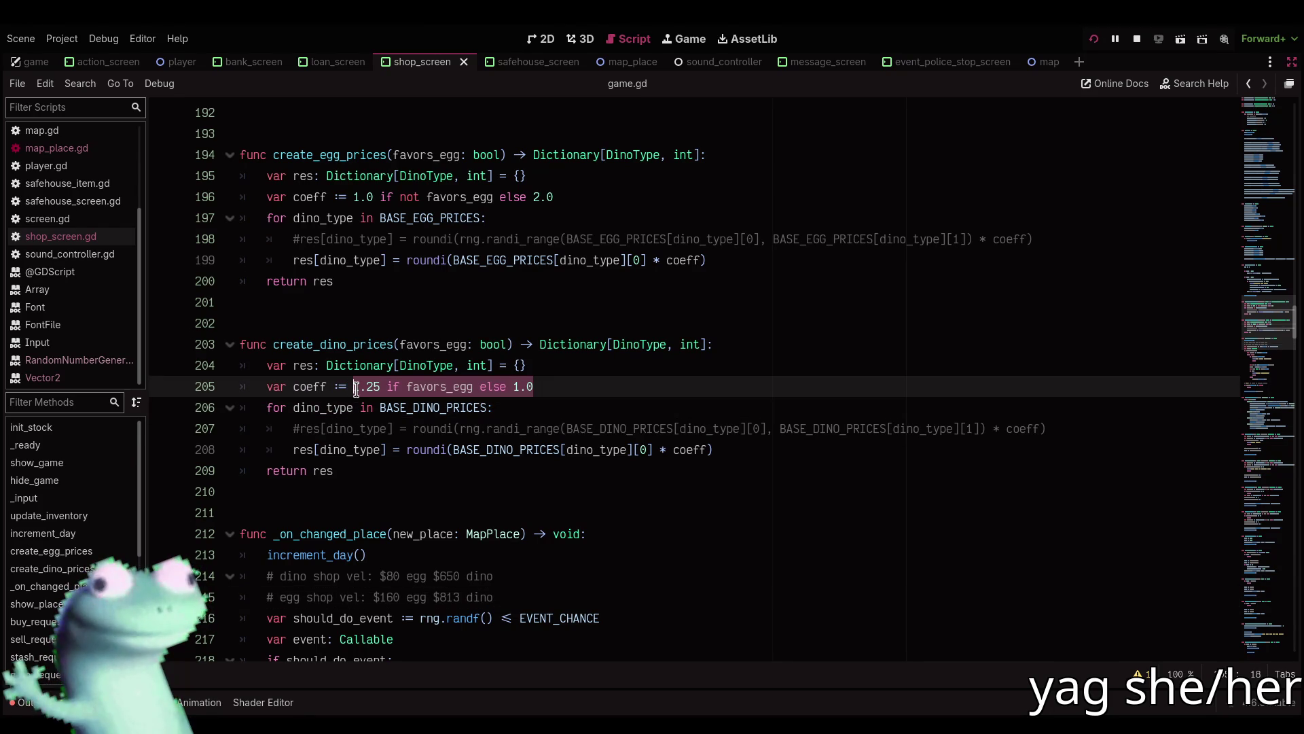
{"action": "left_click", "coordinate": [414, 386]}
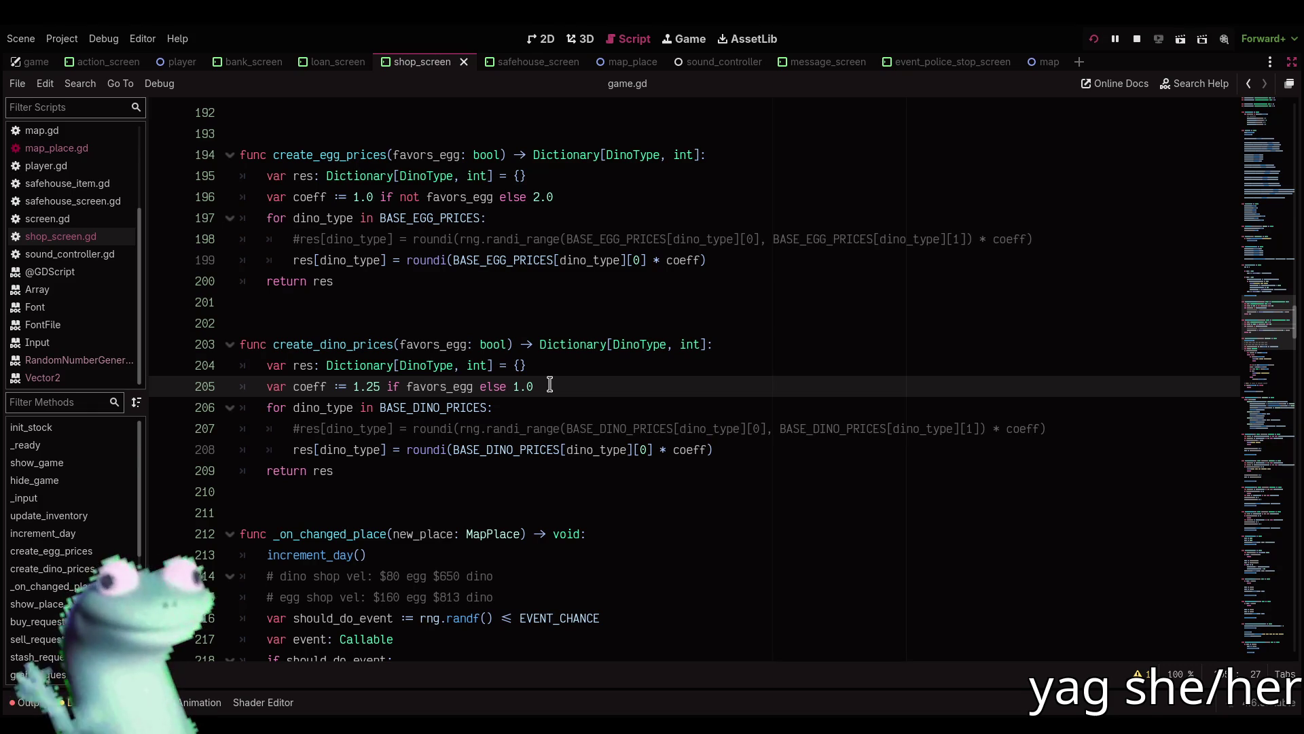
{"action": "left_click", "coordinate": [407, 388]}
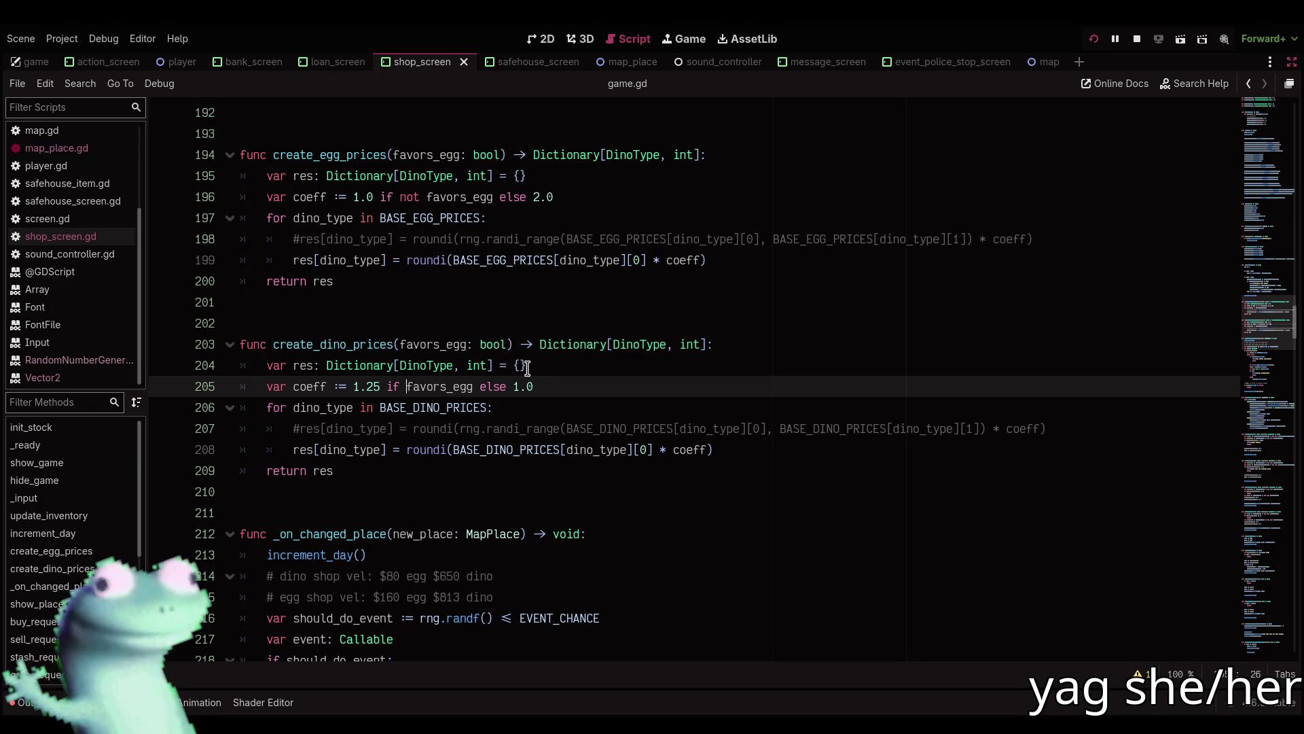
{"action": "type", "text": "not"}
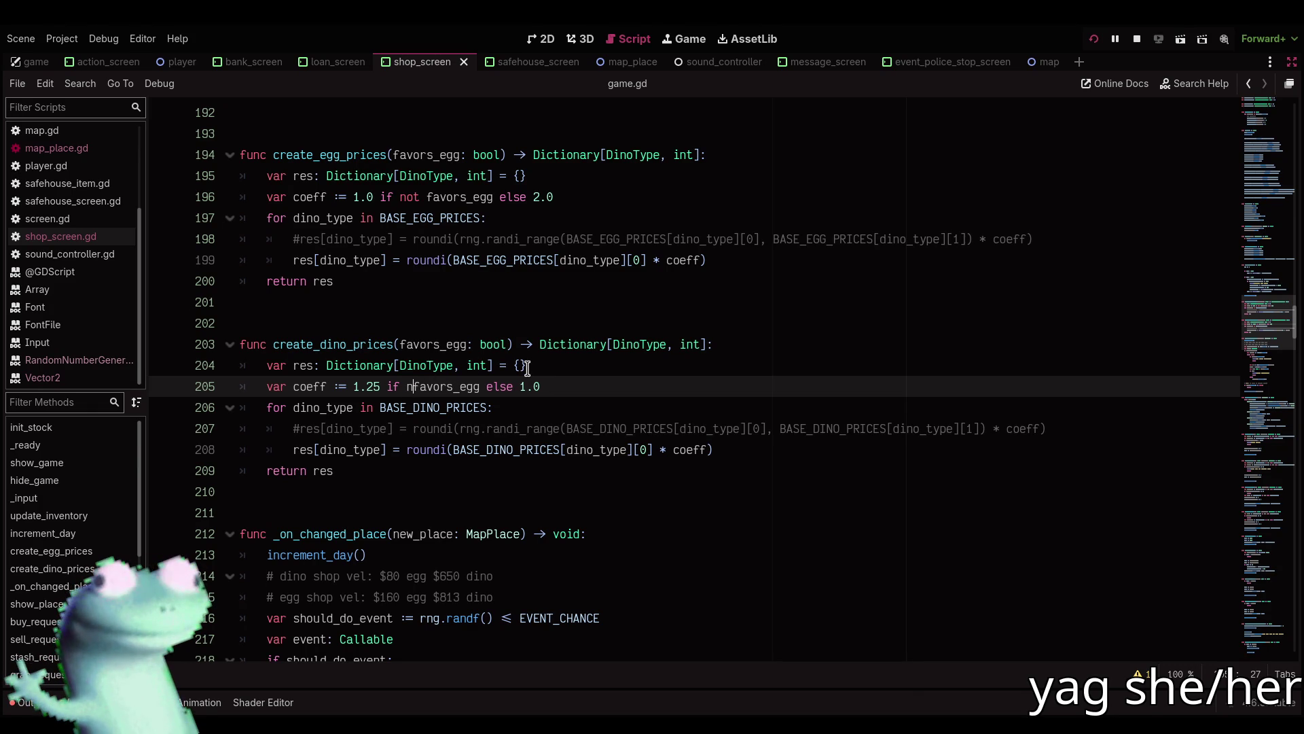
{"action": "left_click", "coordinate": [1094, 39]}
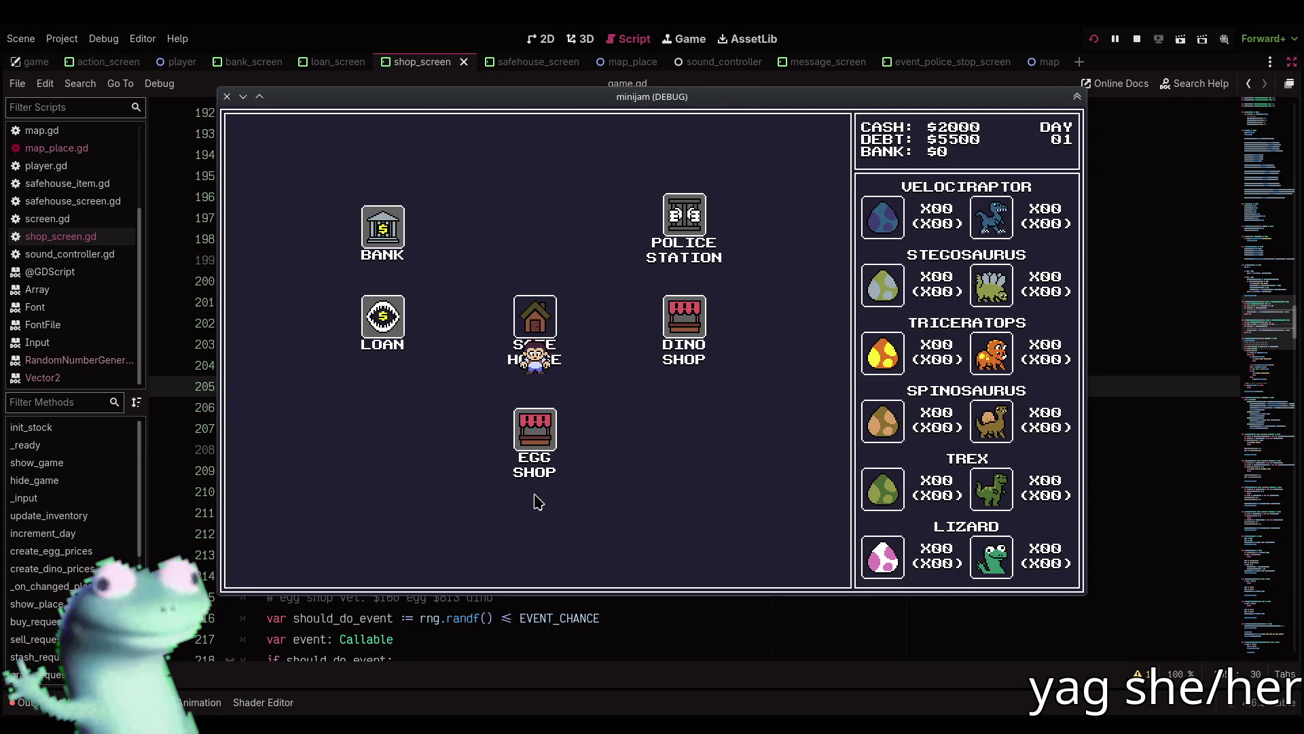
Visit the Egg Shop, then travel via the Safe House to the Dino Shop.
{"action": "left_click", "coordinate": [536, 503]}
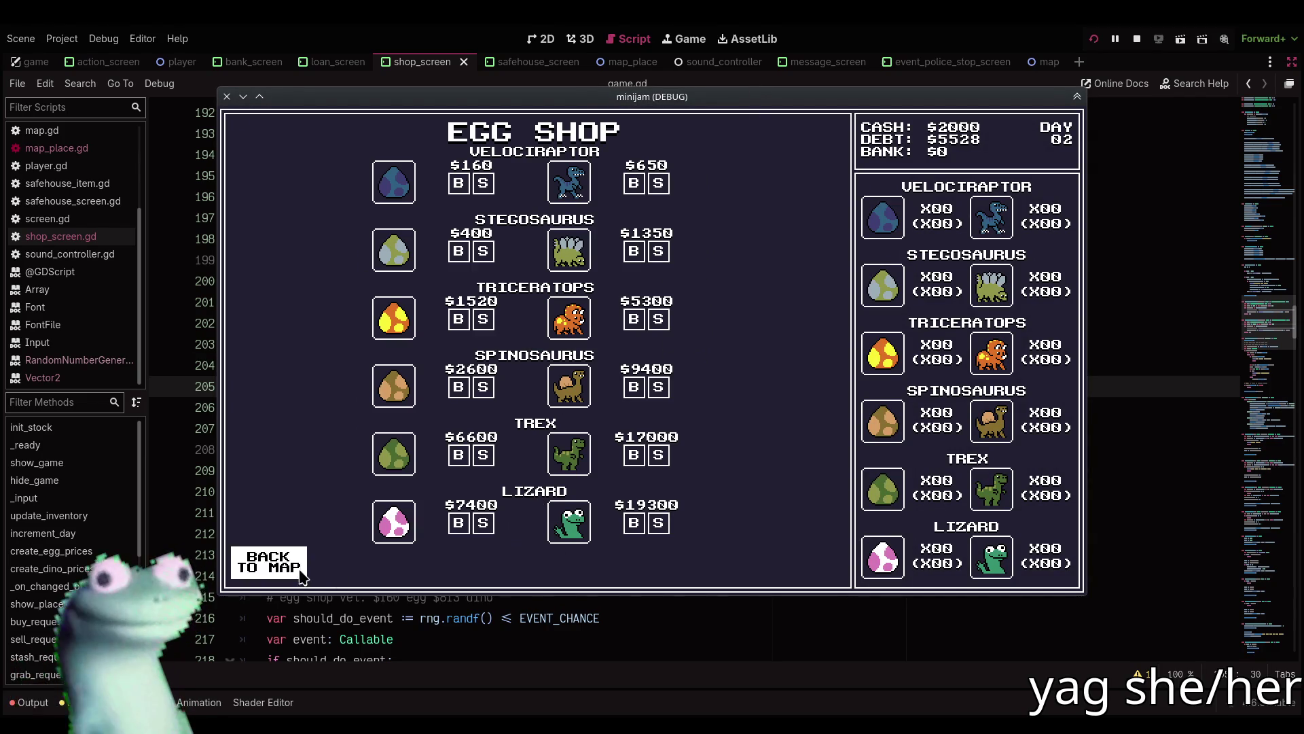
{"action": "left_click", "coordinate": [268, 563]}
{"action": "left_click", "coordinate": [452, 466]}
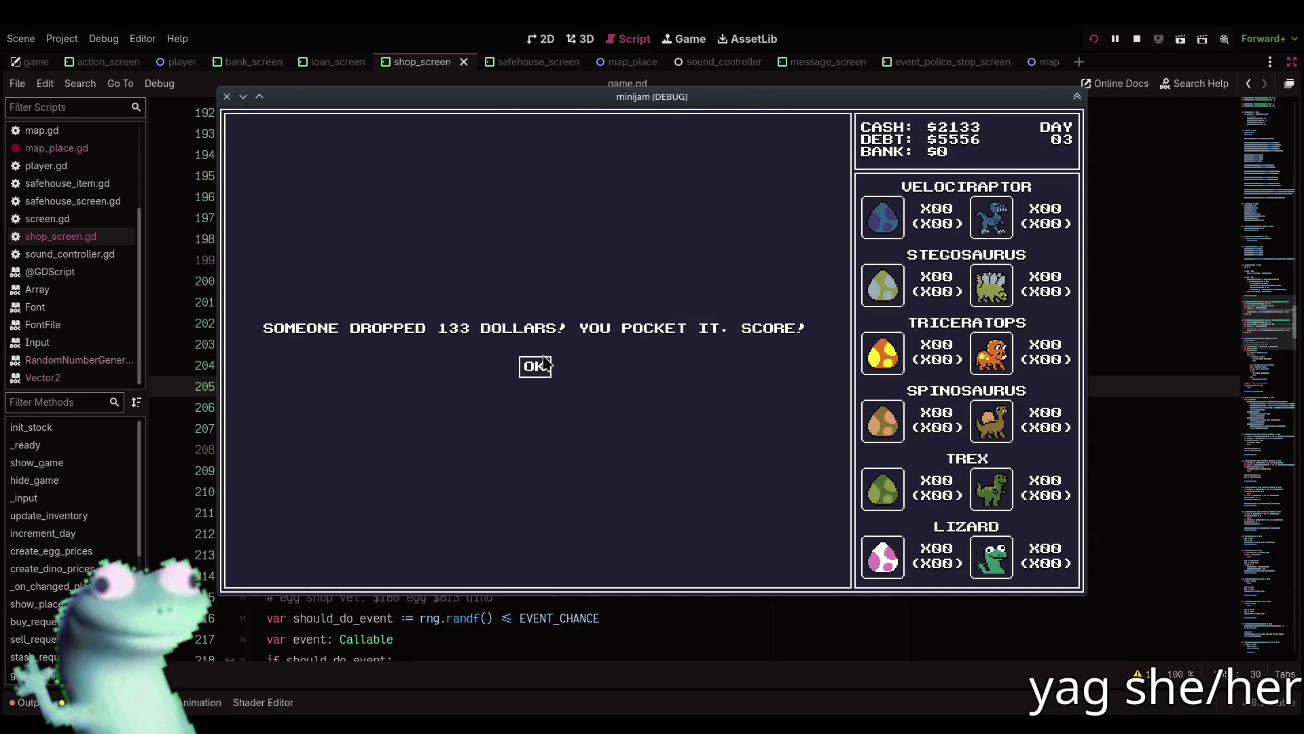
{"action": "left_click", "coordinate": [524, 368]}
{"action": "left_click", "coordinate": [275, 562]}
{"action": "left_click", "coordinate": [694, 397]}
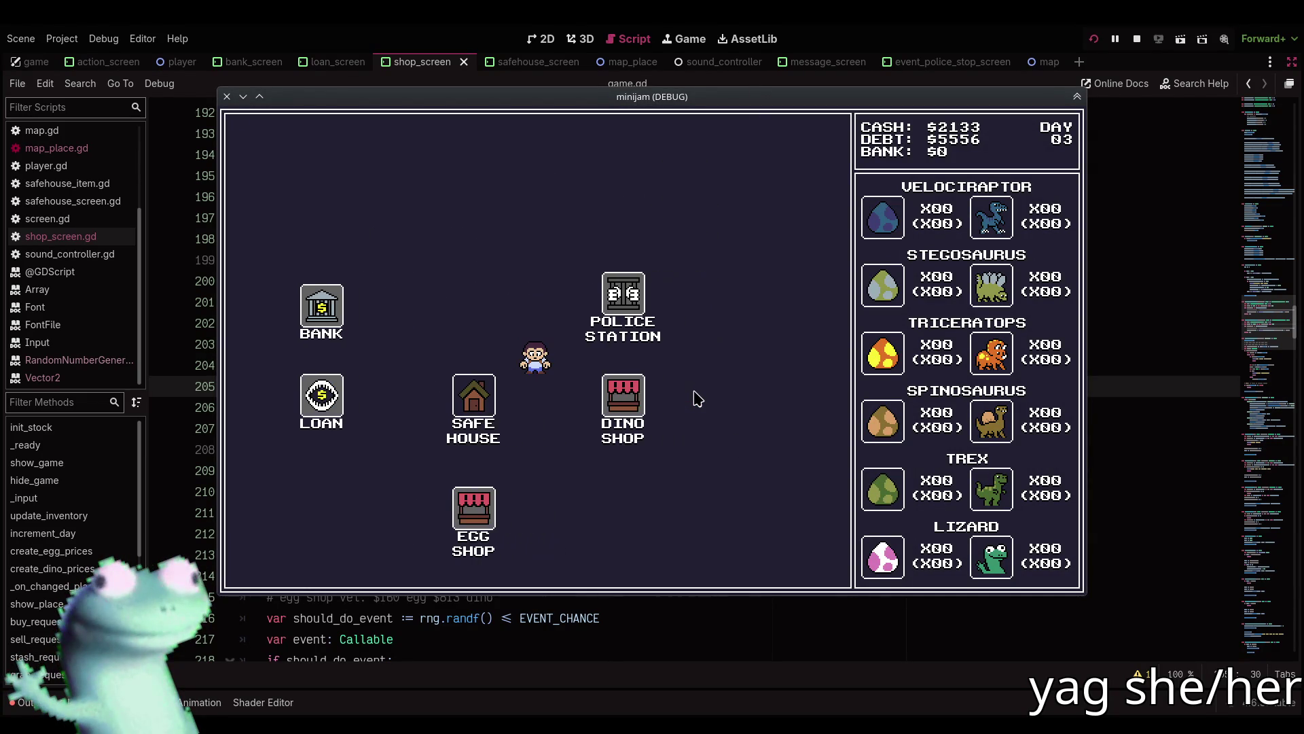
Compare the Dino Shop prices with the script, then stop the game.
{"action": "left_click", "coordinate": [770, 75]}
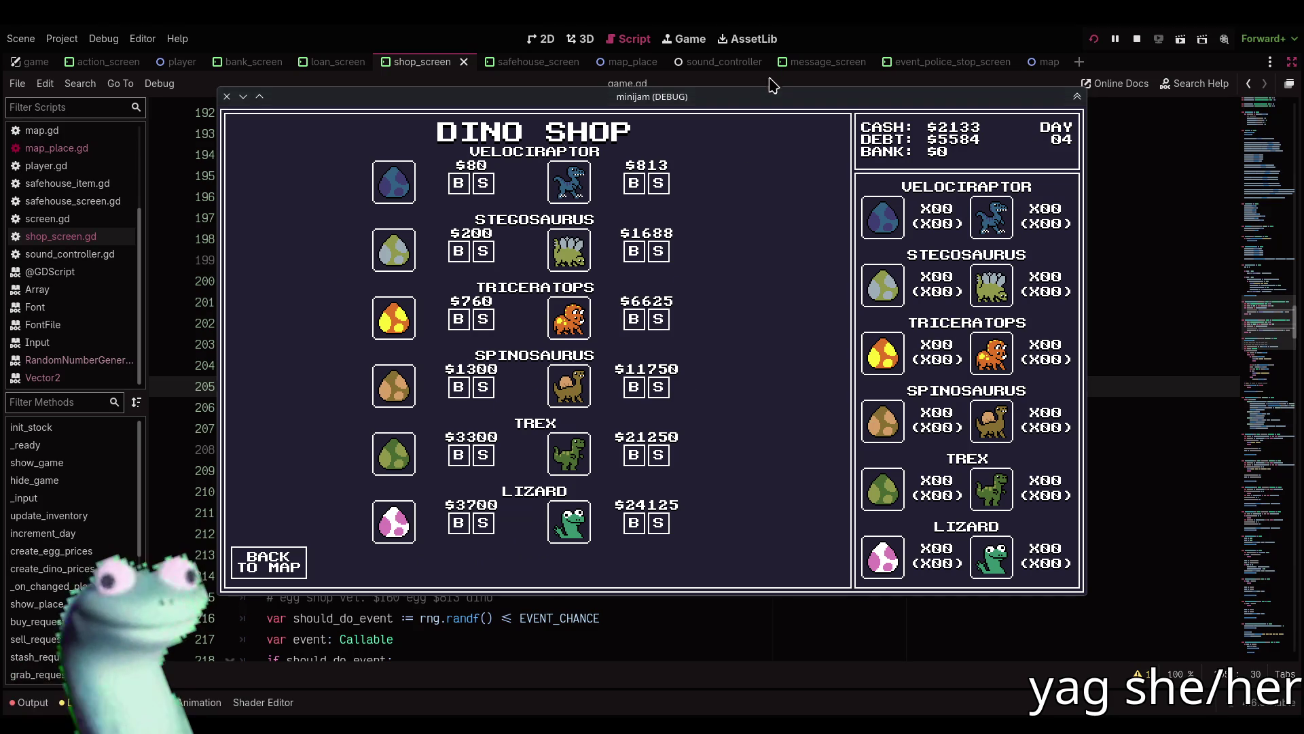
{"action": "scroll", "coordinate": [648, 457], "scroll_direction": "down", "scroll_amount": 2}
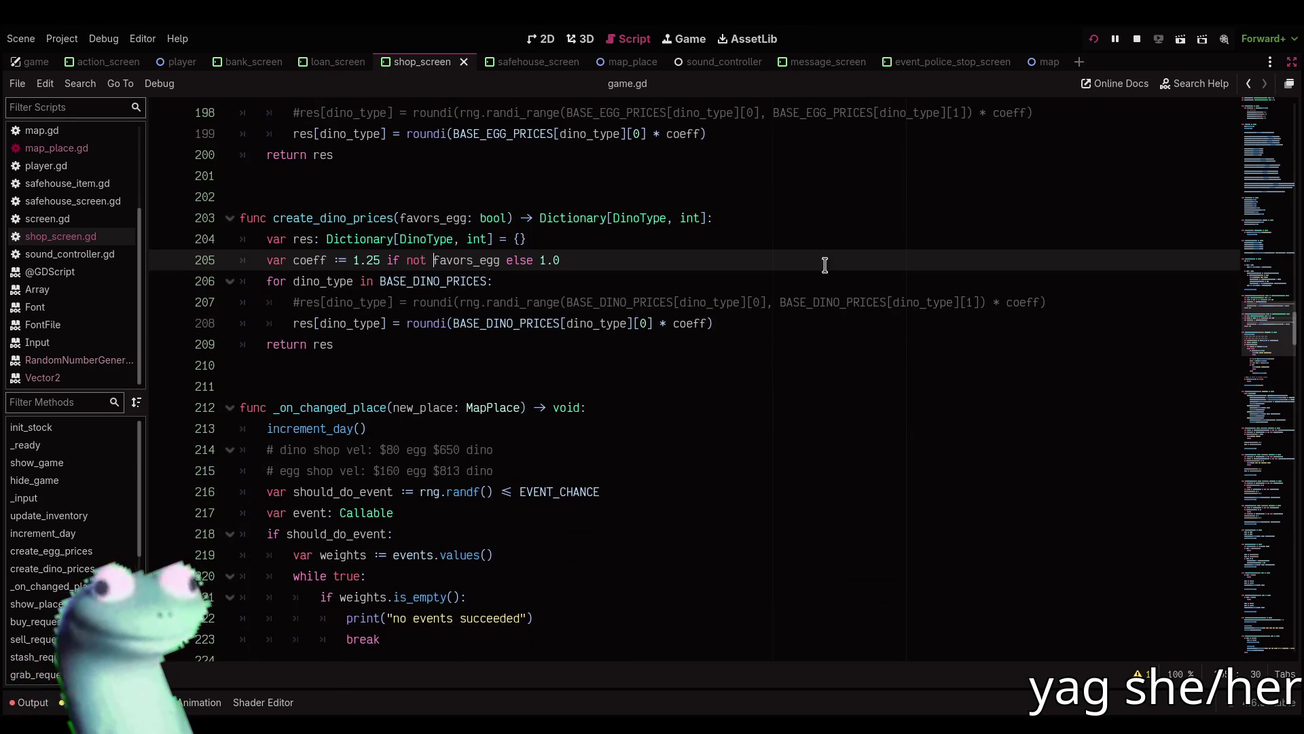
{"action": "left_click", "coordinate": [853, 89]}
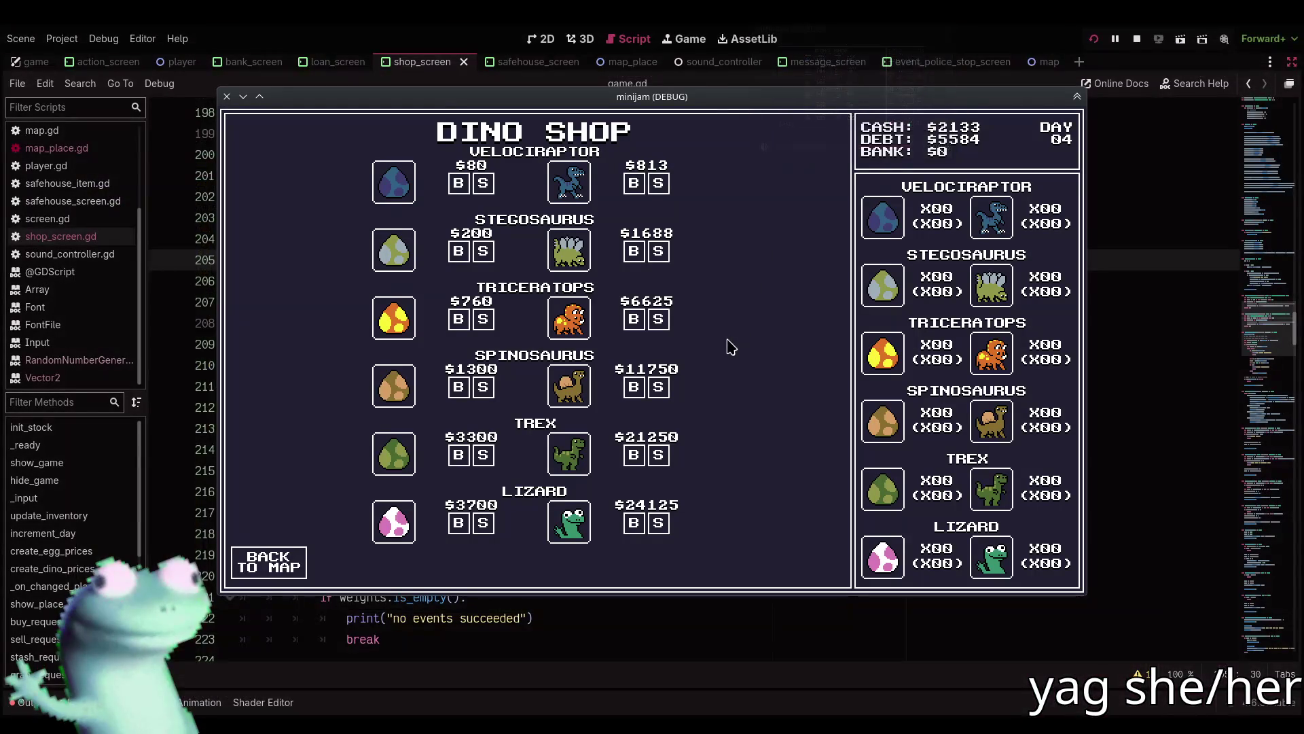
{"action": "left_click", "coordinate": [863, 83]}
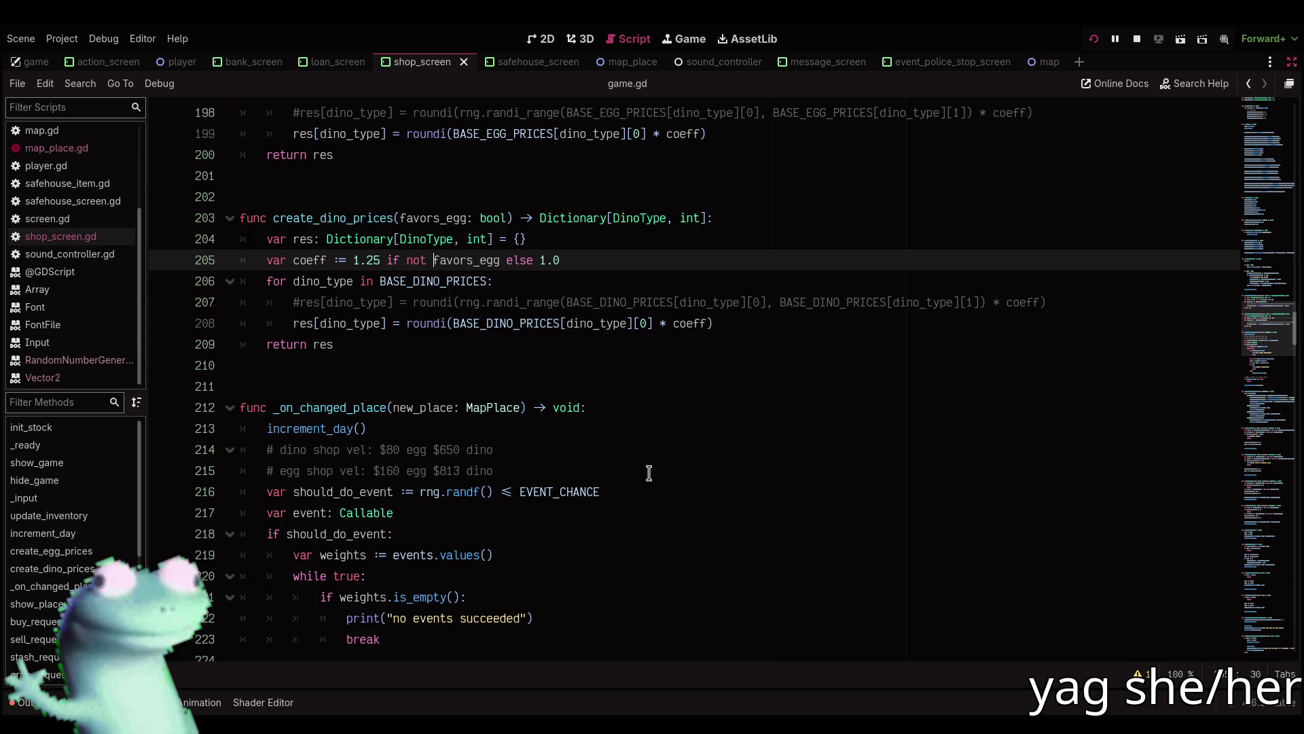
{"action": "left_click", "coordinate": [1135, 41]}
Switch egg and dino prices back to the rng.randi_range lines 198 and 207, then run.
{"action": "left_click", "coordinate": [768, 330]}
{"action": "key", "text": "ctrl+k"}
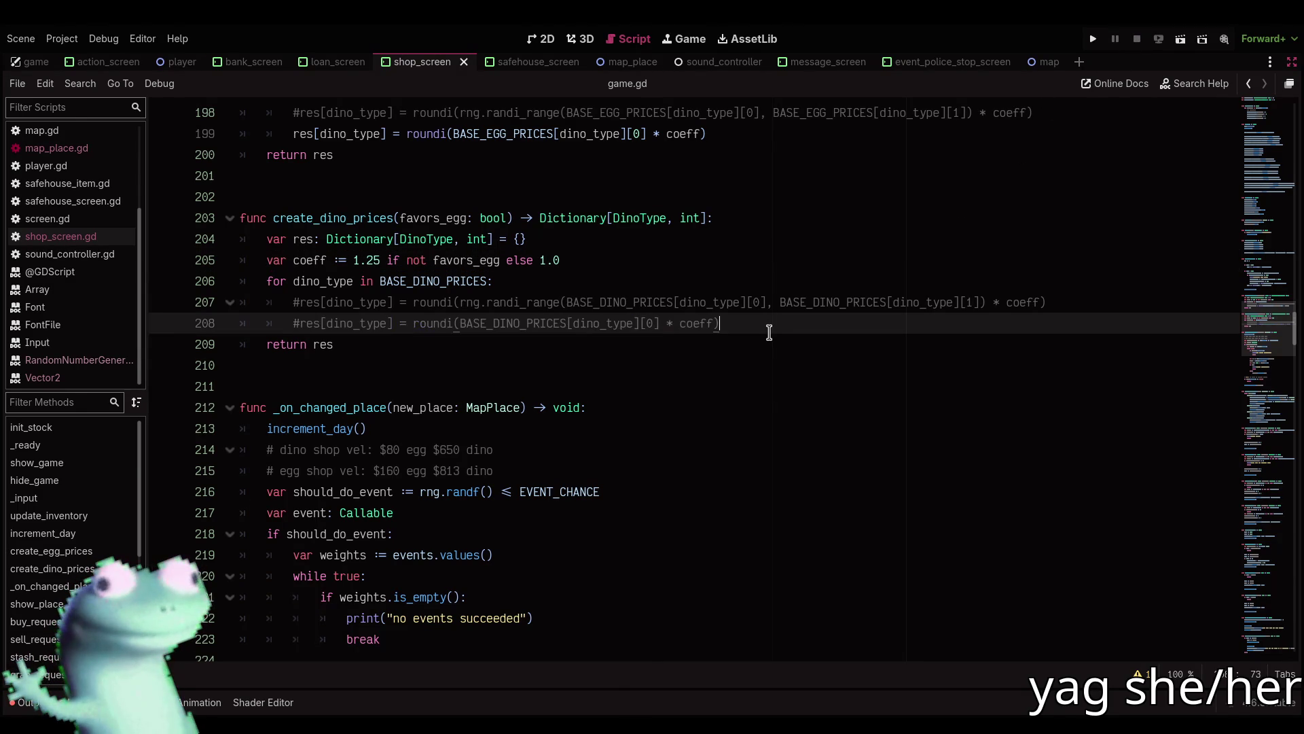
{"action": "key", "text": "Up"}
{"action": "key", "text": "ctrl+k"}
{"action": "scroll", "coordinate": [707, 333], "scroll_direction": "up", "scroll_amount": 2}
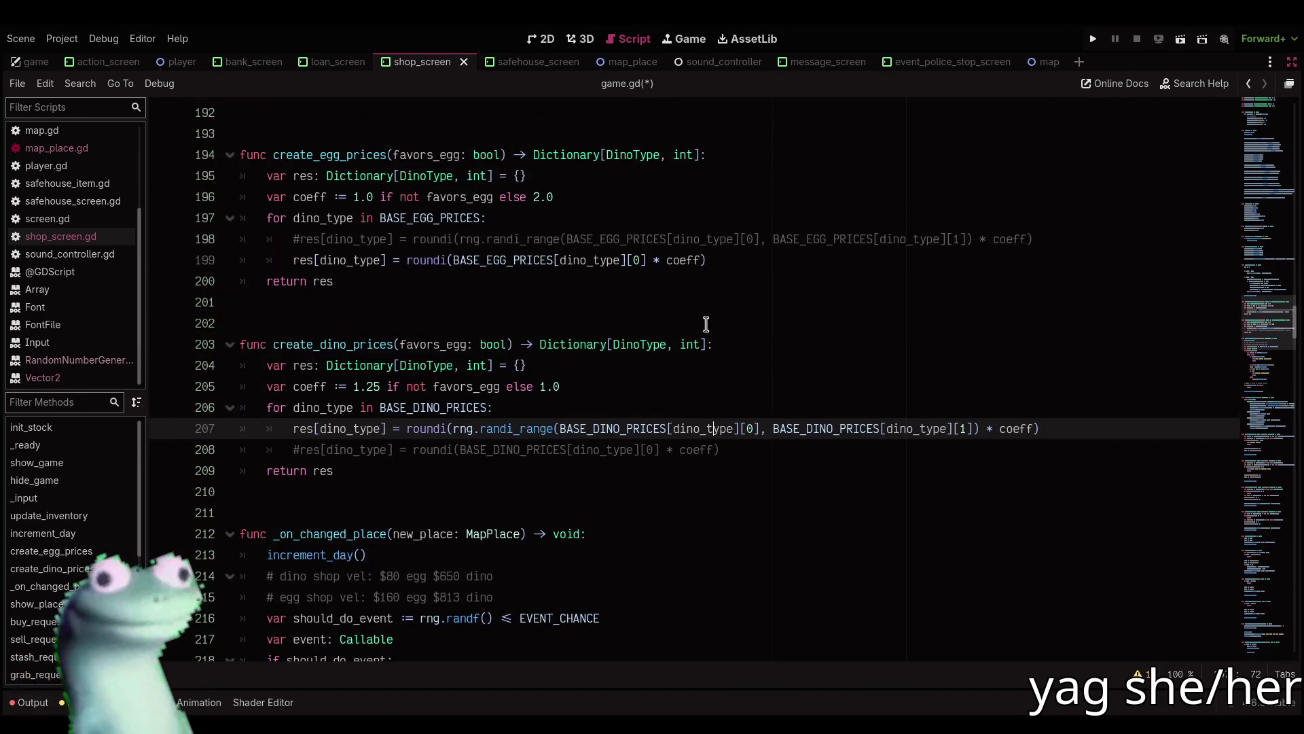
{"action": "left_click", "coordinate": [721, 264]}
{"action": "key", "text": "ctrl+k"}
{"action": "key", "text": "Up"}
{"action": "key", "text": "ctrl+k"}
{"action": "key", "text": "F5"}
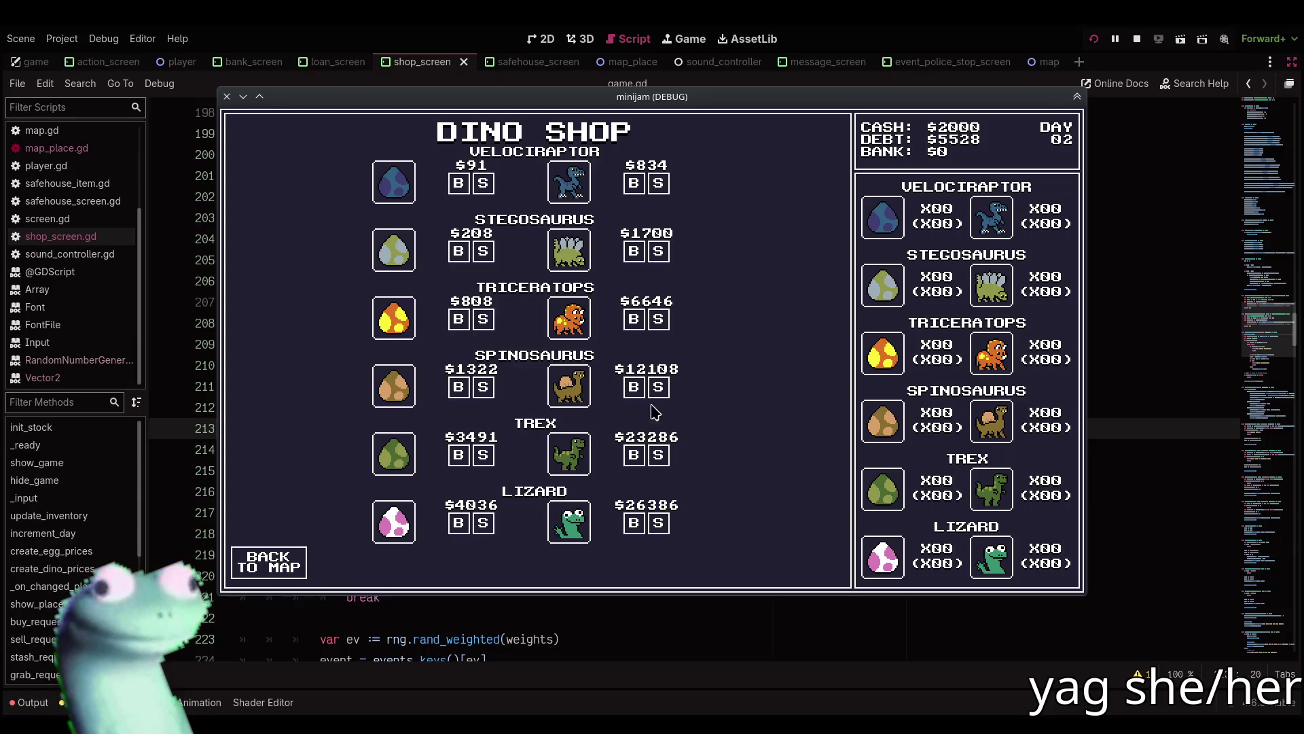
Buy four velociraptor eggs at the Dino Shop and travel via the Safe House to the Egg Shop.
{"action": "left_click", "coordinate": [460, 184]}
{"action": "left_click", "coordinate": [460, 183]}
{"action": "left_click", "coordinate": [460, 184]}
{"action": "left_click", "coordinate": [459, 183]}
{"action": "left_click", "coordinate": [459, 184]}
{"action": "left_click", "coordinate": [460, 183]}
{"action": "left_click", "coordinate": [459, 183]}
{"action": "left_click", "coordinate": [459, 183]}
{"action": "left_click", "coordinate": [459, 183]}
{"action": "left_click", "coordinate": [460, 184]}
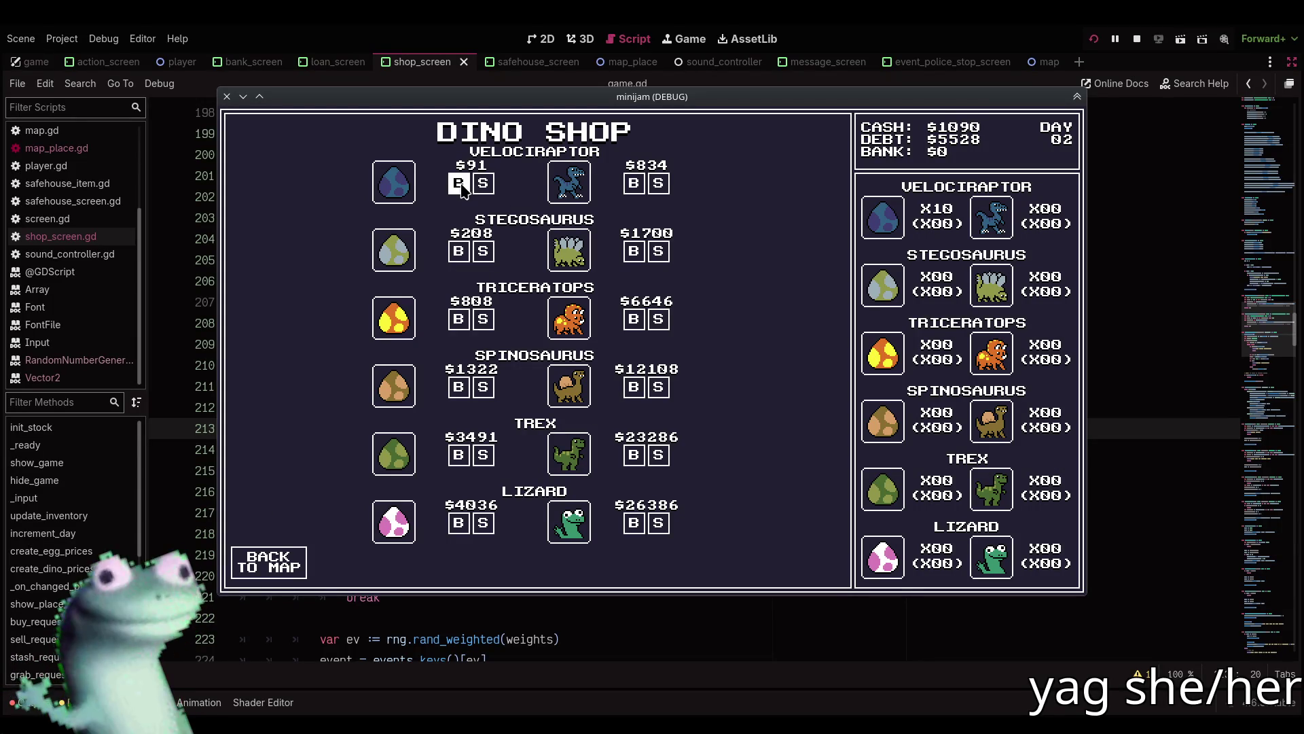
{"action": "left_click", "coordinate": [270, 554]}
{"action": "left_click", "coordinate": [365, 396]}
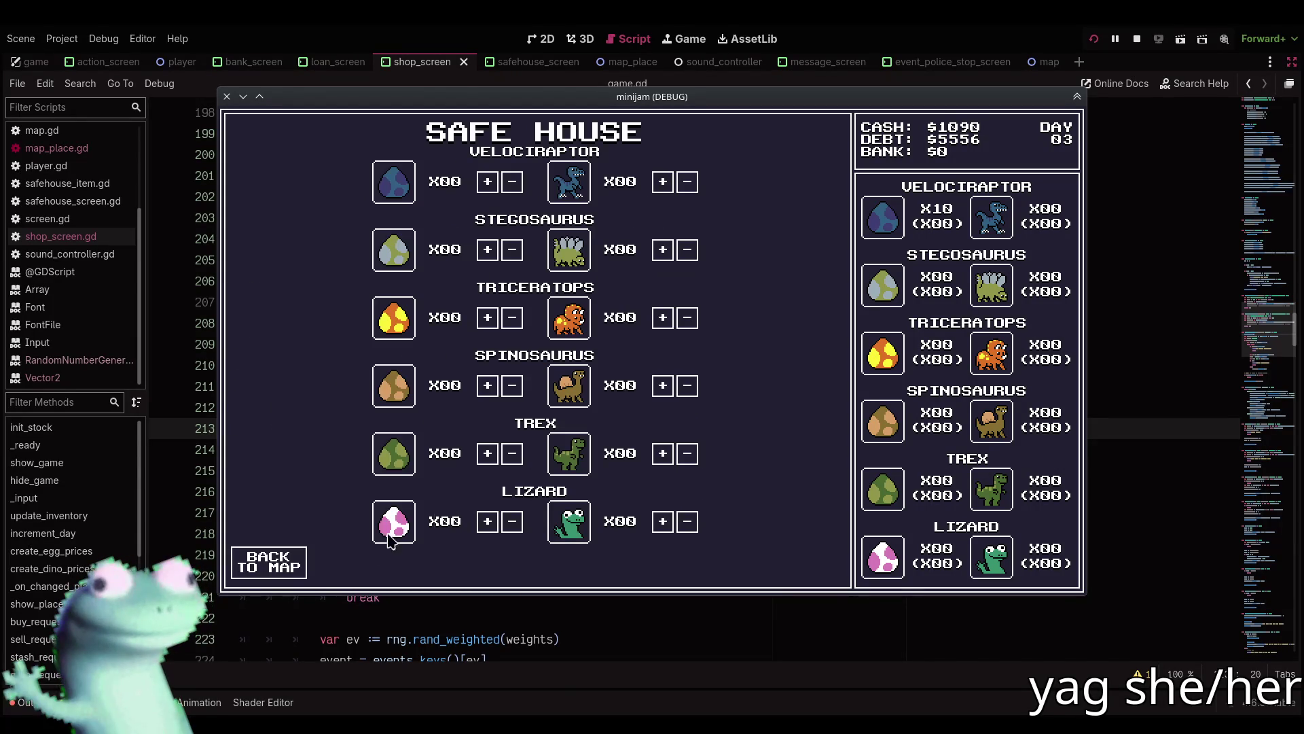
{"action": "left_click", "coordinate": [272, 567]}
{"action": "left_click", "coordinate": [506, 480]}
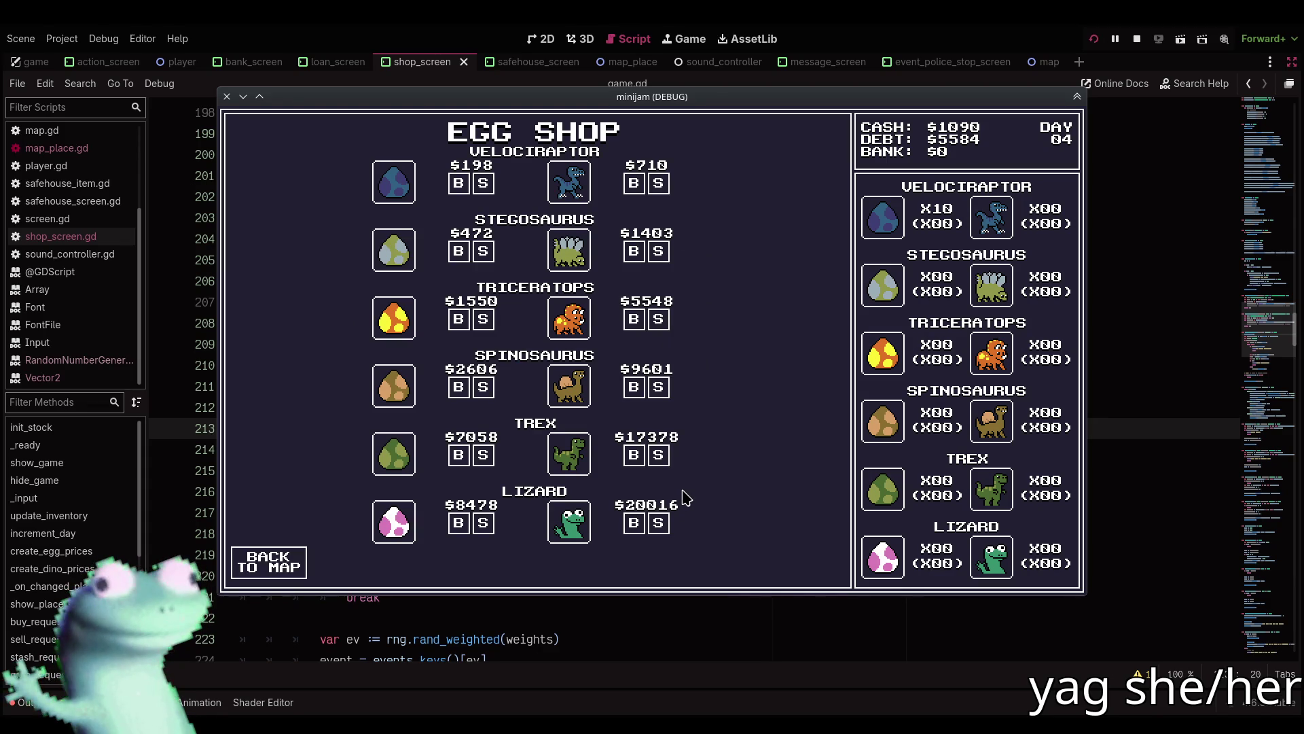
Sell the velociraptor eggs at the Egg Shop and travel back to the Dino Shop.
{"action": "double_click", "coordinate": [483, 184]}
{"action": "double_click", "coordinate": [483, 184]}
{"action": "double_click", "coordinate": [483, 184]}
{"action": "double_click", "coordinate": [483, 184]}
{"action": "double_click", "coordinate": [483, 183]}
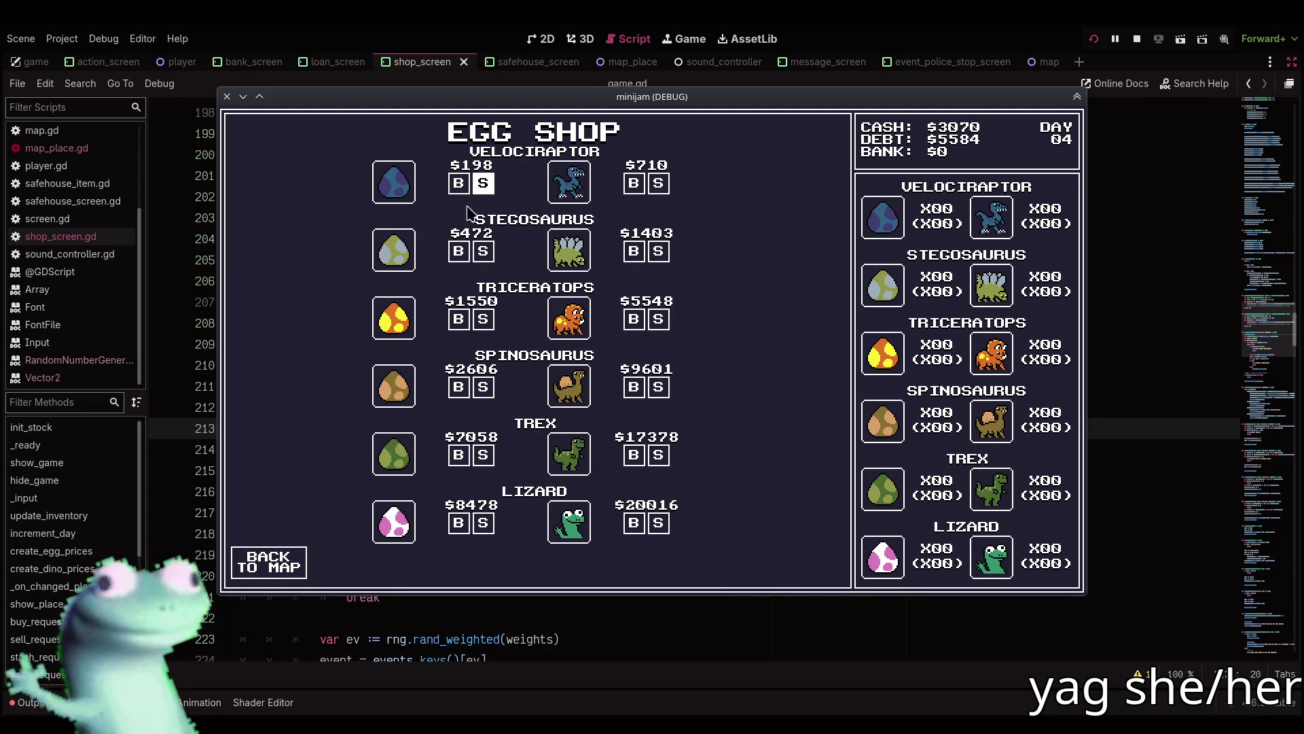
{"action": "left_click", "coordinate": [272, 566]}
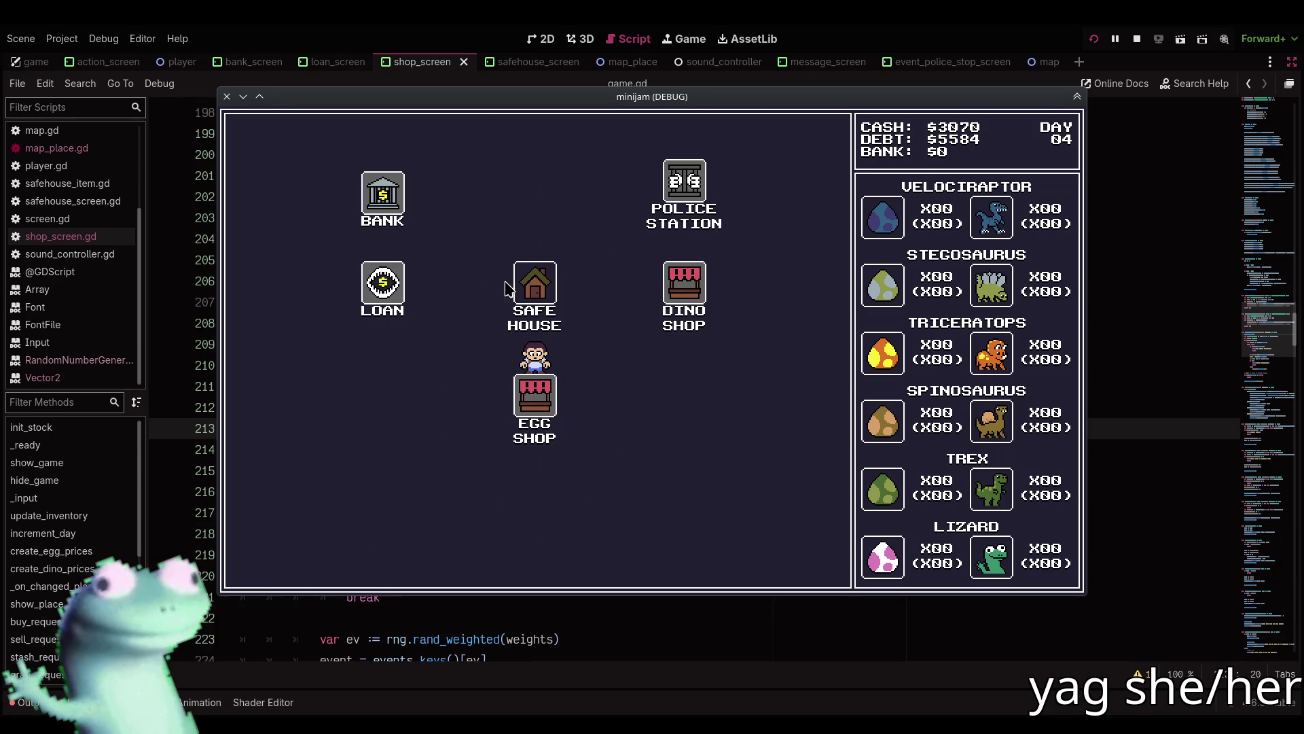
{"action": "left_click", "coordinate": [527, 291]}
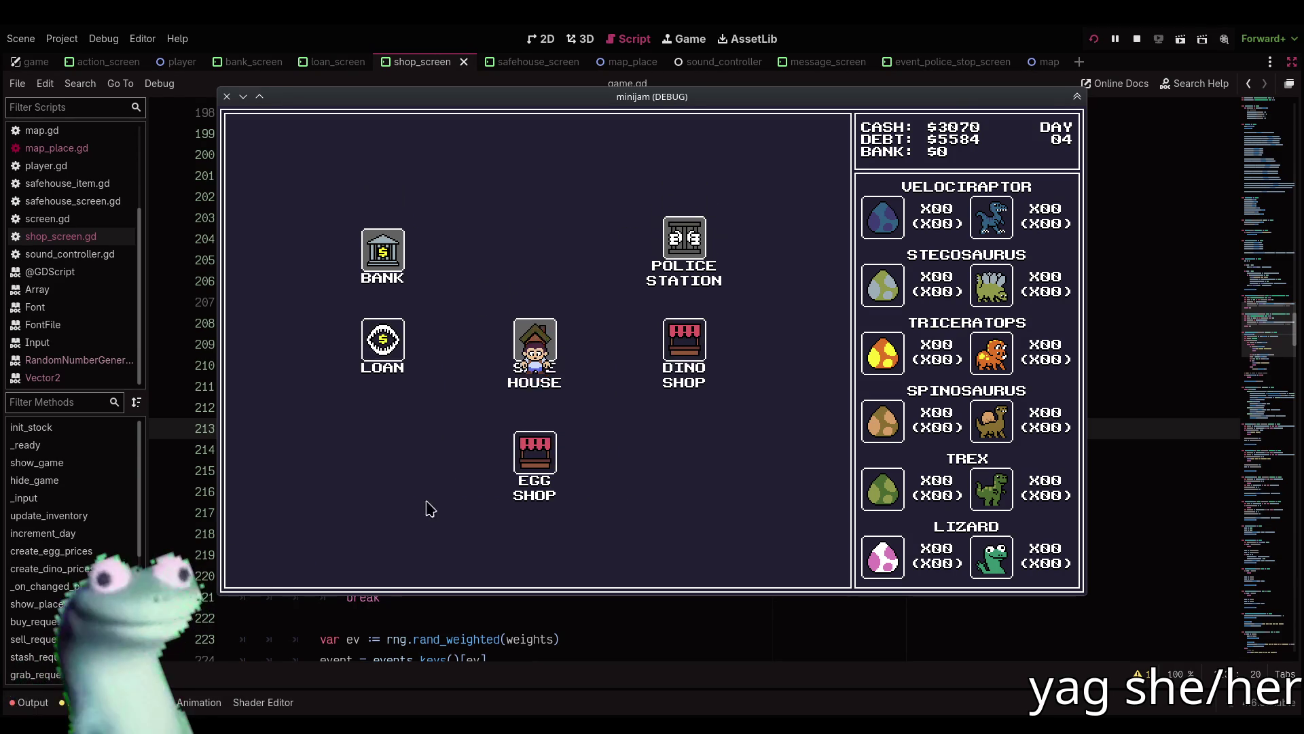
{"action": "left_click", "coordinate": [307, 561]}
{"action": "left_click", "coordinate": [672, 414]}
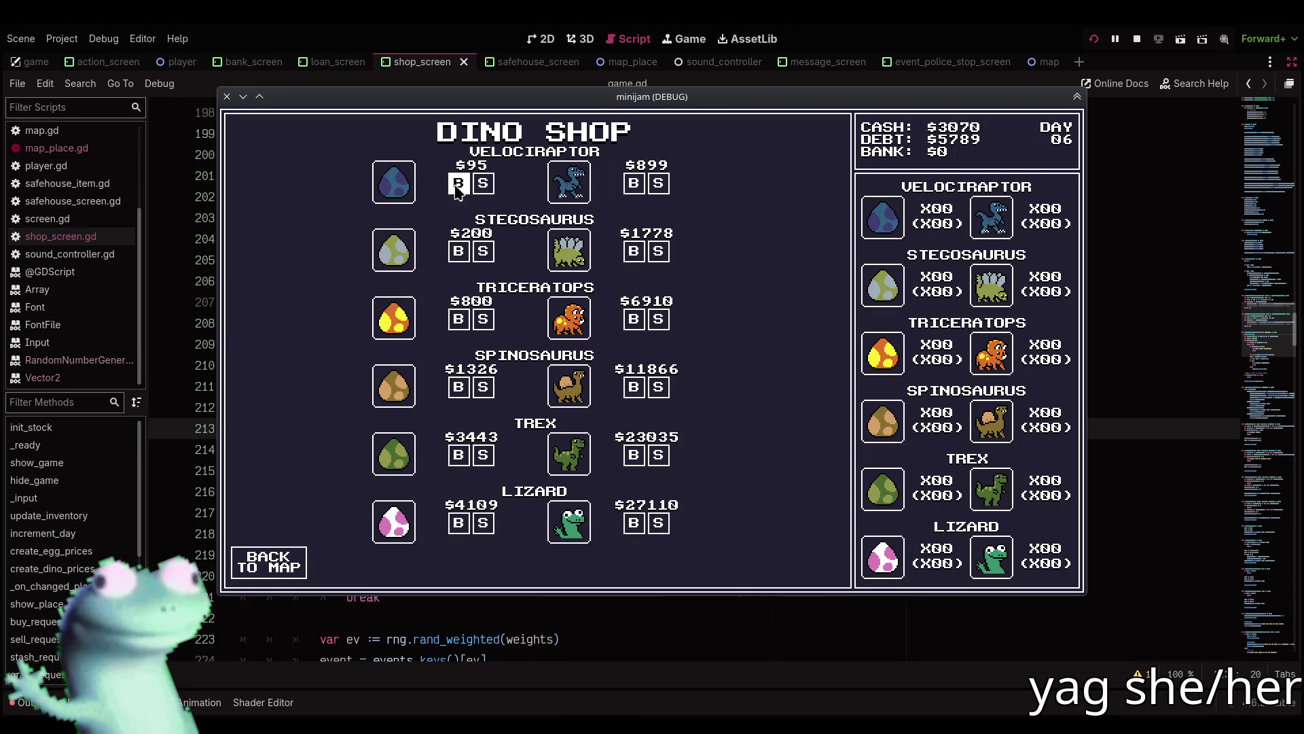
Buy more velociraptor eggs at $95 each and stash three in the Safe House.
{"action": "triple_click", "coordinate": [460, 183]}
{"action": "double_click", "coordinate": [460, 183]}
{"action": "double_click", "coordinate": [460, 184]}
{"action": "triple_click", "coordinate": [460, 183]}
{"action": "left_click", "coordinate": [459, 184]}
{"action": "double_click", "coordinate": [459, 183]}
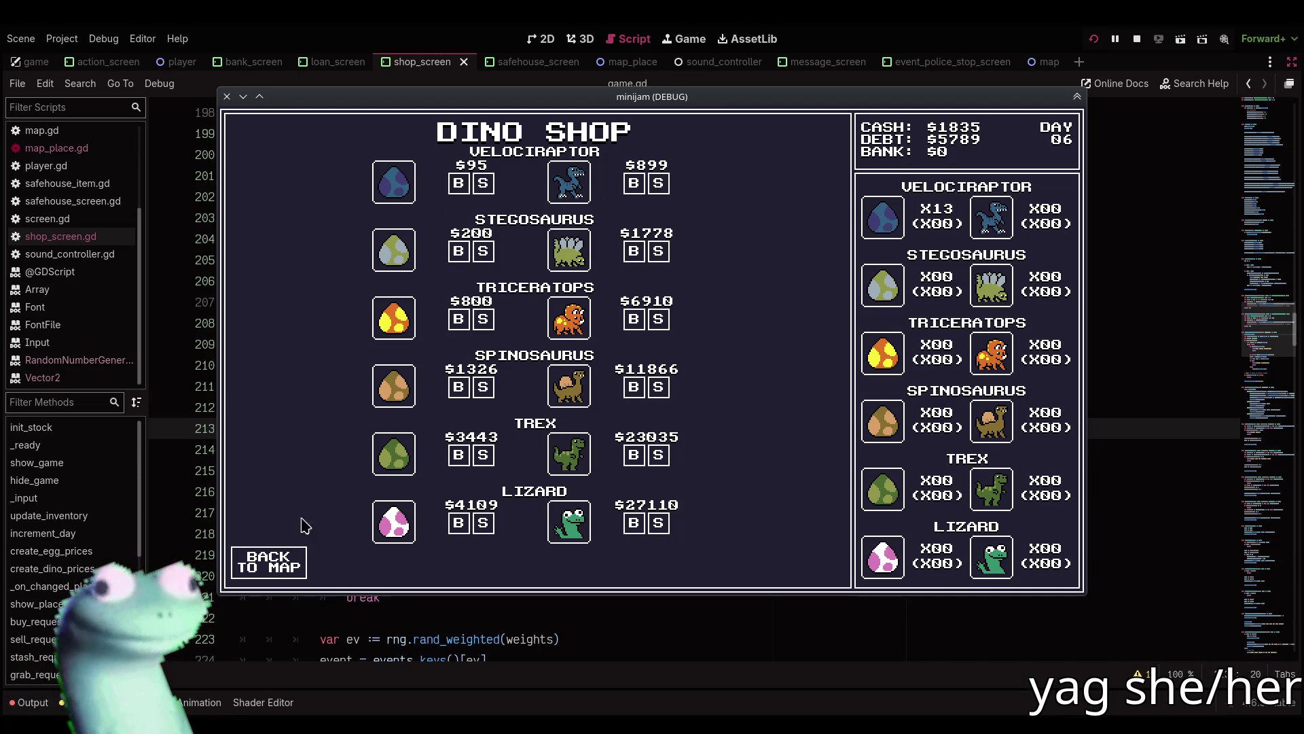
{"action": "left_click", "coordinate": [269, 562]}
{"action": "left_click", "coordinate": [400, 394]}
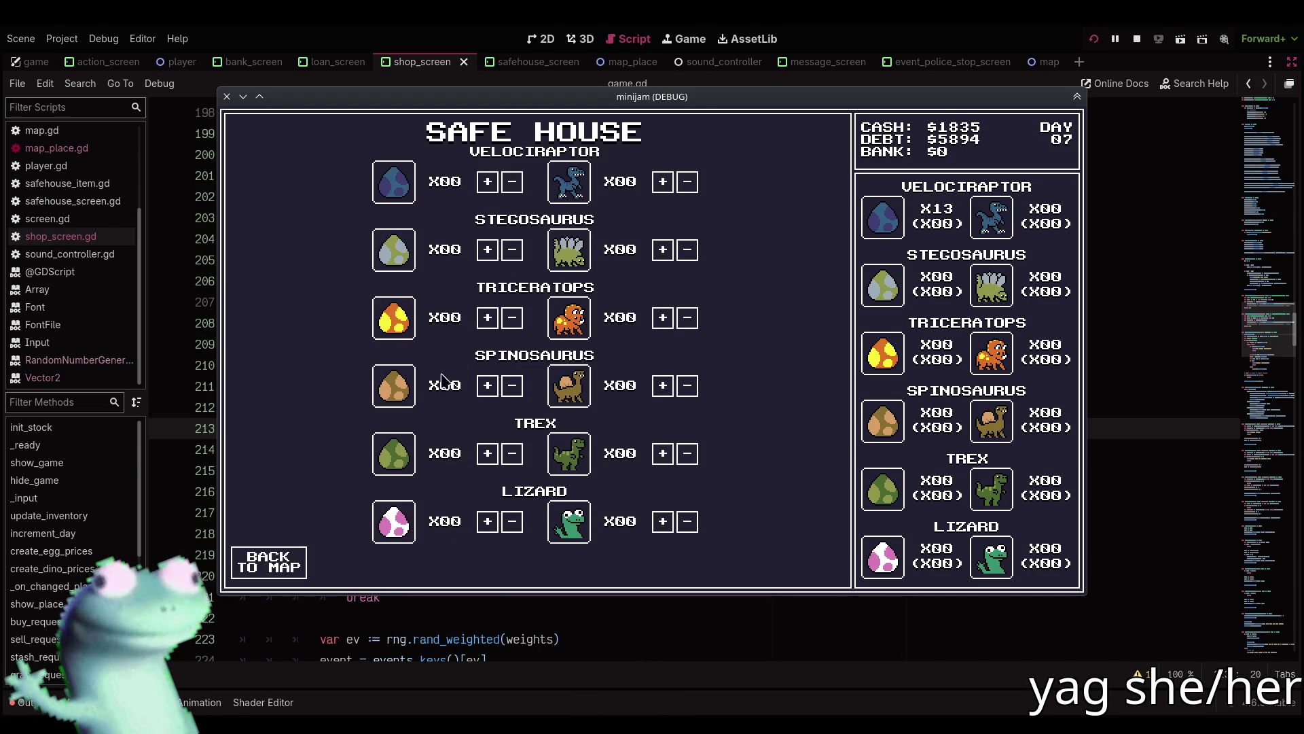
{"action": "left_click", "coordinate": [491, 184]}
{"action": "double_click", "coordinate": [491, 183]}
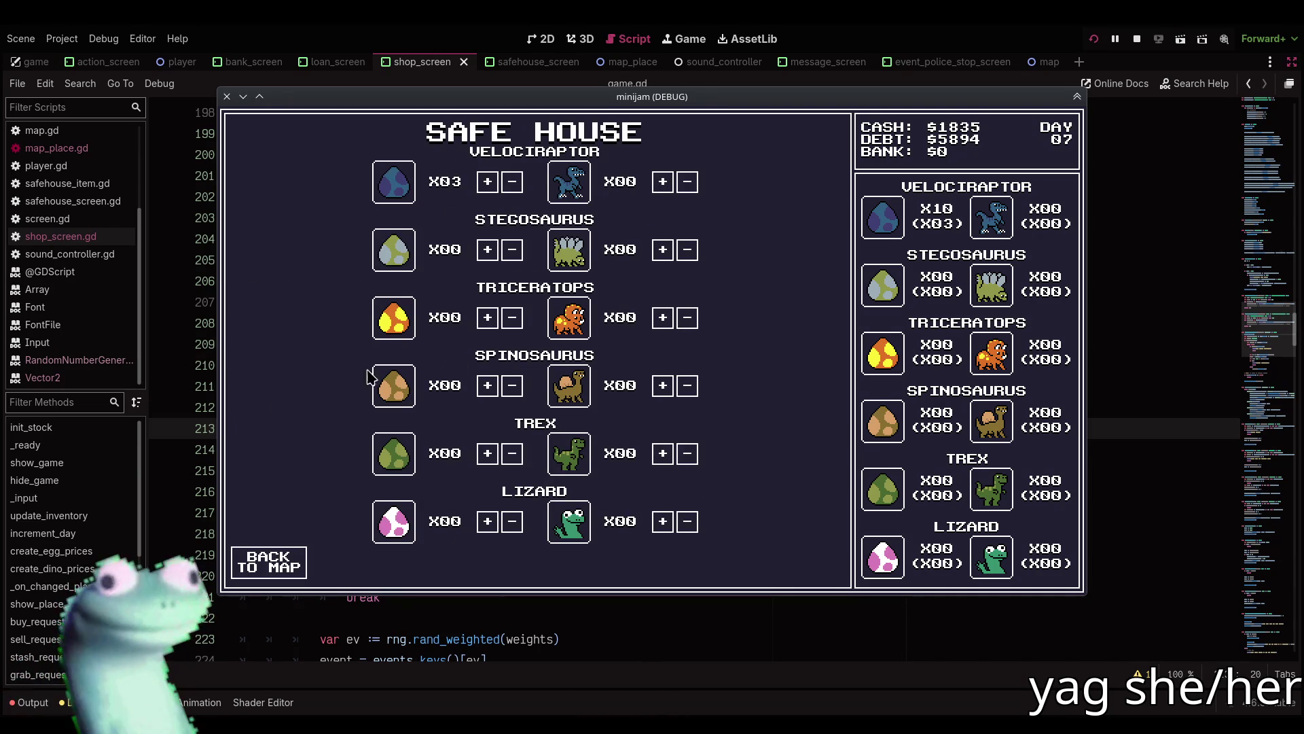
{"action": "left_click", "coordinate": [270, 563]}
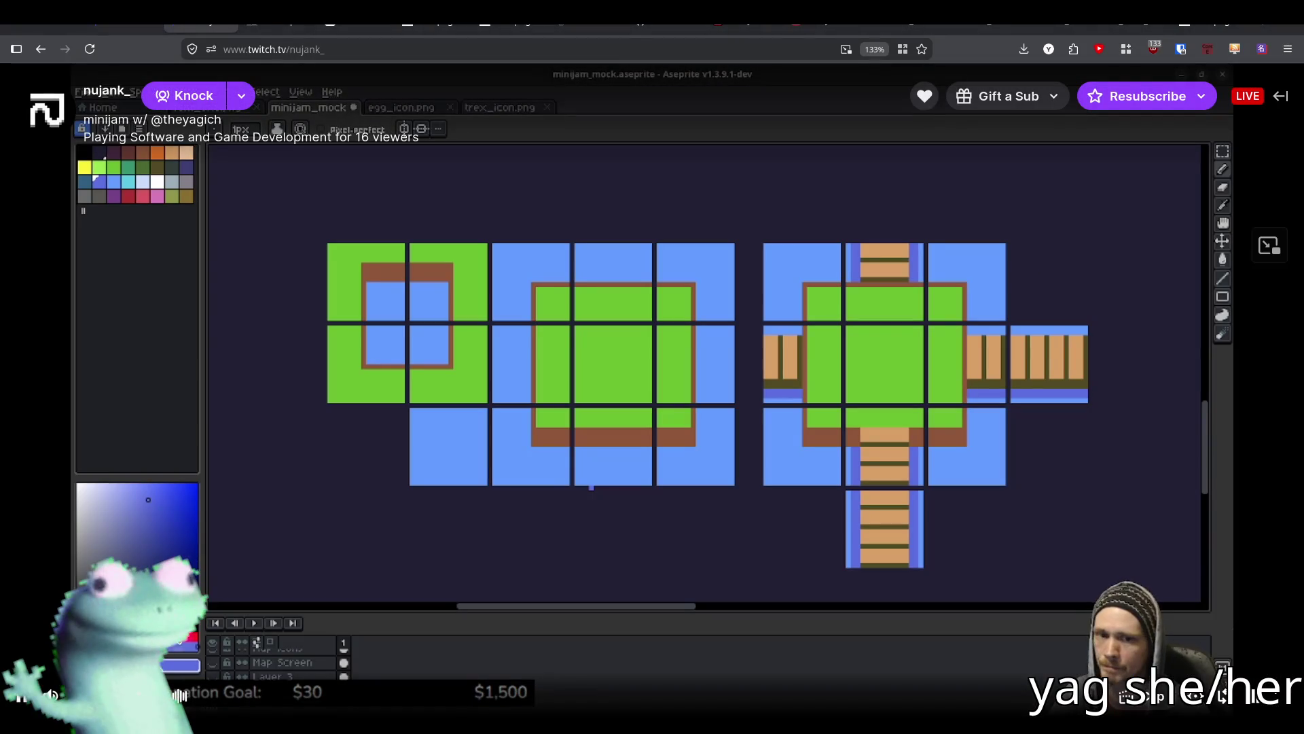
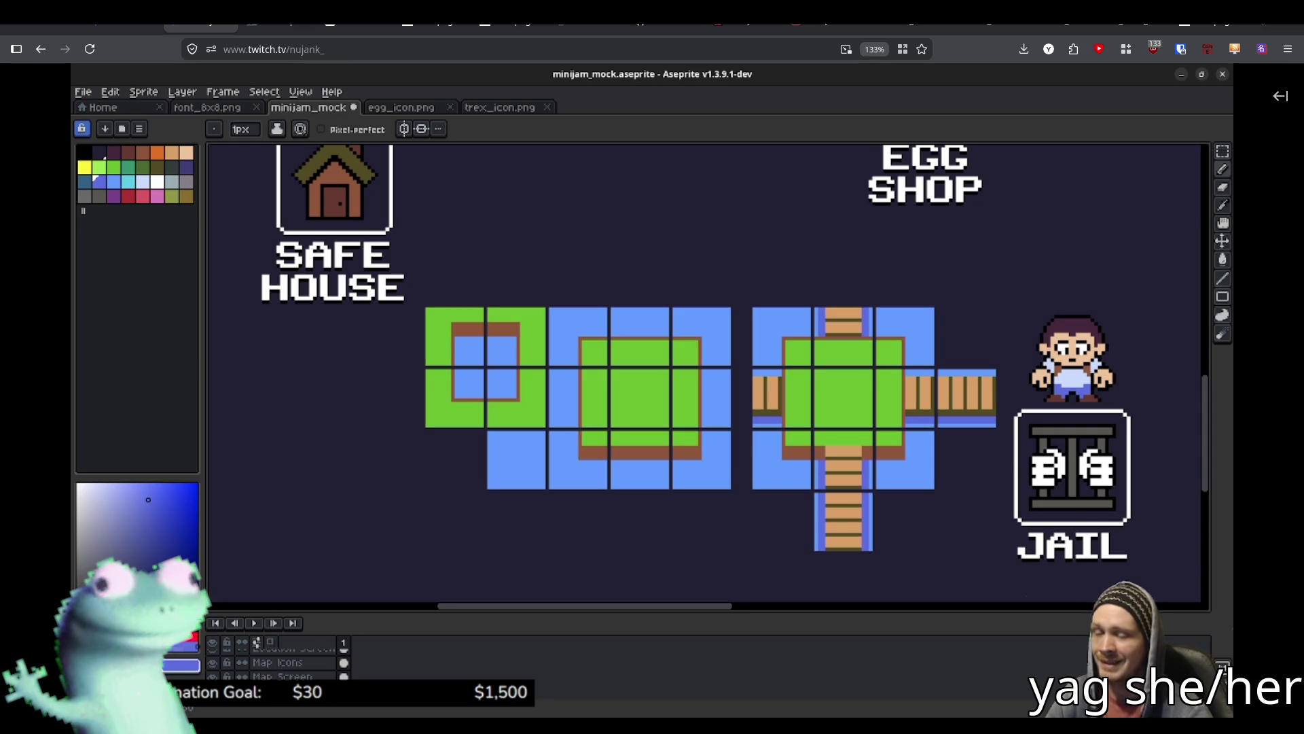
Zoom out to view the whole Aseprite map mockup, then return to the Godot editor.
{"action": "scroll", "coordinate": [1052, 507], "scroll_direction": "down", "scroll_amount": 1}
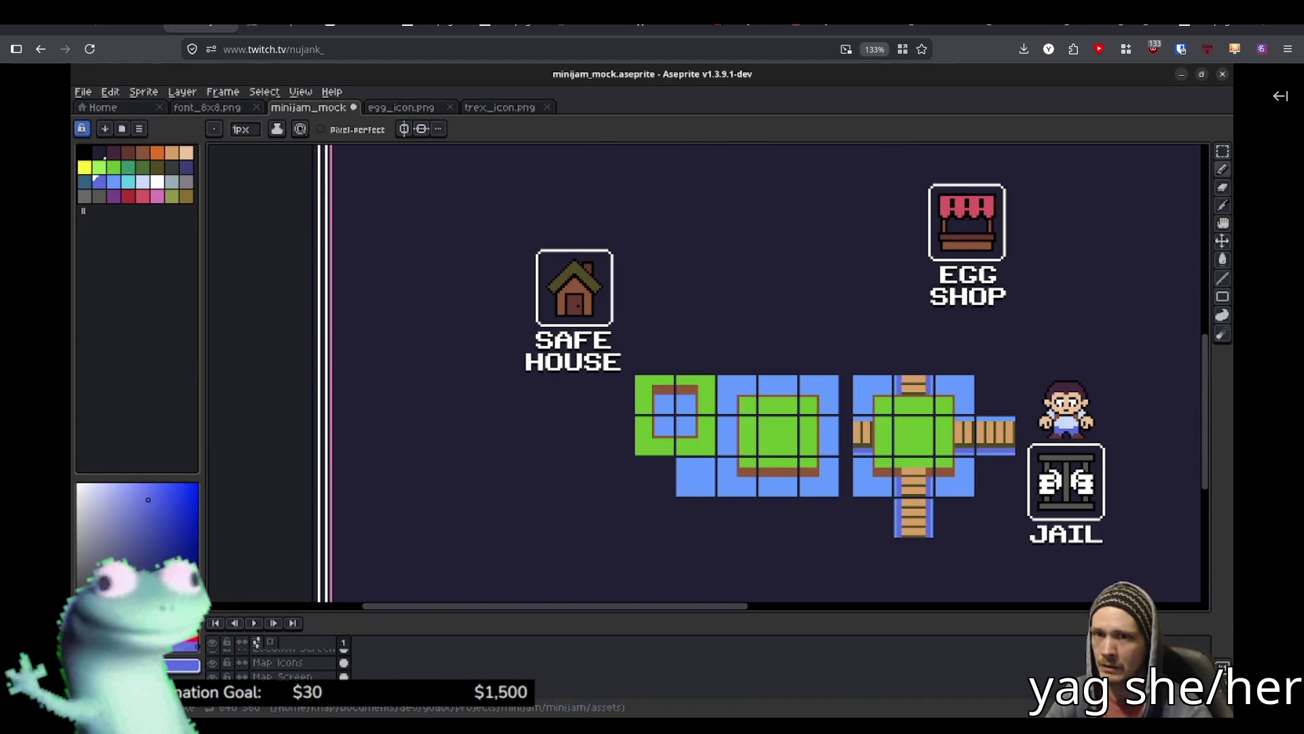
{"action": "key", "text": "alt+Tab"}
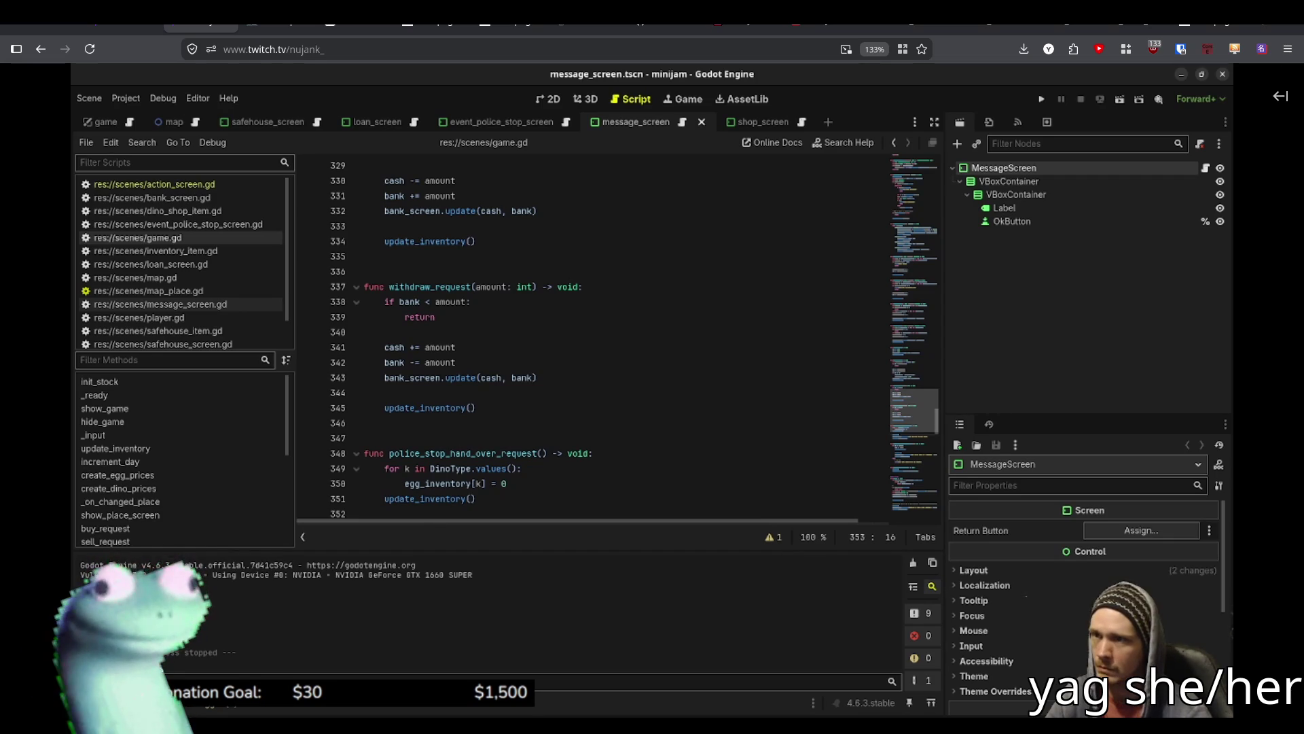
Run the game to the Dino Shop, stop it, and pan the Aseprite mockup to the Loan icon.
{"action": "key", "text": "F5"}
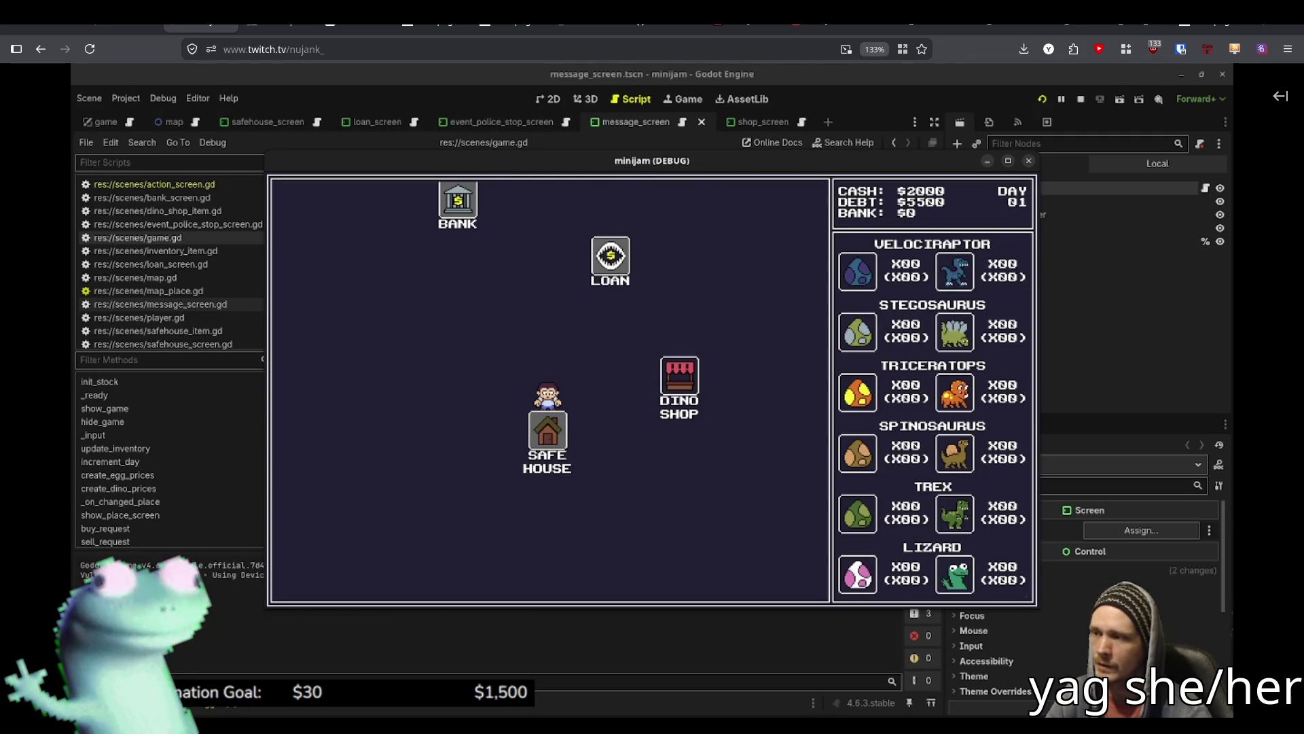
{"action": "left_click", "coordinate": [680, 381]}
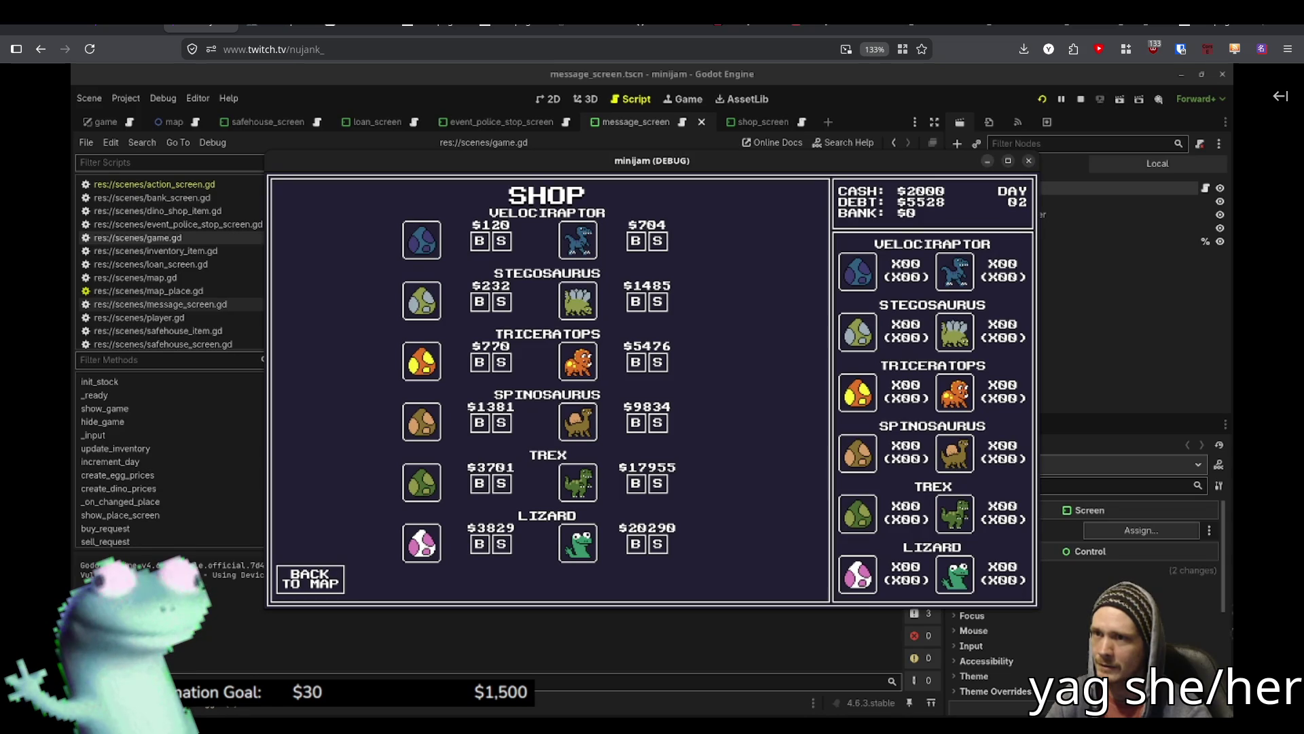
{"action": "left_click", "coordinate": [987, 160]}
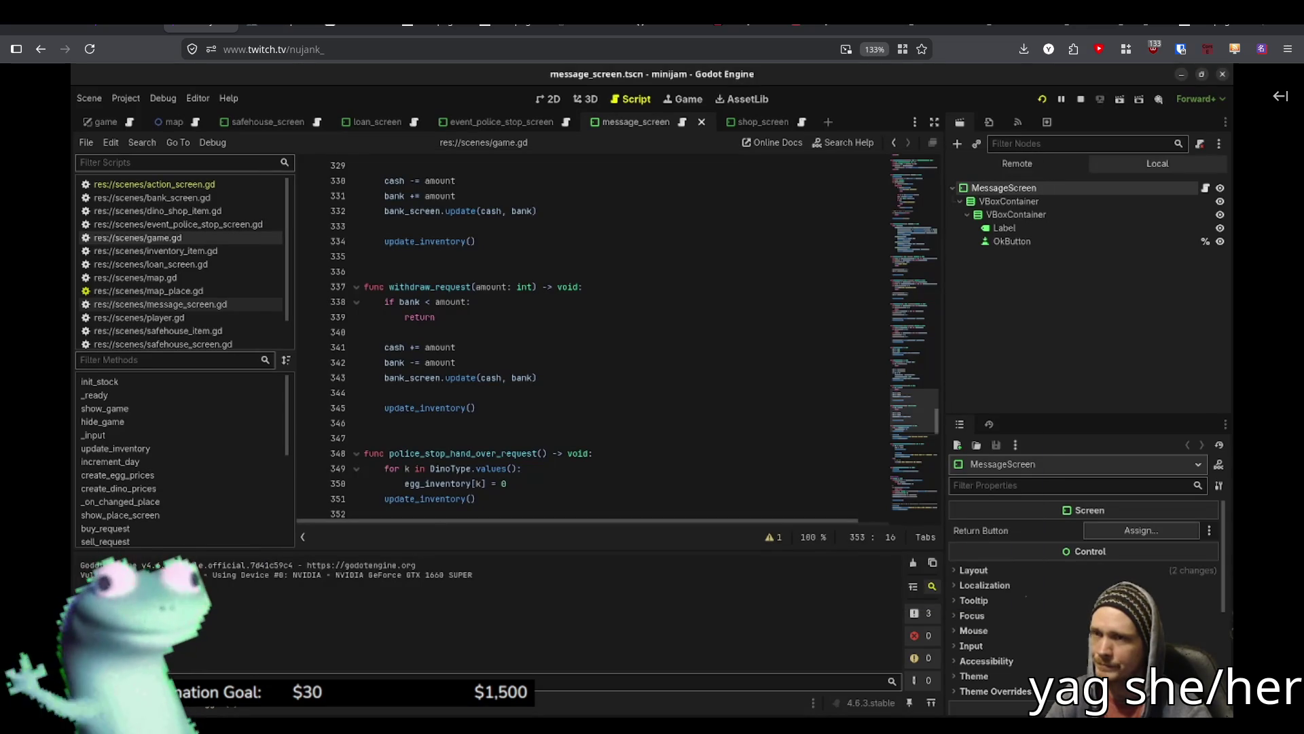
{"action": "left_click", "coordinate": [1081, 99]}
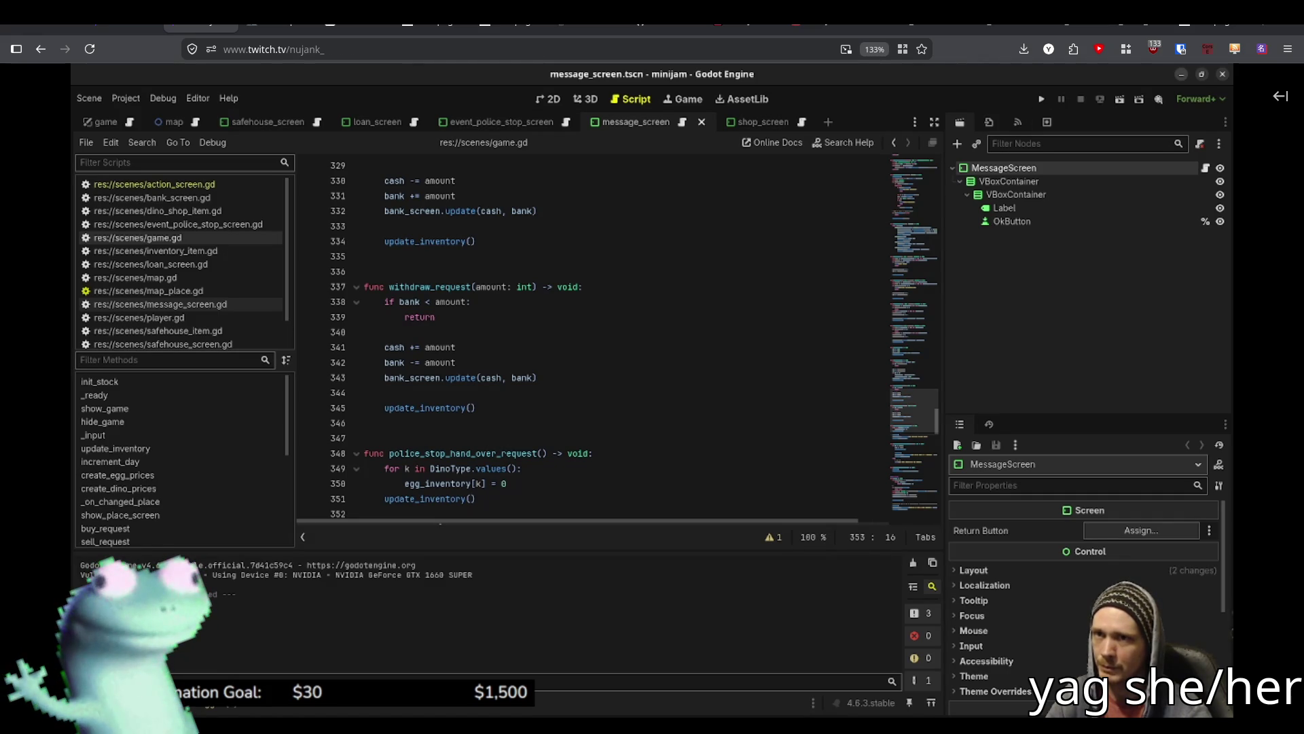
{"action": "left_click", "coordinate": [1183, 74]}
{"action": "mouse_move", "coordinate": [783, 409]}
{"action": "left_mouse_down"}
{"action": "mouse_move", "coordinate": [761, 354]}
{"action": "mouse_move", "coordinate": [697, 370]}
{"action": "left_mouse_up"}
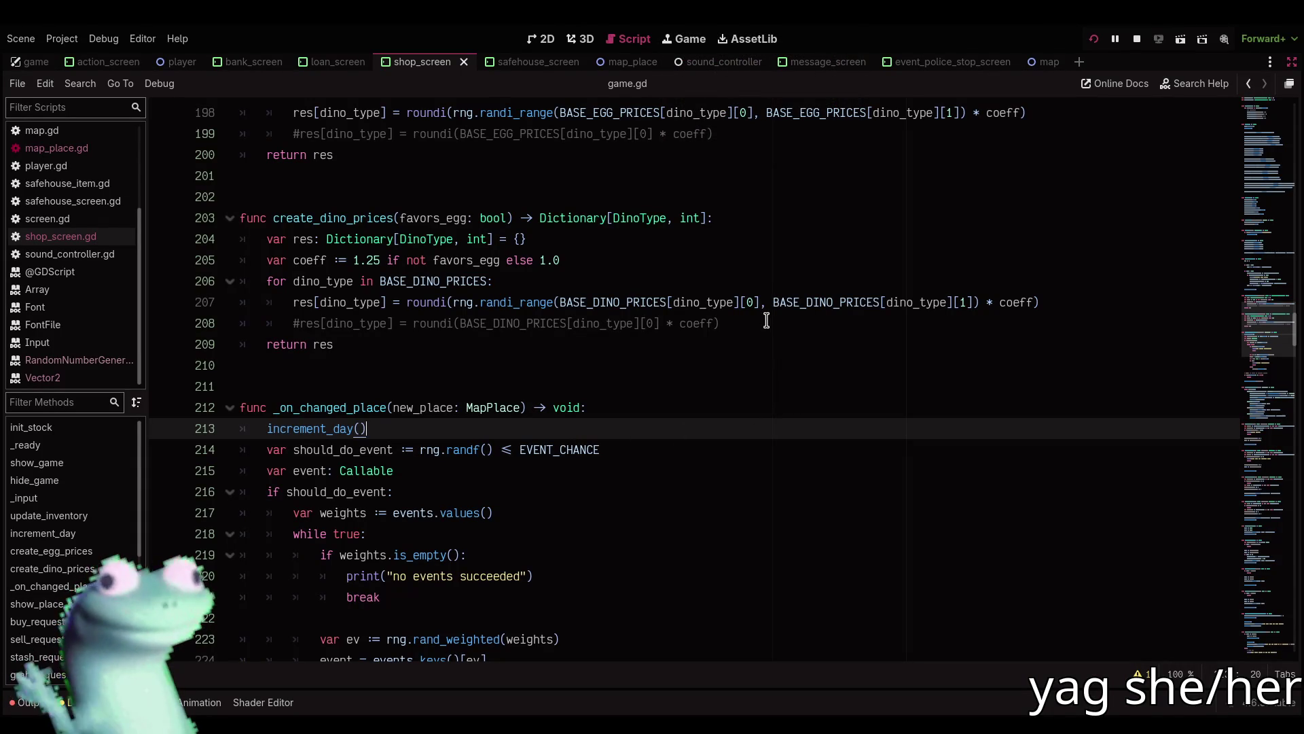
Review the events dictionary and police_stop weight in game.gd, then show the shop scene in 2D.
{"action": "scroll", "coordinate": [766, 321], "scroll_direction": "down", "scroll_amount": 2}
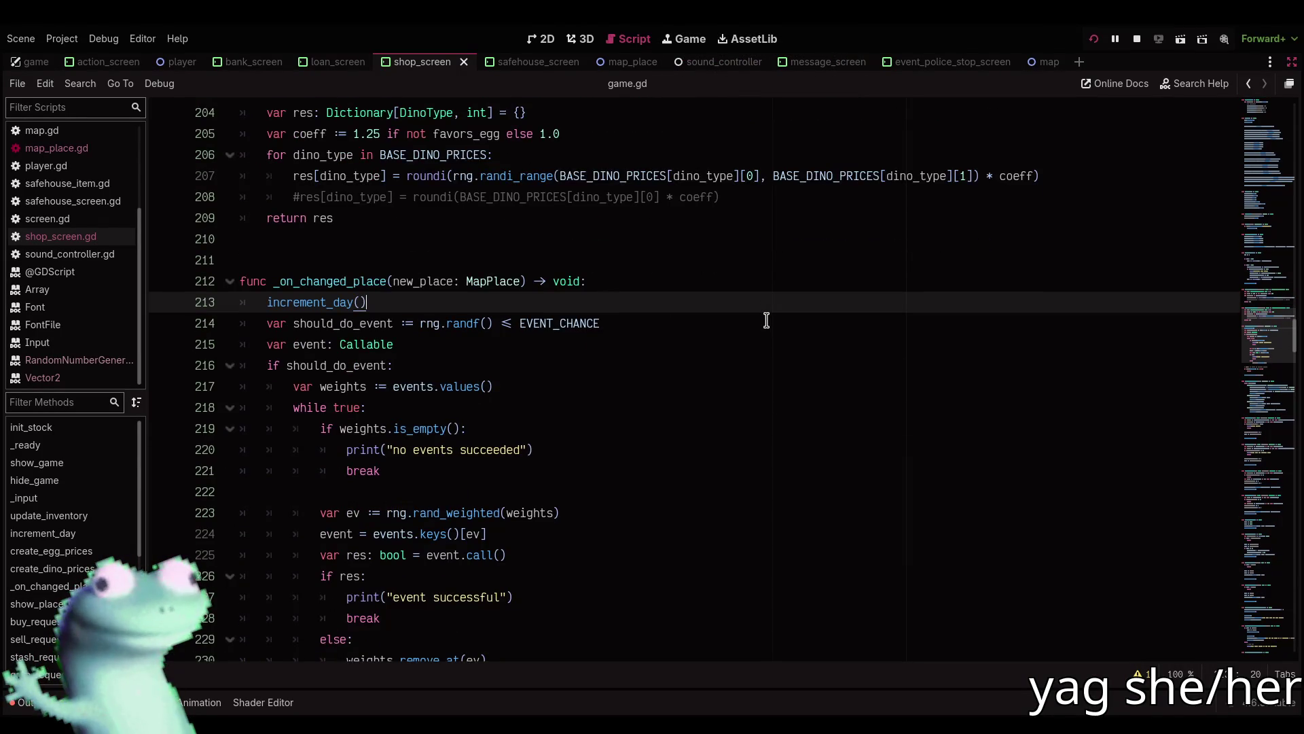
{"action": "scroll", "coordinate": [766, 320], "scroll_direction": "up", "scroll_amount": 4}
{"action": "scroll", "coordinate": [767, 321], "scroll_direction": "down", "scroll_amount": 10}
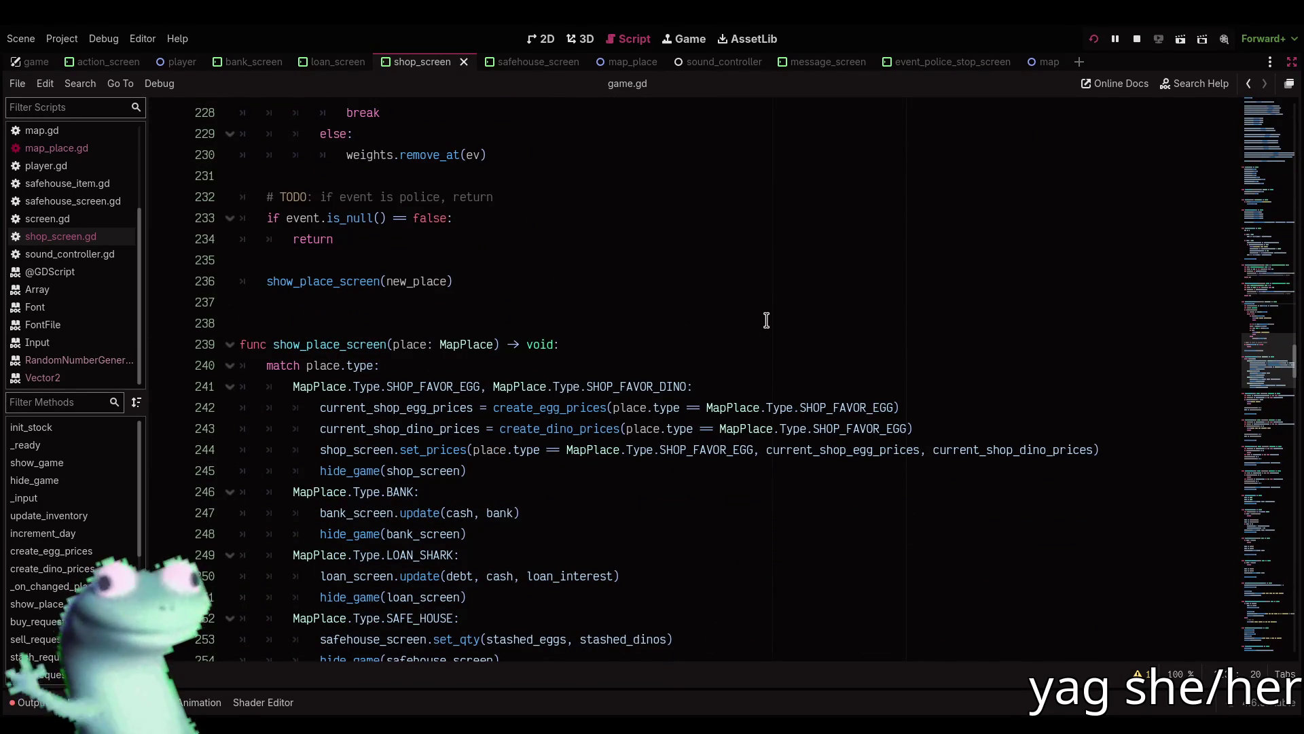
{"action": "scroll", "coordinate": [767, 320], "scroll_direction": "down", "scroll_amount": 4}
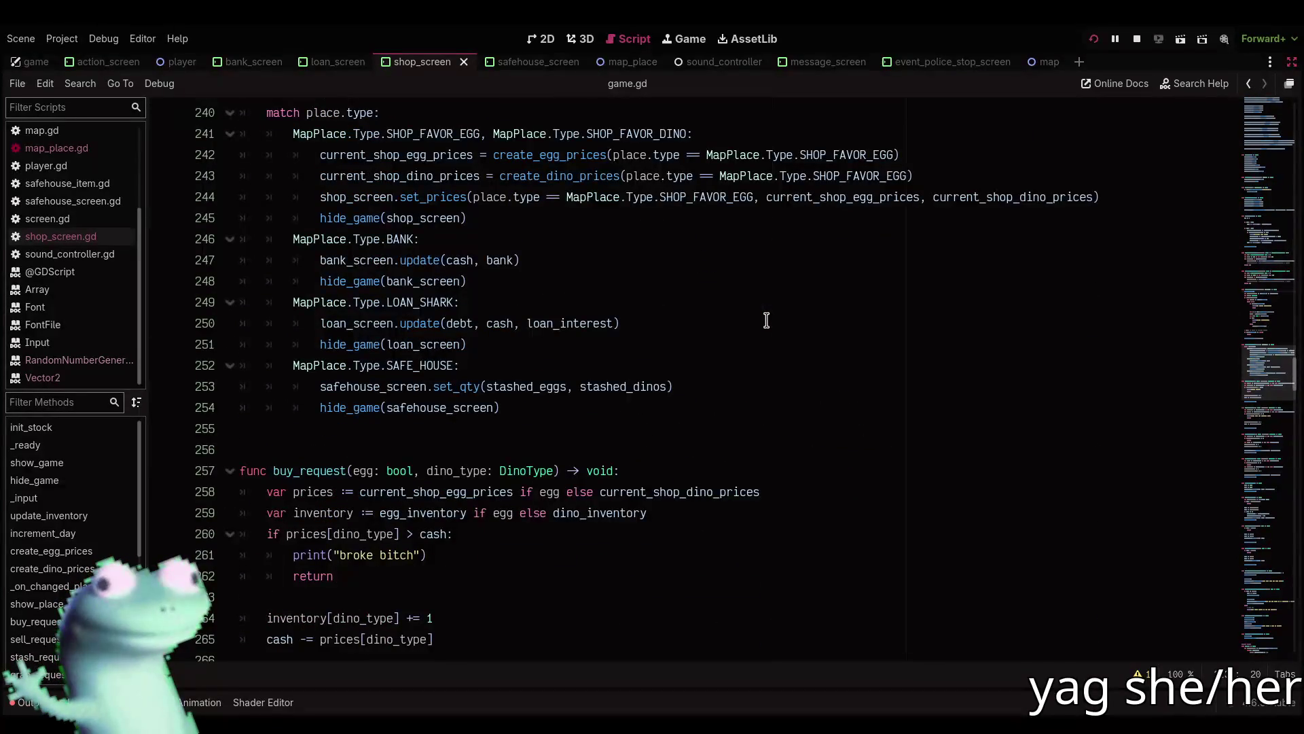
{"action": "scroll", "coordinate": [1274, 304], "scroll_direction": "up", "scroll_amount": 4}
{"action": "mouse_move", "coordinate": [1257, 190]}
{"action": "left_mouse_down"}
{"action": "mouse_move", "coordinate": [1257, 238]}
{"action": "mouse_move", "coordinate": [1253, 164]}
{"action": "left_mouse_up"}
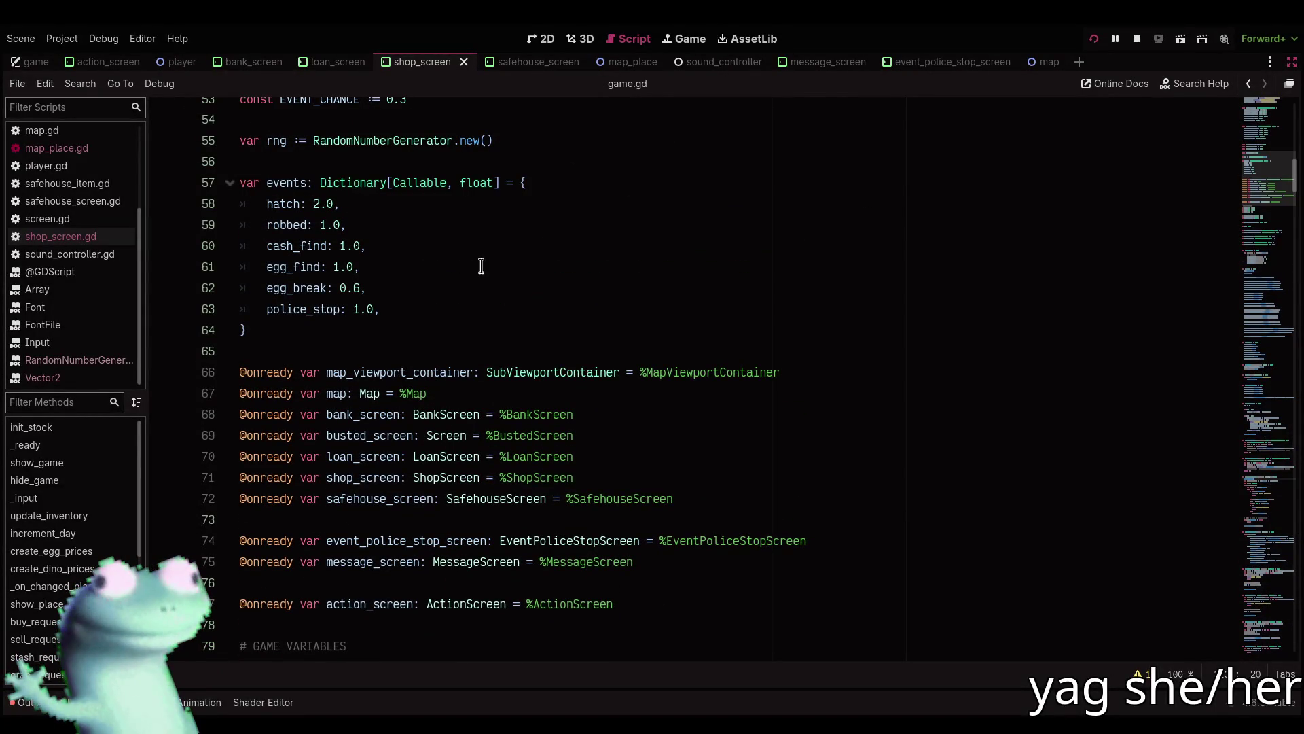
{"action": "left_click", "coordinate": [430, 322]}
{"action": "left_click", "coordinate": [416, 311]}
{"action": "left_click", "coordinate": [543, 40]}
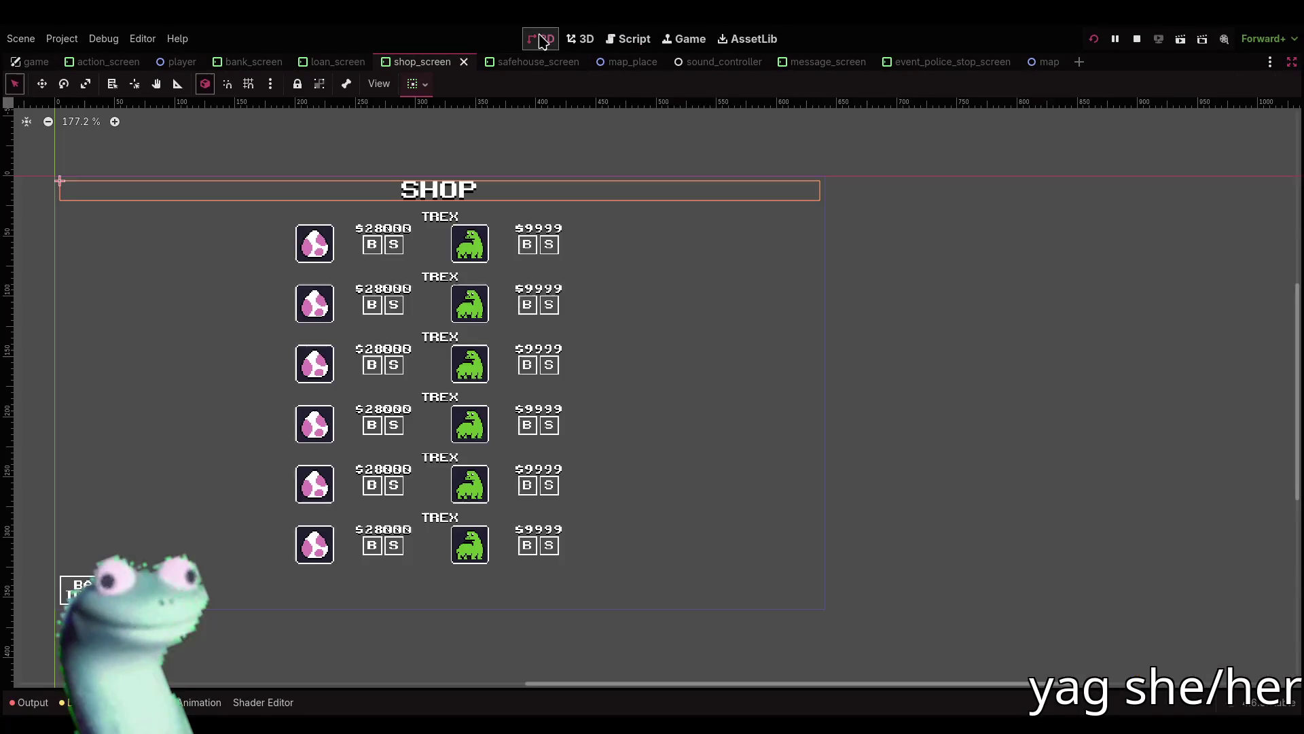
Open the map scene, stop the running game, and return to game.gd's event weights.
{"action": "left_click", "coordinate": [1039, 62]}
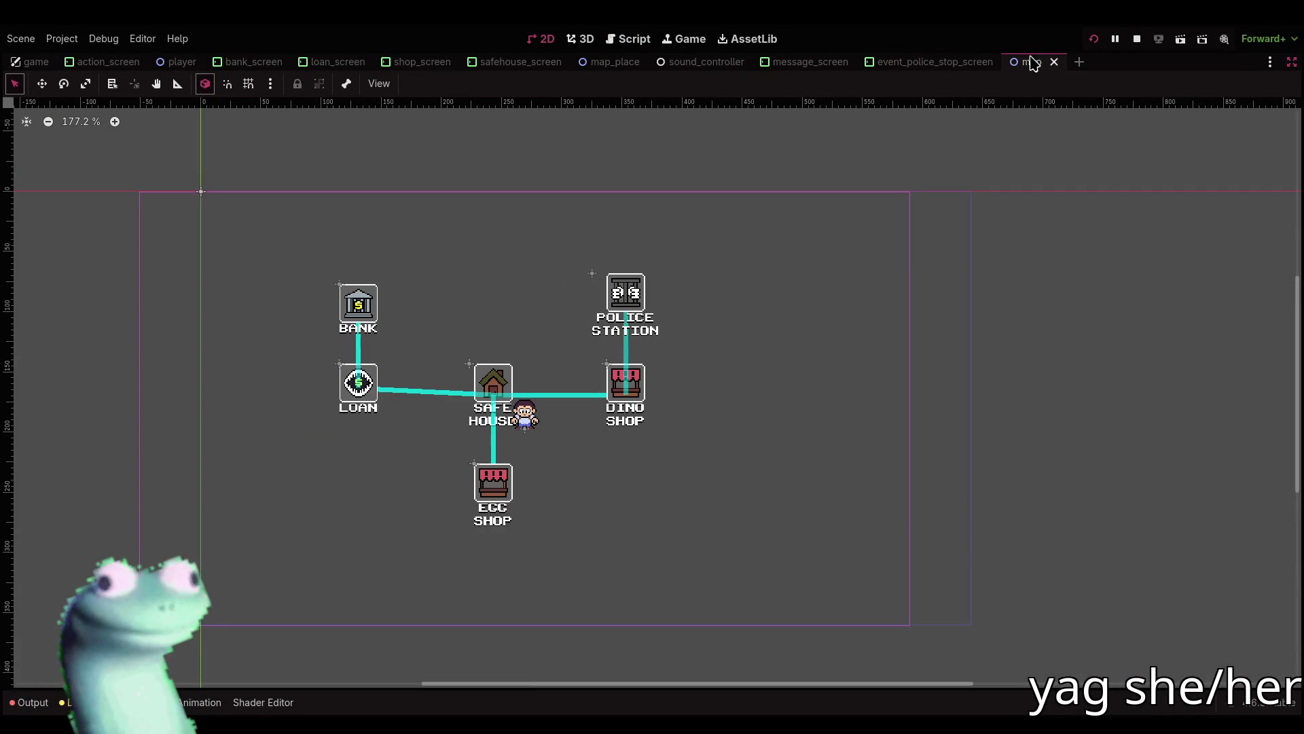
{"action": "left_click", "coordinate": [1138, 40]}
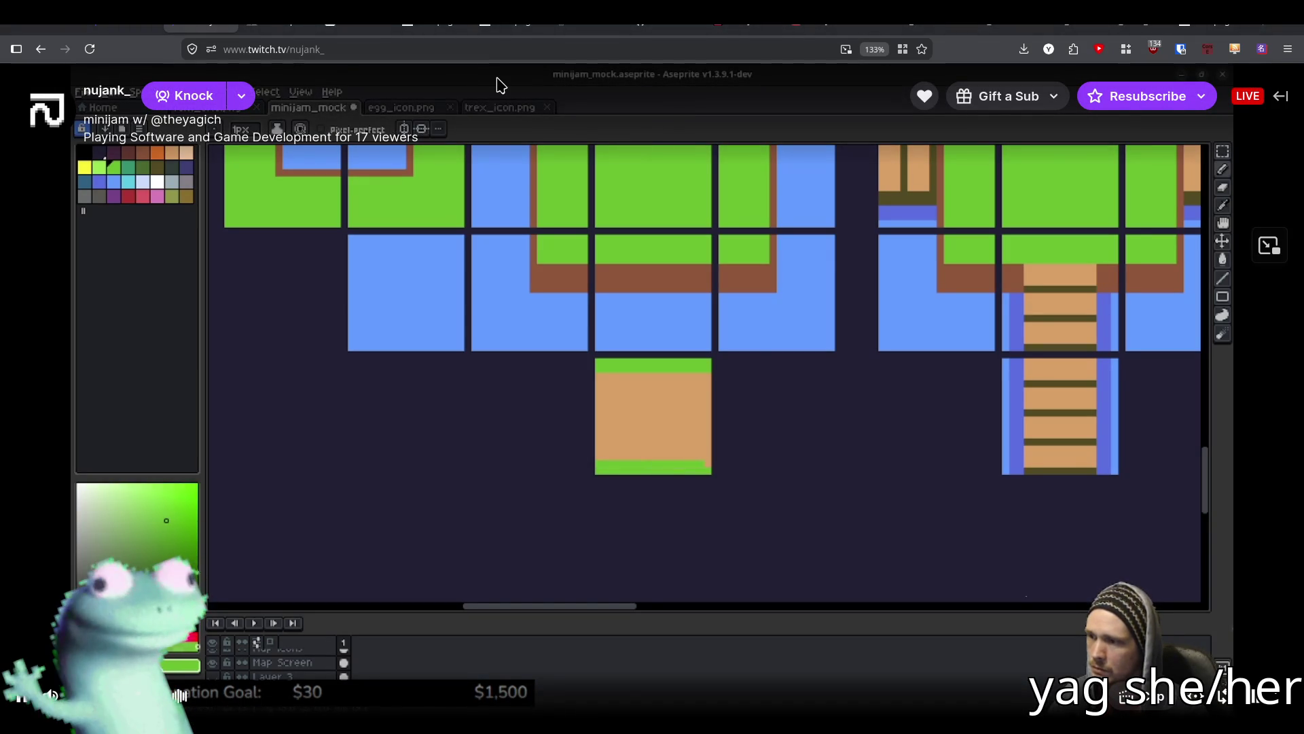
{"action": "left_click", "coordinate": [846, 12]}
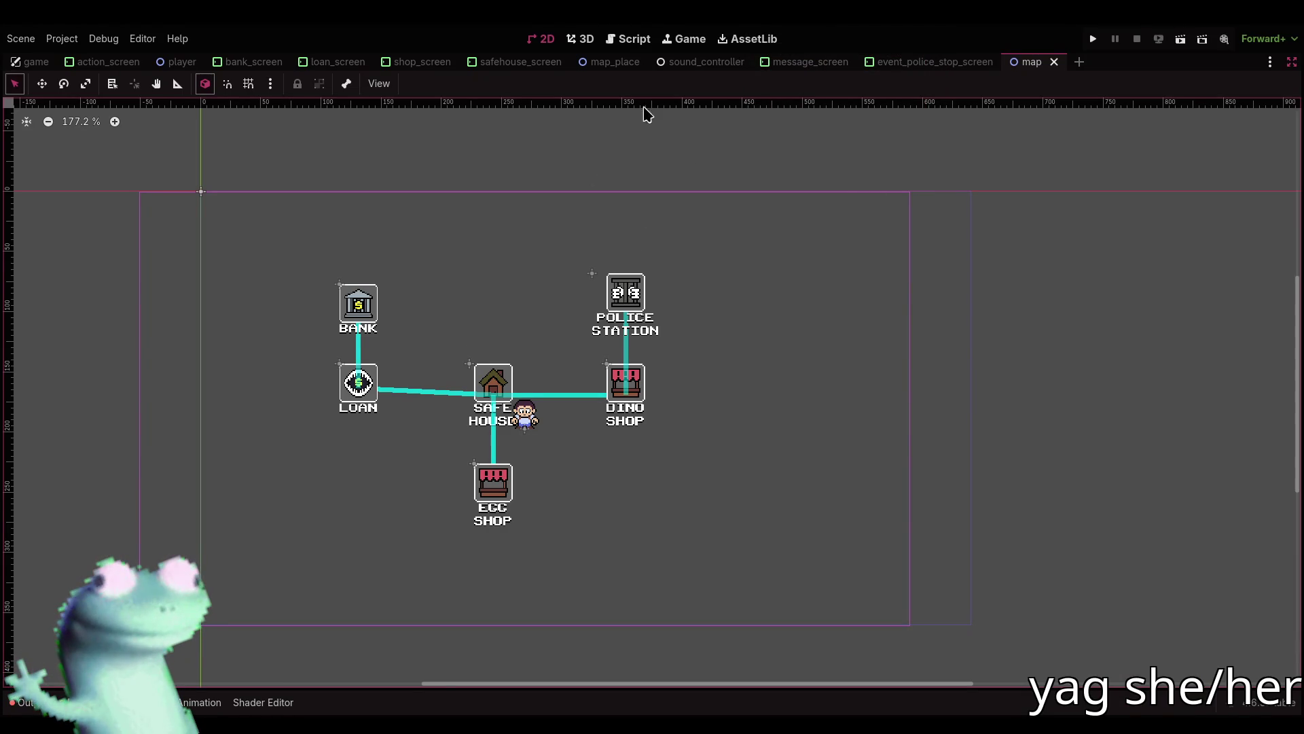
{"action": "left_click", "coordinate": [628, 39]}
{"action": "scroll", "coordinate": [61, 265], "scroll_direction": "up", "scroll_amount": 3}
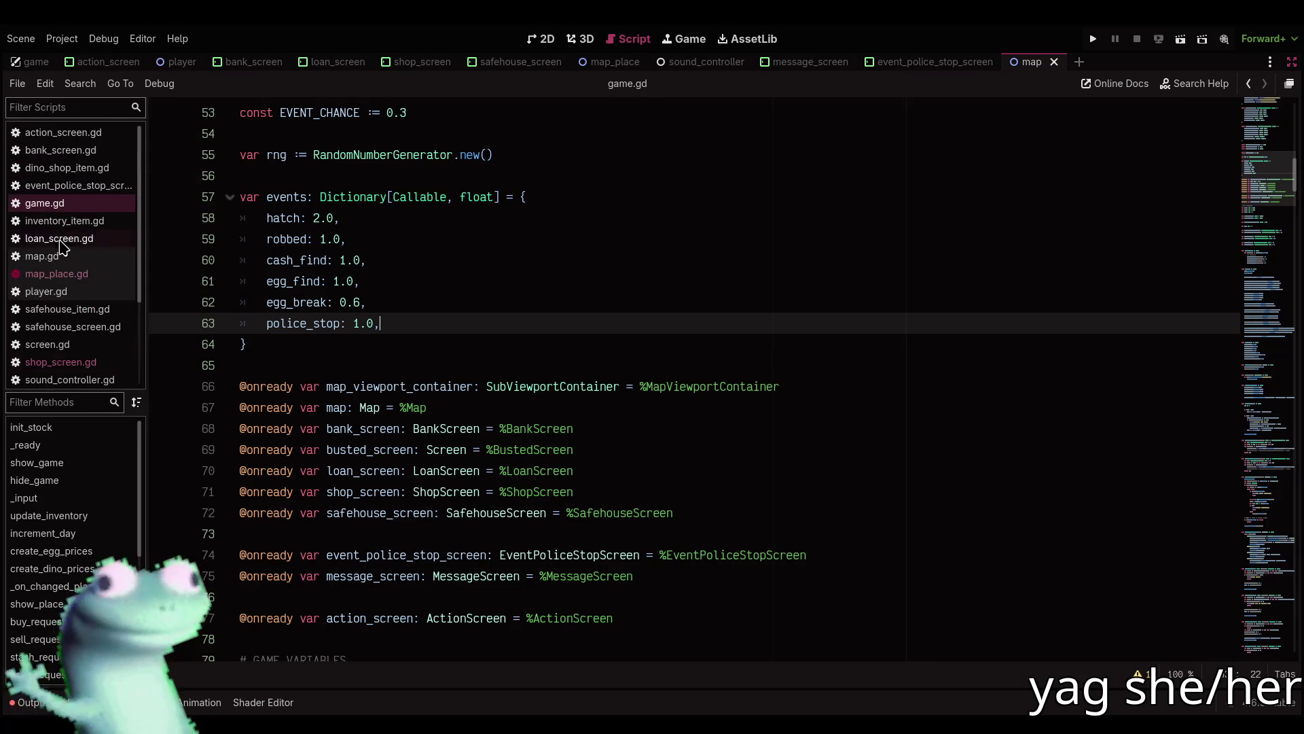
Read through the map_place.gd script, glancing at the map's 2D layout.
{"action": "left_click", "coordinate": [75, 273]}
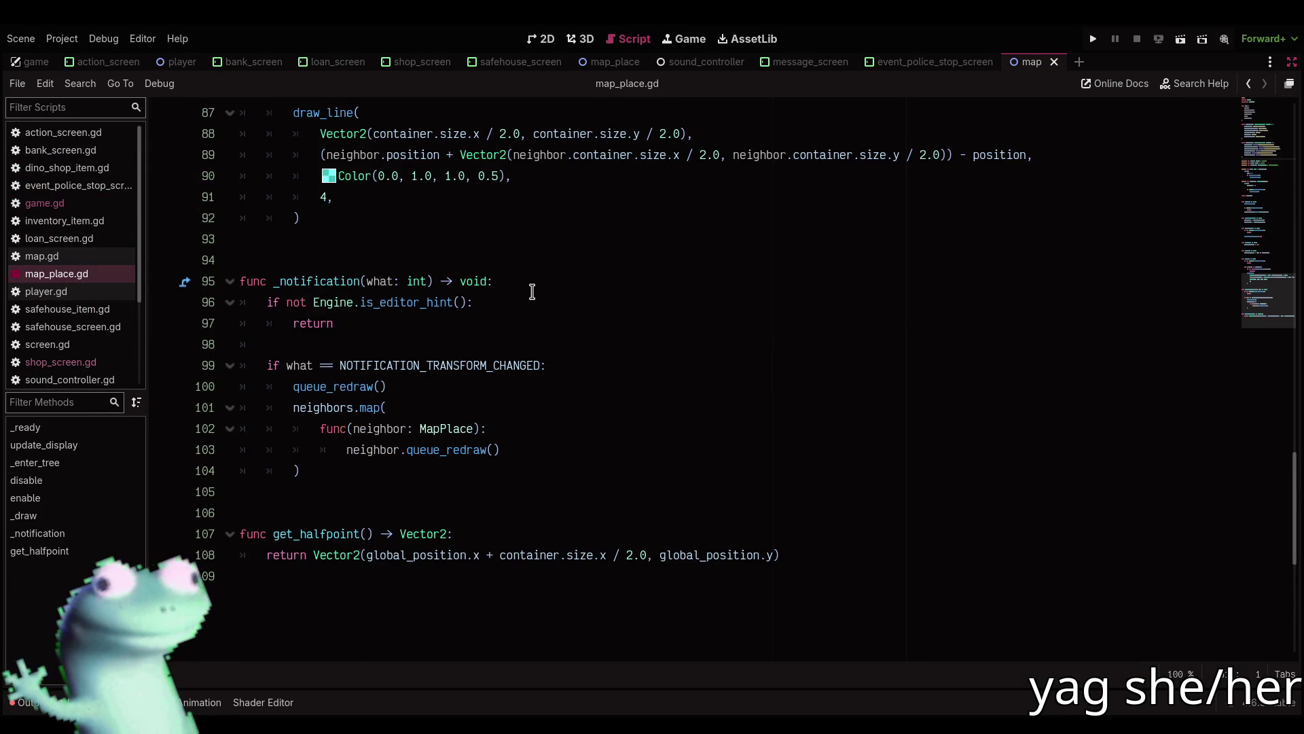
{"action": "left_click", "coordinate": [550, 42]}
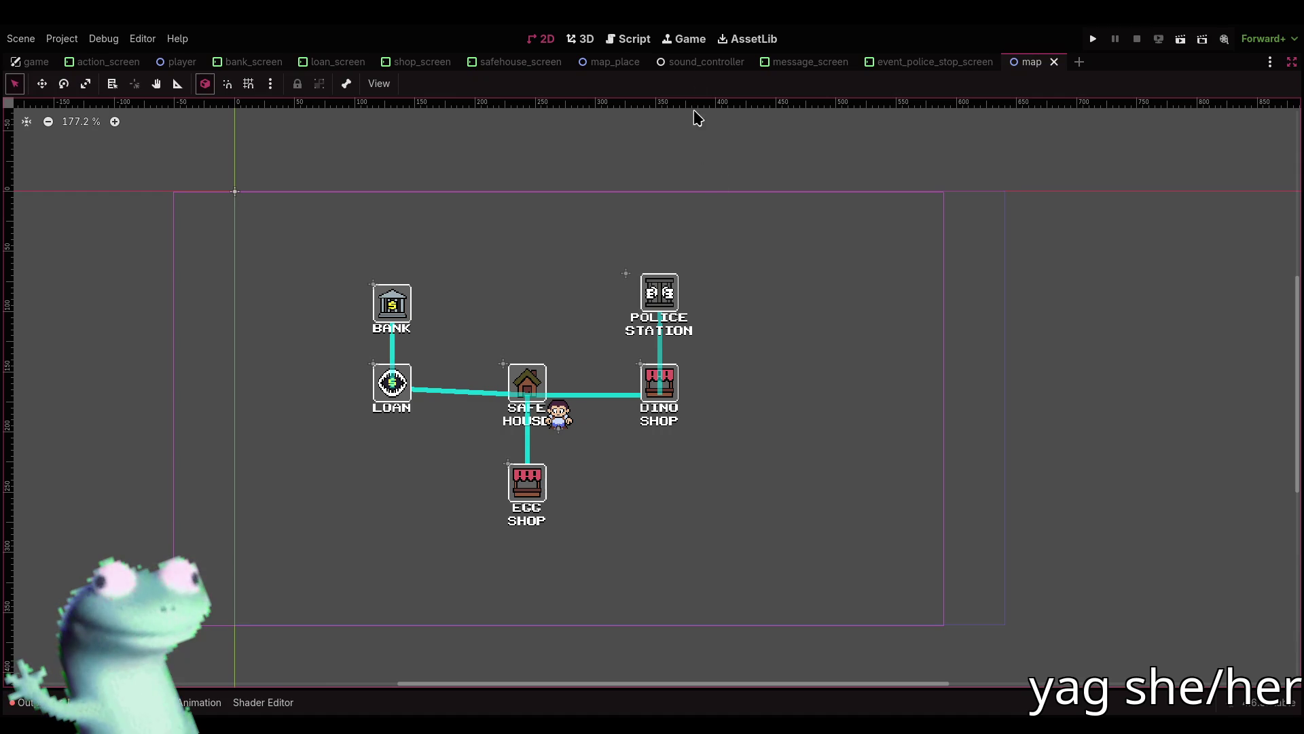
{"action": "left_click", "coordinate": [628, 39]}
{"action": "scroll", "coordinate": [416, 345], "scroll_direction": "up", "scroll_amount": 4}
{"action": "scroll", "coordinate": [99, 305], "scroll_direction": "down", "scroll_amount": 2}
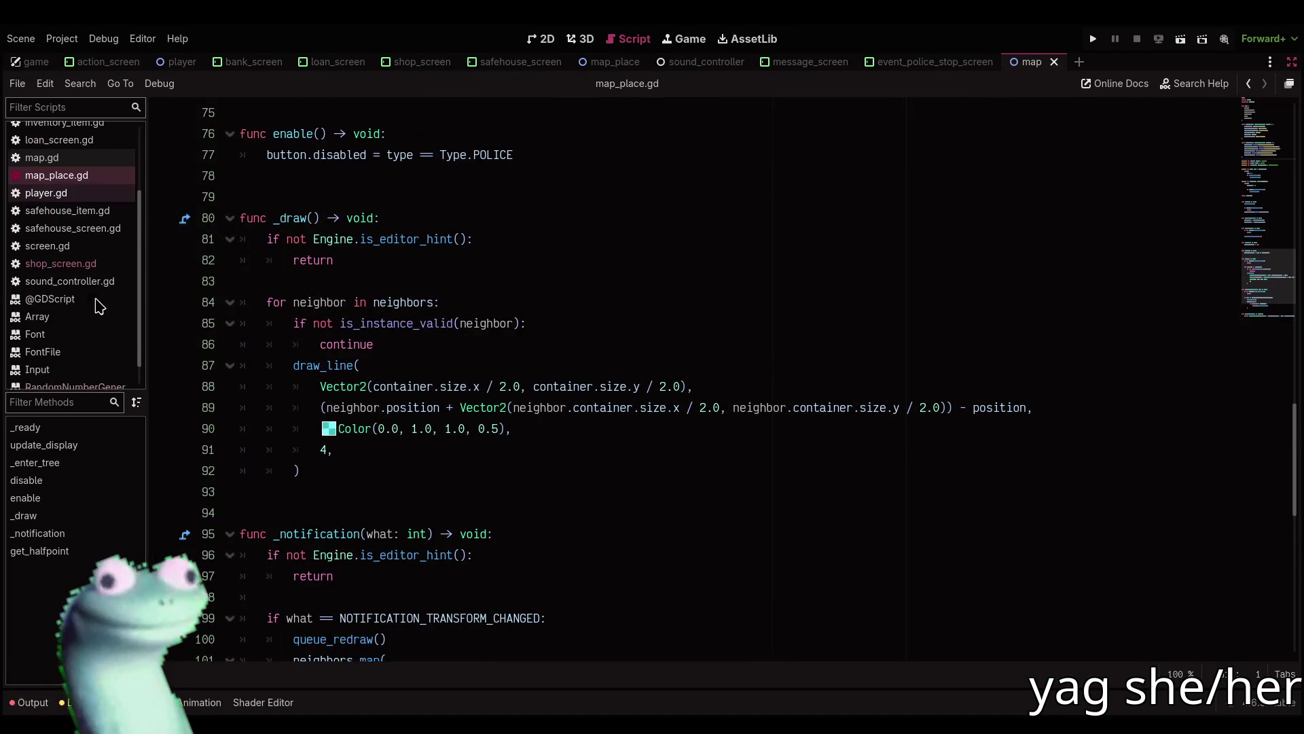
{"action": "scroll", "coordinate": [100, 217], "scroll_direction": "up", "scroll_amount": 3}
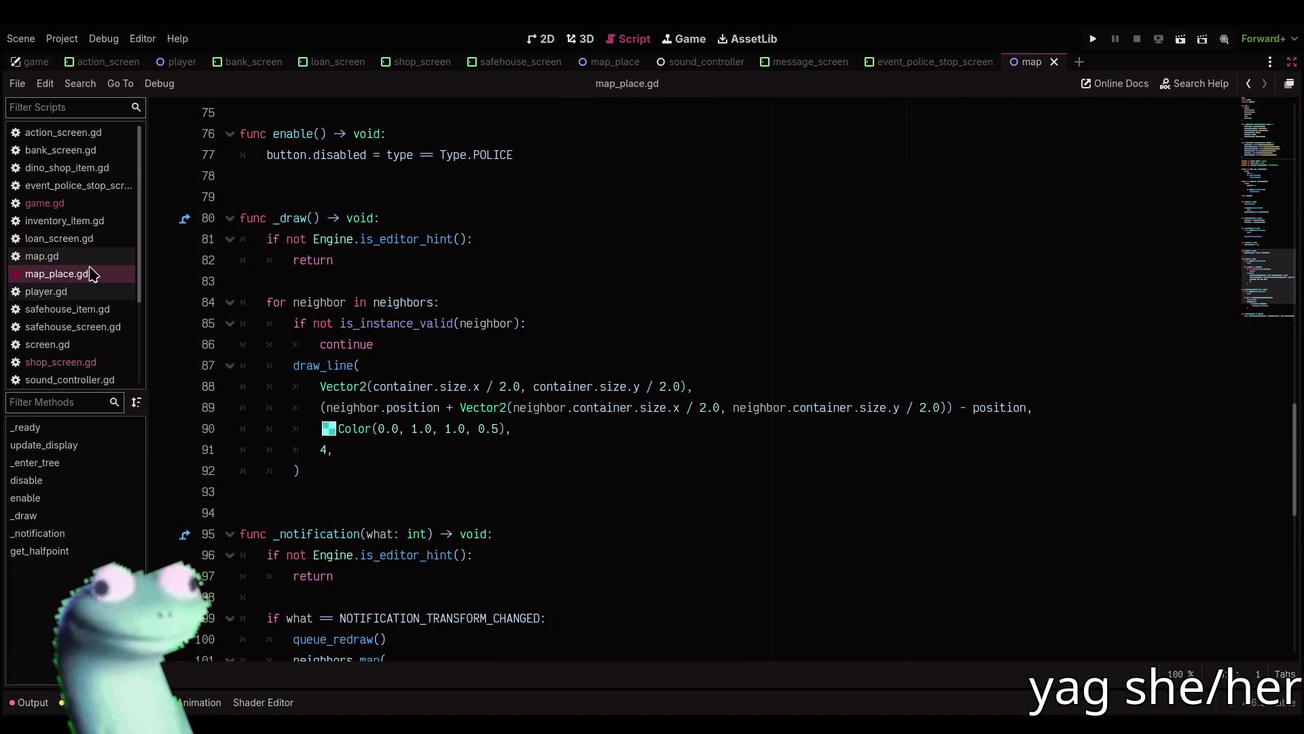
{"action": "scroll", "coordinate": [95, 272], "scroll_direction": "down", "scroll_amount": 4}
Compare the player.gd script with the map scene in 2D, ending on the map layout.
{"action": "left_click", "coordinate": [102, 167]}
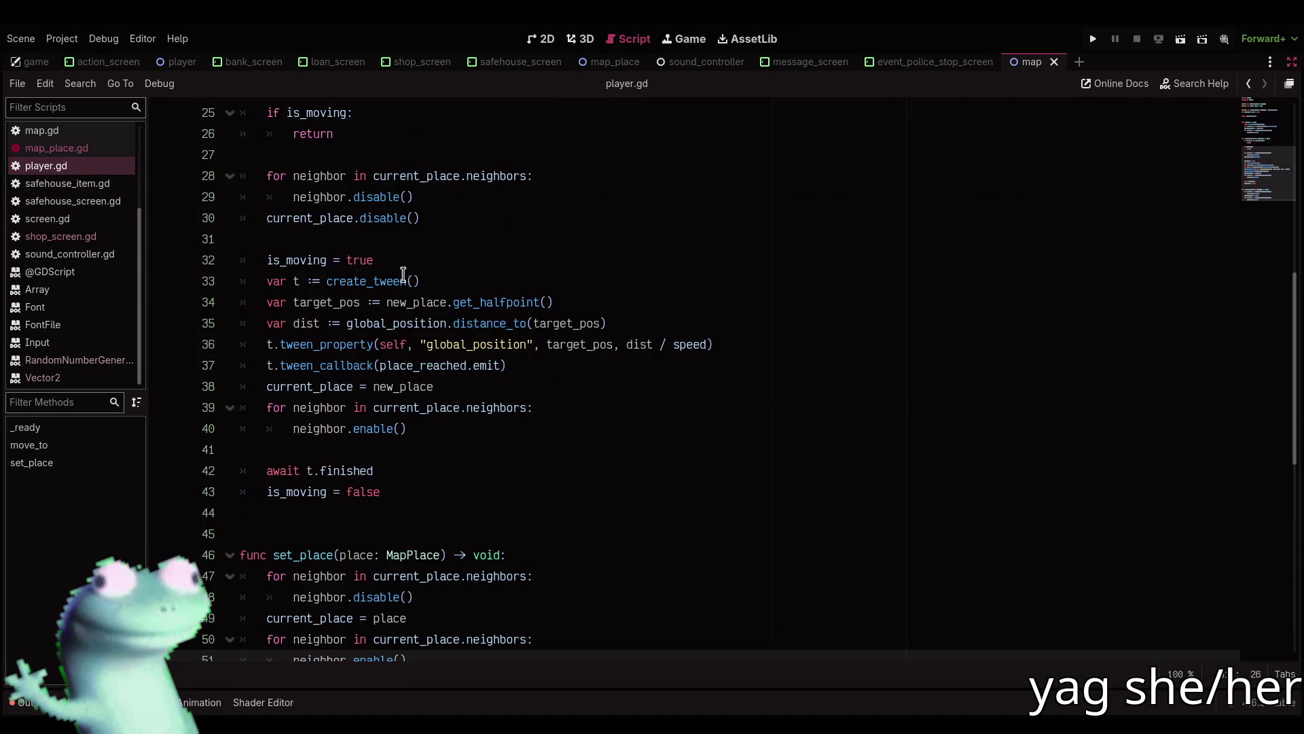
{"action": "left_click", "coordinate": [543, 43]}
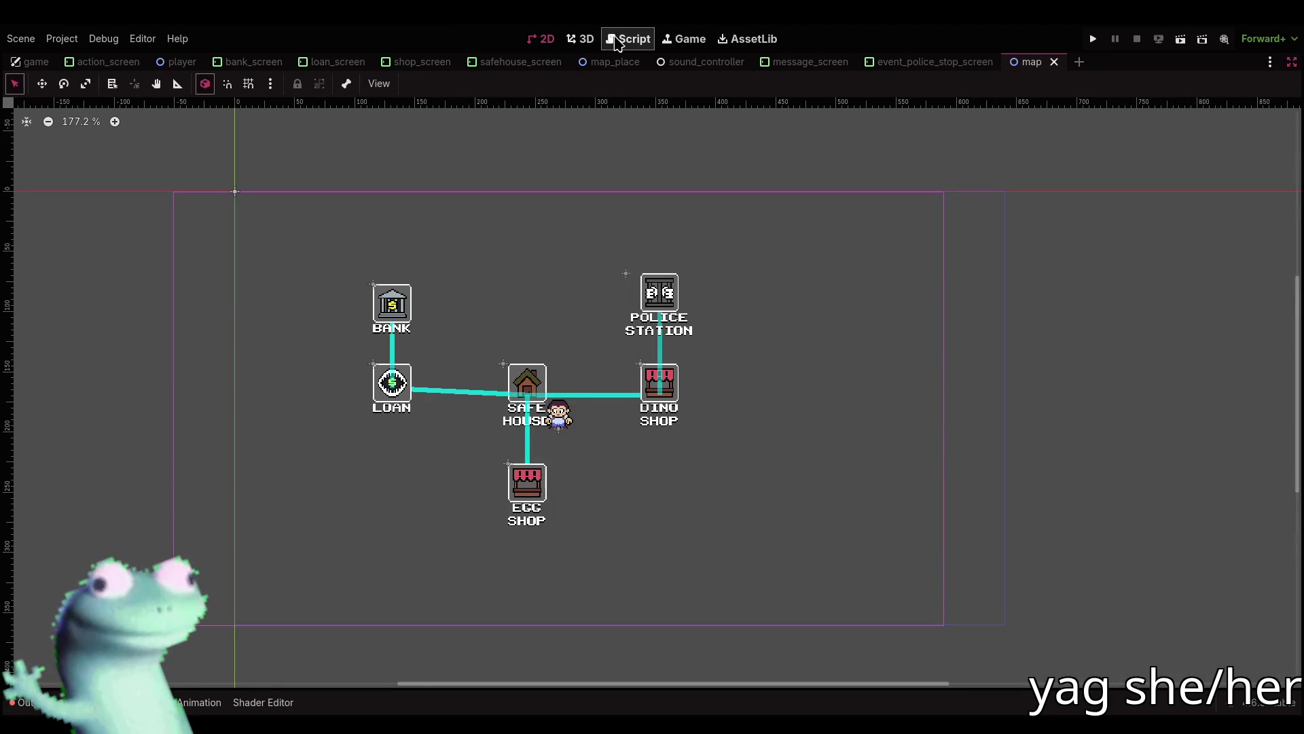
{"action": "left_click", "coordinate": [626, 39]}
{"action": "left_click", "coordinate": [542, 39]}
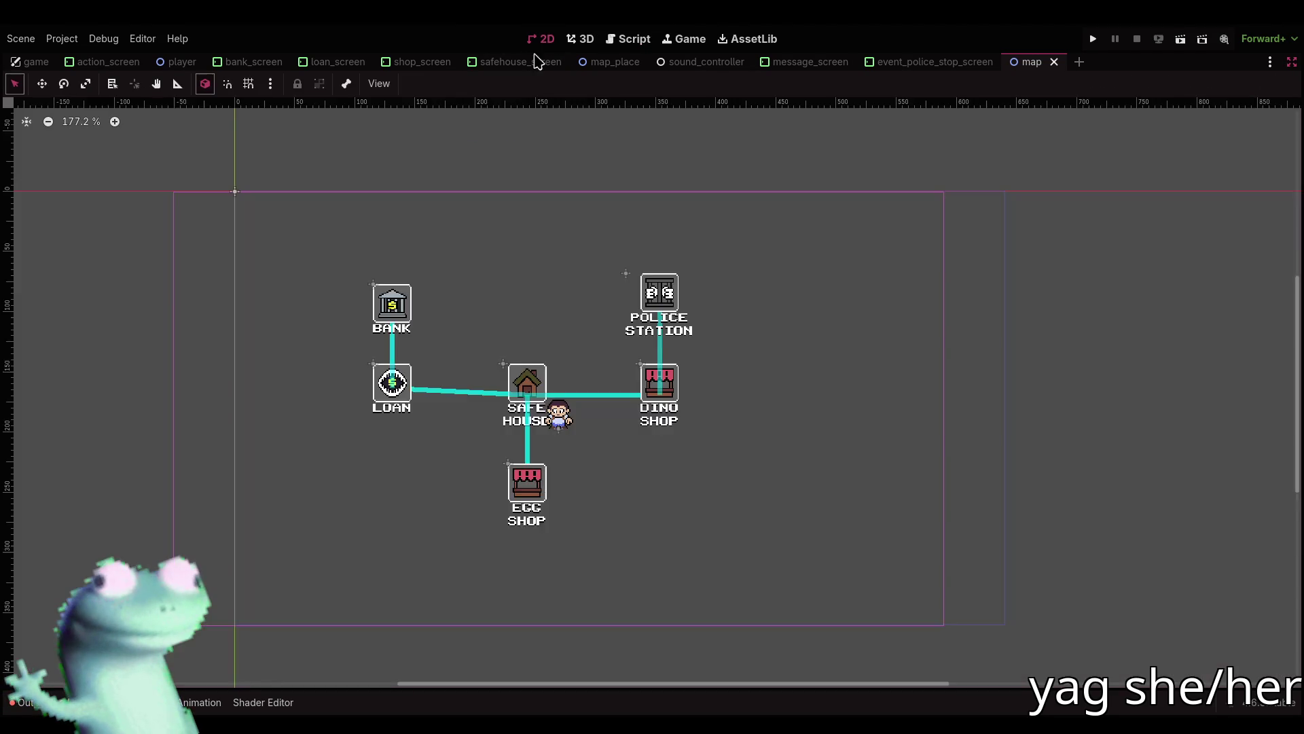
{"action": "scroll", "coordinate": [555, 387], "scroll_direction": "up", "scroll_amount": 5}
Place the player sprite on the Safe House icon and save the map scene.
{"action": "left_click_drag", "start_coordinate": [555, 381], "coordinate": [501, 327]}
{"action": "scroll", "coordinate": [502, 328], "scroll_direction": "up", "scroll_amount": 6}
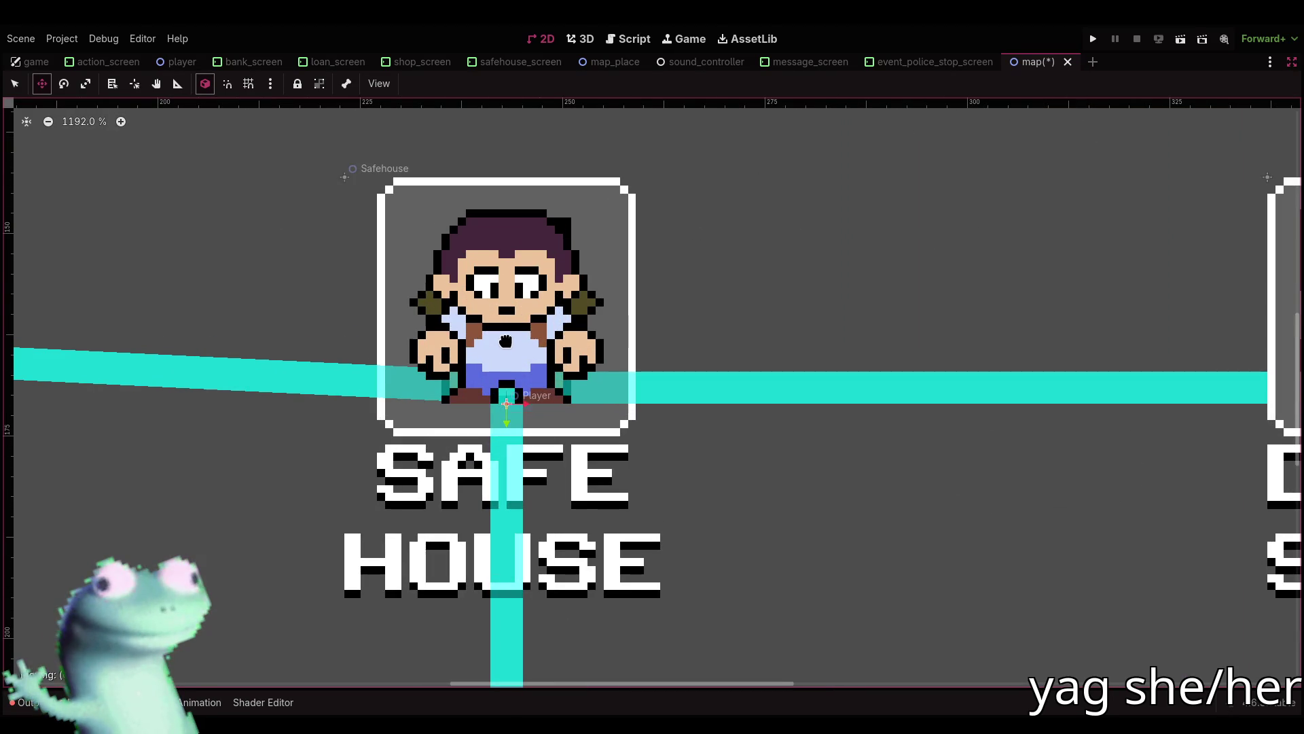
{"action": "scroll", "coordinate": [506, 343], "scroll_direction": "down", "scroll_amount": 9}
{"action": "key", "text": "q"}
{"action": "scroll", "coordinate": [540, 392], "scroll_direction": "up", "scroll_amount": 3}
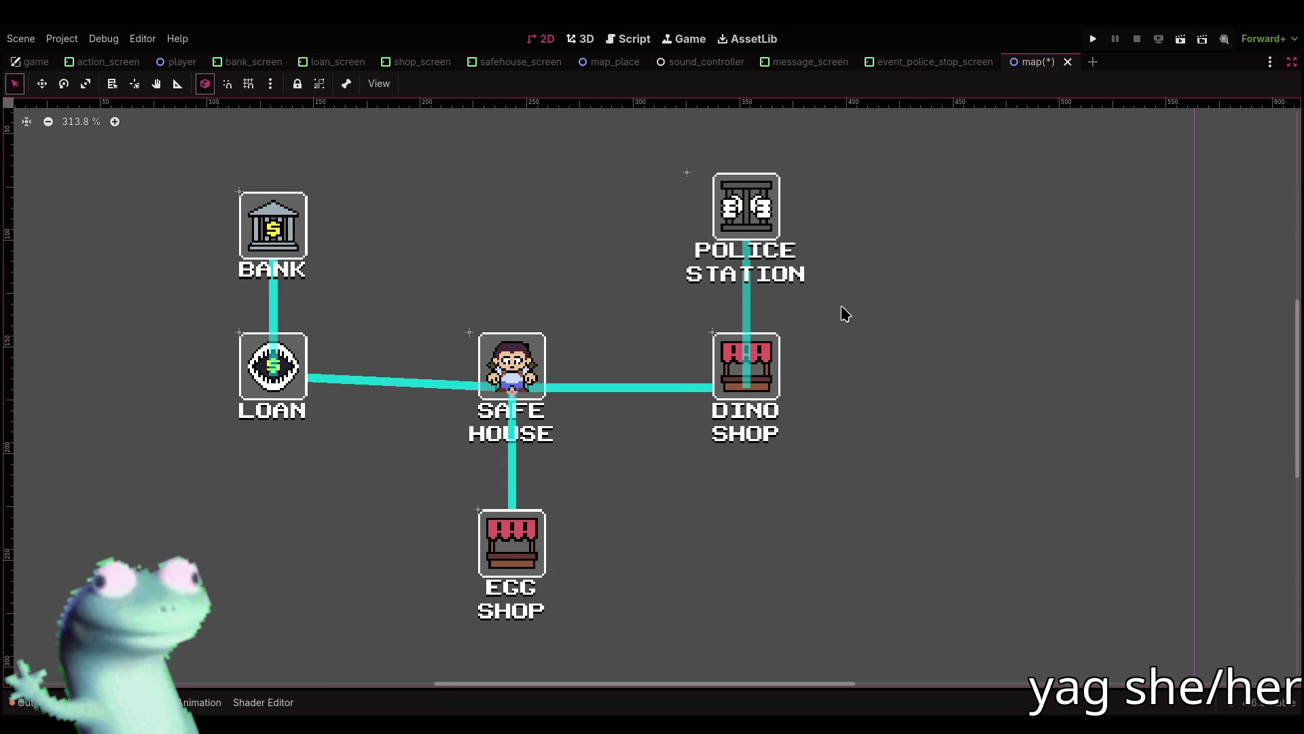
{"action": "key", "text": "ctrl+s"}
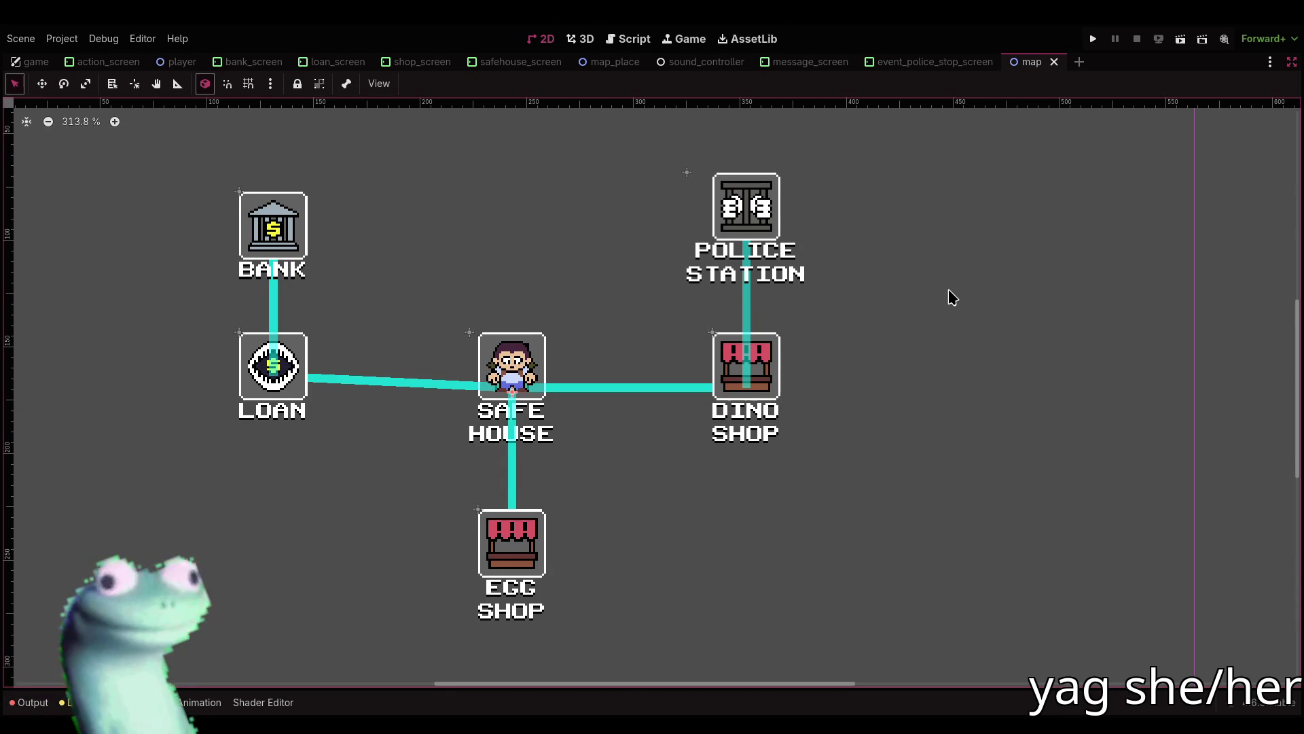
Move the player sprite onto the Loan place, then view the player movement script.
{"action": "left_click_drag", "start_coordinate": [931, 288], "coordinate": [956, 276]}
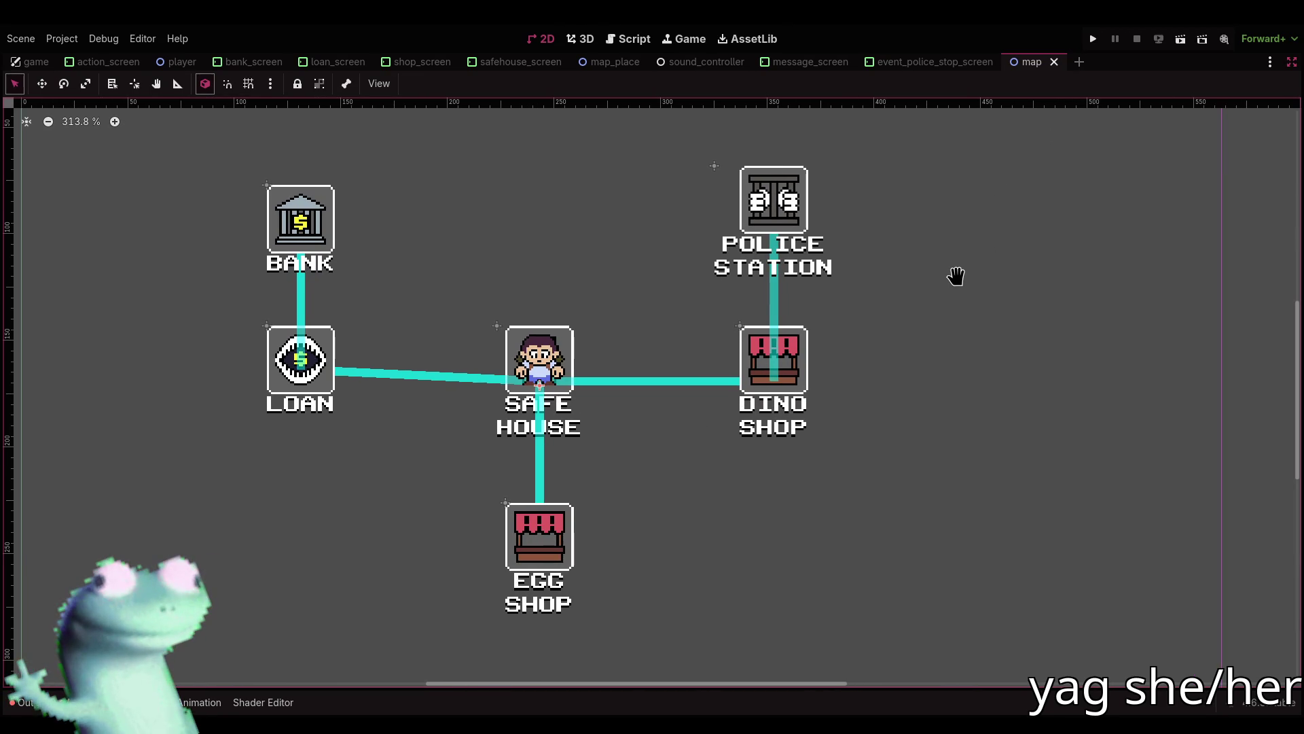
{"action": "key", "text": "w"}
{"action": "mouse_move", "coordinate": [638, 370]}
{"action": "left_mouse_down"}
{"action": "mouse_move", "coordinate": [875, 363]}
{"action": "mouse_move", "coordinate": [399, 370]}
{"action": "left_mouse_up"}
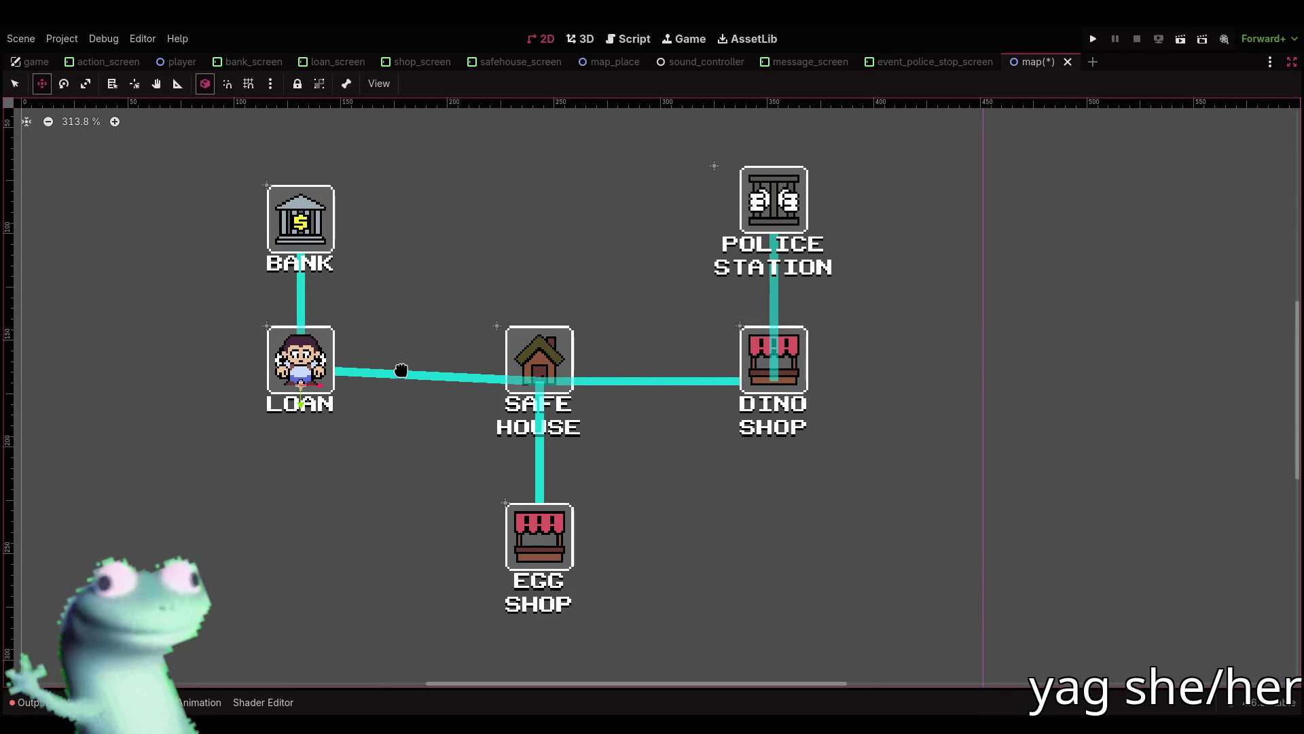
{"action": "key", "text": "q"}
{"action": "left_click", "coordinate": [629, 38]}
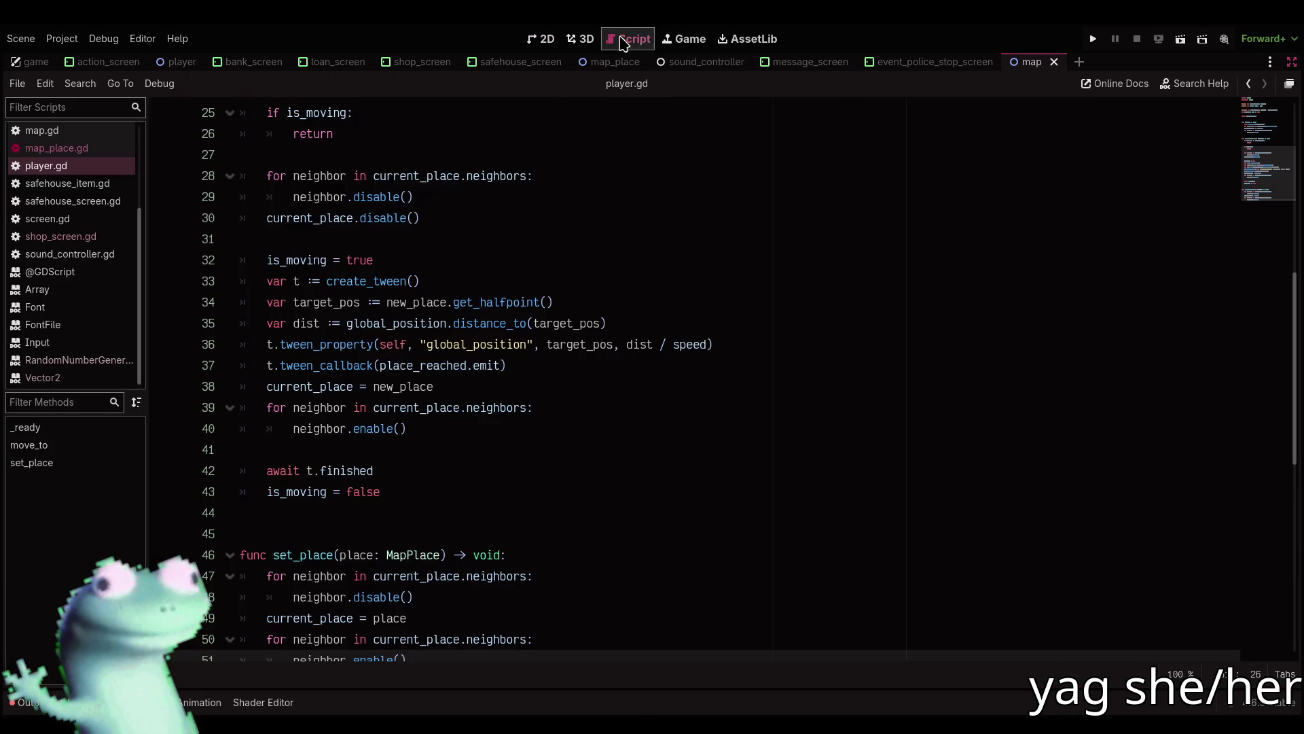
Compare the map scene with player.gd, zoom the map out, and restore the side docks.
{"action": "left_click", "coordinate": [540, 39]}
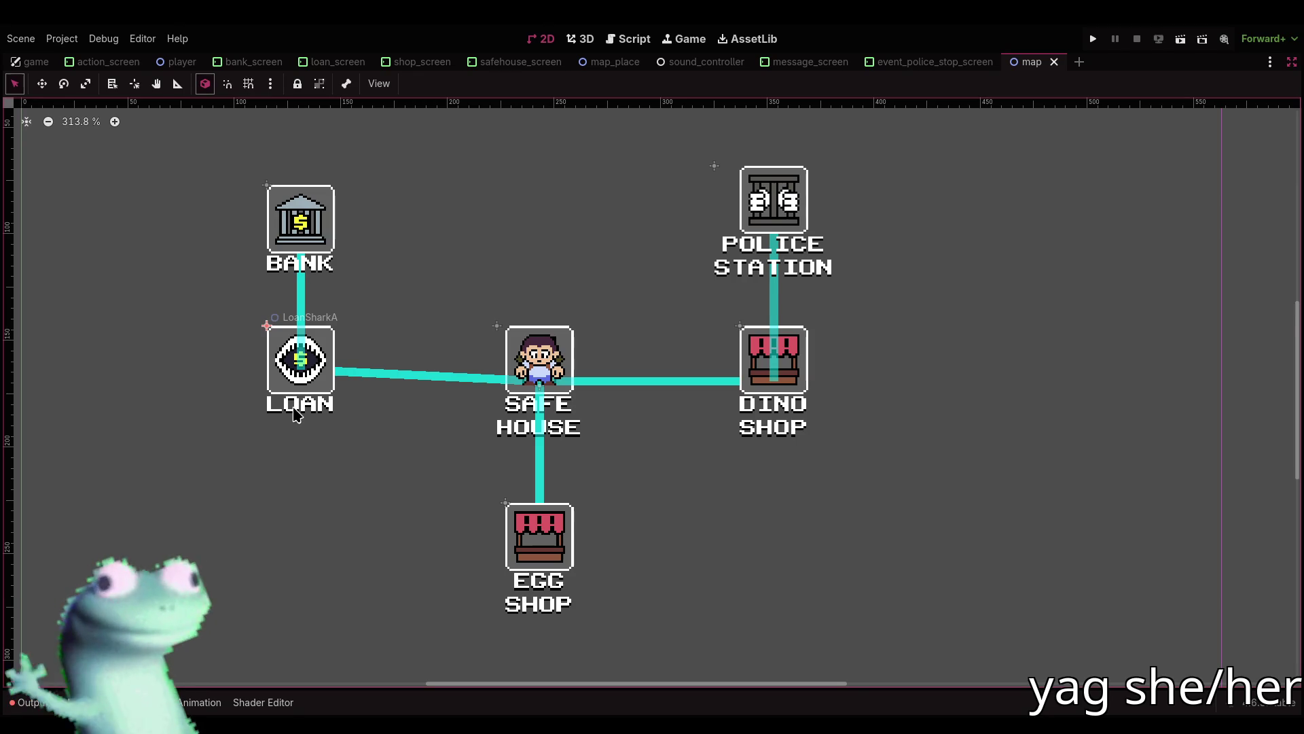
{"action": "left_click", "coordinate": [635, 39]}
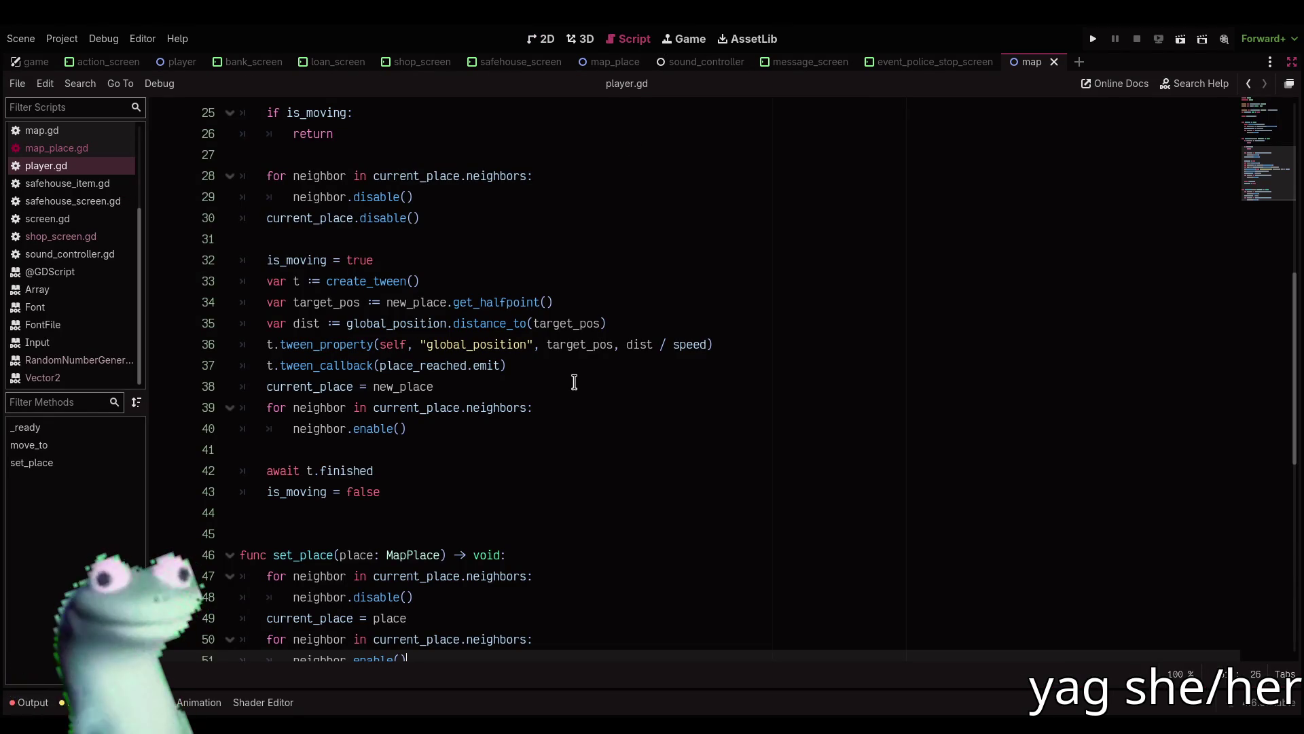
{"action": "scroll", "coordinate": [574, 383], "scroll_direction": "up", "scroll_amount": 3}
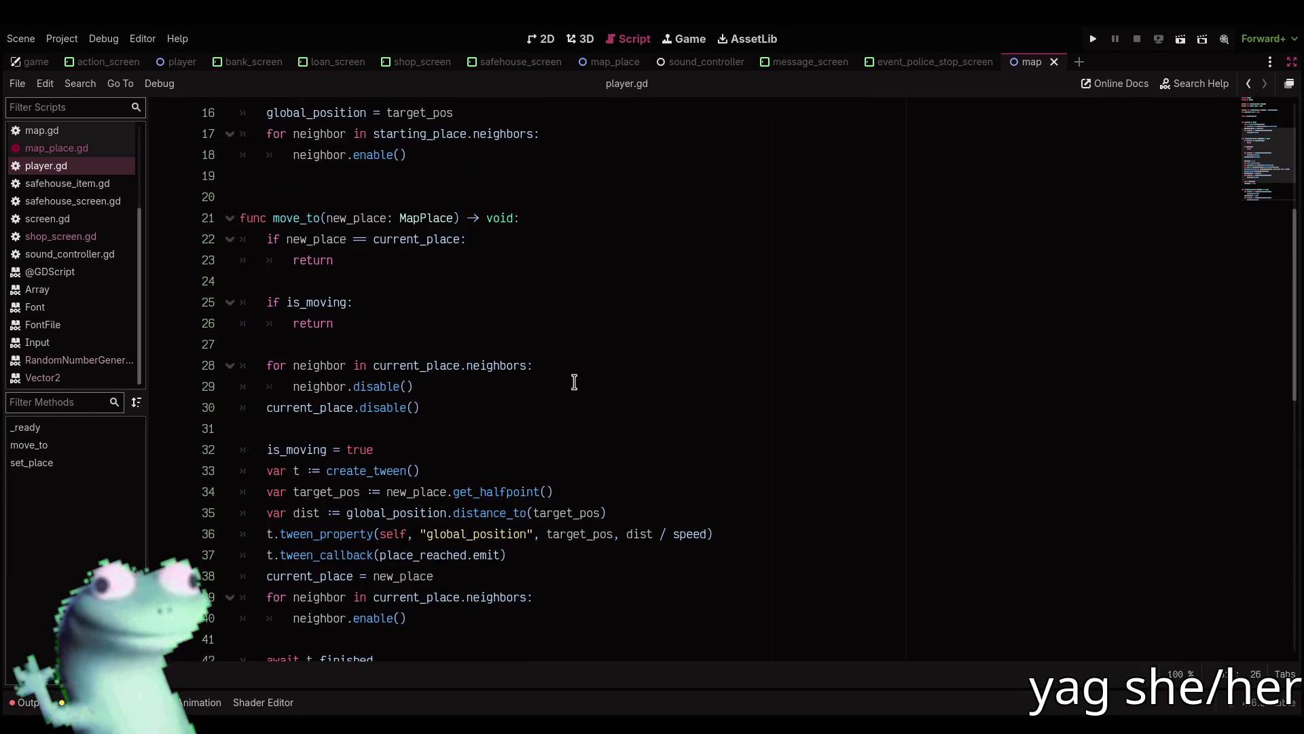
{"action": "left_click", "coordinate": [541, 39]}
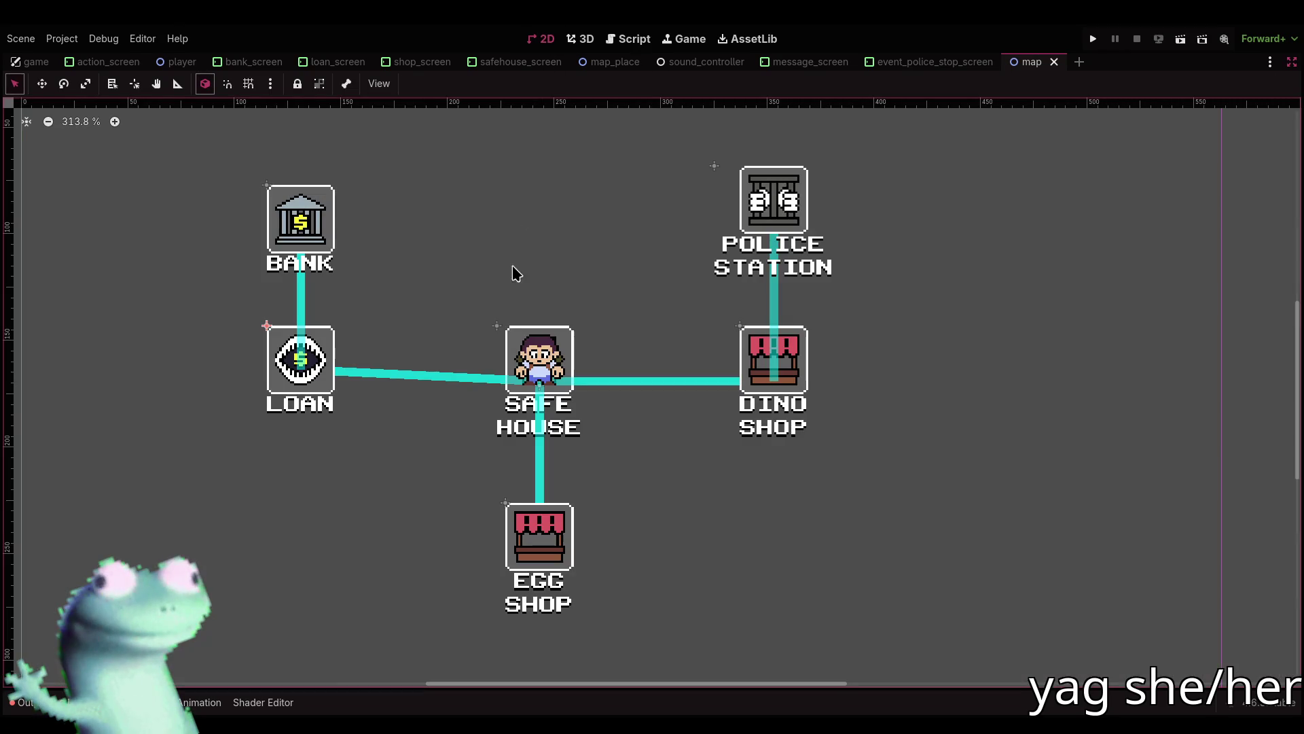
{"action": "scroll", "coordinate": [465, 319], "scroll_direction": "down", "scroll_amount": 2}
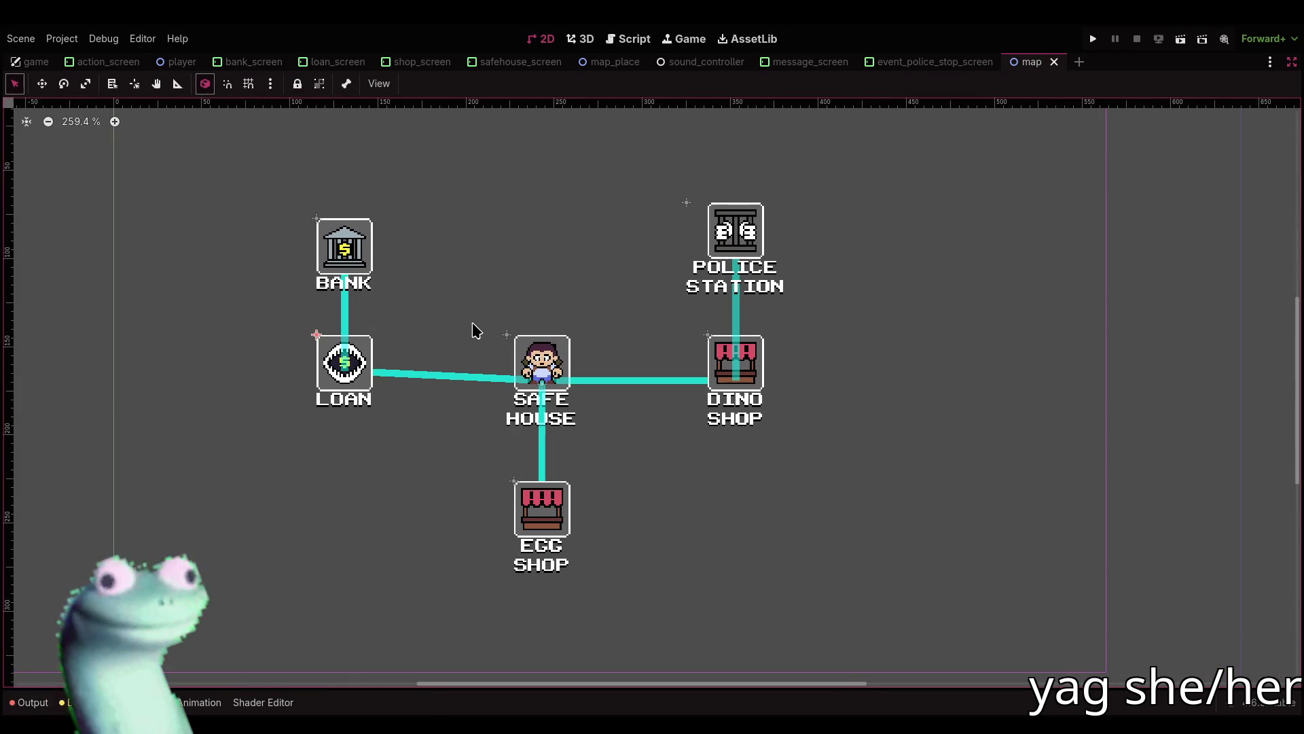
{"action": "scroll", "coordinate": [597, 268], "scroll_direction": "right", "scroll_amount": 3}
{"action": "scroll", "coordinate": [597, 267], "scroll_direction": "up", "scroll_amount": 2}
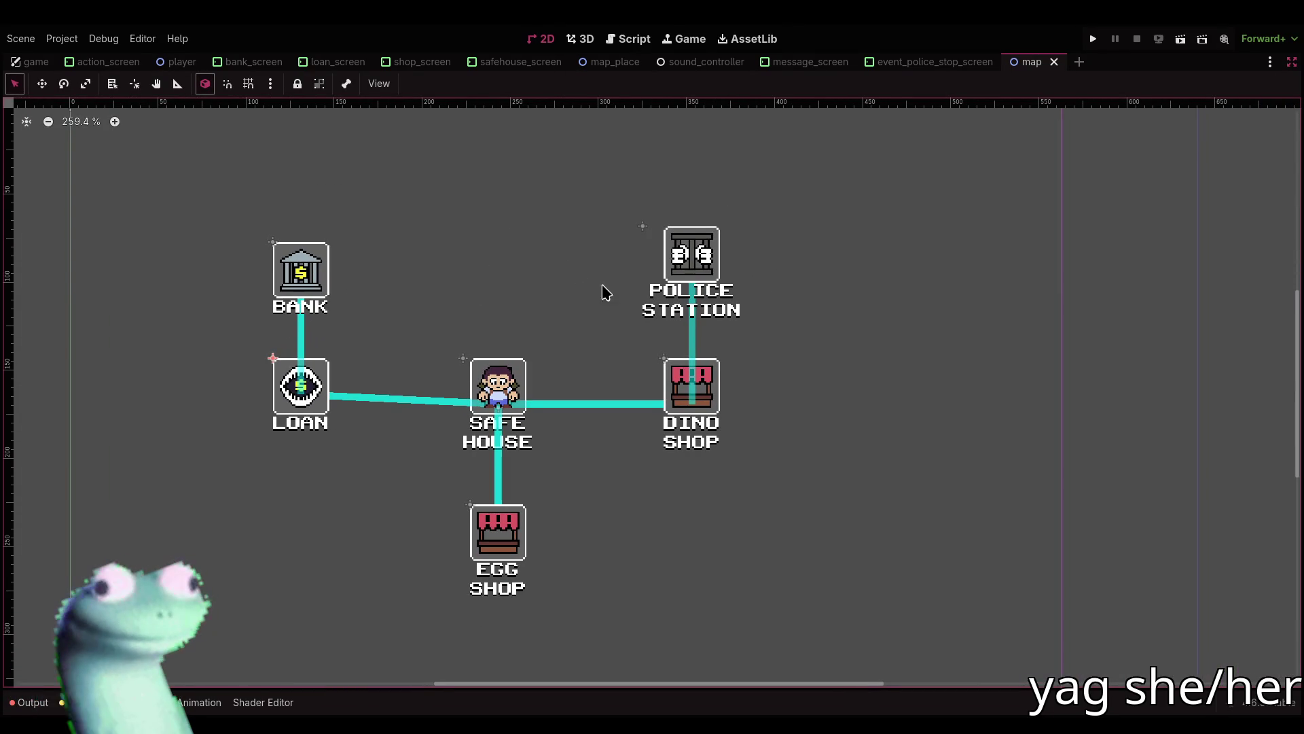
{"action": "left_click", "coordinate": [1293, 62]}
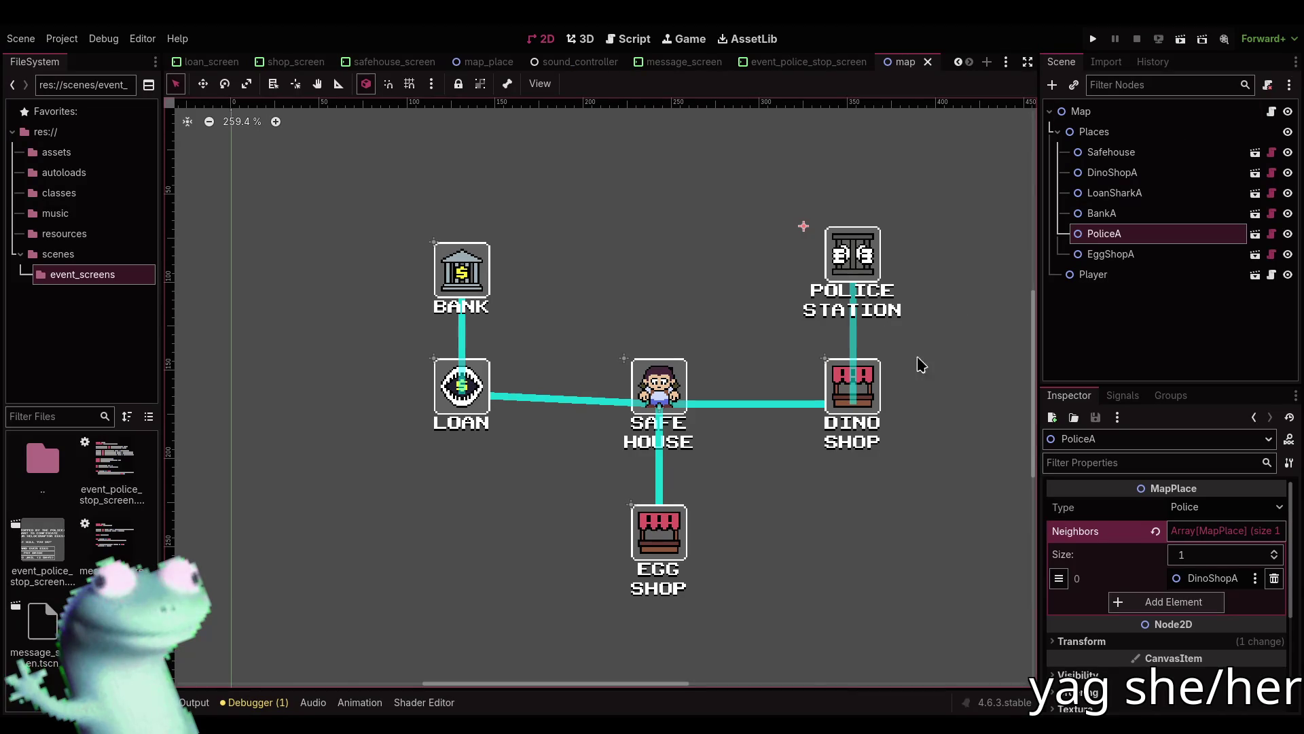
In map_place.gd, change the POLICE display name in PLACE_NAMES to "JAIL".
{"action": "left_click", "coordinate": [629, 39]}
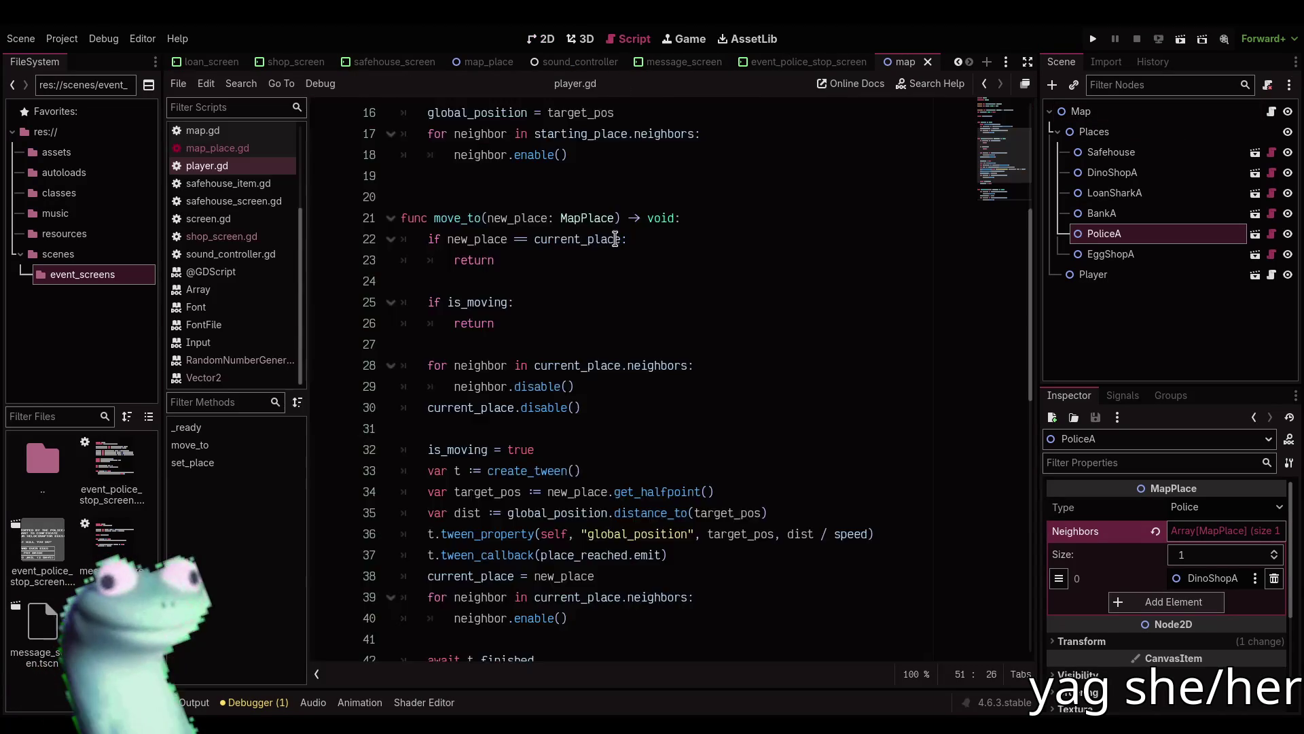
{"action": "left_click", "coordinate": [244, 150]}
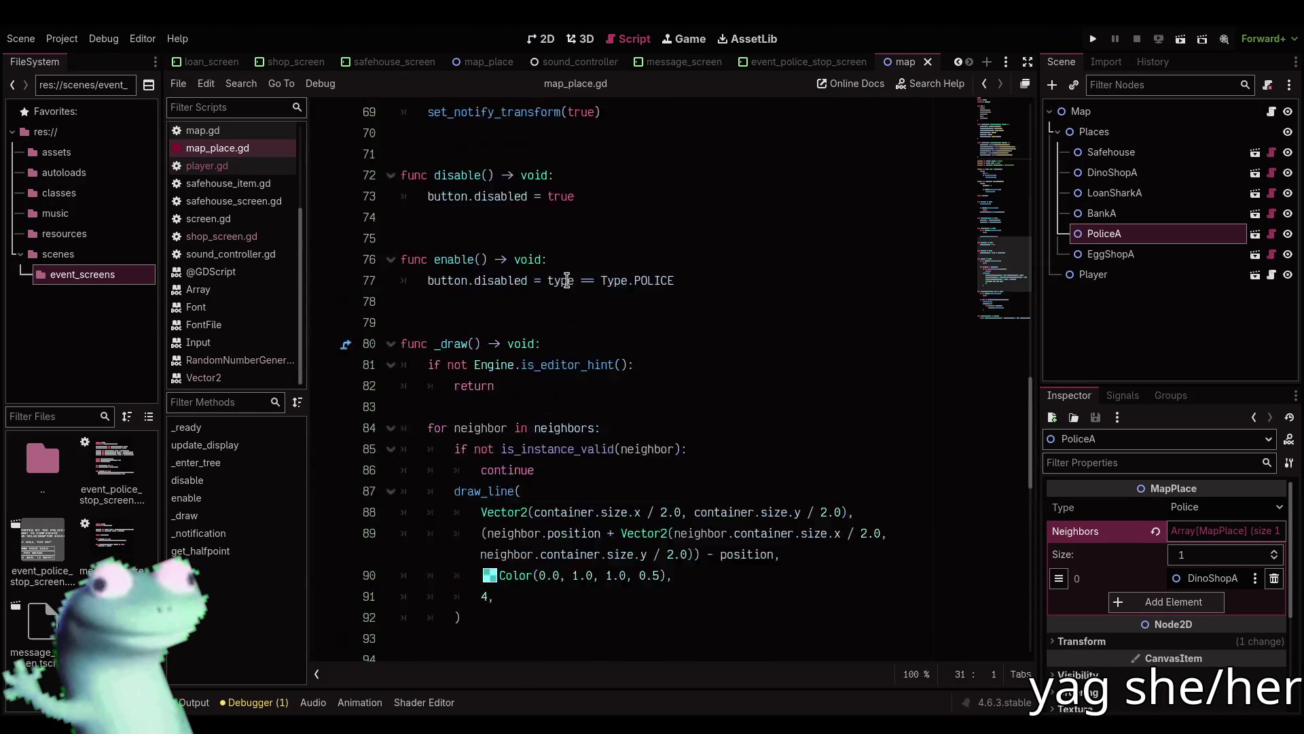
{"action": "scroll", "coordinate": [567, 280], "scroll_direction": "up", "scroll_amount": 9}
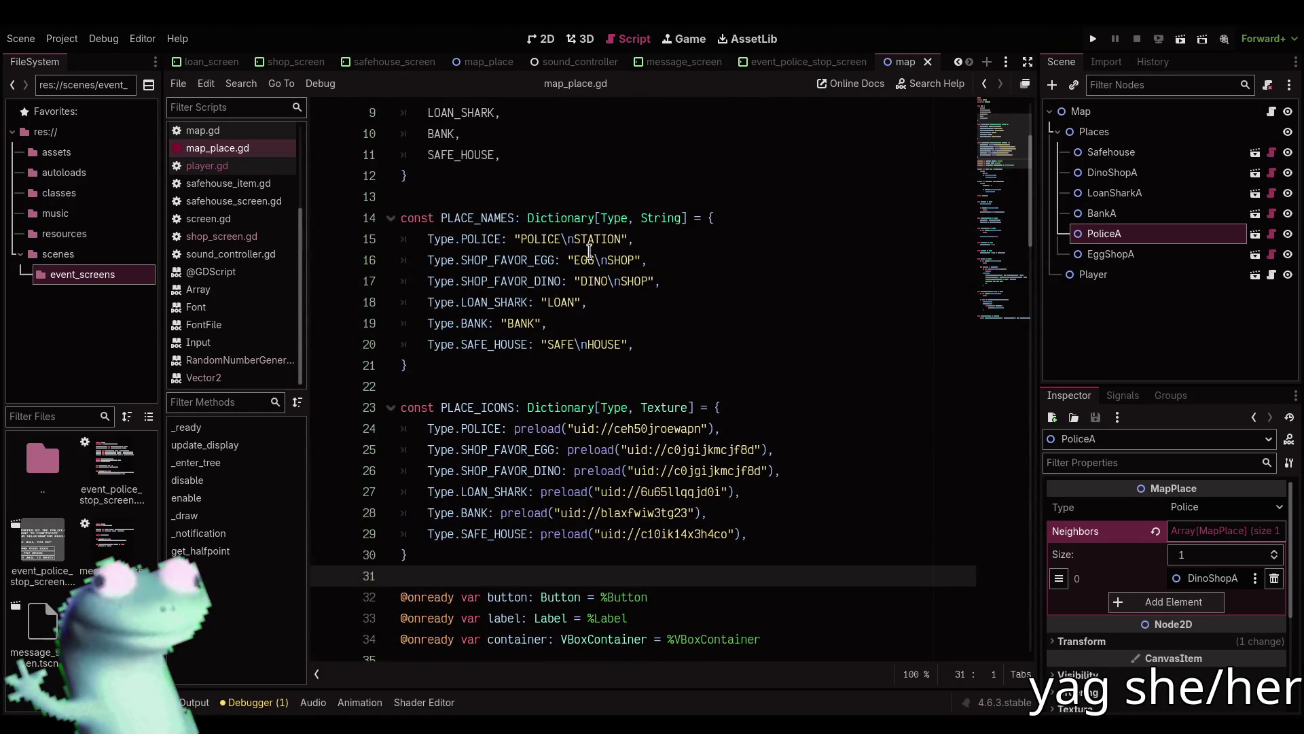
{"action": "double_click", "coordinate": [542, 239]}
{"action": "left_click_drag", "start_coordinate": [571, 236], "coordinate": [586, 237]}
{"action": "type", "text": "JAI"}
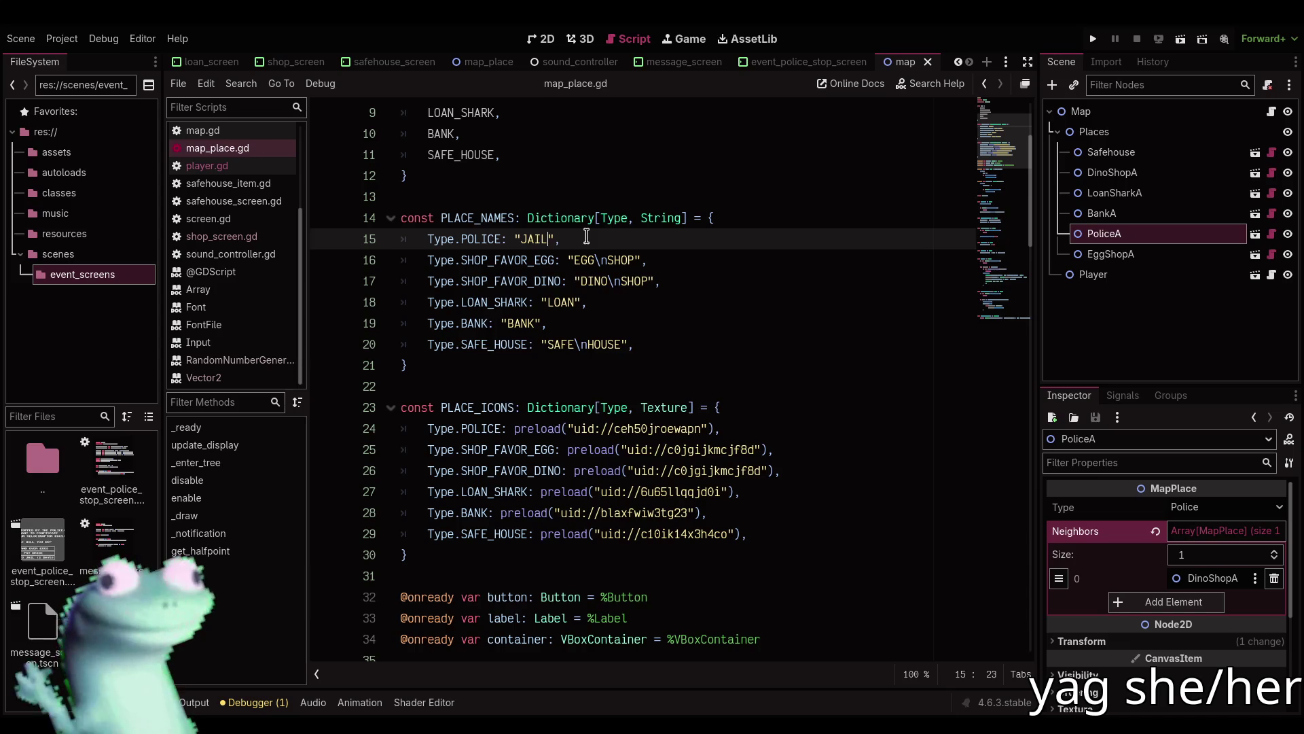
Reload the saved map scene so the police place shows the JAIL label.
{"action": "left_click", "coordinate": [542, 39]}
{"action": "left_click", "coordinate": [857, 68]}
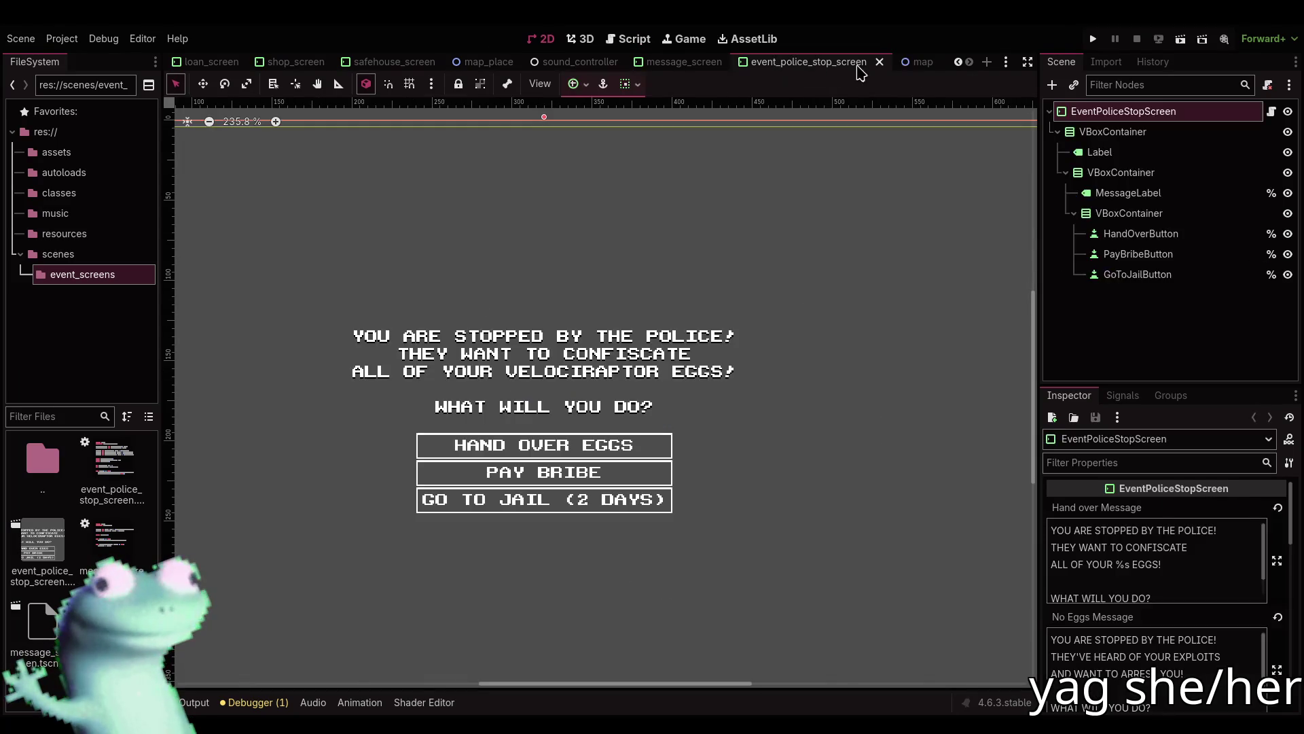
{"action": "left_click", "coordinate": [918, 63]}
{"action": "left_click", "coordinate": [21, 39]}
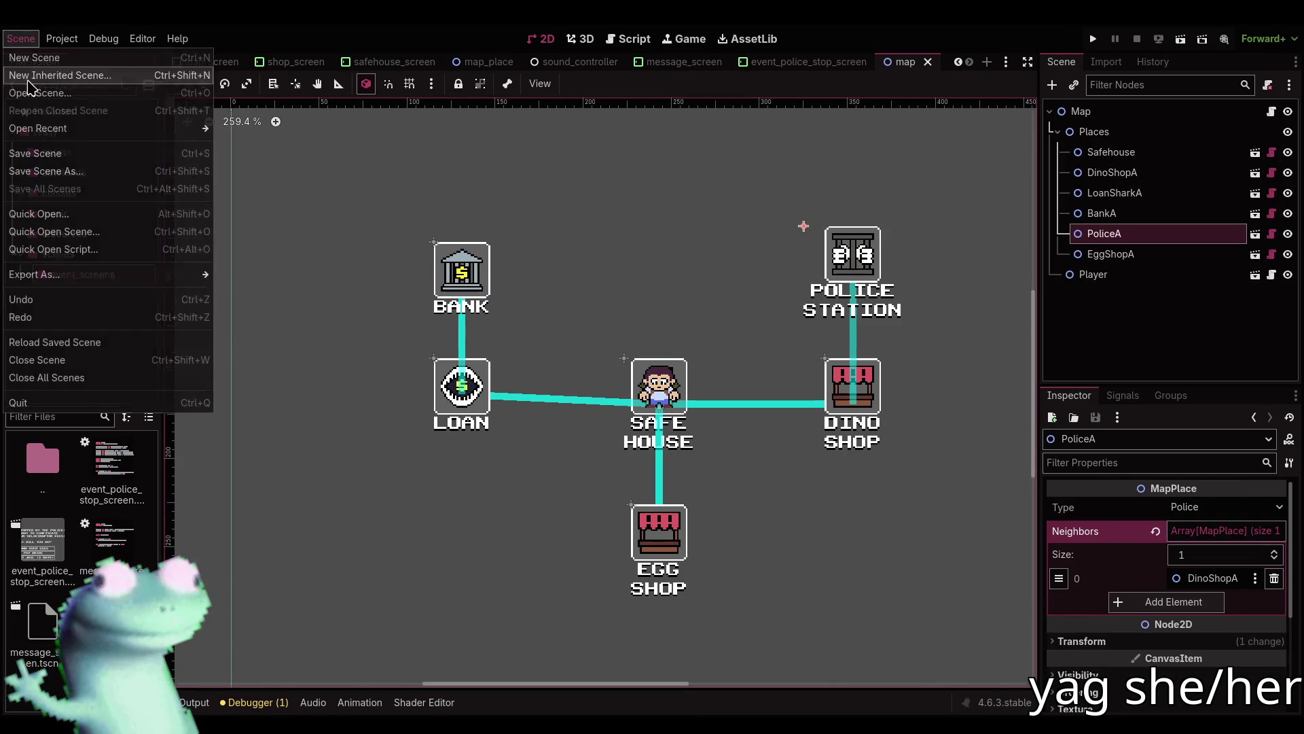
{"action": "left_click", "coordinate": [64, 342]}
{"action": "mouse_move", "coordinate": [553, 286]}
{"action": "left_mouse_down"}
{"action": "mouse_move", "coordinate": [384, 295]}
{"action": "mouse_move", "coordinate": [460, 302]}
{"action": "left_mouse_up"}
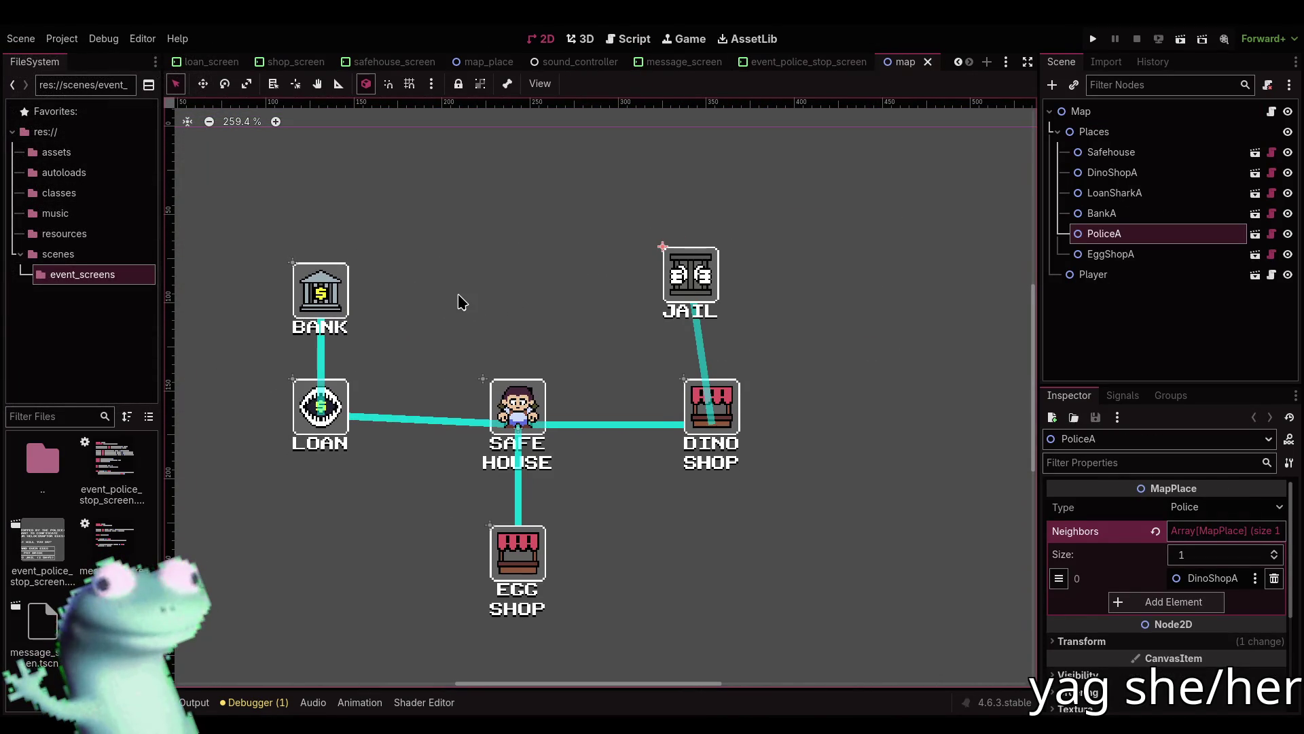
{"action": "scroll", "coordinate": [482, 313], "scroll_direction": "down", "scroll_amount": 5}
{"action": "left_click", "coordinate": [823, 167]}
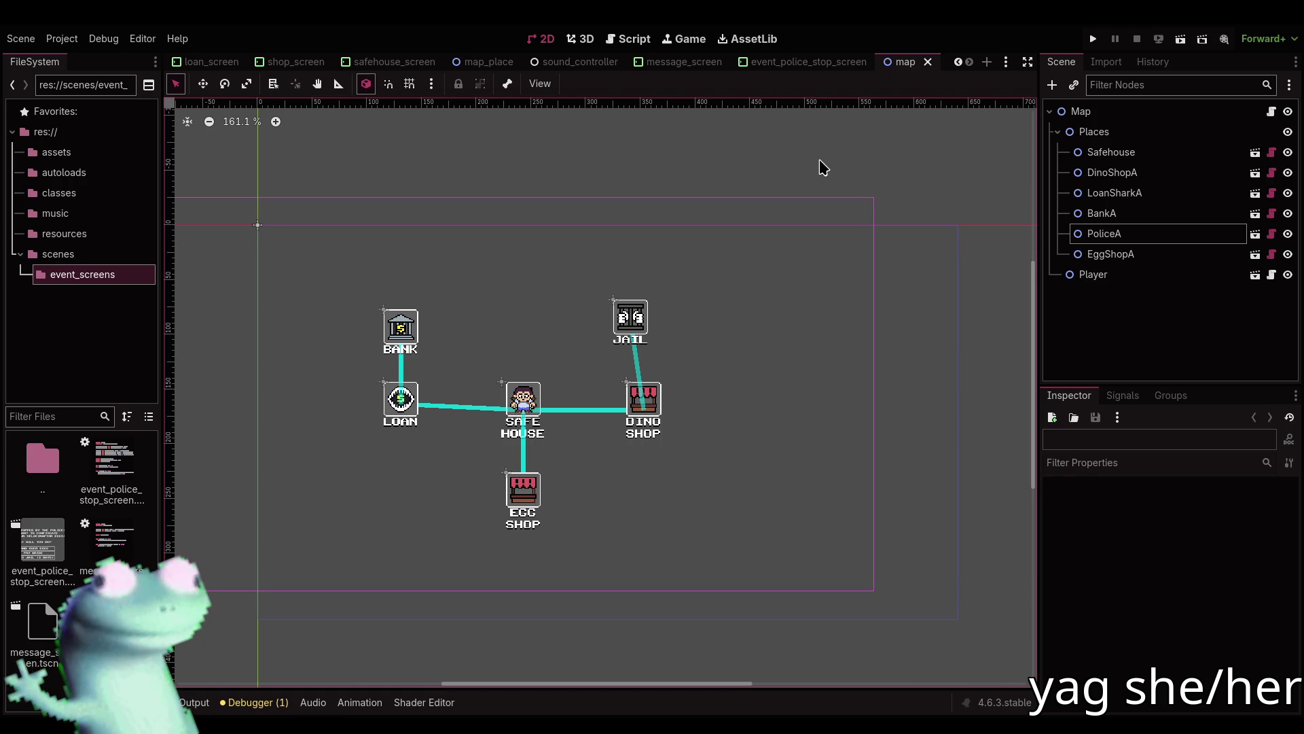
Open the map_place scene, reorder its tab, and select the VBoxContainer node.
{"action": "mouse_move", "coordinate": [861, 65]}
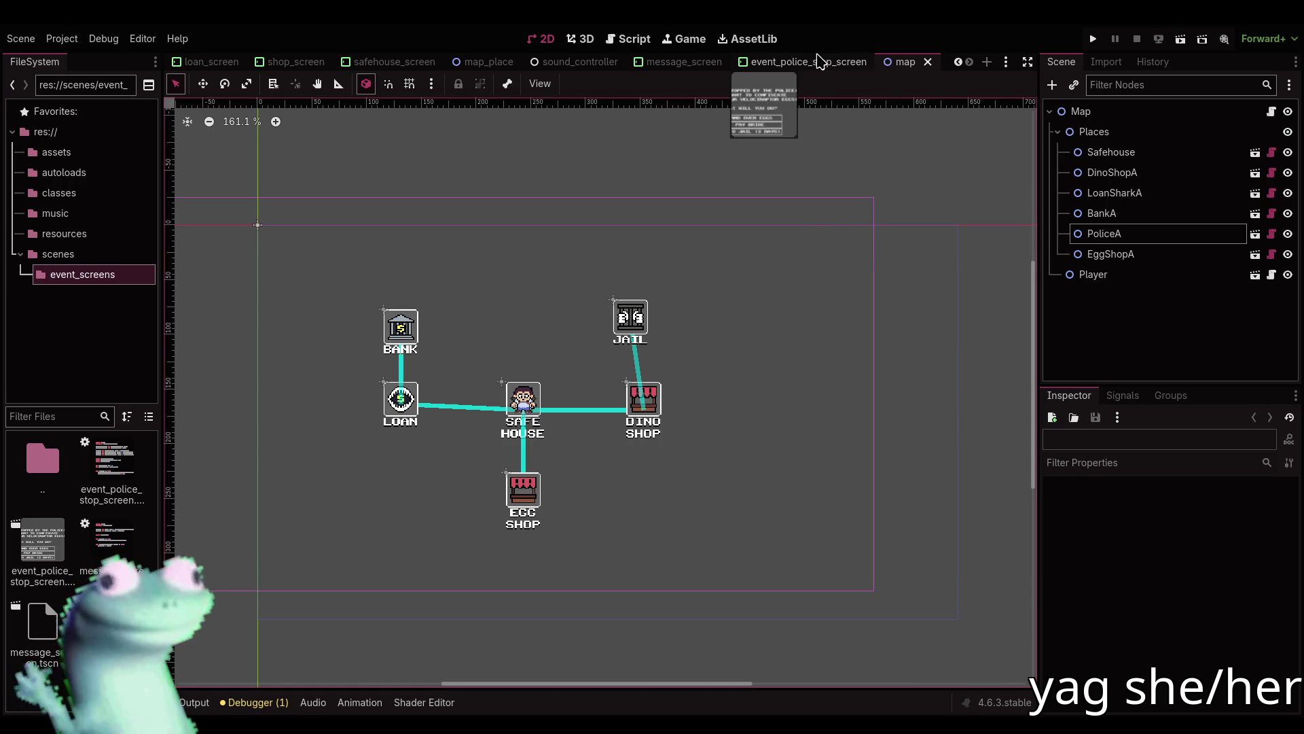
{"action": "left_click", "coordinate": [505, 63]}
{"action": "left_click_drag", "start_coordinate": [505, 63], "coordinate": [869, 64]}
{"action": "scroll", "coordinate": [624, 238], "scroll_direction": "up", "scroll_amount": 6}
{"action": "left_click", "coordinate": [1114, 133]}
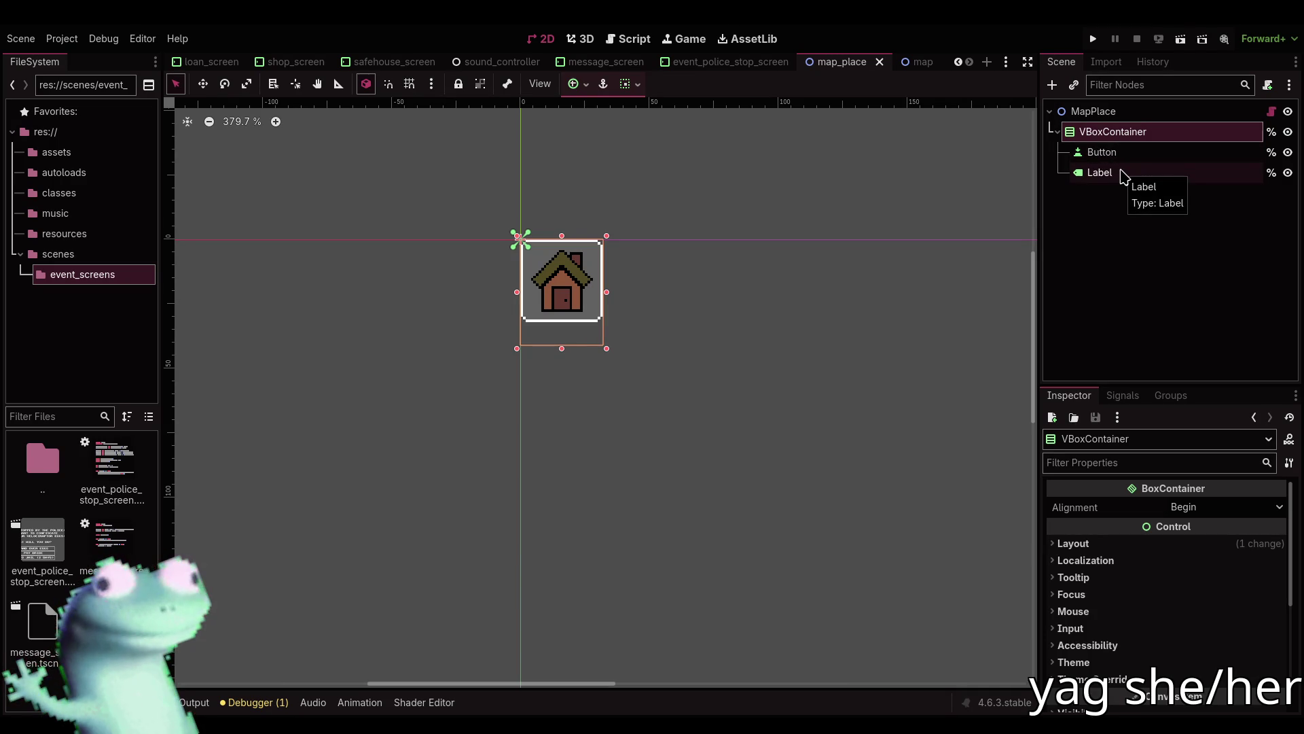
Inspect the Label, Button and VBoxContainer nodes, ending with Button and Label selected.
{"action": "left_click", "coordinate": [1121, 175]}
{"action": "left_click", "coordinate": [1120, 156]}
{"action": "left_click", "coordinate": [1118, 170]}
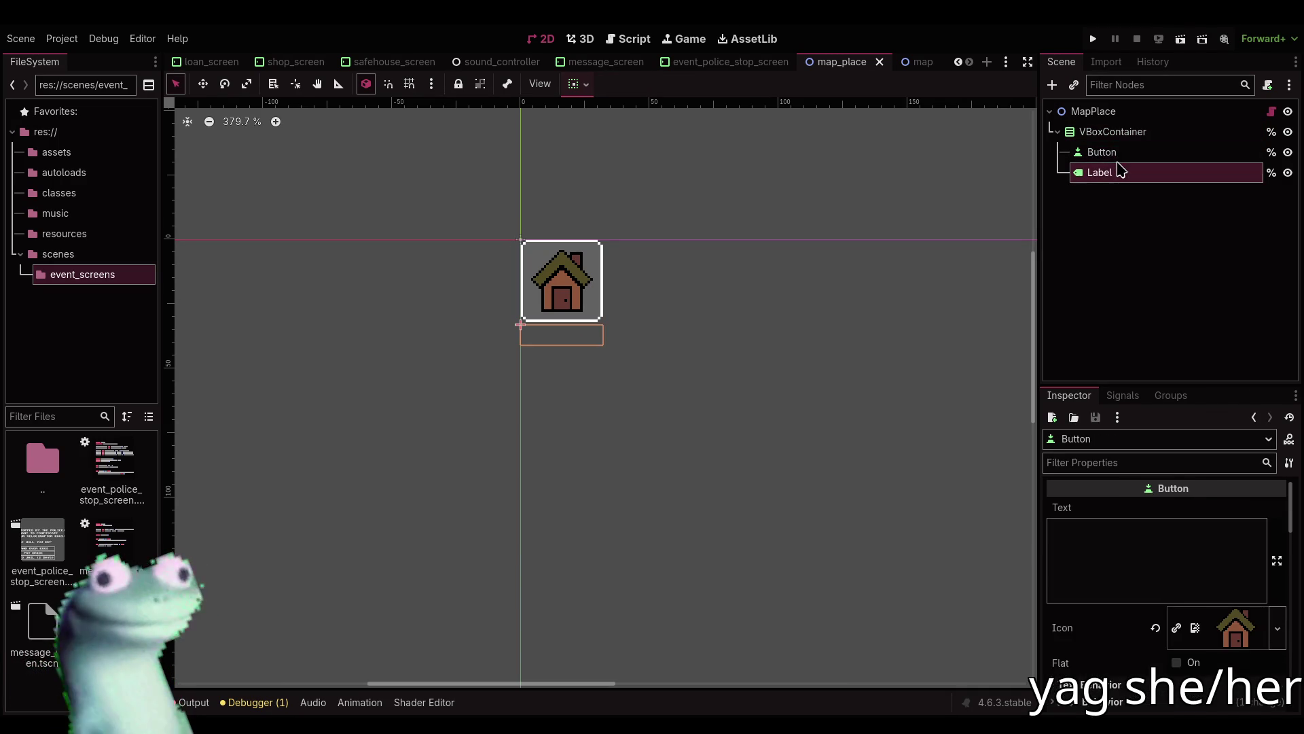
{"action": "left_click", "coordinate": [1118, 159]}
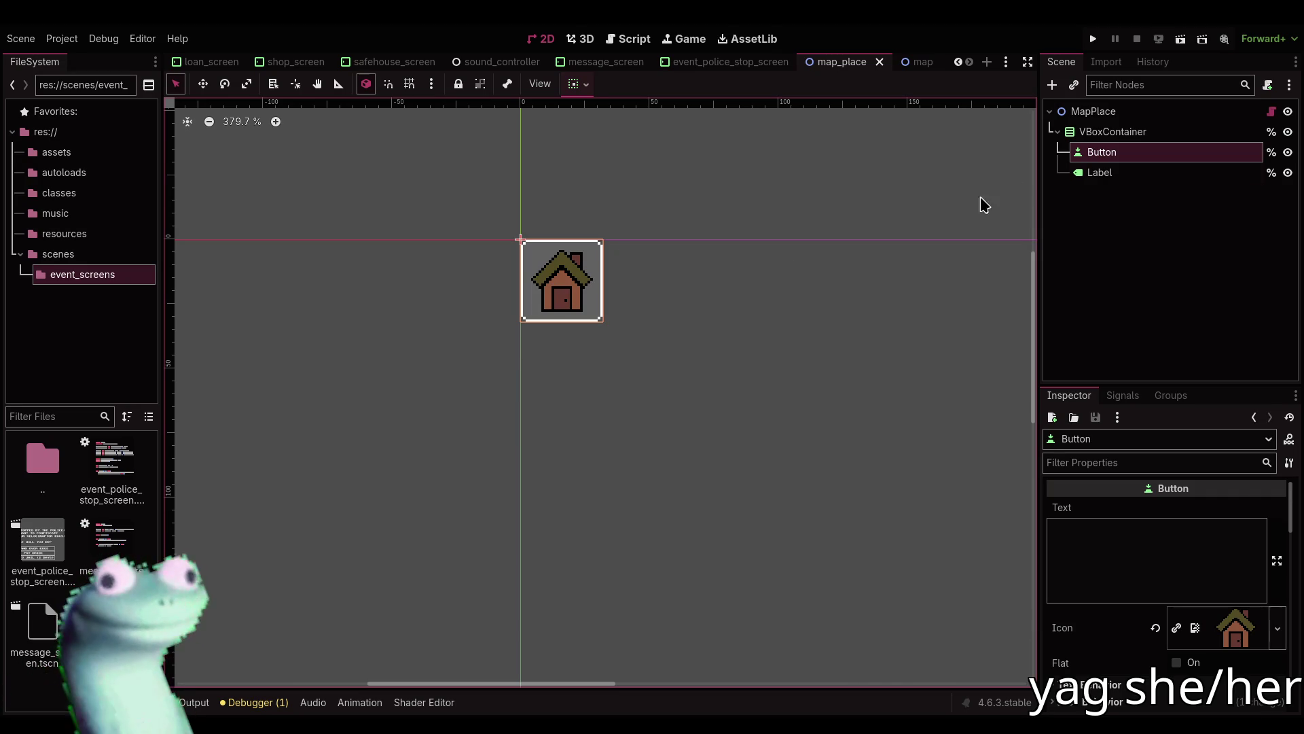
{"action": "left_click", "coordinate": [1101, 133]}
{"action": "left_click", "coordinate": [1102, 153]}
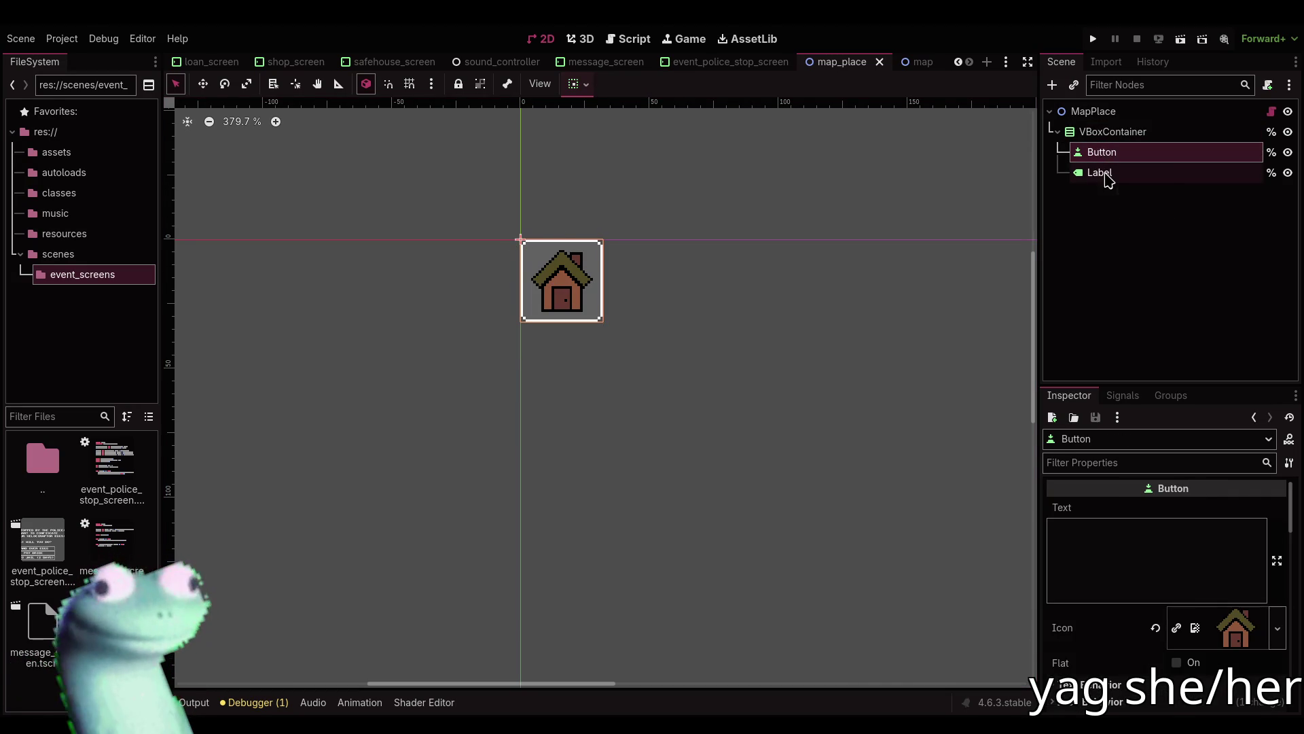
{"action": "left_click", "coordinate": [1104, 174], "text": "ctrl"}
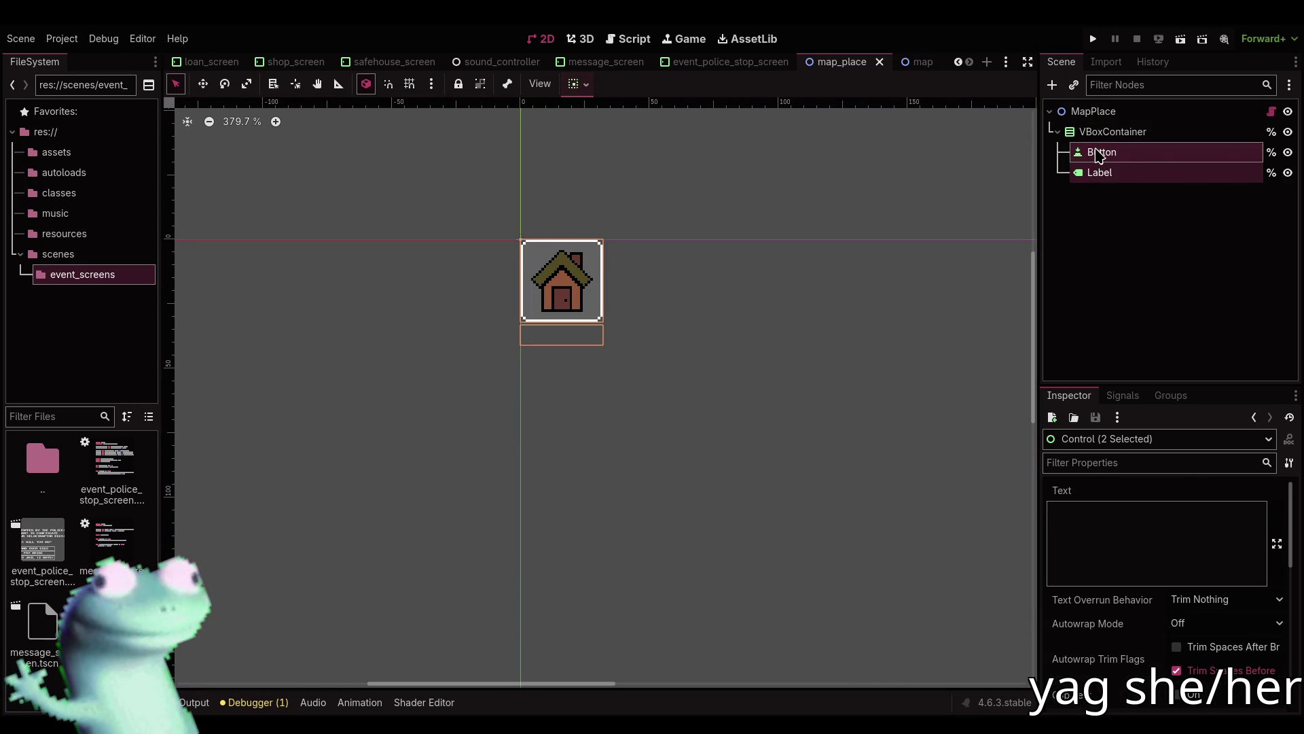
Search map_place.gd for every use of 'container', stepping through each match.
{"action": "left_click", "coordinate": [620, 41]}
{"action": "scroll", "coordinate": [629, 268], "scroll_direction": "up", "scroll_amount": 2}
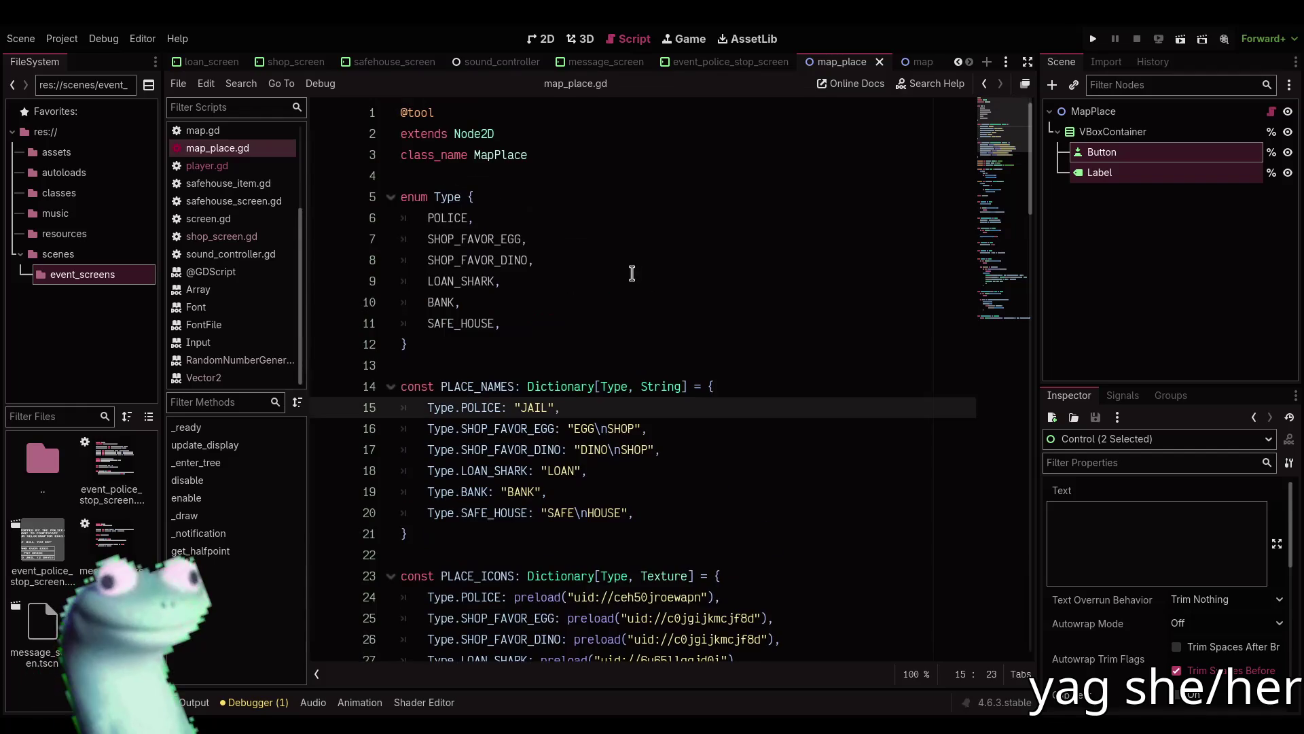
{"action": "left_click", "coordinate": [1276, 115]}
{"action": "scroll", "coordinate": [783, 303], "scroll_direction": "down", "scroll_amount": 7}
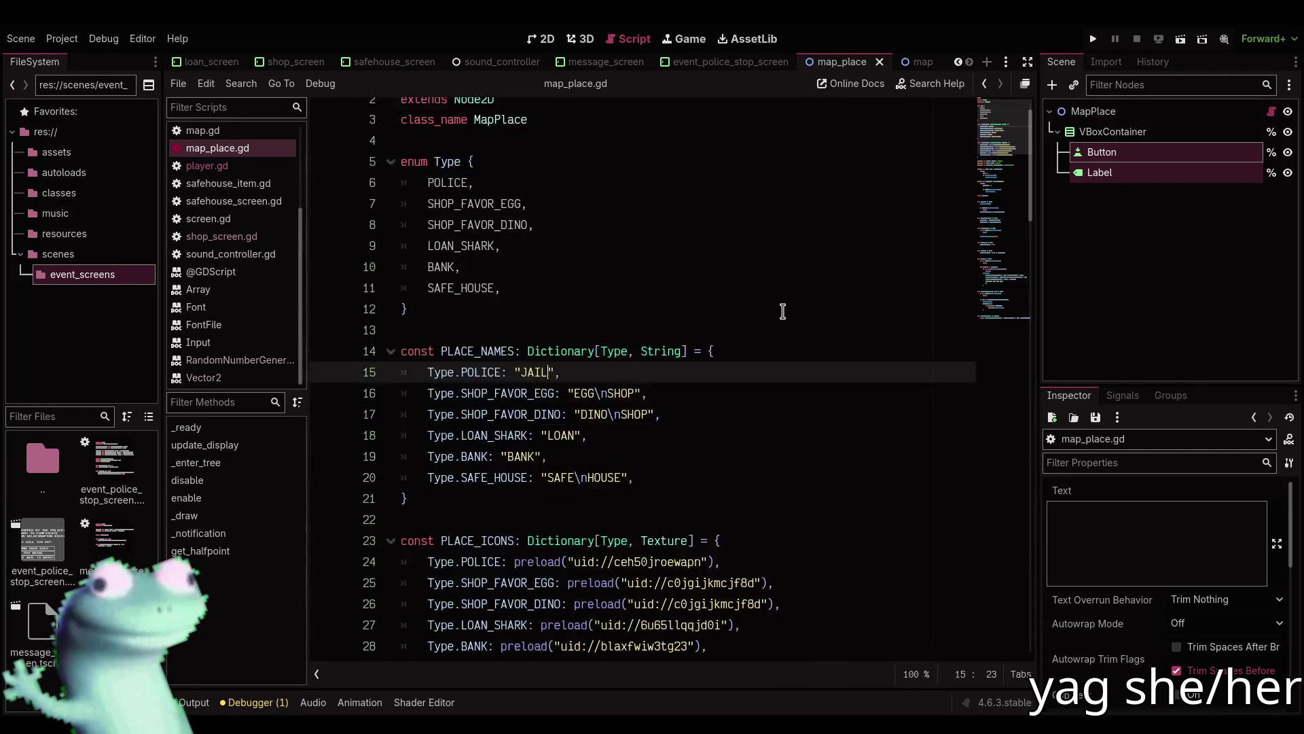
{"action": "left_click", "coordinate": [766, 297]}
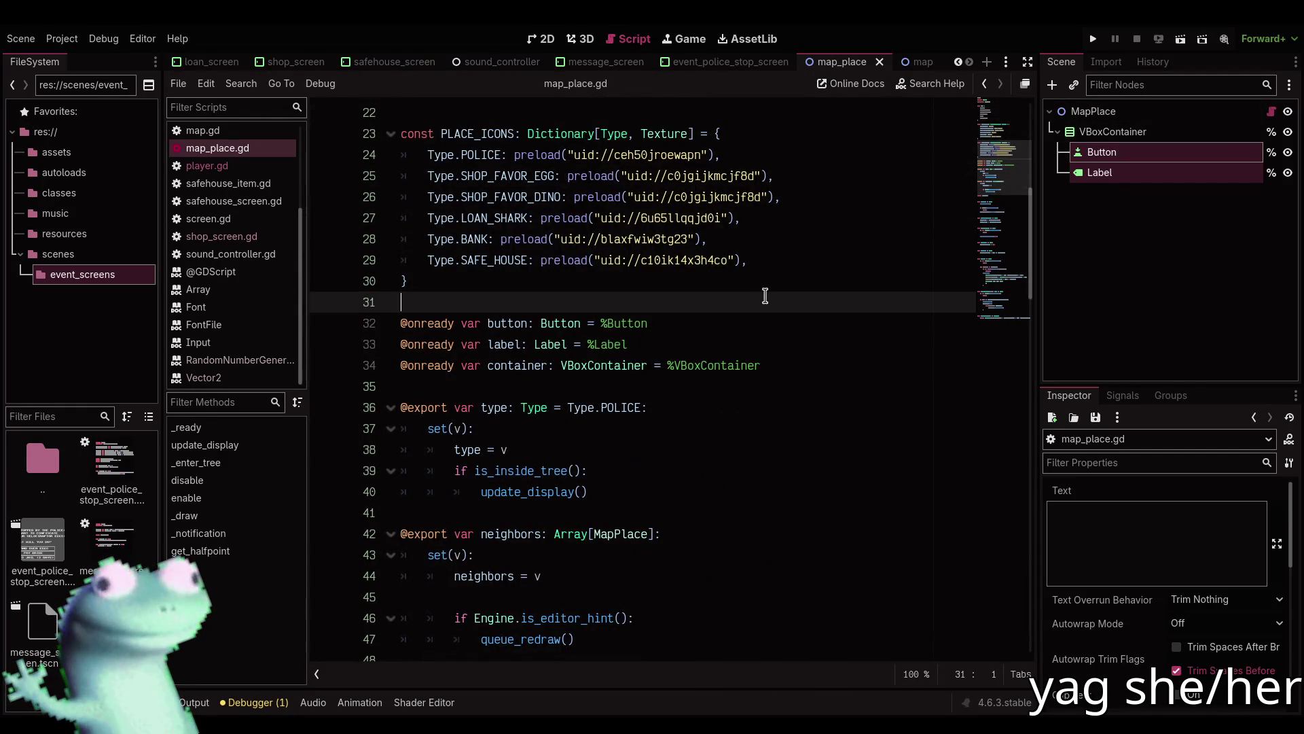
{"action": "double_click", "coordinate": [507, 361]}
{"action": "key", "text": "ctrl+f"}
{"action": "key", "text": "Return"}
{"action": "key", "text": "Return"}
{"action": "key", "text": "Return"}
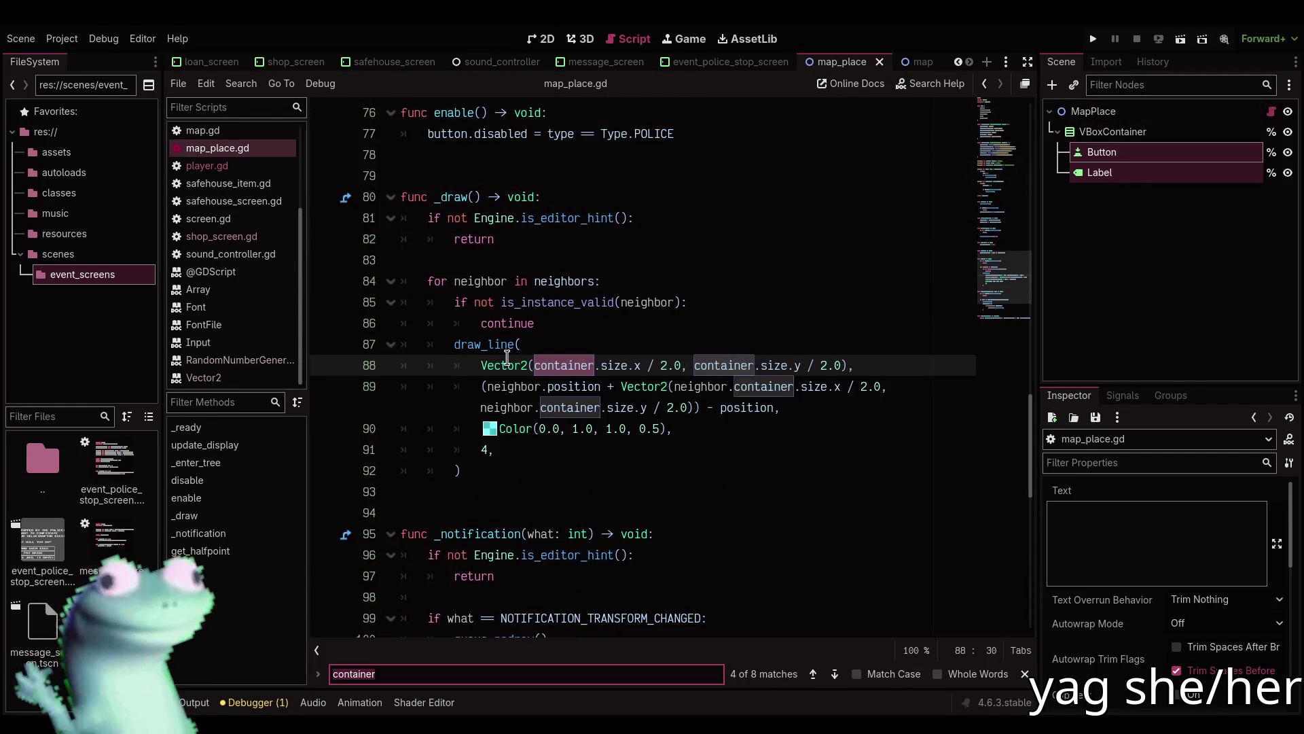
{"action": "key", "text": "Return"}
{"action": "key", "text": "Return"}
{"action": "key", "text": "Return"}
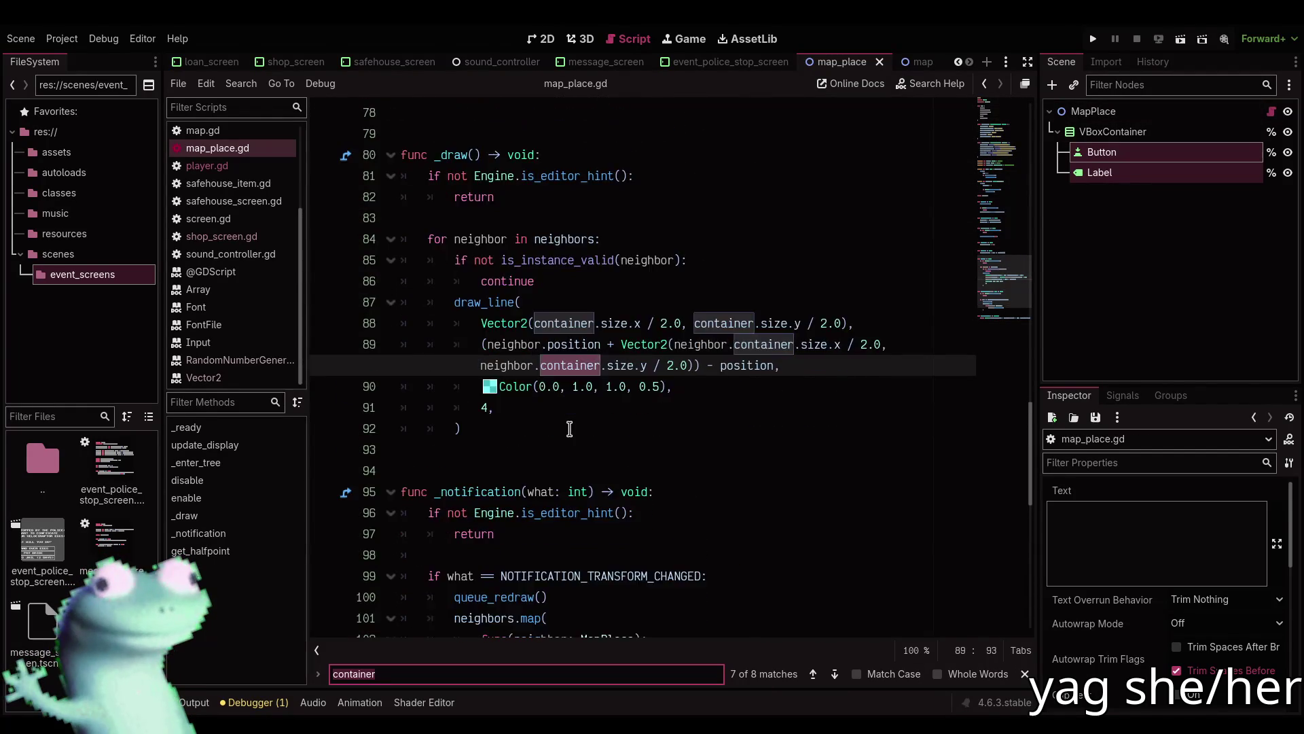
{"action": "key", "text": "Return"}
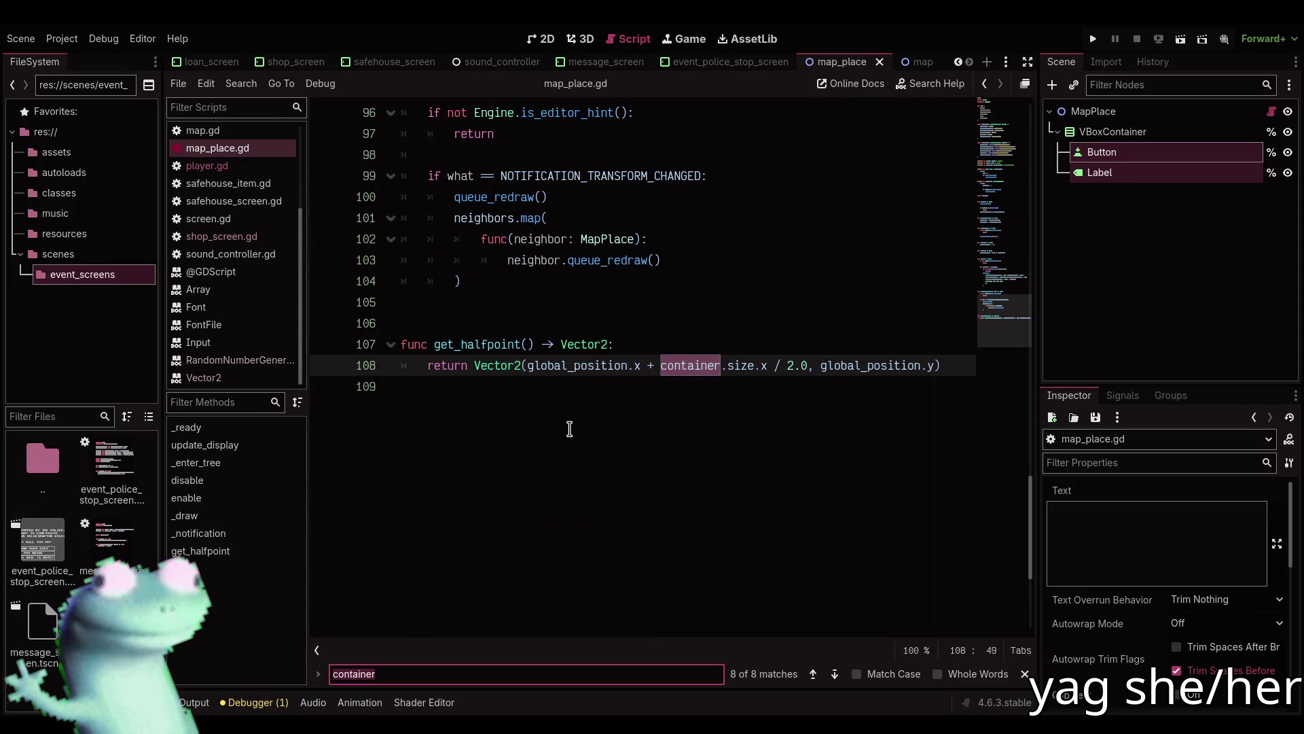
{"action": "key", "text": "Escape"}
{"action": "left_click", "coordinate": [570, 428]}
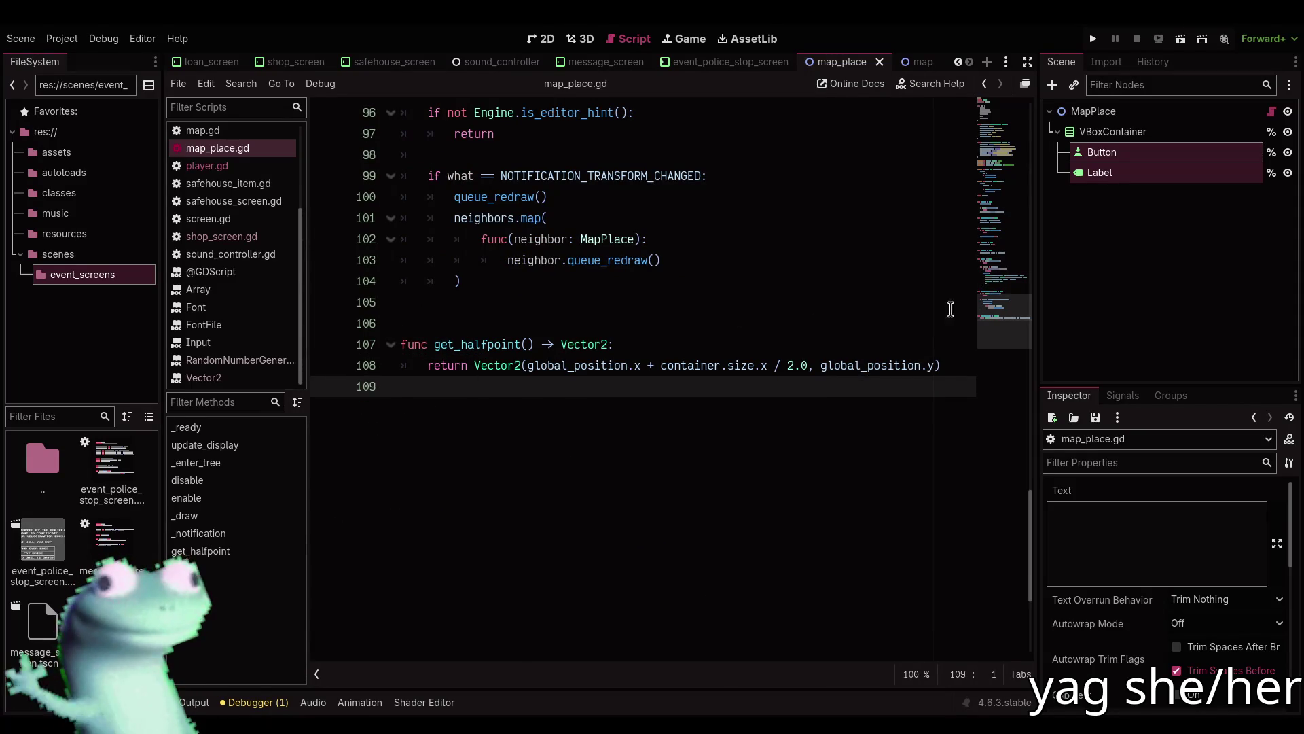
Return to the top of map_place.gd and display the MapPlace scene in 2D.
{"action": "scroll", "coordinate": [951, 310], "scroll_direction": "up", "scroll_amount": 20}
{"action": "left_click", "coordinate": [466, 112]}
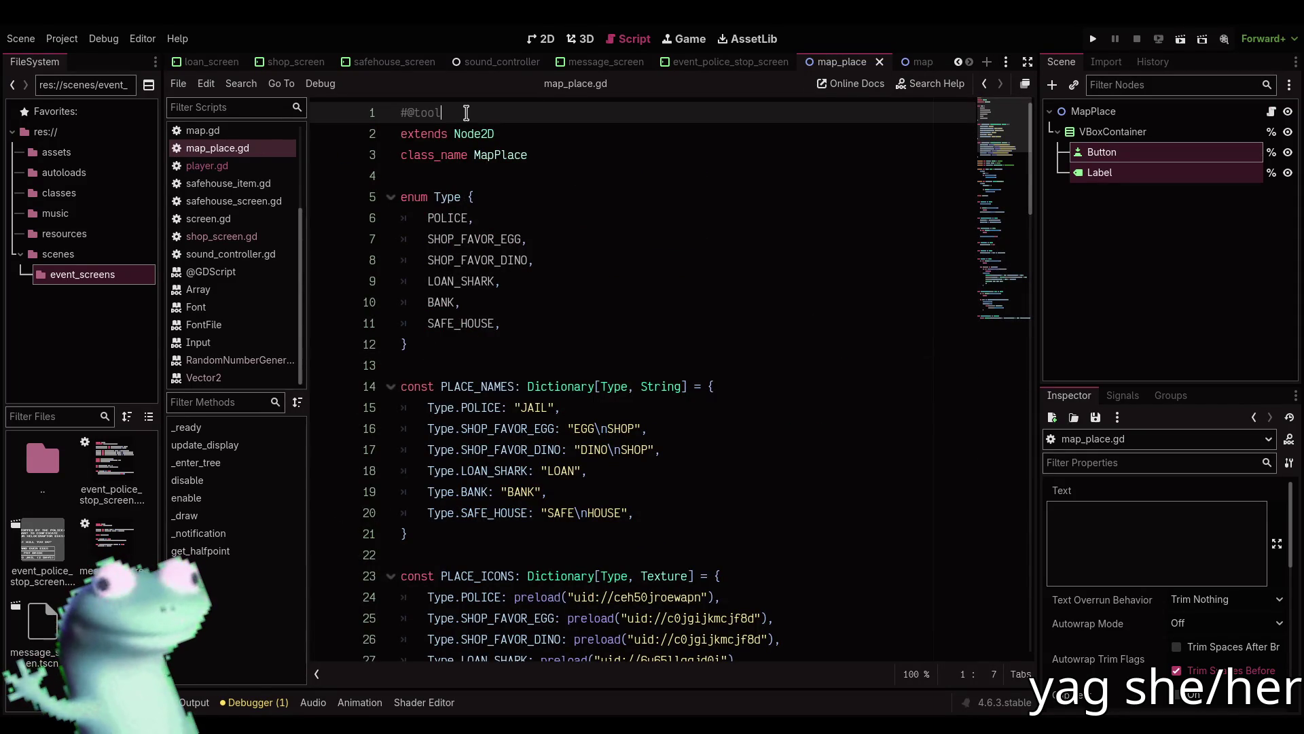
{"action": "scroll", "coordinate": [615, 411], "scroll_direction": "down", "scroll_amount": 14}
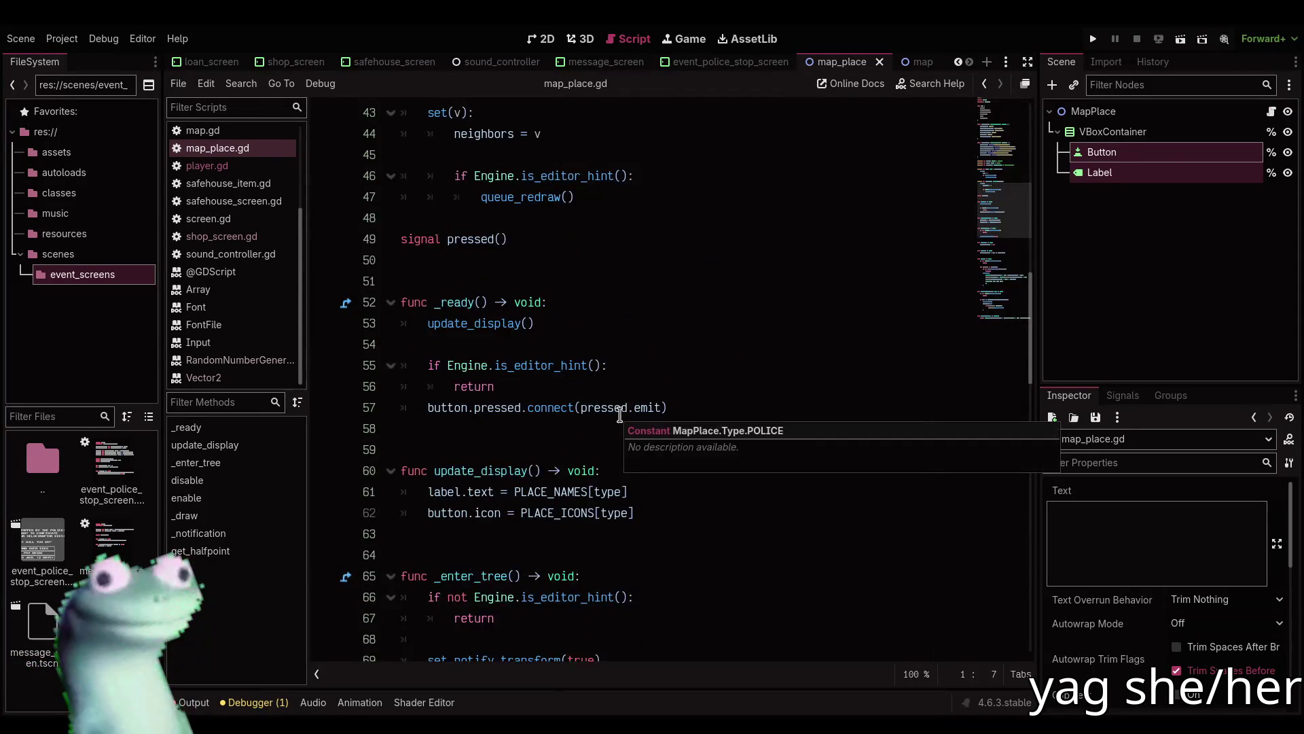
{"action": "scroll", "coordinate": [620, 411], "scroll_direction": "down", "scroll_amount": 3}
{"action": "left_click", "coordinate": [1150, 244]}
{"action": "left_click", "coordinate": [542, 38]}
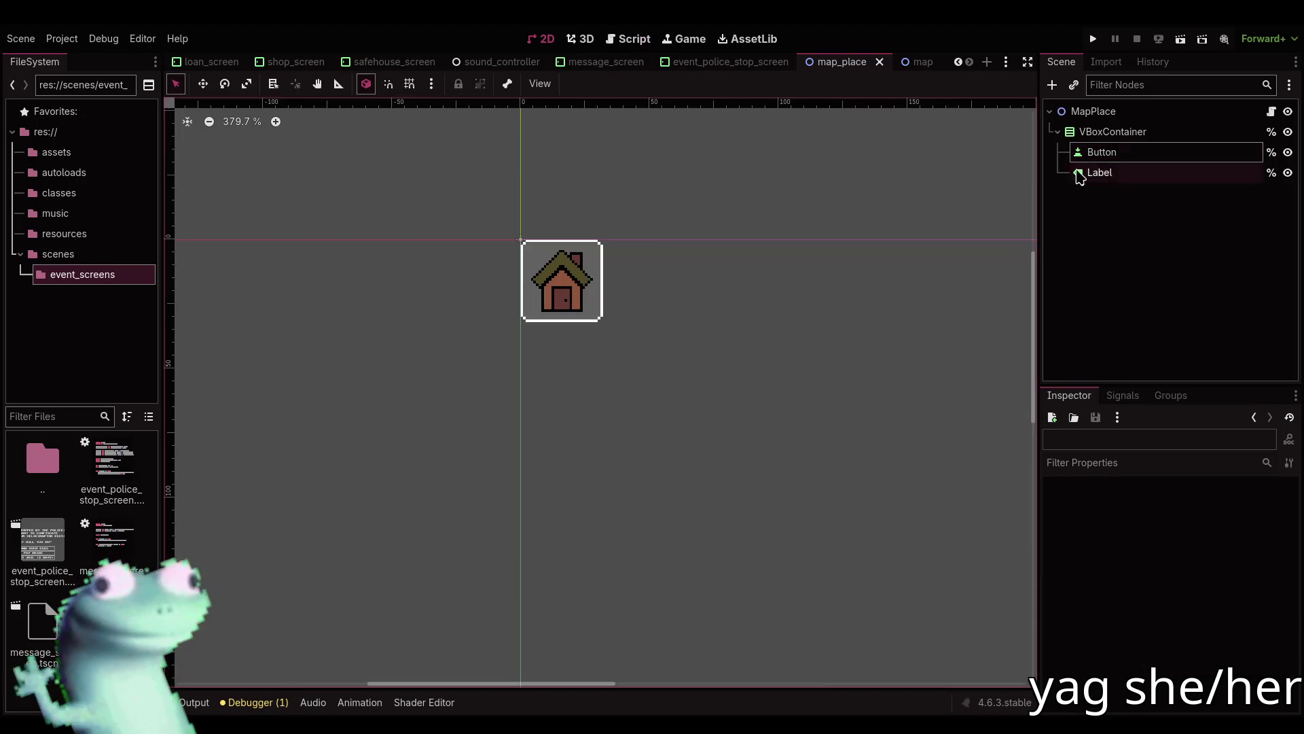
Move Button and Label directly under MapPlace and widen the Label box.
{"action": "left_click", "coordinate": [1101, 151]}
{"action": "left_click", "coordinate": [1101, 174], "text": "shift"}
{"action": "left_click_drag", "start_coordinate": [1101, 174], "coordinate": [1100, 126]}
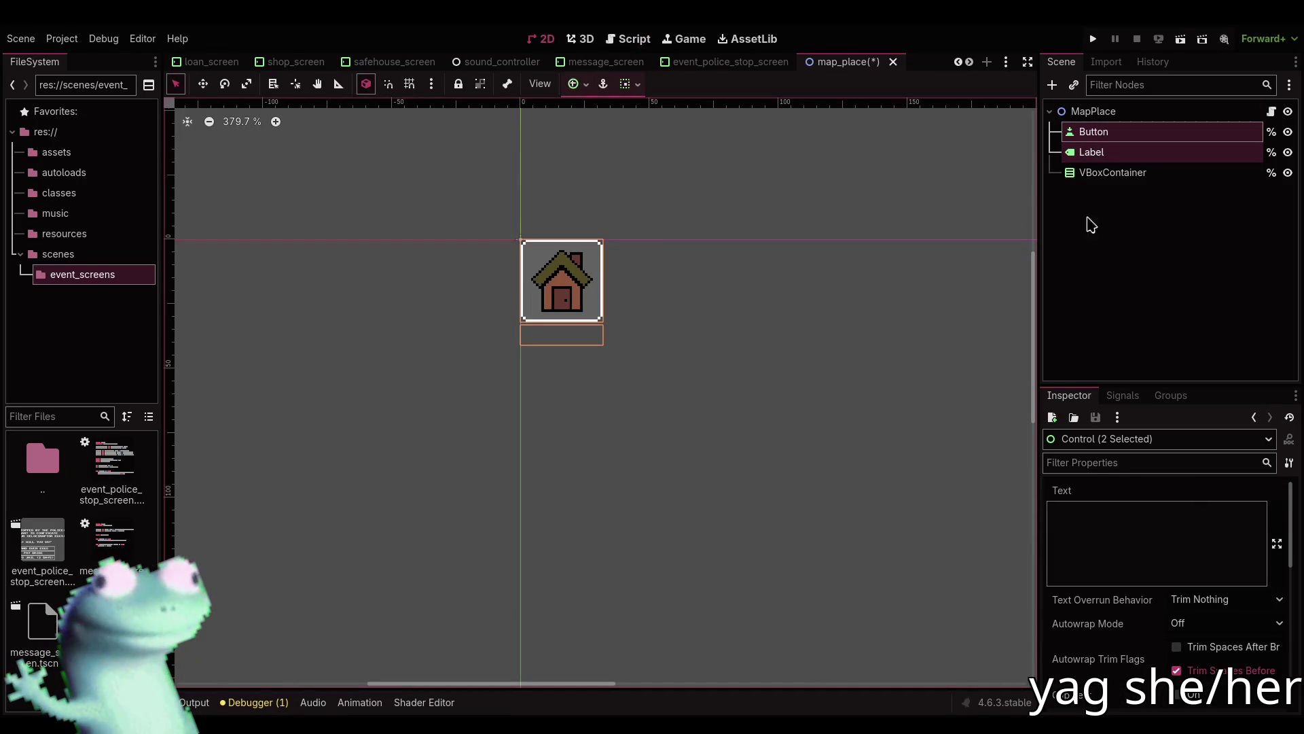
{"action": "left_click", "coordinate": [1097, 154]}
{"action": "left_click_drag", "start_coordinate": [625, 335], "coordinate": [897, 358]}
{"action": "mouse_move", "coordinate": [895, 359]}
{"action": "left_mouse_down"}
{"action": "mouse_move", "coordinate": [928, 362]}
{"action": "mouse_move", "coordinate": [829, 378]}
{"action": "mouse_move", "coordinate": [842, 378]}
{"action": "left_mouse_up"}
Test the label with sample text, clear it again, and save the MapPlace scene.
{"action": "left_click", "coordinate": [1104, 539]}
{"action": "type", "text": "asdasdasd"}
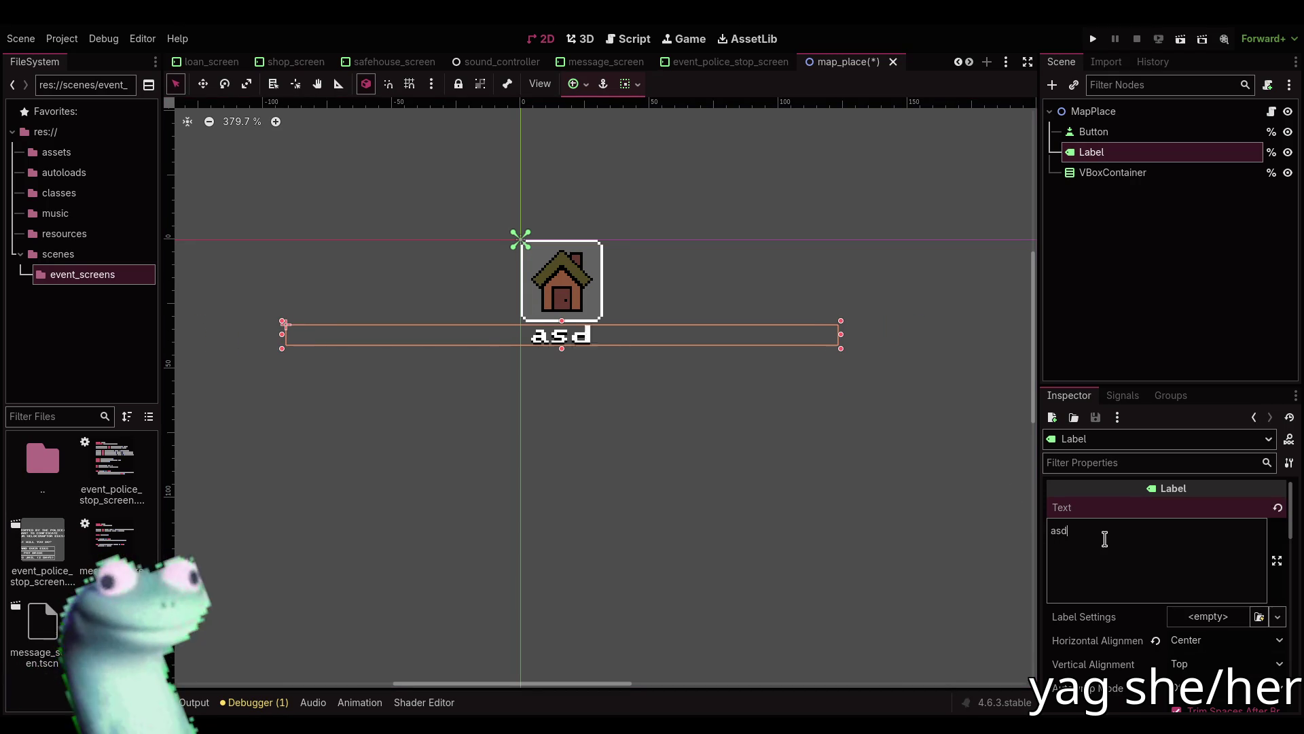
{"action": "key", "text": "ctrl+a"}
{"action": "key", "text": "BackSpace"}
{"action": "type", "text": "asdASDA"}
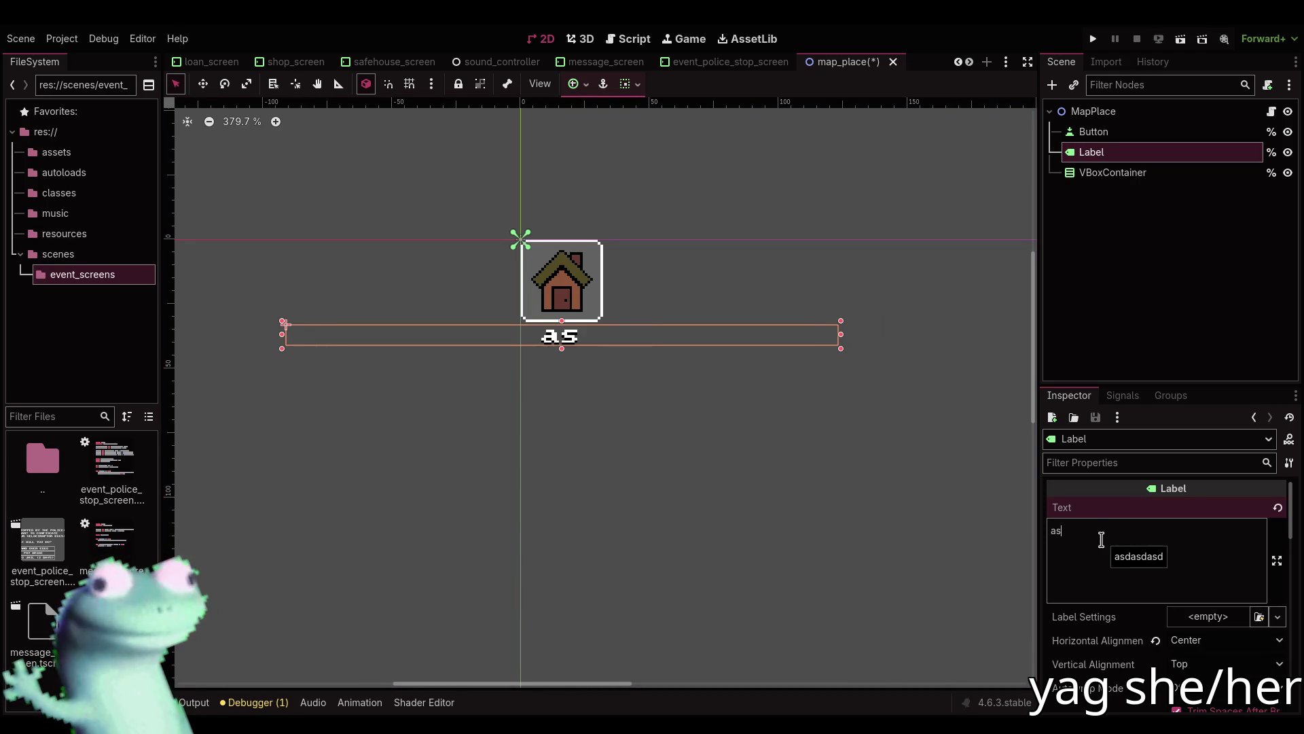
{"action": "key", "text": "ctrl+a"}
{"action": "key", "text": "BackSpace"}
{"action": "left_click", "coordinate": [1079, 271]}
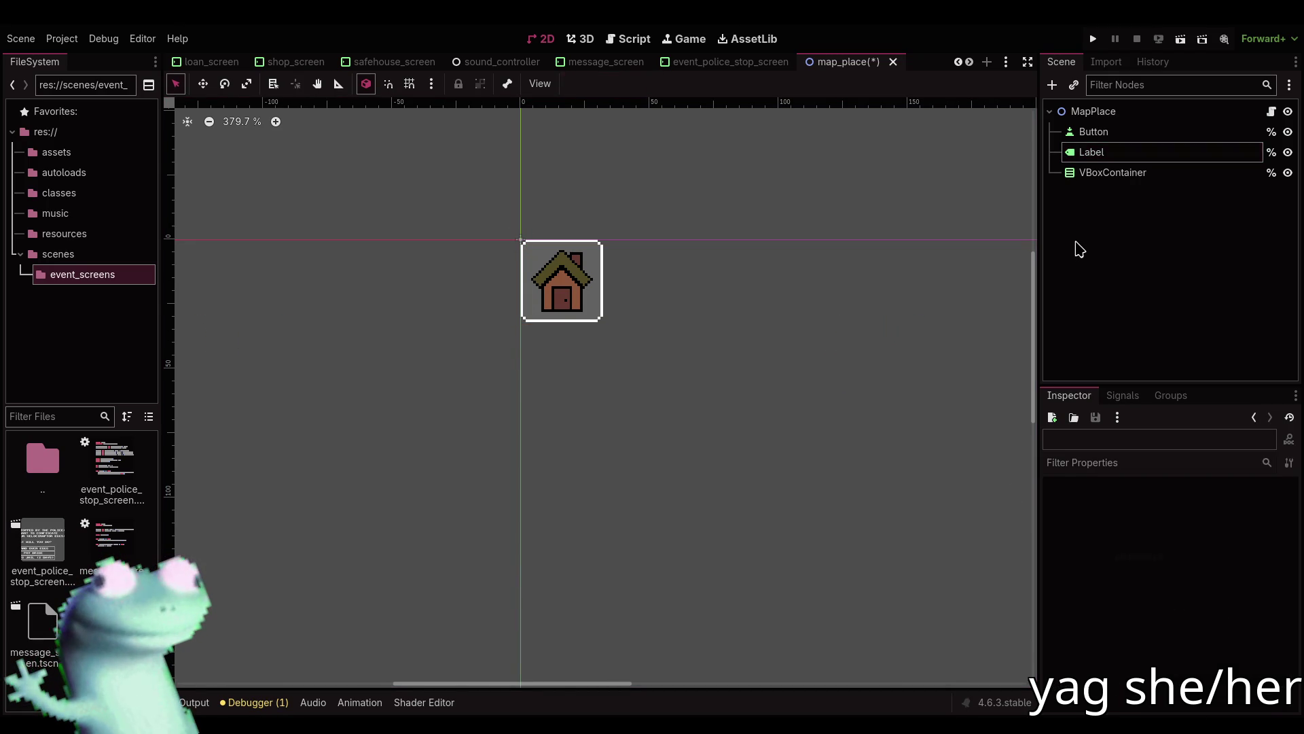
{"action": "key", "text": "ctrl+s"}
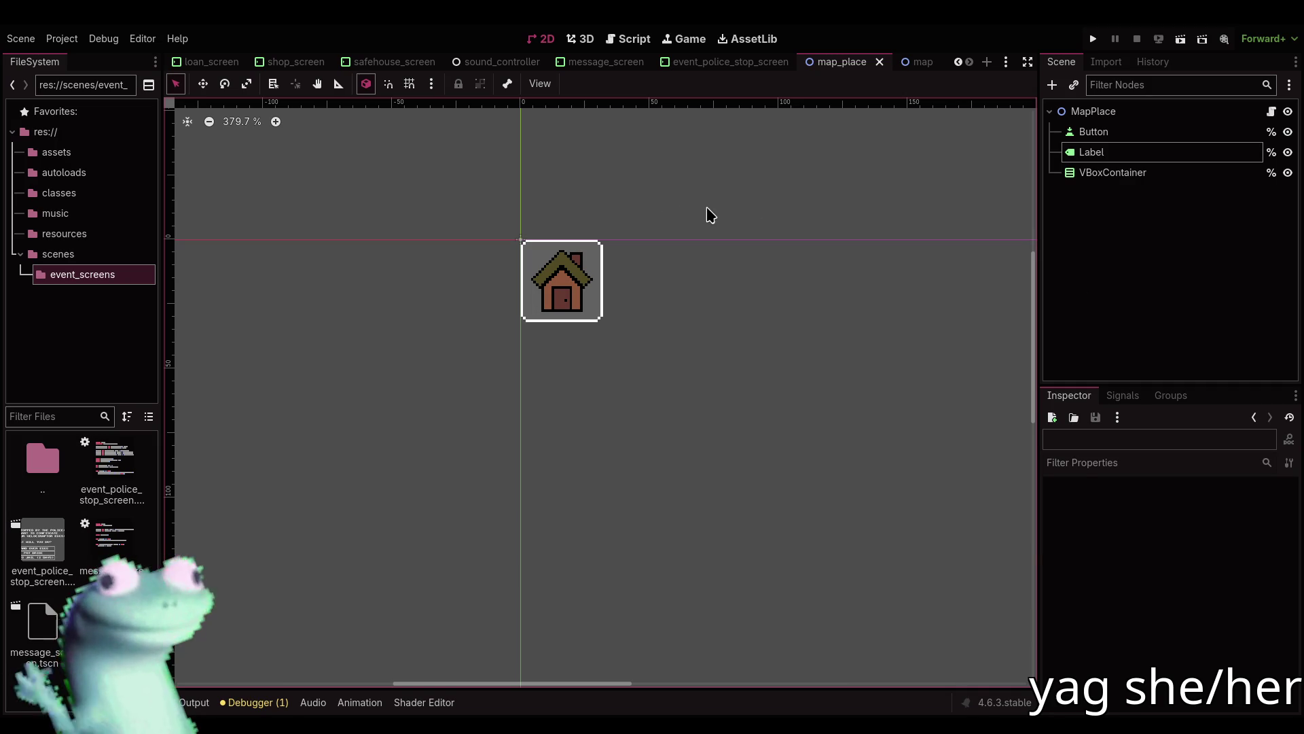
Compare the MapPlace layout with map_place.gd, ending on its _ready and update_display code.
{"action": "left_click", "coordinate": [631, 42]}
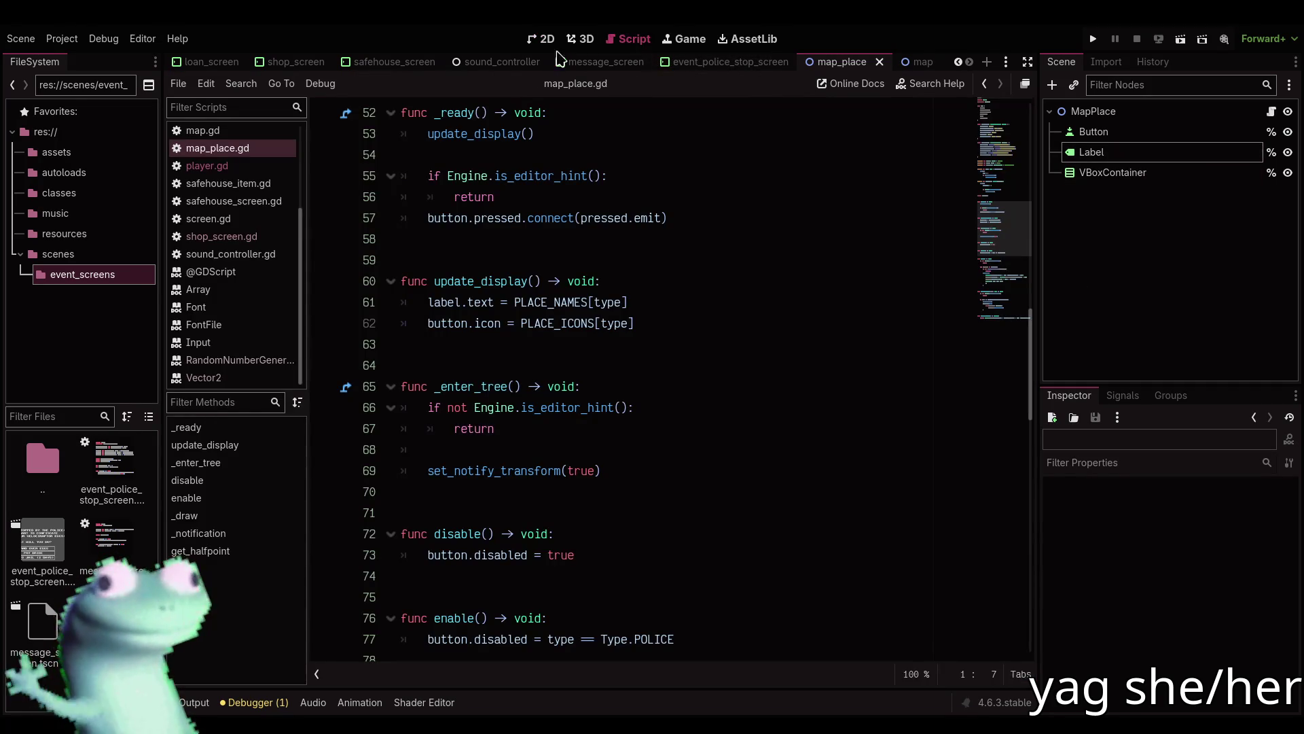
{"action": "left_click", "coordinate": [544, 38]}
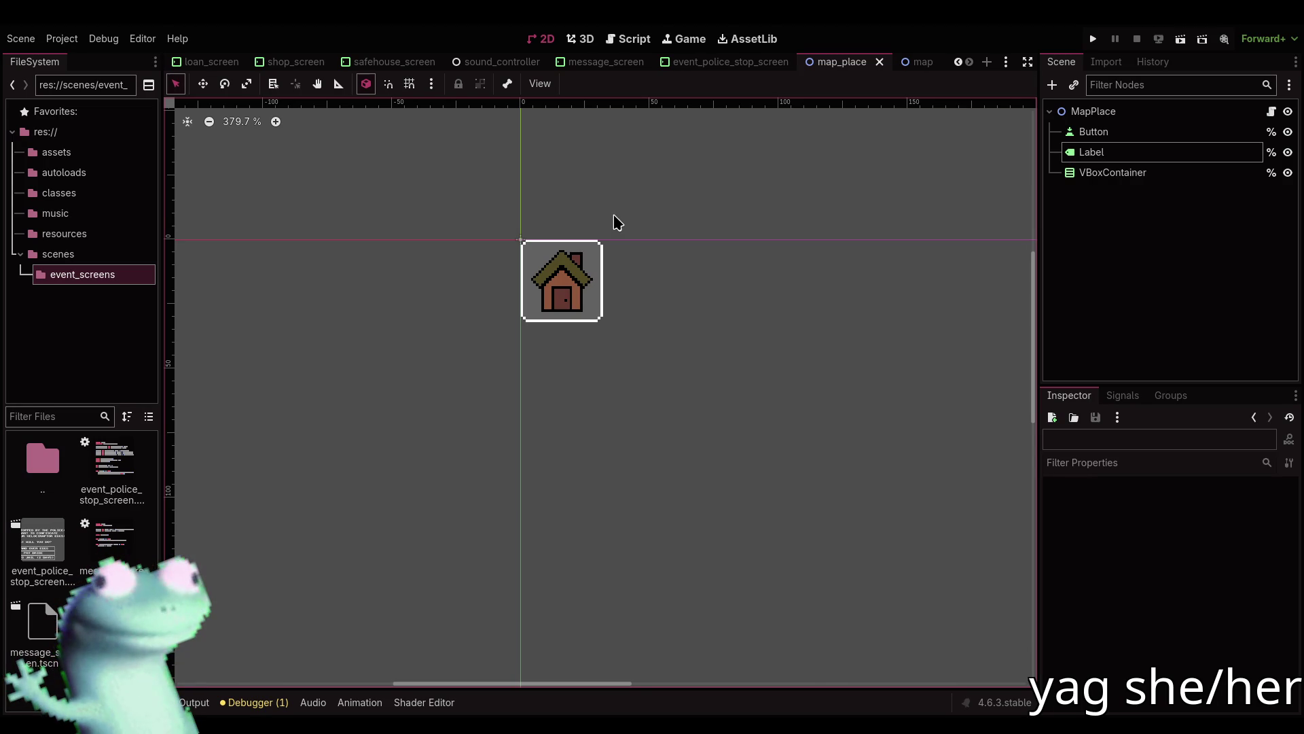
{"action": "scroll", "coordinate": [606, 228], "scroll_direction": "up", "scroll_amount": 4}
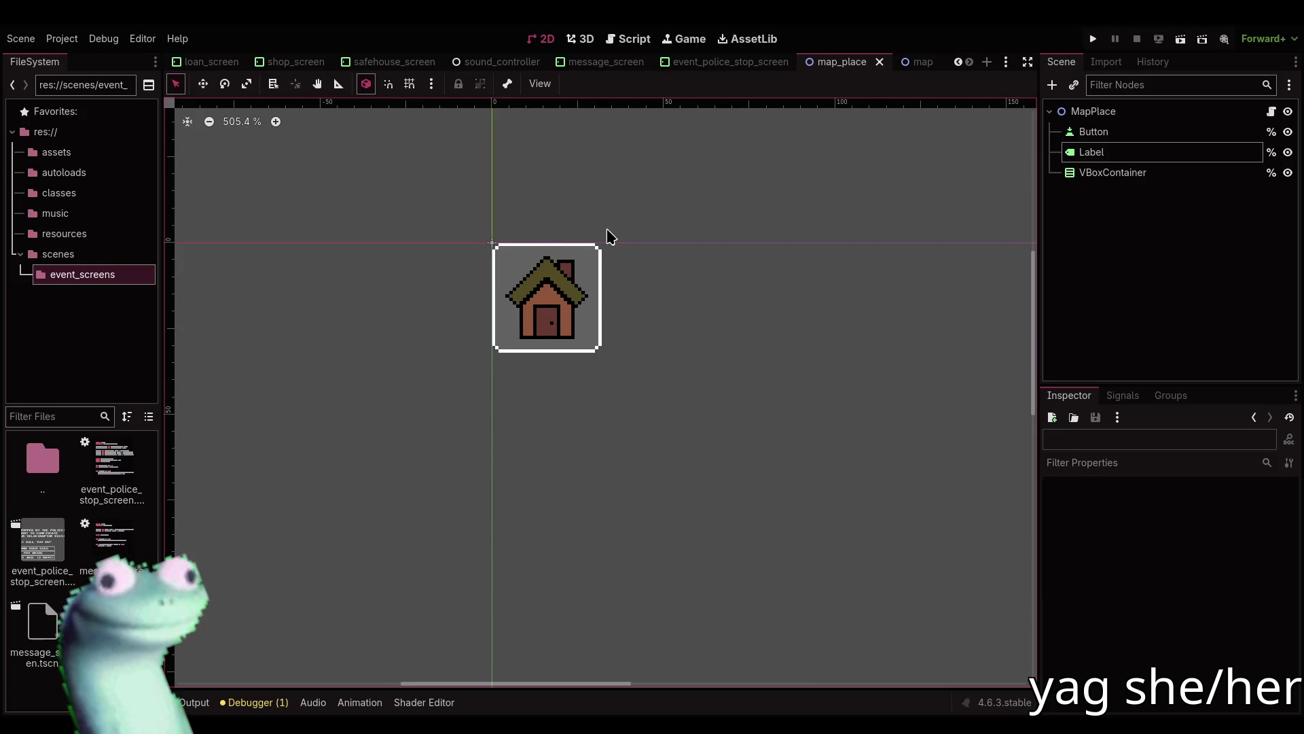
{"action": "scroll", "coordinate": [606, 229], "scroll_direction": "up", "scroll_amount": 1}
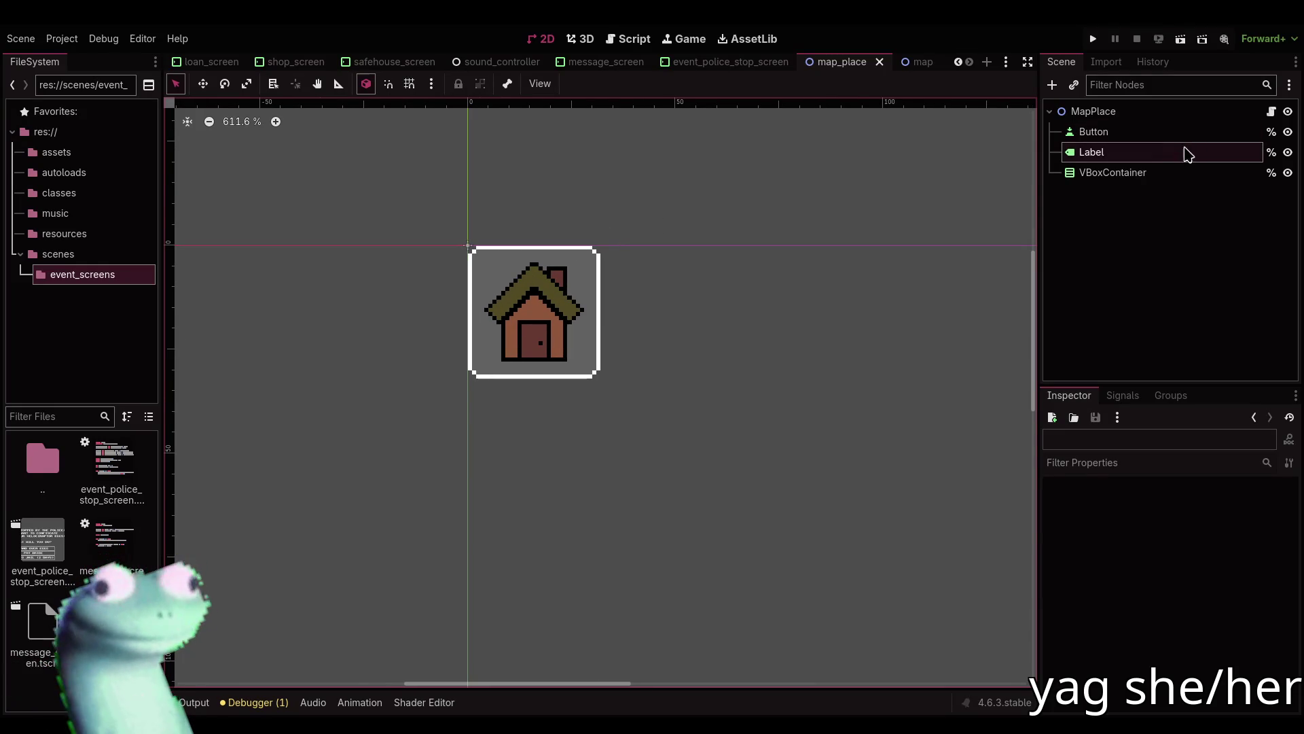
{"action": "left_click", "coordinate": [629, 39]}
{"action": "scroll", "coordinate": [537, 262], "scroll_direction": "up", "scroll_amount": 4}
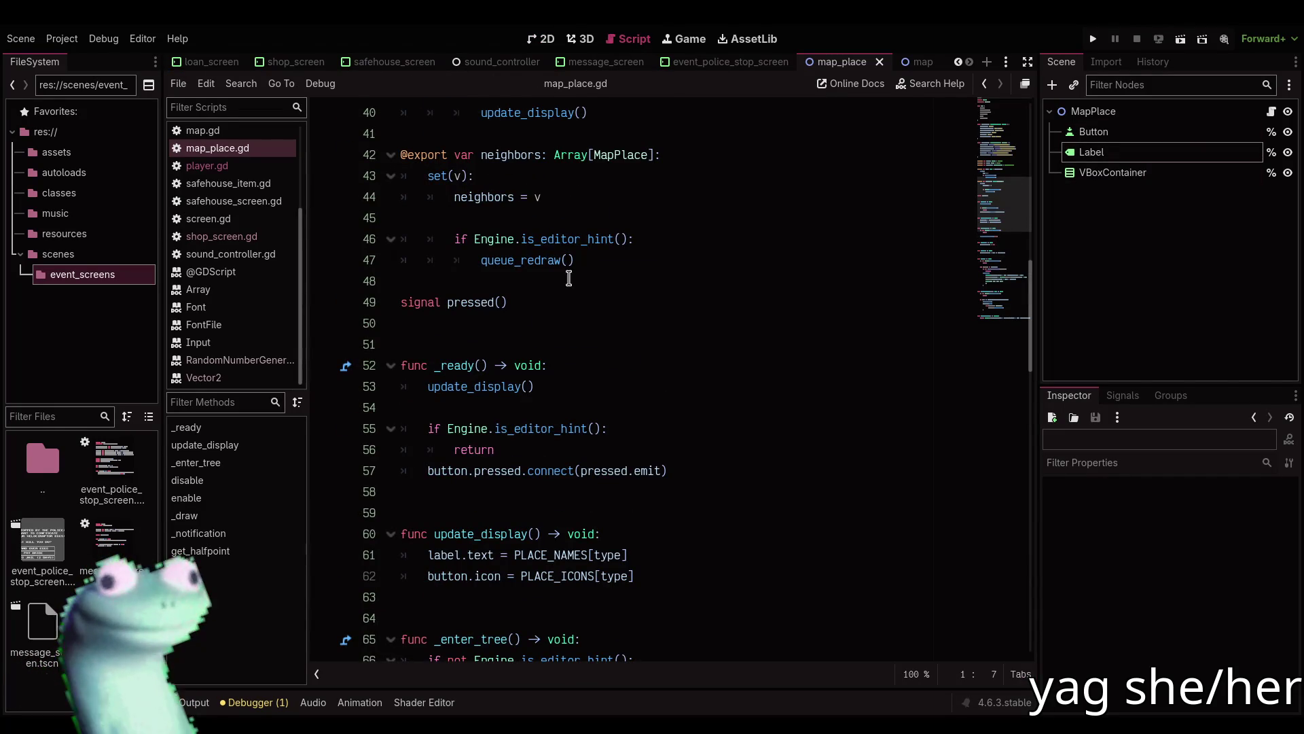
Comment out the container variable in map_place.gd and jump to the container error on line 88.
{"action": "scroll", "coordinate": [569, 278], "scroll_direction": "up", "scroll_amount": 2}
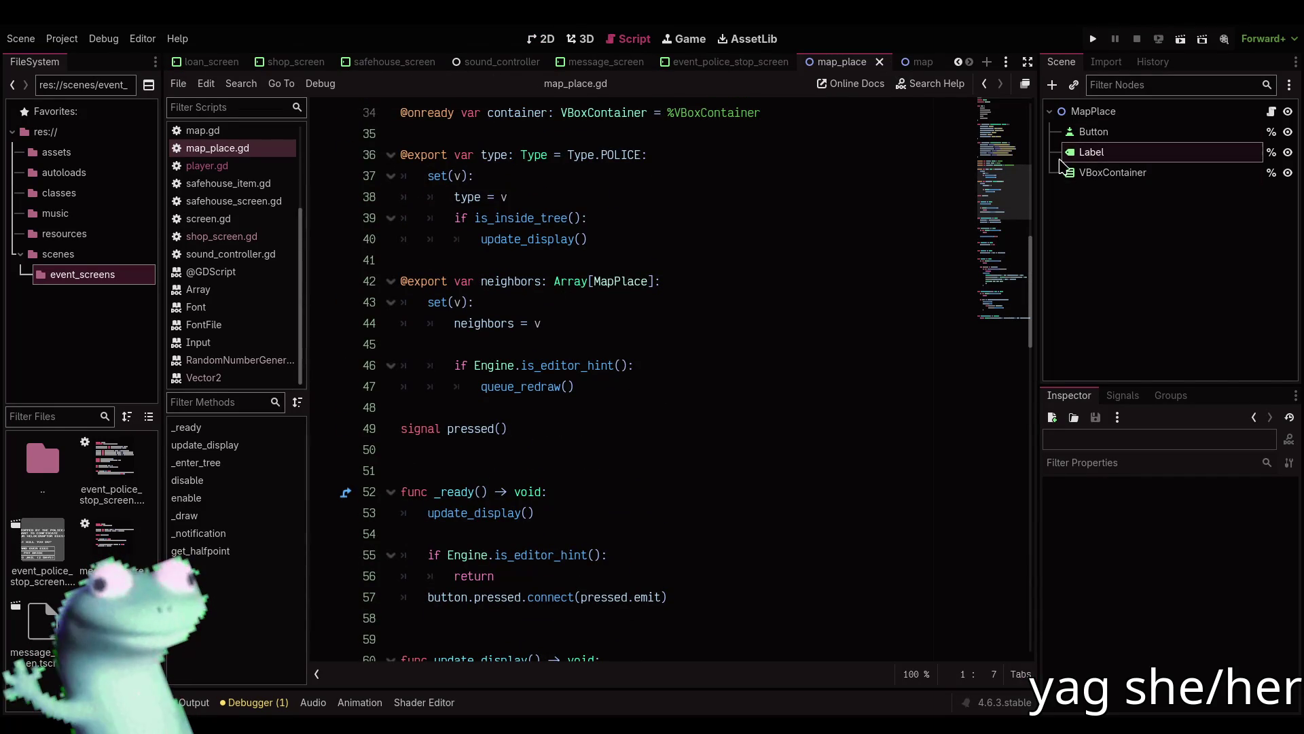
{"action": "scroll", "coordinate": [591, 300], "scroll_direction": "up", "scroll_amount": 9}
{"action": "scroll", "coordinate": [589, 300], "scroll_direction": "up", "scroll_amount": 2}
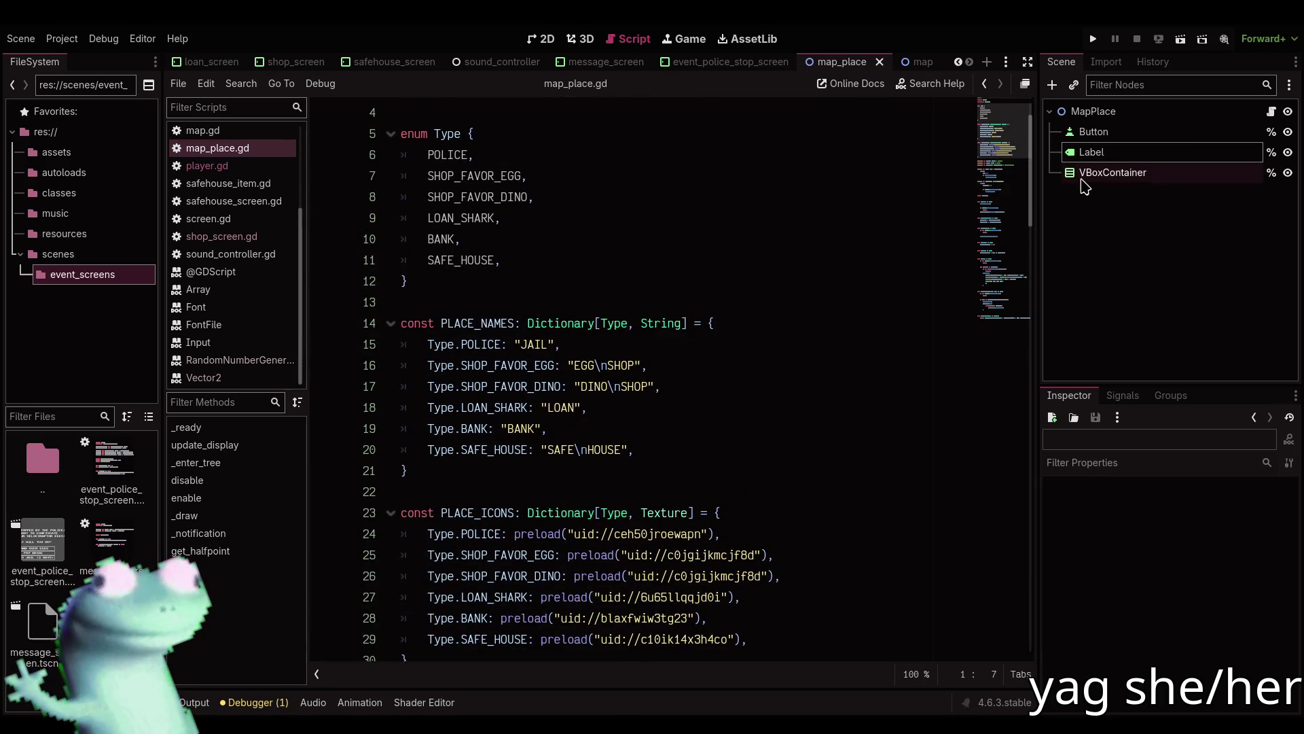
{"action": "scroll", "coordinate": [569, 285], "scroll_direction": "down", "scroll_amount": 7}
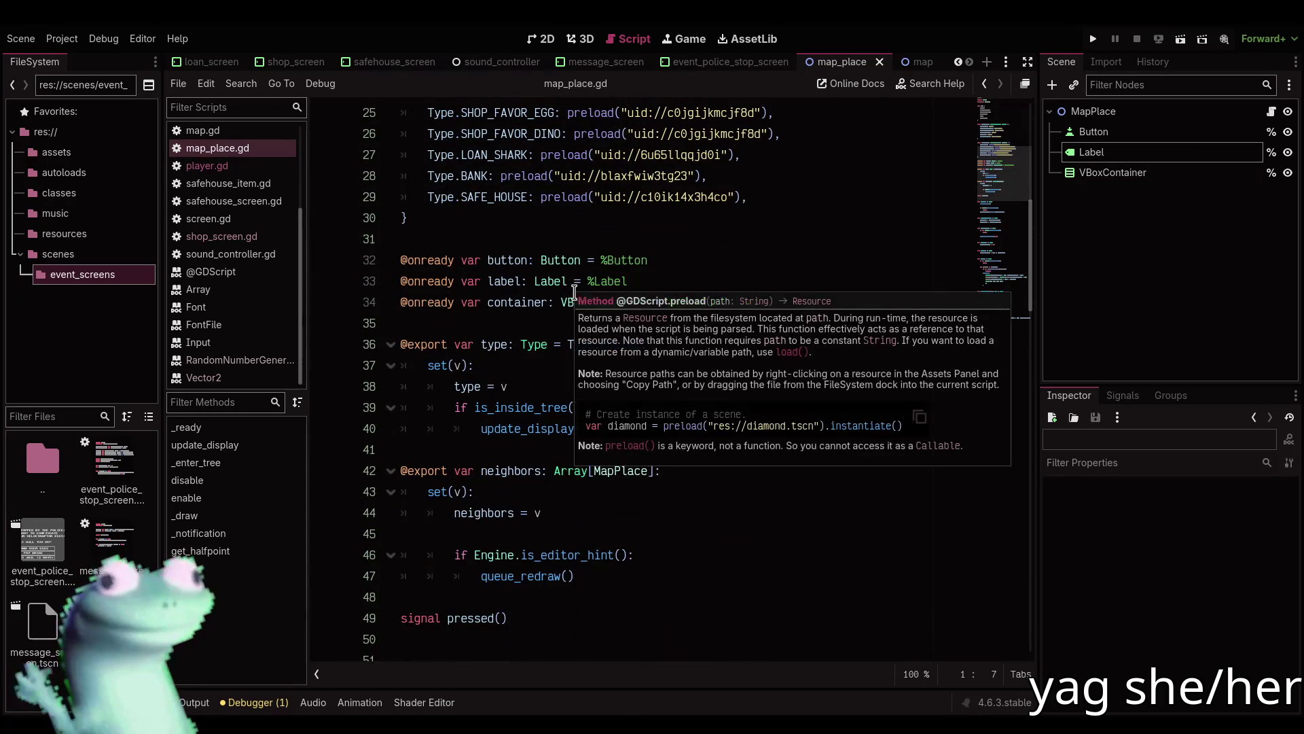
{"action": "left_click", "coordinate": [574, 299]}
{"action": "key", "text": "ctrl+k"}
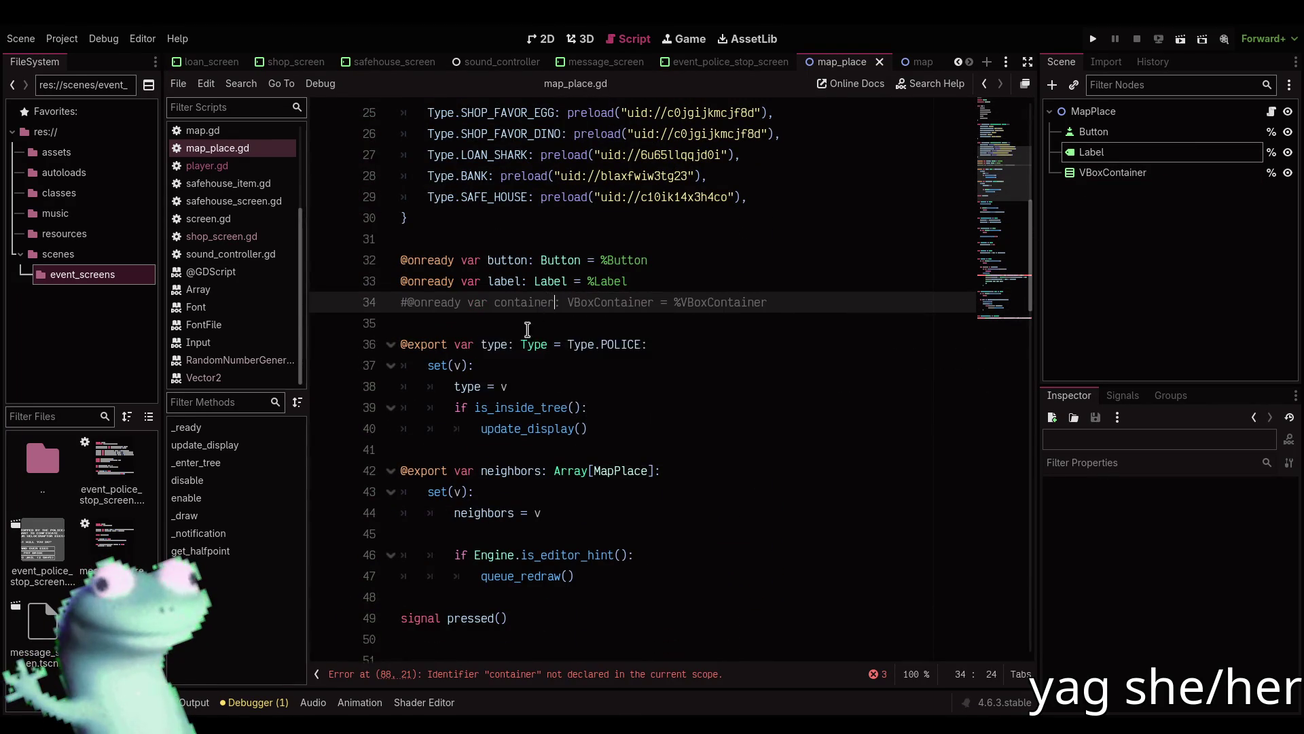
{"action": "scroll", "coordinate": [572, 611], "scroll_direction": "down", "scroll_amount": 6}
{"action": "left_click", "coordinate": [572, 674]}
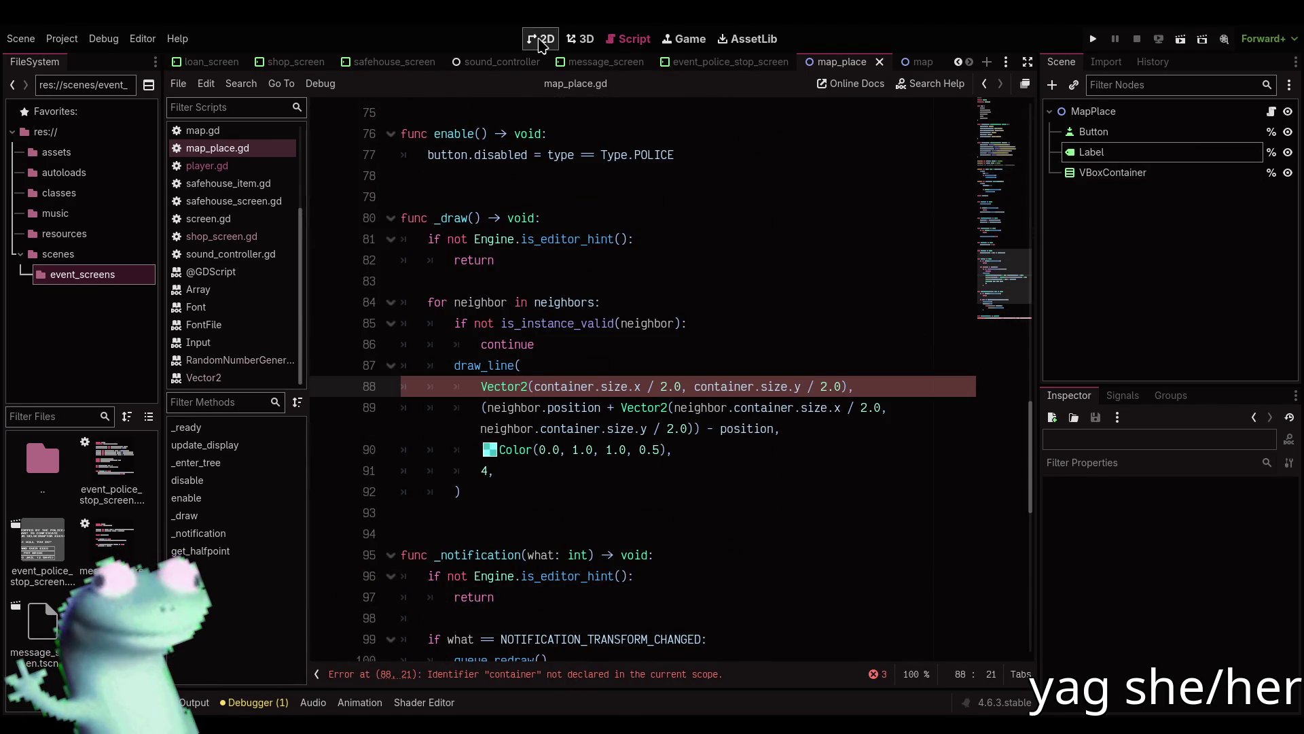
{"action": "left_click", "coordinate": [542, 39]}
{"action": "left_click", "coordinate": [622, 39]}
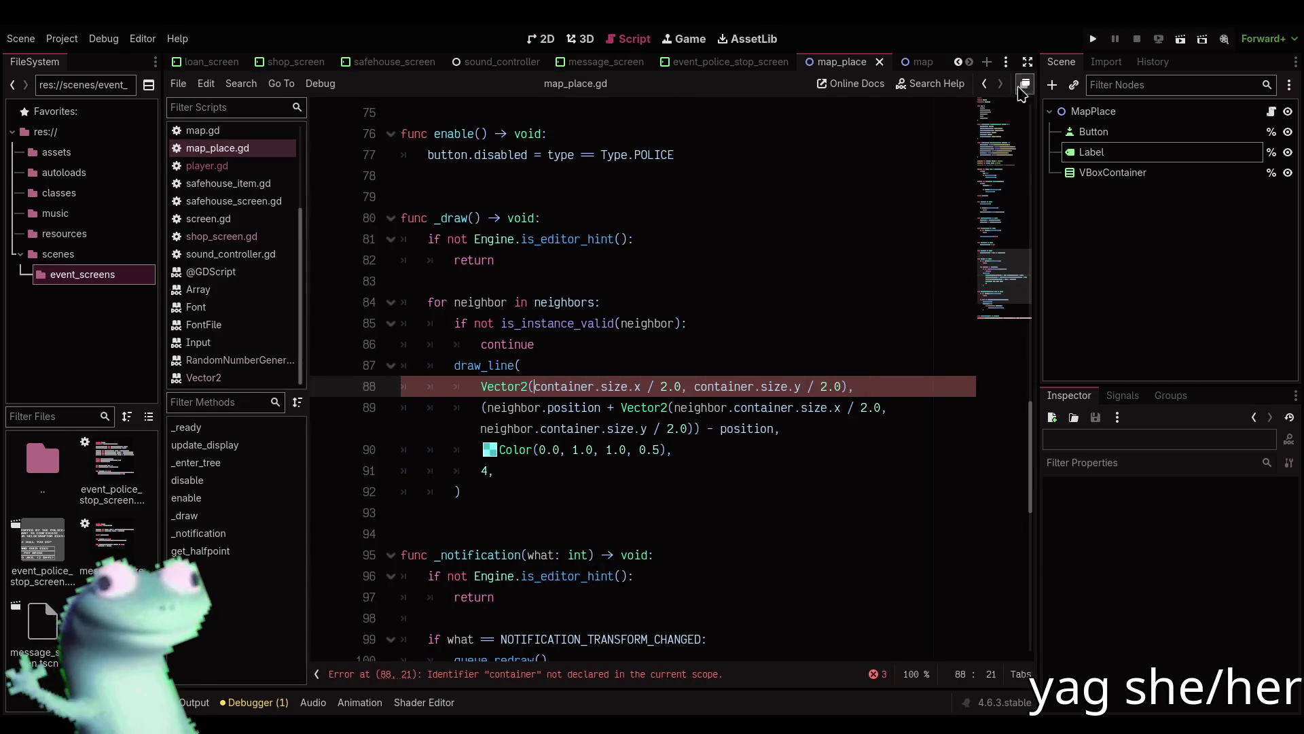
{"action": "left_click", "coordinate": [1027, 66]}
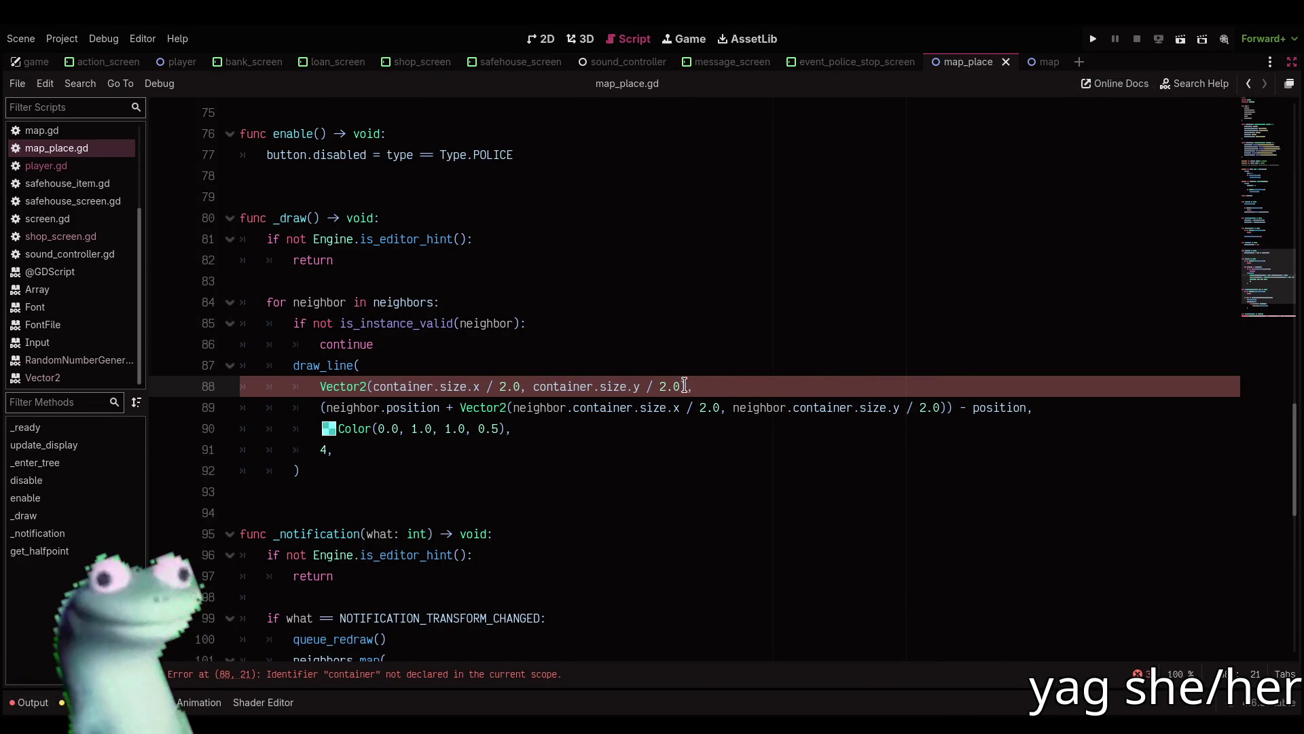
Replace the container offsets on lines 88–89 with 16.0, 16.0 and remove the stray parenthesis.
{"action": "left_click_drag", "start_coordinate": [680, 386], "coordinate": [373, 386]}
{"action": "type", "text": "16.0"}
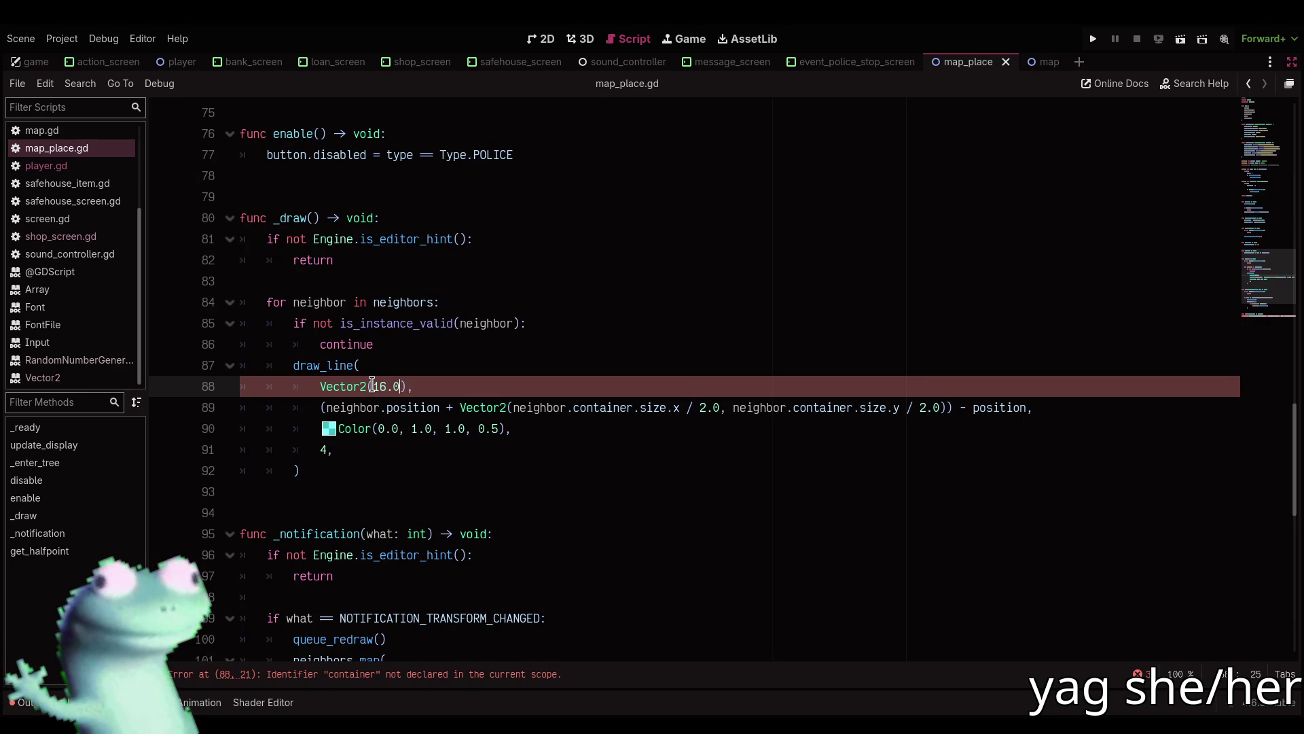
{"action": "type", "text": ", 16.0"}
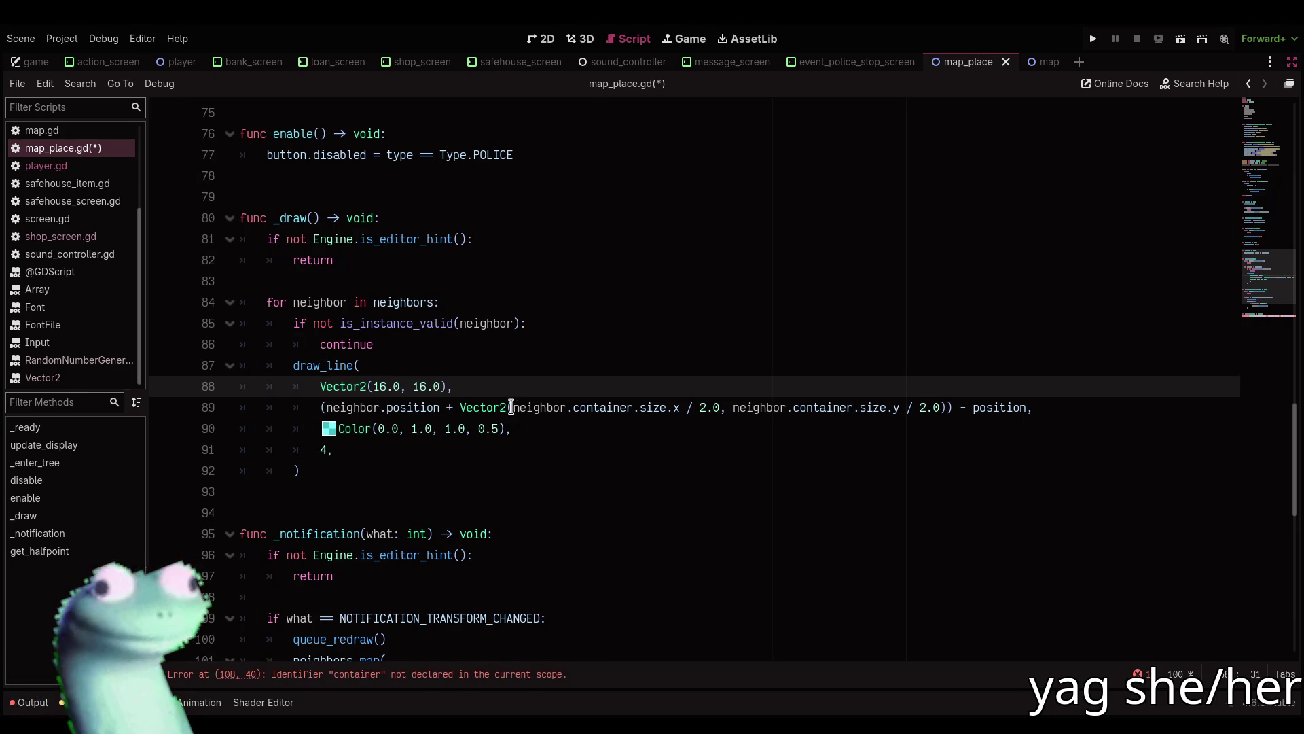
{"action": "left_click_drag", "start_coordinate": [512, 406], "coordinate": [939, 402]}
{"action": "type", "text": "16.0, "}
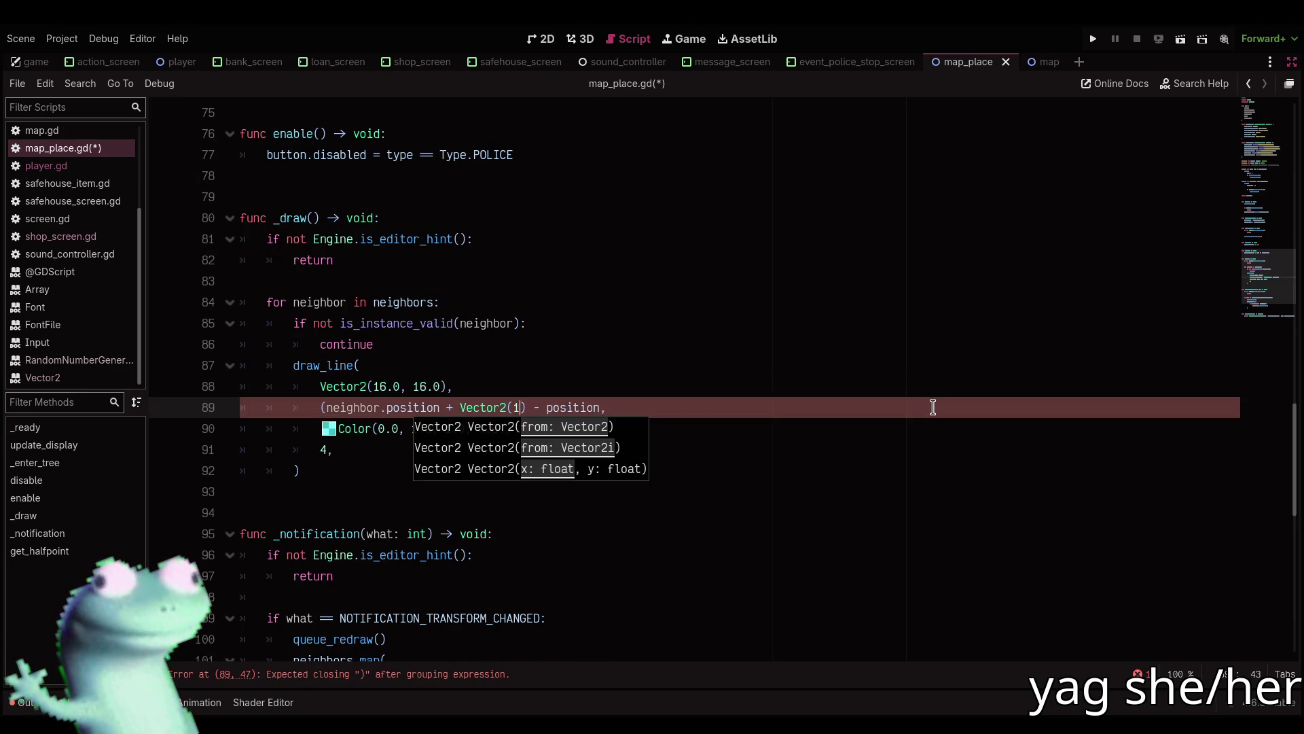
{"action": "type", "text": "16.0, 16."}
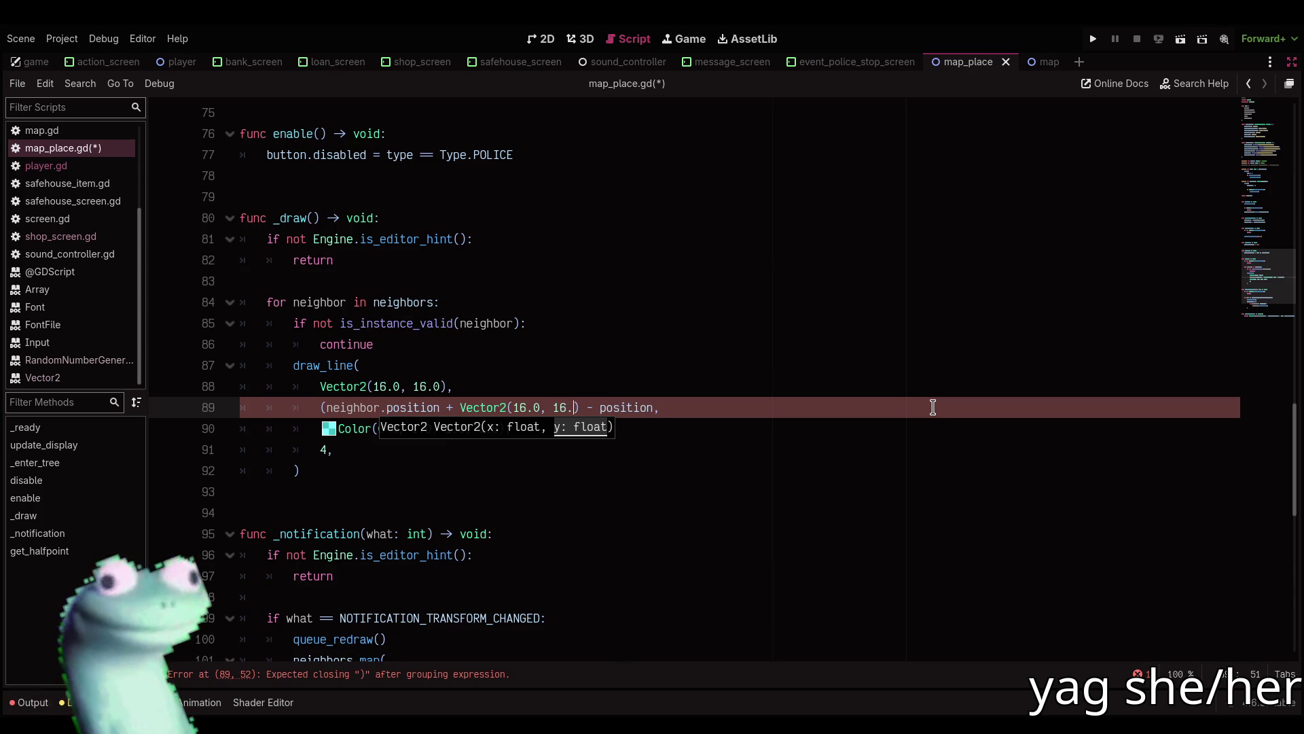
{"action": "left_click", "coordinate": [771, 422]}
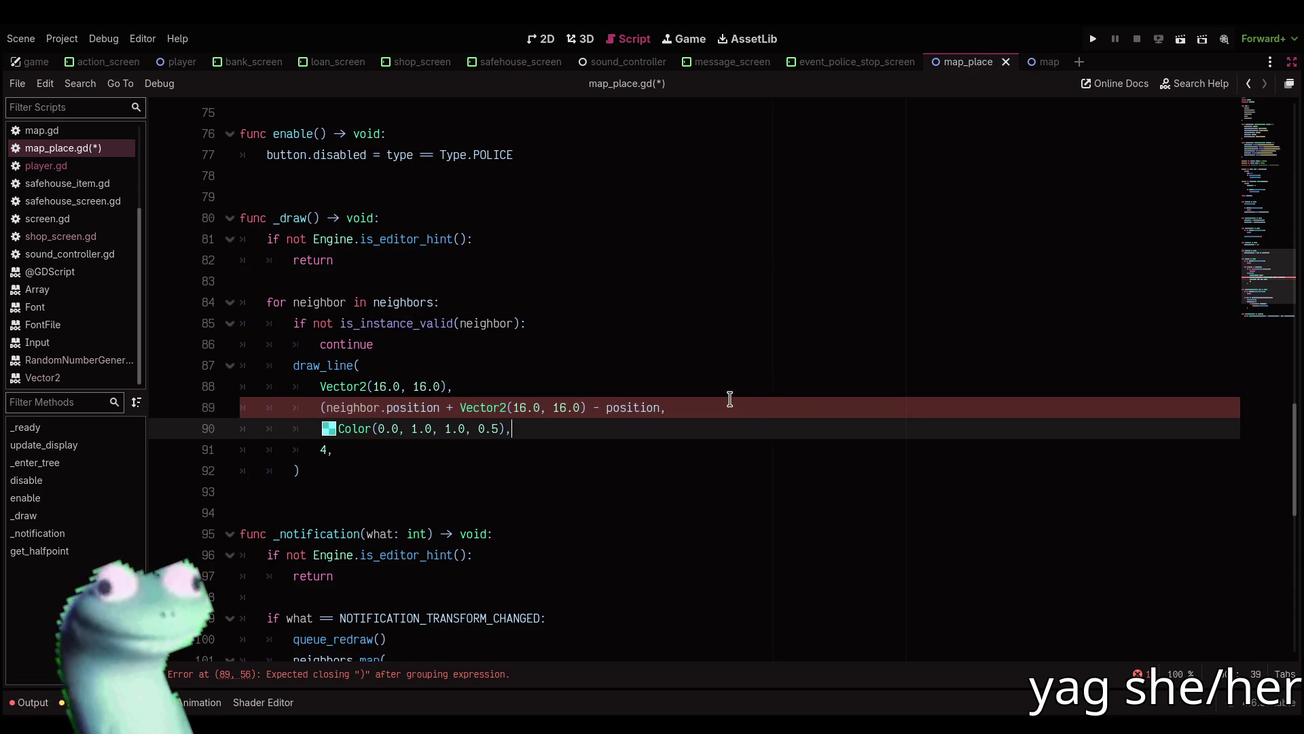
{"action": "left_click", "coordinate": [579, 408]}
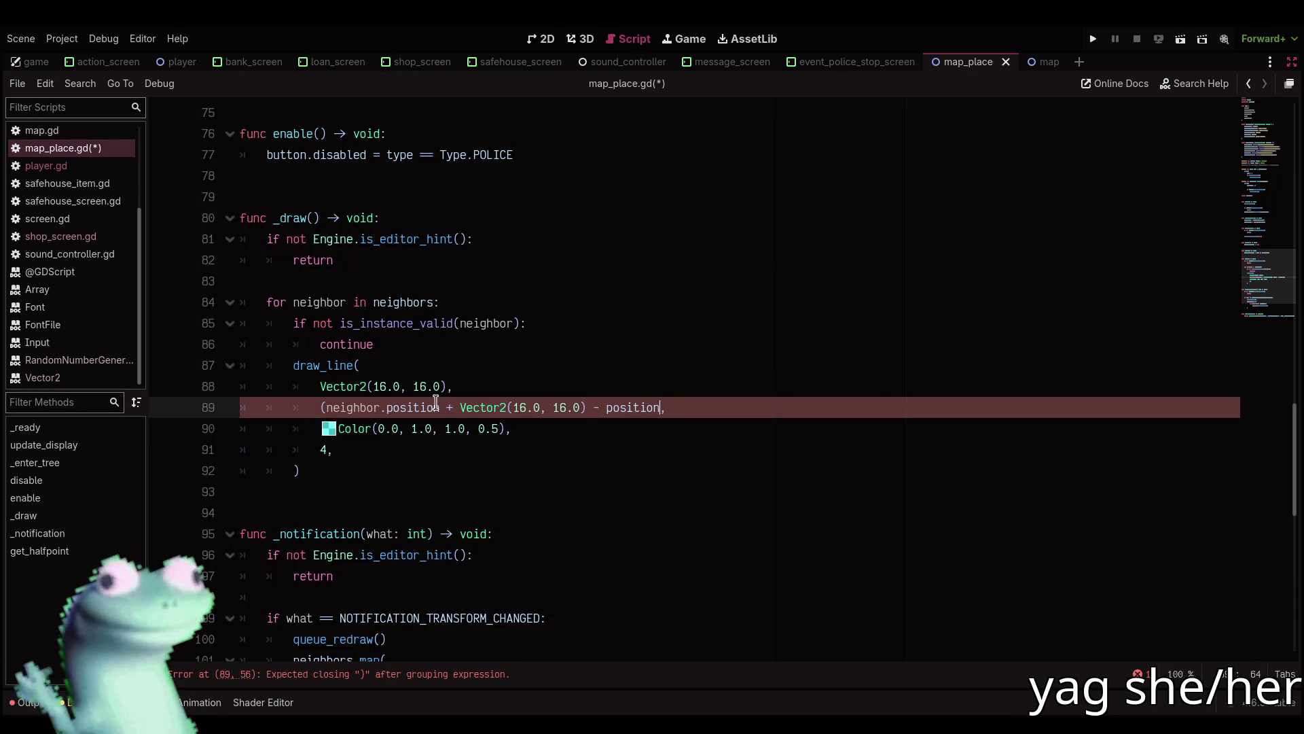
{"action": "key", "text": "BackSpace"}
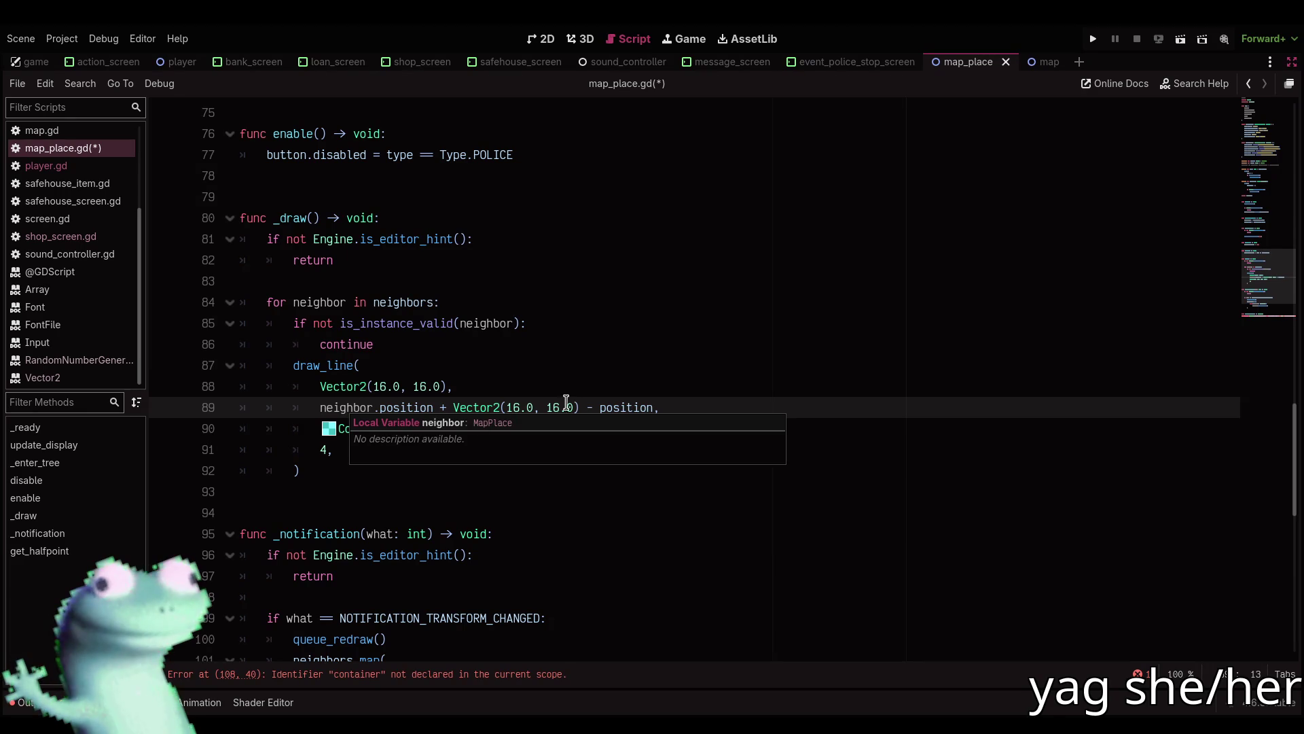
Make line 108 return Vector2(16.0, 16.0) and save the script.
{"action": "left_click", "coordinate": [460, 675]}
{"action": "left_click_drag", "start_coordinate": [367, 387], "coordinate": [773, 383]}
{"action": "key", "text": "BackSpace"}
{"action": "type", "text": "16, 16.0)"}
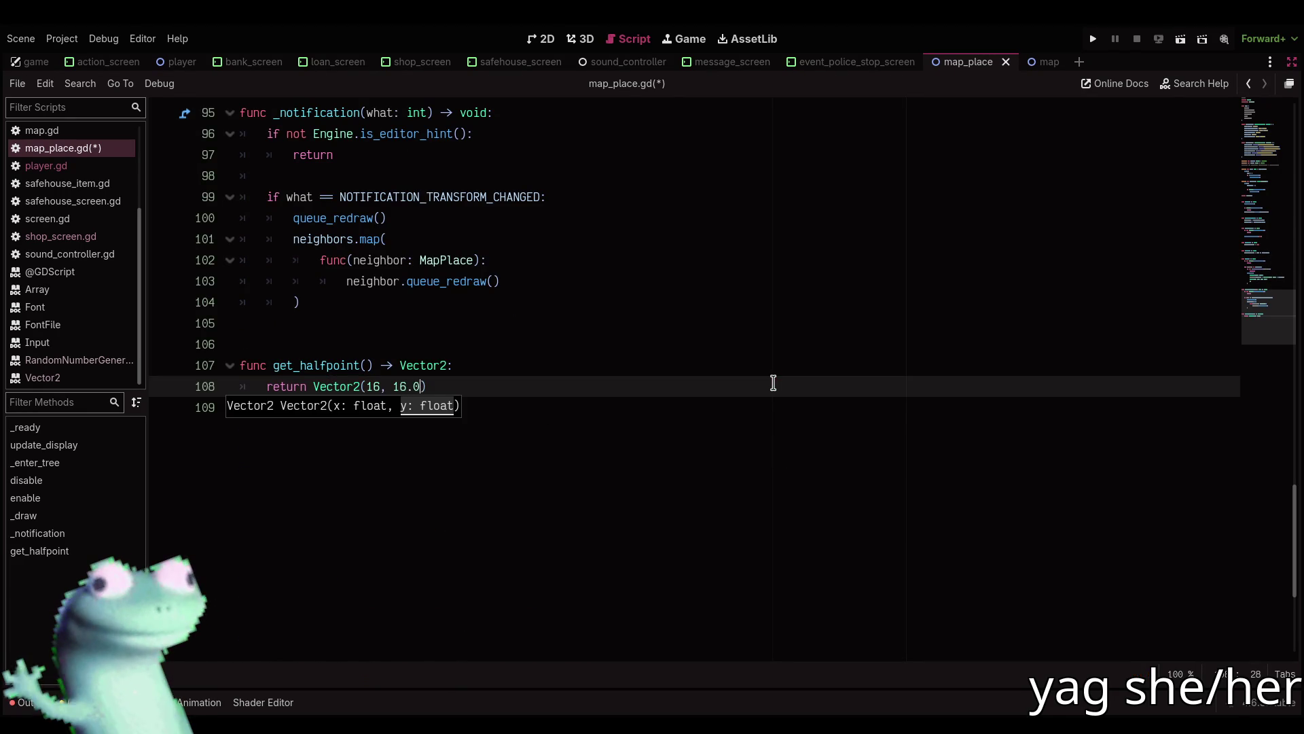
{"action": "scroll", "coordinate": [773, 383], "scroll_direction": "down", "scroll_amount": 1}
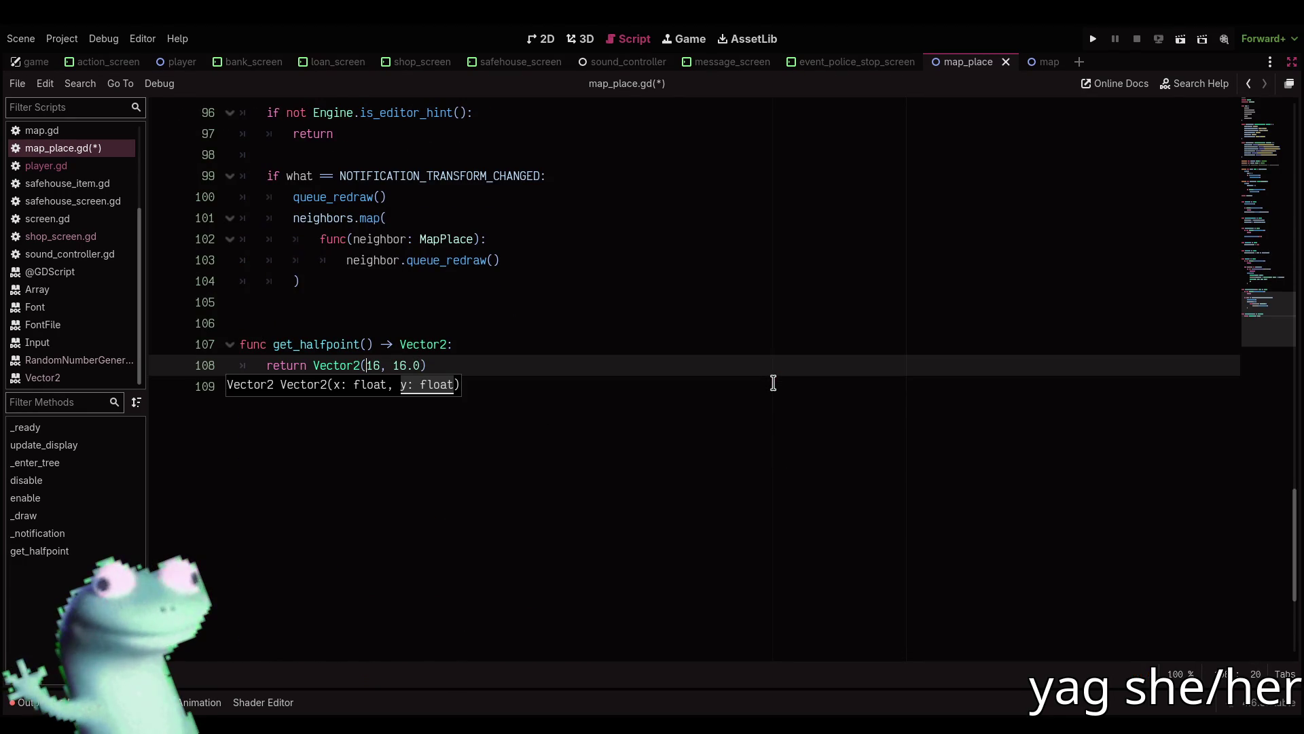
{"action": "type", "text": ".0"}
{"action": "key", "text": "ctrl+s"}
{"action": "scroll", "coordinate": [1272, 300], "scroll_direction": "up", "scroll_amount": 20}
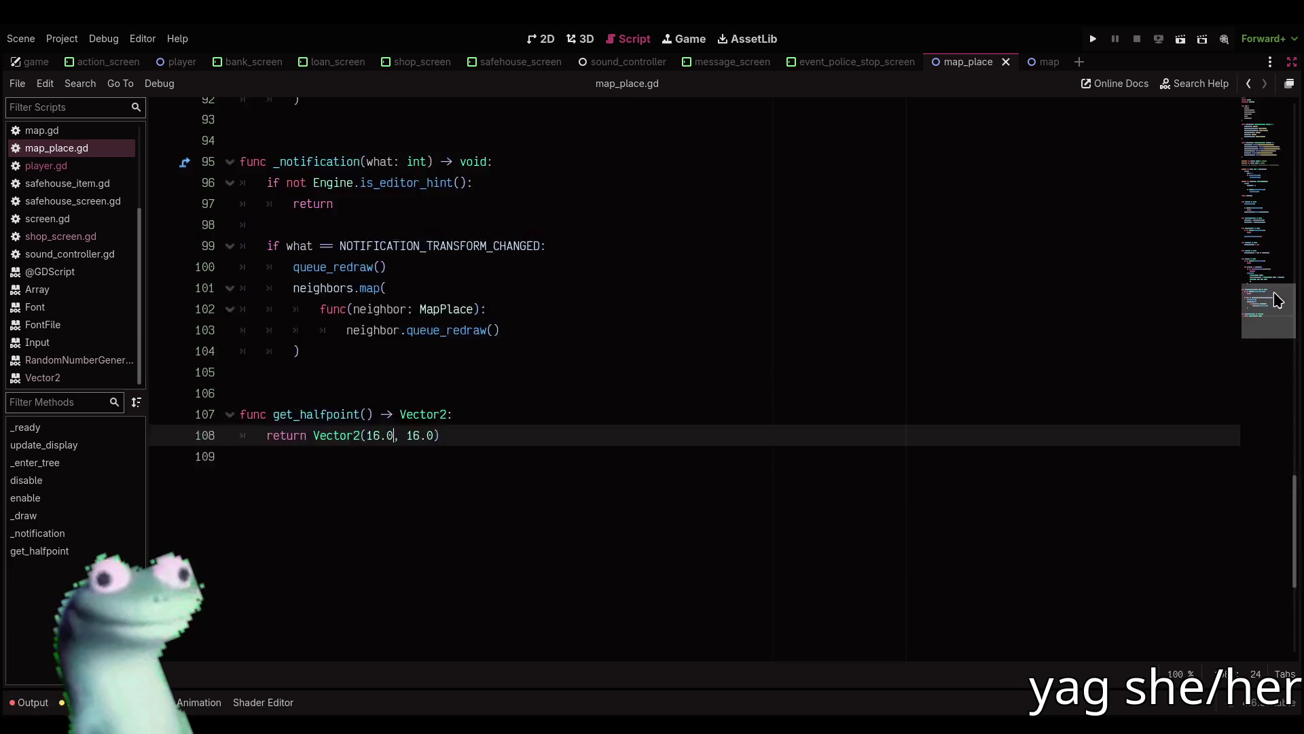
{"action": "left_click", "coordinate": [300, 111]}
{"action": "key", "text": "ctrl+k"}
{"action": "key", "text": "ctrl+s"}
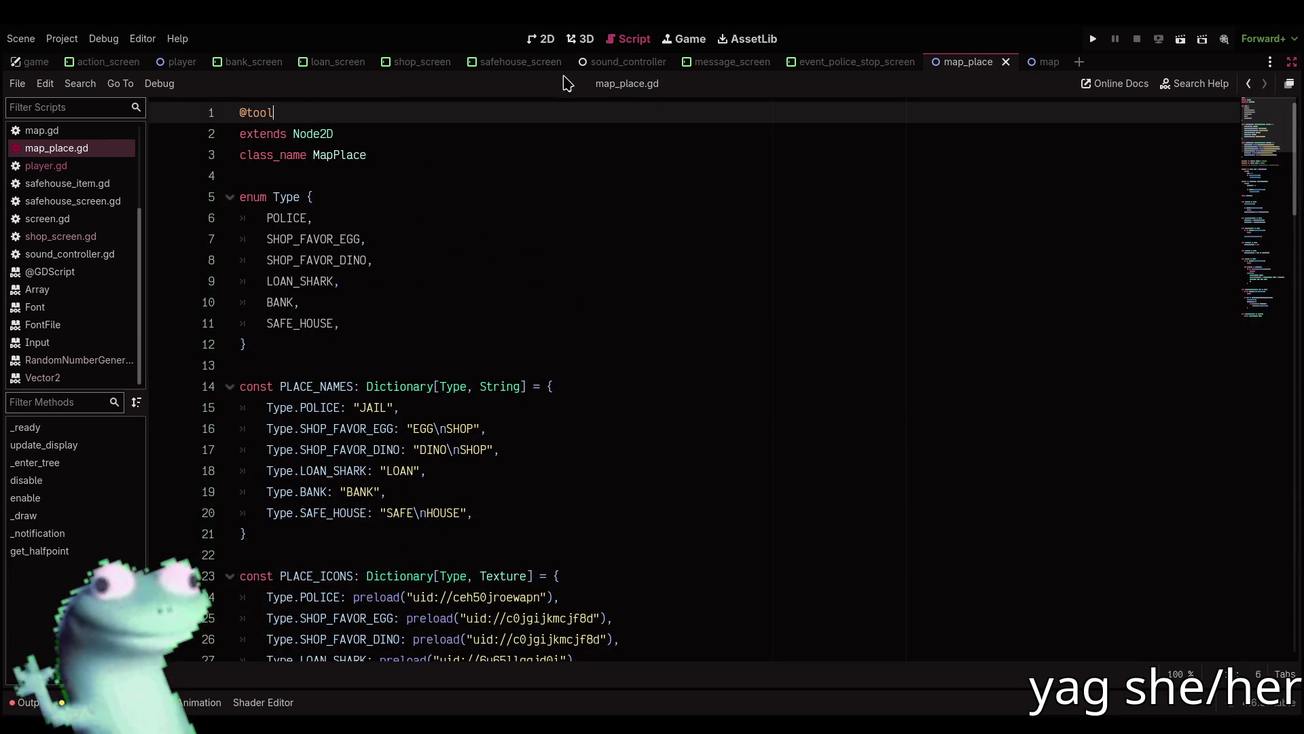
Close the map scene and reopen map.tscn via Quick Open.
{"action": "middle_click", "coordinate": [1046, 62]}
{"action": "key", "text": "ctrl+shift+o"}
{"action": "type", "text": "map"}
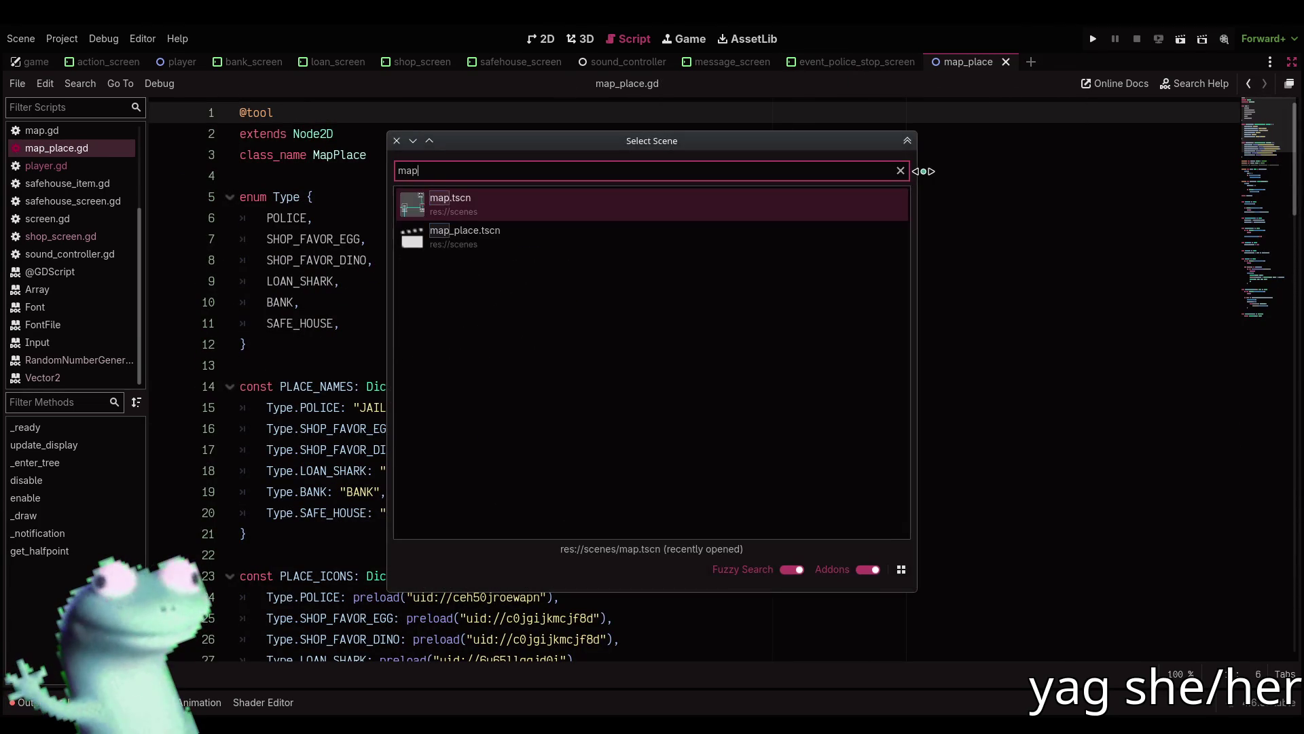
{"action": "key", "text": "Return"}
Move JAIL down and right, and shift EGG SHOP up under the safe house.
{"action": "left_click", "coordinate": [542, 41]}
{"action": "key", "text": "w"}
{"action": "mouse_move", "coordinate": [663, 262]}
{"action": "left_mouse_down"}
{"action": "mouse_move", "coordinate": [729, 278]}
{"action": "mouse_move", "coordinate": [674, 284]}
{"action": "left_mouse_up"}
{"action": "key", "text": "q"}
{"action": "scroll", "coordinate": [591, 422], "scroll_direction": "down", "scroll_amount": 4}
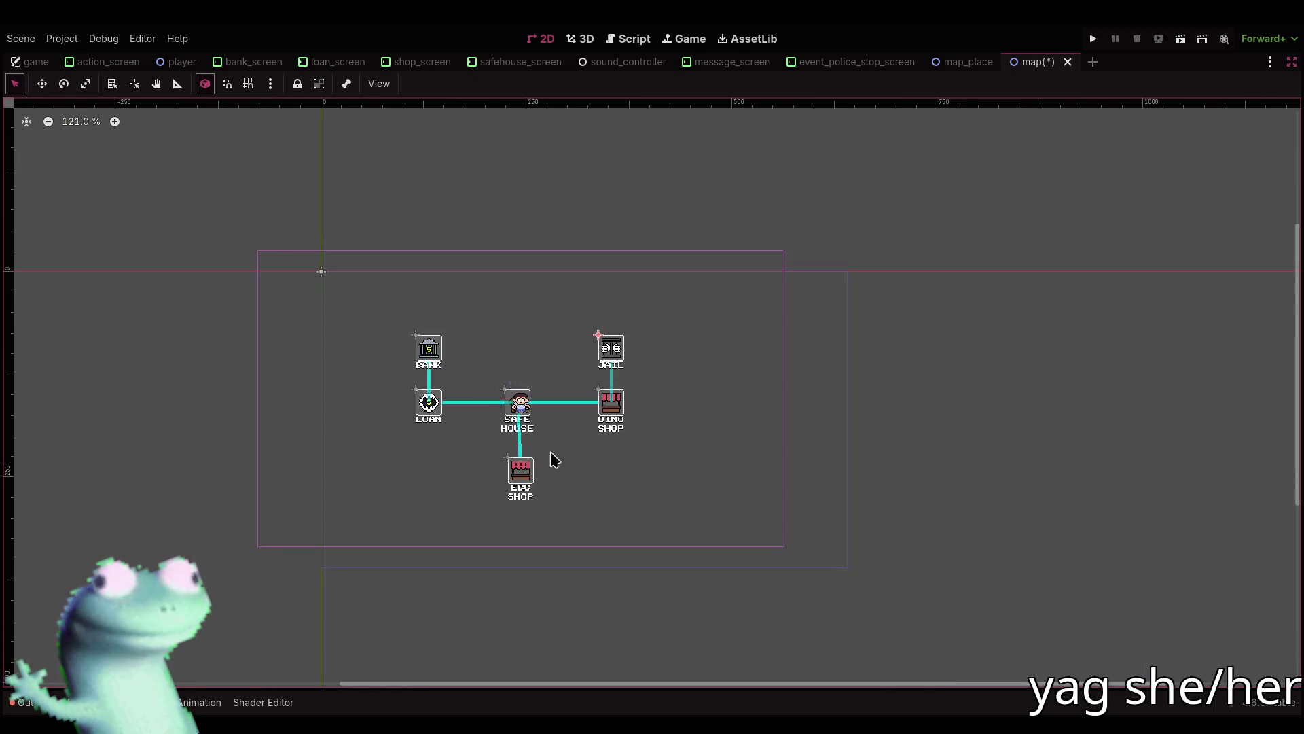
{"action": "scroll", "coordinate": [553, 457], "scroll_direction": "up", "scroll_amount": 3}
{"action": "left_click", "coordinate": [500, 491]}
{"action": "scroll", "coordinate": [499, 490], "scroll_direction": "up", "scroll_amount": 5}
{"action": "key", "text": "w"}
{"action": "left_click_drag", "start_coordinate": [500, 490], "coordinate": [504, 482]}
{"action": "scroll", "coordinate": [504, 483], "scroll_direction": "down", "scroll_amount": 8}
Save the rearranged map scene and run the game with F5.
{"action": "key", "text": "q"}
{"action": "key", "text": "ctrl+s"}
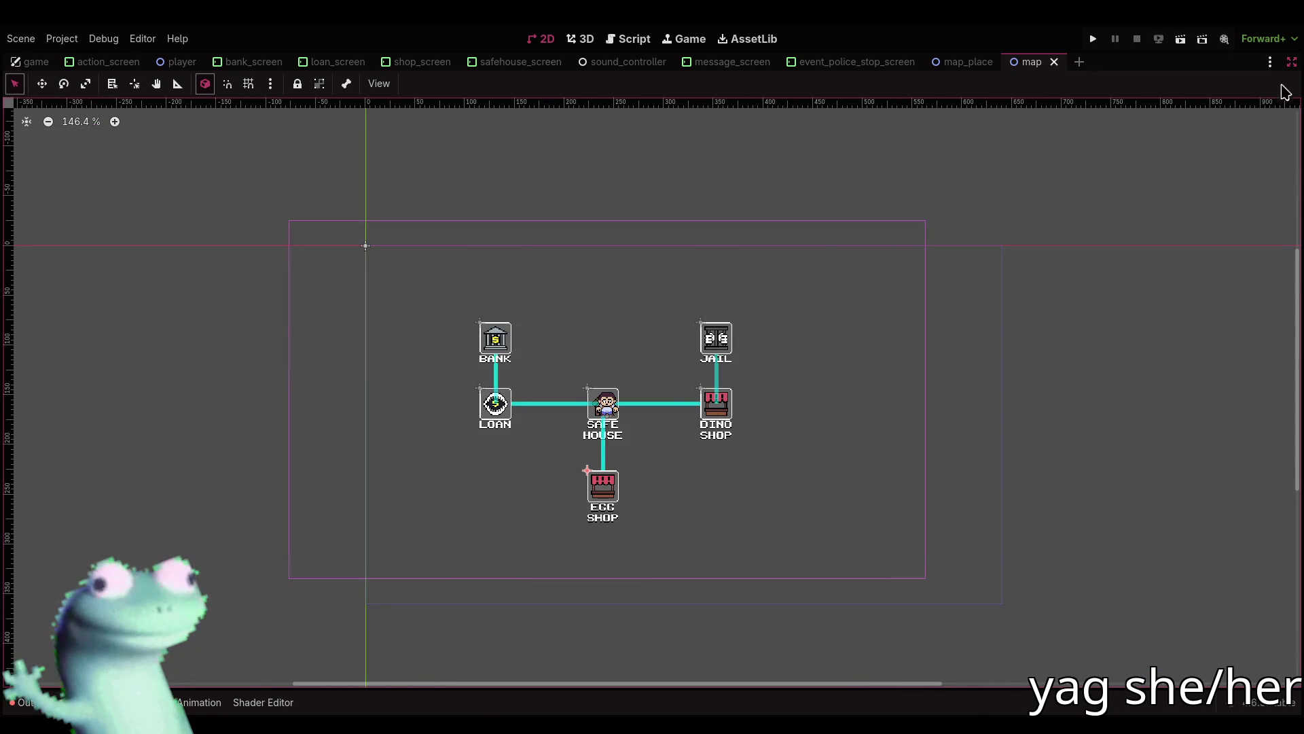
{"action": "key", "text": "ctrl+shift+F11"}
{"action": "key", "text": "F5"}
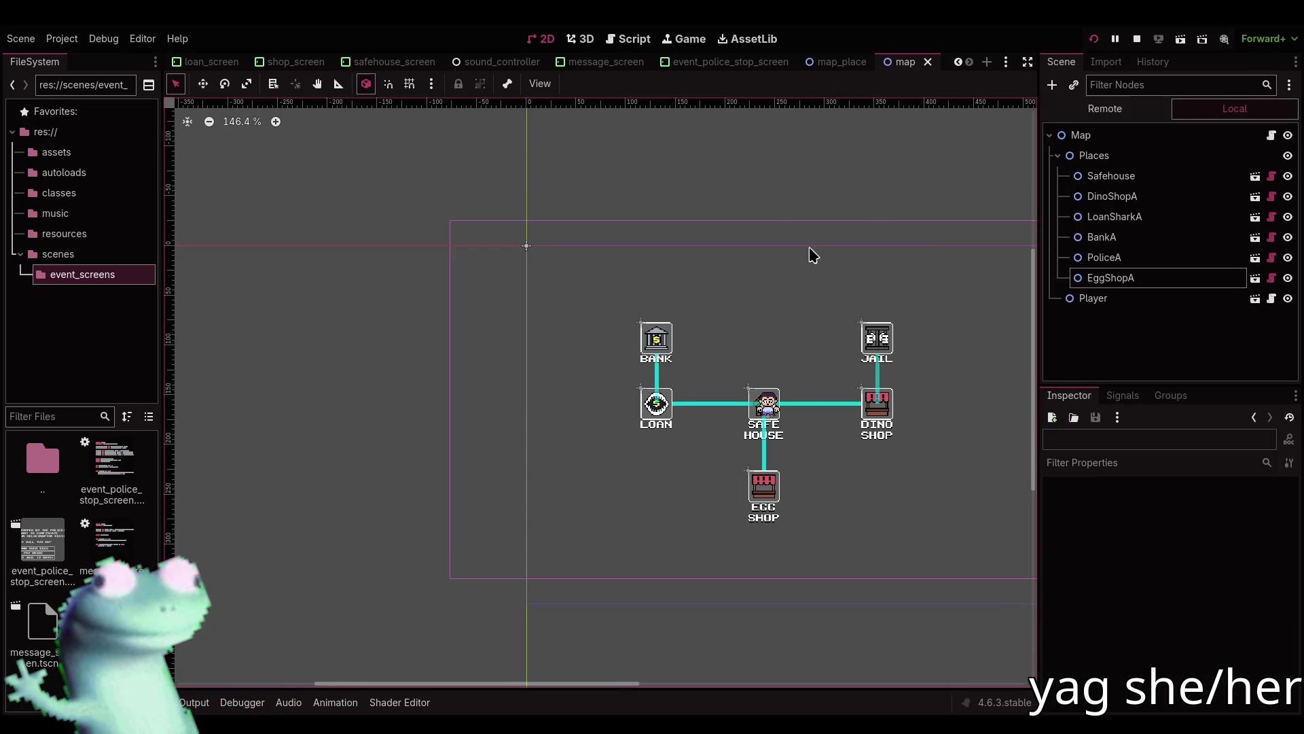
Stop the game, look over map_place.gd, and run the game again from the 2D view.
{"action": "key", "text": "F8"}
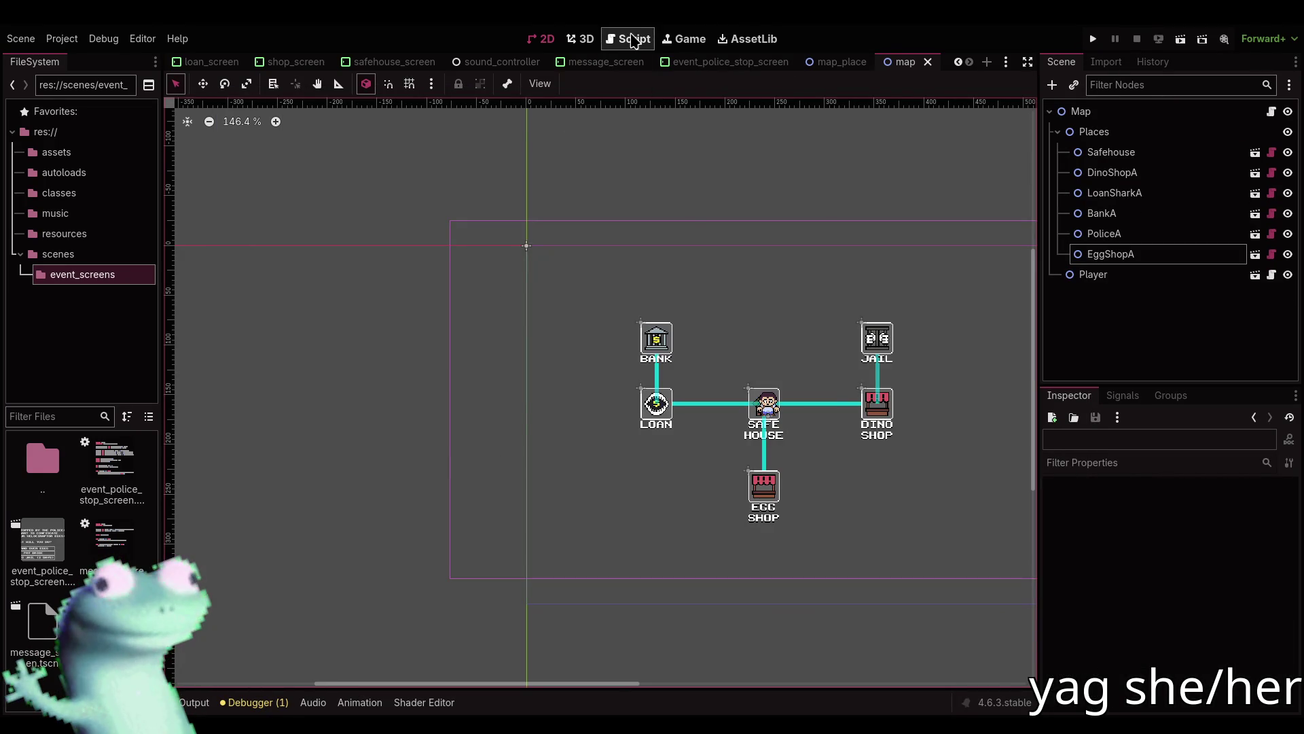
{"action": "left_click", "coordinate": [626, 39]}
{"action": "left_click", "coordinate": [566, 365]}
{"action": "scroll", "coordinate": [565, 364], "scroll_direction": "down", "scroll_amount": 18}
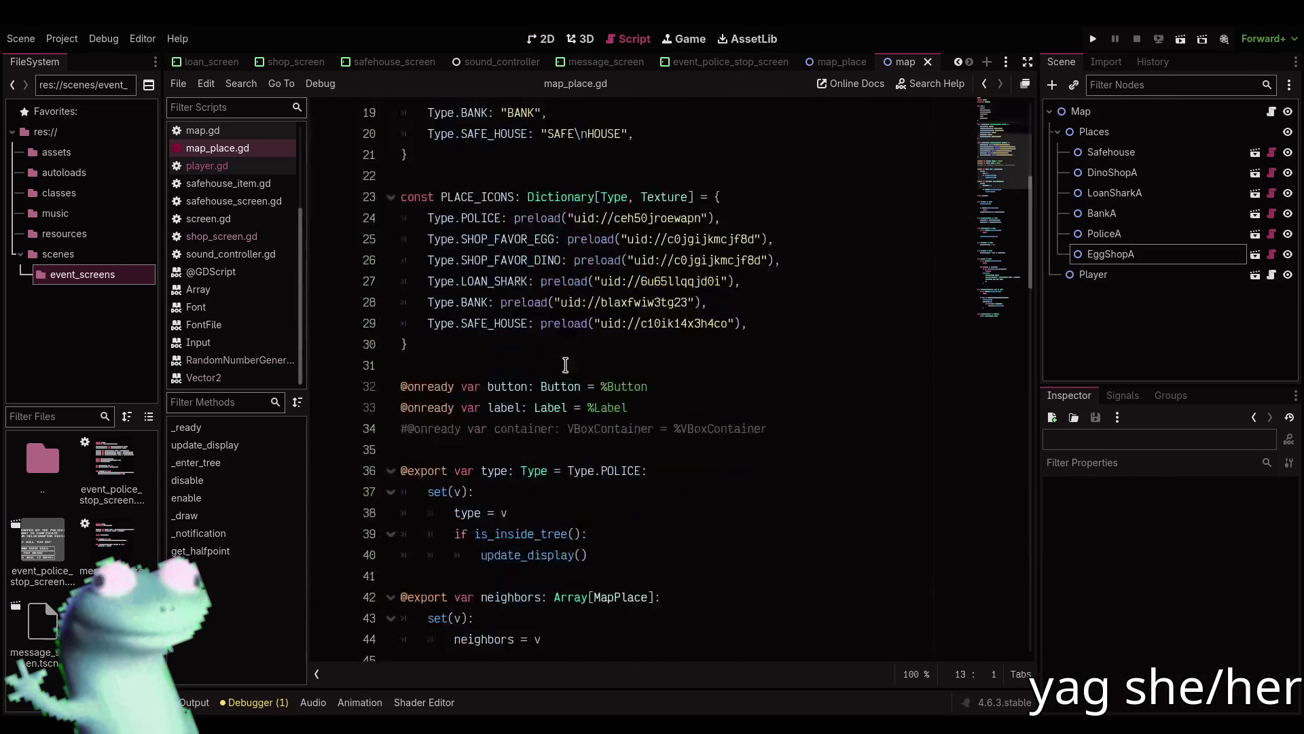
{"action": "scroll", "coordinate": [566, 365], "scroll_direction": "down", "scroll_amount": 3}
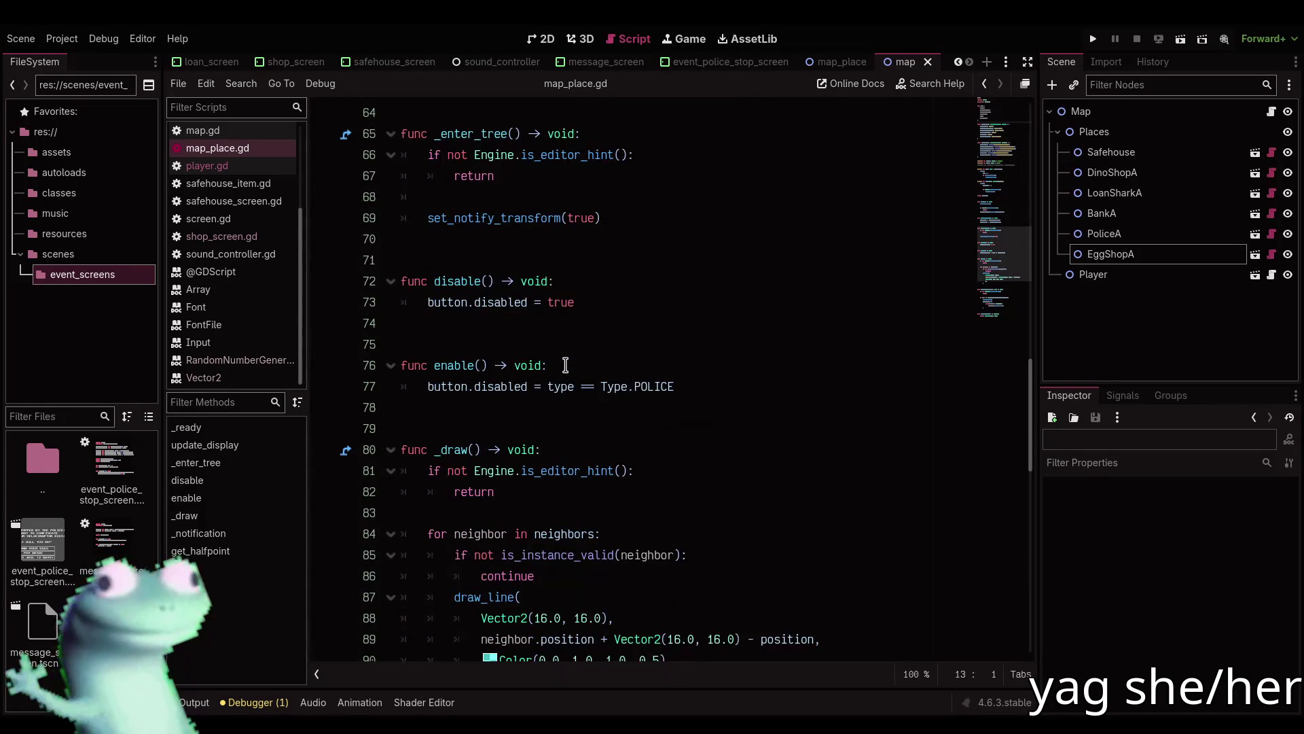
{"action": "left_click", "coordinate": [541, 39]}
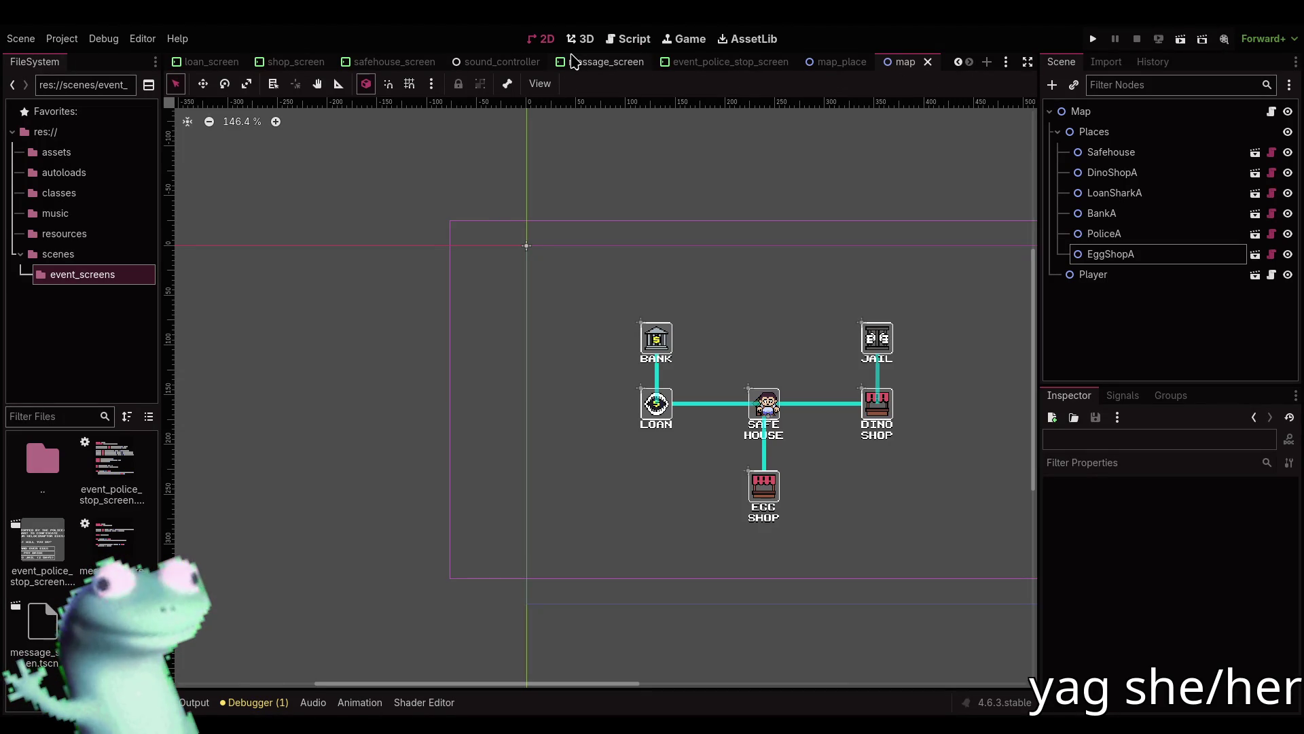
{"action": "left_click", "coordinate": [1084, 39]}
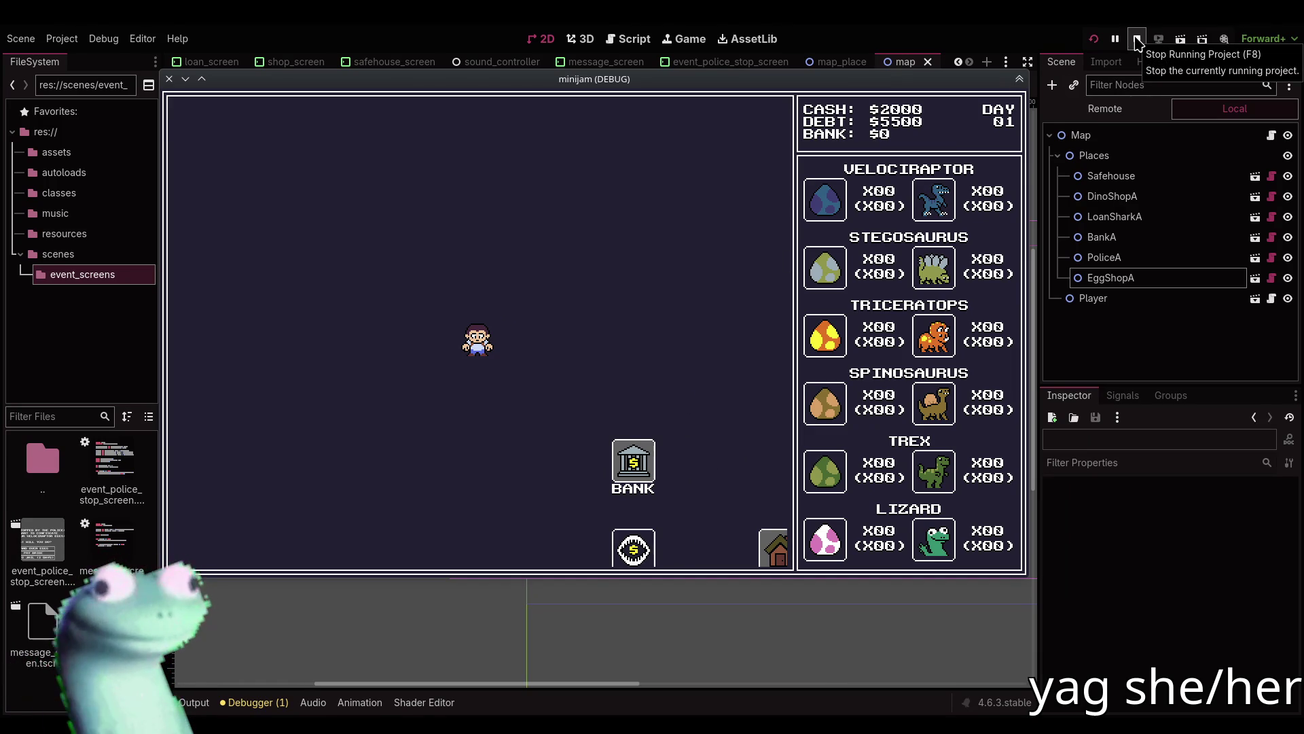
Move the Player node up off the Safehouse and playtest its placement.
{"action": "left_click", "coordinate": [1138, 39]}
{"action": "left_click", "coordinate": [1110, 254]}
{"action": "mouse_move", "coordinate": [825, 368]}
{"action": "left_mouse_down"}
{"action": "mouse_move", "coordinate": [807, 350]}
{"action": "mouse_move", "coordinate": [813, 311]}
{"action": "left_mouse_up"}
{"action": "right_click", "coordinate": [816, 350]}
{"action": "left_click", "coordinate": [1094, 274]}
{"action": "key", "text": "q"}
{"action": "left_click", "coordinate": [1093, 38]}
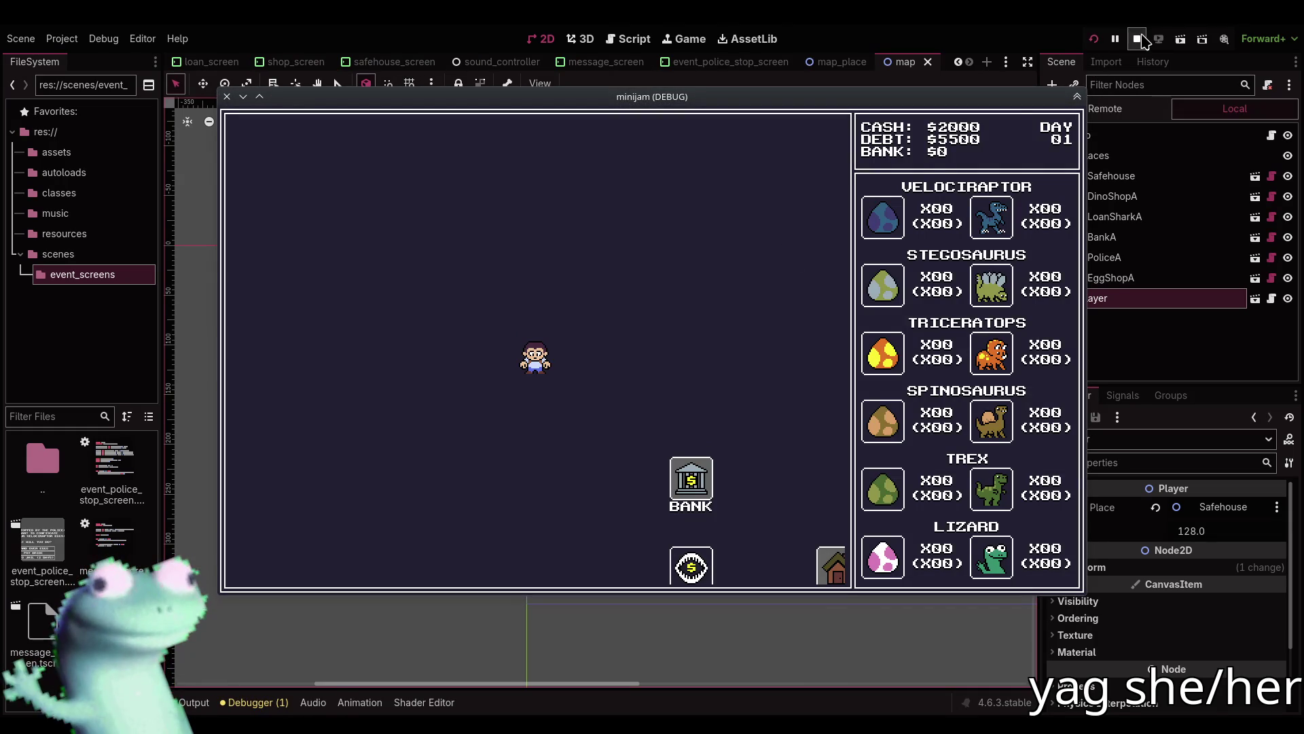
{"action": "left_click", "coordinate": [1138, 39]}
Delete the await get_tree().process_frame line from player.gd's _ready and save.
{"action": "left_click", "coordinate": [629, 39]}
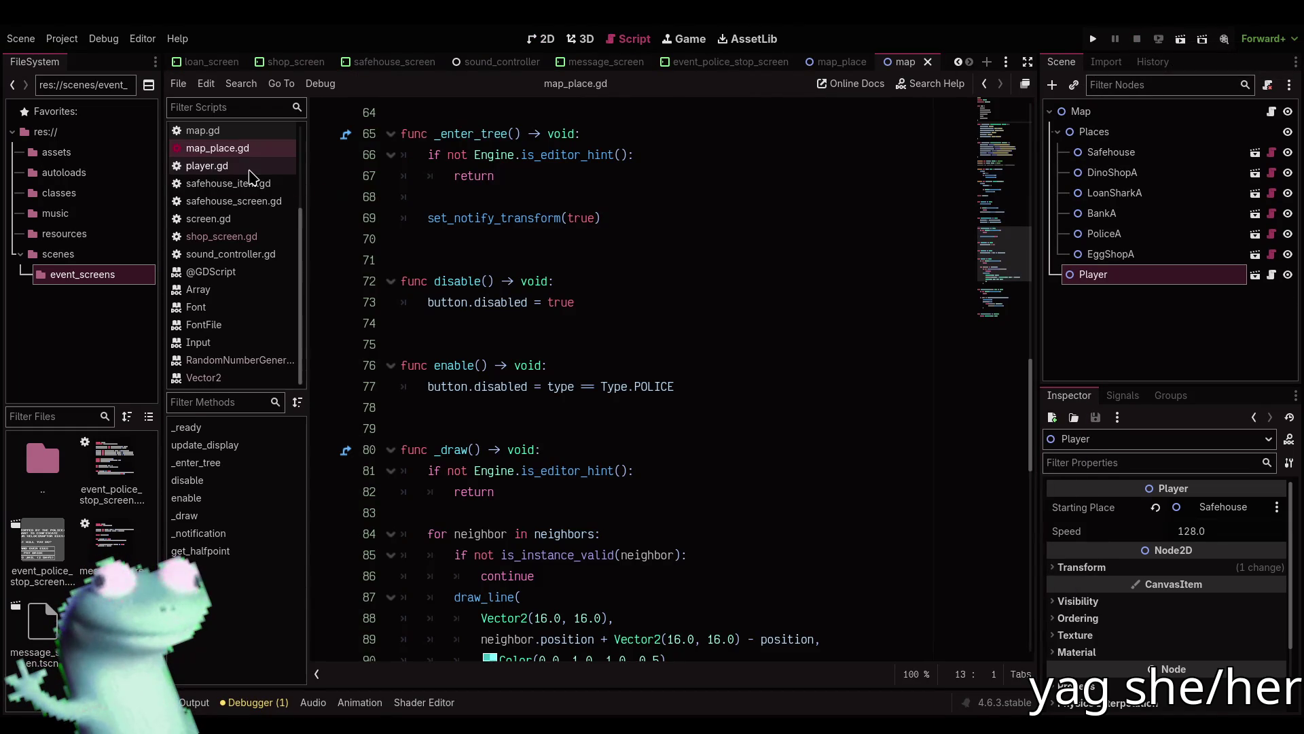
{"action": "left_click", "coordinate": [224, 167]}
{"action": "triple_click", "coordinate": [628, 386]}
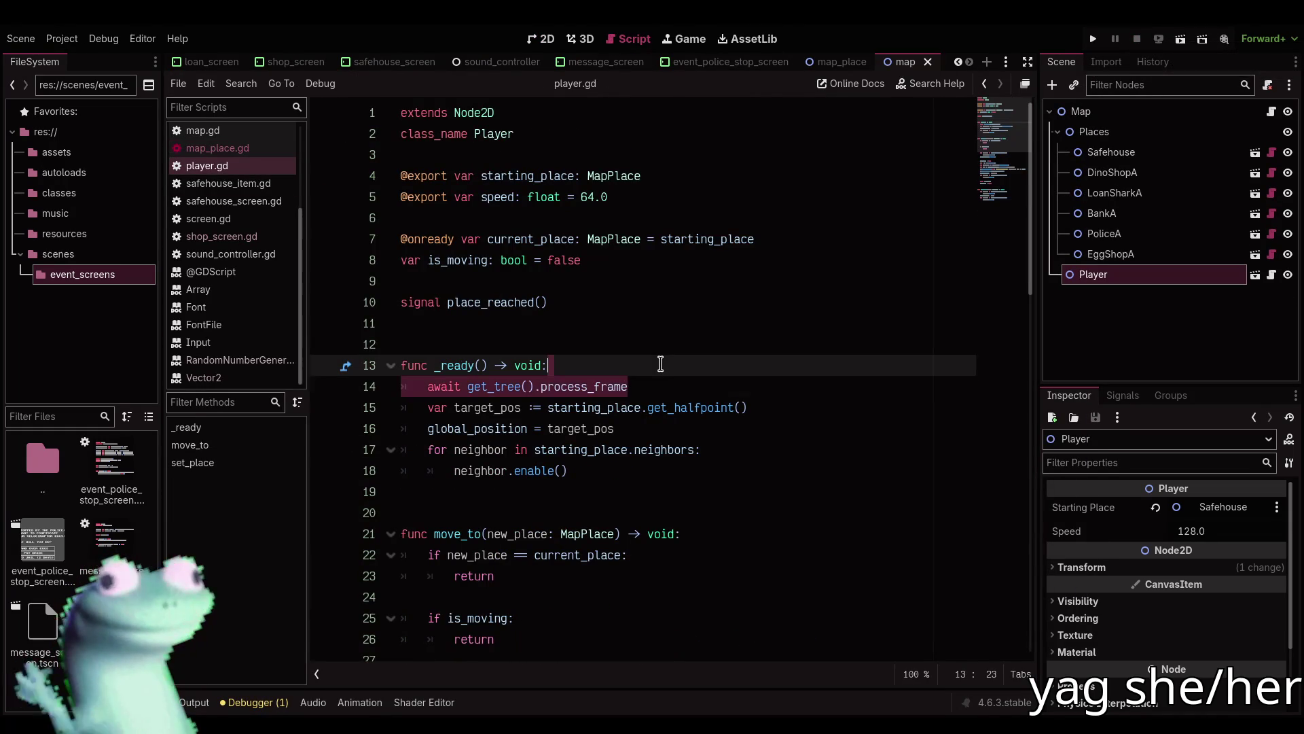
{"action": "key", "text": "BackSpace"}
{"action": "key", "text": "BackSpace"}
{"action": "key", "text": "ctrl+s"}
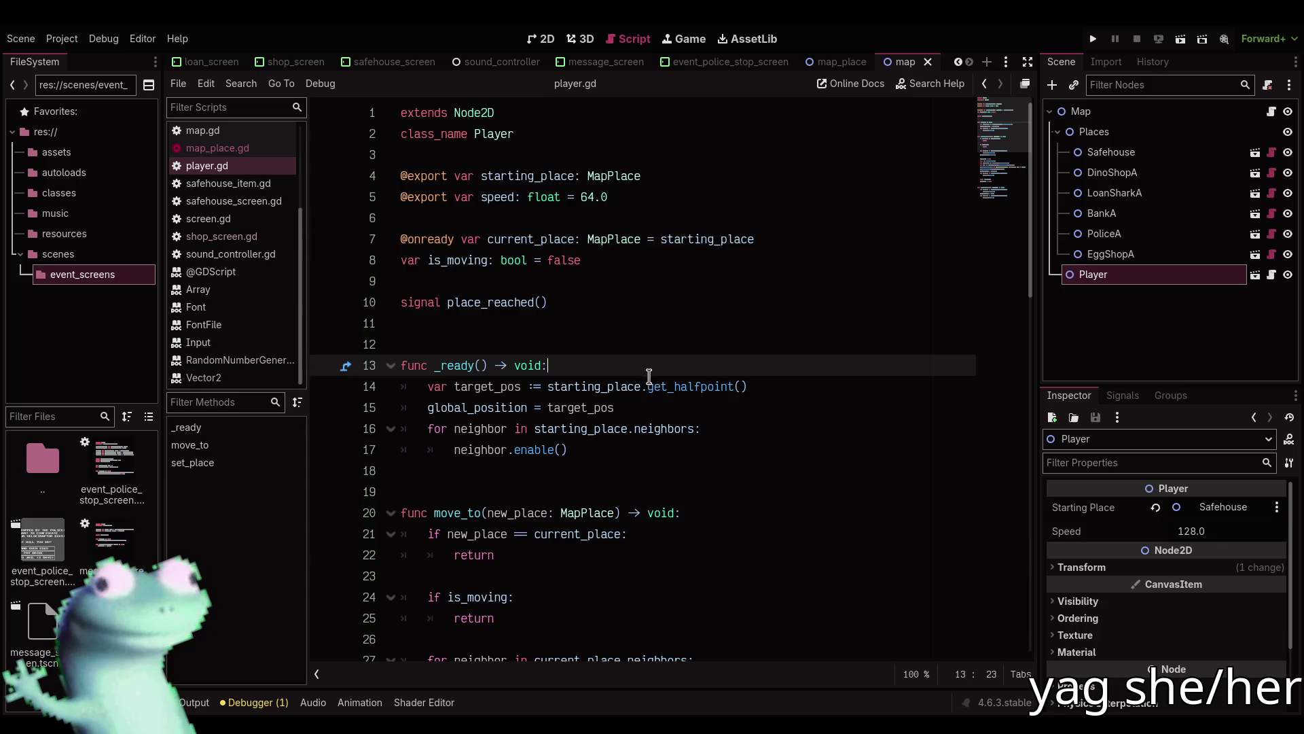
Prefix get_halfpoint's Vector2(16.0, 16.0) return with position, then test-run the game.
{"action": "mouse_move", "coordinate": [665, 385]}
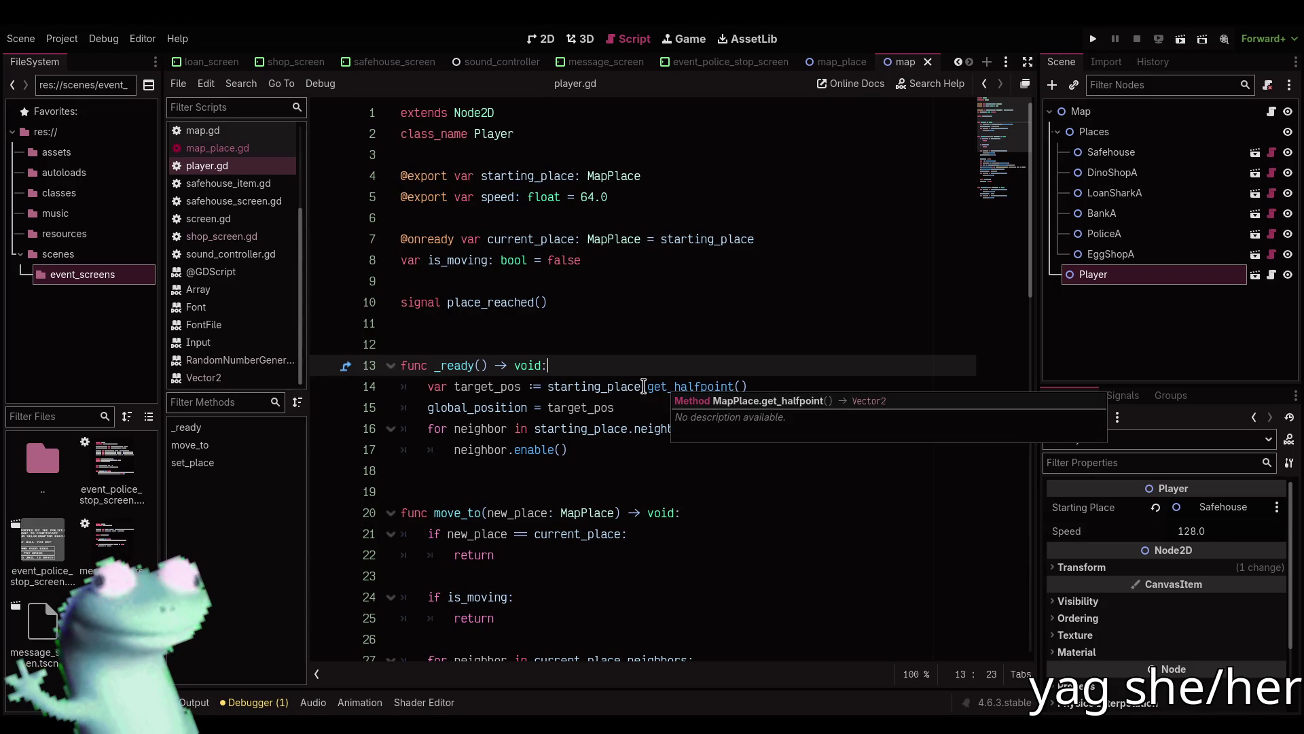
{"action": "left_click", "coordinate": [655, 382], "text": "ctrl"}
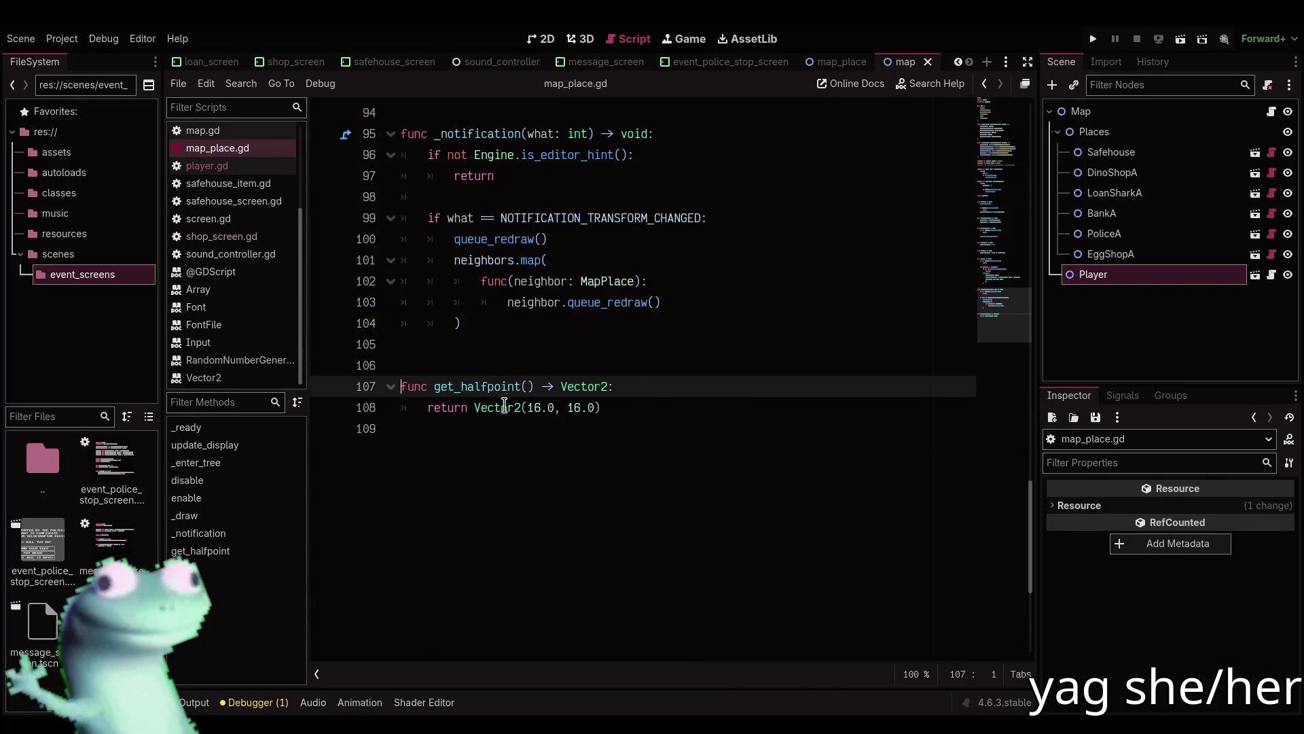
{"action": "left_click", "coordinate": [473, 407]}
{"action": "type", "text": "position"}
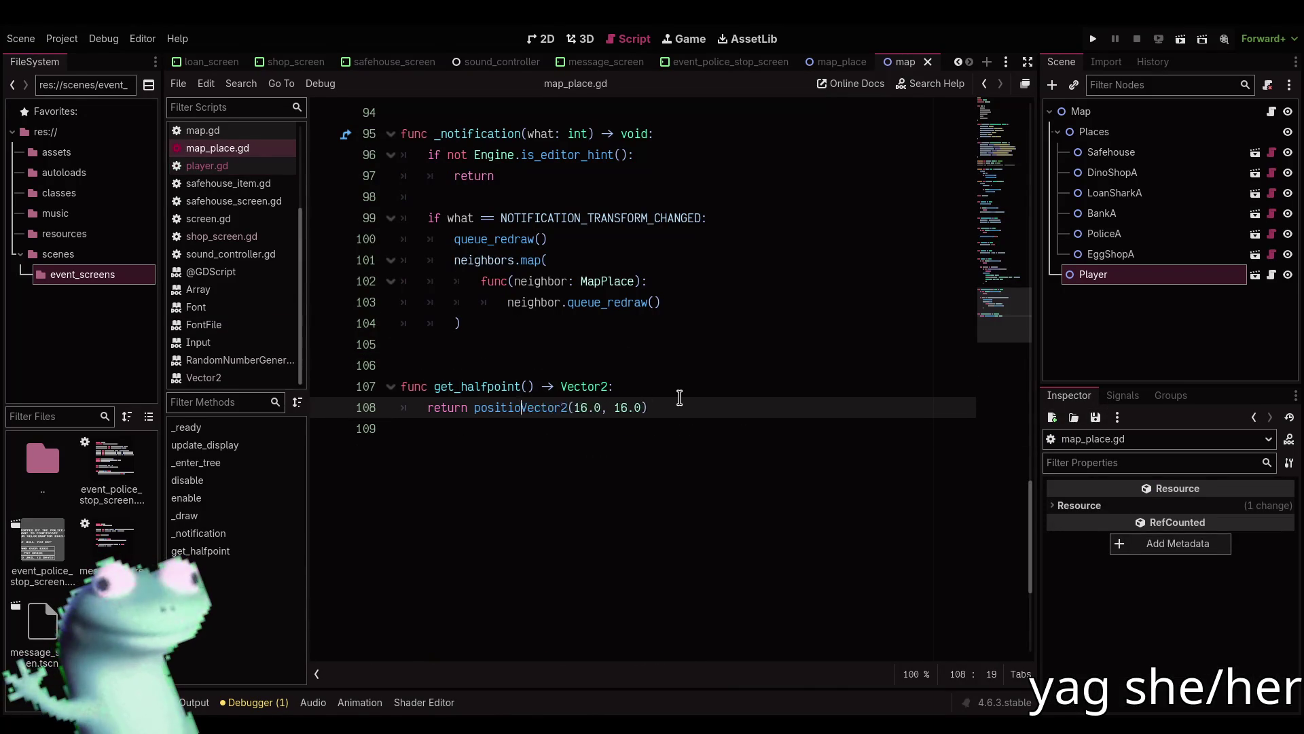
{"action": "type", "text": " *"}
{"action": "key", "text": "F5"}
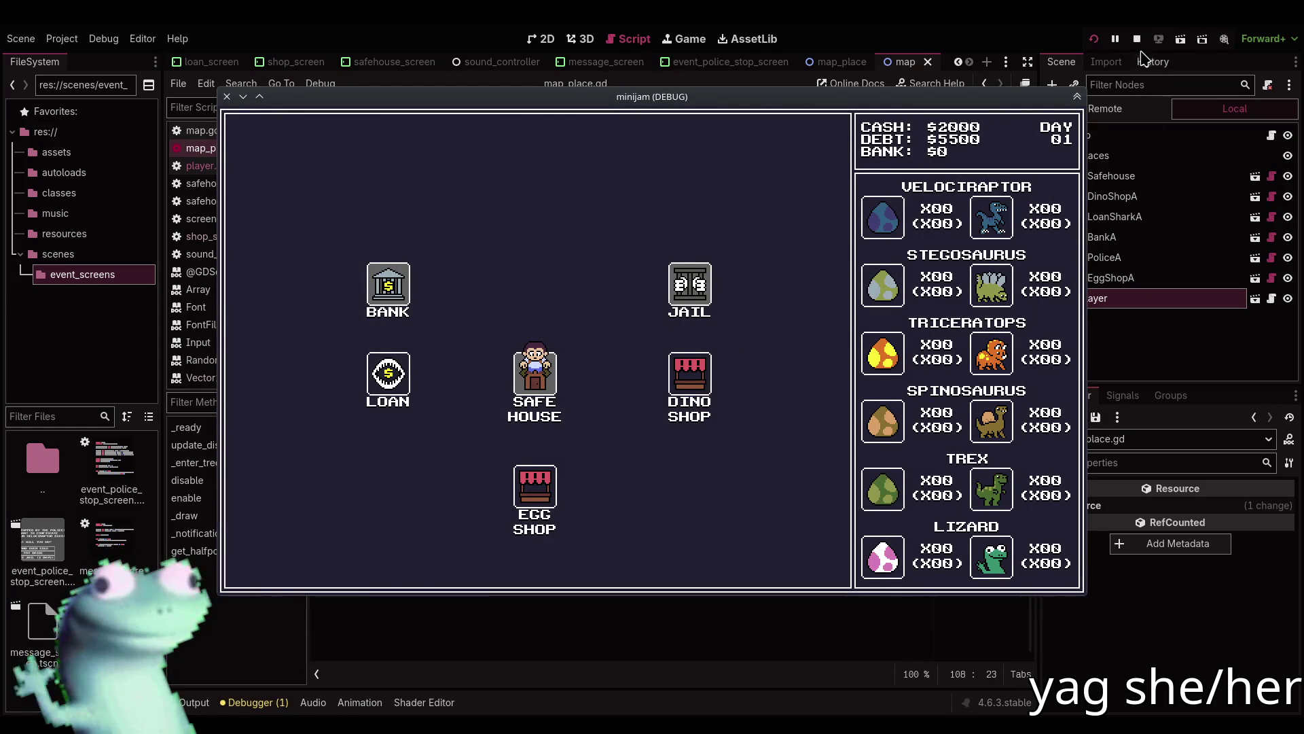
{"action": "left_click", "coordinate": [1137, 39]}
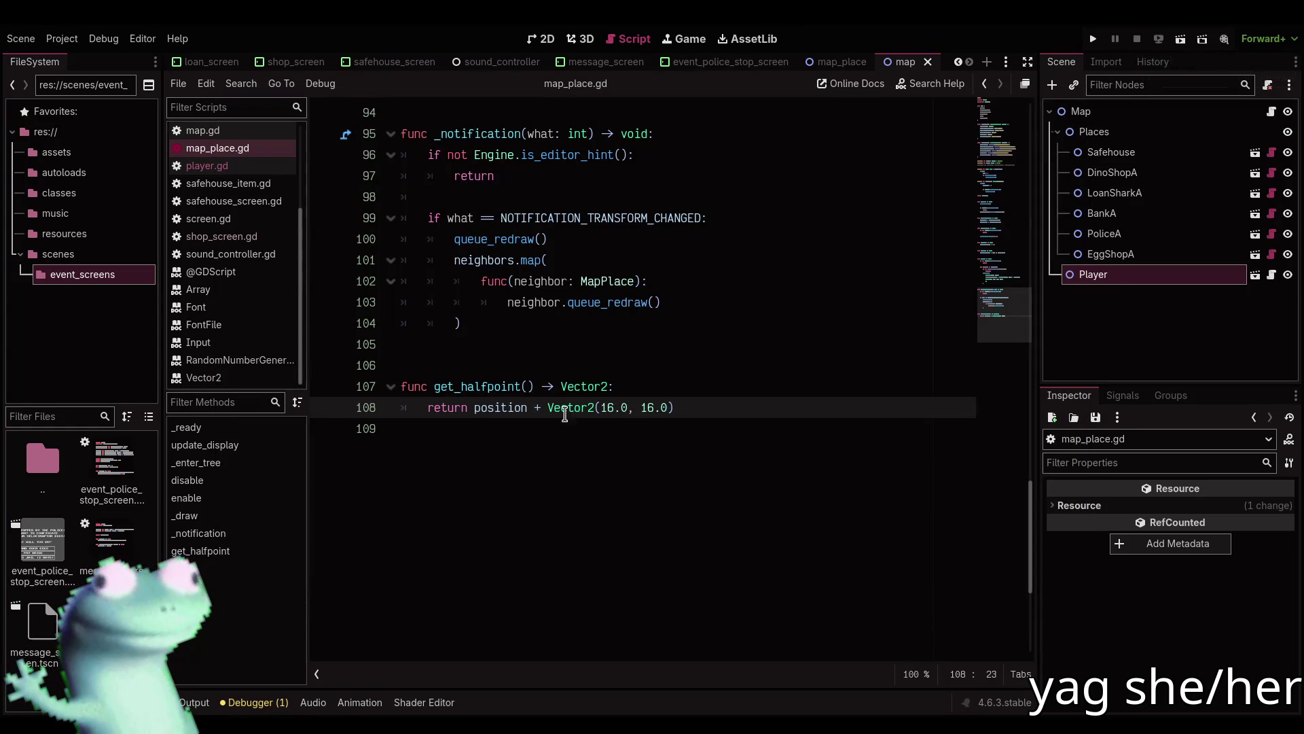
Search all project files for get_halfpoint with Find in Files.
{"action": "left_click", "coordinate": [491, 386]}
{"action": "double_click", "coordinate": [491, 386]}
{"action": "key", "text": "ctrl+shift+f"}
{"action": "key", "text": "Return"}
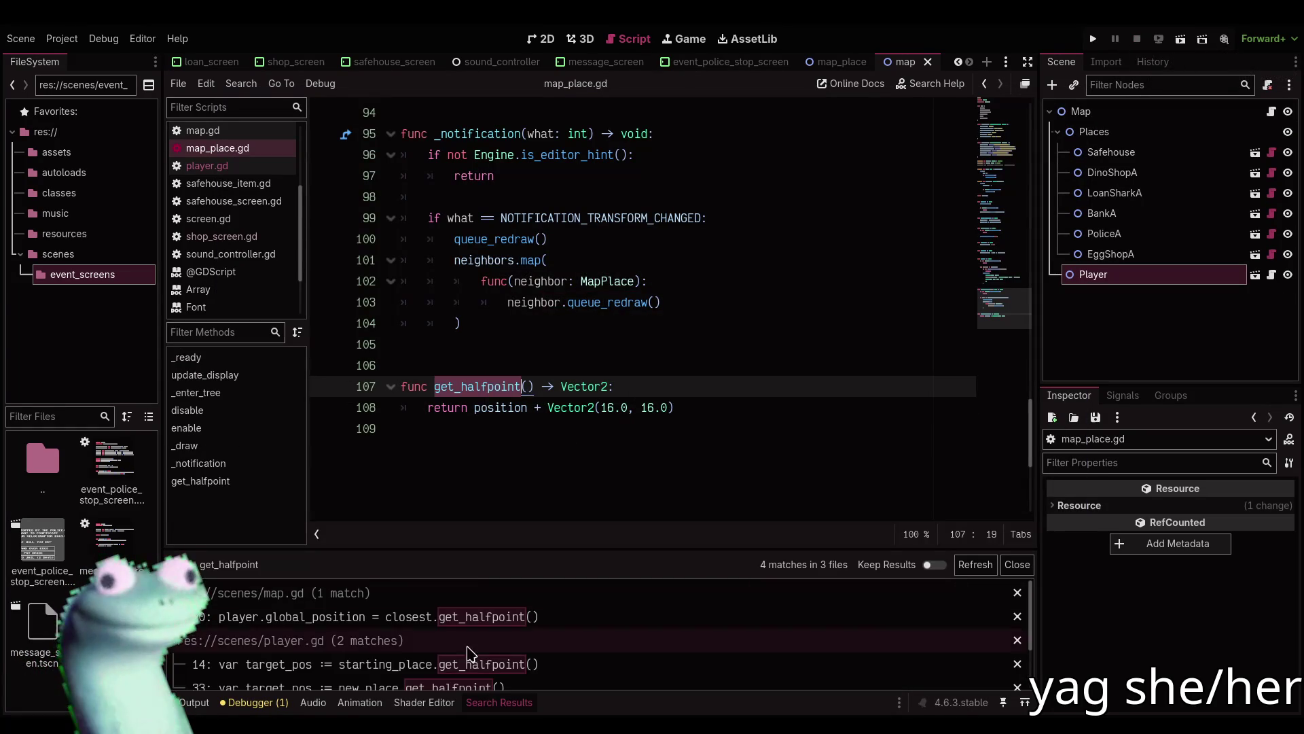
{"action": "scroll", "coordinate": [474, 677], "scroll_direction": "up", "scroll_amount": 2}
{"action": "scroll", "coordinate": [475, 679], "scroll_direction": "down", "scroll_amount": 2}
{"action": "scroll", "coordinate": [478, 686], "scroll_direction": "up", "scroll_amount": 3}
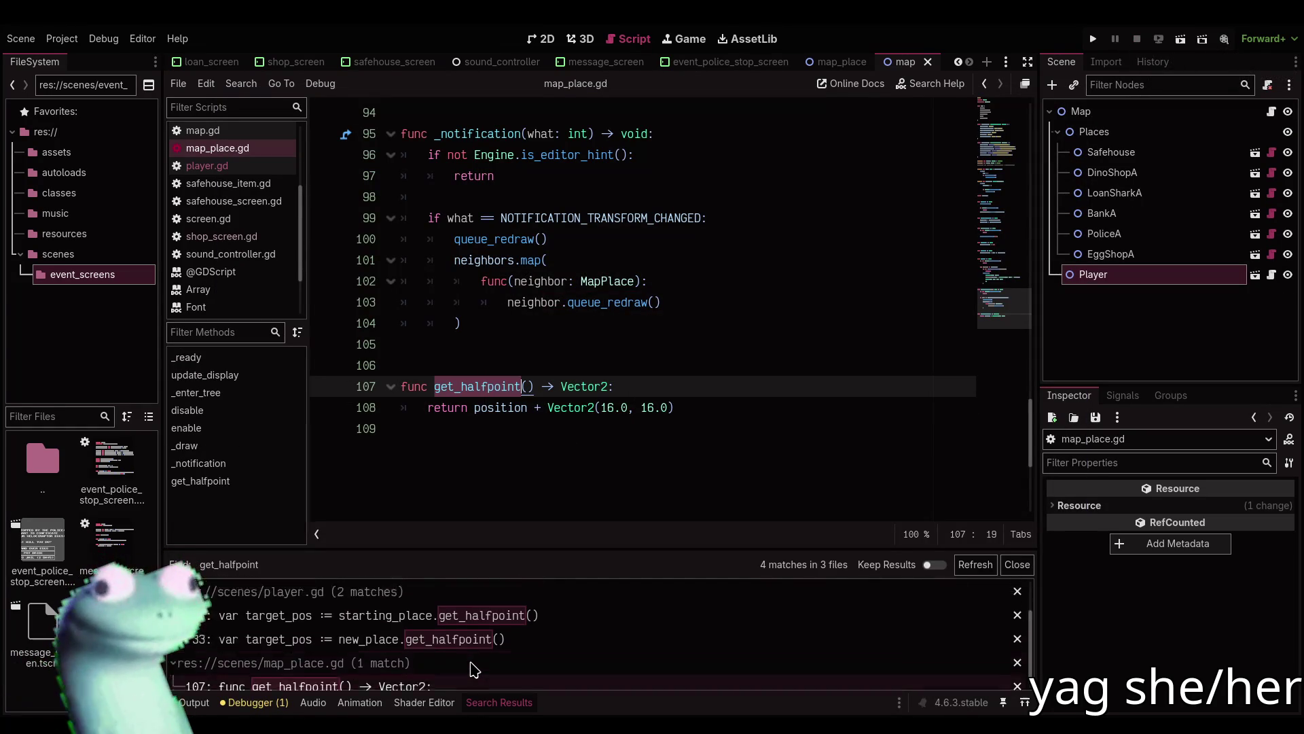
{"action": "left_click", "coordinate": [487, 706]}
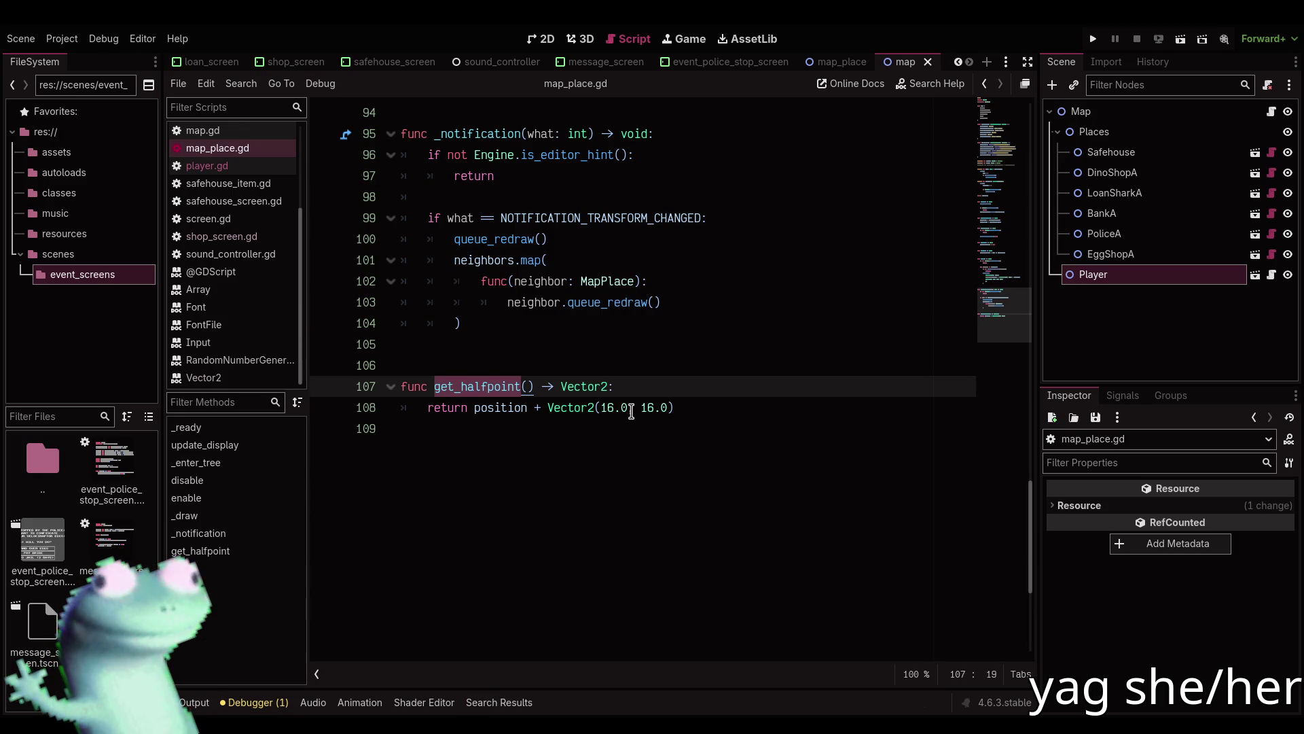
{"action": "left_click", "coordinate": [501, 704]}
{"action": "left_click", "coordinate": [502, 704]}
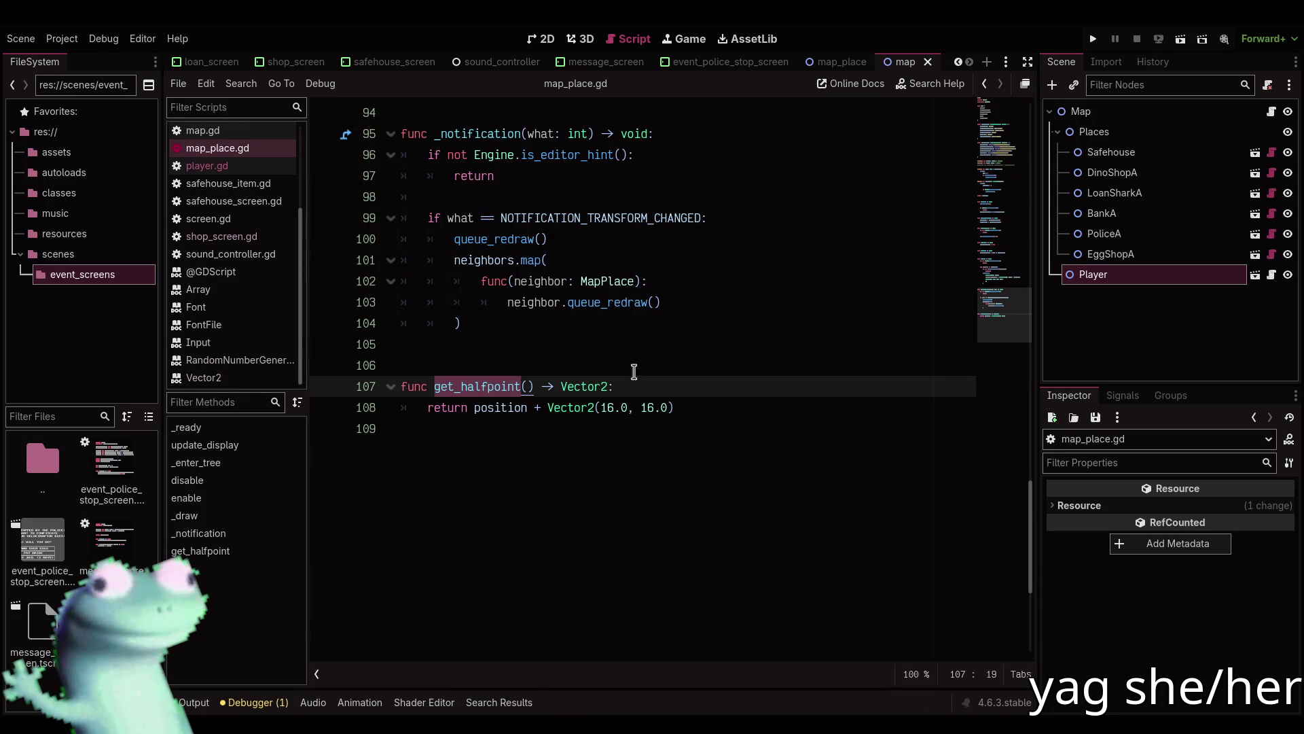
Change get_halfpoint's vertical offset to 12.0, playtest, and open the map_place scene in 2D.
{"action": "double_click", "coordinate": [644, 406]}
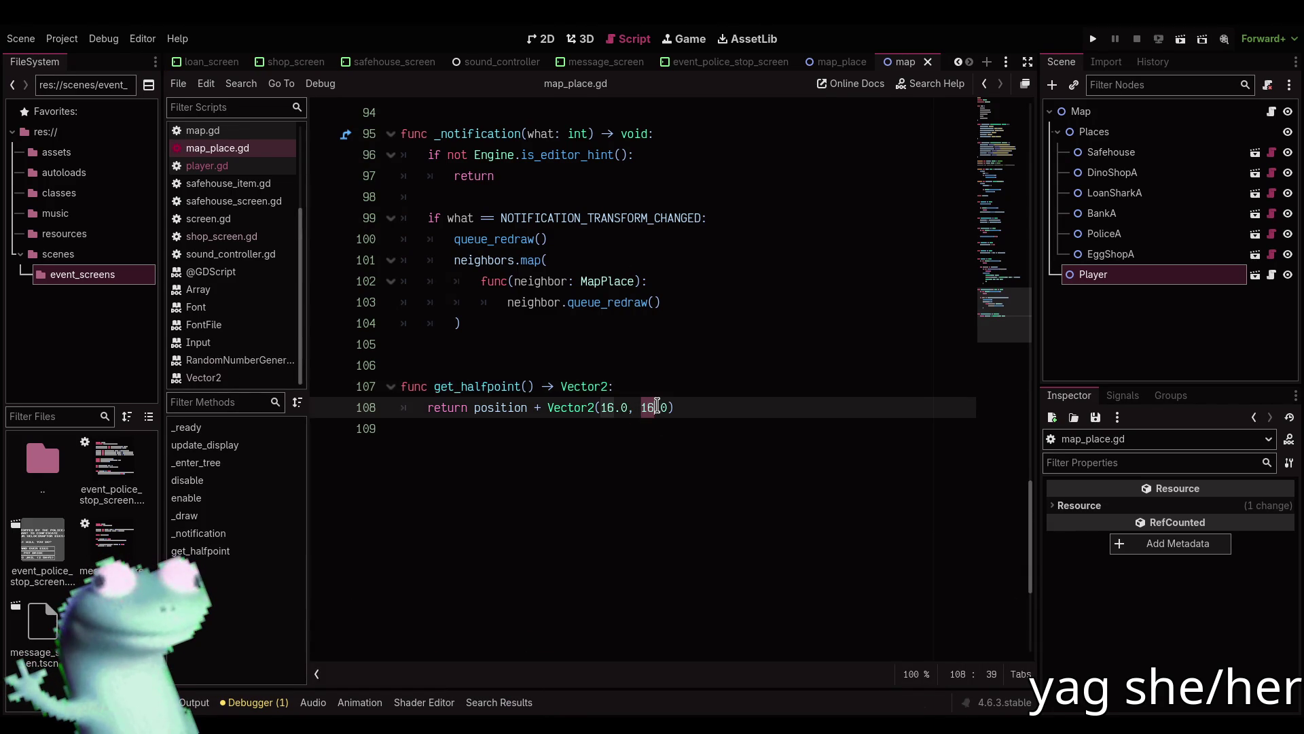
{"action": "type", "text": "12"}
{"action": "key", "text": "F5"}
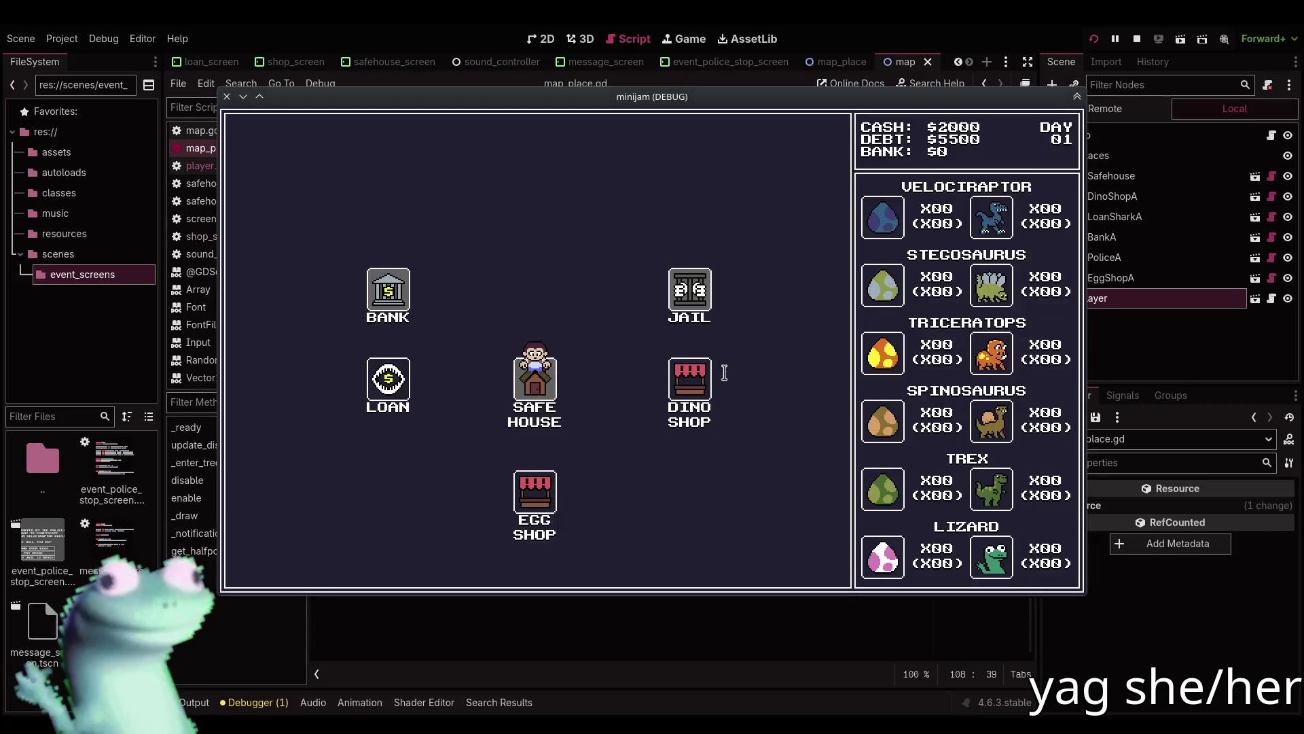
{"action": "key", "text": "F8"}
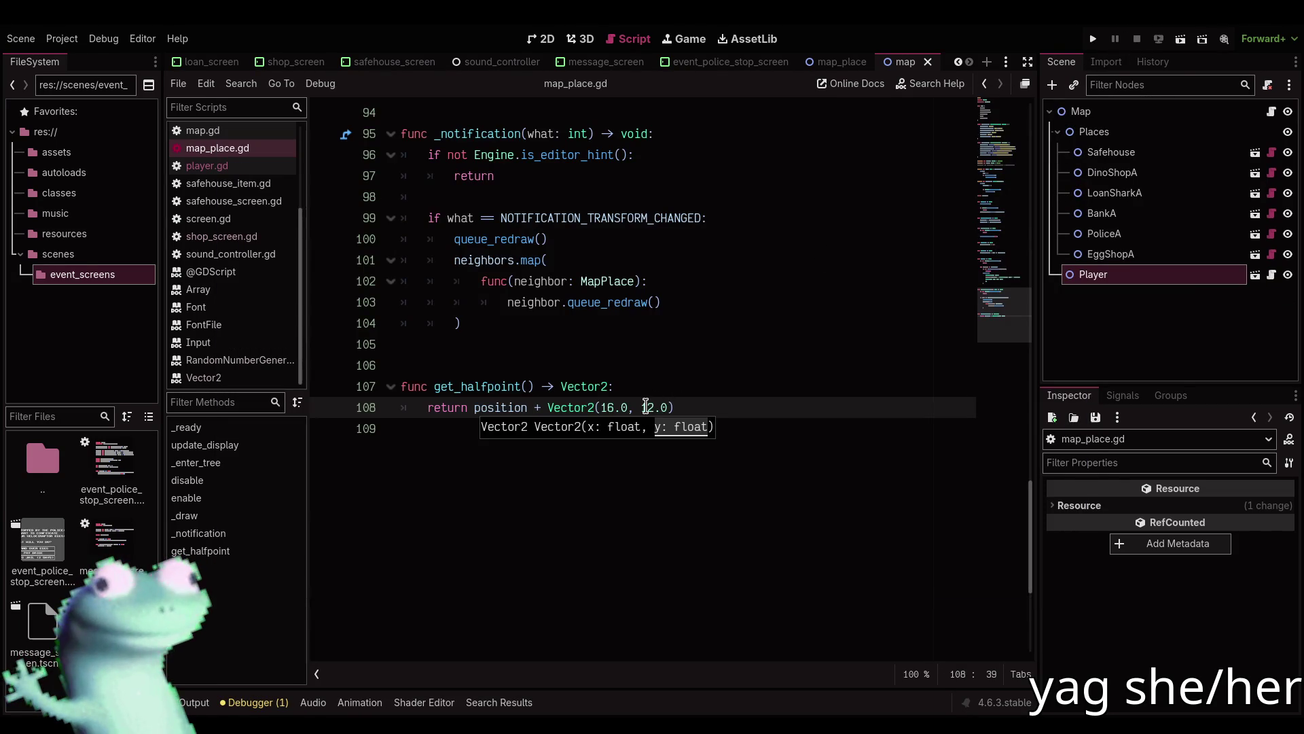
{"action": "key", "text": "F5"}
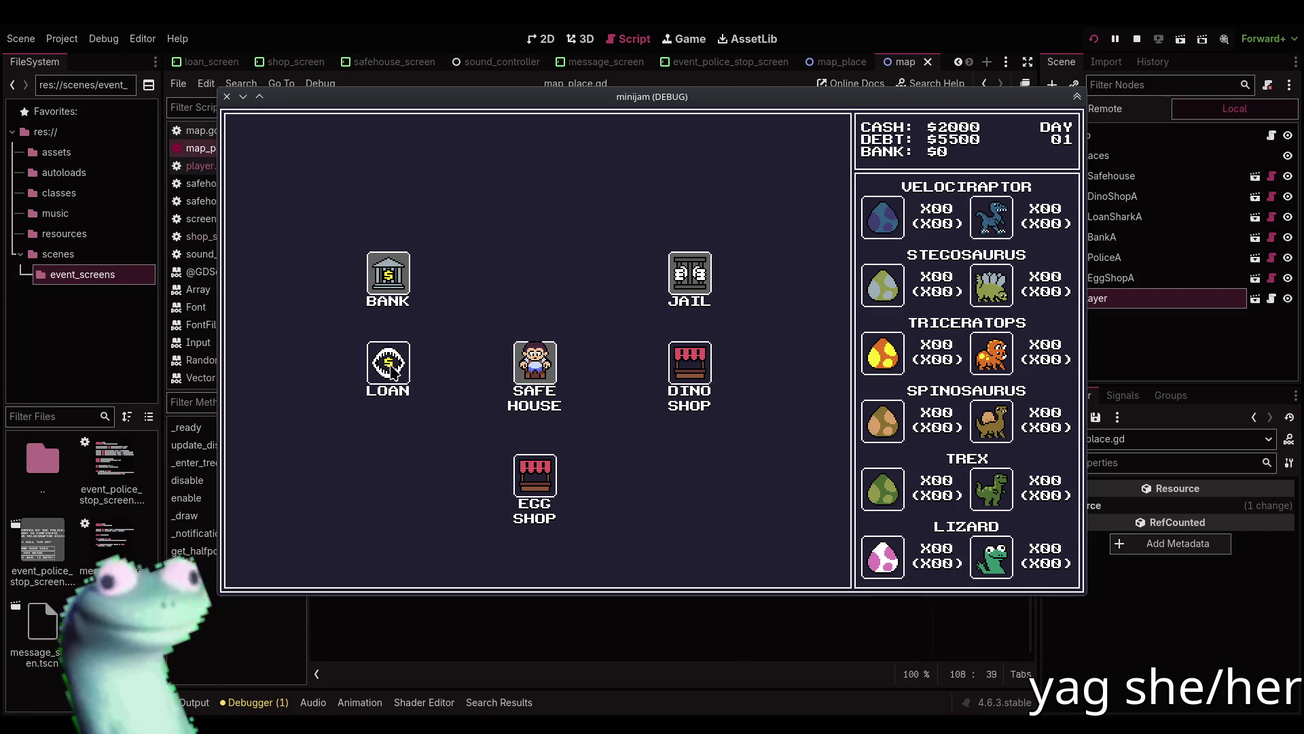
{"action": "left_click", "coordinate": [1136, 41]}
{"action": "left_click", "coordinate": [542, 38]}
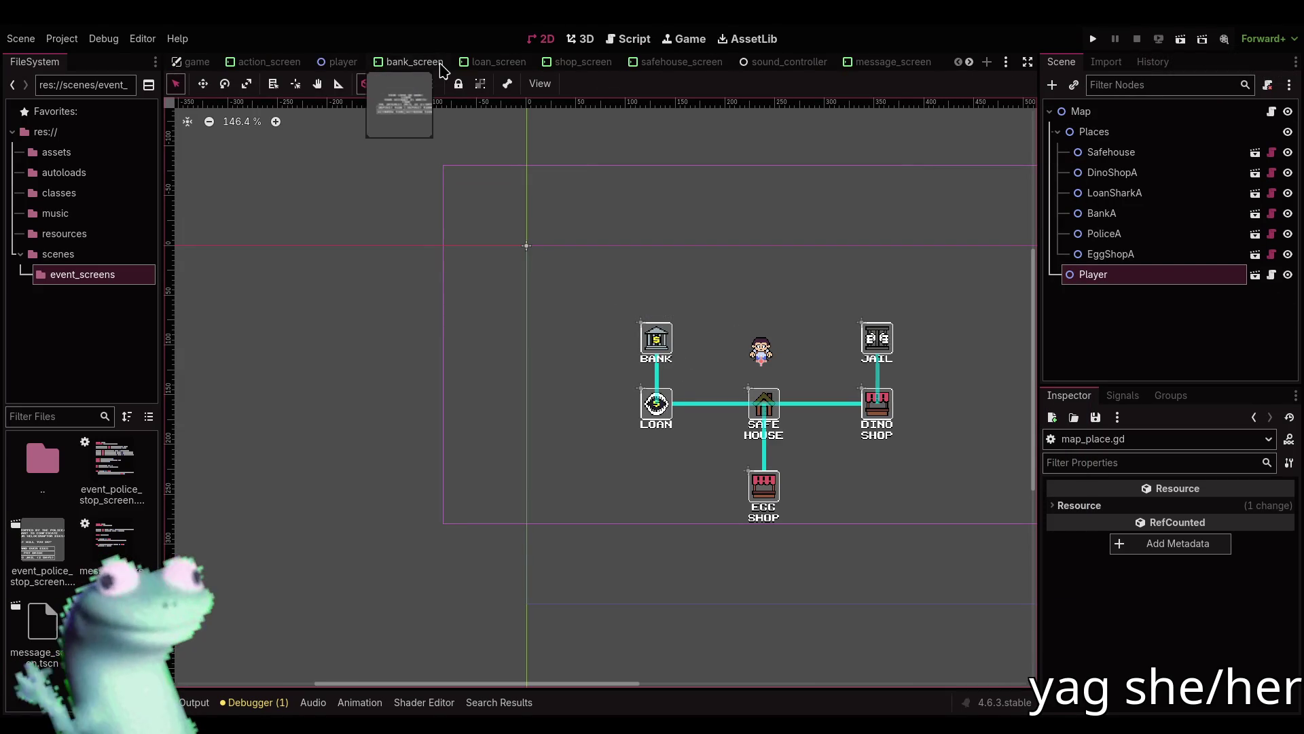
{"action": "left_click", "coordinate": [840, 62]}
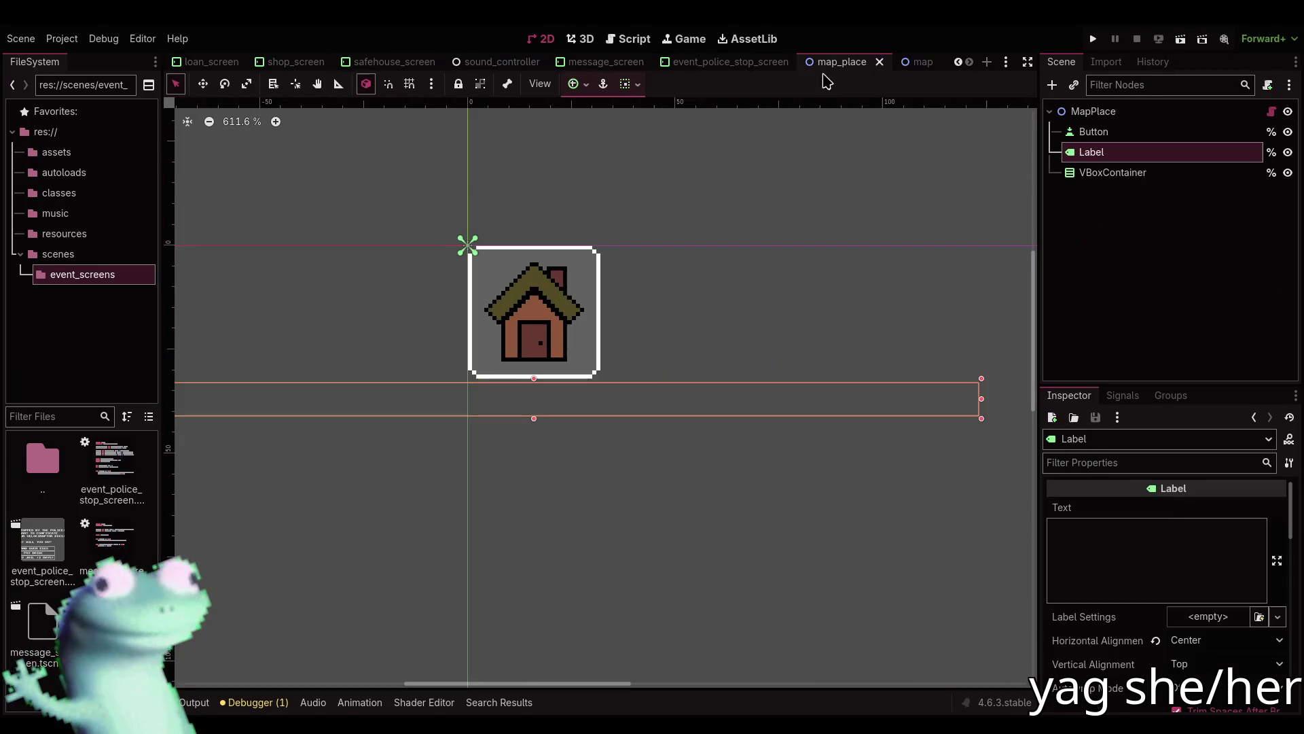
Inspect the Label's Layout and Mouse Filter settings in the Inspector.
{"action": "scroll", "coordinate": [1127, 673], "scroll_direction": "down", "scroll_amount": 10}
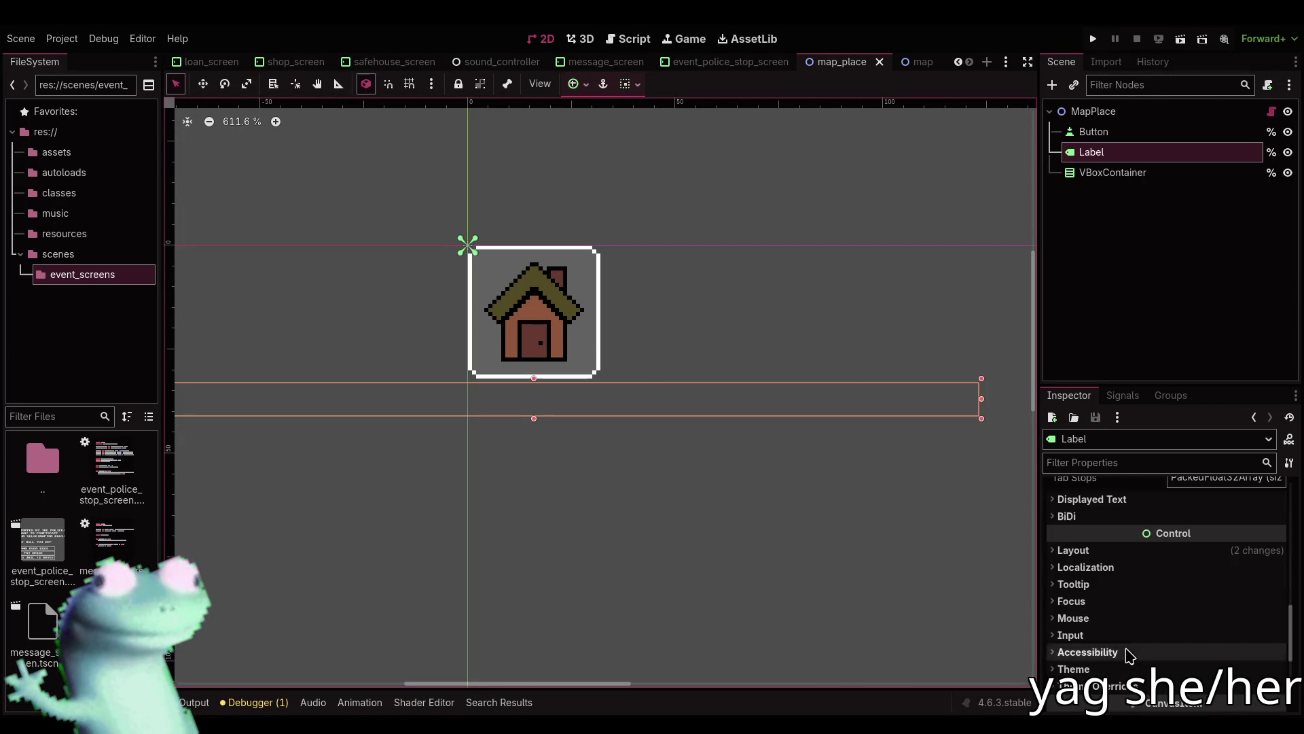
{"action": "left_click", "coordinate": [1099, 558]}
{"action": "scroll", "coordinate": [1104, 612], "scroll_direction": "down", "scroll_amount": 3}
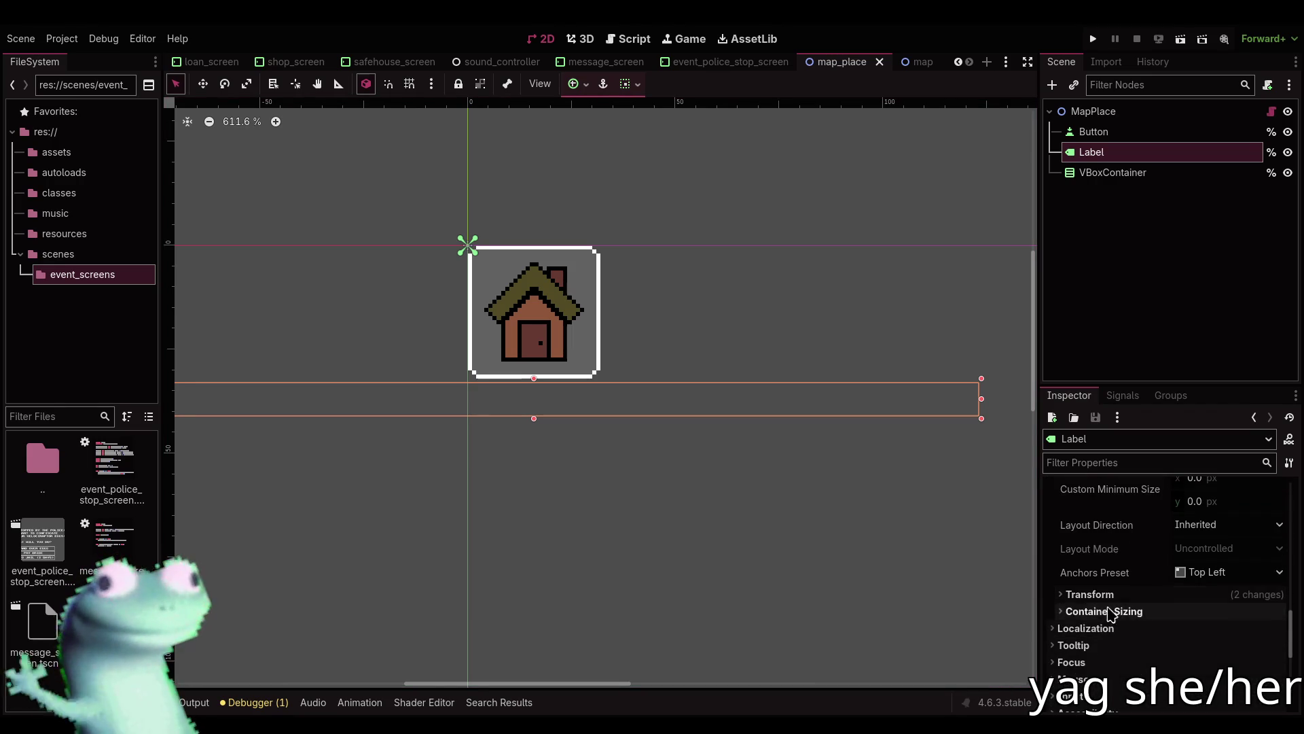
{"action": "scroll", "coordinate": [1095, 588], "scroll_direction": "up", "scroll_amount": 3}
{"action": "left_click", "coordinate": [1074, 551]}
{"action": "left_click", "coordinate": [1075, 618]}
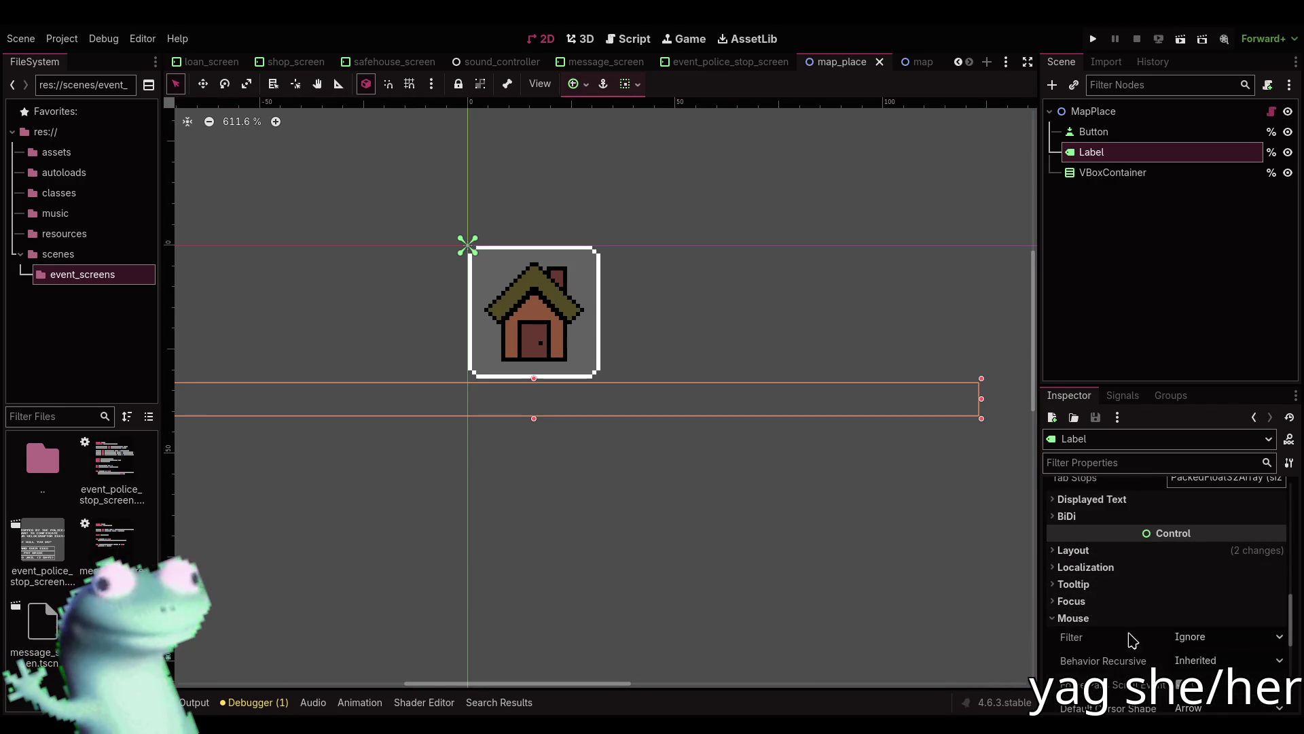
{"action": "left_click", "coordinate": [1213, 639]}
{"action": "scroll", "coordinate": [1212, 641], "scroll_direction": "down", "scroll_amount": 5}
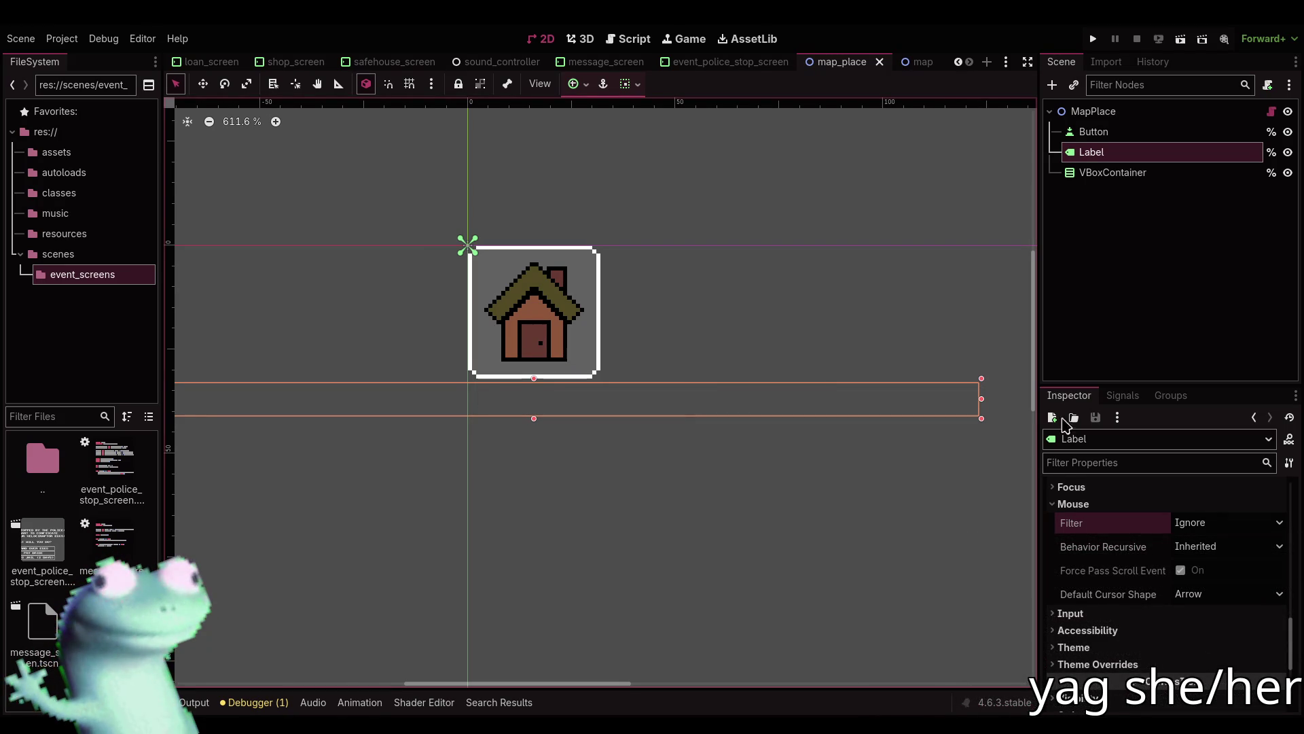
{"action": "left_click", "coordinate": [905, 216]}
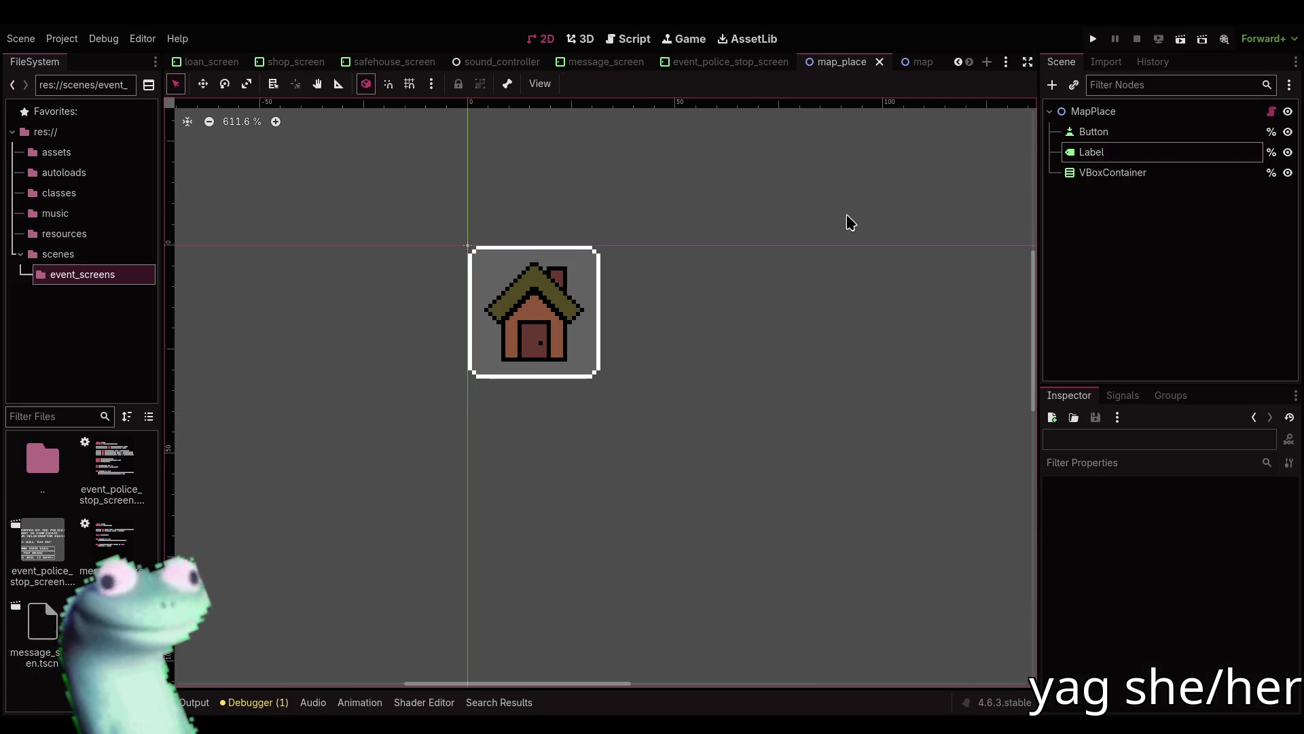
Playtest the map, then delete the VBoxContainer node from MapPlace.
{"action": "left_click", "coordinate": [1093, 39]}
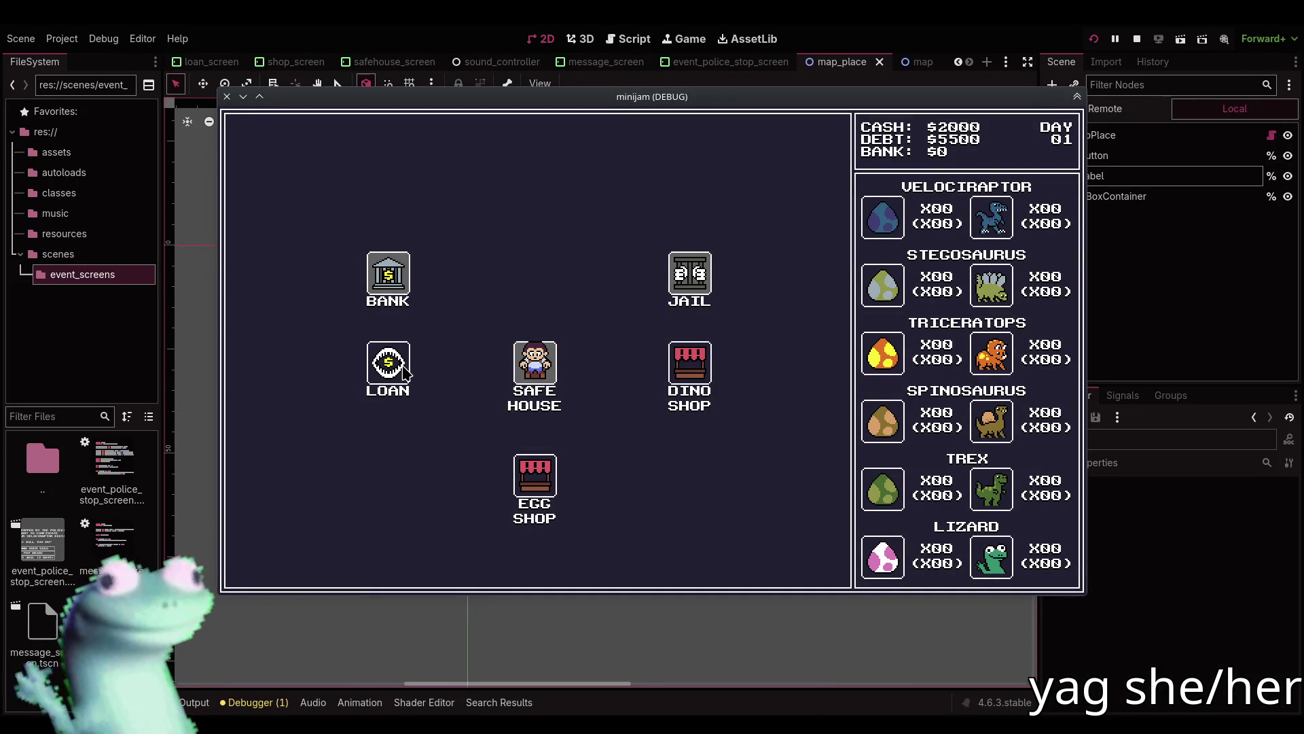
{"action": "left_click", "coordinate": [1137, 39]}
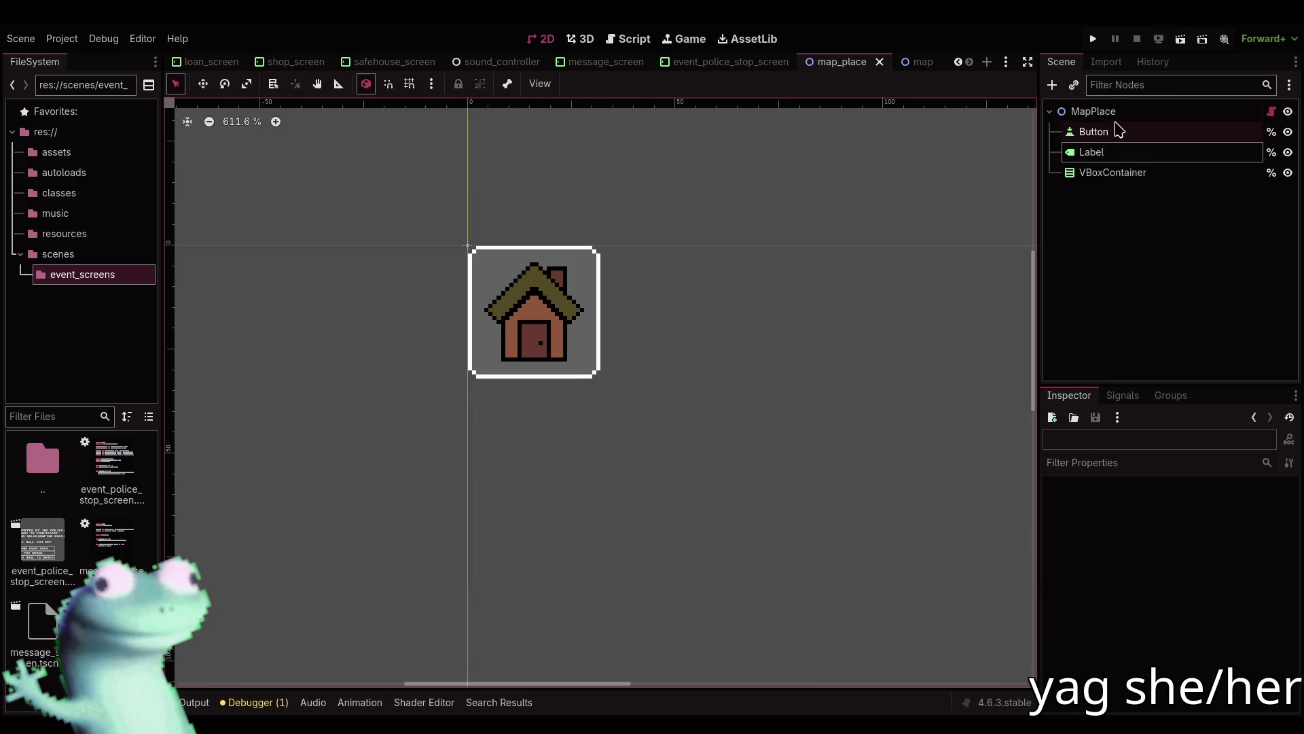
{"action": "left_click", "coordinate": [1100, 174]}
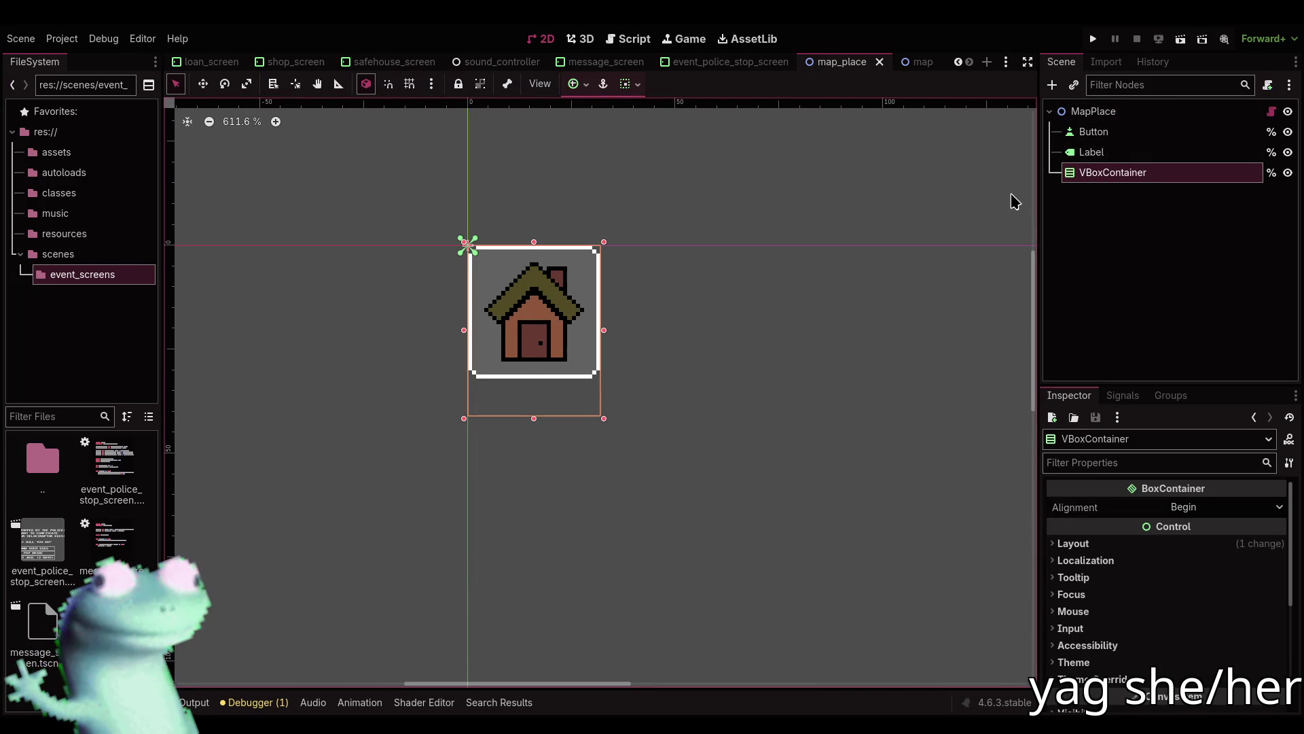
{"action": "key", "text": "Delete"}
{"action": "key", "text": "Return"}
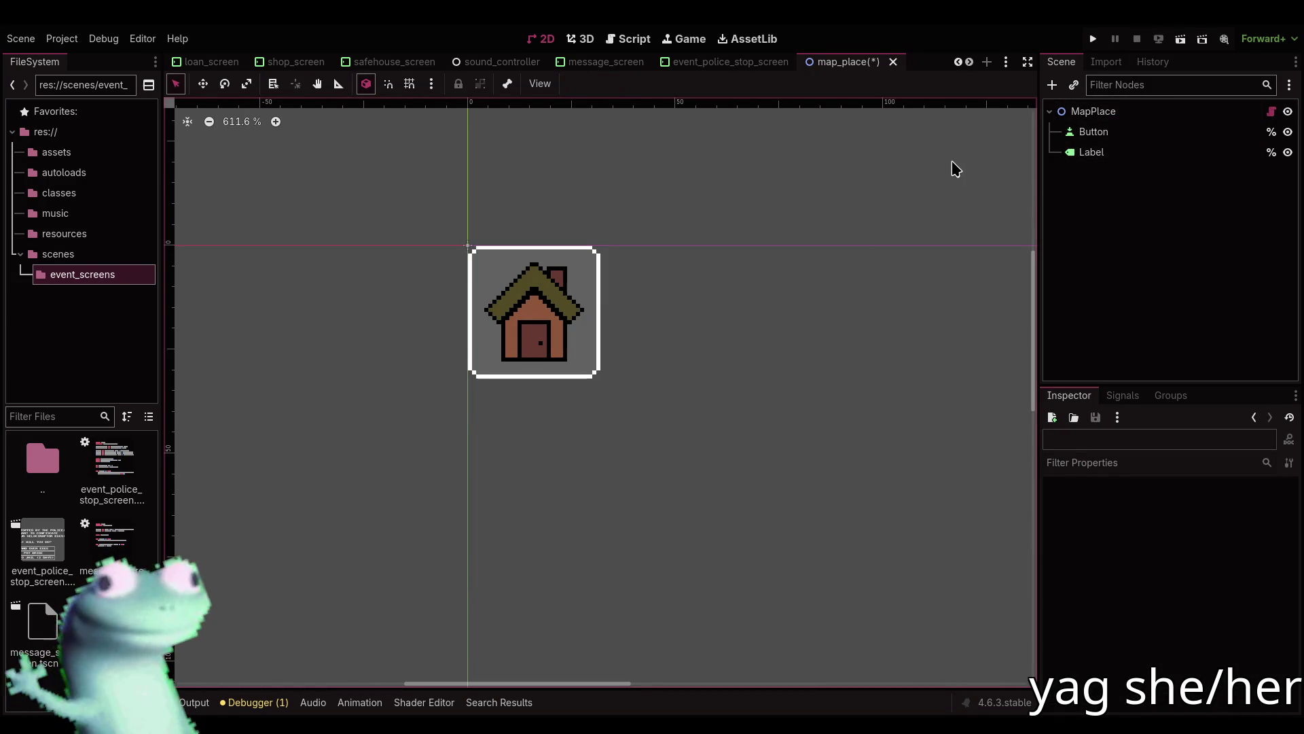
Run the game, visit LOAN past the robbery message, then the SAFE HOUSE.
{"action": "left_click", "coordinate": [1094, 39]}
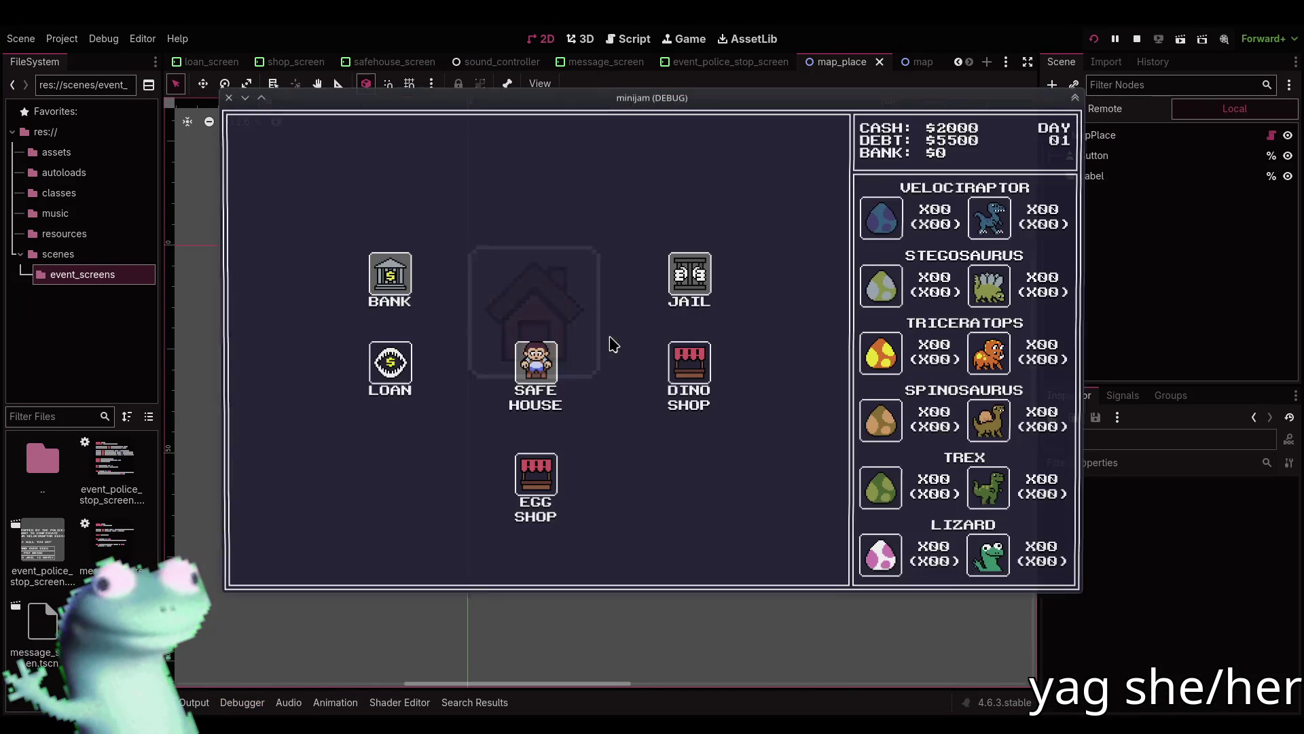
{"action": "left_click", "coordinate": [404, 377]}
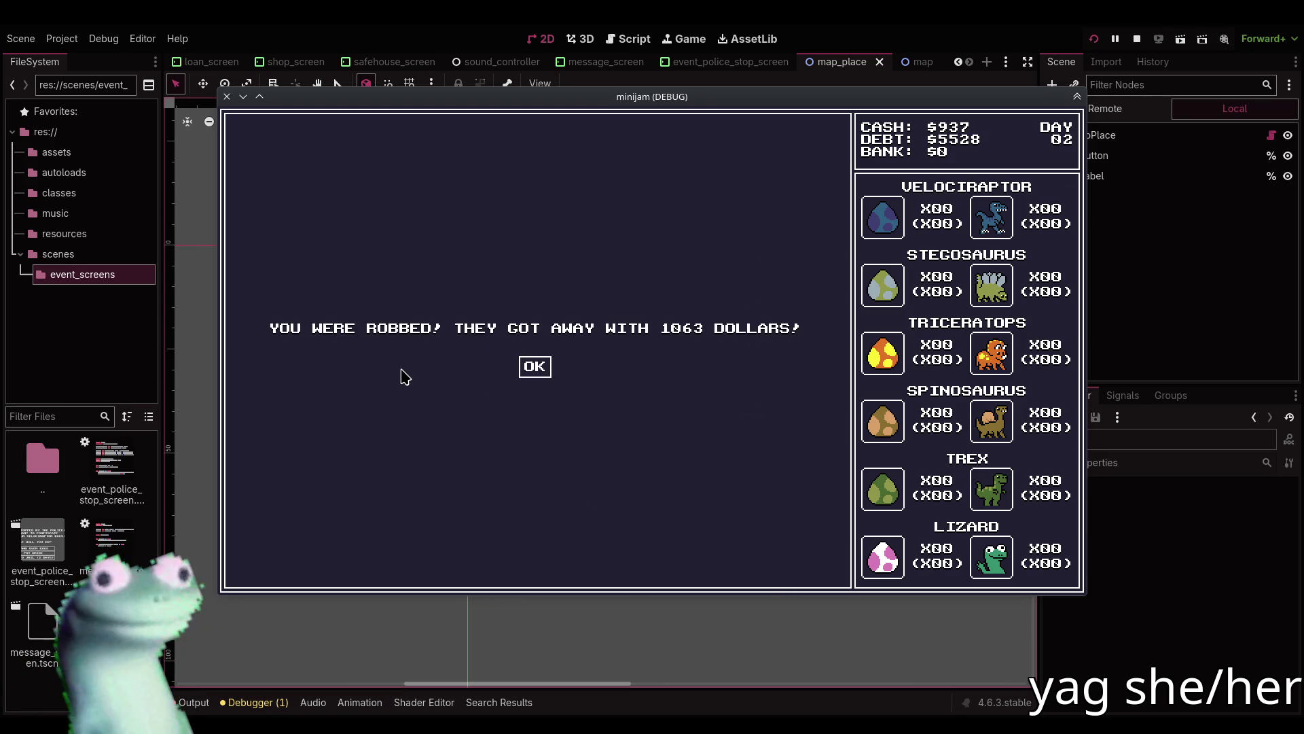
{"action": "left_click", "coordinate": [534, 367]}
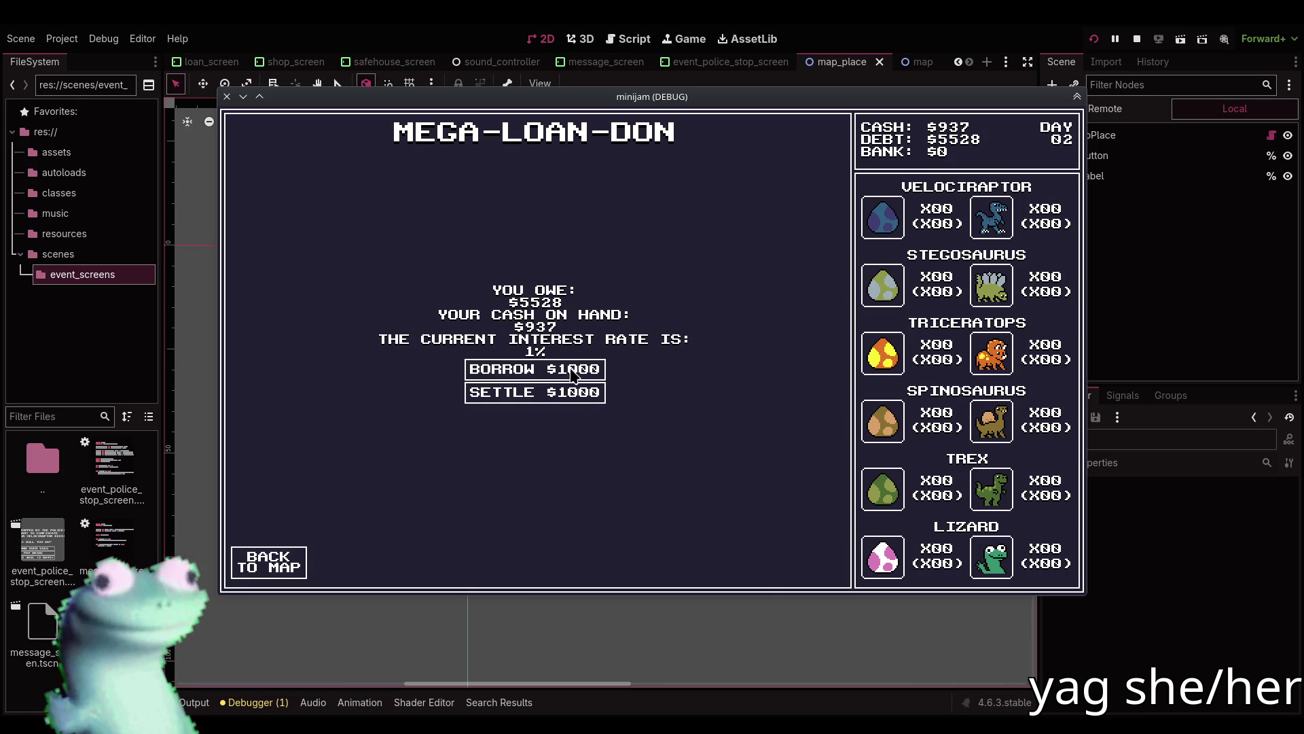
{"action": "left_click", "coordinate": [279, 563]}
{"action": "left_click", "coordinate": [694, 377]}
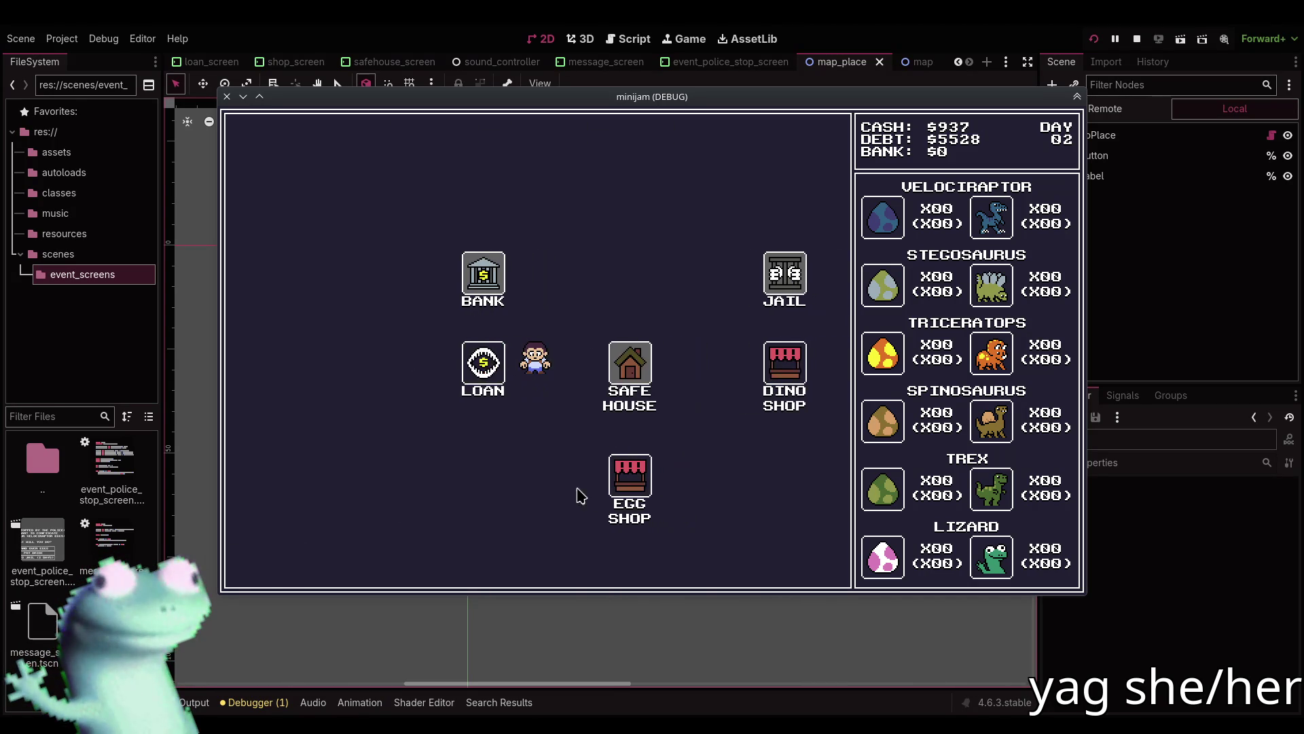
{"action": "left_click", "coordinate": [295, 564]}
Visit the EGG SHOP and SAFE HOUSE again, then stop the game and return to the script.
{"action": "left_click", "coordinate": [551, 469]}
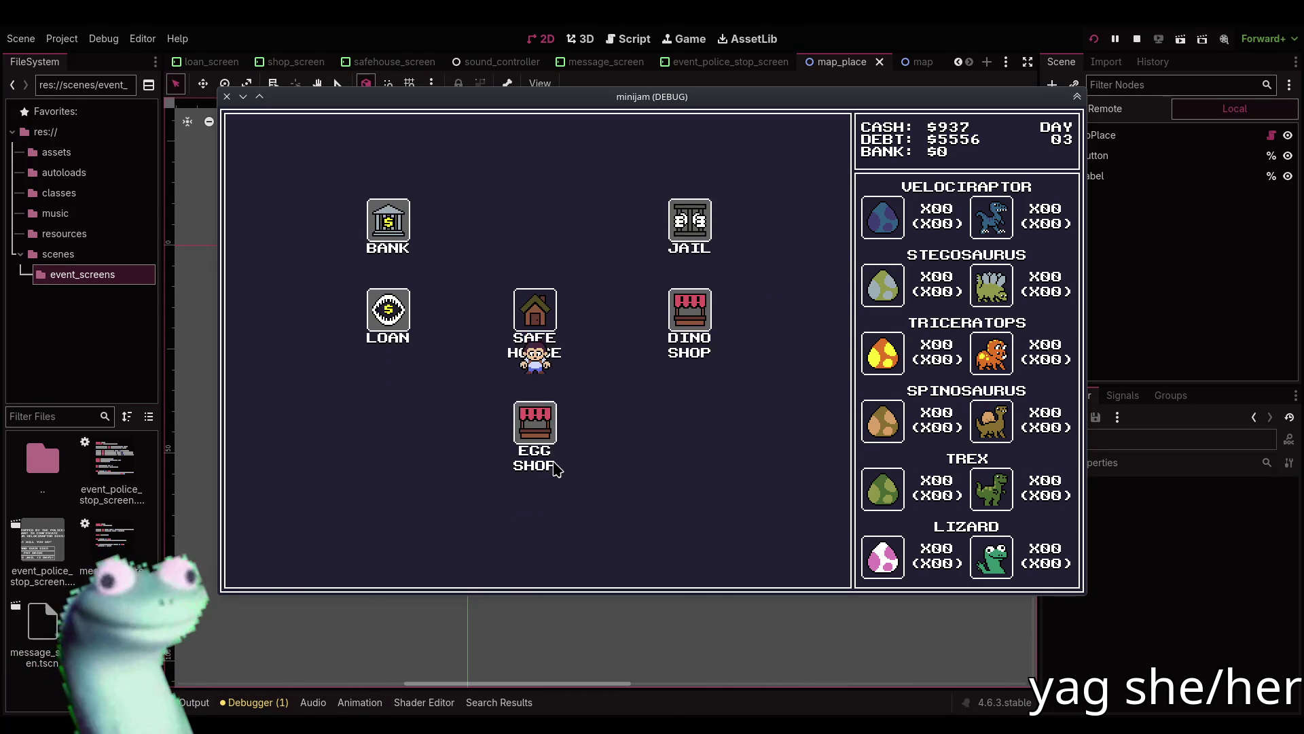
{"action": "left_click", "coordinate": [284, 554]}
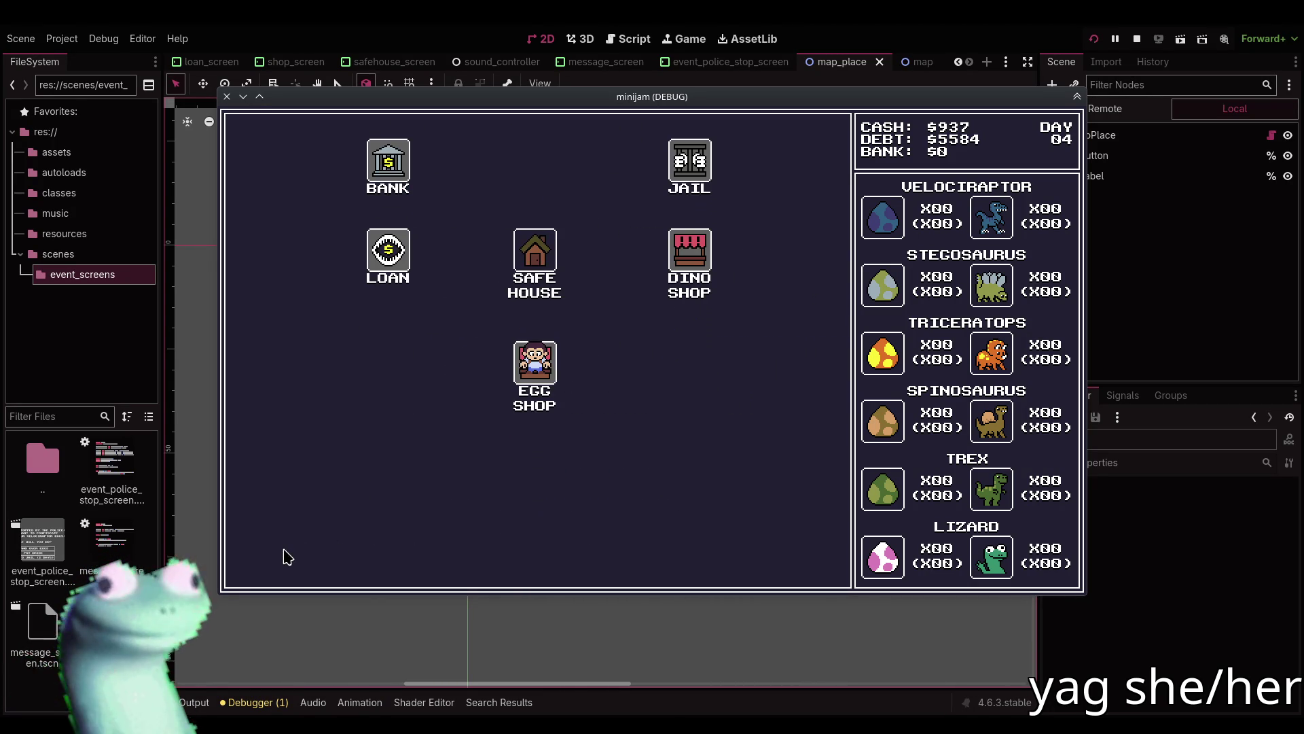
{"action": "left_click", "coordinate": [543, 260]}
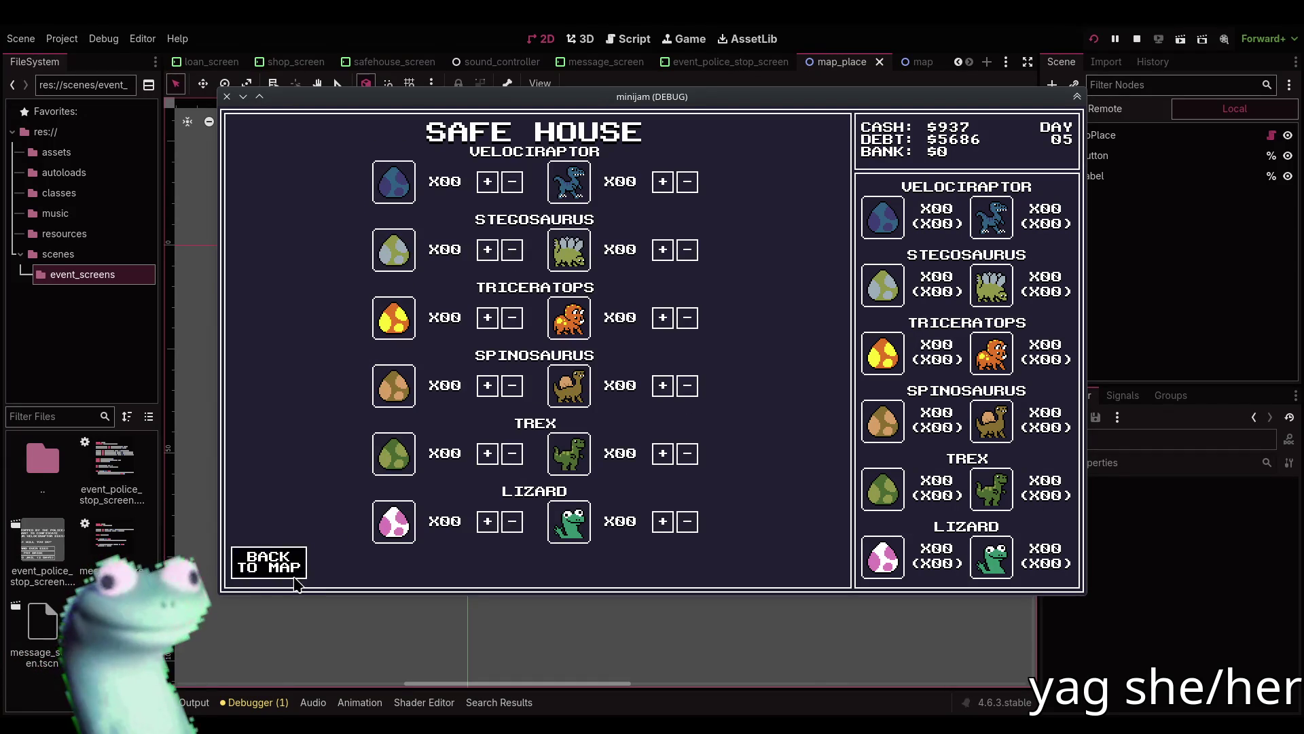
{"action": "left_click", "coordinate": [295, 574]}
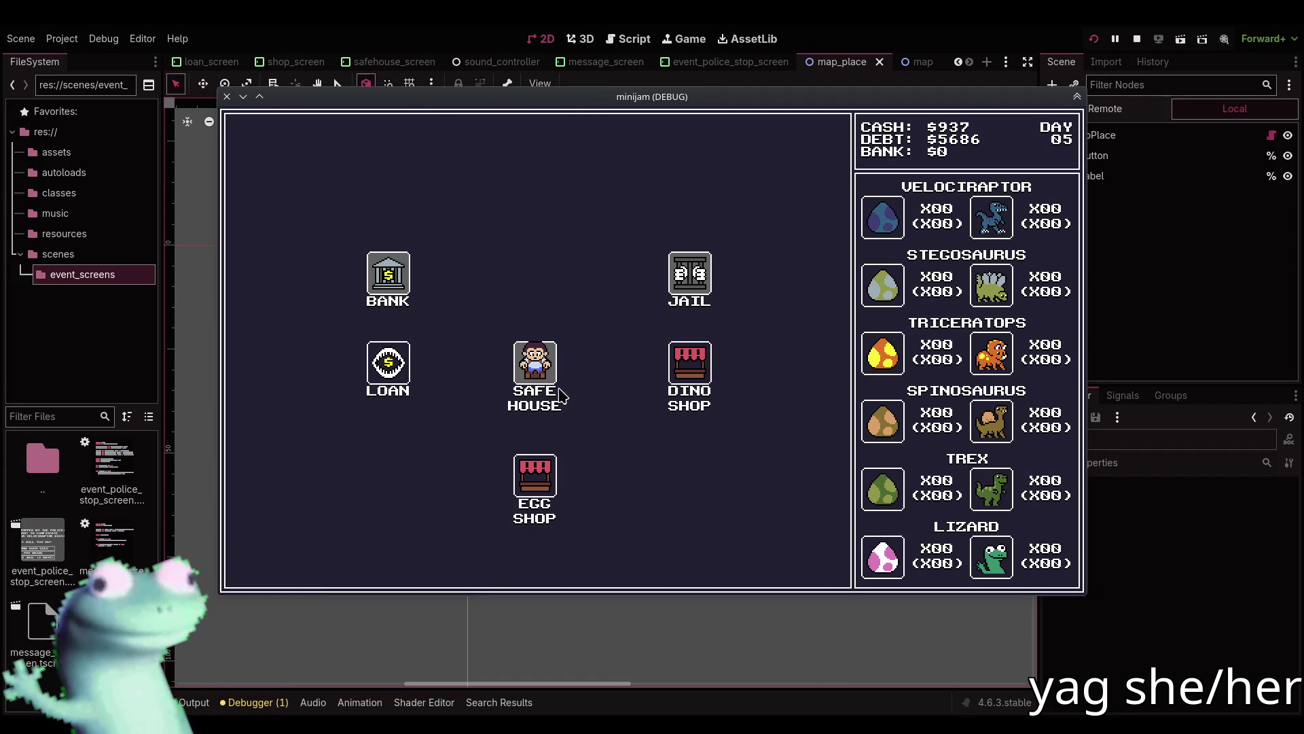
{"action": "left_click", "coordinate": [1135, 39]}
{"action": "left_click", "coordinate": [628, 39]}
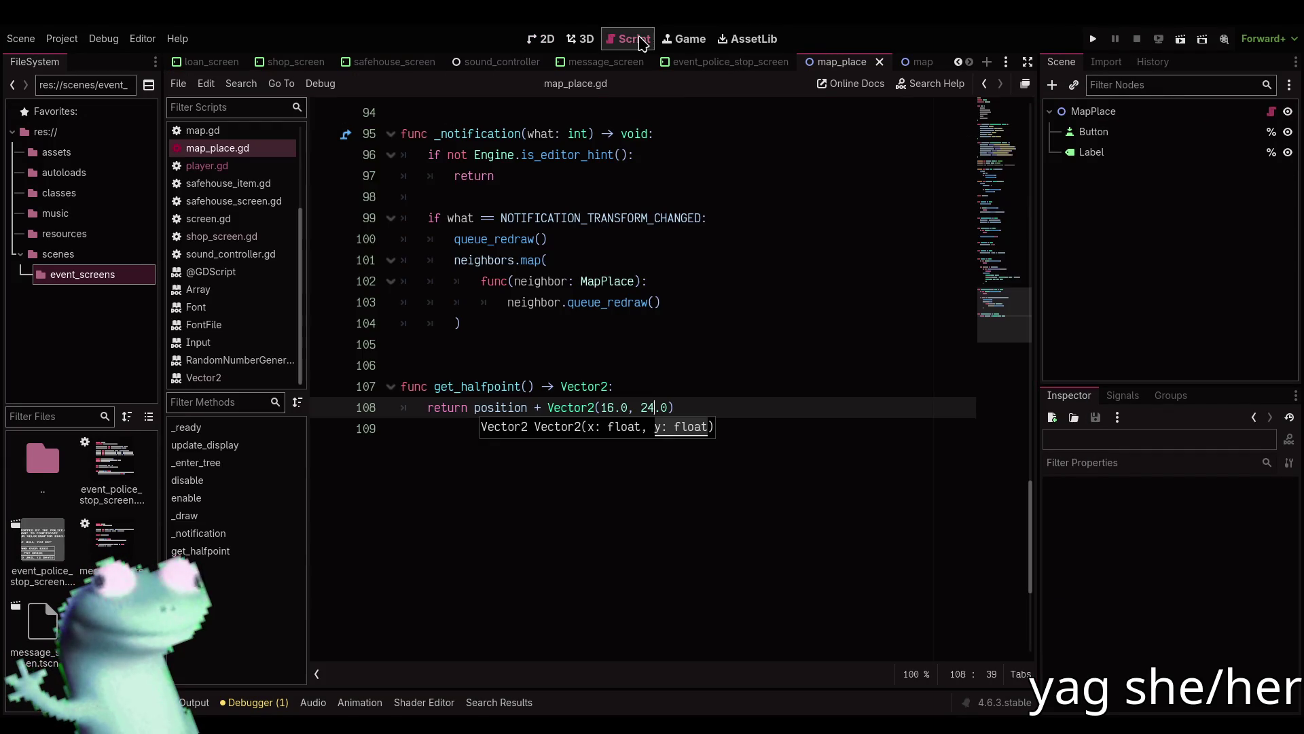
Edit the vertical offset in get_halfpoint's Vector2 on line 108 and test-run the game.
{"action": "left_click", "coordinate": [650, 406]}
{"action": "key", "text": "BackSpace"}
{"action": "key", "text": "BackSpace"}
{"action": "key", "text": "BackSpace"}
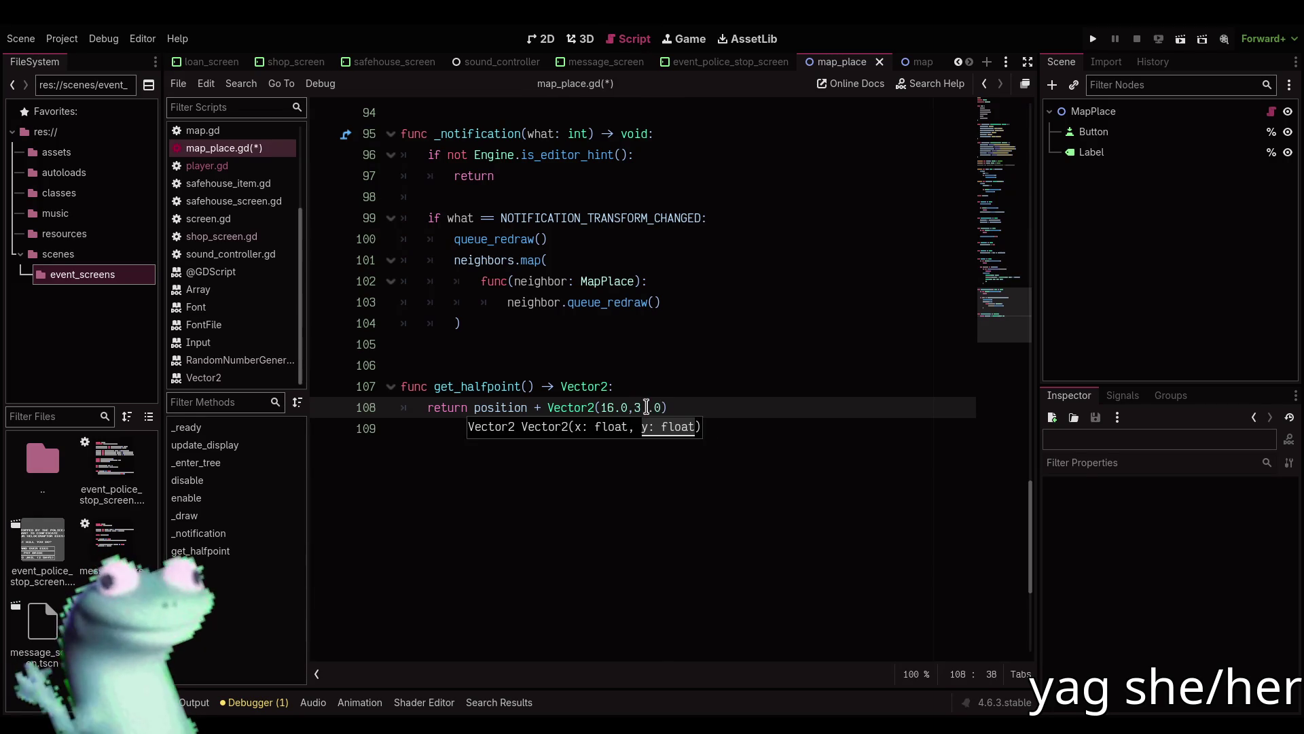
{"action": "type", "text": "3"}
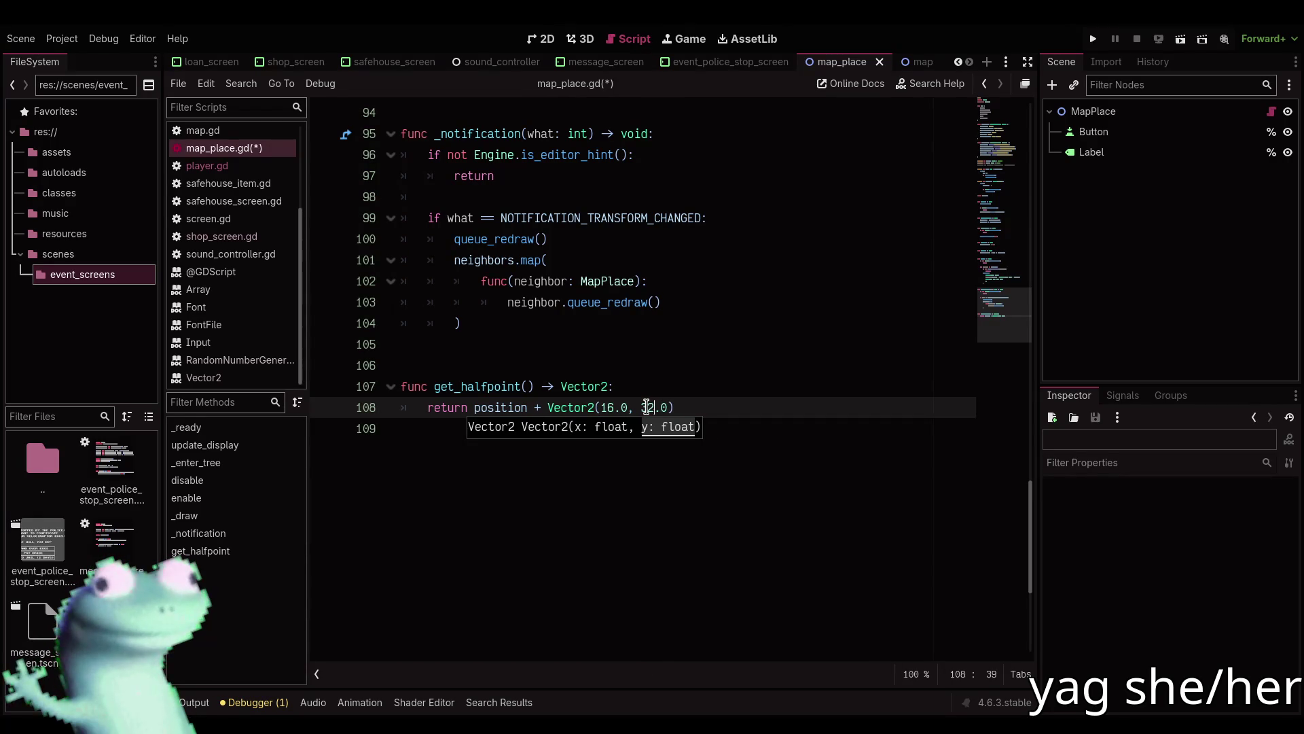
{"action": "key", "text": "F5"}
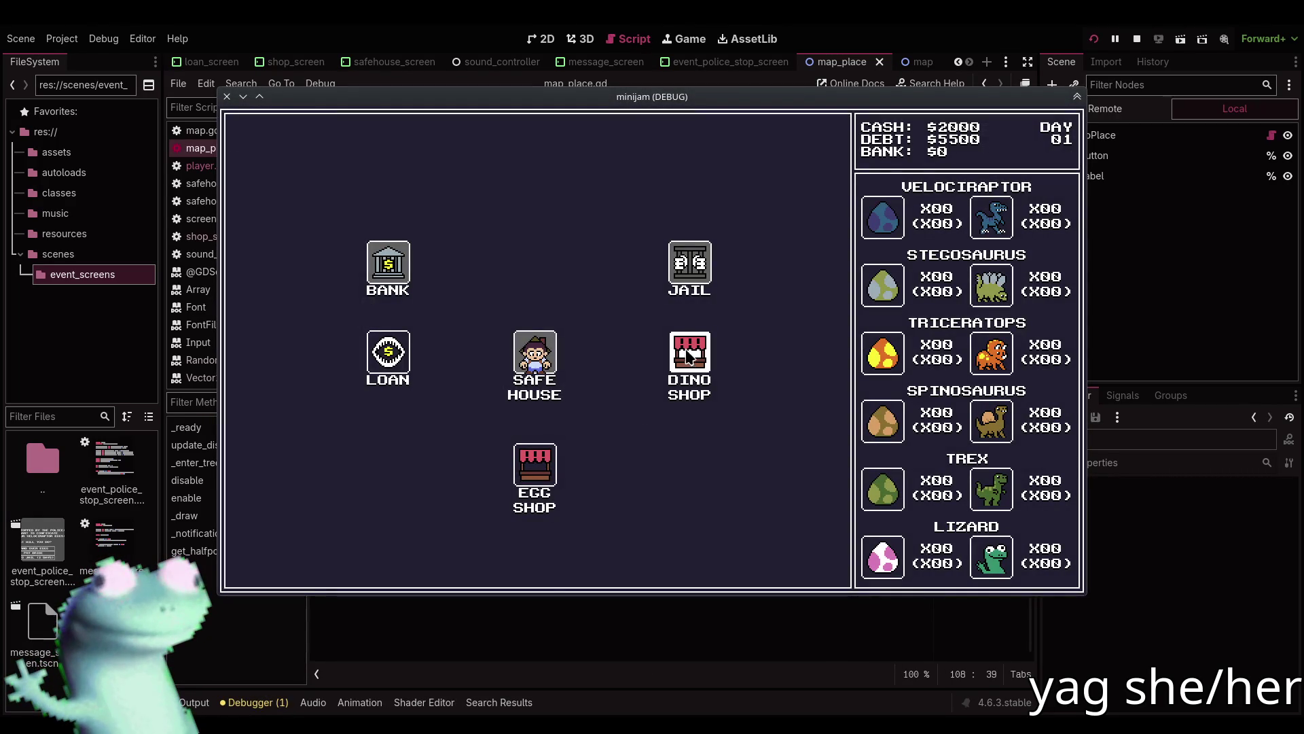
{"action": "left_click", "coordinate": [1138, 39]}
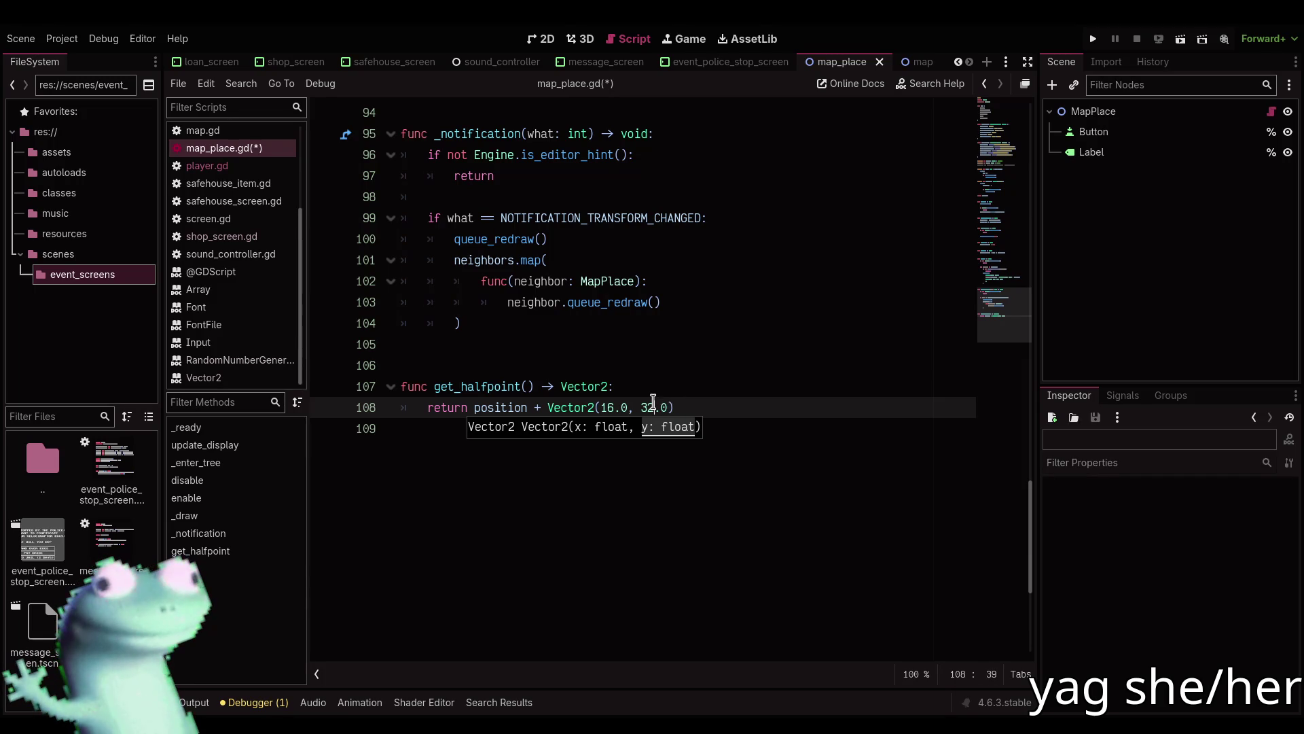
Temporarily instance Player in MapPlace on the house icon to read its position, delete it, and rerun.
{"action": "left_click", "coordinate": [543, 39]}
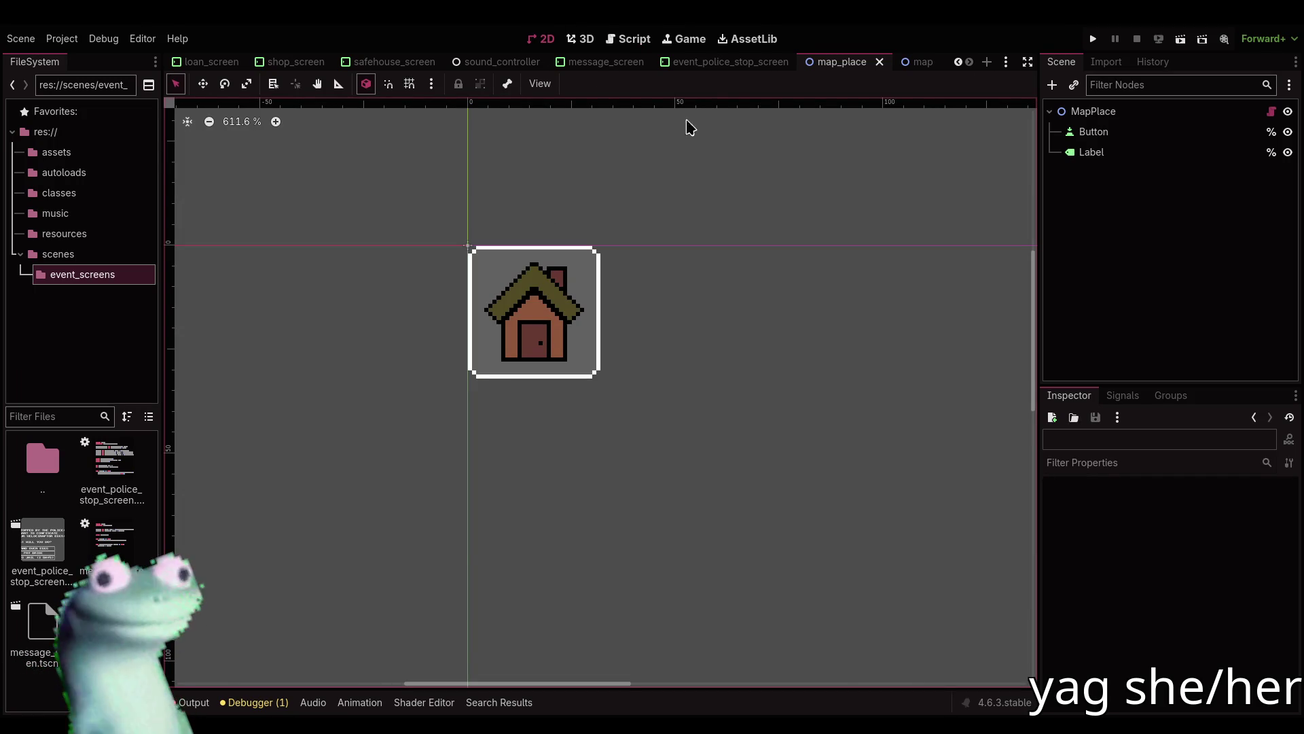
{"action": "left_click", "coordinate": [1094, 111]}
{"action": "left_click", "coordinate": [1073, 85]}
{"action": "type", "text": "pla"}
{"action": "key", "text": "Return"}
{"action": "key", "text": "w"}
{"action": "left_click_drag", "start_coordinate": [485, 220], "coordinate": [553, 336]}
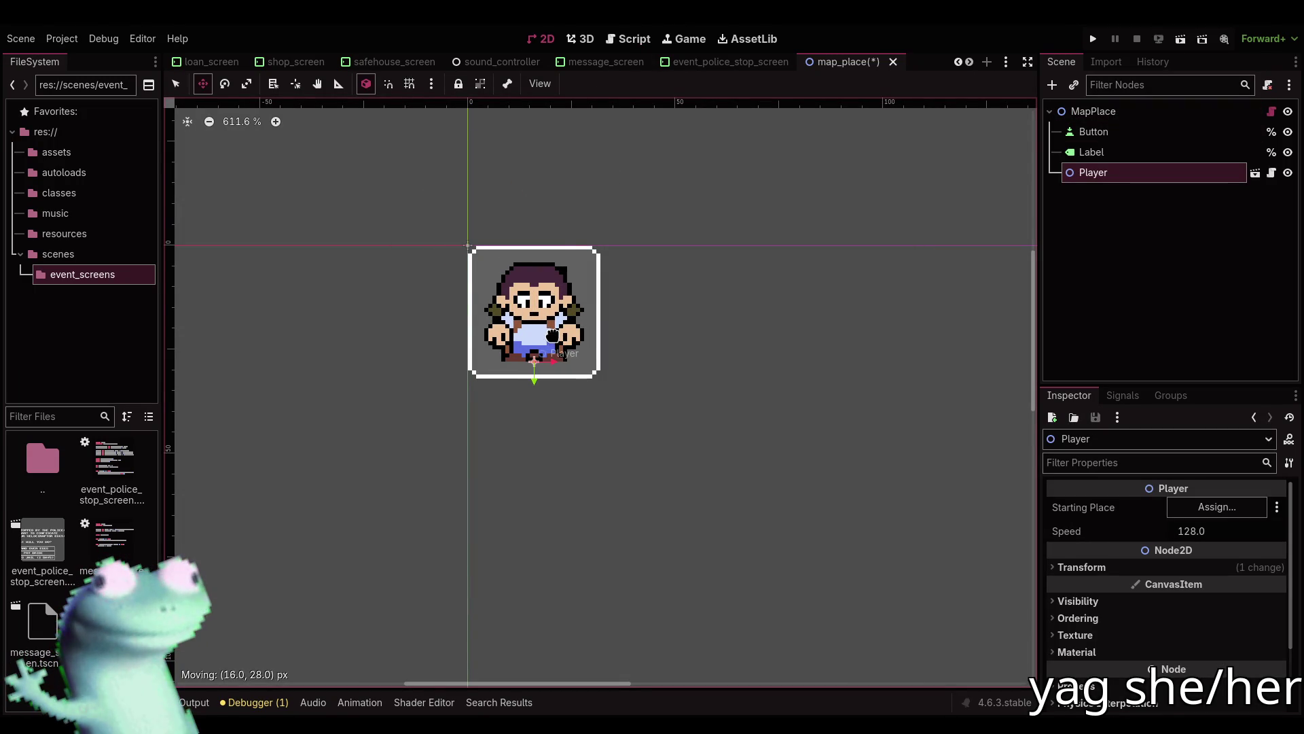
{"action": "left_click", "coordinate": [1087, 572]}
{"action": "key", "text": "q"}
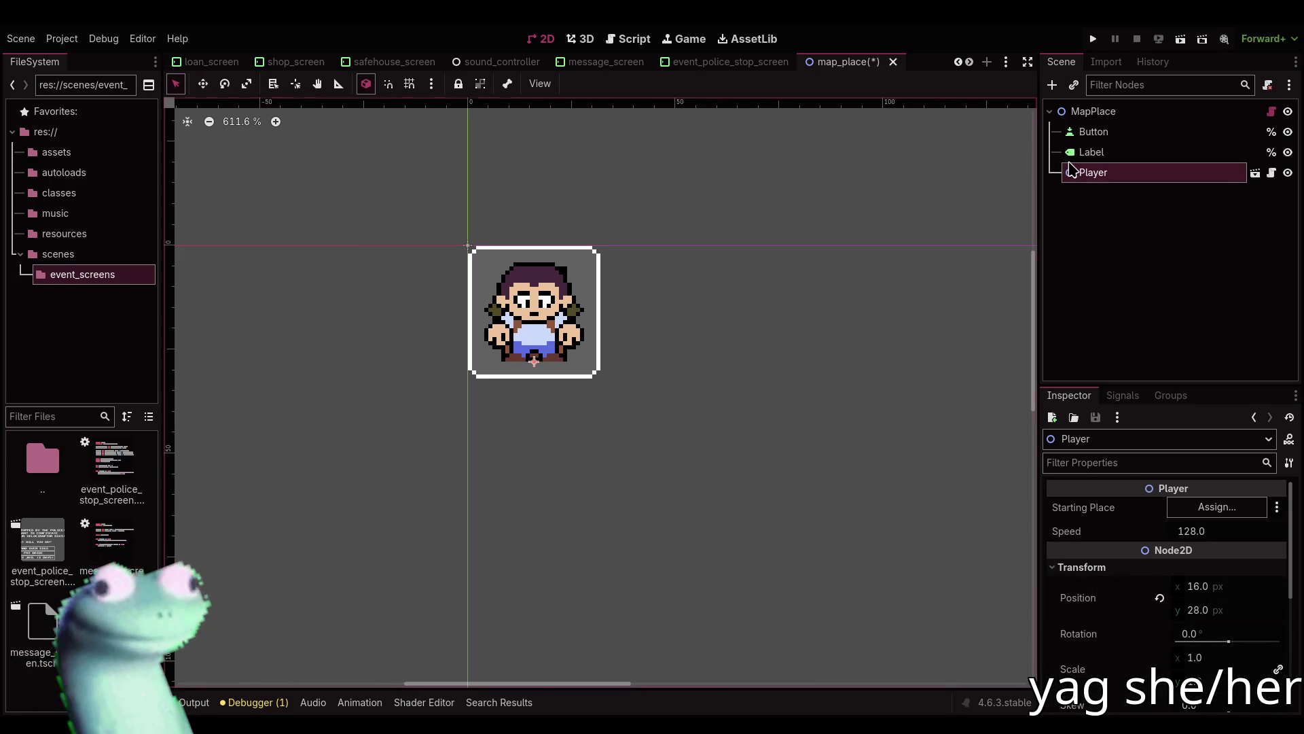
{"action": "key", "text": "Delete"}
{"action": "key", "text": "Return"}
{"action": "key", "text": "ctrl+F3"}
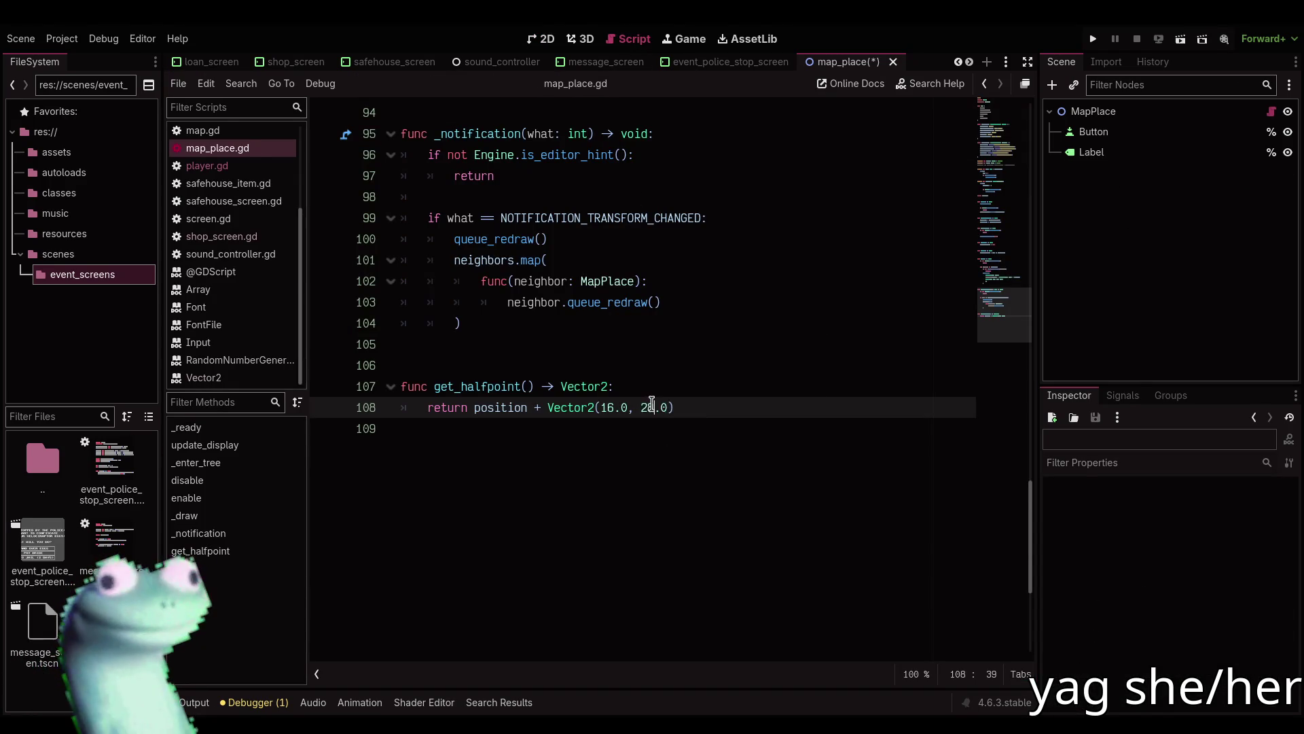
{"action": "key", "text": "F5"}
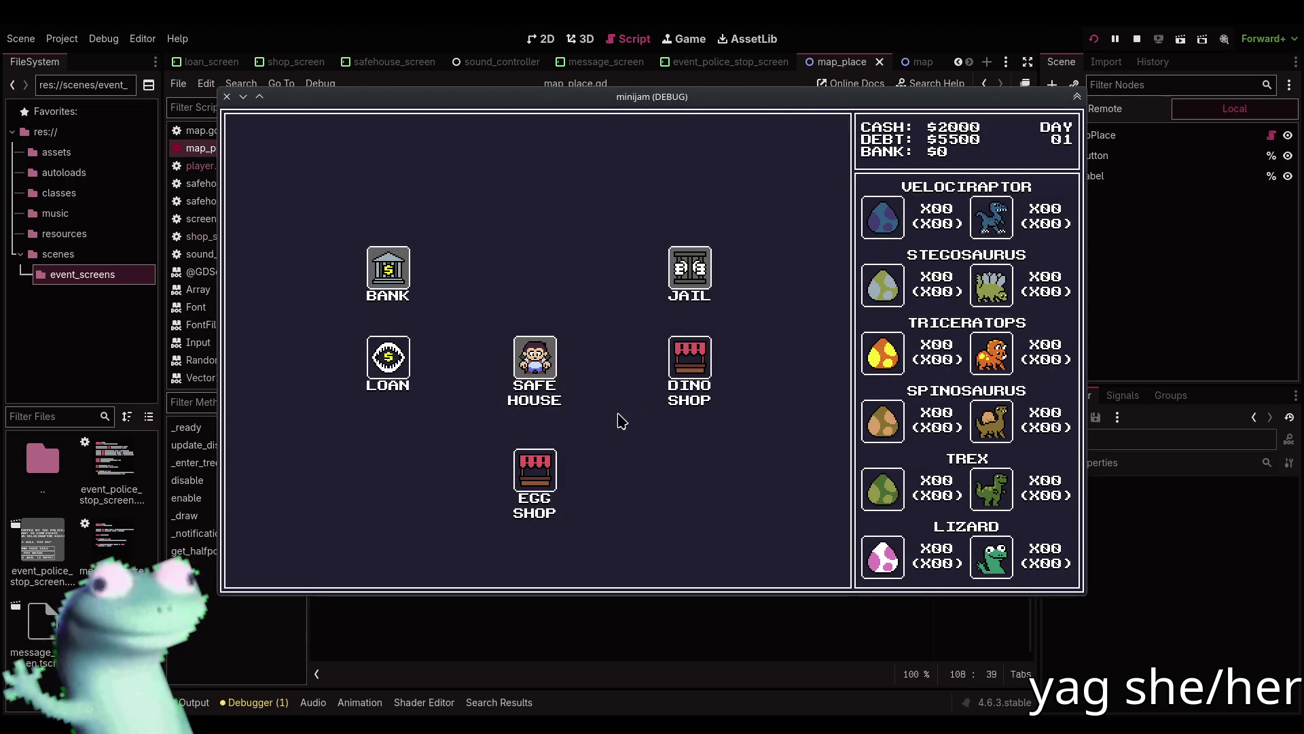
Visit the Dino Shop, walk back to the Safe House to reach day 03, then stop the game.
{"action": "left_click", "coordinate": [704, 363]}
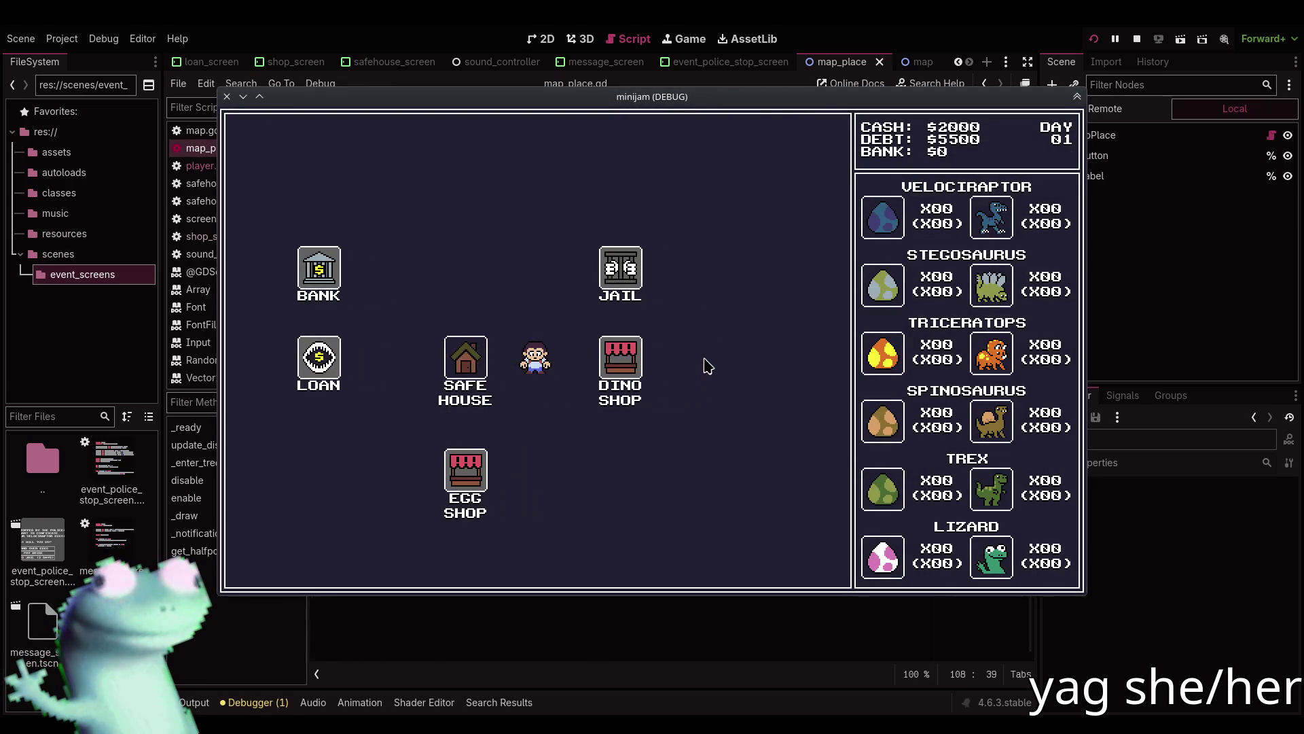
{"action": "left_click", "coordinate": [277, 562]}
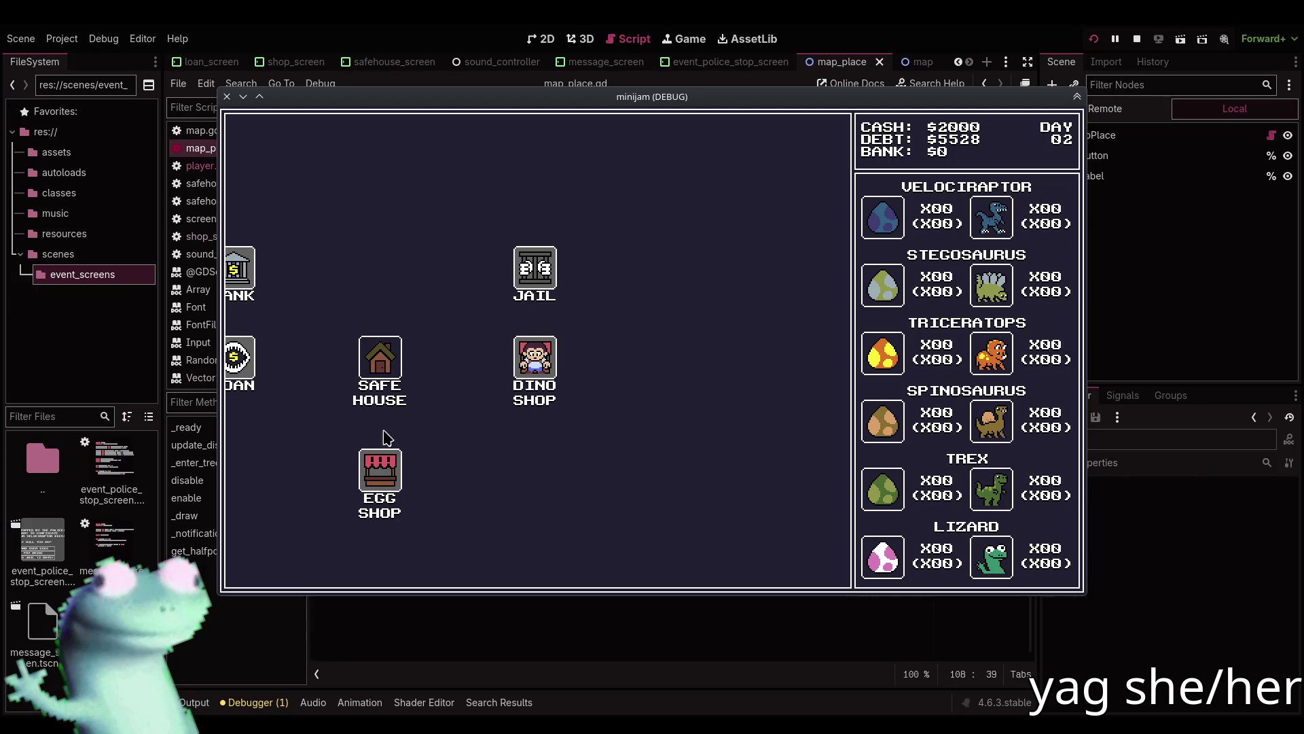
{"action": "left_click", "coordinate": [381, 360]}
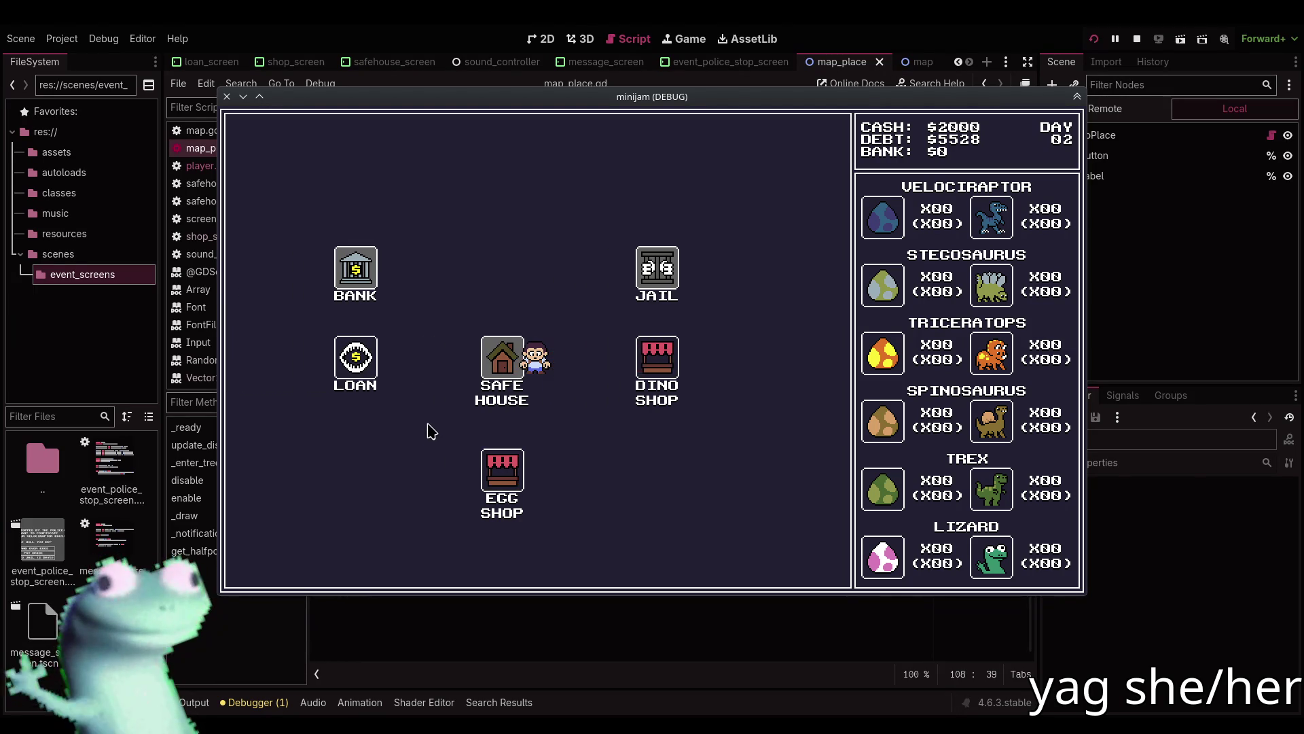
{"action": "left_click", "coordinate": [292, 569]}
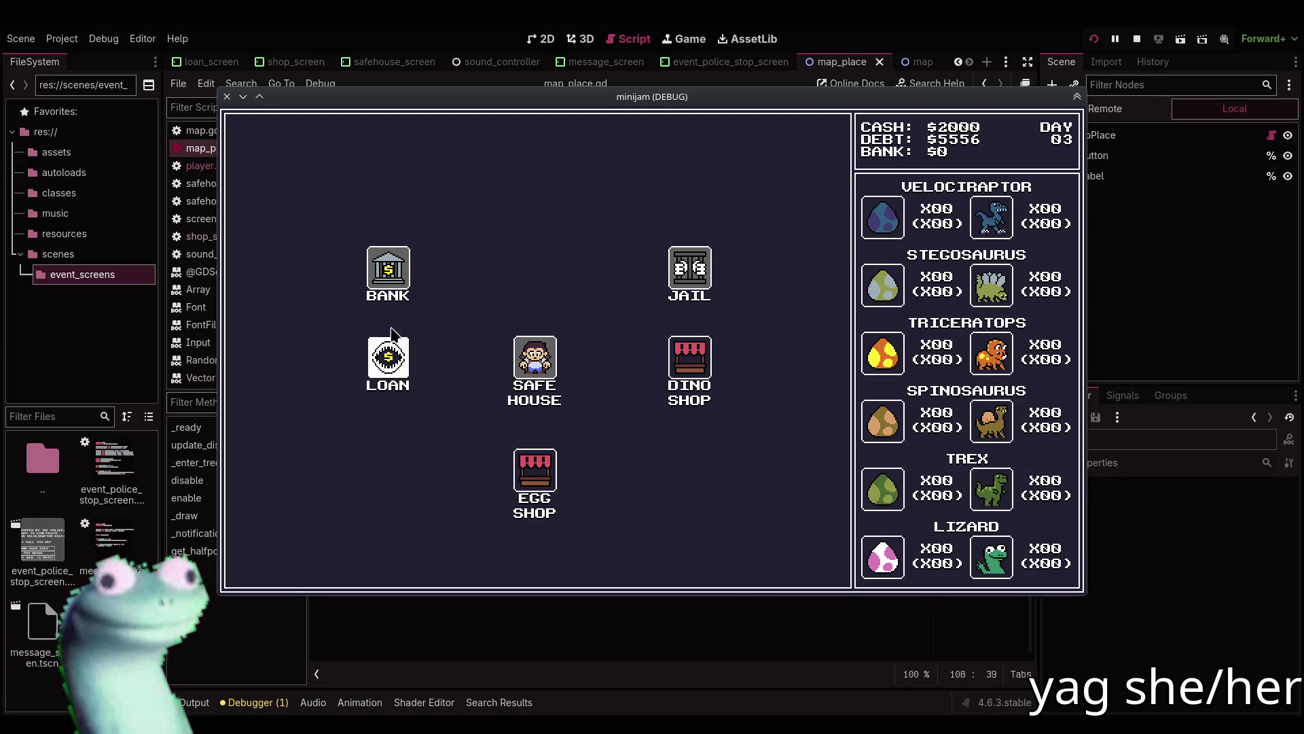
{"action": "left_click", "coordinate": [1137, 41]}
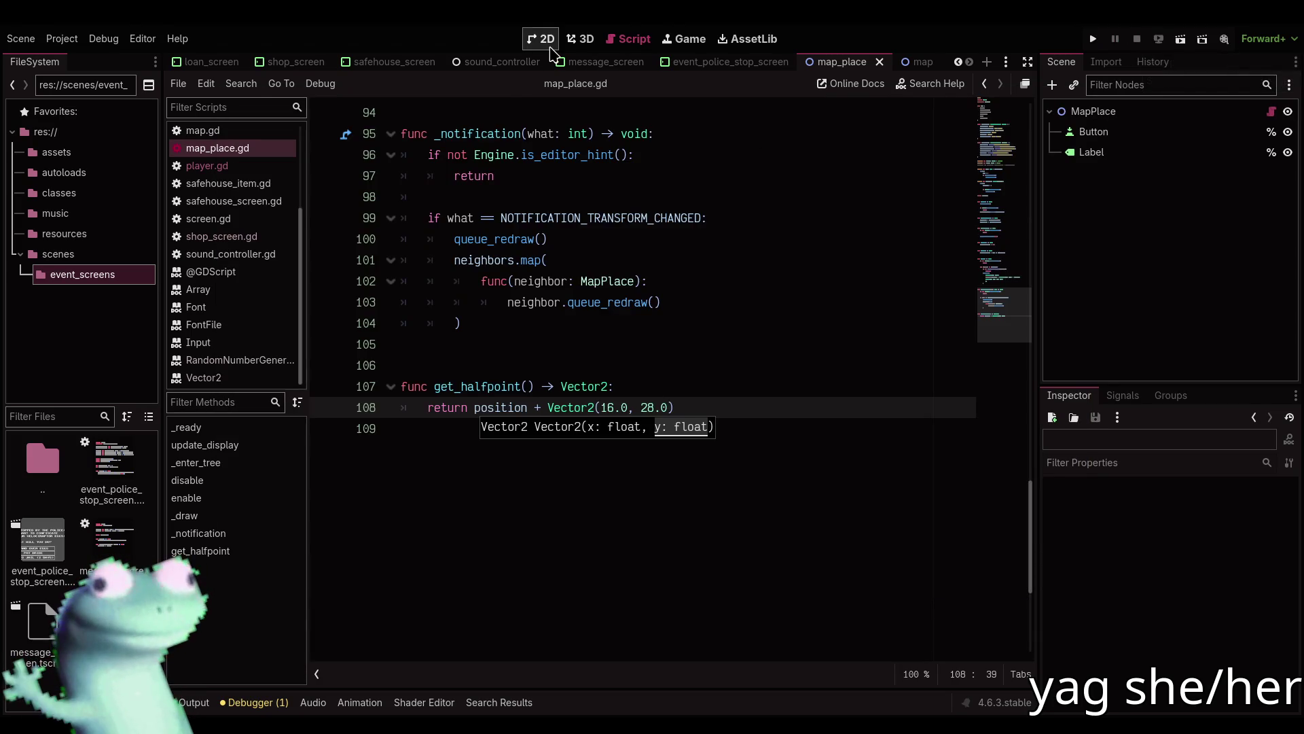
Check map_place.gd near line 105, then return to the house button's 2D view.
{"action": "left_click", "coordinate": [541, 39]}
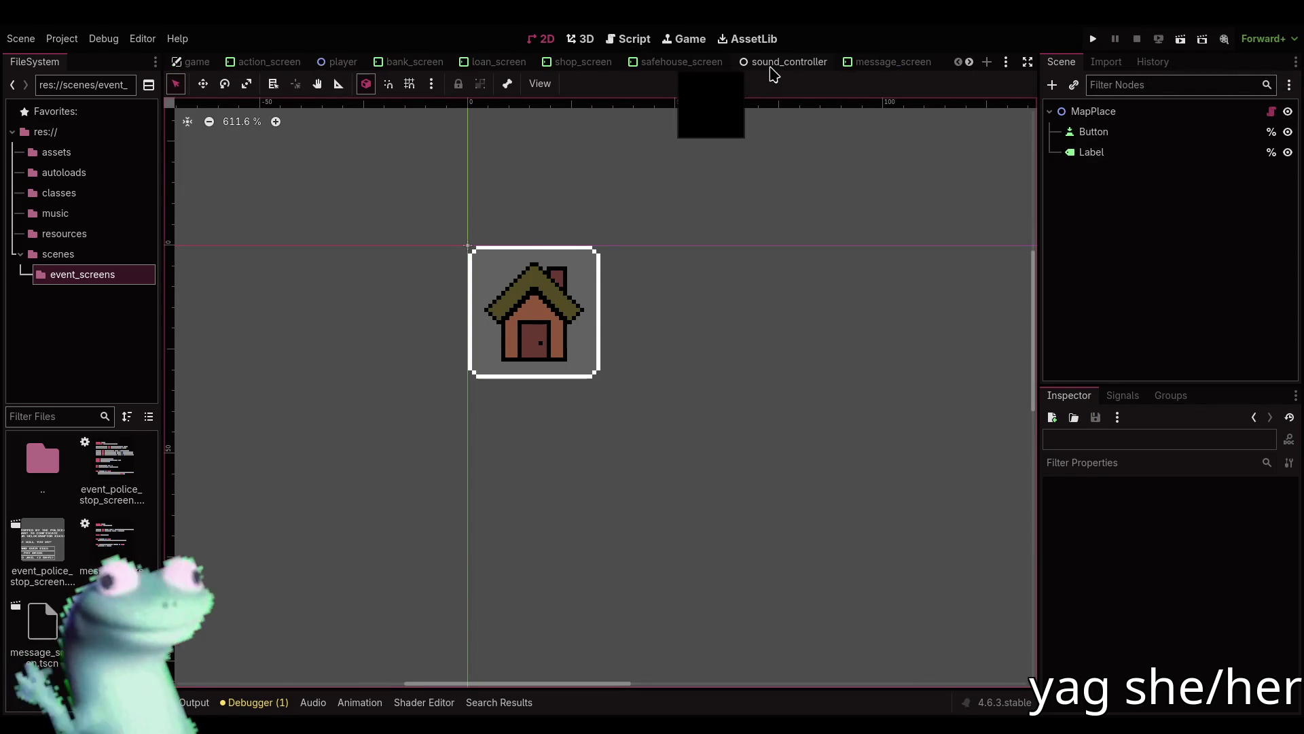
{"action": "left_click", "coordinate": [625, 41]}
{"action": "left_click", "coordinate": [536, 348]}
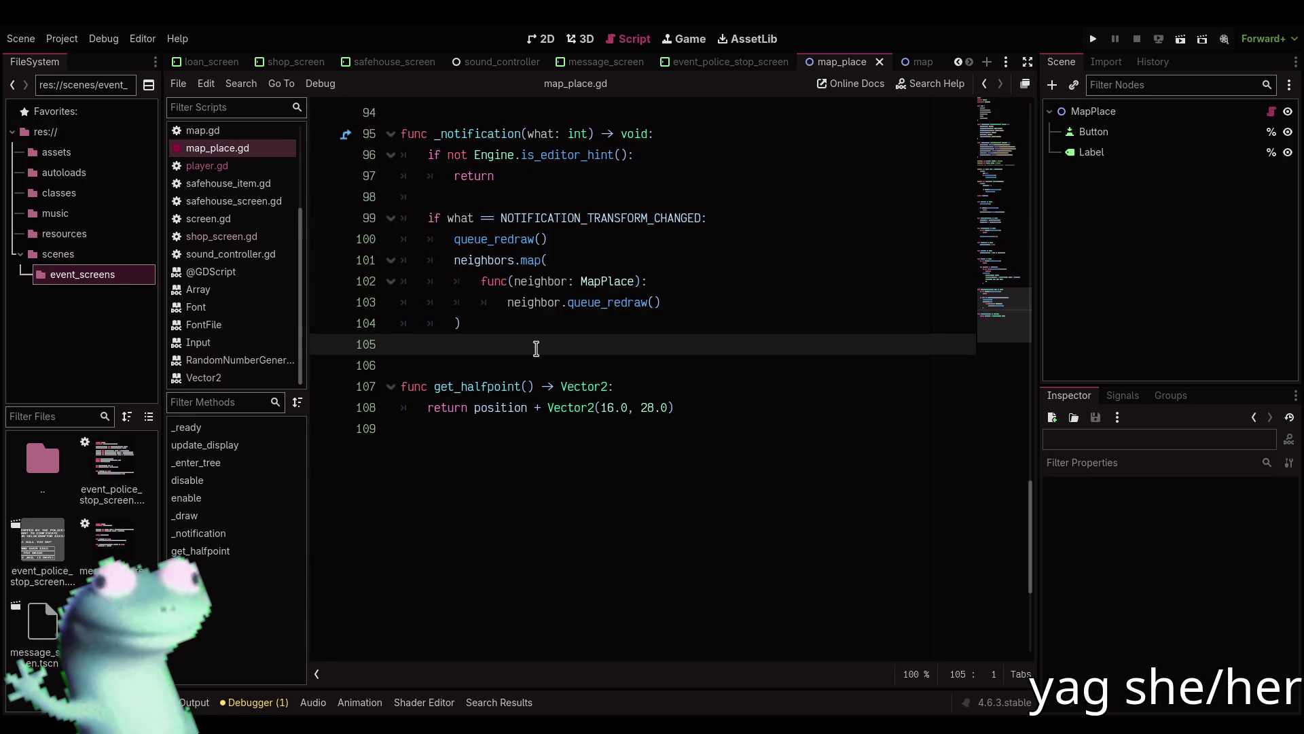
{"action": "left_click", "coordinate": [540, 38]}
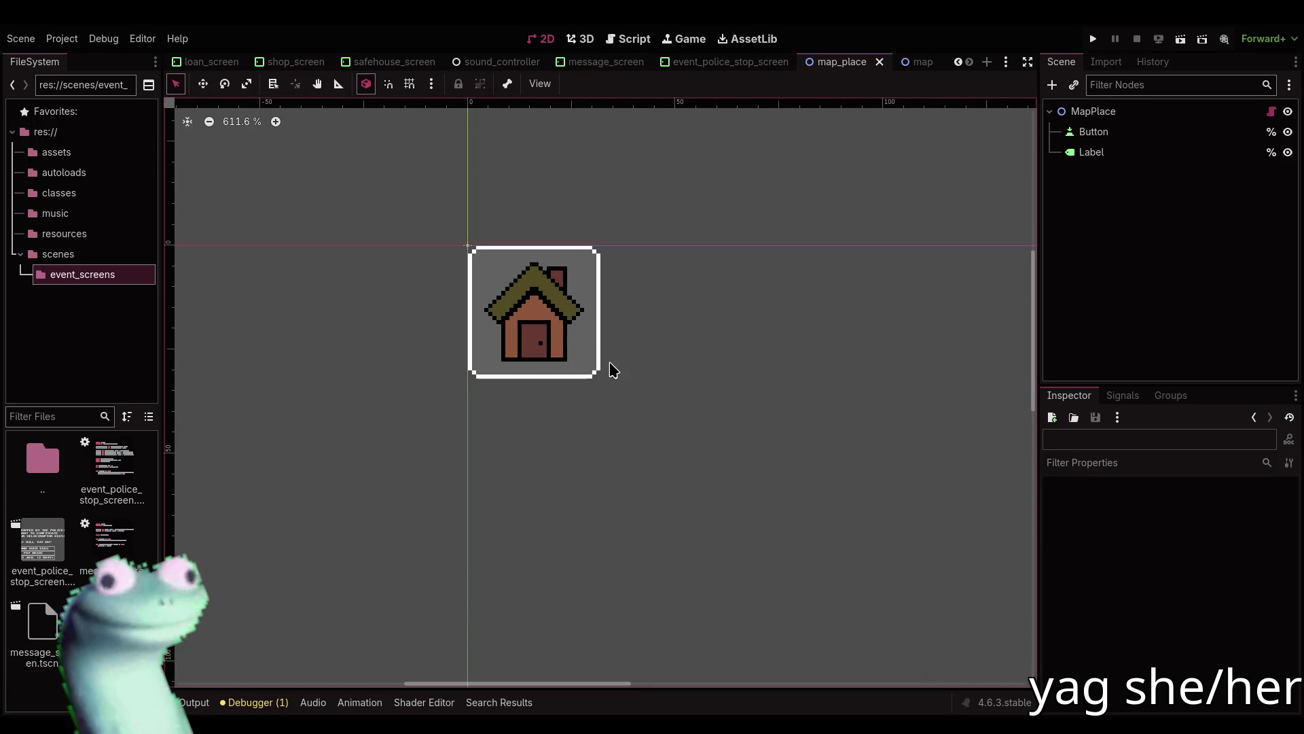
Open the map scene and reset its canvas view to 100% zoom.
{"action": "left_click", "coordinate": [910, 62]}
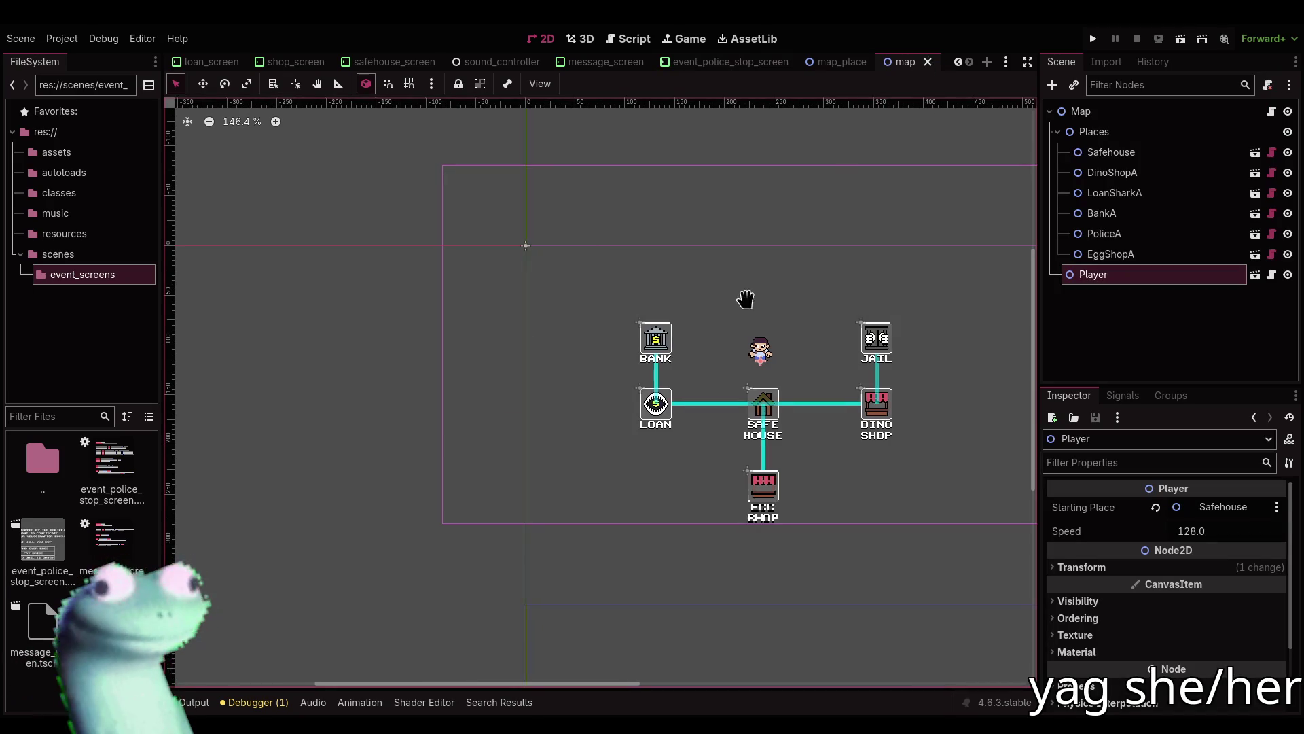
{"action": "left_click", "coordinate": [442, 550]}
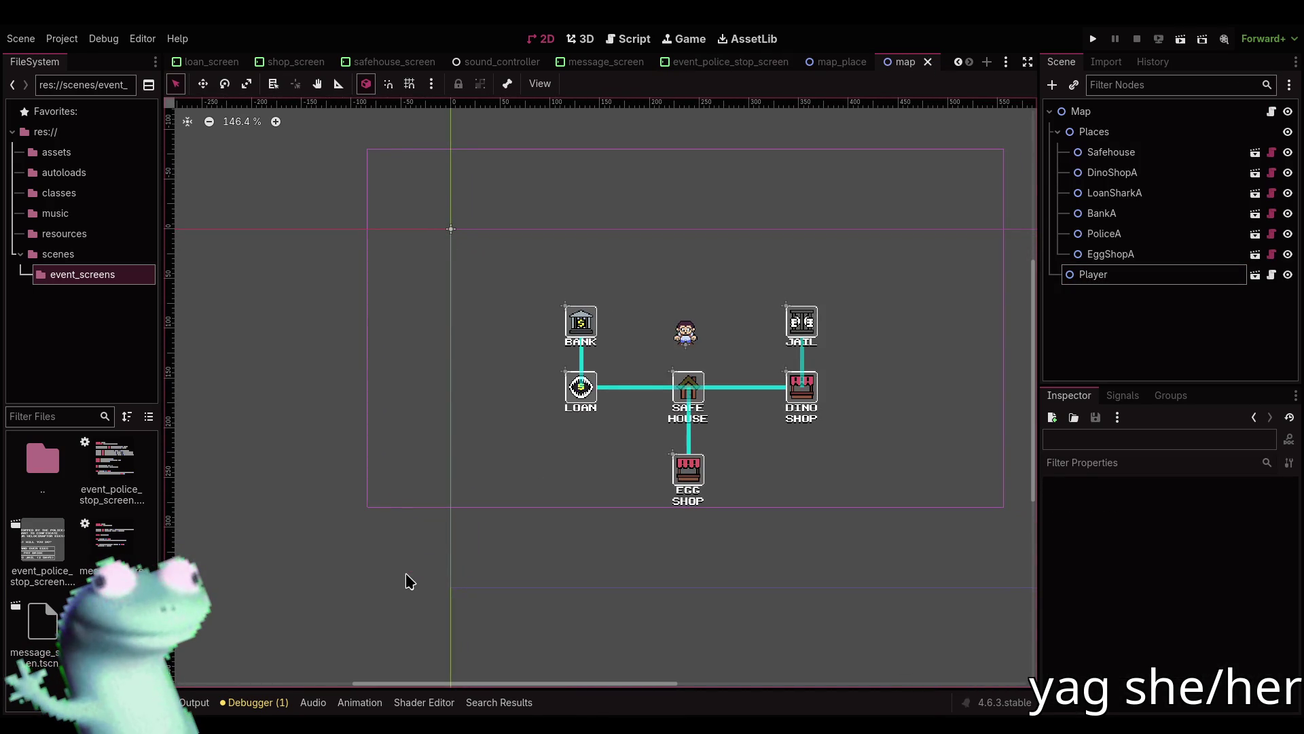
{"action": "scroll", "coordinate": [405, 572], "scroll_direction": "up", "scroll_amount": 2}
{"action": "left_click_drag", "start_coordinate": [572, 532], "coordinate": [414, 568]}
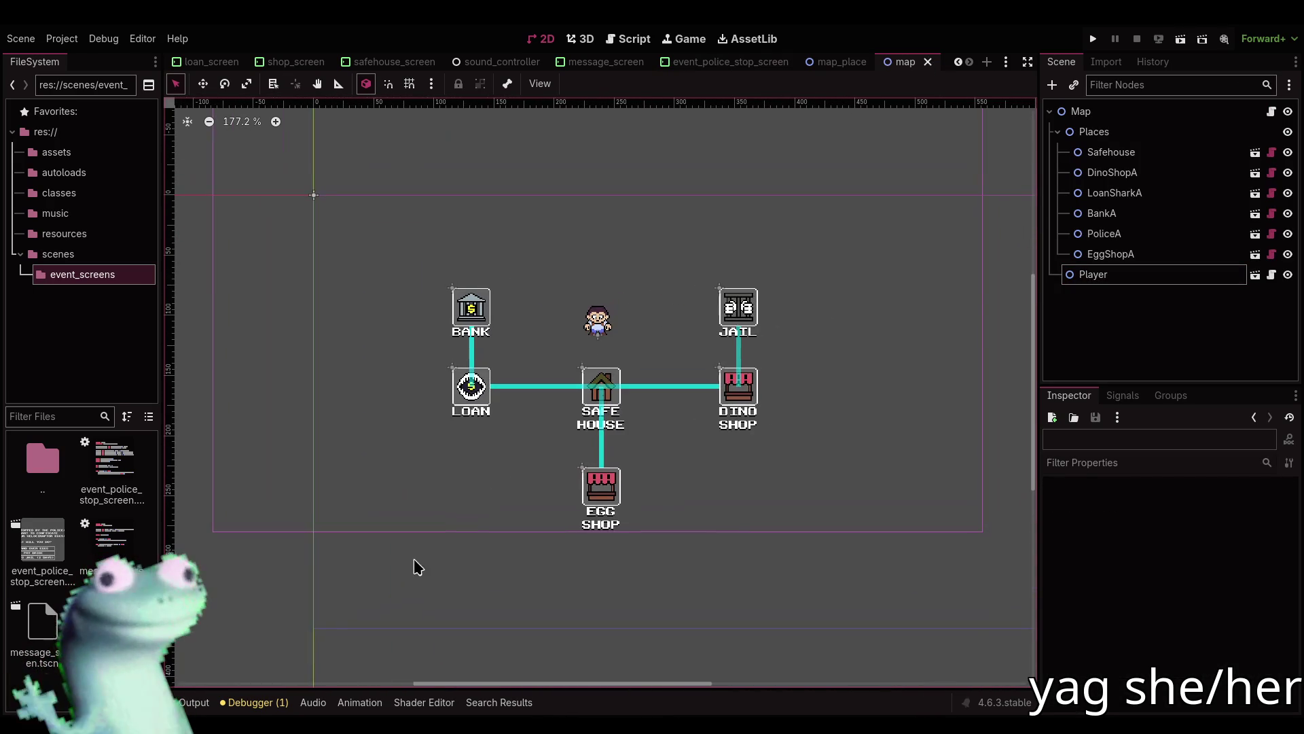
{"action": "left_click", "coordinate": [231, 122]}
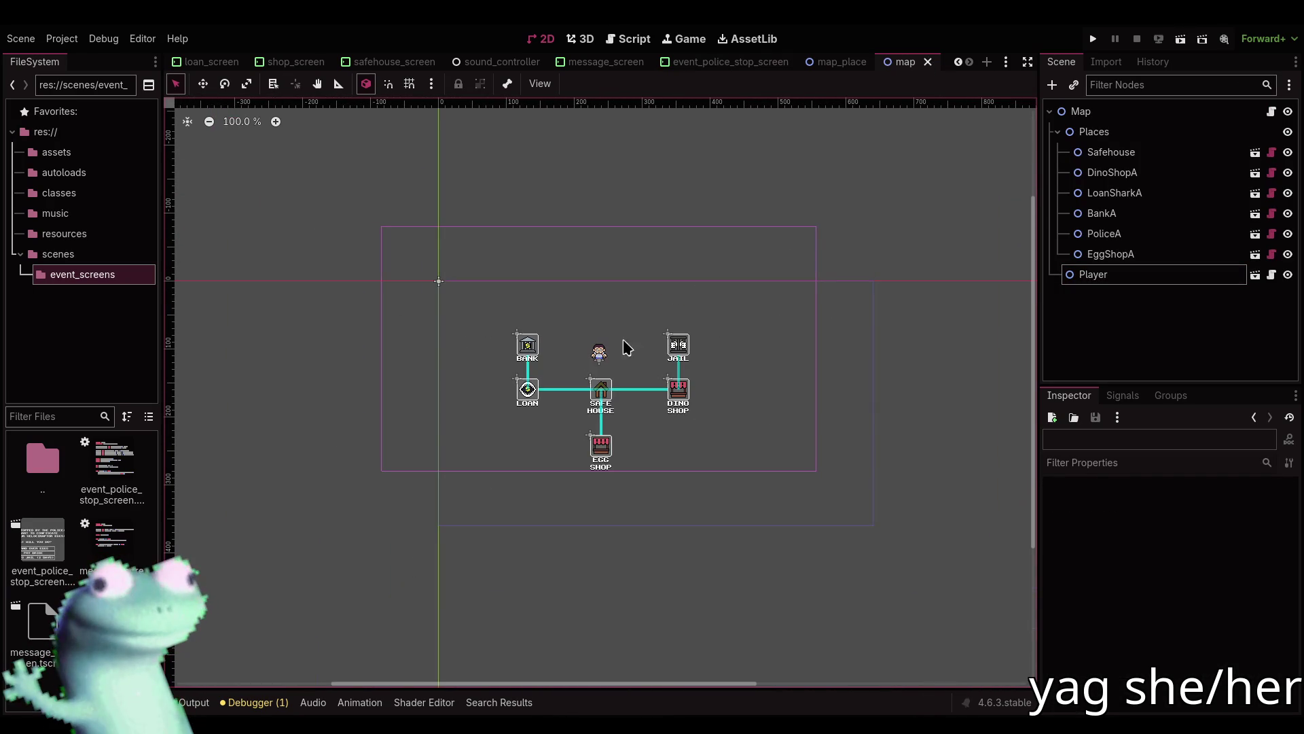
Reset the Player's position to the origin and set its x position to 320.
{"action": "left_click", "coordinate": [1109, 277]}
{"action": "left_click", "coordinate": [1082, 567]}
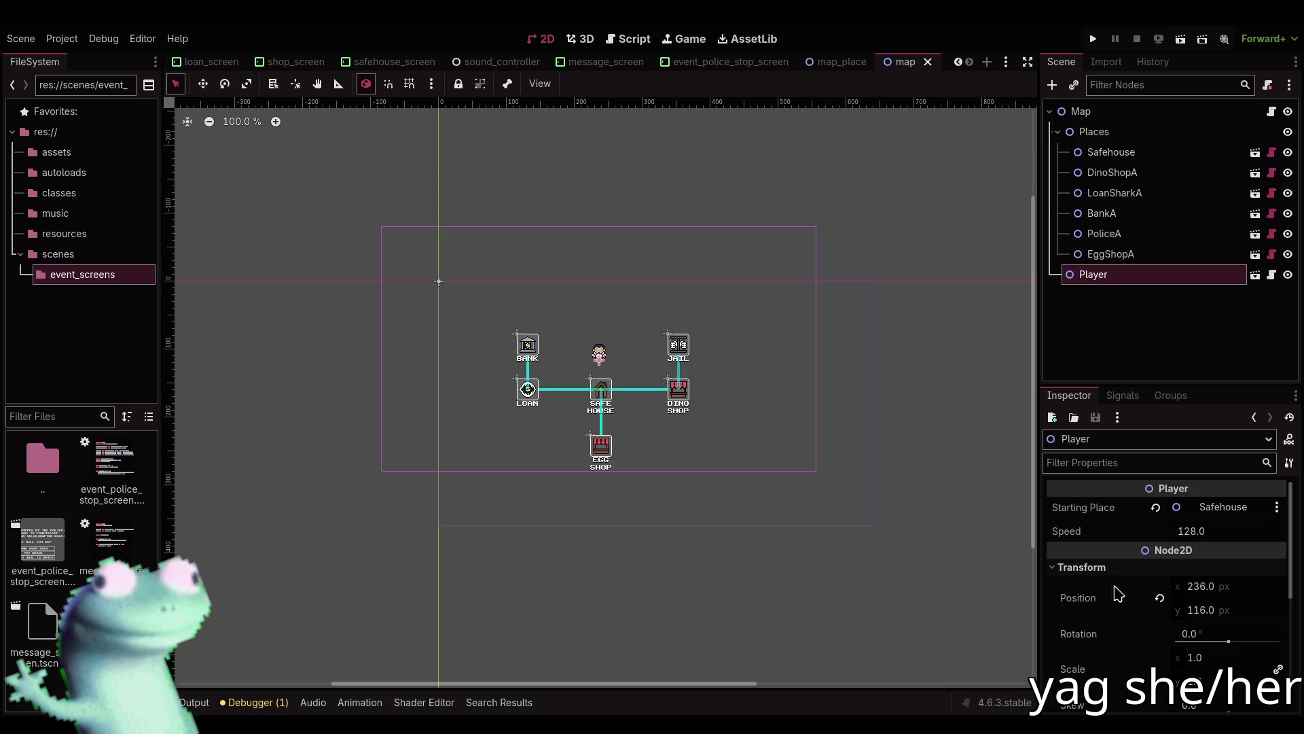
{"action": "left_click", "coordinate": [1159, 597]}
{"action": "key", "text": "w"}
{"action": "key", "text": "q"}
{"action": "left_click", "coordinate": [1244, 593]}
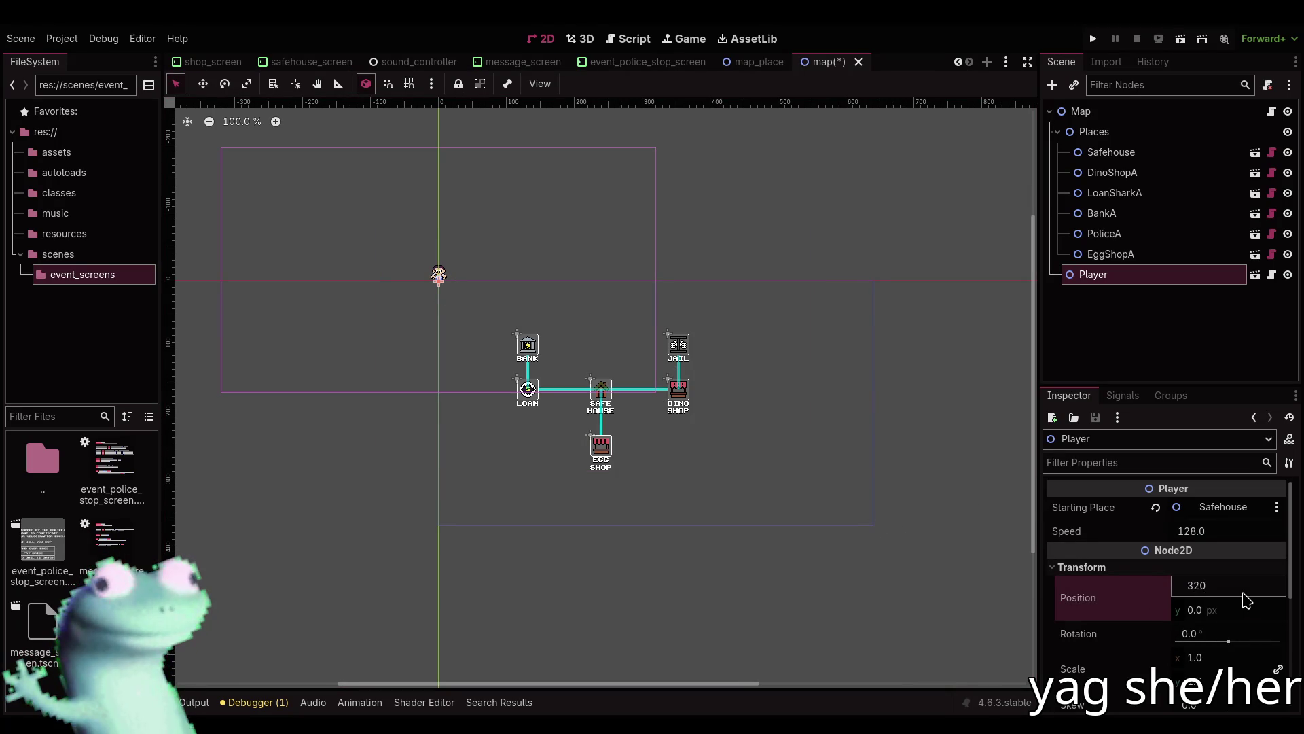
{"action": "key", "text": "Tab"}
{"action": "type", "text": "18"}
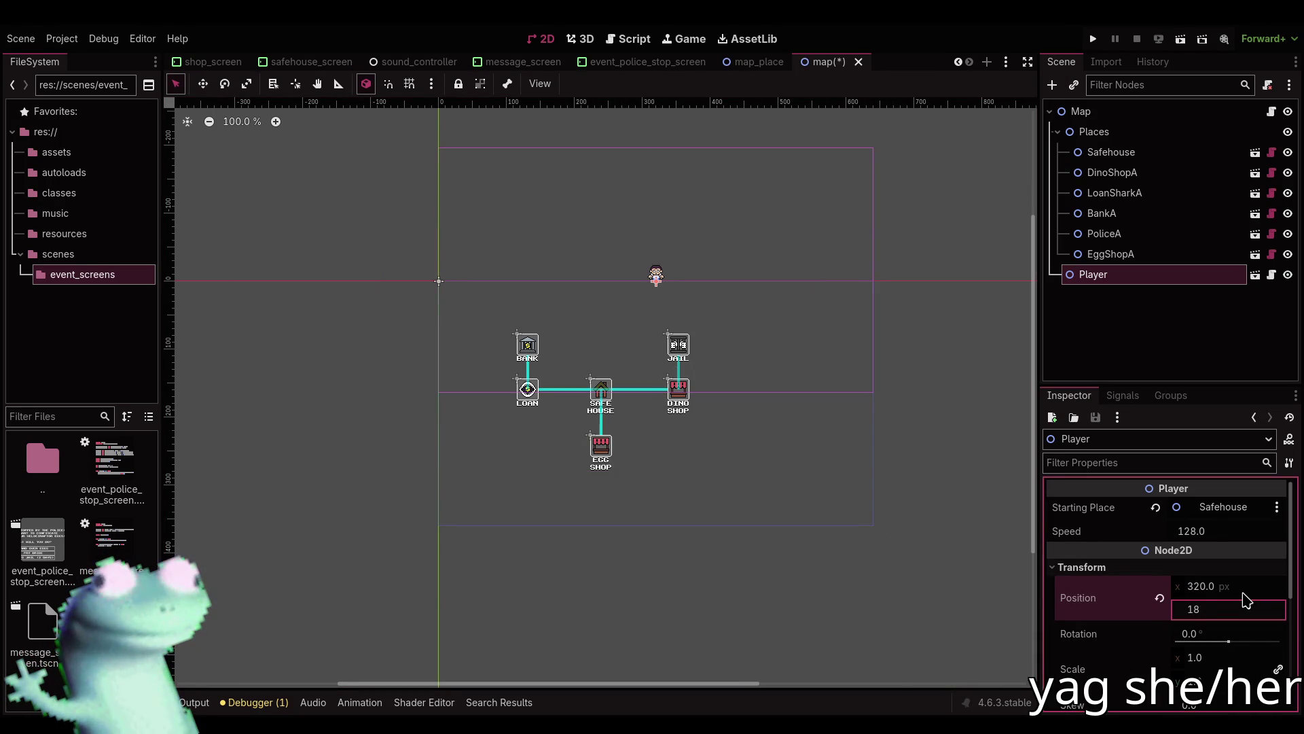
{"action": "type", "text": "0.0"}
{"action": "key", "text": "Return"}
{"action": "key", "text": "ctrl+s"}
Drag the Player down onto the path and nudge it into place.
{"action": "scroll", "coordinate": [729, 482], "scroll_direction": "up", "scroll_amount": 3}
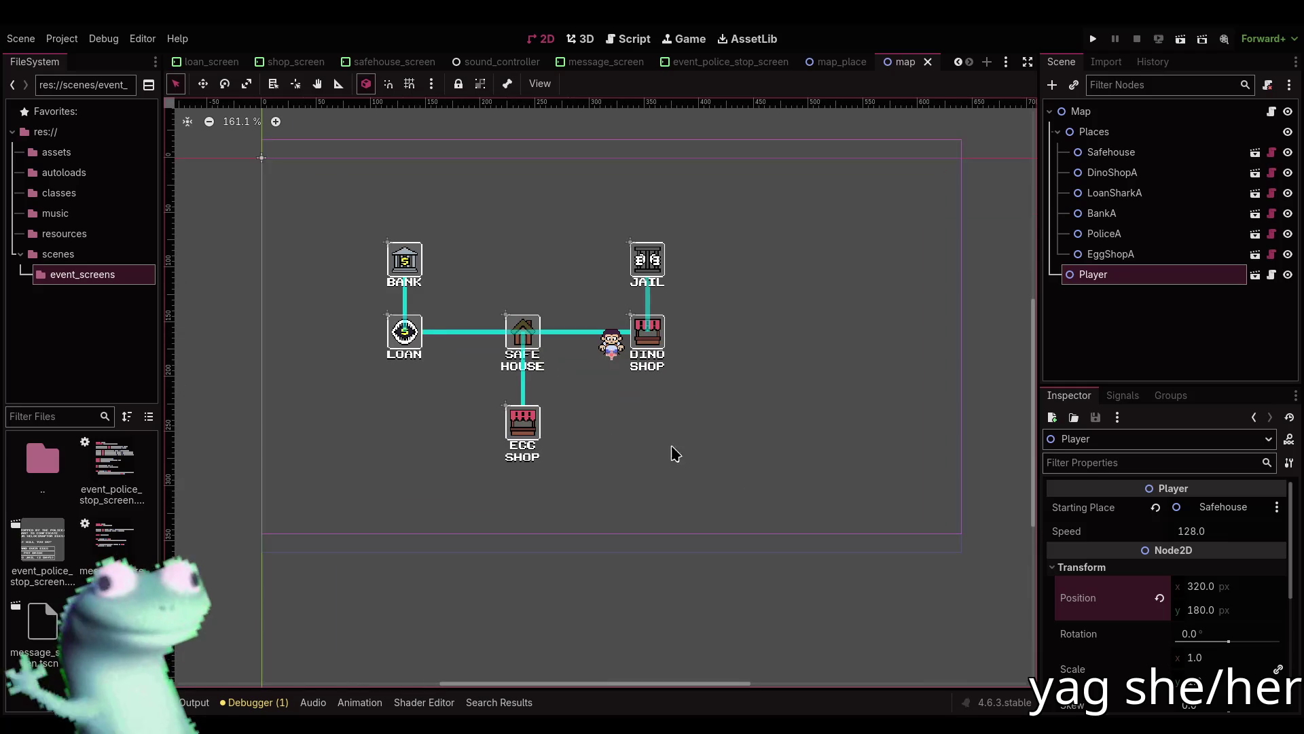
{"action": "left_click", "coordinate": [1248, 613]}
{"action": "type", "text": "360"}
{"action": "key", "text": "Escape"}
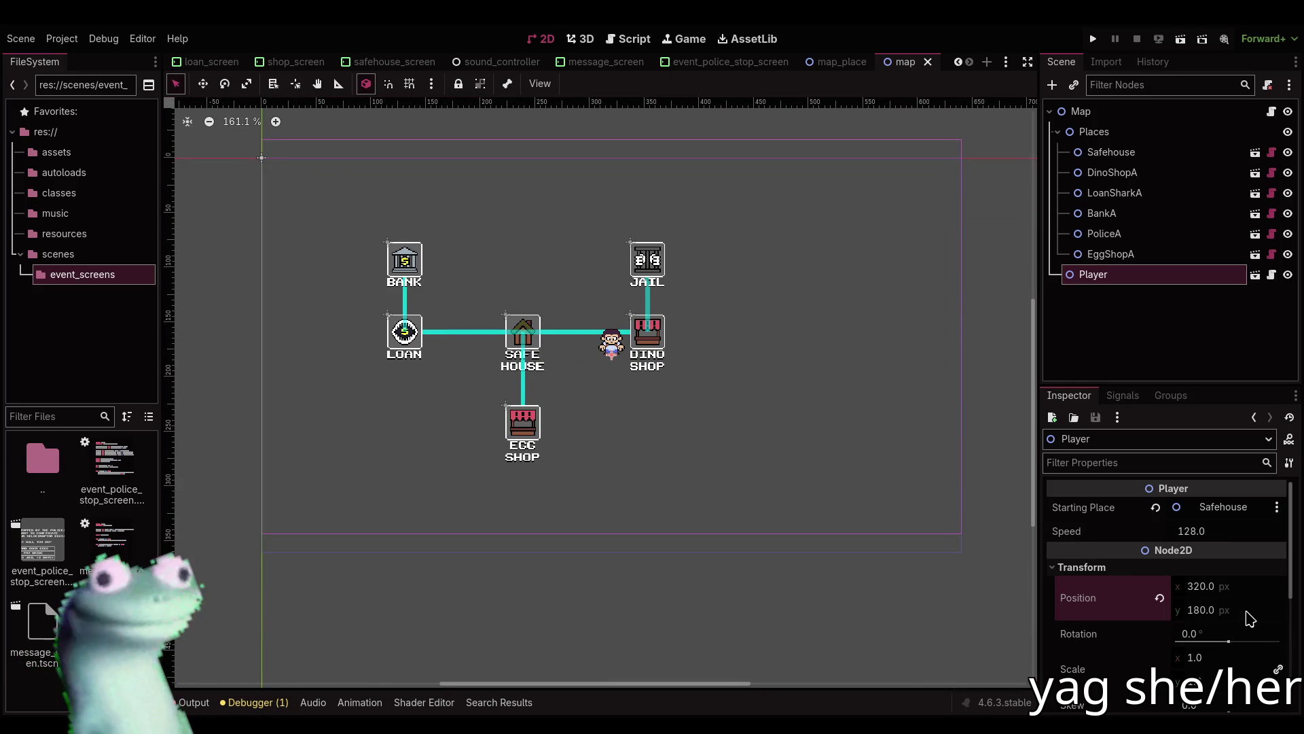
{"action": "key", "text": "w"}
{"action": "left_click", "coordinate": [1239, 611]}
{"action": "left_click_drag", "start_coordinate": [632, 369], "coordinate": [634, 388]}
{"action": "scroll", "coordinate": [635, 389], "scroll_direction": "up", "scroll_amount": 3}
{"action": "key", "text": "q"}
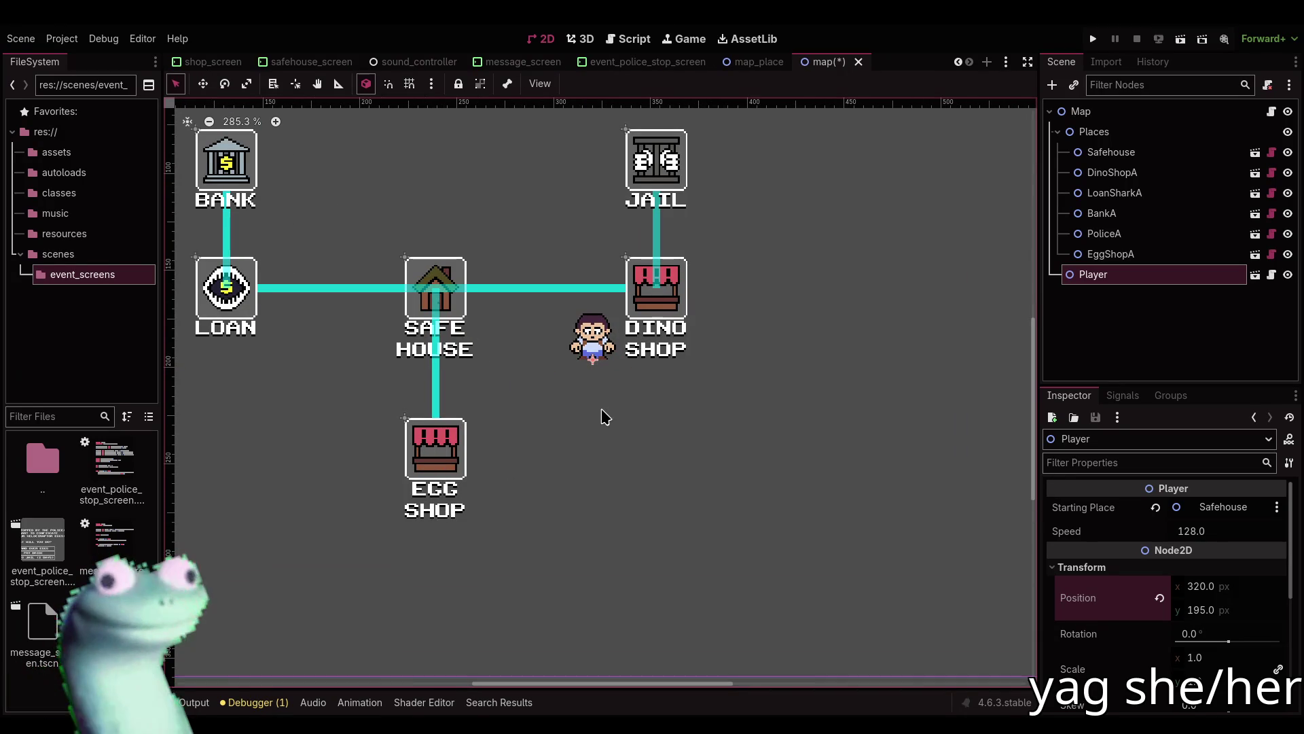
{"action": "key", "text": "Down"}
{"action": "scroll", "coordinate": [602, 394], "scroll_direction": "down", "scroll_amount": 3}
{"action": "scroll", "coordinate": [976, 568], "scroll_direction": "up", "scroll_amount": 8}
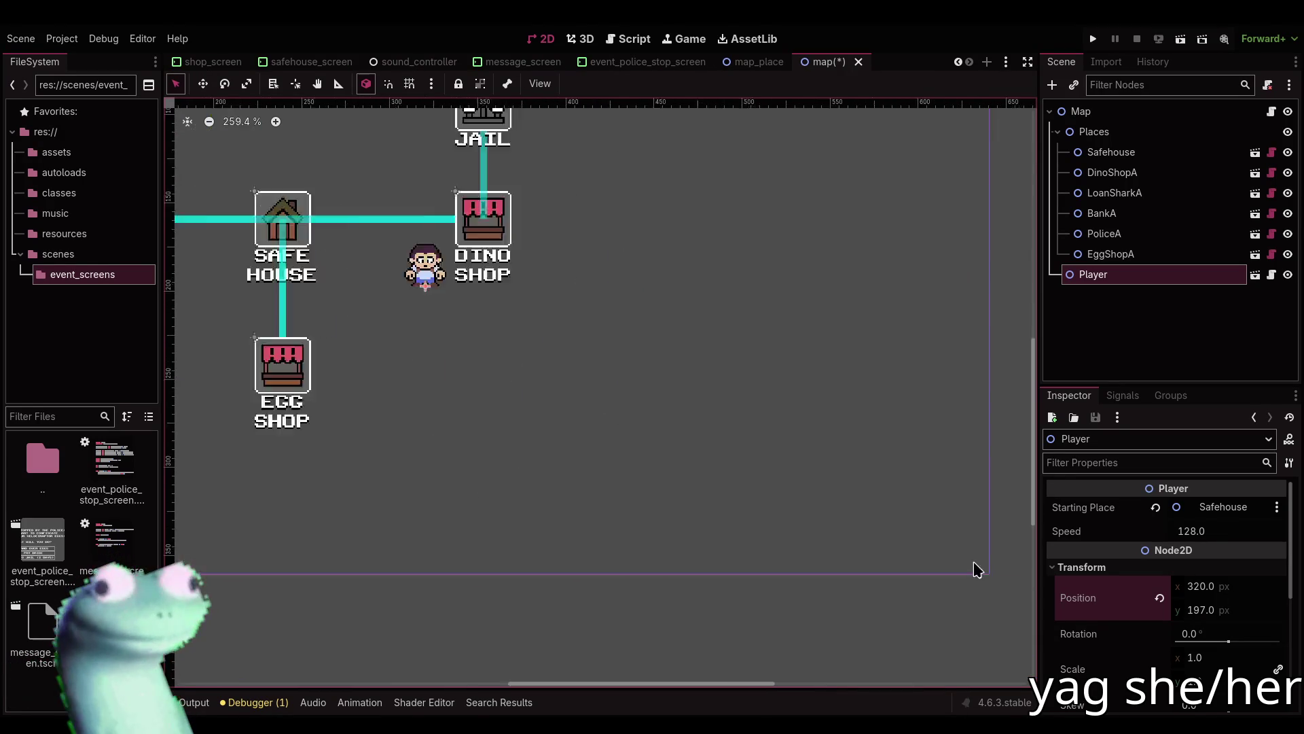
{"action": "scroll", "coordinate": [995, 587], "scroll_direction": "up", "scroll_amount": 7}
{"action": "key", "text": "Up"}
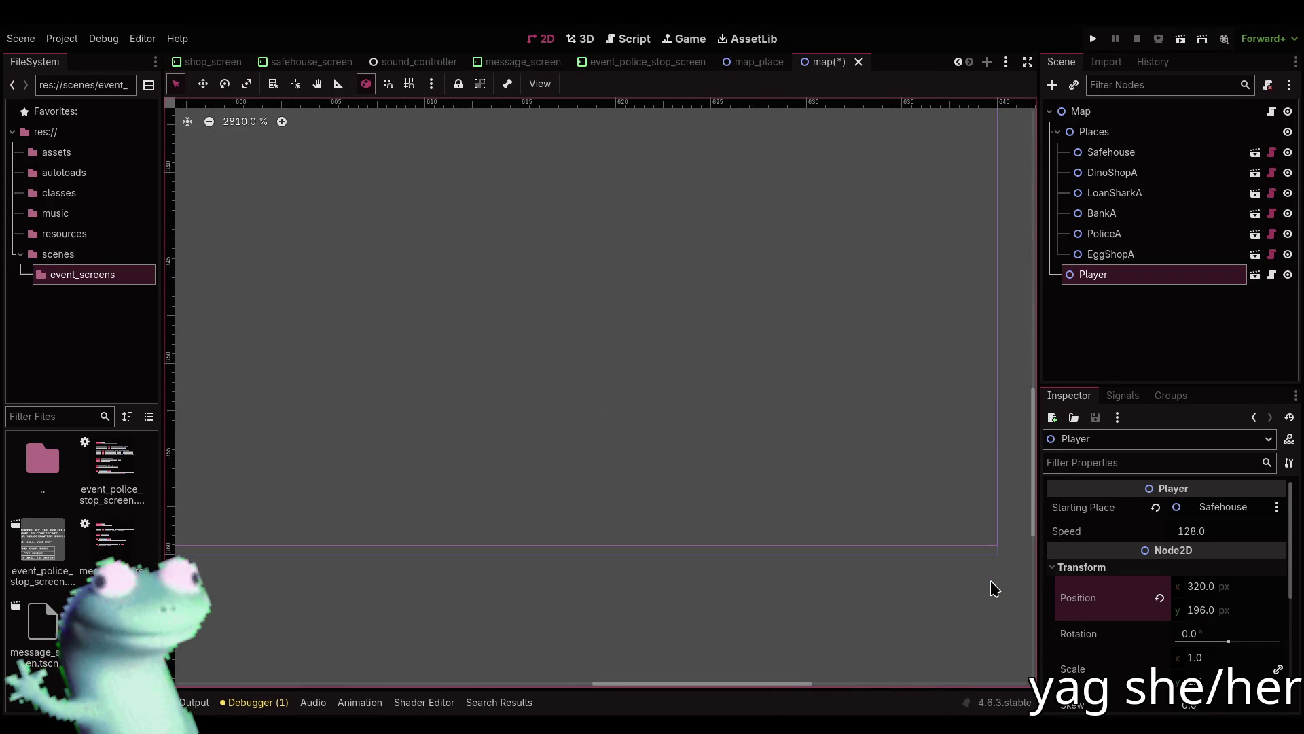
Set the Player's y position to 196.5 and save the map scene.
{"action": "left_click", "coordinate": [1253, 611]}
{"action": "type", "text": "5"}
{"action": "key", "text": "Return"}
{"action": "scroll", "coordinate": [712, 551], "scroll_direction": "down", "scroll_amount": 18}
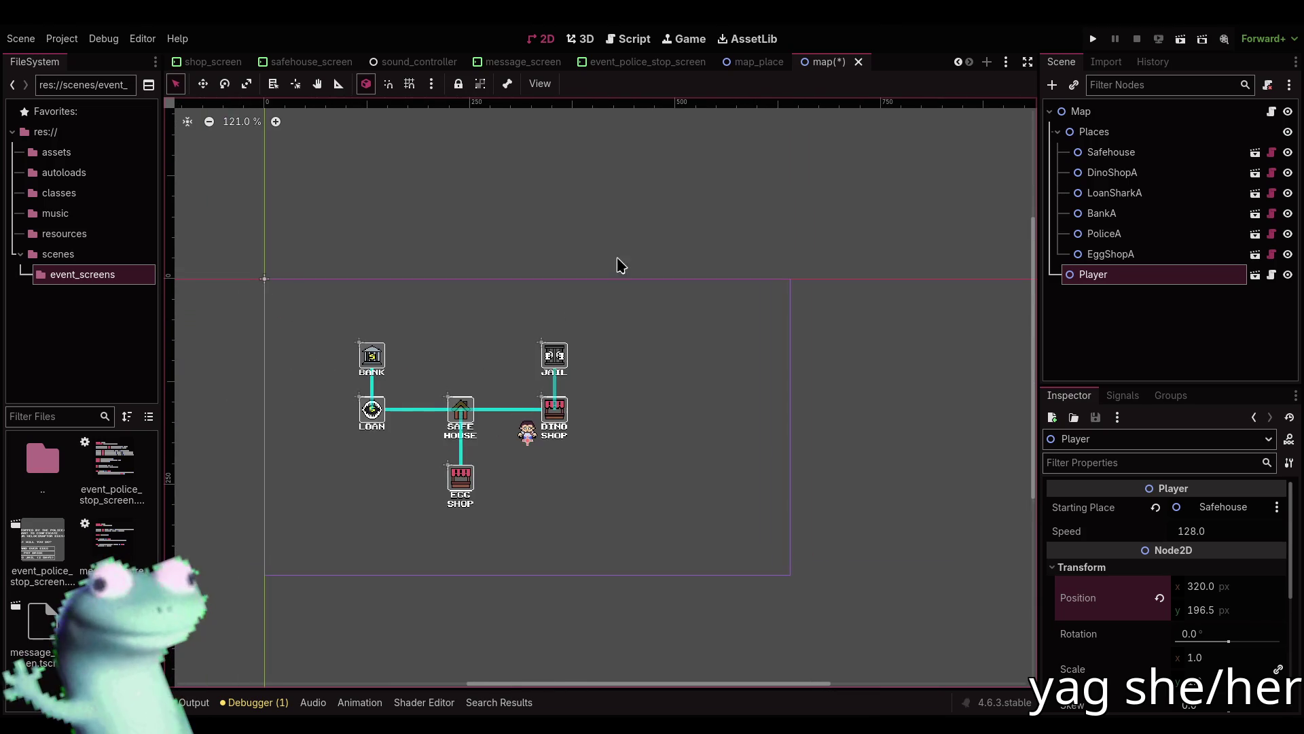
{"action": "key", "text": "ctrl+s"}
{"action": "scroll", "coordinate": [594, 269], "scroll_direction": "up", "scroll_amount": 3}
{"action": "scroll", "coordinate": [545, 385], "scroll_direction": "down", "scroll_amount": 3}
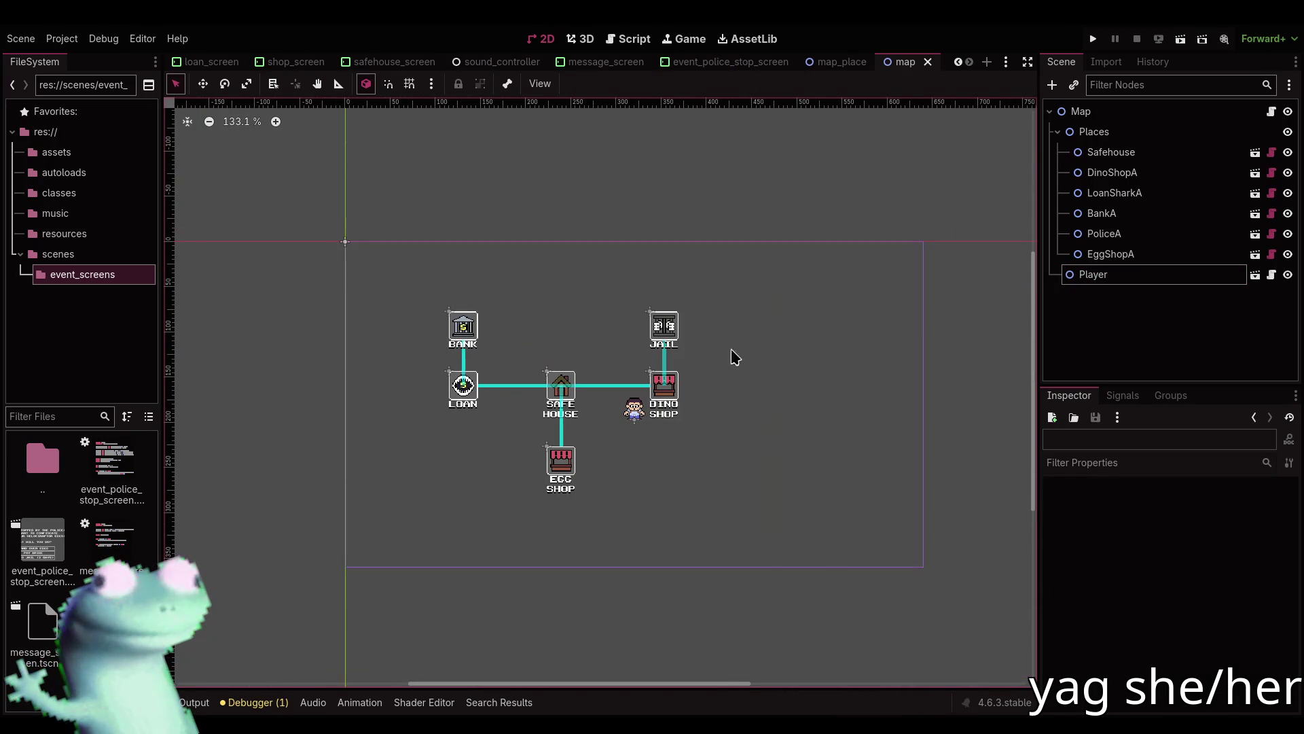
{"action": "left_click", "coordinate": [1109, 132]}
Shift all six place nodes right toward the Player and save the map.
{"action": "left_click", "coordinate": [1112, 153]}
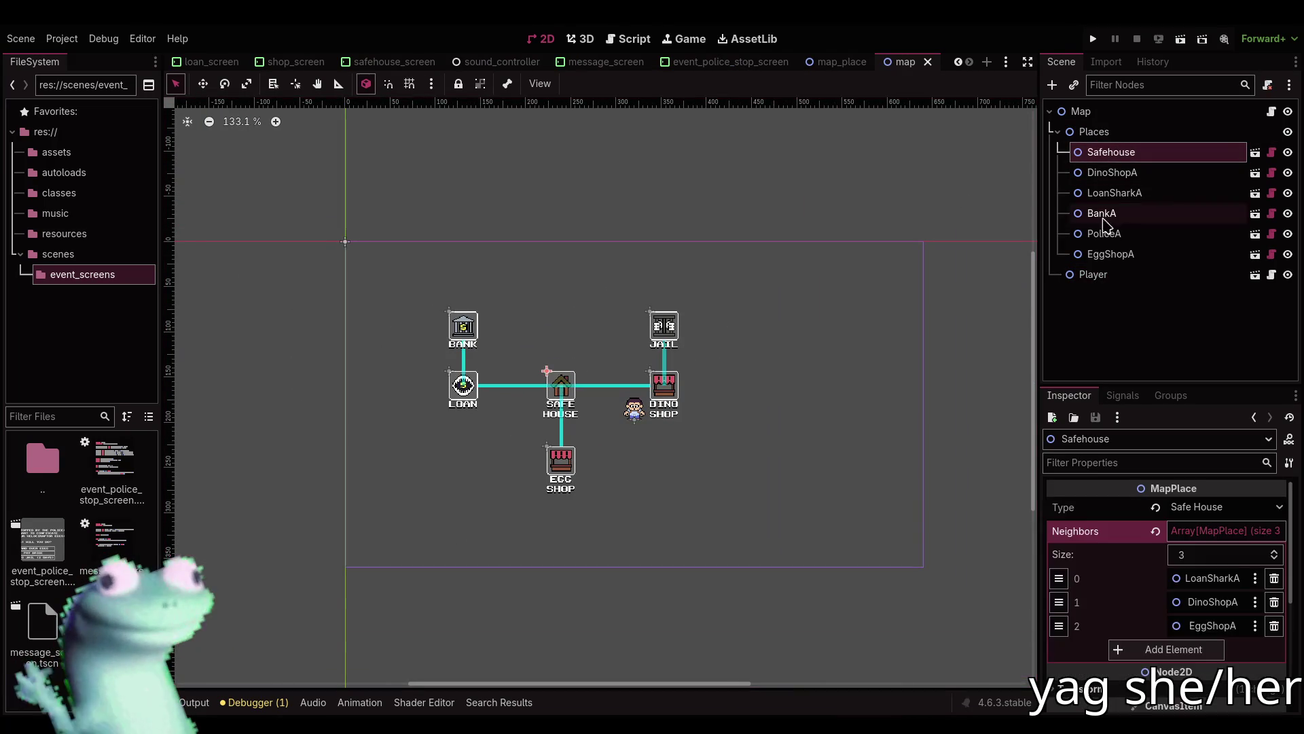
{"action": "left_click", "coordinate": [1110, 254], "text": "shift"}
{"action": "key", "text": "w"}
{"action": "left_click_drag", "start_coordinate": [607, 382], "coordinate": [676, 381]}
{"action": "scroll", "coordinate": [659, 408], "scroll_direction": "up", "scroll_amount": 6}
{"action": "scroll", "coordinate": [602, 449], "scroll_direction": "up", "scroll_amount": 3}
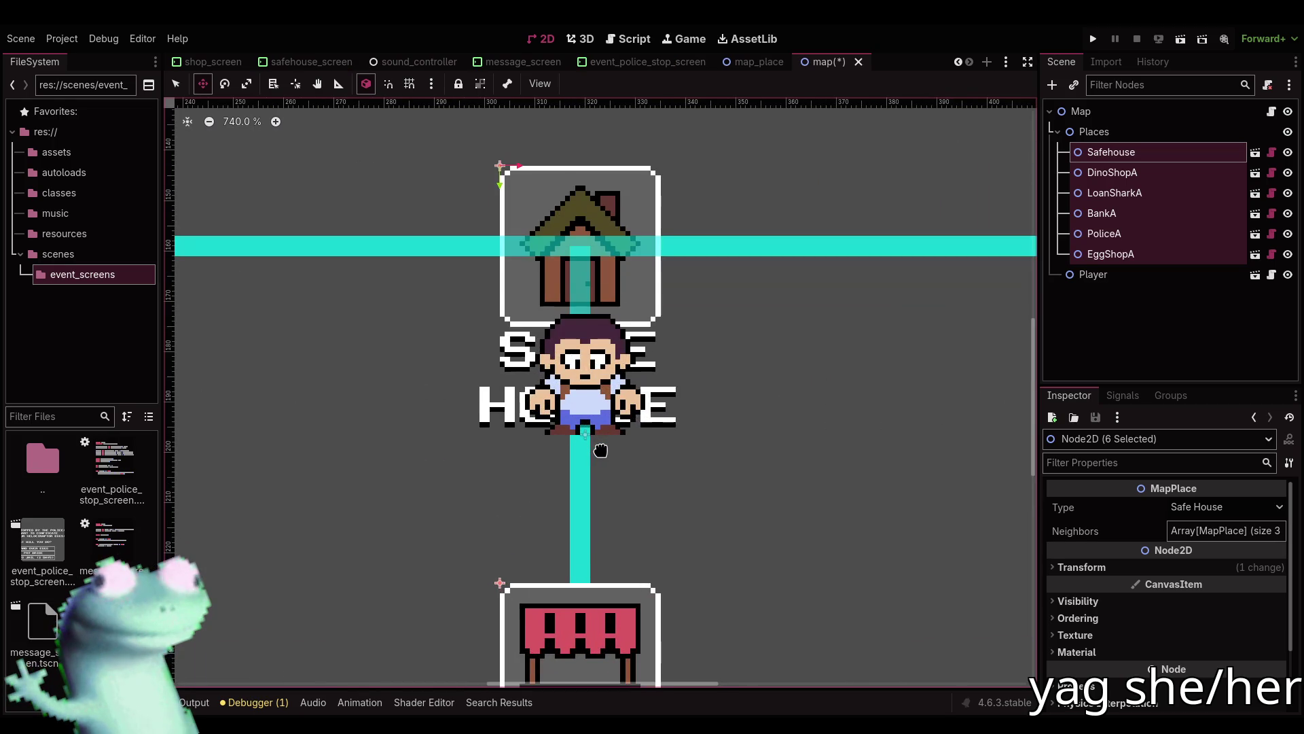
{"action": "scroll", "coordinate": [602, 450], "scroll_direction": "up", "scroll_amount": 9}
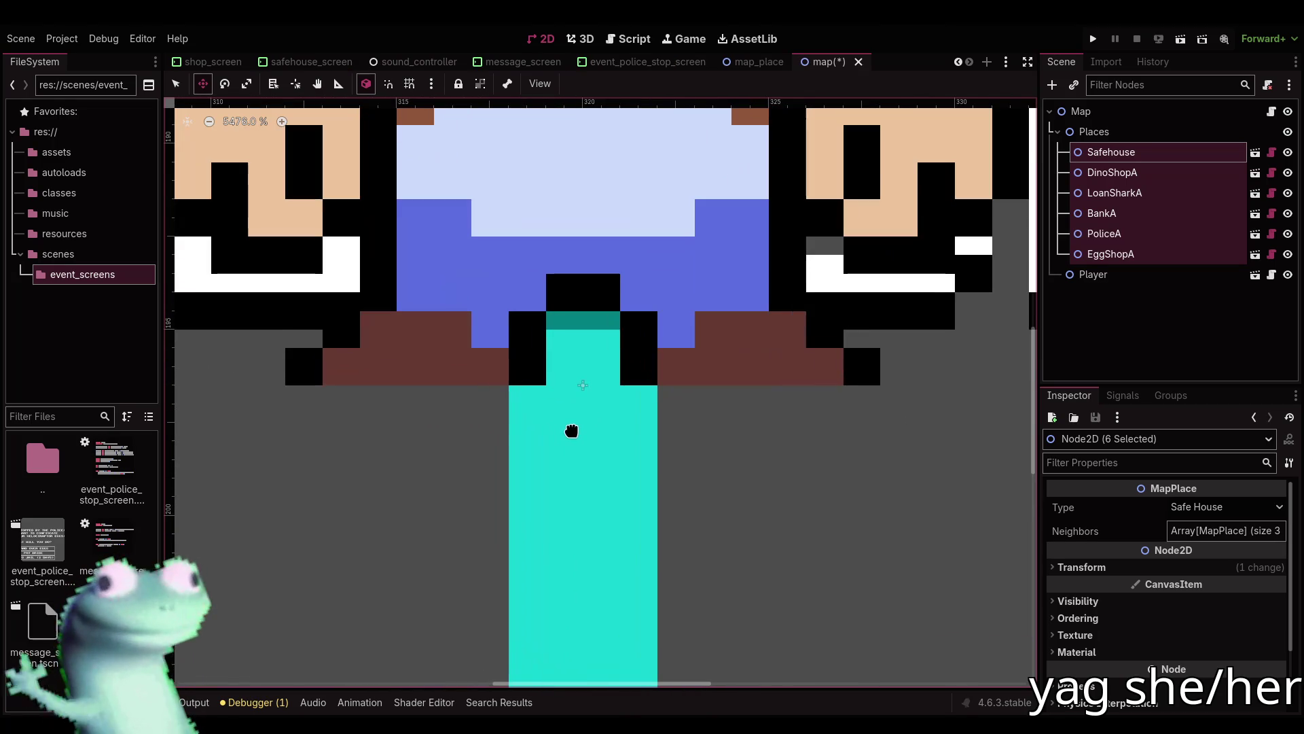
{"action": "scroll", "coordinate": [633, 408], "scroll_direction": "down", "scroll_amount": 15}
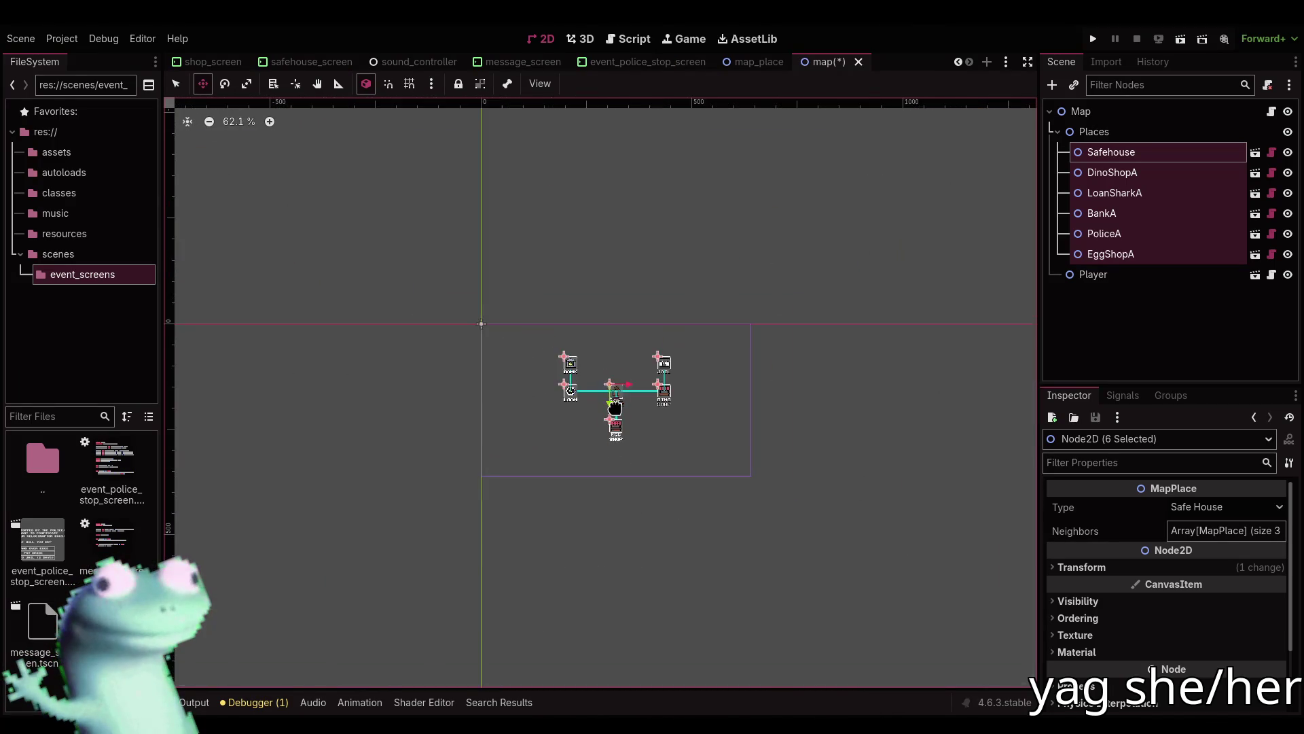
{"action": "key", "text": "q"}
{"action": "left_click", "coordinate": [738, 201]}
{"action": "key", "text": "ctrl+s"}
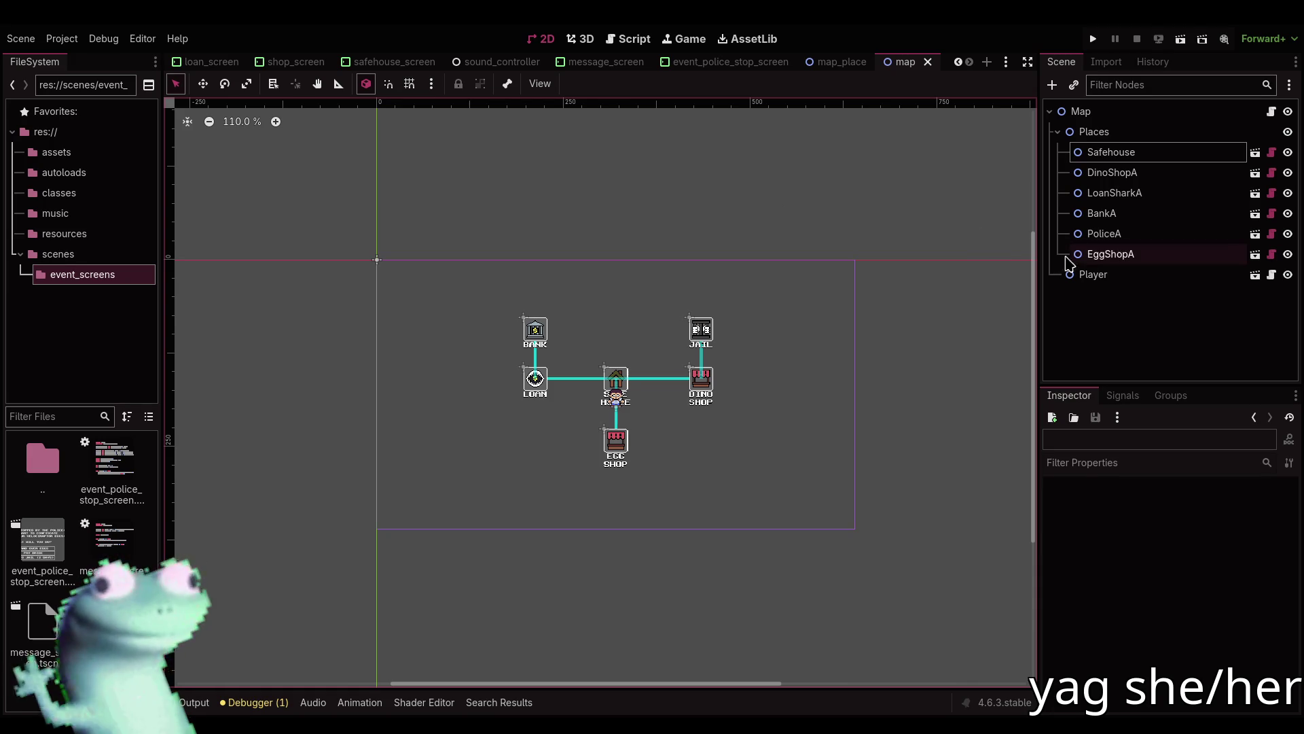
Nudge the six places vertically so Safe House sits under the Player, and save.
{"action": "left_click", "coordinate": [1113, 152]}
{"action": "left_click", "coordinate": [1130, 251], "text": "shift"}
{"action": "key", "text": "w"}
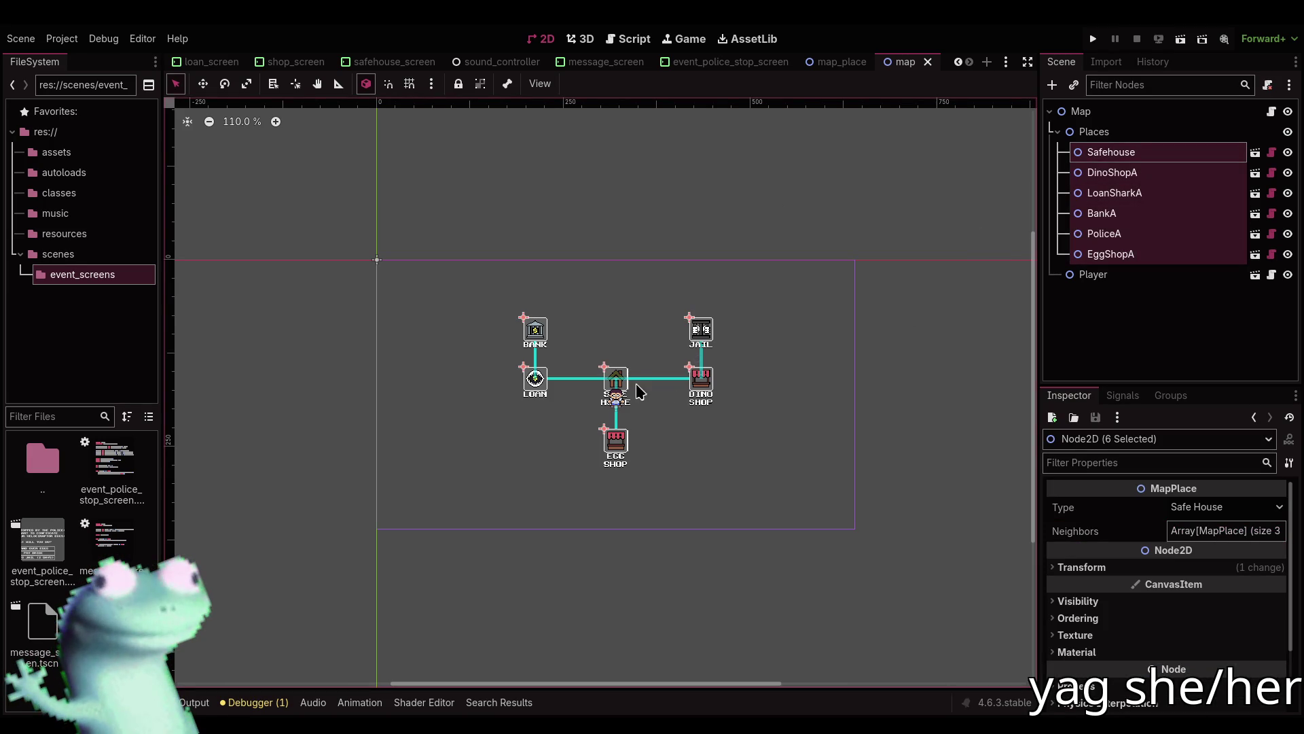
{"action": "scroll", "coordinate": [615, 390], "scroll_direction": "up", "scroll_amount": 5}
{"action": "key", "text": "Down"}
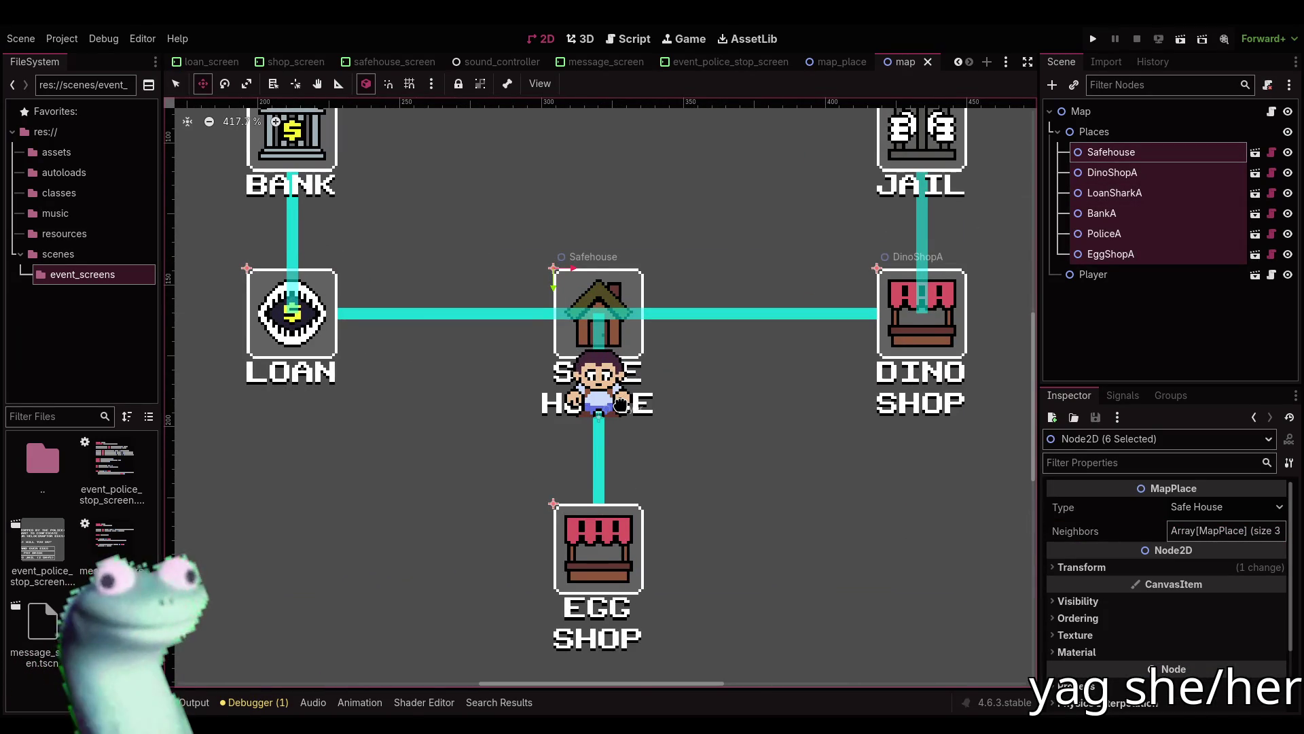
{"action": "key", "text": "Down"}
{"action": "key", "text": "Down"}
{"action": "key", "text": "Down"}
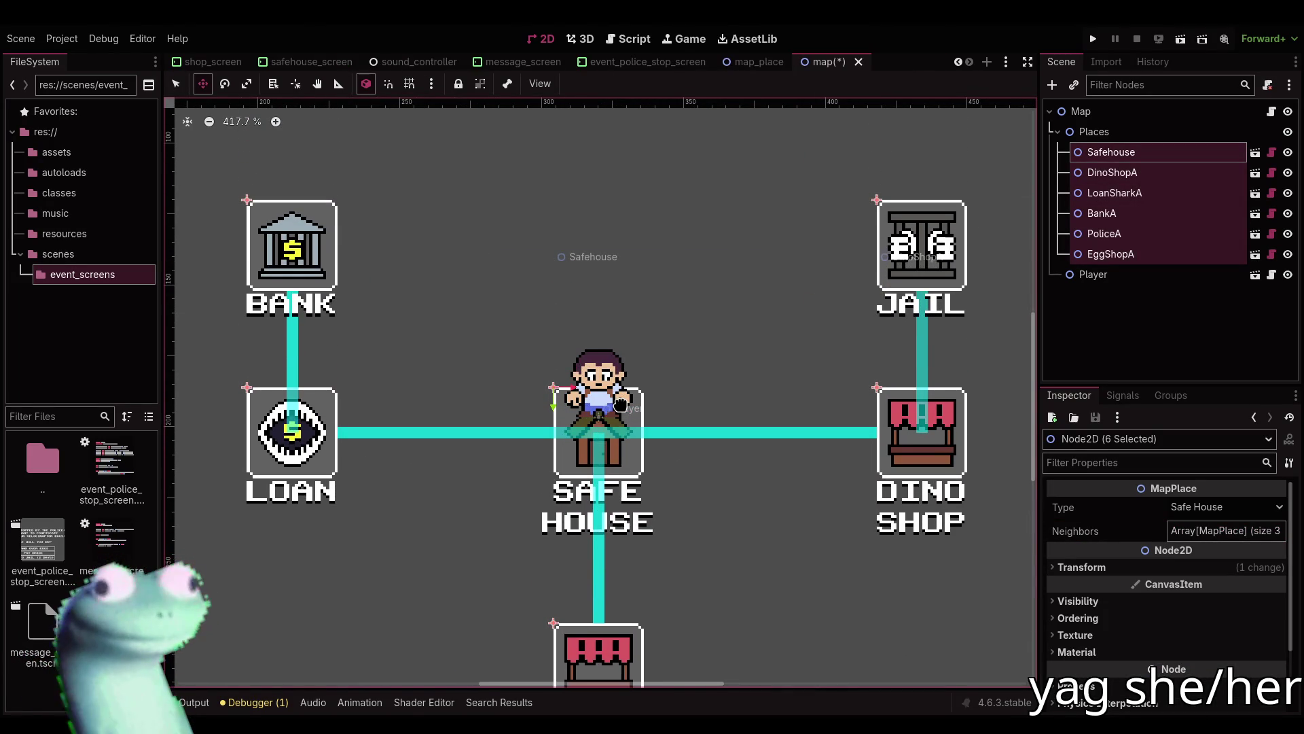
{"action": "key", "text": "Up"}
{"action": "key", "text": "Up"}
{"action": "key", "text": "Up"}
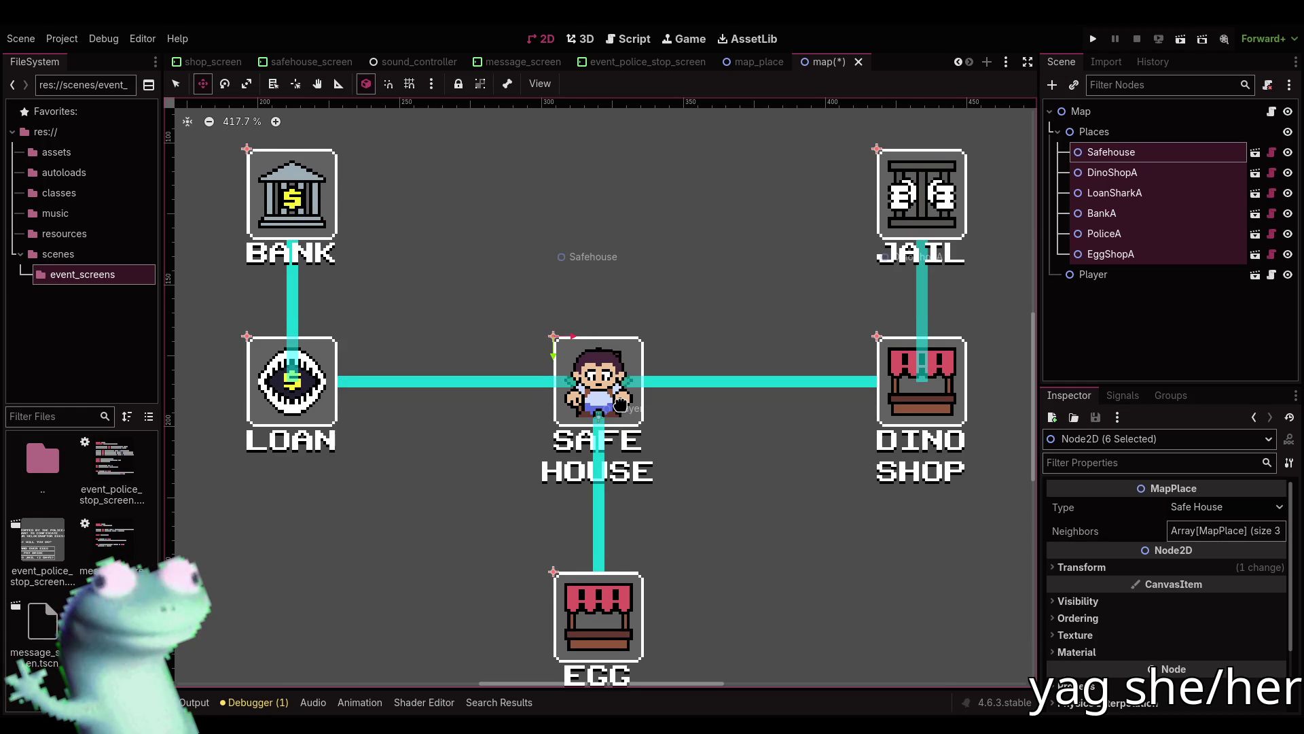
{"action": "scroll", "coordinate": [620, 406], "scroll_direction": "up", "scroll_amount": 7}
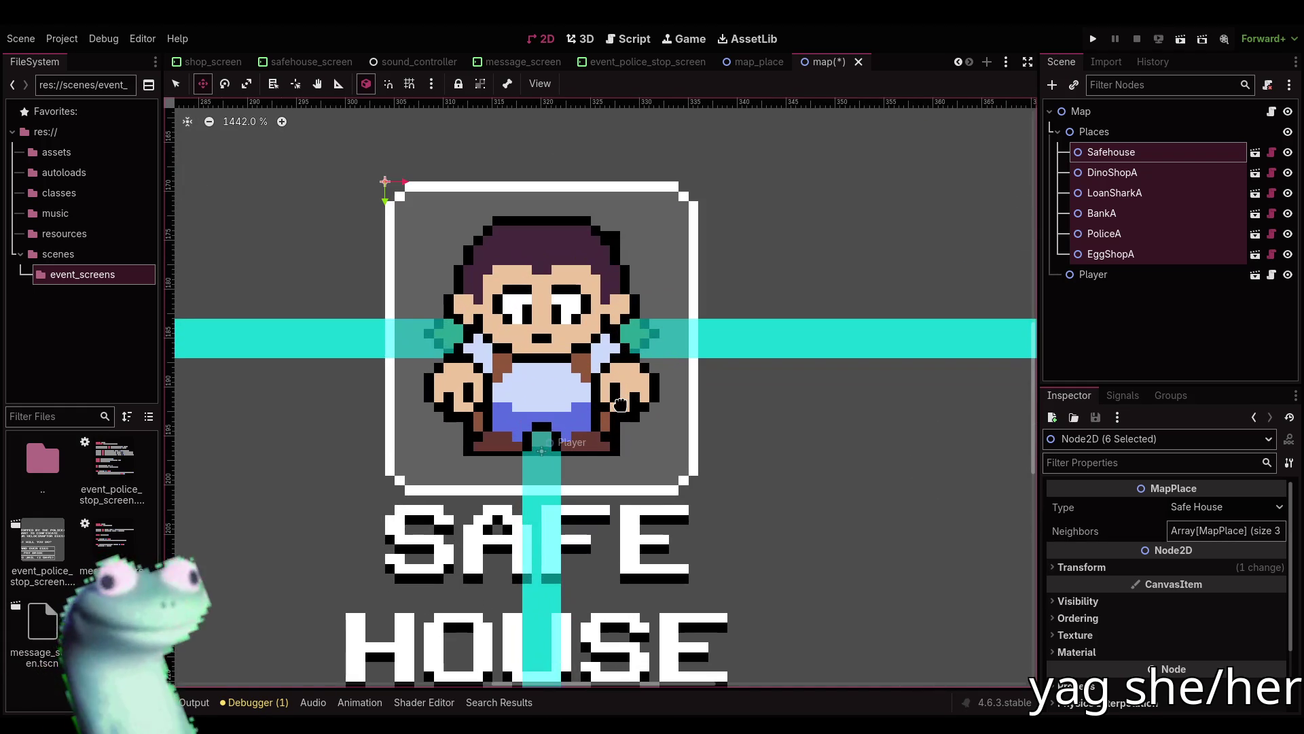
{"action": "scroll", "coordinate": [620, 405], "scroll_direction": "down", "scroll_amount": 4}
{"action": "scroll", "coordinate": [484, 447], "scroll_direction": "up", "scroll_amount": 4}
{"action": "scroll", "coordinate": [485, 447], "scroll_direction": "up", "scroll_amount": 7}
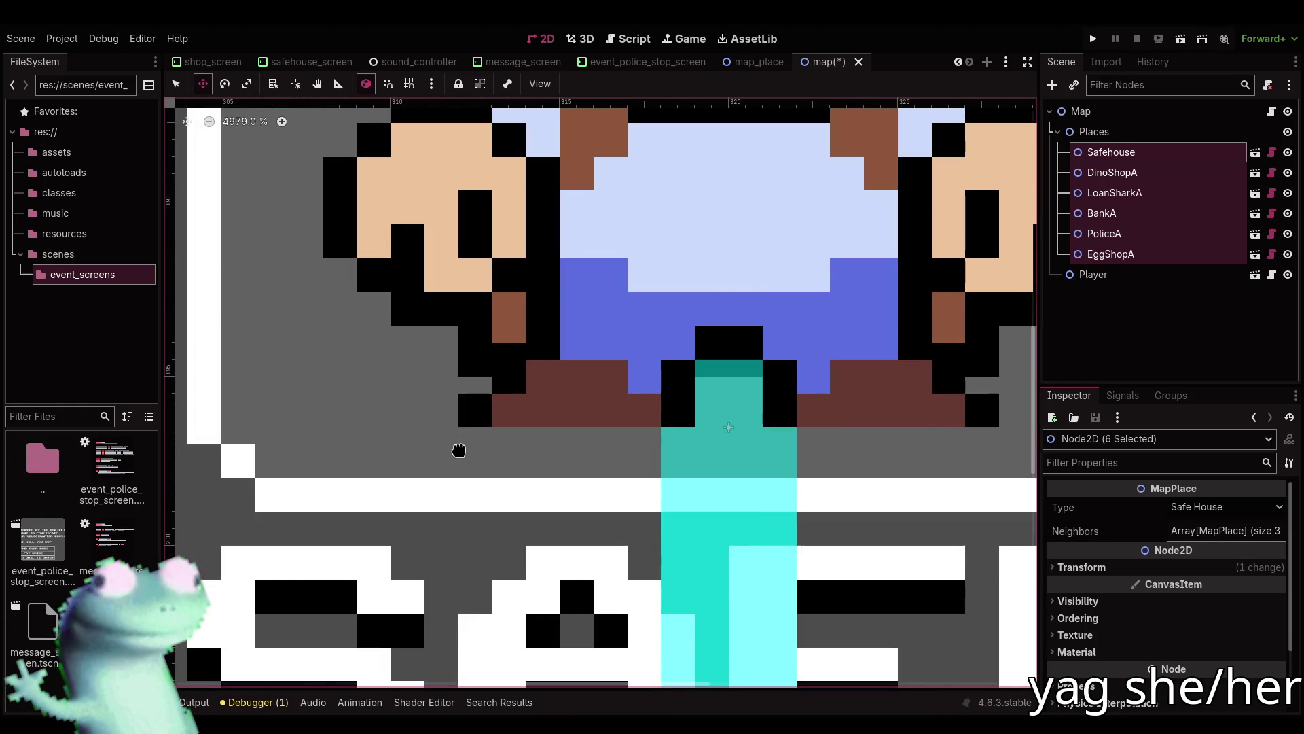
{"action": "key", "text": "ctrl+s"}
{"action": "scroll", "coordinate": [458, 451], "scroll_direction": "down", "scroll_amount": 20}
Clear the map selection and switch over to the web browser.
{"action": "key", "text": "q"}
{"action": "left_click", "coordinate": [494, 372]}
{"action": "scroll", "coordinate": [438, 475], "scroll_direction": "up", "scroll_amount": 4}
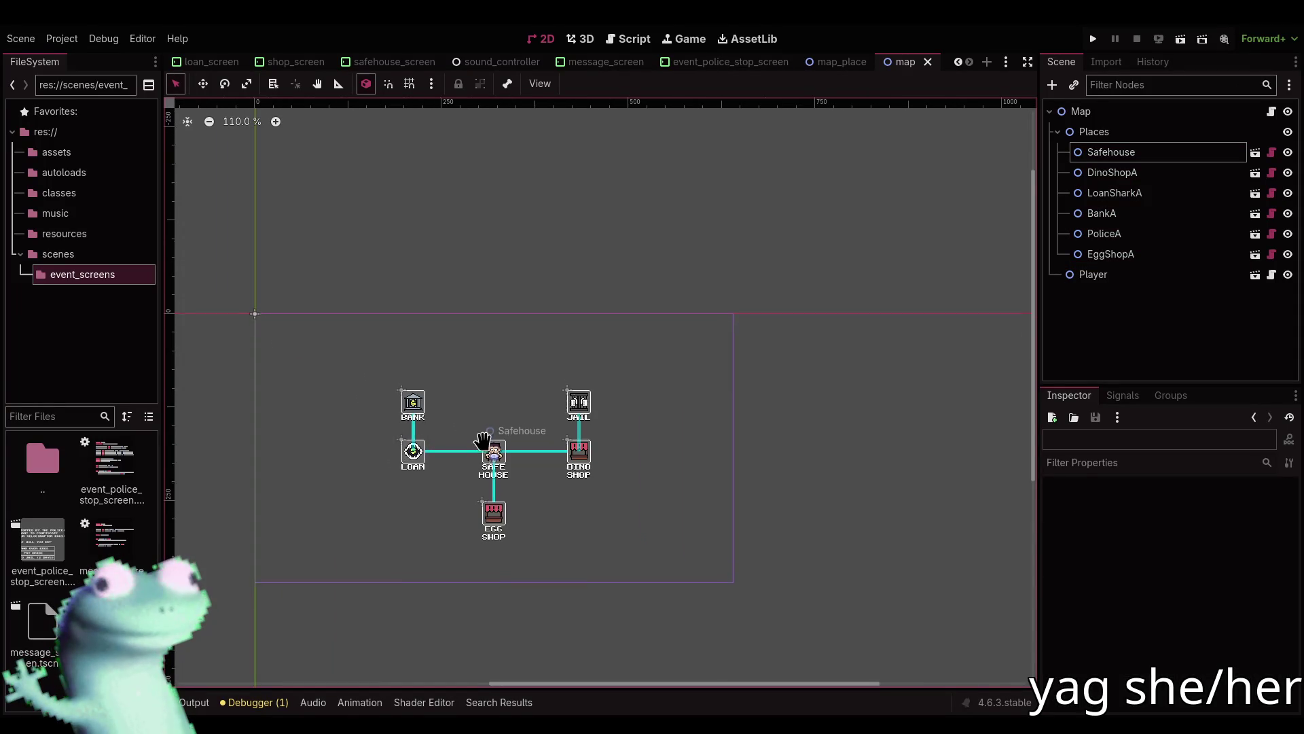
{"action": "scroll", "coordinate": [484, 443], "scroll_direction": "down", "scroll_amount": 1}
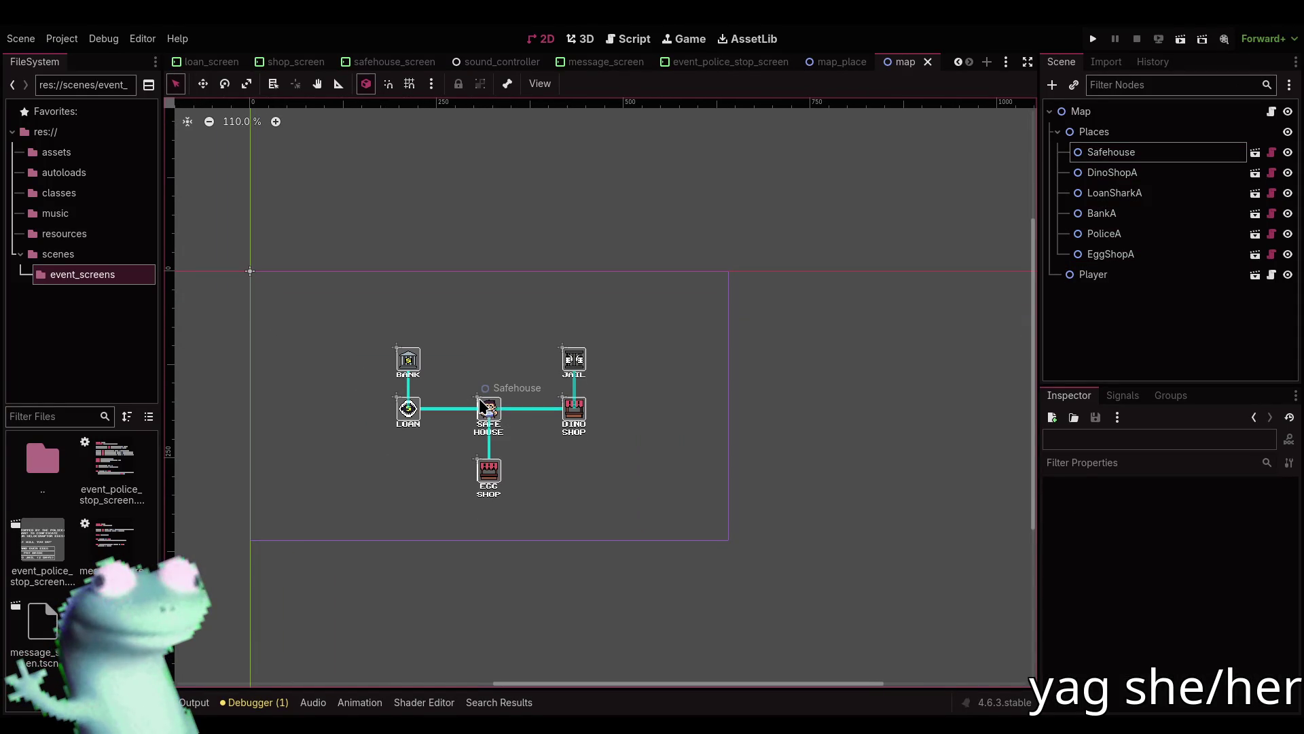
{"action": "key", "text": "alt+Tab"}
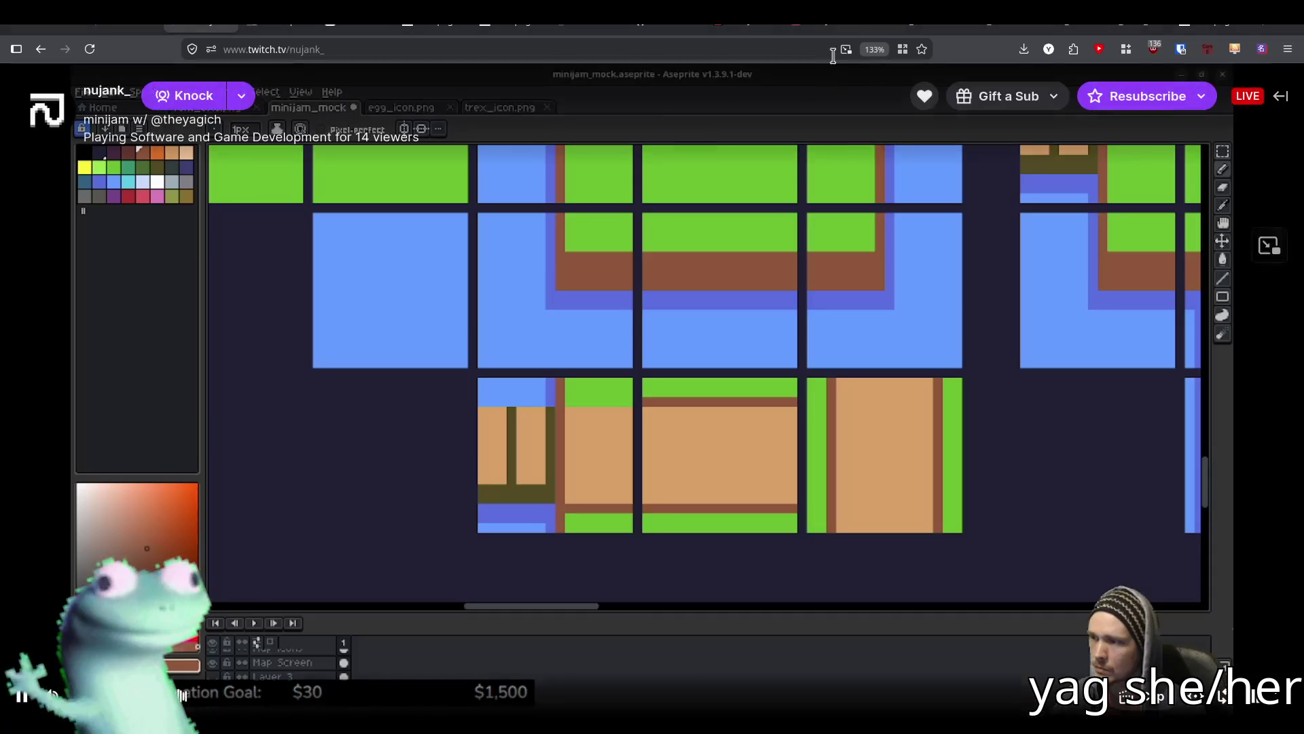
Read the Mini Jam 211 page's On a budget limitation, then run the Godot project.
{"action": "left_click", "coordinate": [750, 27]}
{"action": "left_click", "coordinate": [822, 28]}
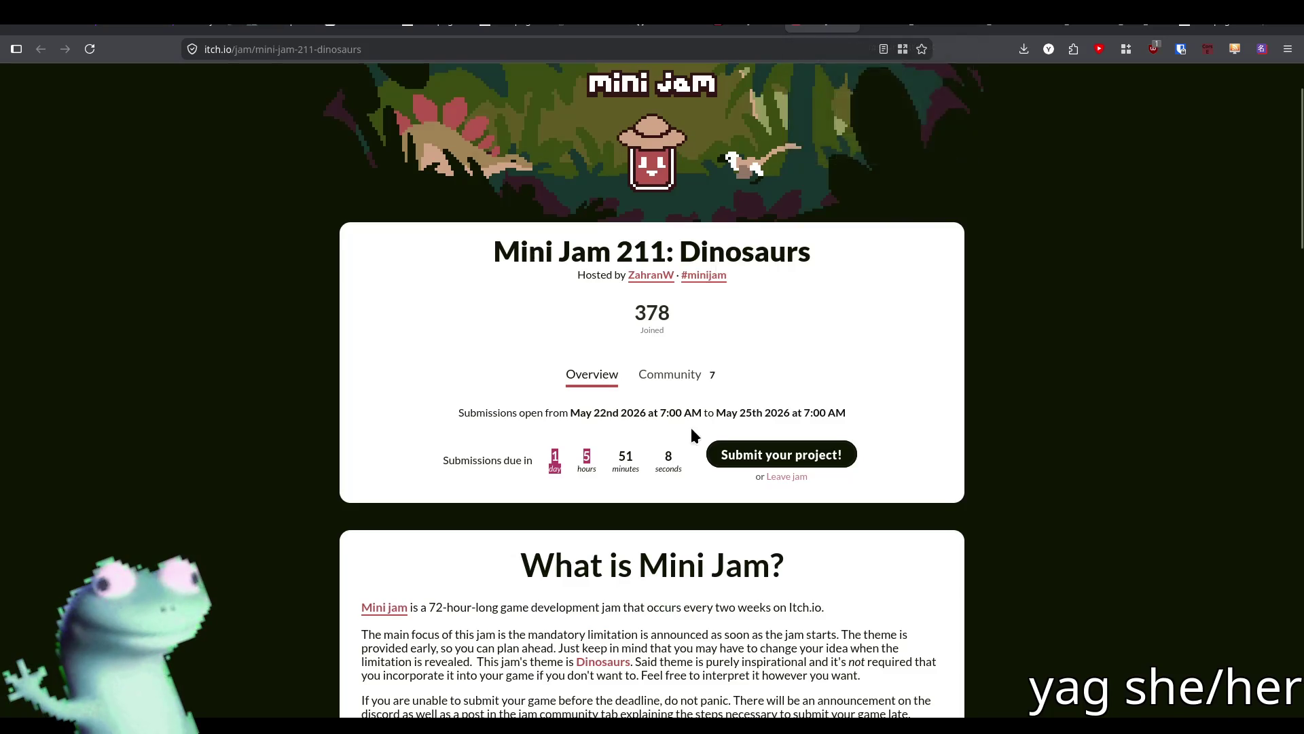
{"action": "scroll", "coordinate": [693, 435], "scroll_direction": "down", "scroll_amount": 8}
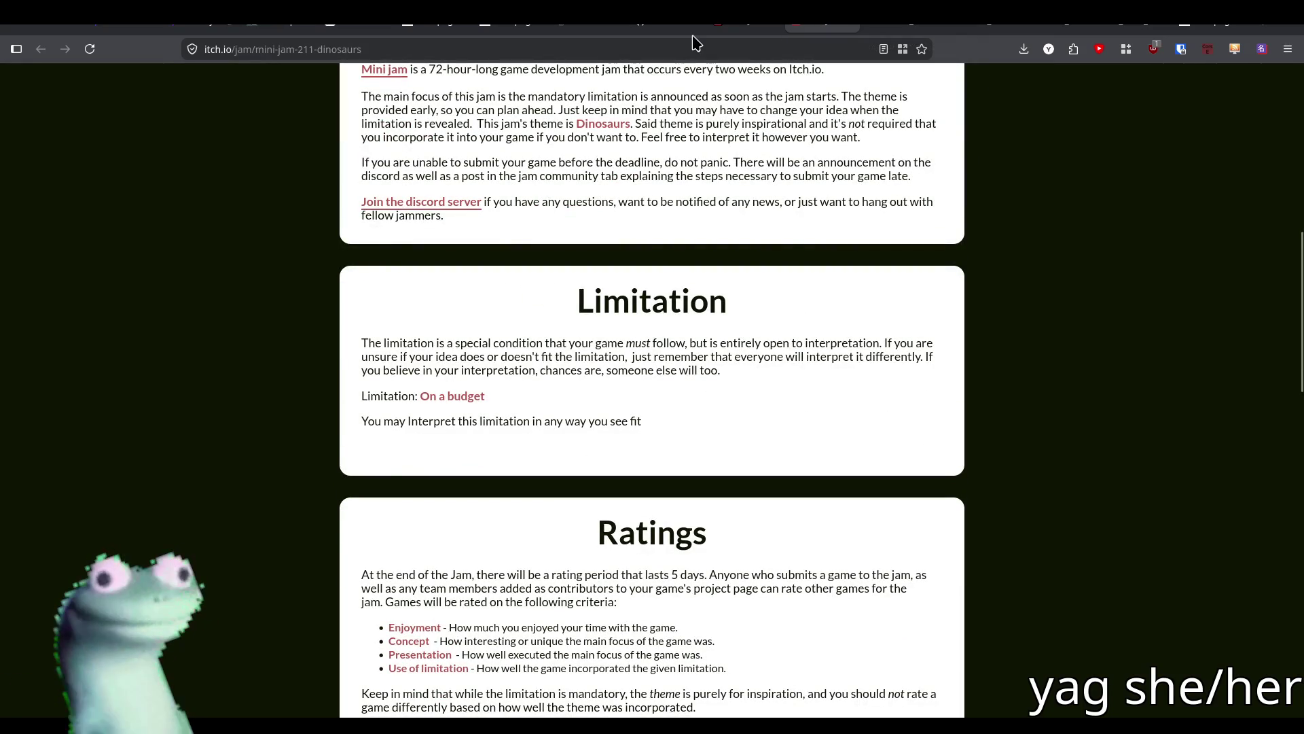
{"action": "key", "text": "alt+Tab"}
{"action": "left_click", "coordinate": [1094, 39]}
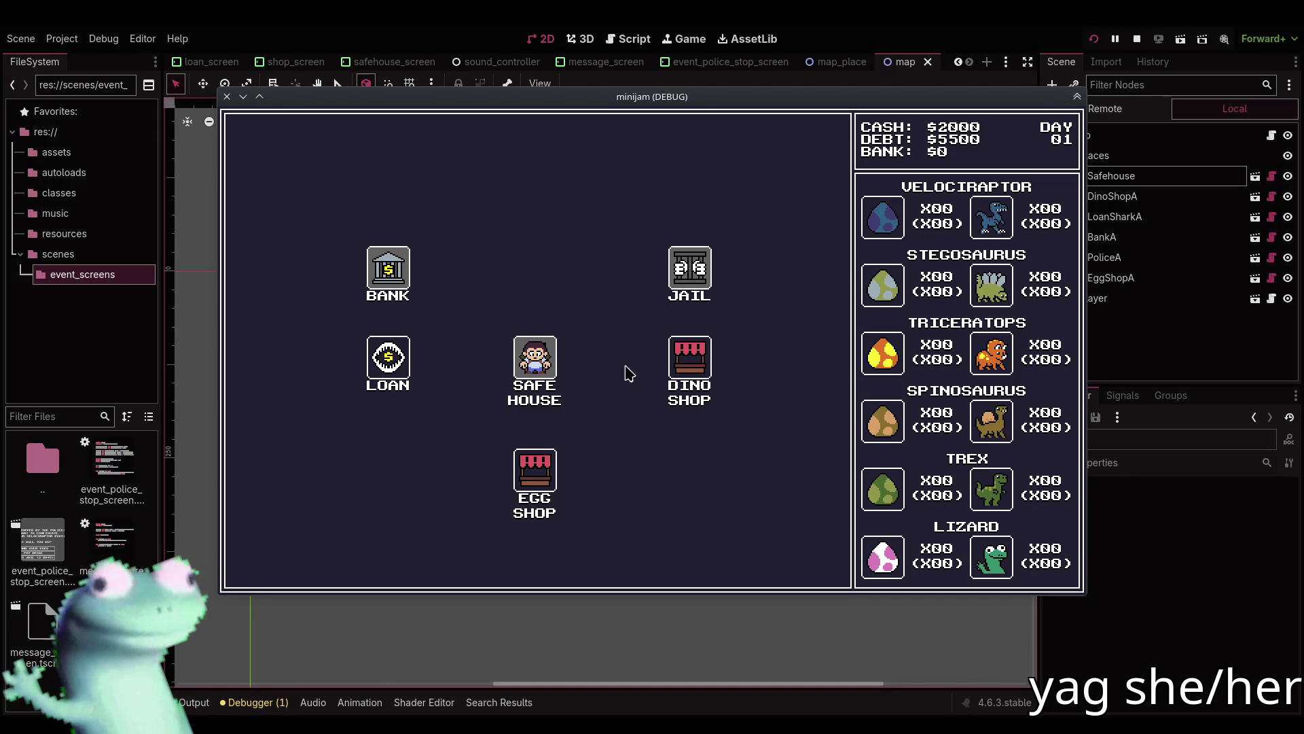
Walk to the Dino Shop, dismiss the robbery, and buy Velociraptor eggs at $80 each.
{"action": "left_click", "coordinate": [693, 374]}
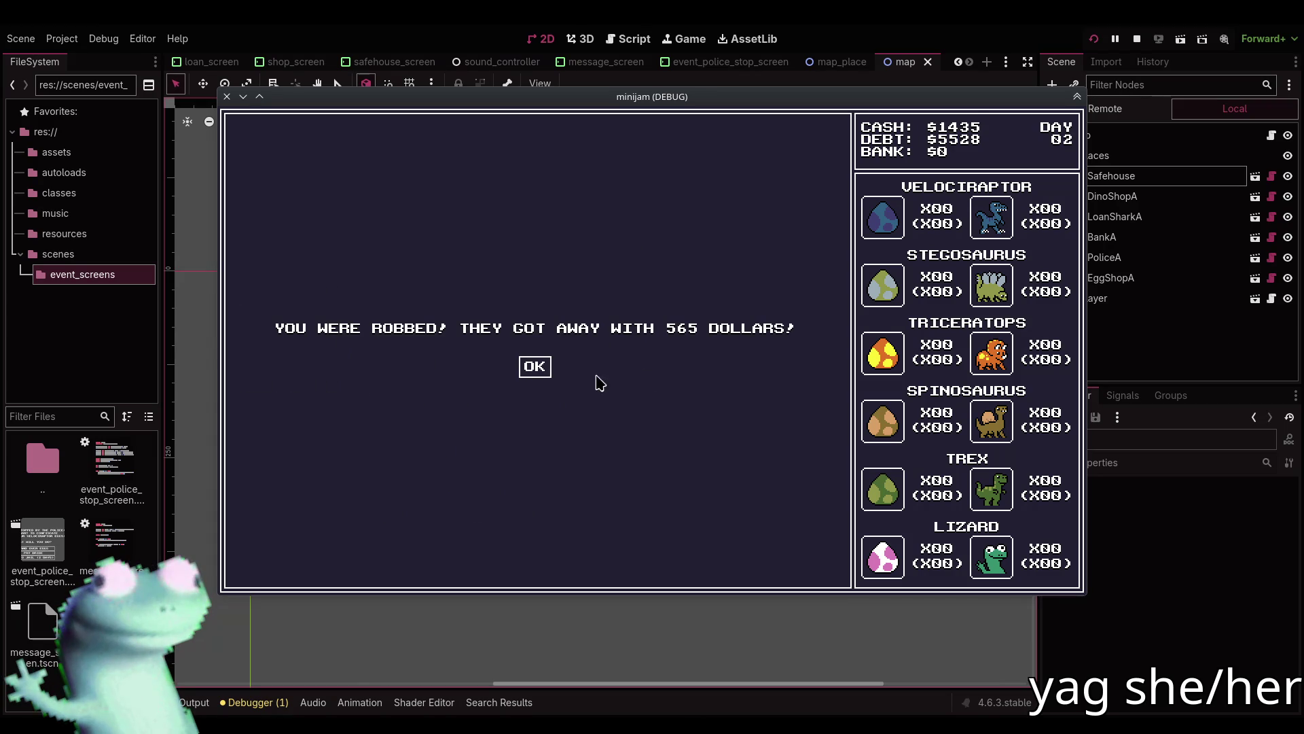
{"action": "left_click", "coordinate": [535, 368]}
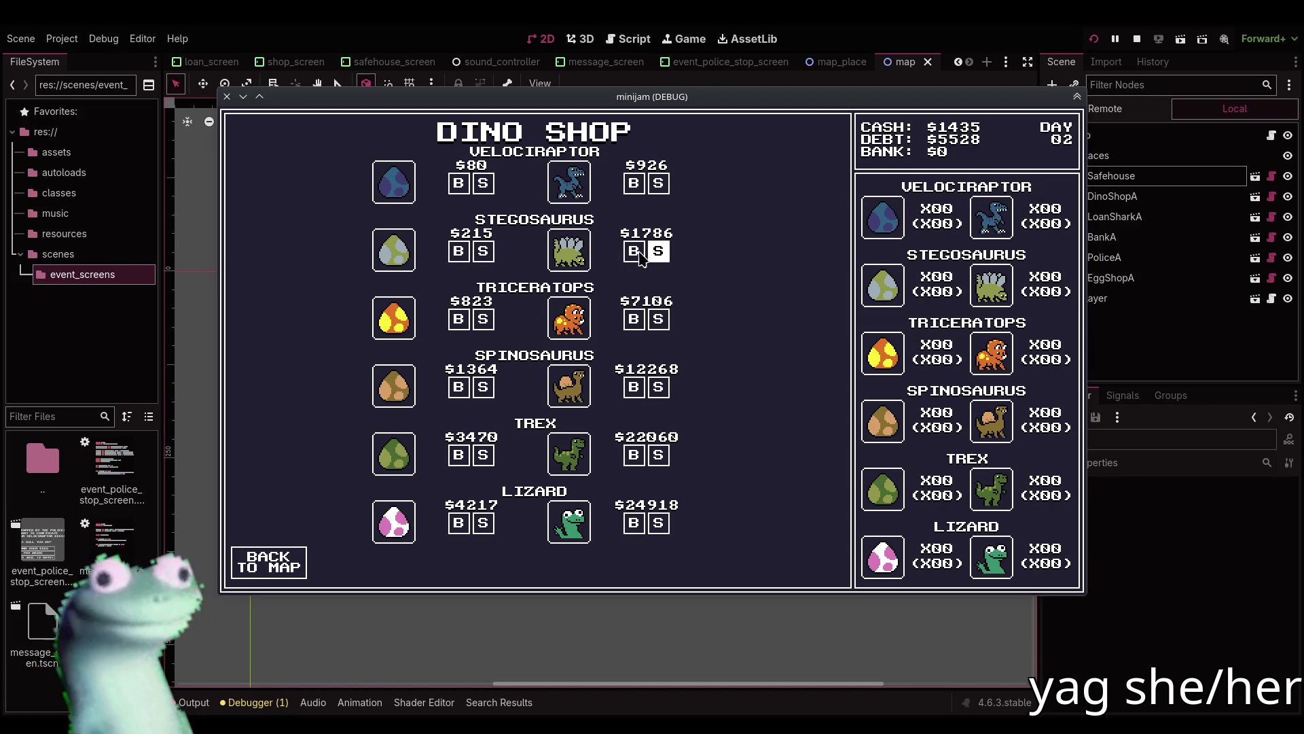
{"action": "left_click", "coordinate": [457, 184]}
{"action": "left_click", "coordinate": [457, 183]}
{"action": "left_click", "coordinate": [457, 184]}
{"action": "left_click", "coordinate": [458, 184]}
{"action": "left_click", "coordinate": [458, 183]}
{"action": "left_click", "coordinate": [458, 183]}
{"action": "left_click", "coordinate": [457, 184]}
{"action": "left_click", "coordinate": [457, 184]}
{"action": "left_click", "coordinate": [457, 184]}
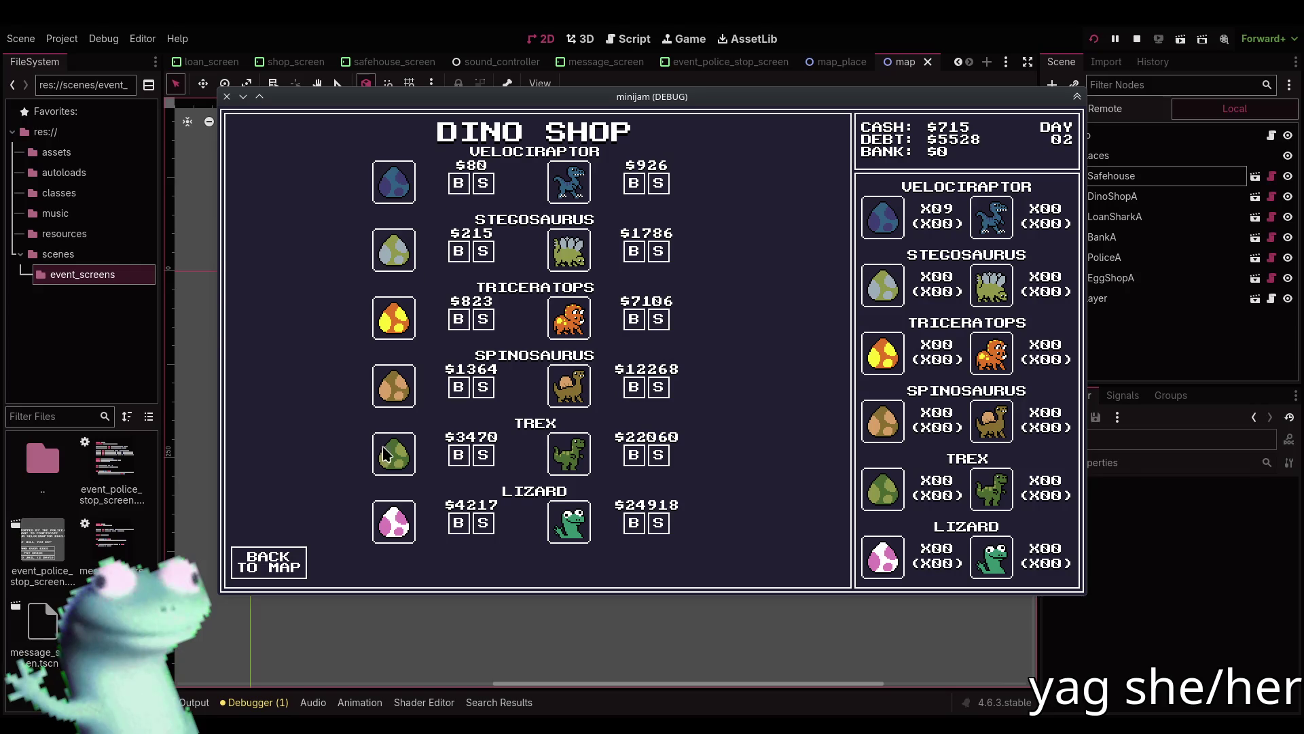
{"action": "left_click", "coordinate": [293, 551]}
Stop by the Safe House, then sell all the Velociraptor eggs at the Egg Shop.
{"action": "left_click", "coordinate": [391, 369]}
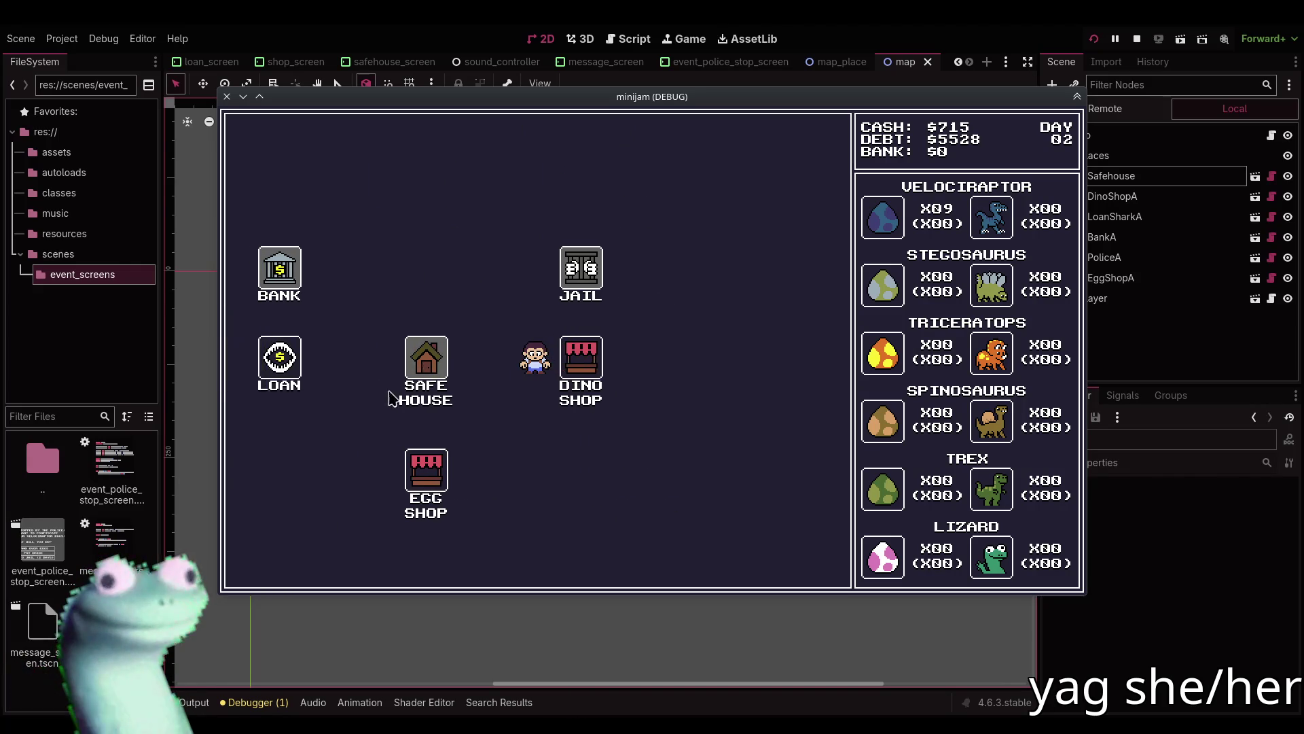
{"action": "left_click", "coordinate": [315, 552]}
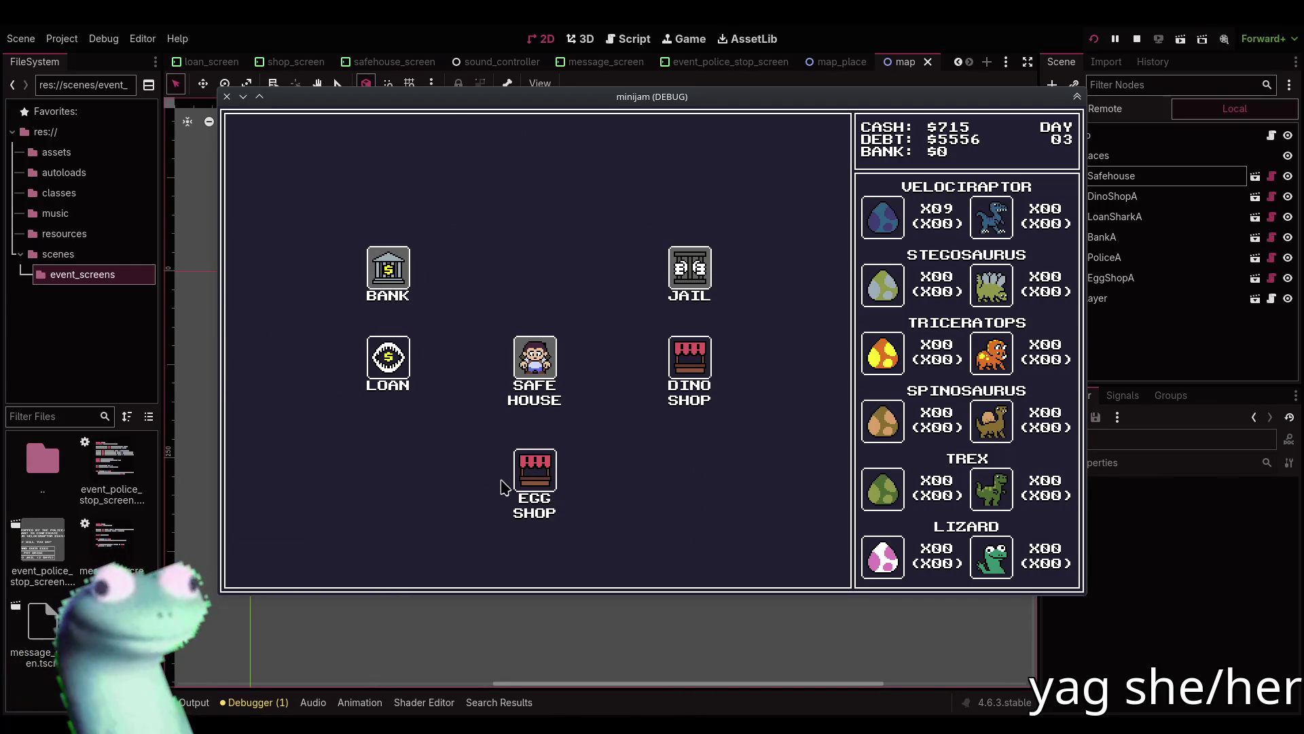
{"action": "left_click", "coordinate": [524, 472]}
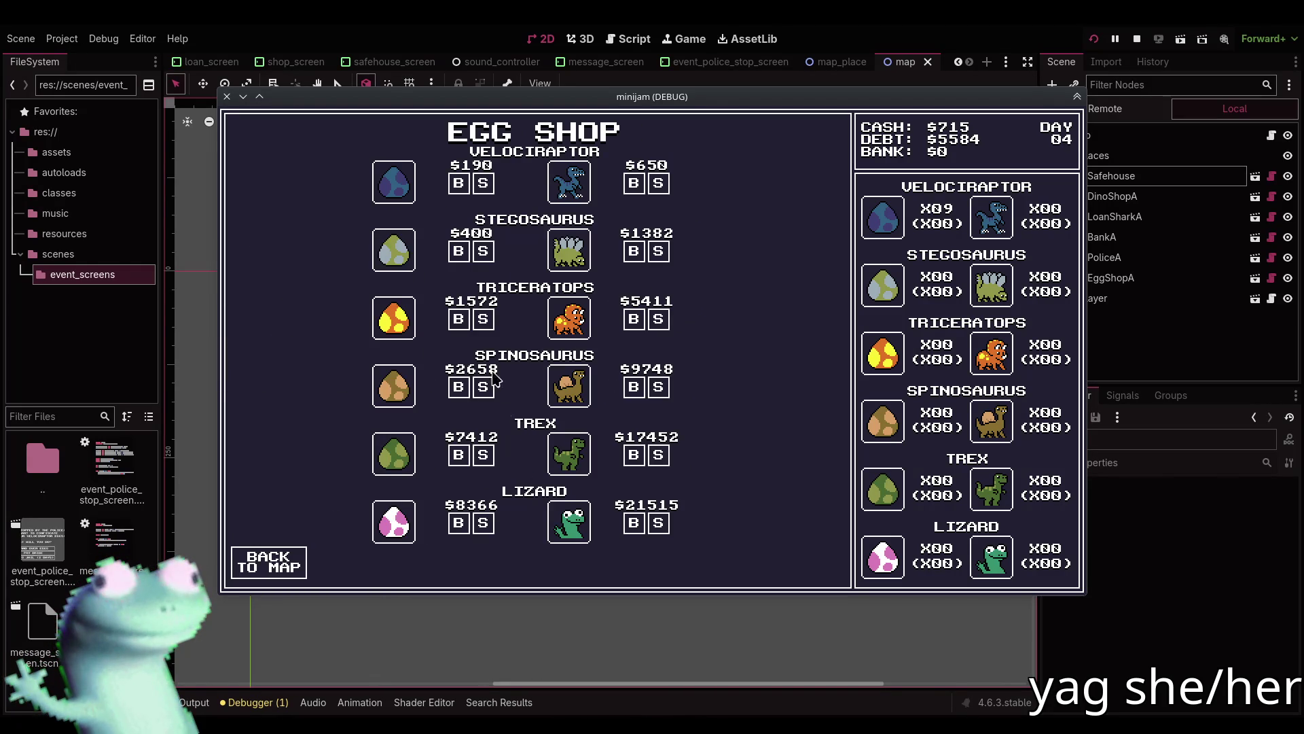
{"action": "left_click", "coordinate": [487, 189]}
{"action": "left_click", "coordinate": [488, 188]}
{"action": "left_click", "coordinate": [488, 189]}
{"action": "left_click", "coordinate": [492, 194]}
{"action": "left_click", "coordinate": [492, 195]}
{"action": "left_click", "coordinate": [492, 195]}
{"action": "left_click", "coordinate": [492, 195]}
{"action": "left_click", "coordinate": [492, 195]}
{"action": "left_click", "coordinate": [492, 196]}
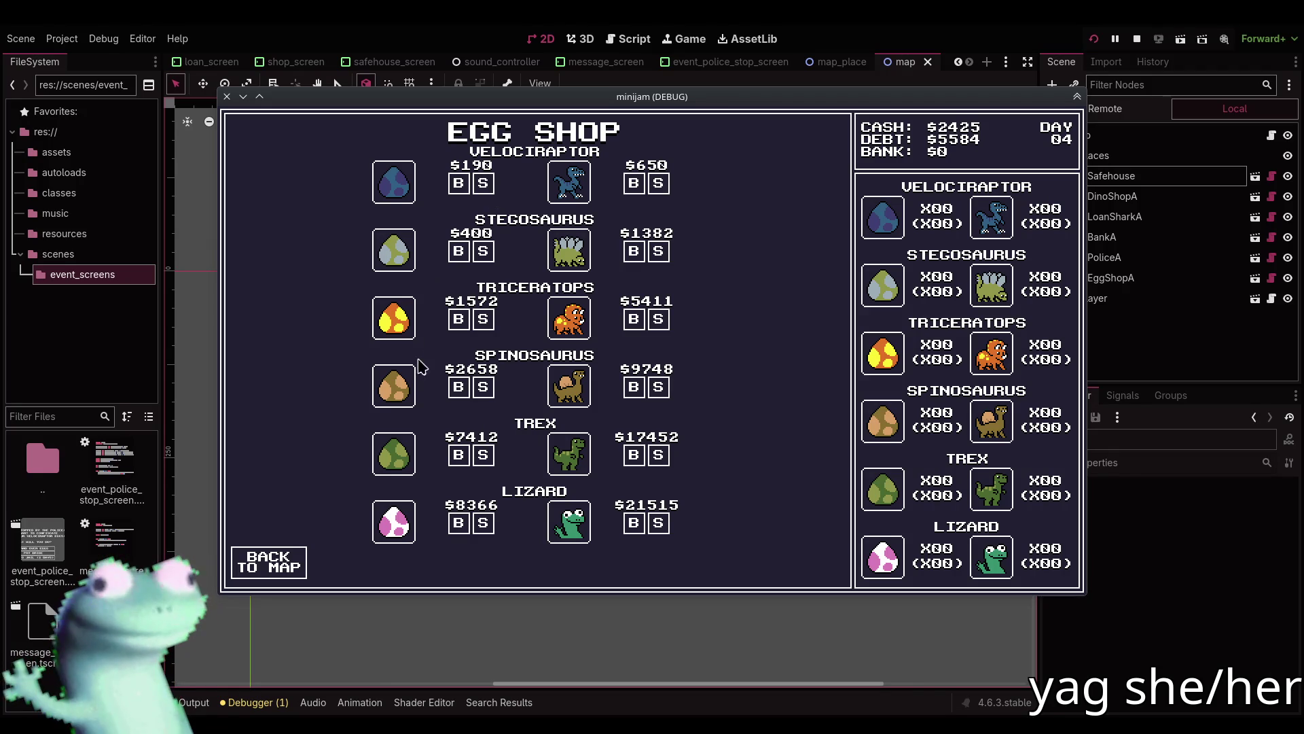
{"action": "left_click", "coordinate": [287, 552]}
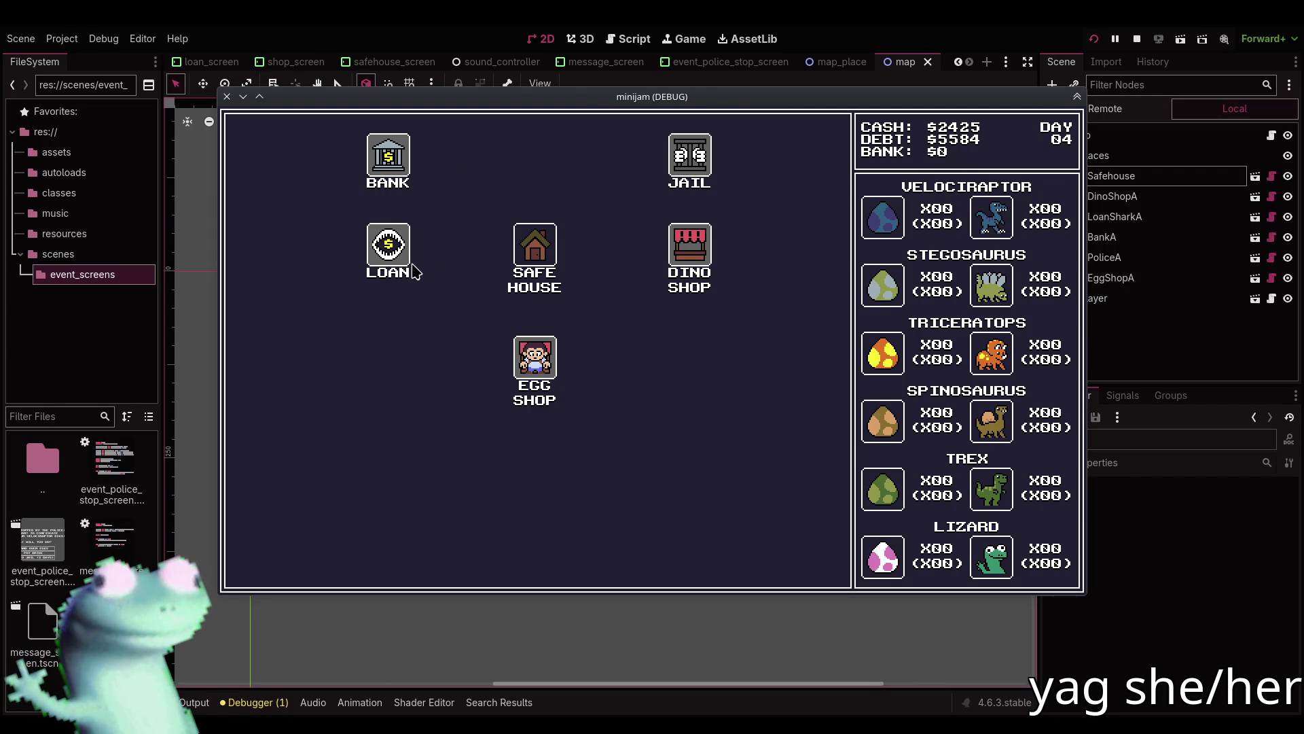
Return to the Safe House past a robbery, walk to the loan shark, and stop the game.
{"action": "left_click", "coordinate": [536, 248]}
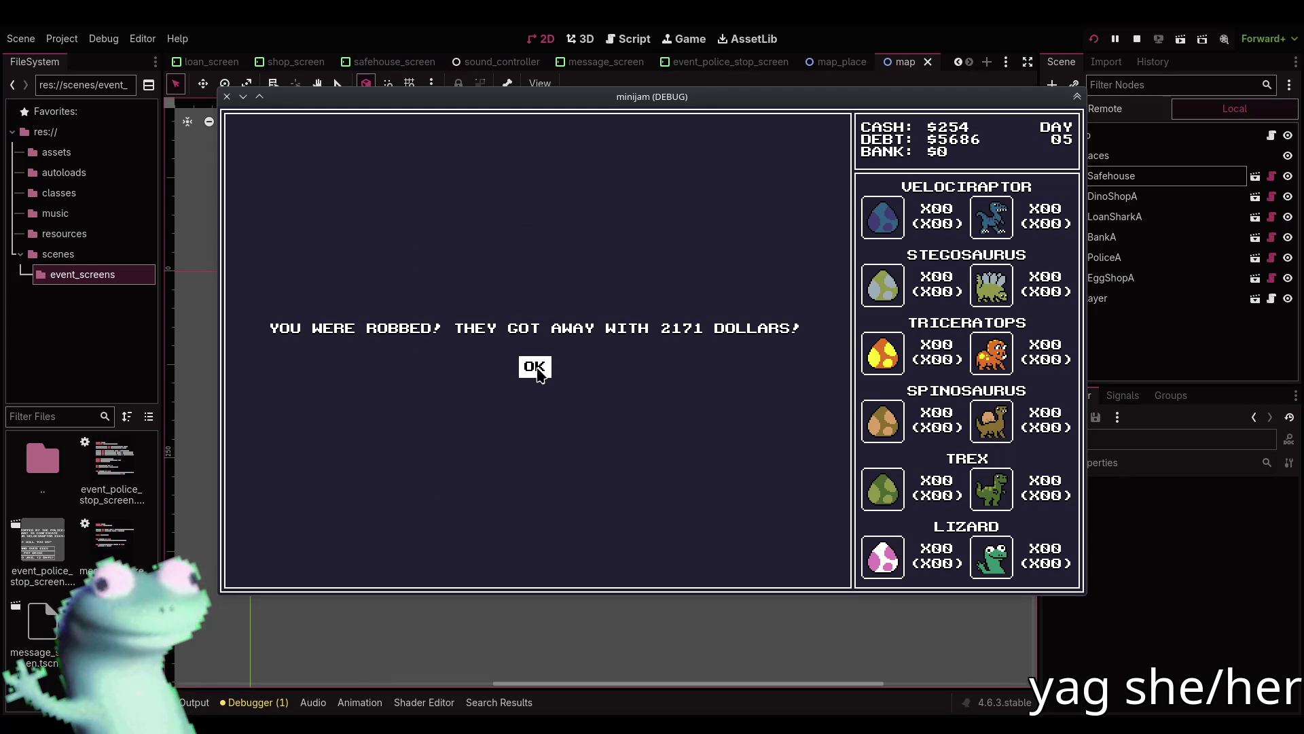
{"action": "left_click", "coordinate": [537, 371]}
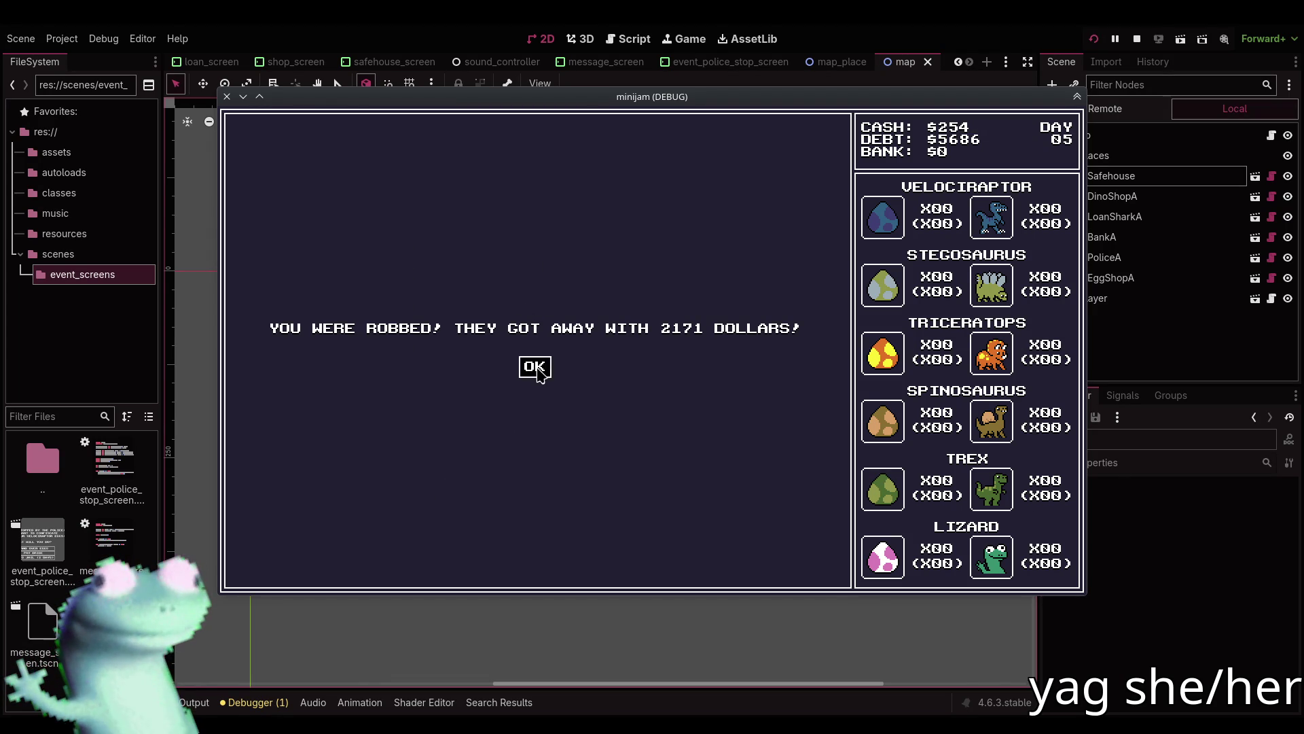
{"action": "left_click", "coordinate": [306, 574]}
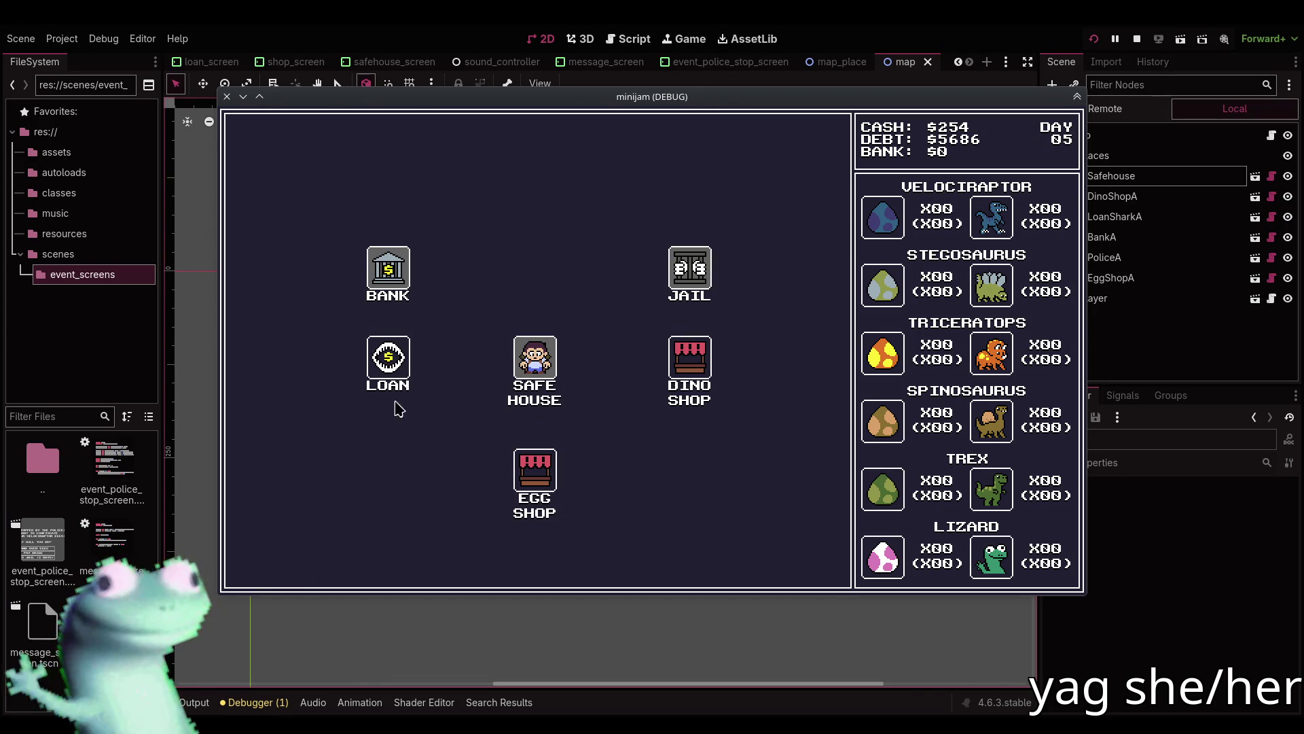
{"action": "left_click", "coordinate": [391, 360]}
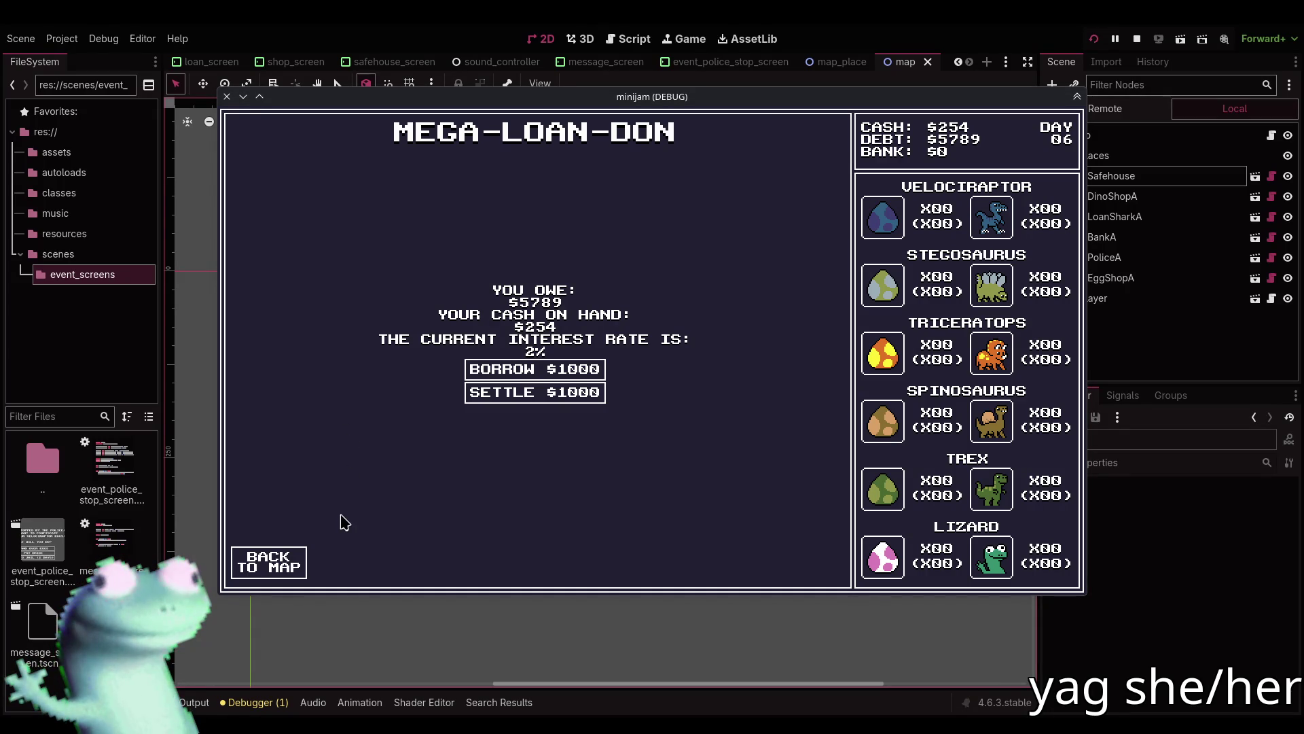
{"action": "left_click", "coordinate": [1136, 38]}
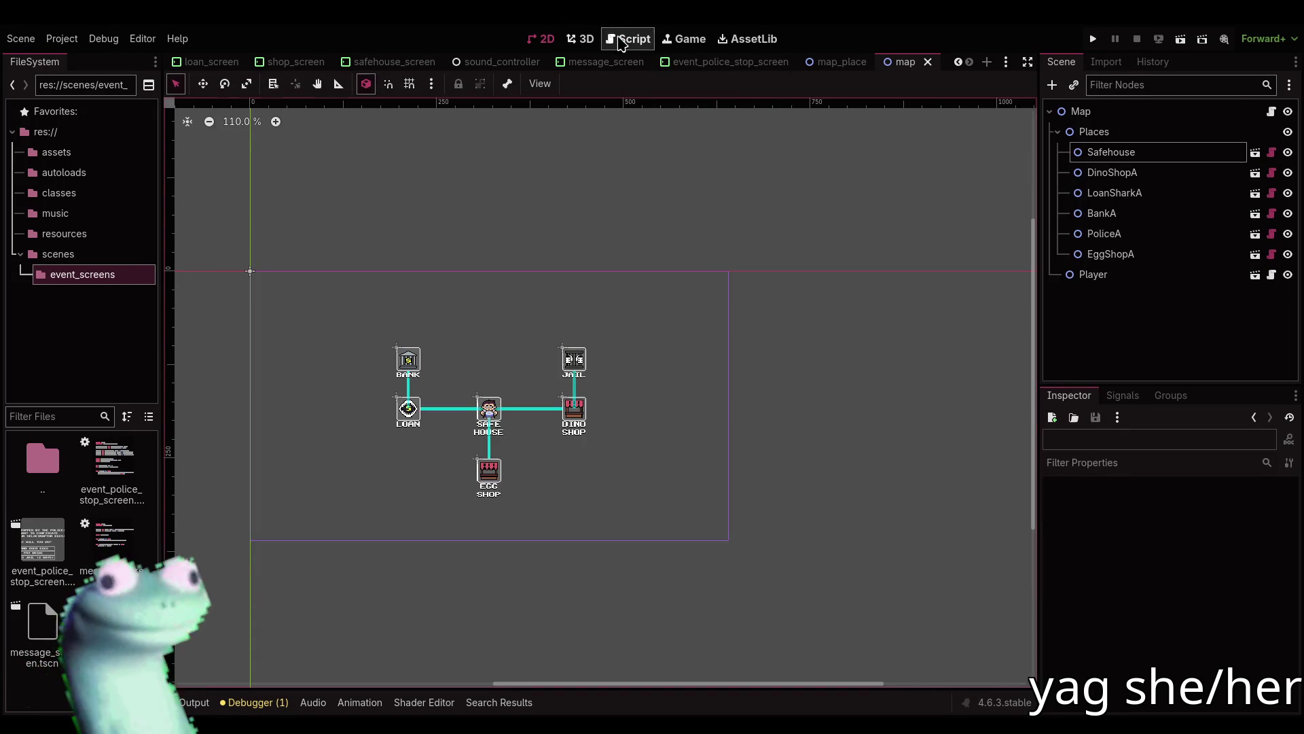
In game.gd line 59, change the robbed event's weight from 1.0 to 0.6.
{"action": "left_click", "coordinate": [620, 39]}
{"action": "left_click", "coordinate": [210, 166]}
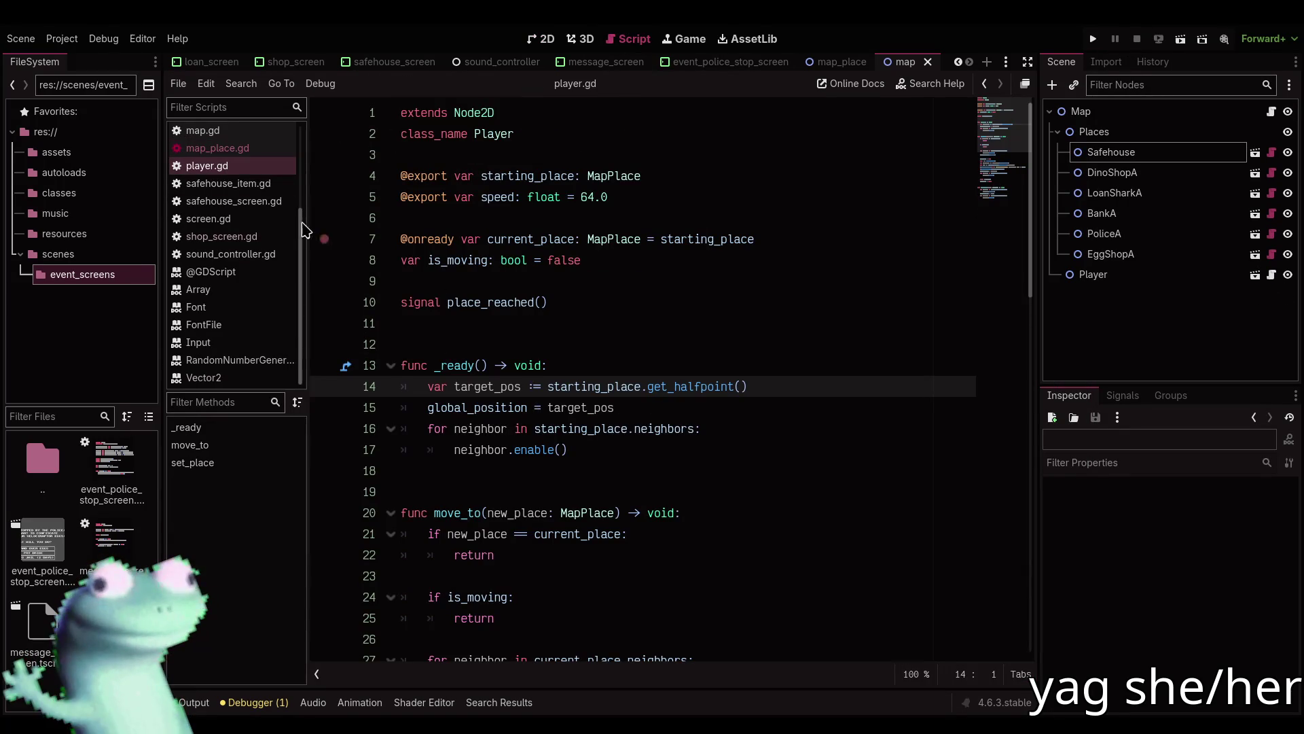
{"action": "scroll", "coordinate": [215, 231], "scroll_direction": "up", "scroll_amount": 3}
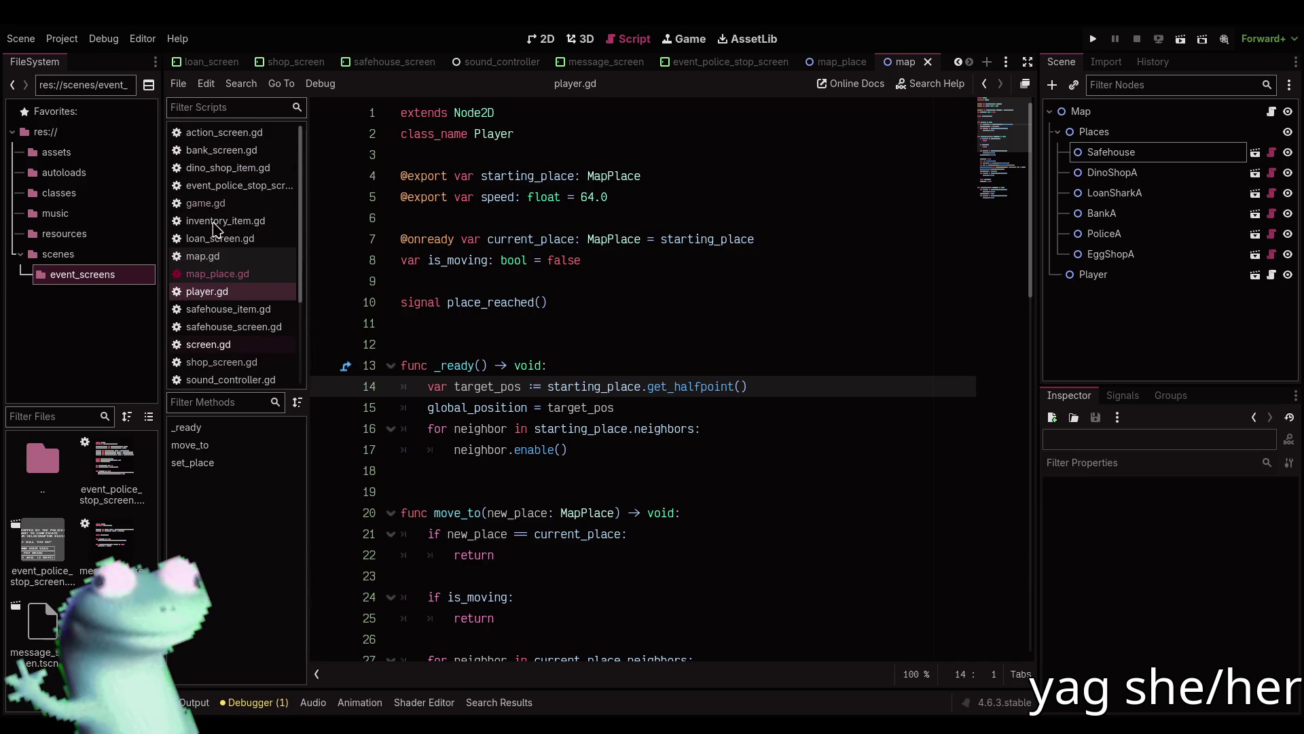
{"action": "left_click", "coordinate": [206, 203]}
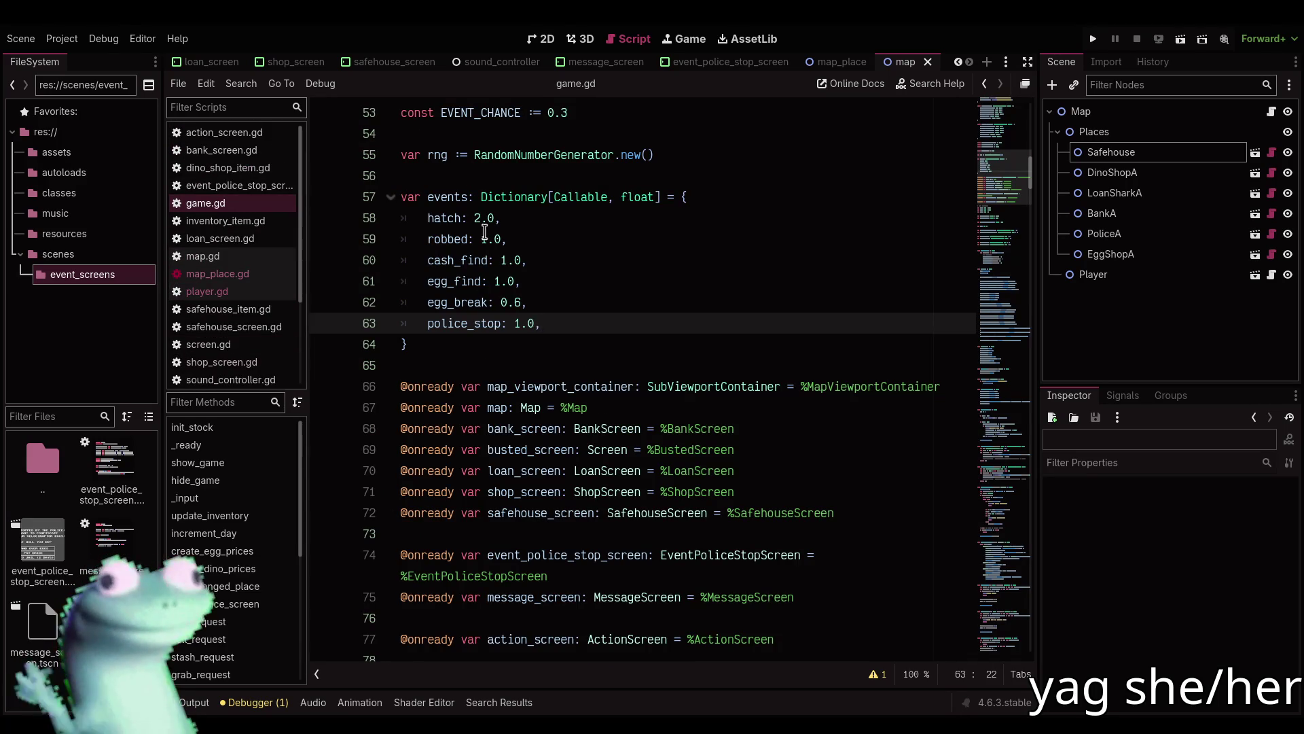
{"action": "left_click_drag", "start_coordinate": [482, 239], "coordinate": [503, 239]}
{"action": "type", "text": "0.6"}
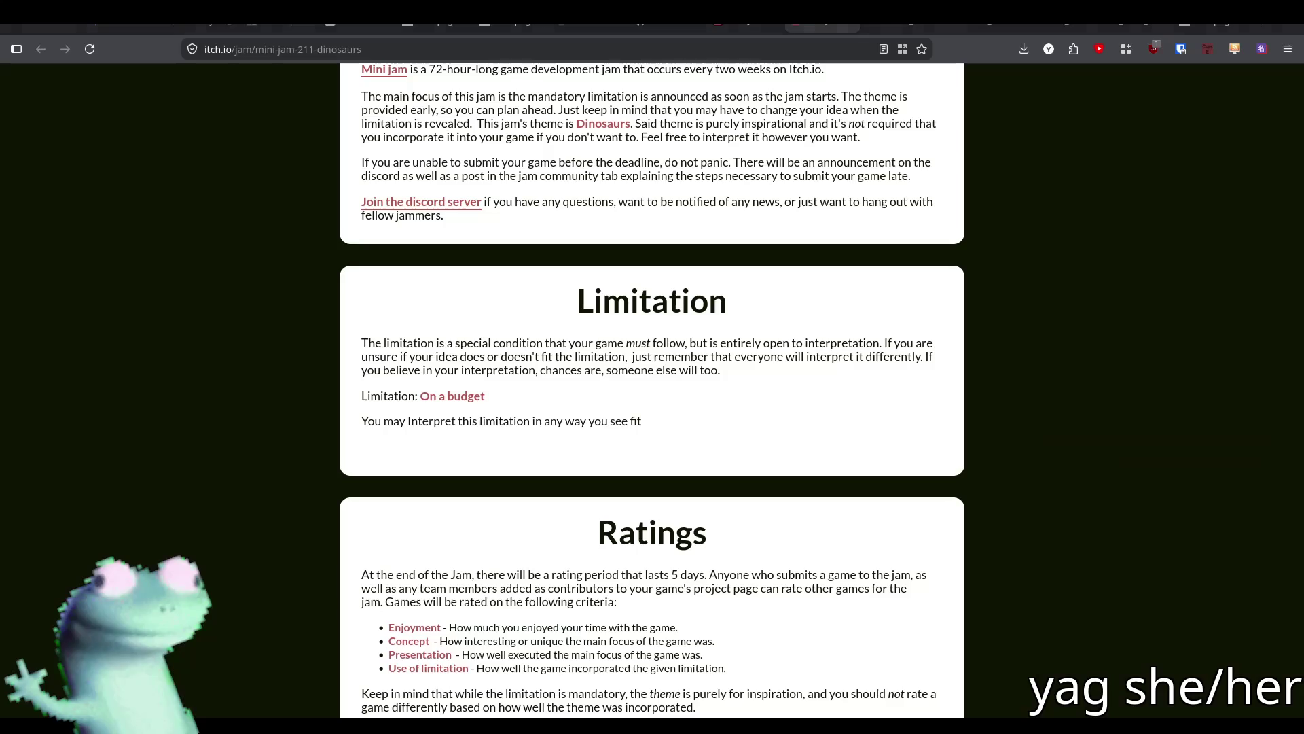
Switch to the browser's Twitch stream showing the Aseprite island-map mockup.
{"action": "key", "text": "alt+Tab"}
{"action": "left_click", "coordinate": [217, 28]}
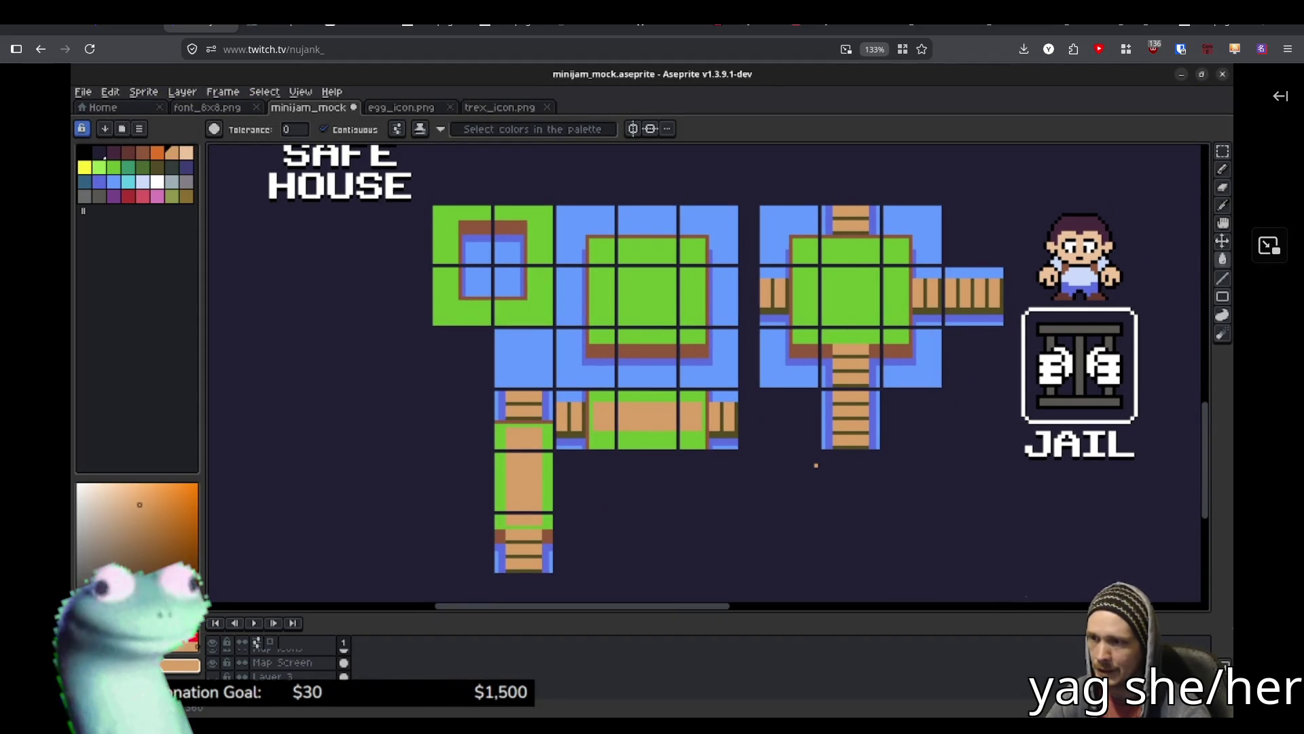
Undo the red X marks on the mockup and save minijam_mock.aseprite.
{"action": "mouse_move", "coordinate": [213, 73]}
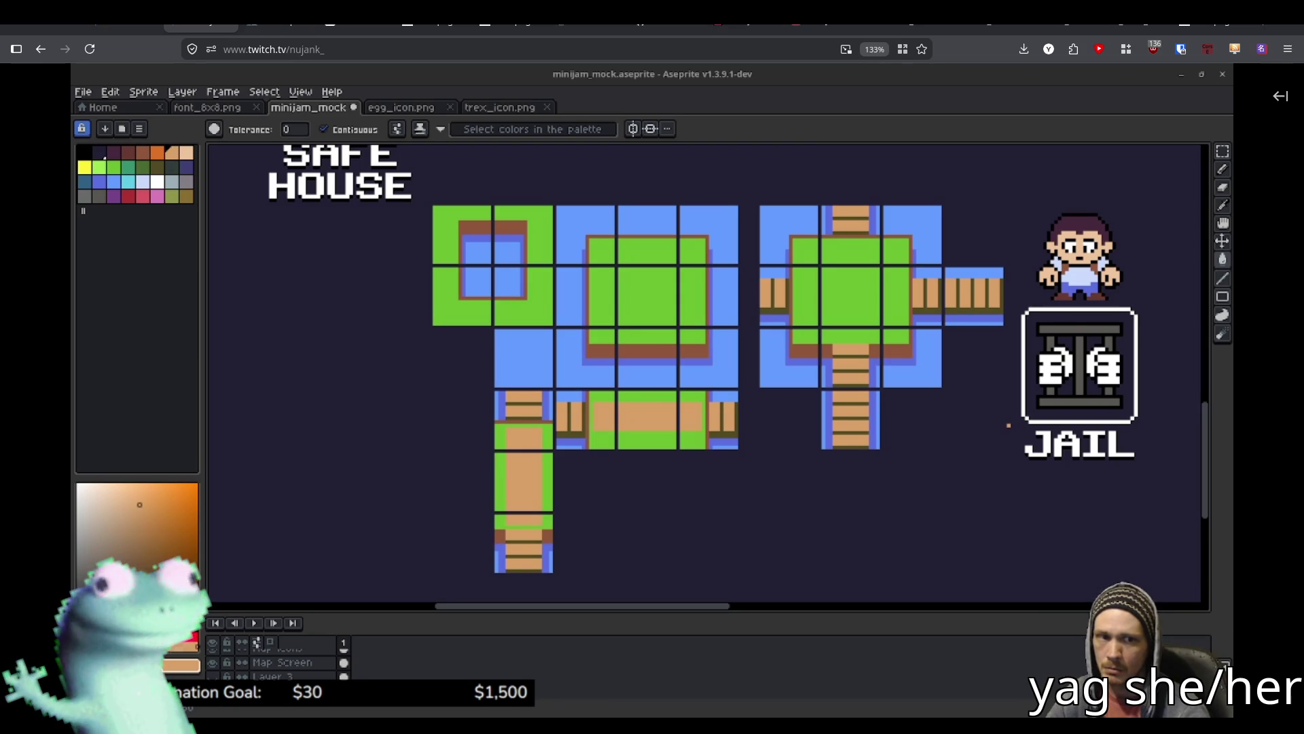
{"action": "mouse_move", "coordinate": [223, 261]}
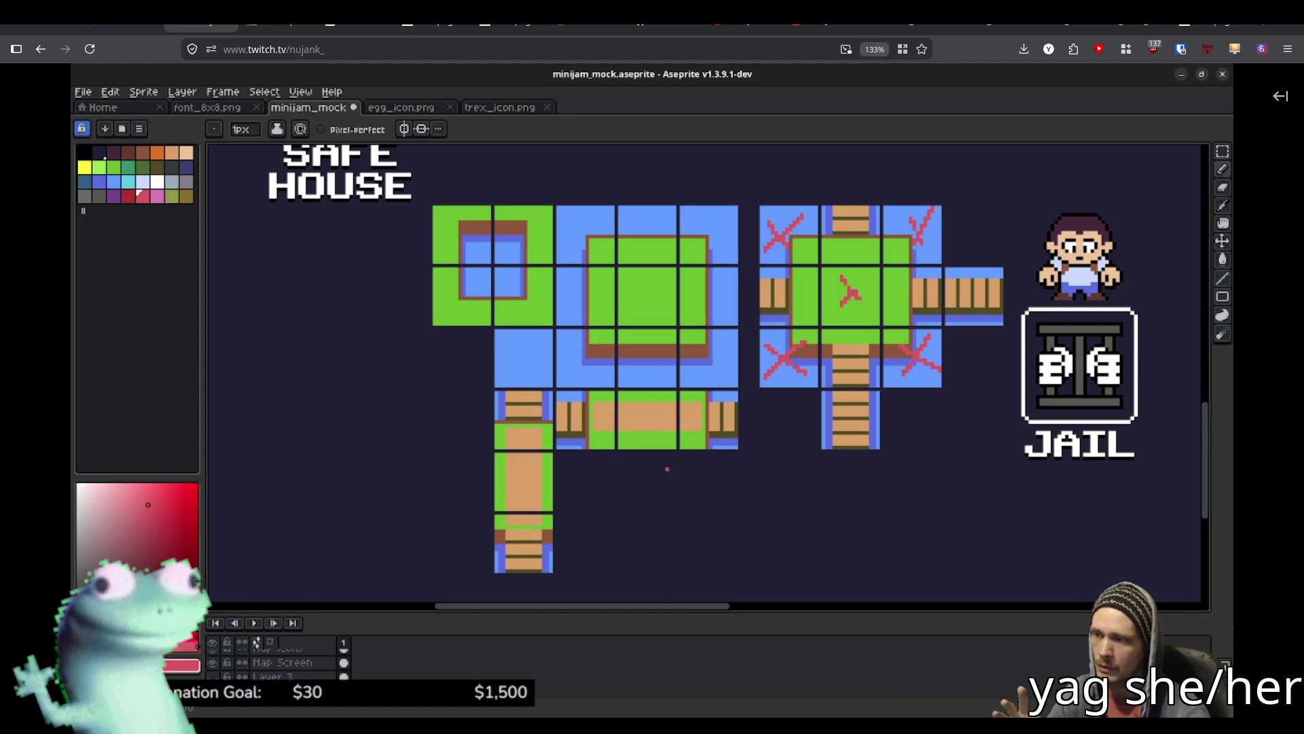
{"action": "mouse_move", "coordinate": [615, 485]}
{"action": "left_mouse_down"}
{"action": "mouse_move", "coordinate": [670, 485]}
{"action": "mouse_move", "coordinate": [645, 501]}
{"action": "left_mouse_up"}
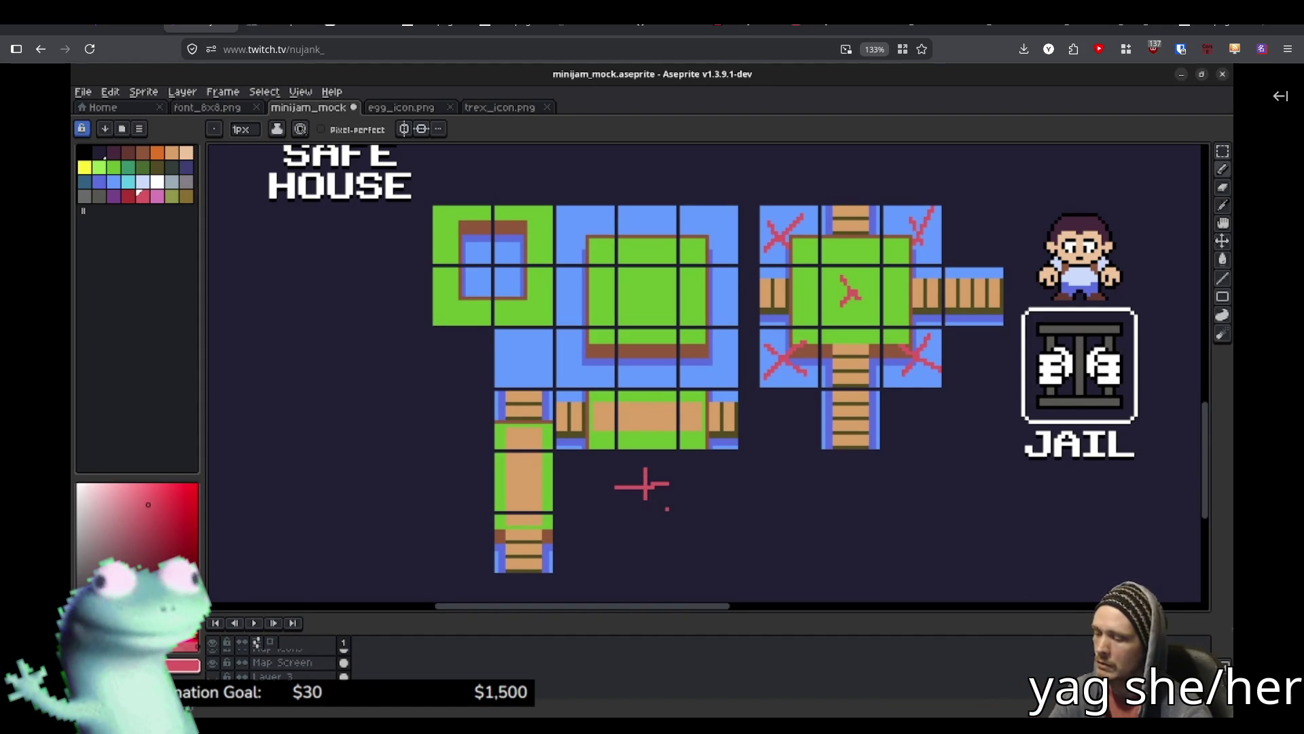
{"action": "key", "text": "ctrl+z"}
{"action": "key", "text": "ctrl+z"}
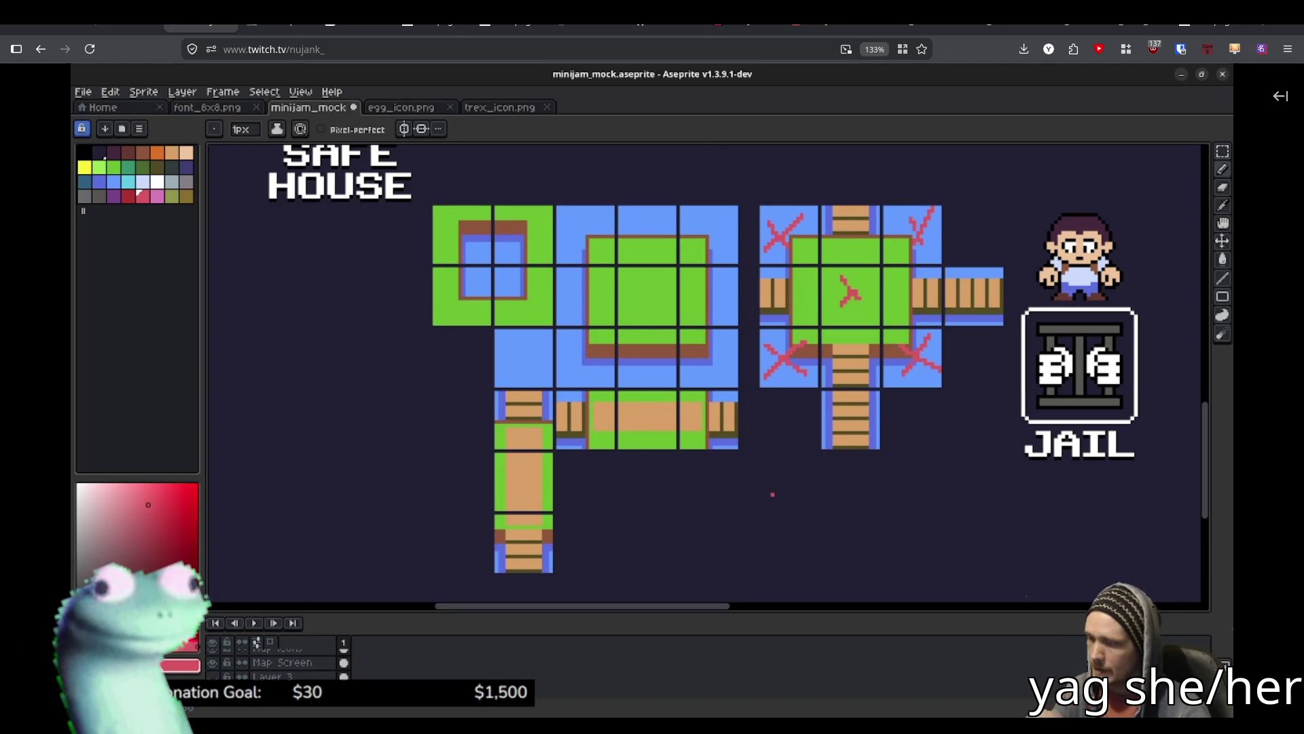
{"action": "key", "text": "ctrl+z"}
{"action": "key", "text": "ctrl+z"}
{"action": "key", "text": "ctrl+z"}
{"action": "key", "text": "ctrl+z"}
{"action": "key", "text": "ctrl+z"}
{"action": "key", "text": "ctrl+z"}
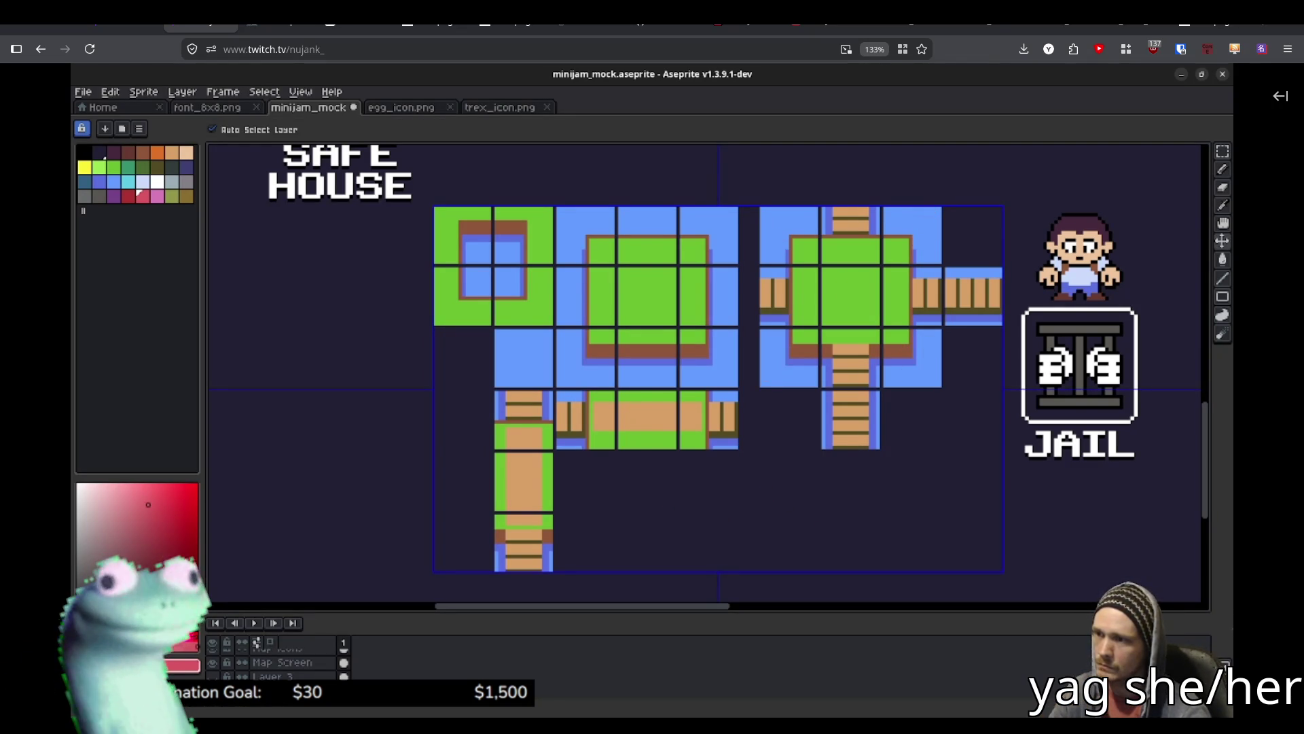
{"action": "key", "text": "ctrl+s"}
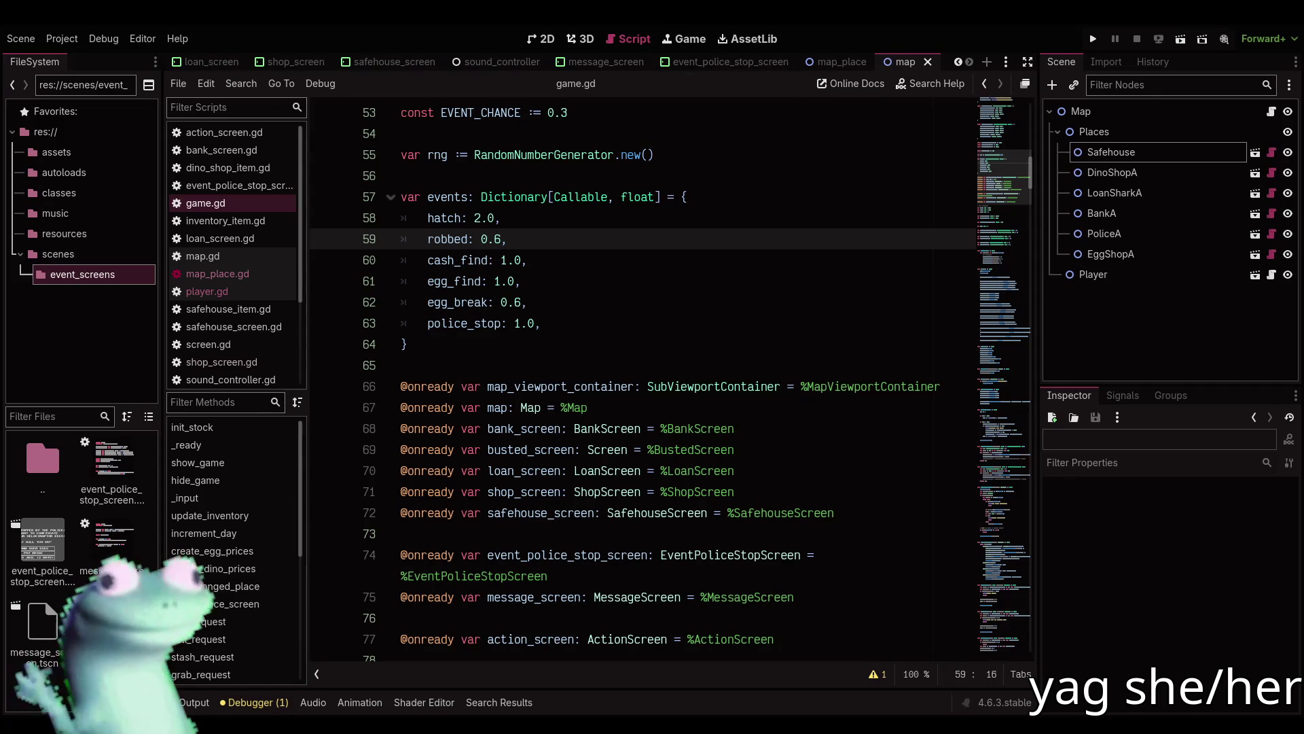
Playtest with the sound_controller MusicPlayer autoplaying, then turn its Autoplay back off.
{"action": "key", "text": "alt+Tab"}
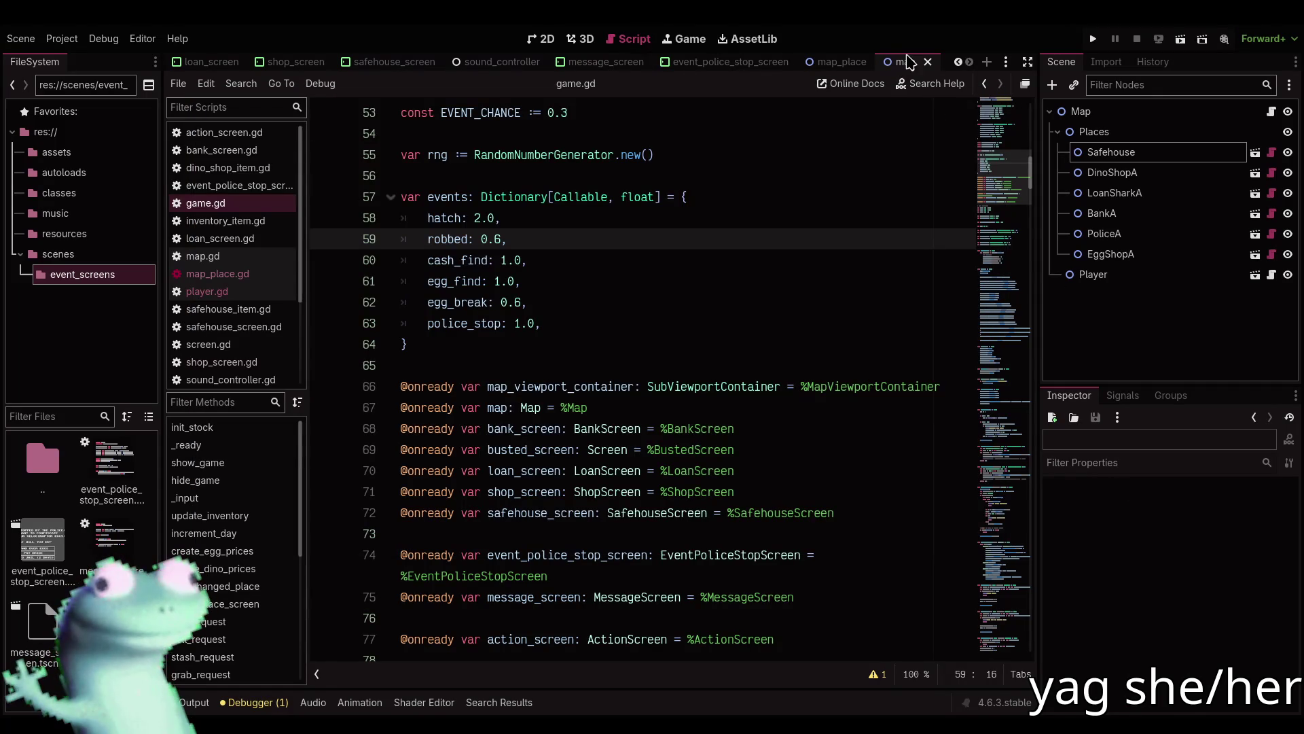
{"action": "left_click", "coordinate": [503, 62]}
{"action": "left_click", "coordinate": [1147, 134]}
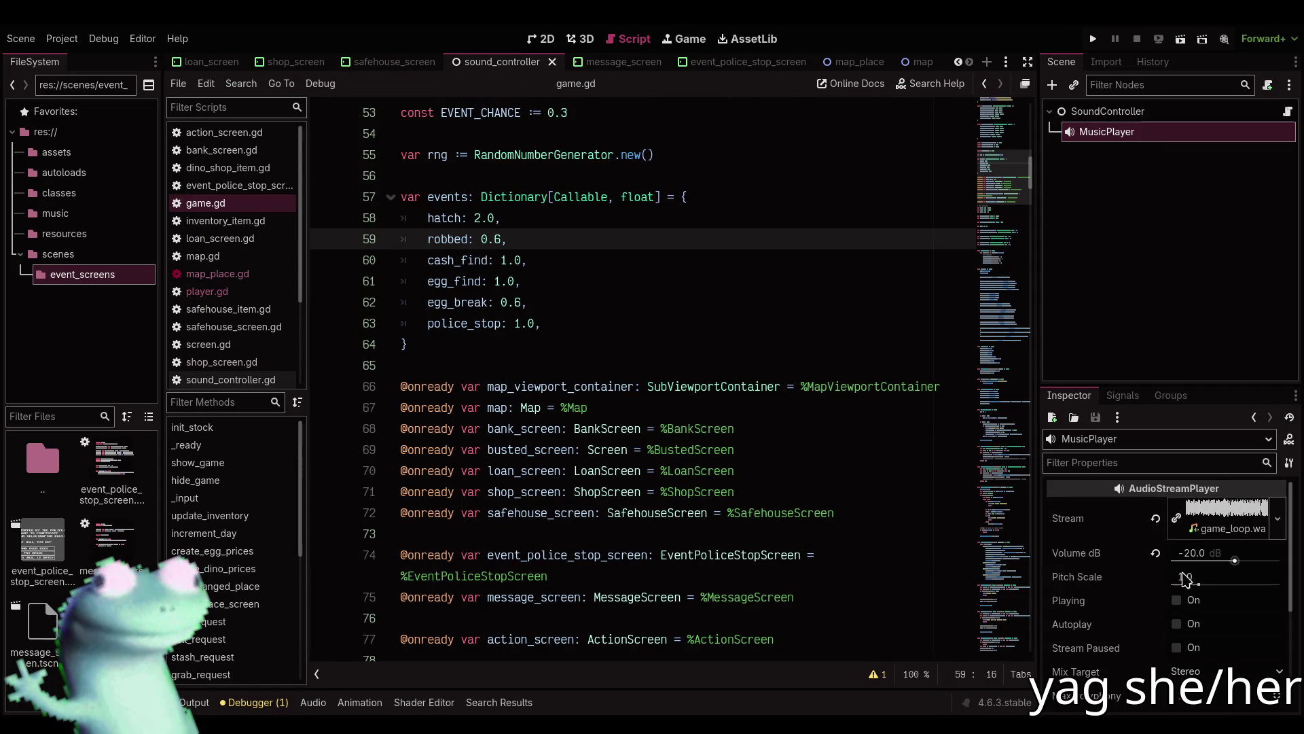
{"action": "left_click", "coordinate": [725, 343]}
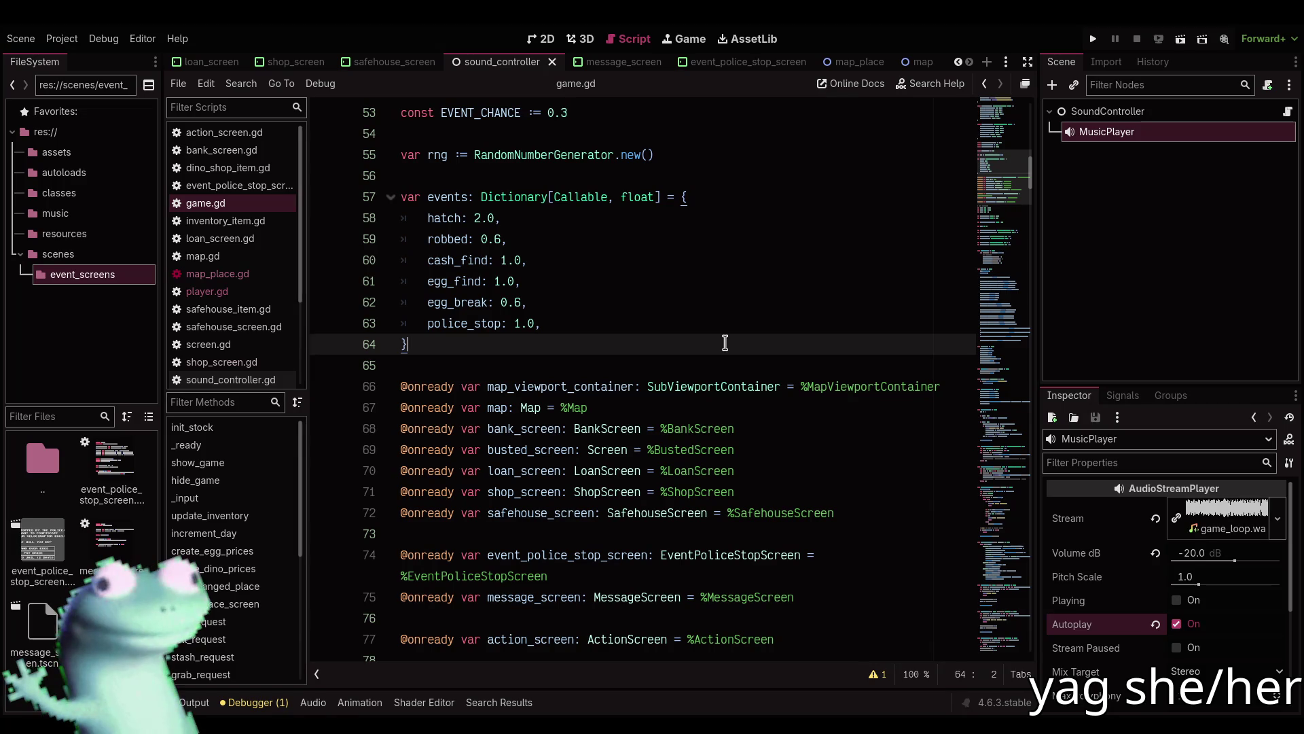
{"action": "key", "text": "F5"}
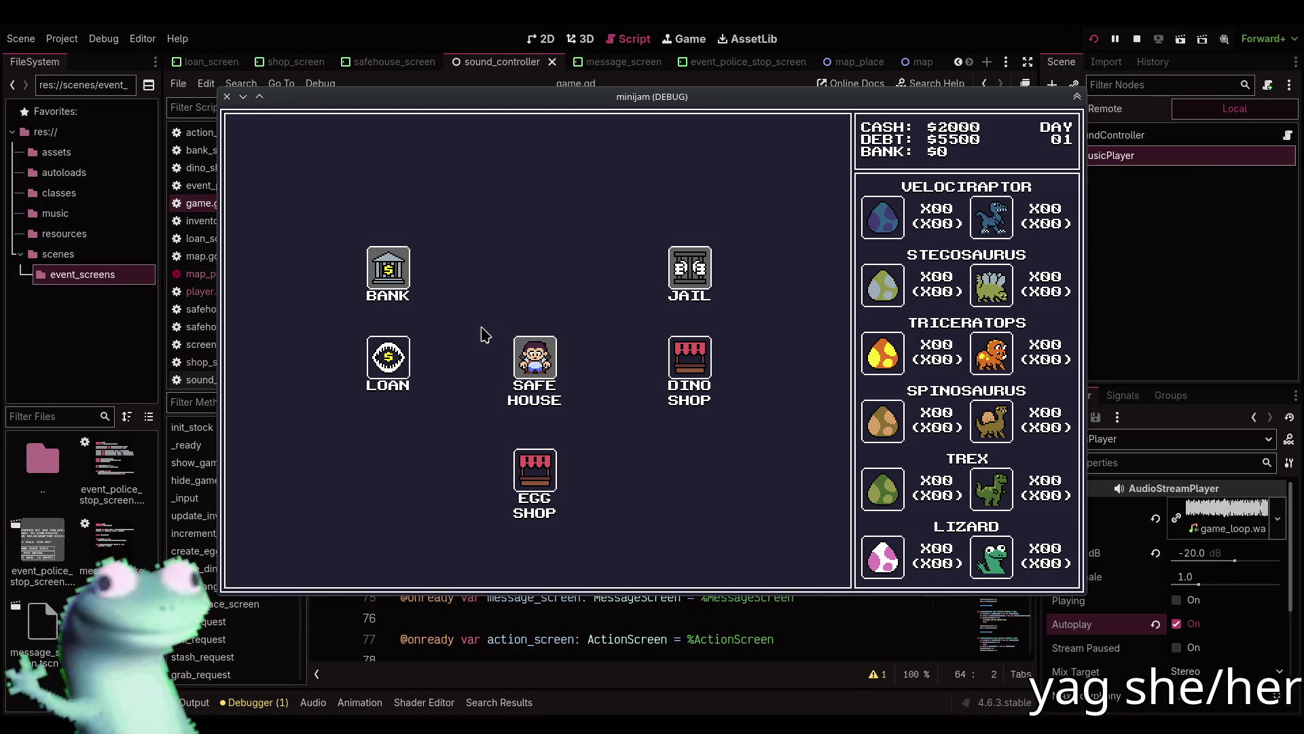
{"action": "left_click", "coordinate": [1137, 41]}
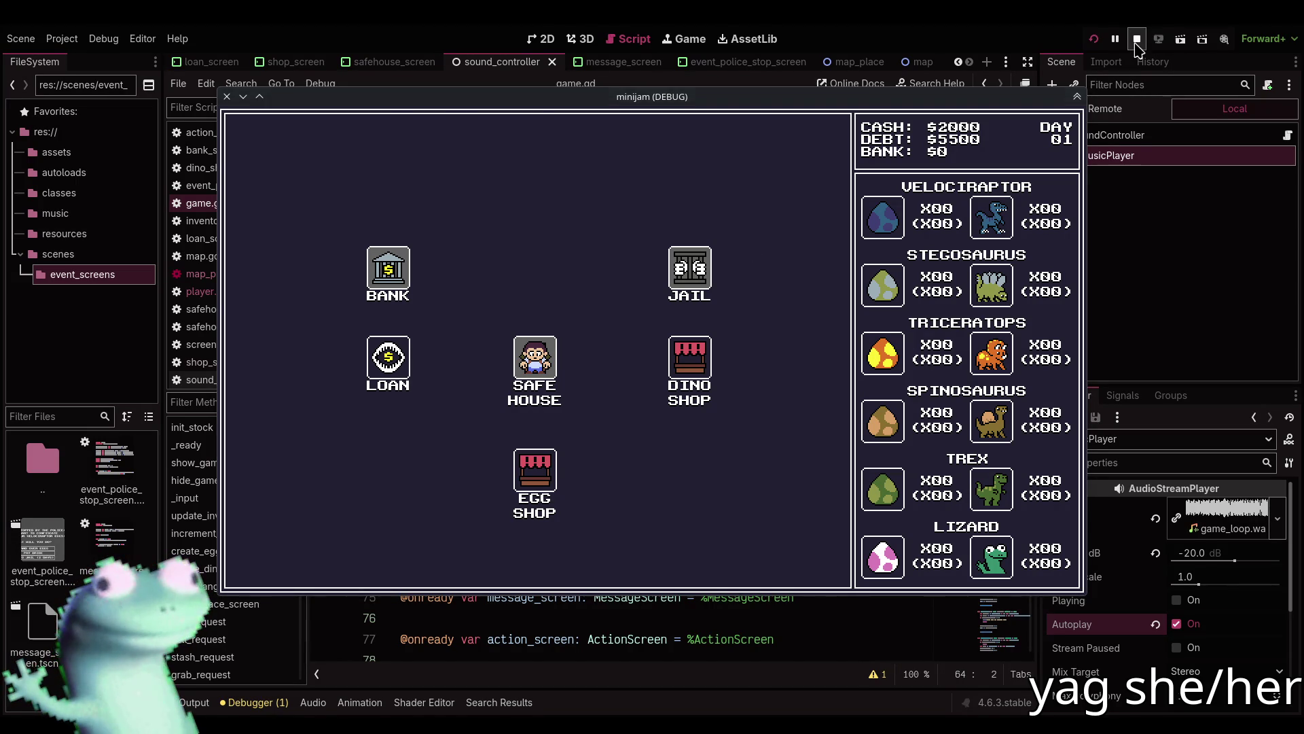
{"action": "left_click", "coordinate": [1156, 624]}
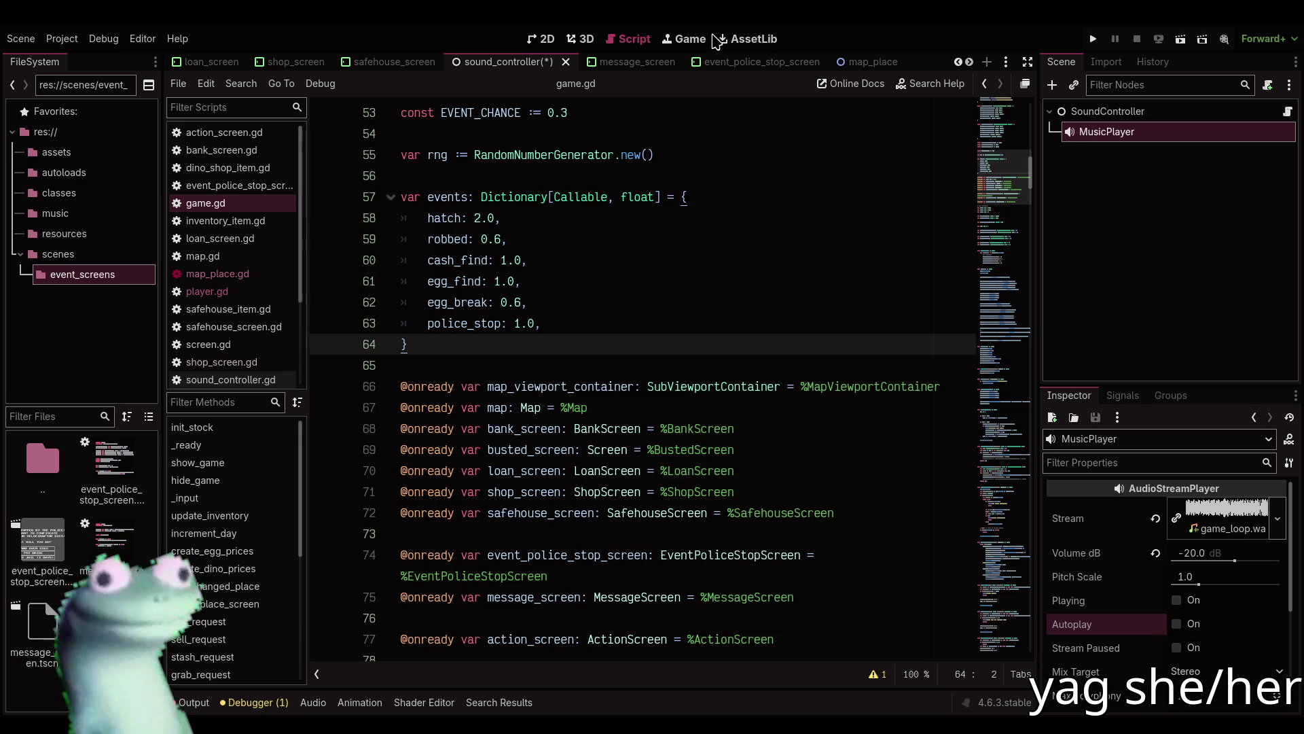
Save the sound controller with autoplay off and look over game.gd around lines 65-76.
{"action": "key", "text": "ctrl+s"}
{"action": "left_click", "coordinate": [694, 619]}
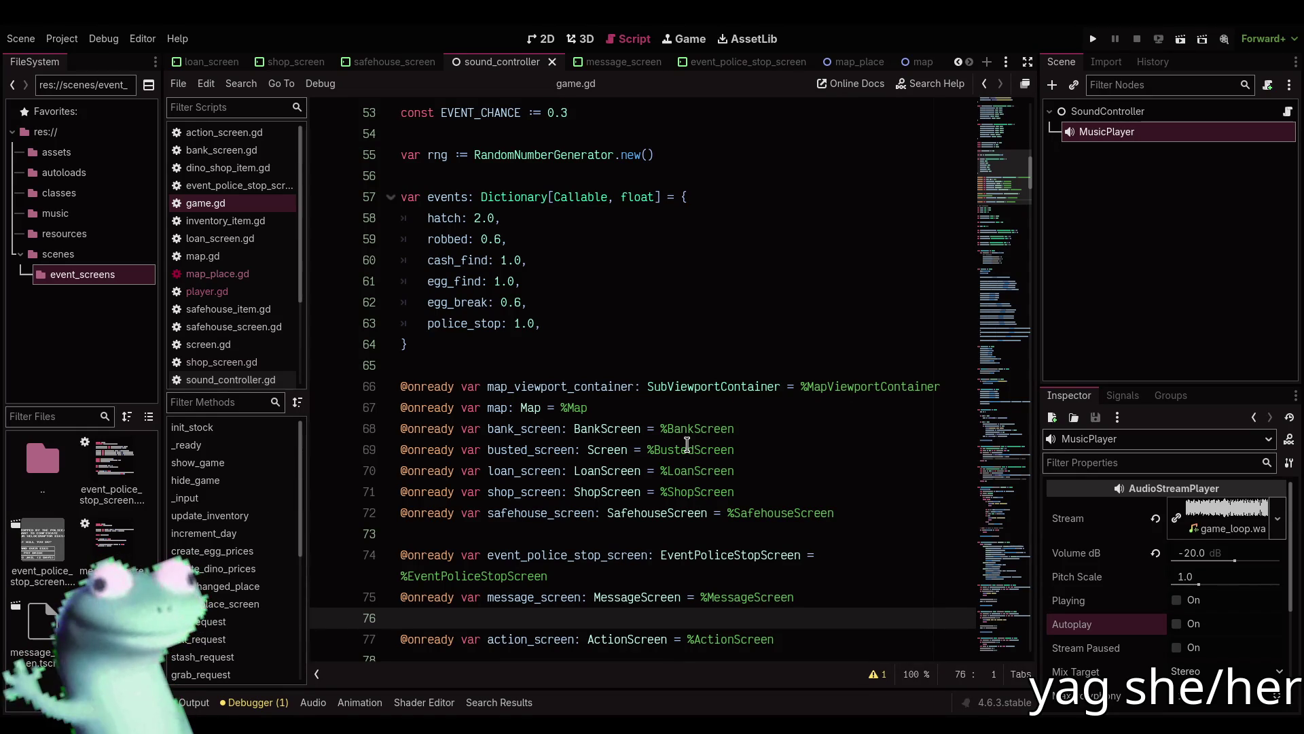
{"action": "left_click", "coordinate": [630, 364]}
{"action": "scroll", "coordinate": [629, 361], "scroll_direction": "up", "scroll_amount": 3}
{"action": "scroll", "coordinate": [630, 361], "scroll_direction": "up", "scroll_amount": 4}
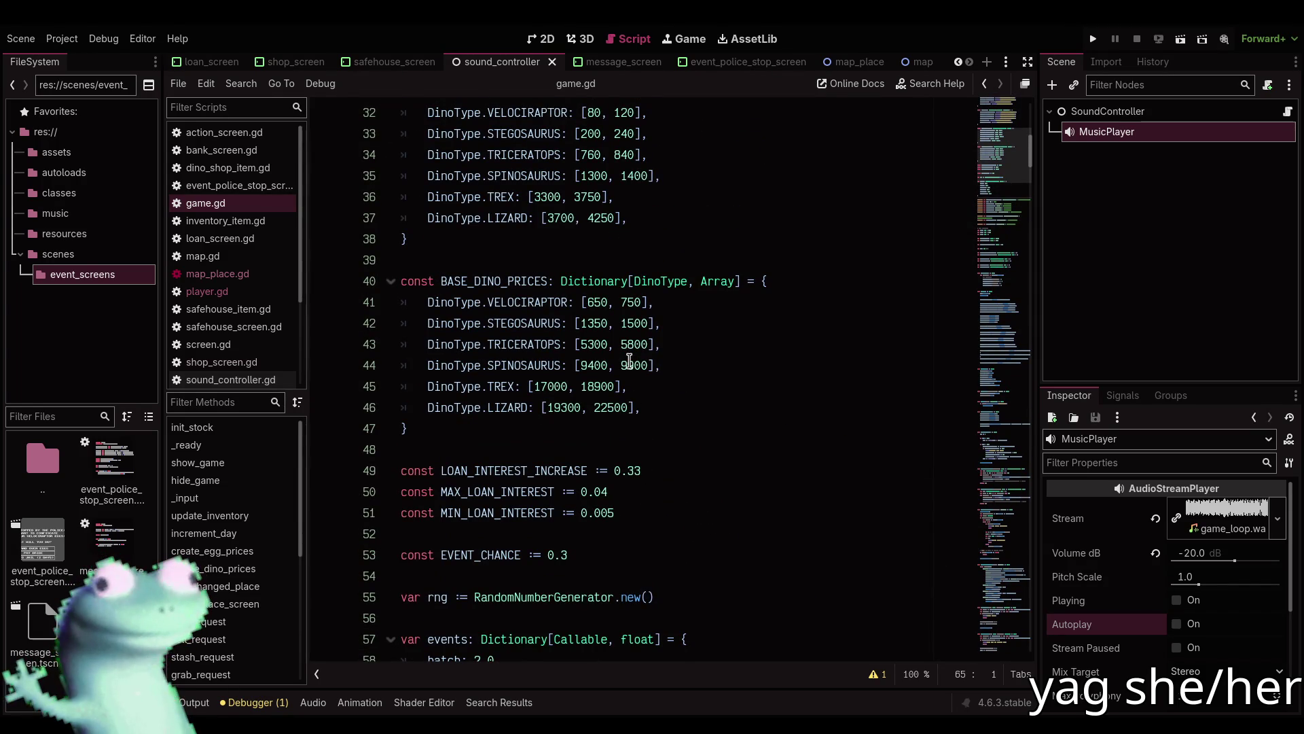
{"action": "scroll", "coordinate": [630, 361], "scroll_direction": "down", "scroll_amount": 9}
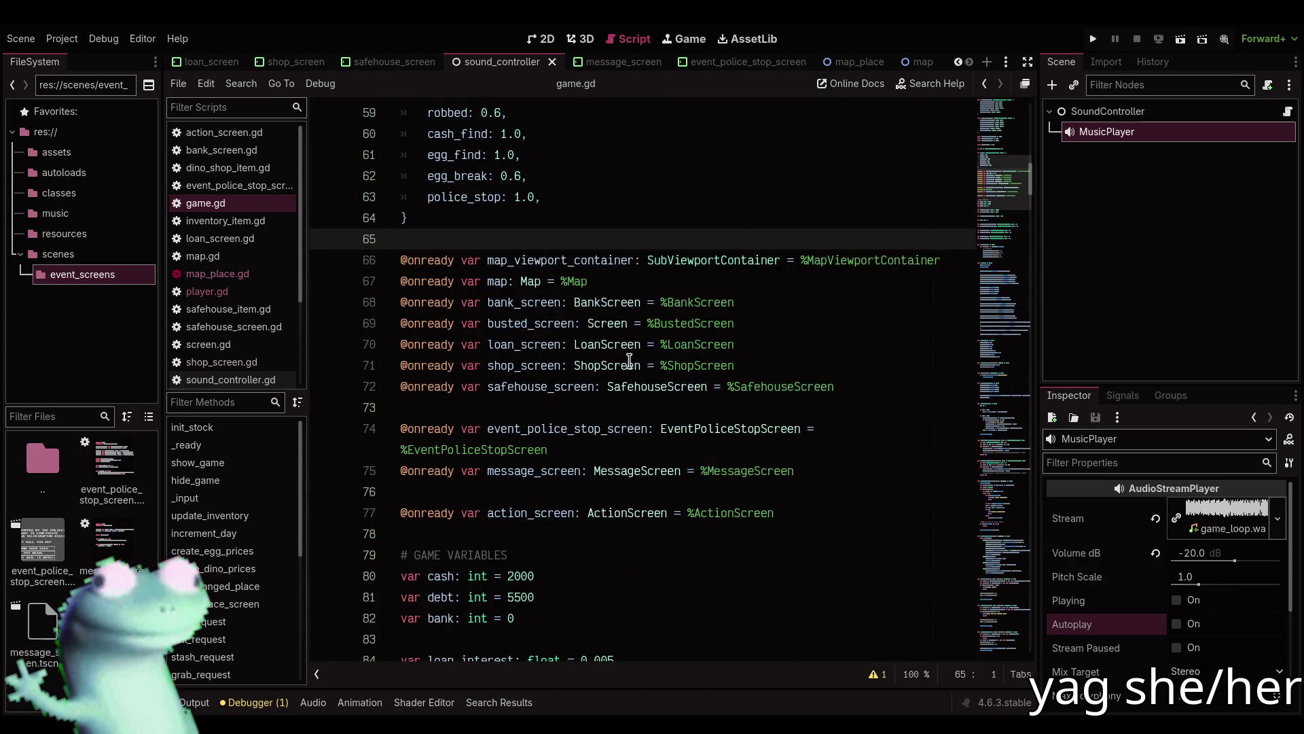
{"action": "scroll", "coordinate": [630, 360], "scroll_direction": "down", "scroll_amount": 3}
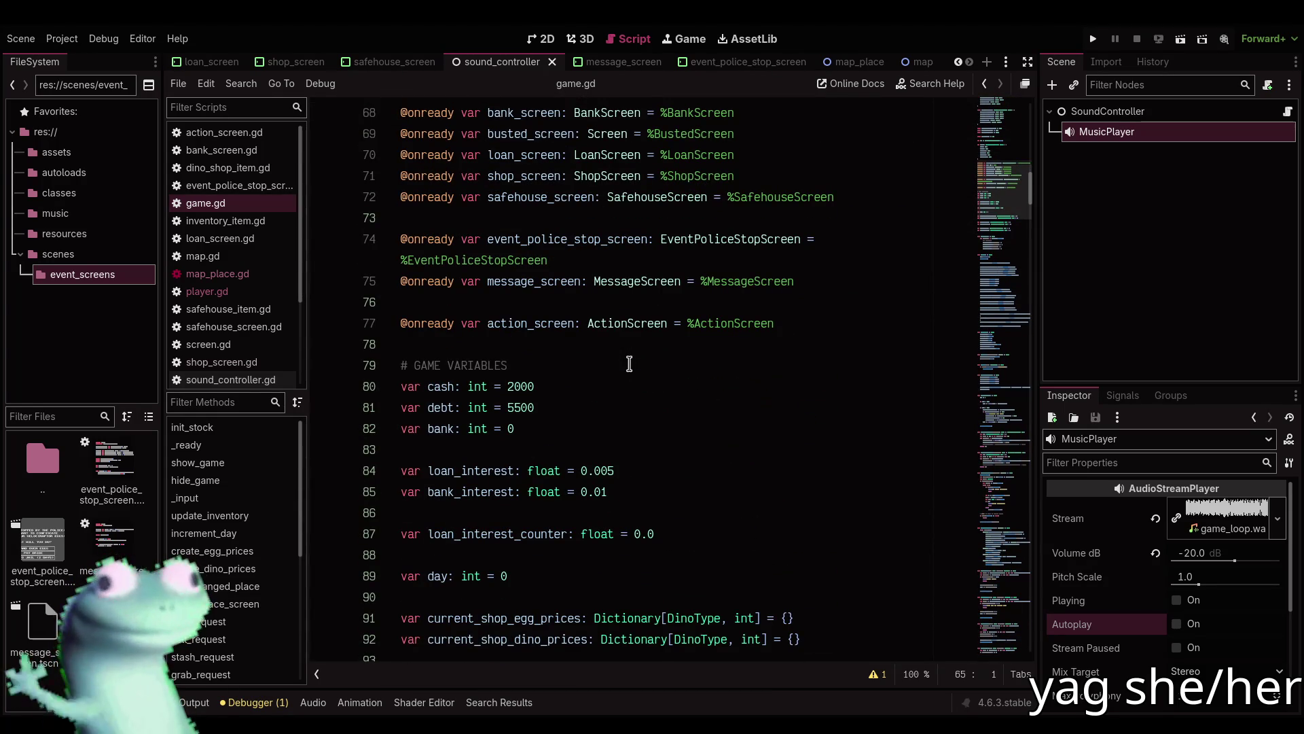
Reselect the MusicPlayer node in the 2D view, then return to game.gd at line 83.
{"action": "left_click", "coordinate": [541, 39]}
{"action": "left_click", "coordinate": [543, 204]}
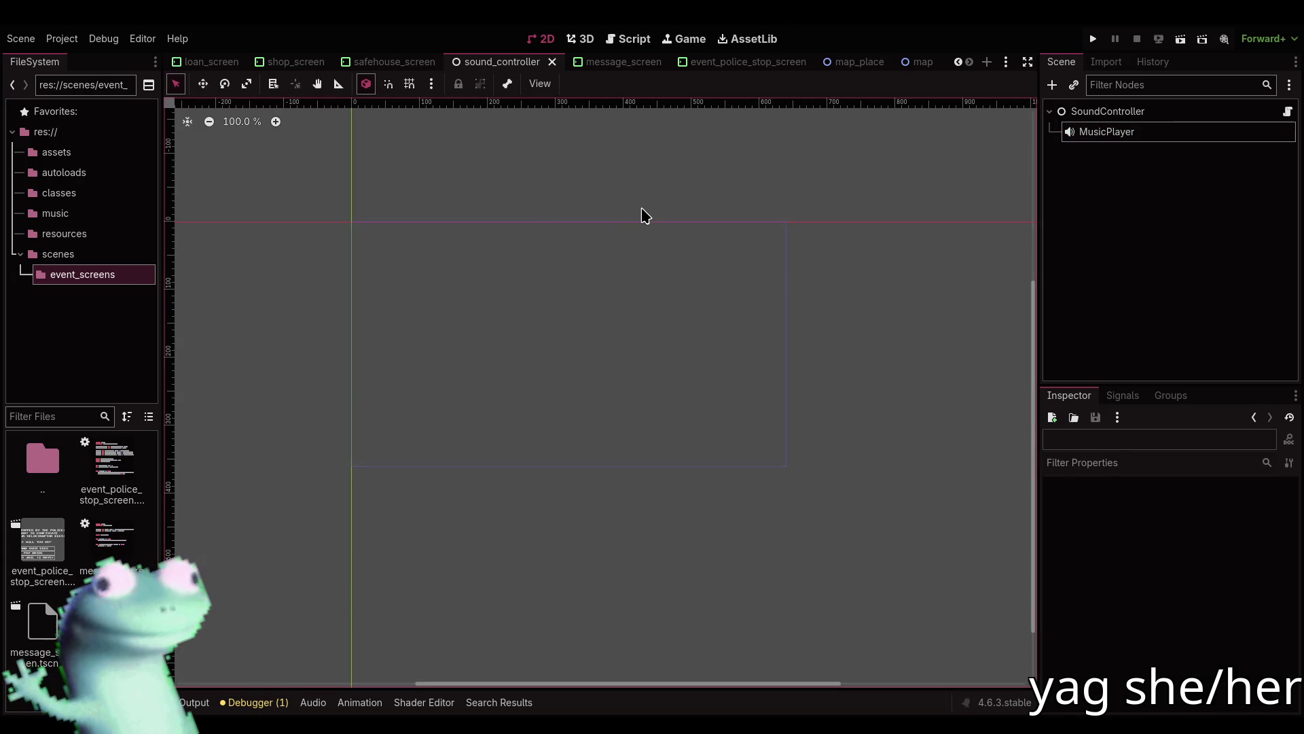
{"action": "left_click", "coordinate": [1094, 132]}
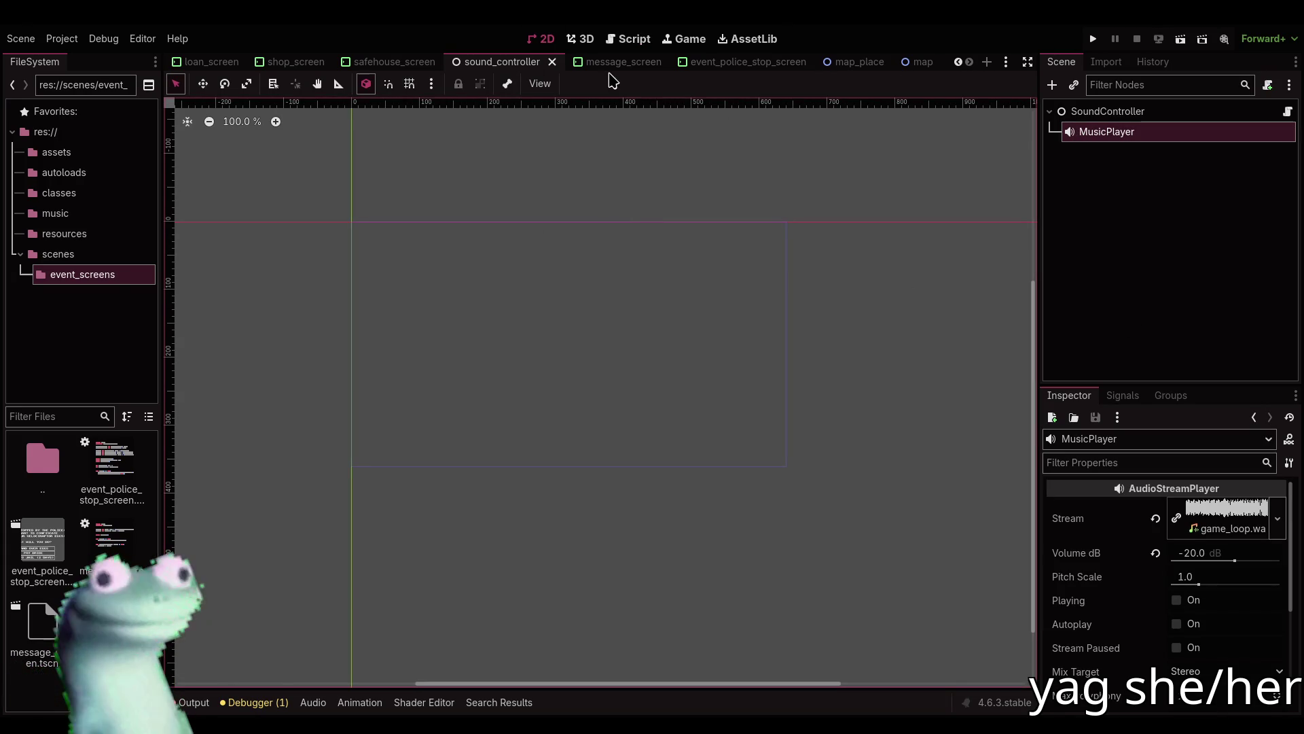
{"action": "left_click", "coordinate": [630, 38]}
{"action": "left_click", "coordinate": [470, 428]}
{"action": "left_click", "coordinate": [473, 453]}
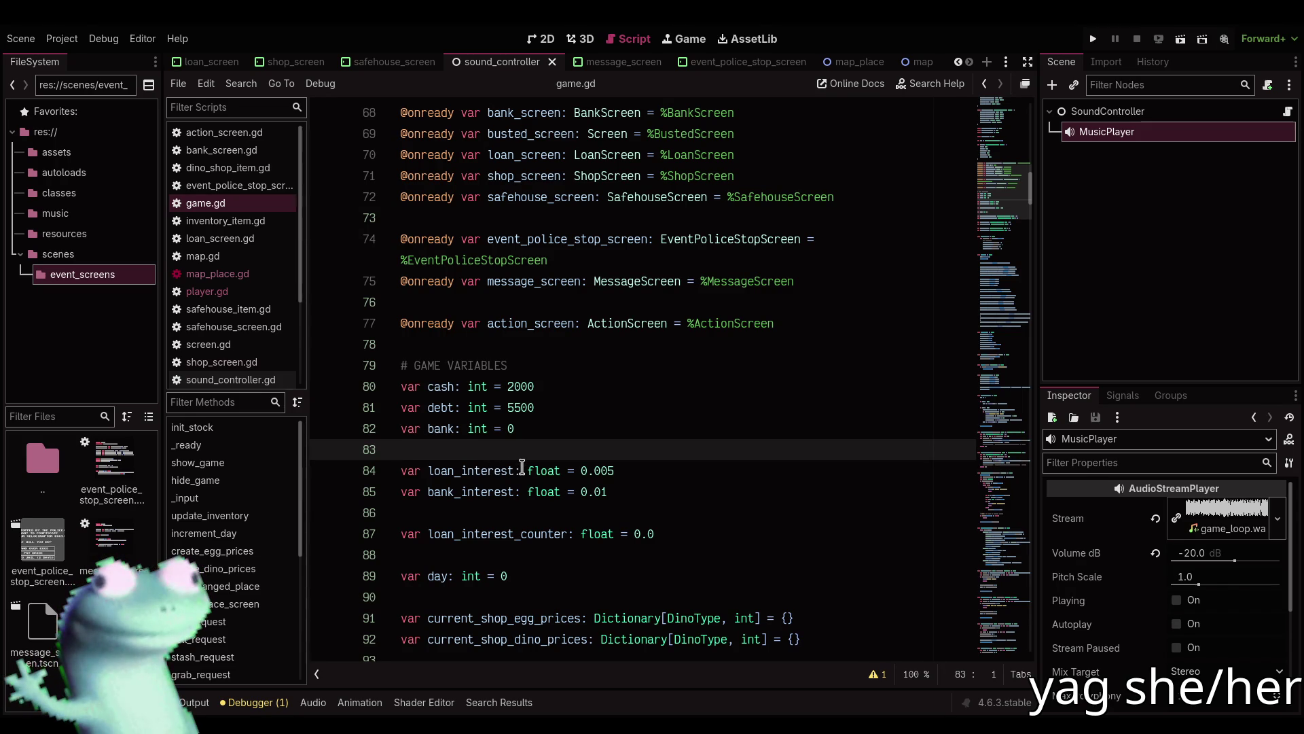
Review the game variables further down in game.gd.
{"action": "scroll", "coordinate": [568, 455], "scroll_direction": "down", "scroll_amount": 1}
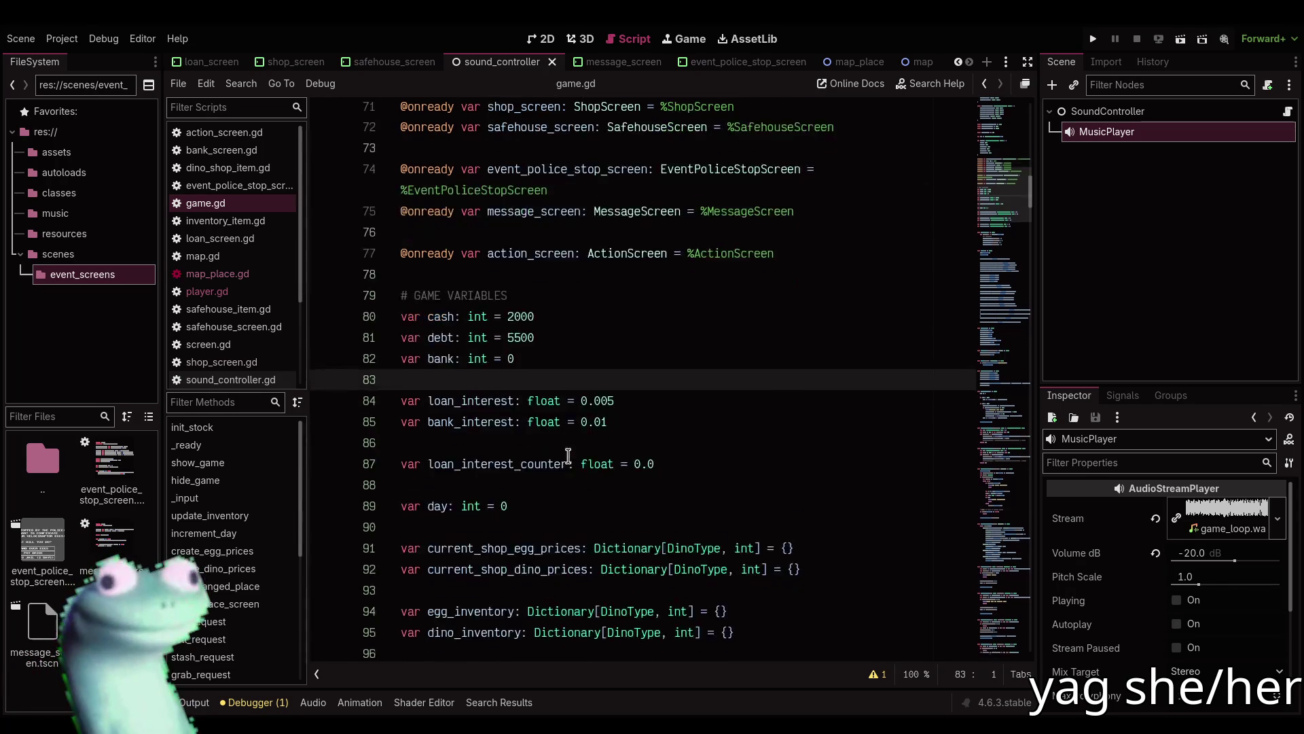
{"action": "scroll", "coordinate": [568, 454], "scroll_direction": "down", "scroll_amount": 5}
{"action": "scroll", "coordinate": [572, 447], "scroll_direction": "down", "scroll_amount": 4}
{"action": "scroll", "coordinate": [572, 446], "scroll_direction": "up", "scroll_amount": 7}
{"action": "scroll", "coordinate": [573, 446], "scroll_direction": "up", "scroll_amount": 12}
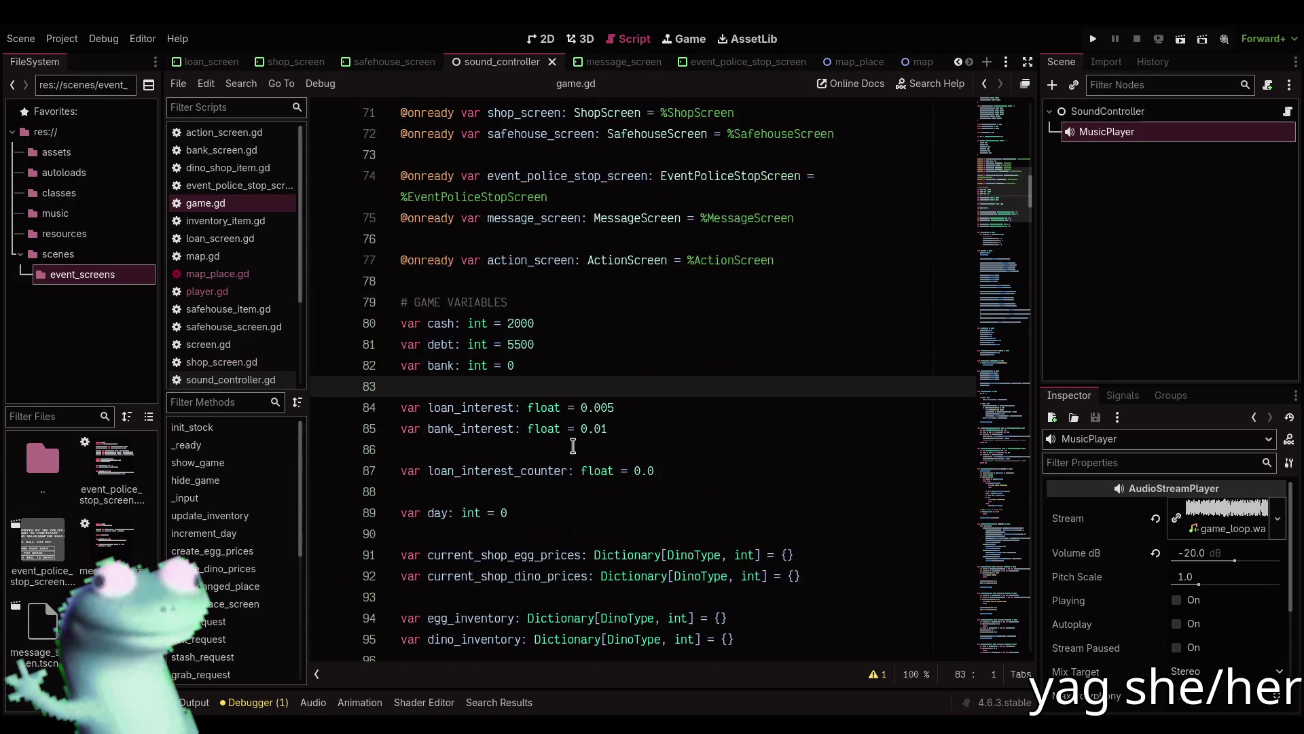
{"action": "scroll", "coordinate": [573, 445], "scroll_direction": "up", "scroll_amount": 2}
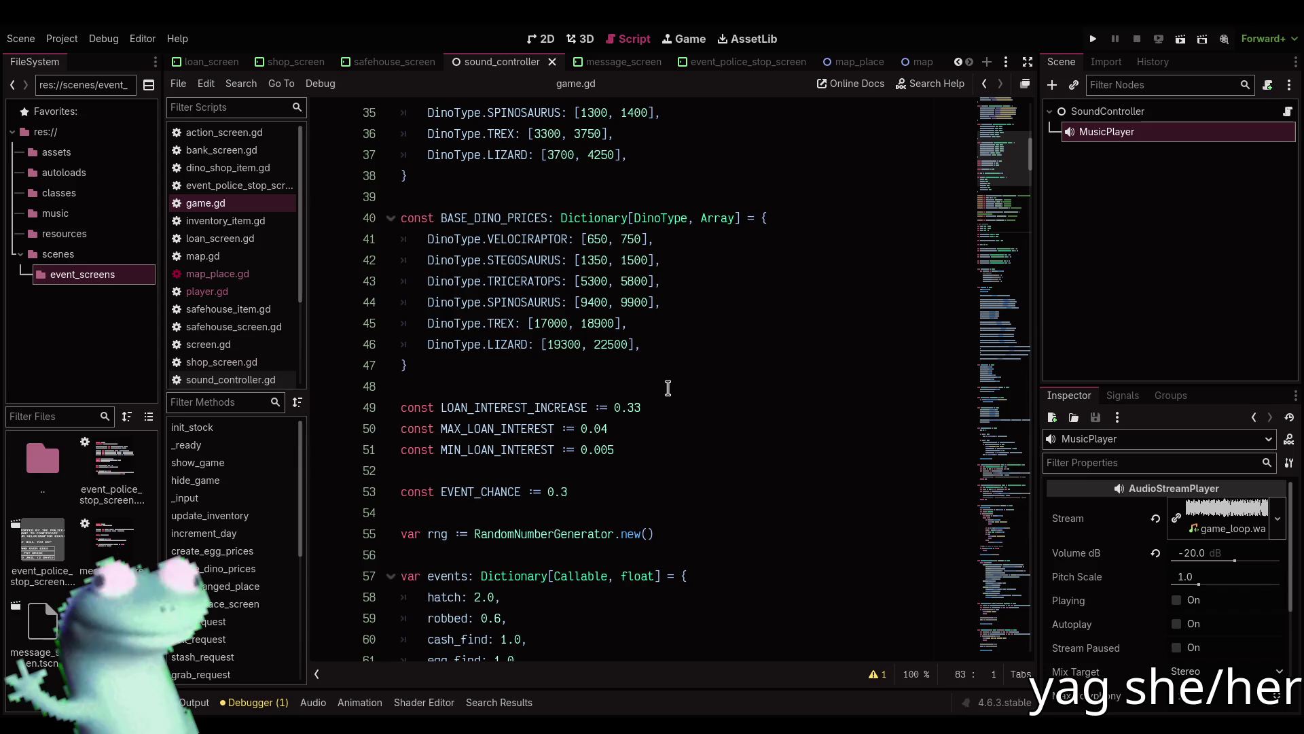
Open the game scene in the 2D view.
{"action": "left_click", "coordinate": [544, 39]}
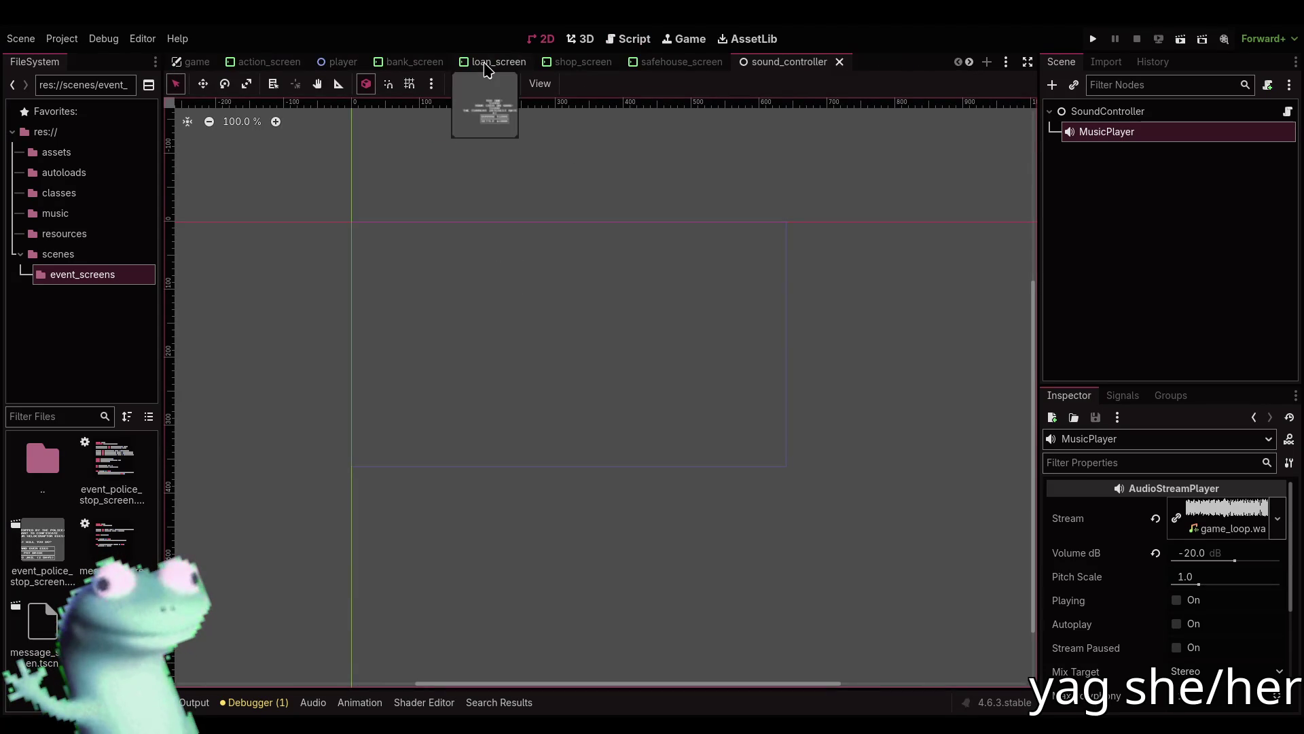
{"action": "scroll", "coordinate": [204, 62], "scroll_direction": "up", "scroll_amount": 4}
{"action": "left_click", "coordinate": [194, 62]}
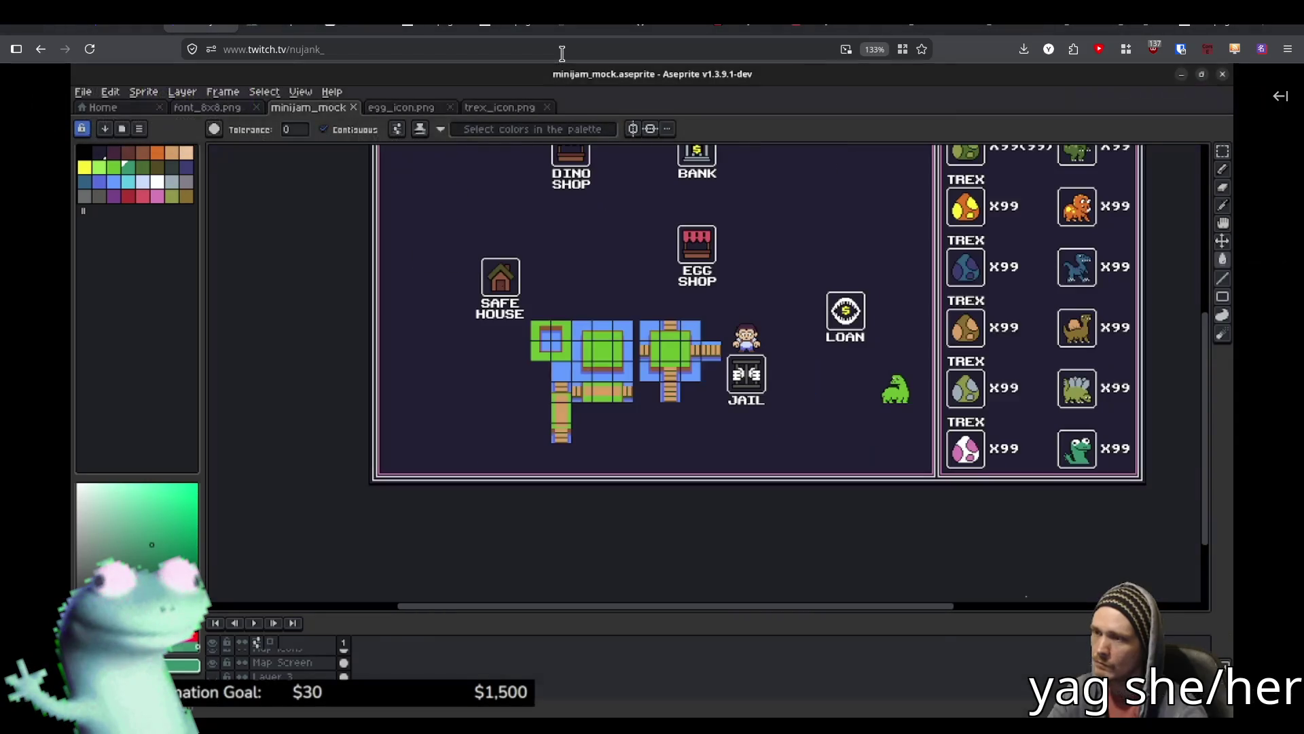
{"action": "mouse_move", "coordinate": [823, 285]}
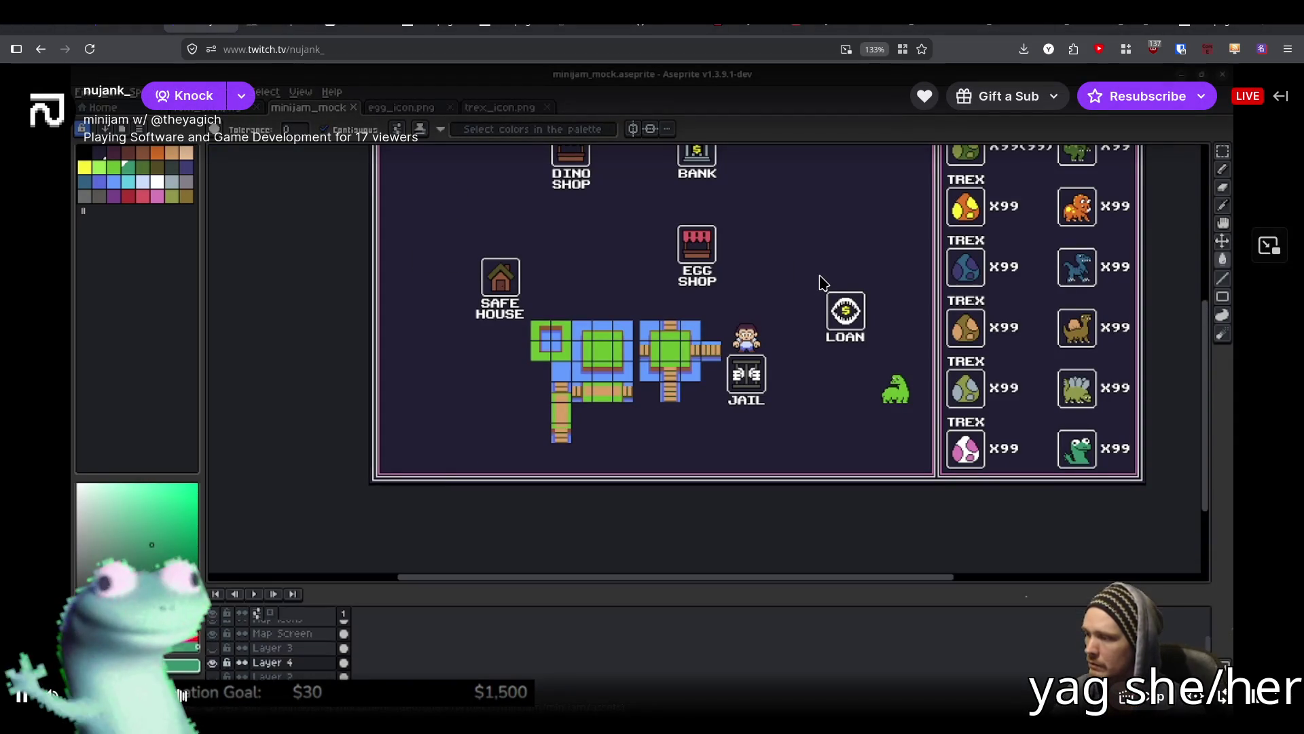